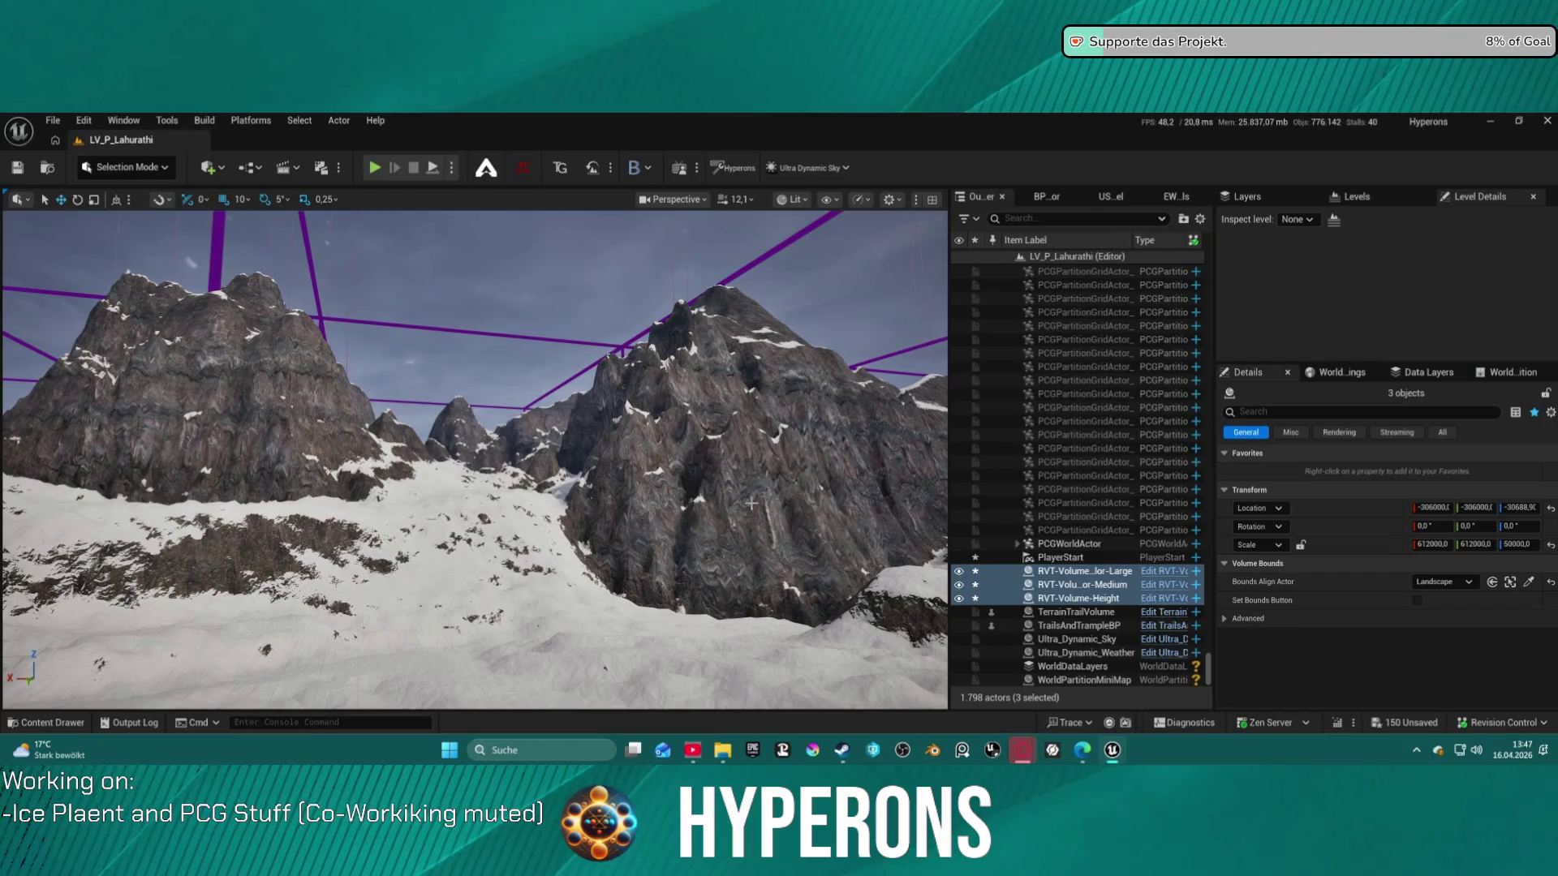
Fly into the PCG grid and frame the view on one selected BP_PCG_Biome cell
mouse_move(735, 375)
mouse_down()
mouse_move(722, 267)
mouse_move(714, 374)
mouse_move(703, 324)
mouse_move(682, 320)
mouse_up()
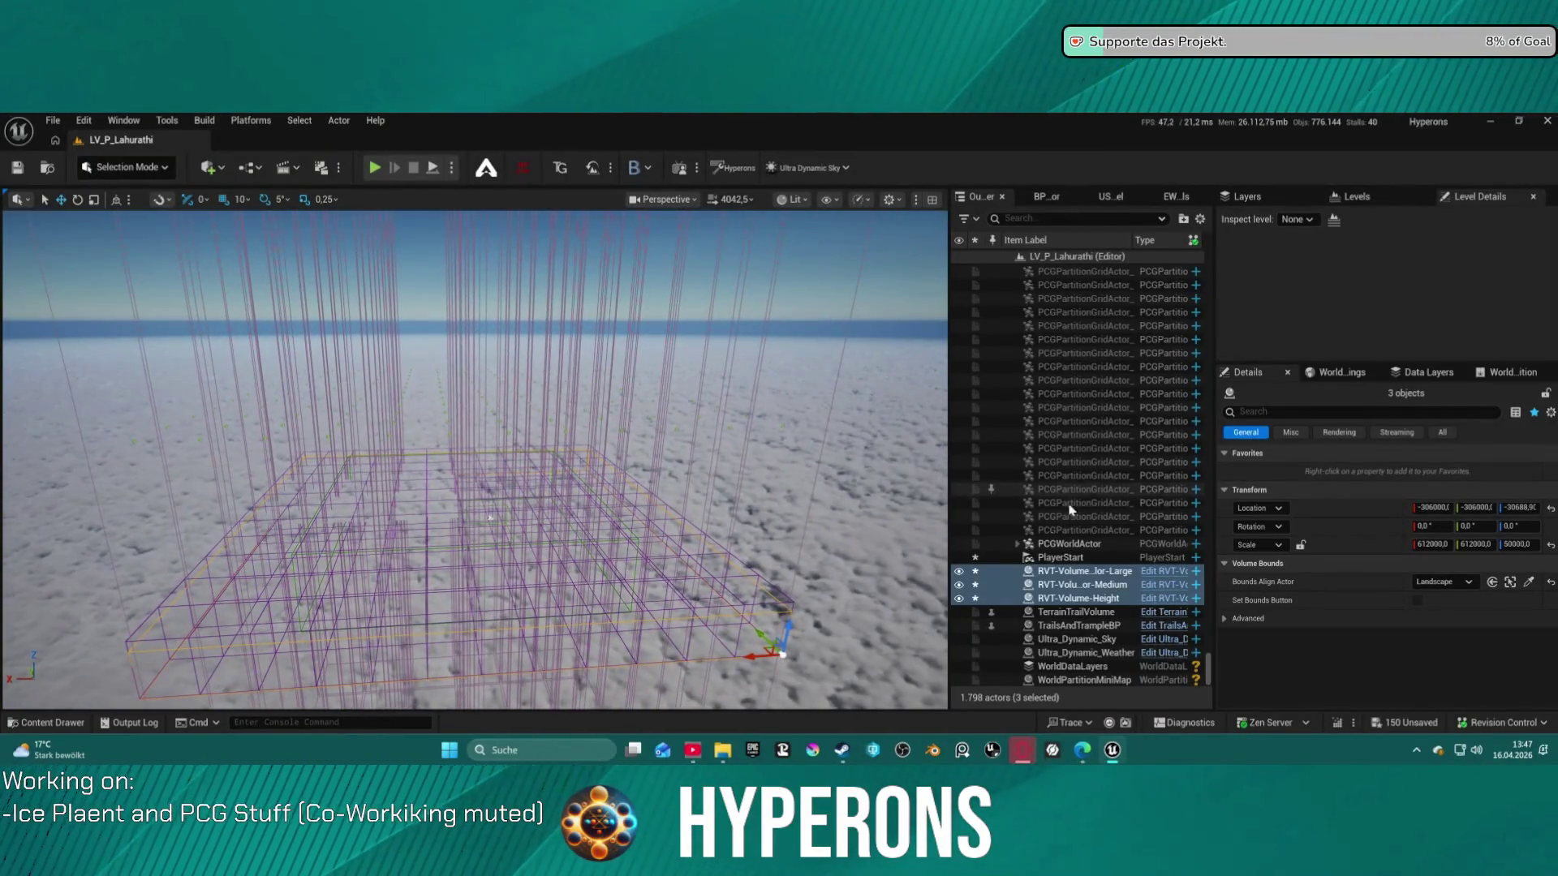
drag(568, 406, 568, 455)
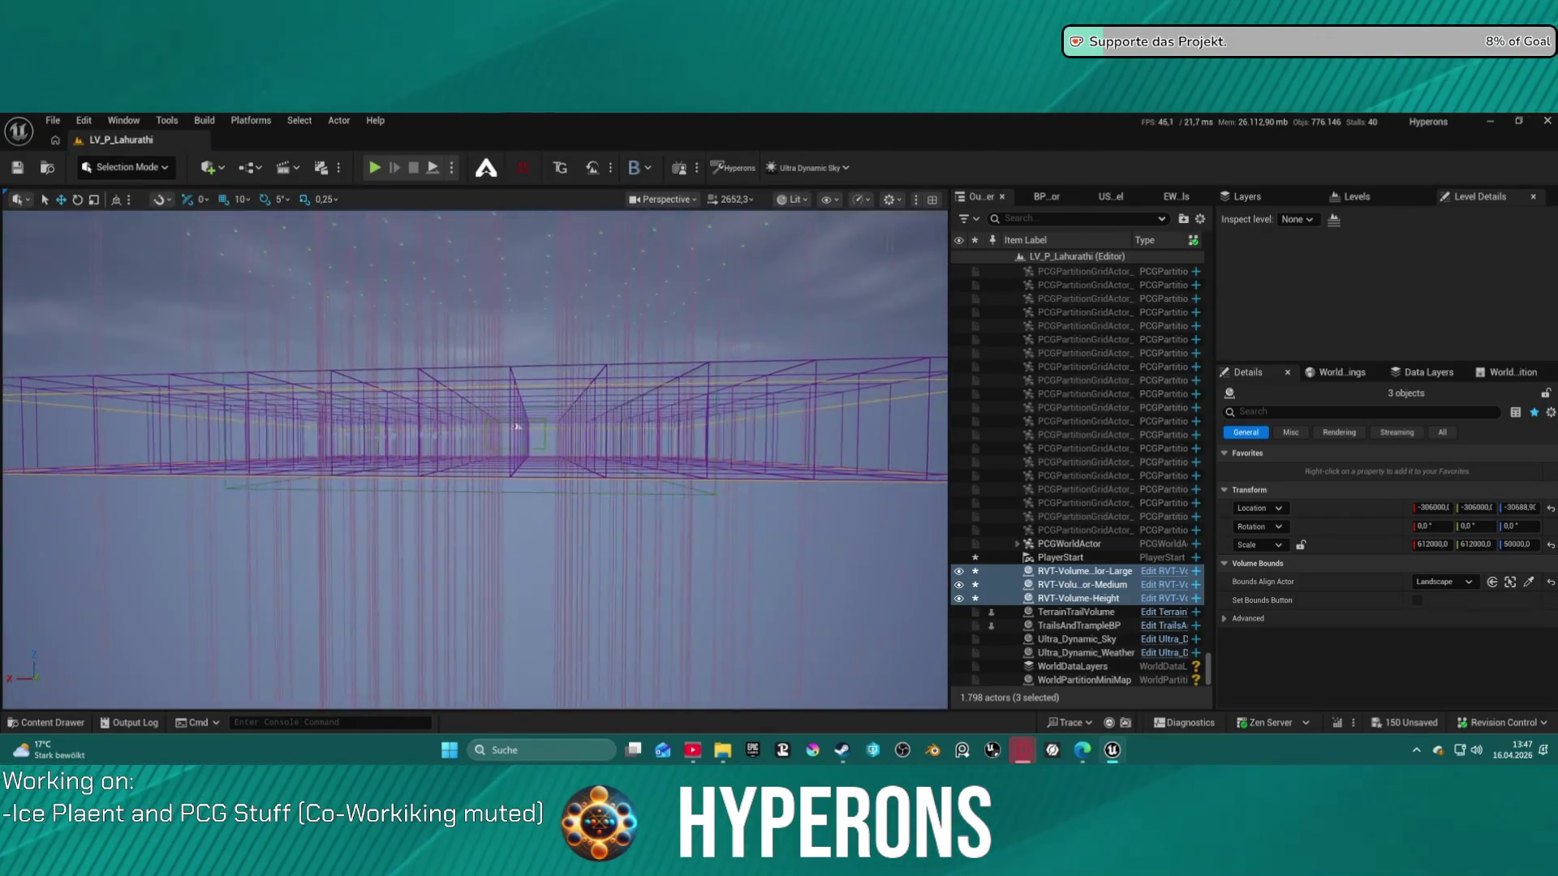
drag(568, 454, 568, 382)
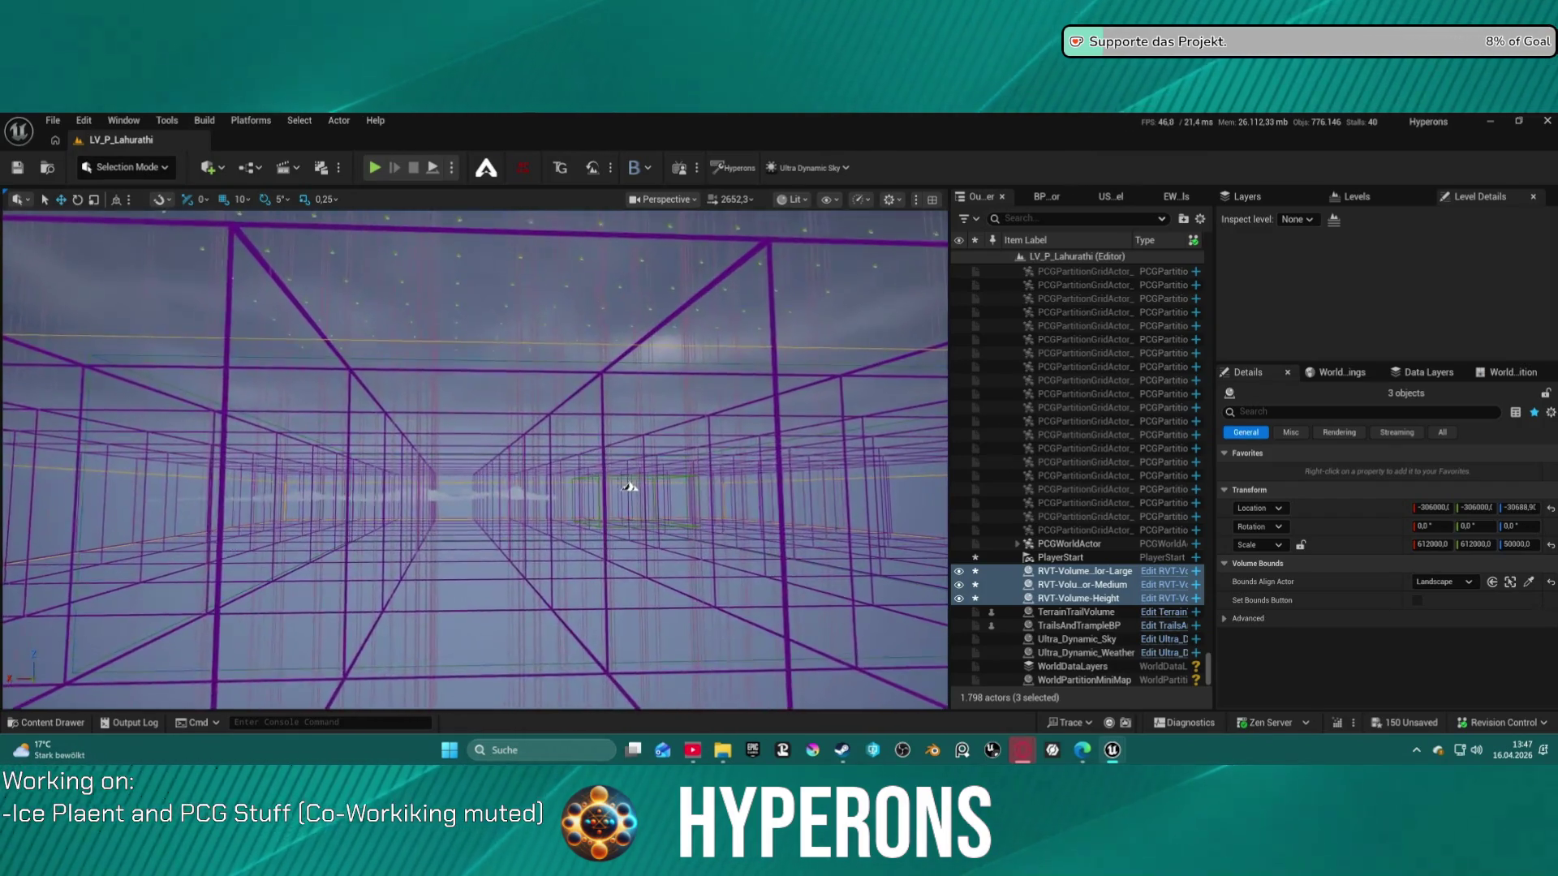
drag(550, 640, 550, 617)
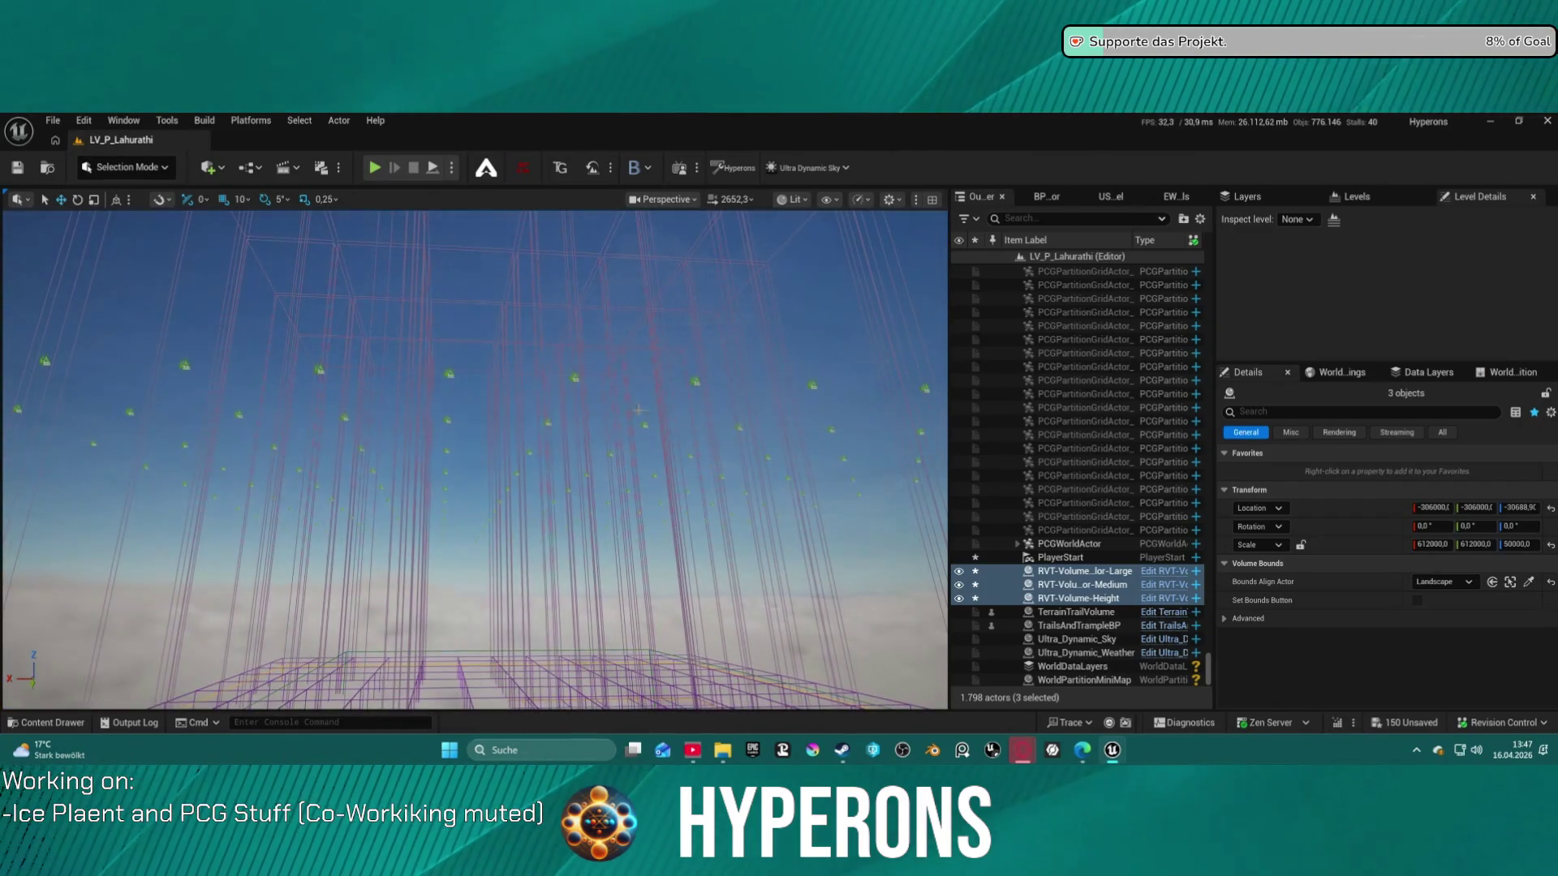
click(277, 402)
drag(278, 401, 278, 402)
key(f)
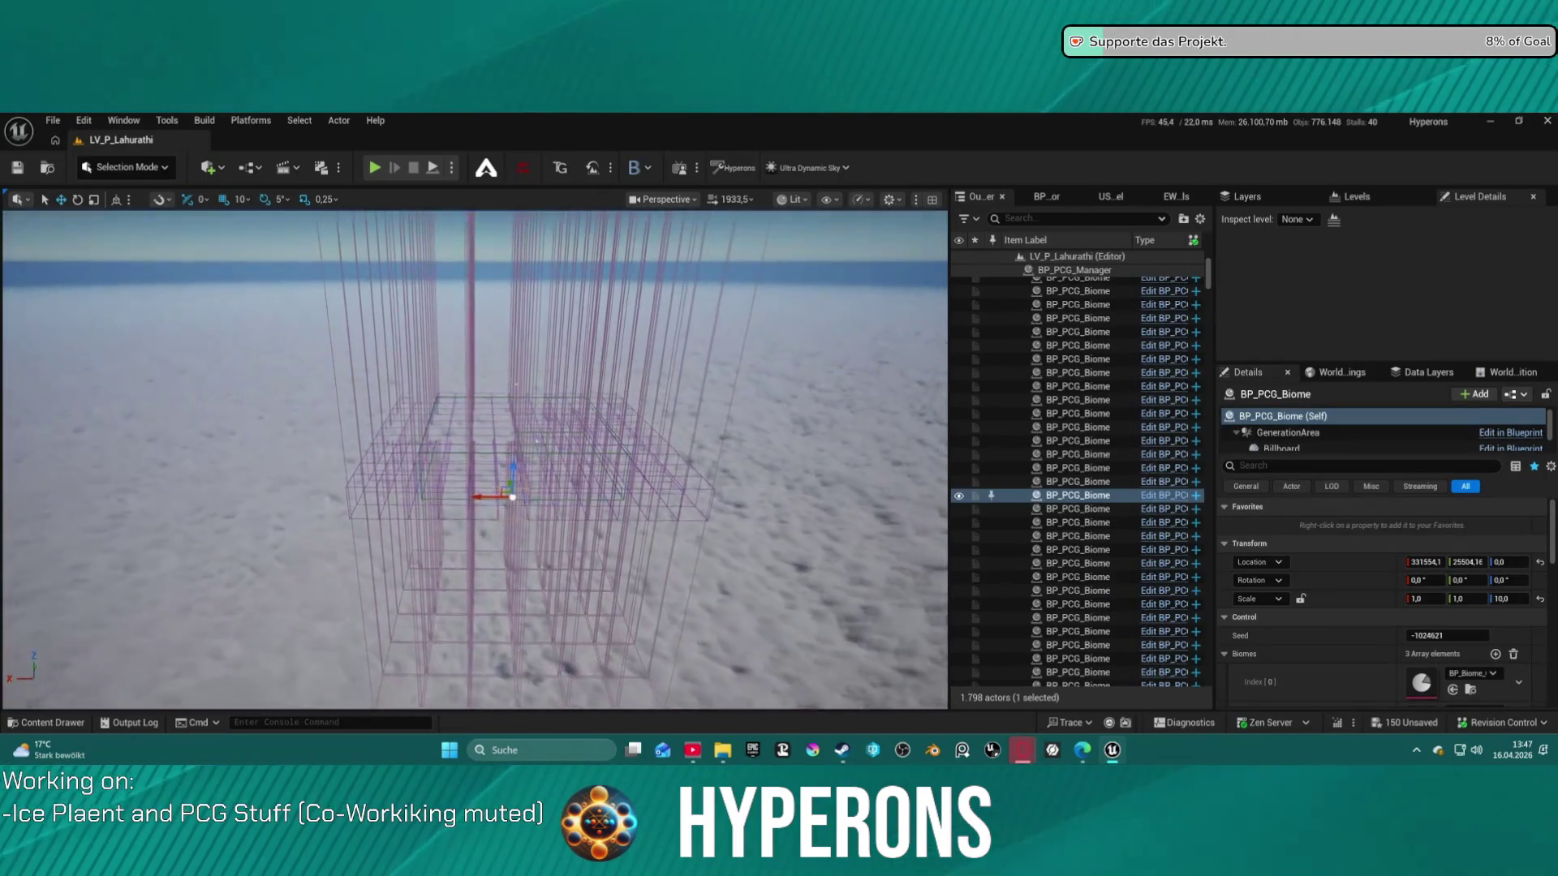
Review the BP_PCG_Biome Details, switching the selection to a second biome cell
scroll(507, 367, up, 10)
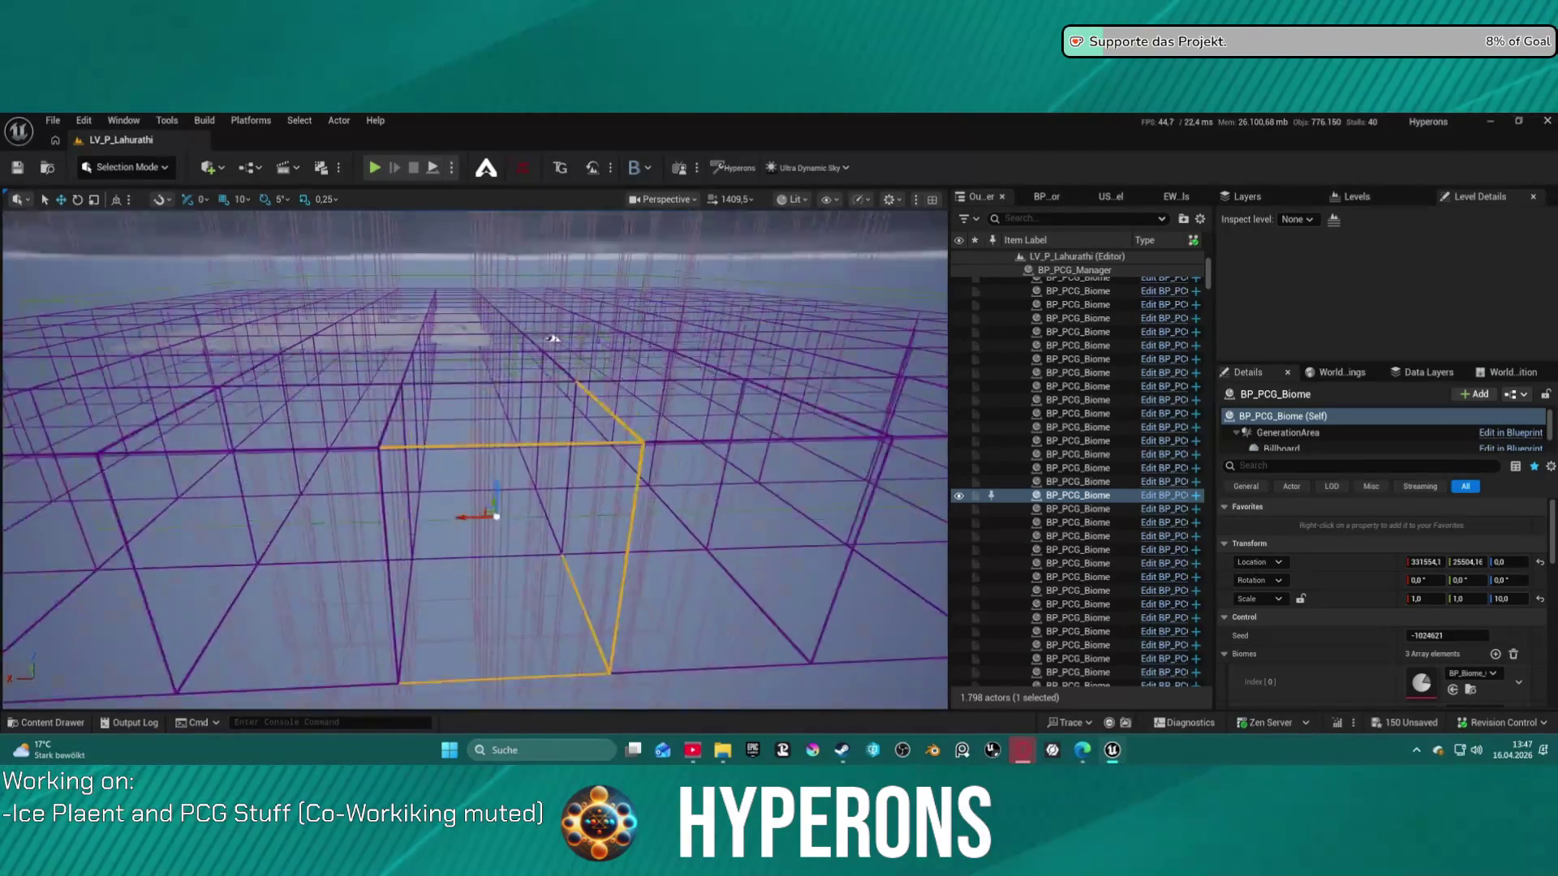
scroll(564, 335, down, 10)
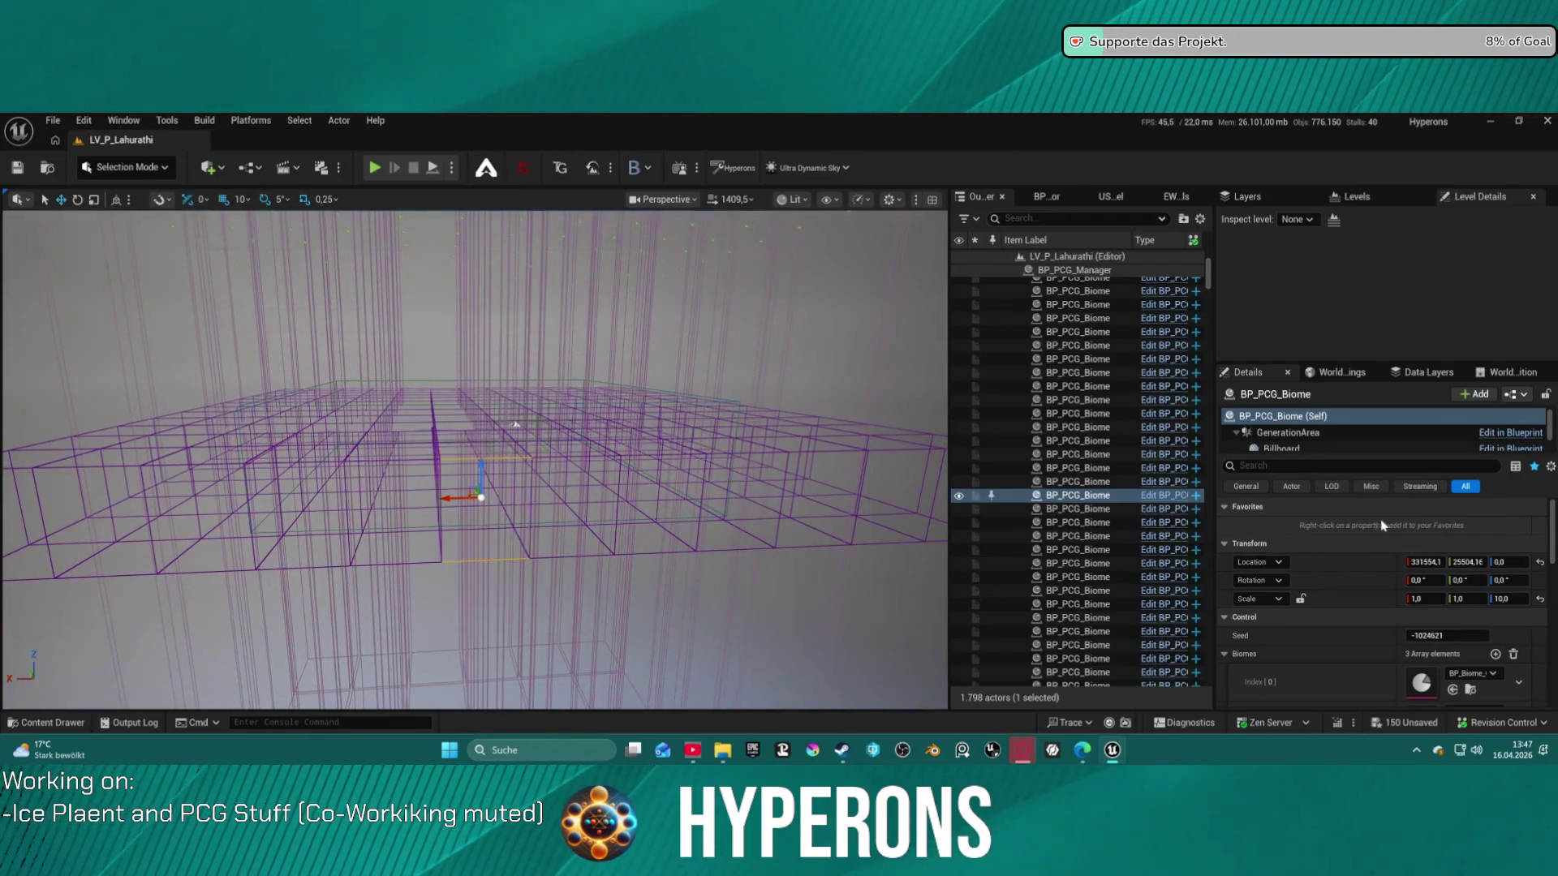
scroll(1079, 365, up, 5)
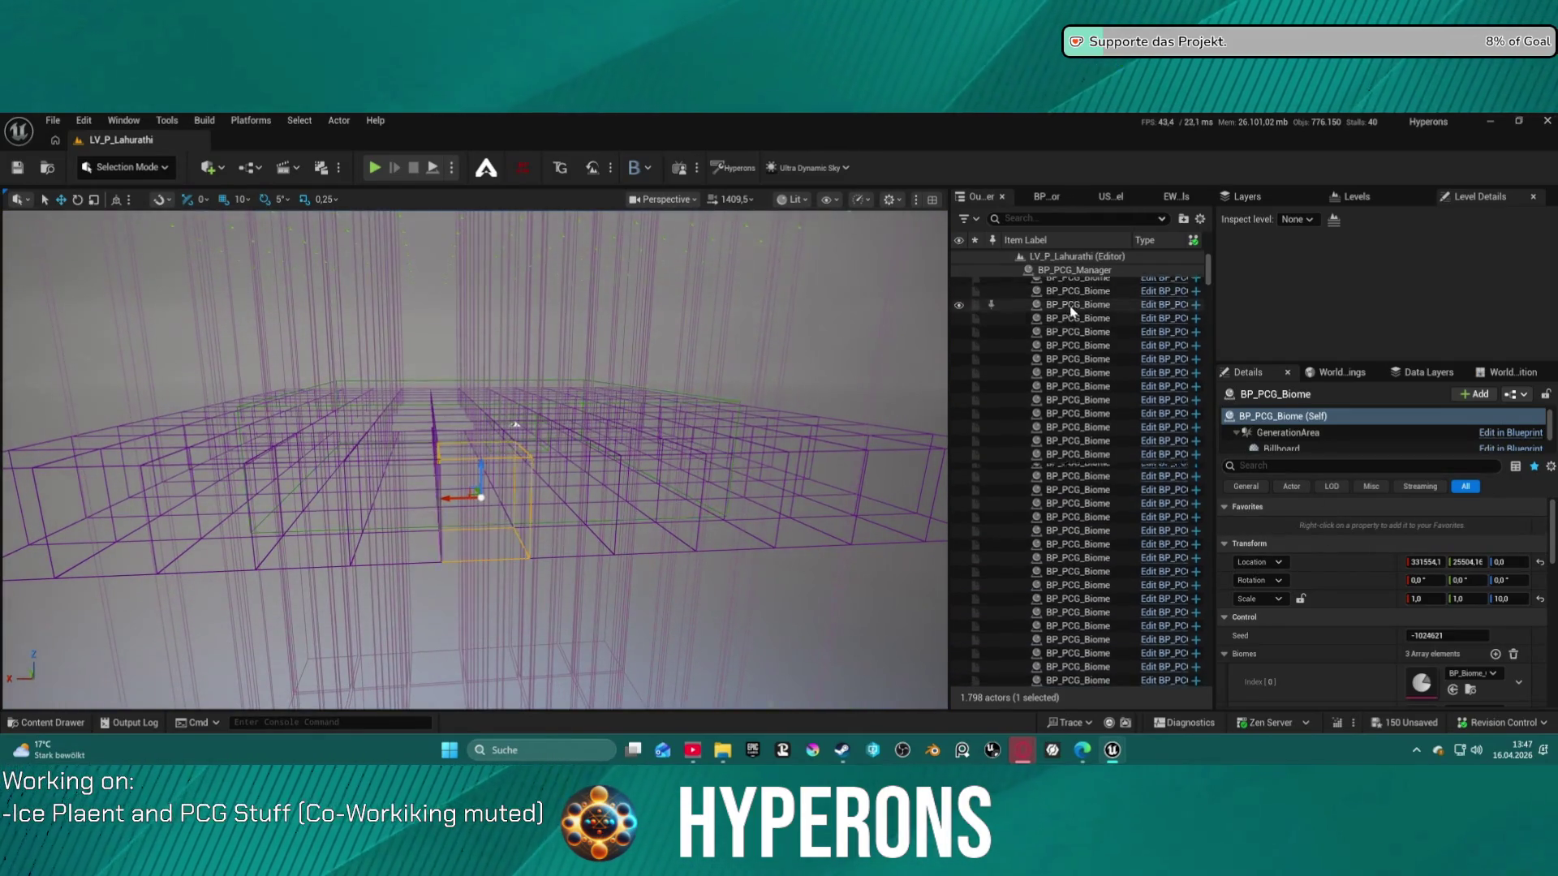
click(1088, 396)
scroll(1096, 438, down, 5)
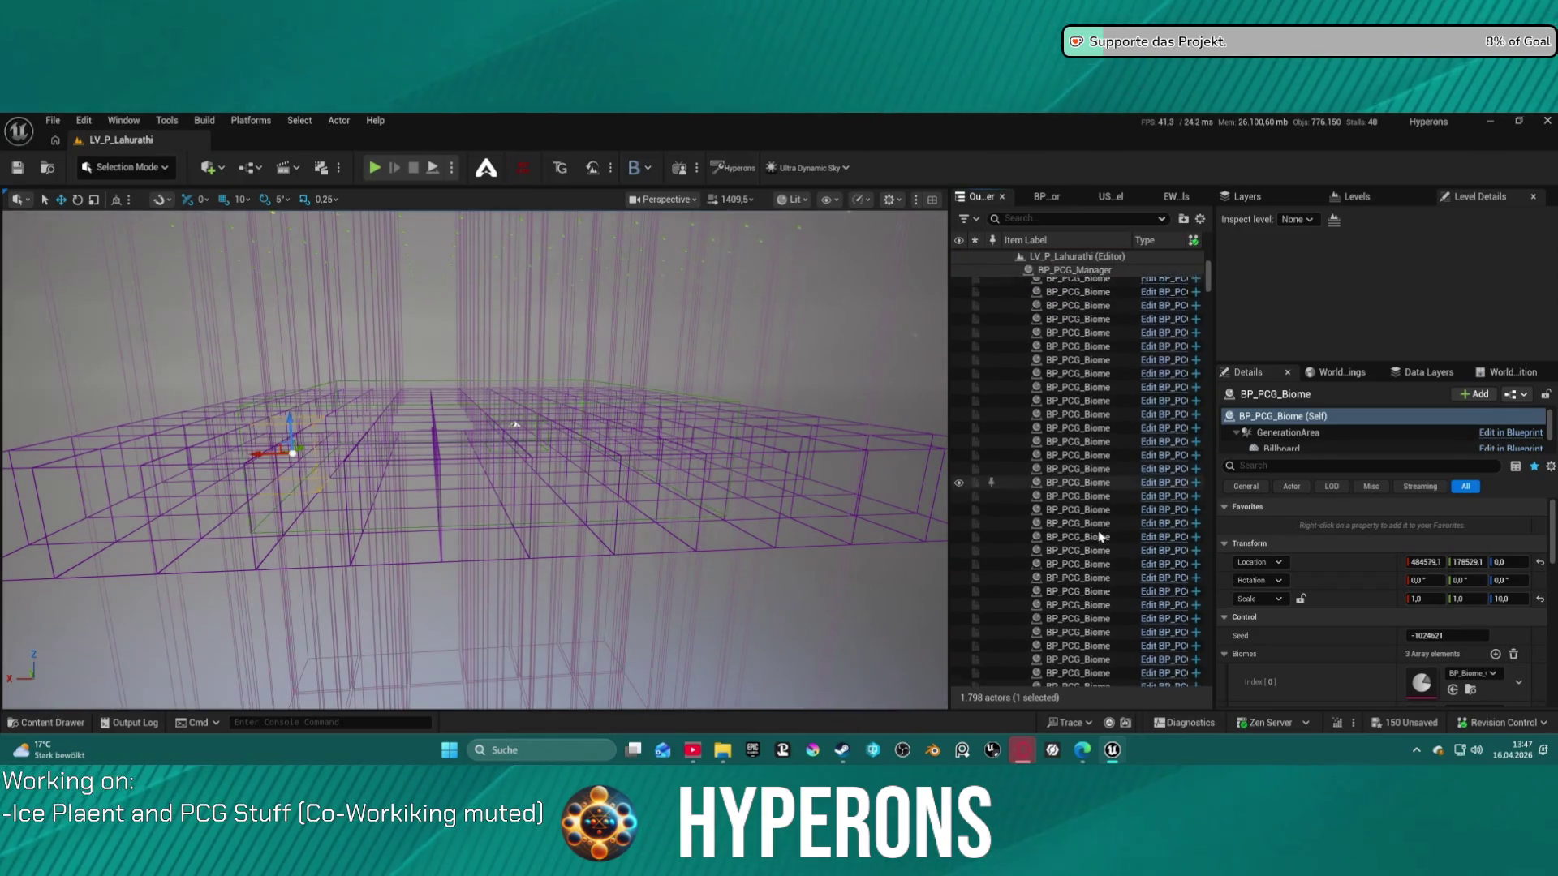
scroll(1107, 493, up, 5)
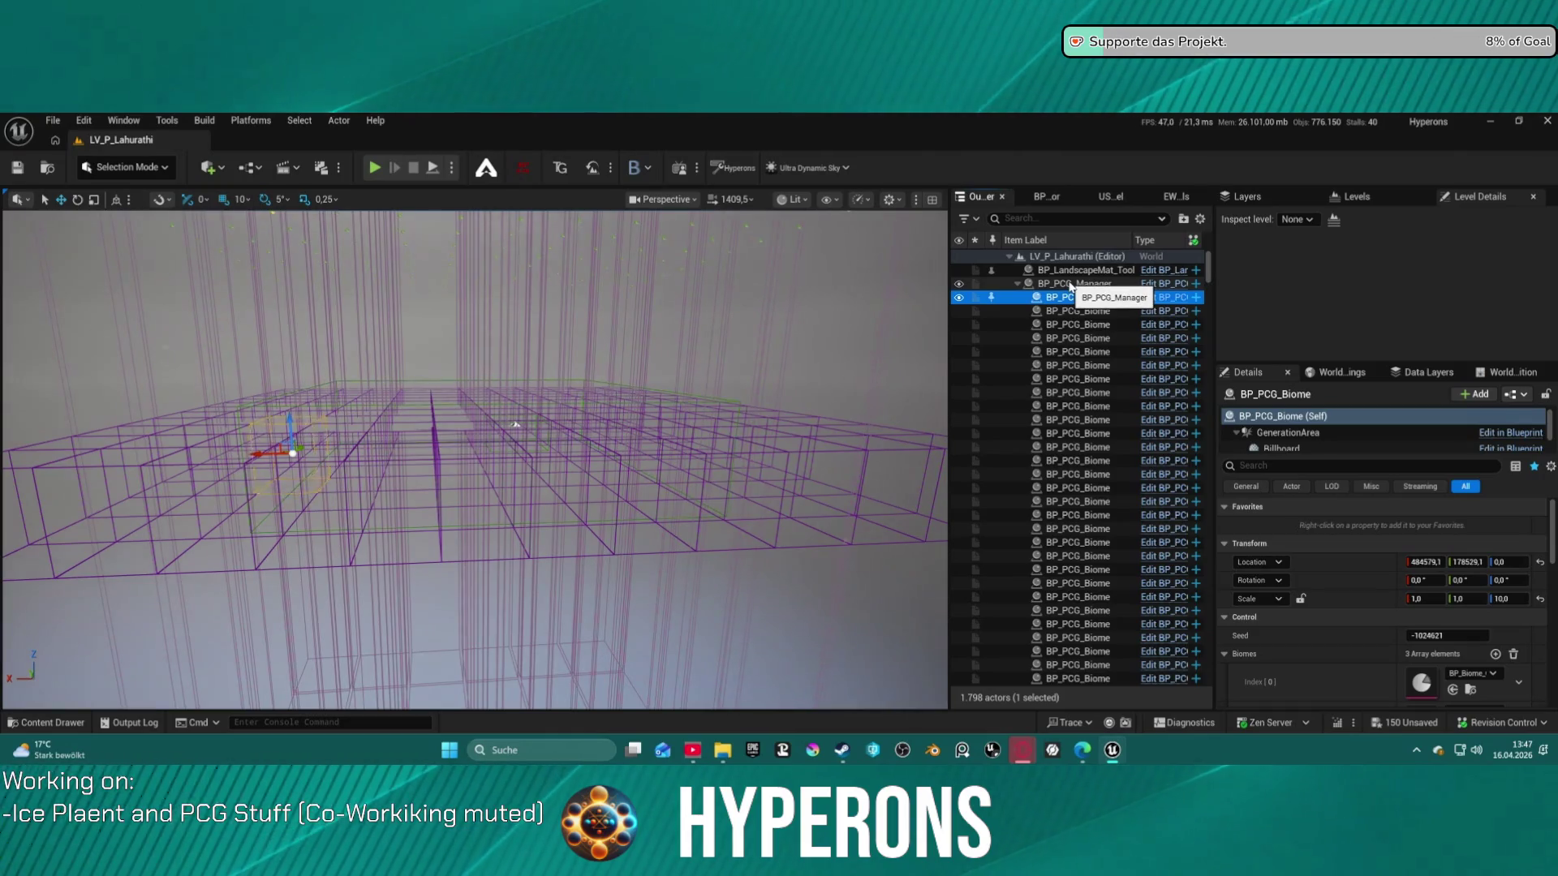
Clear and recreate the biome spawners on BP_PCG_Manager
click(1073, 284)
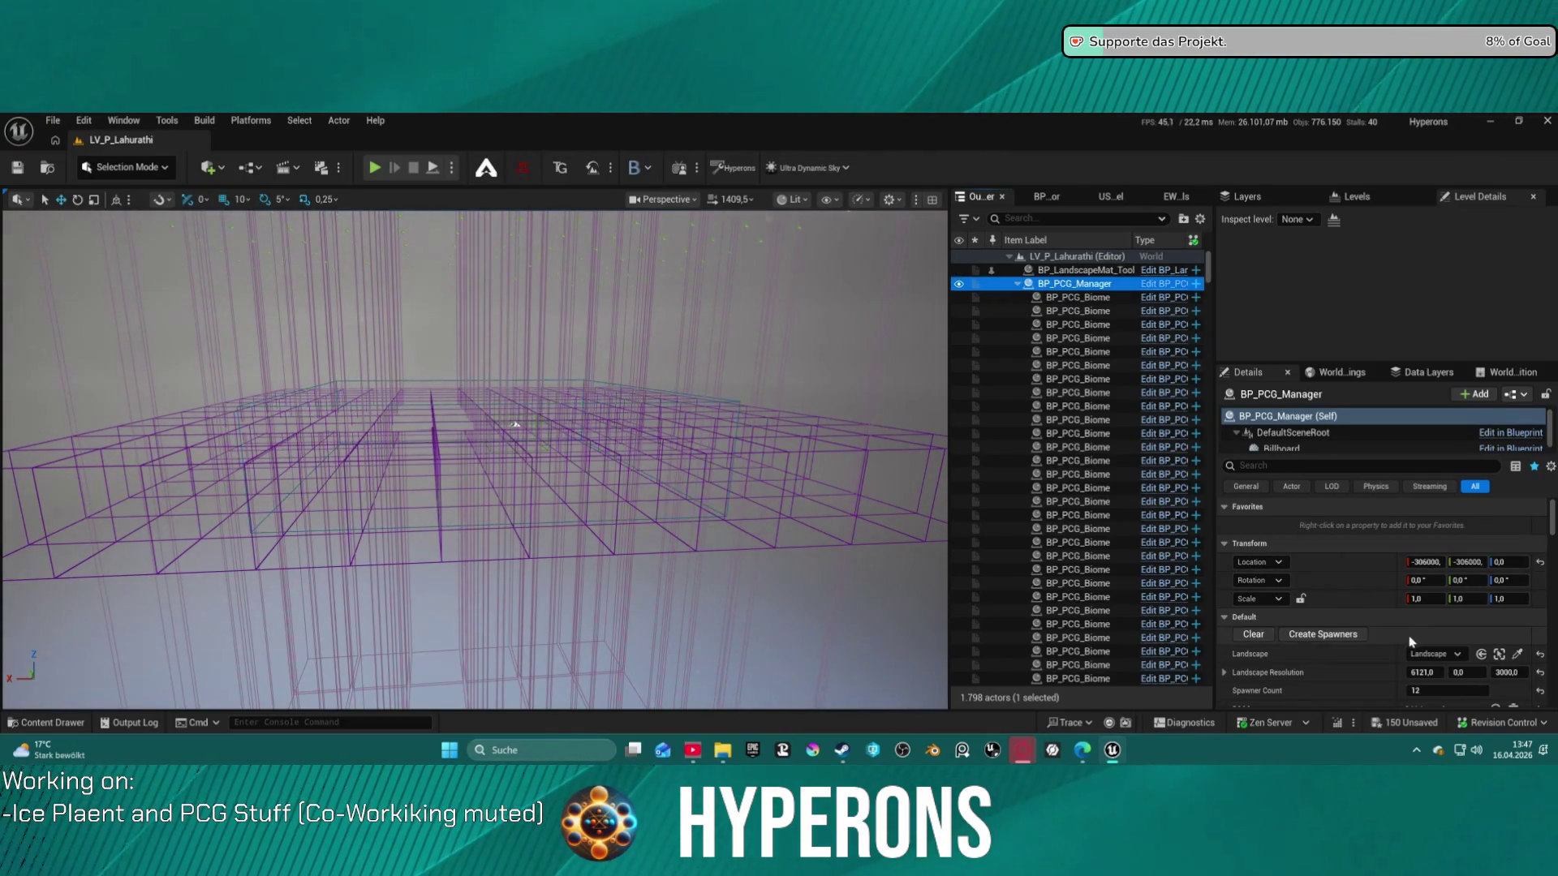
click(1262, 633)
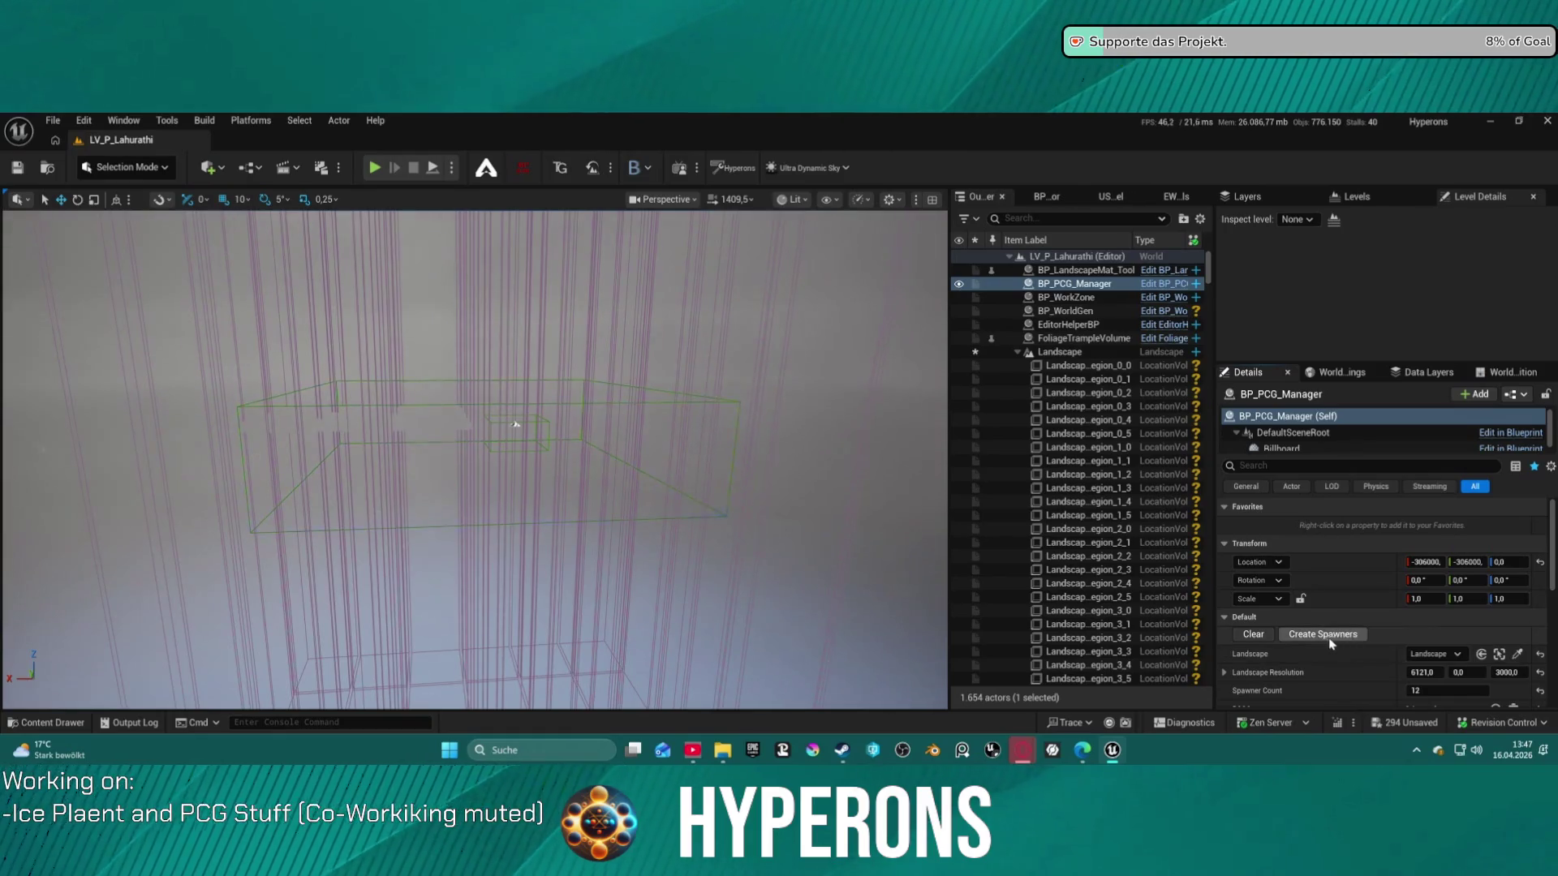
scroll(1514, 696, down, 2)
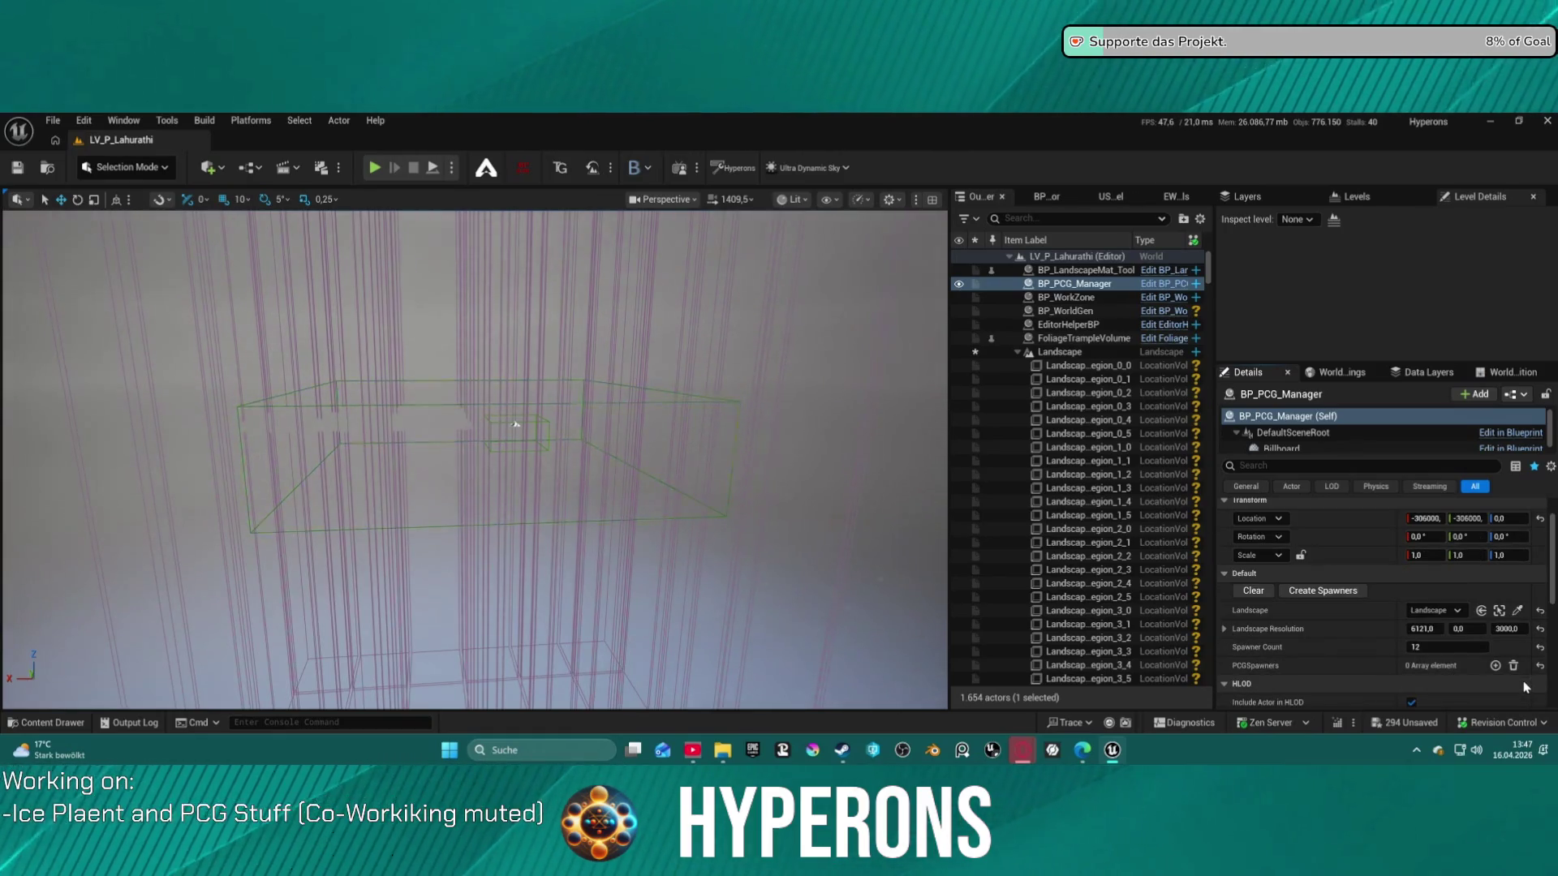
click(1322, 592)
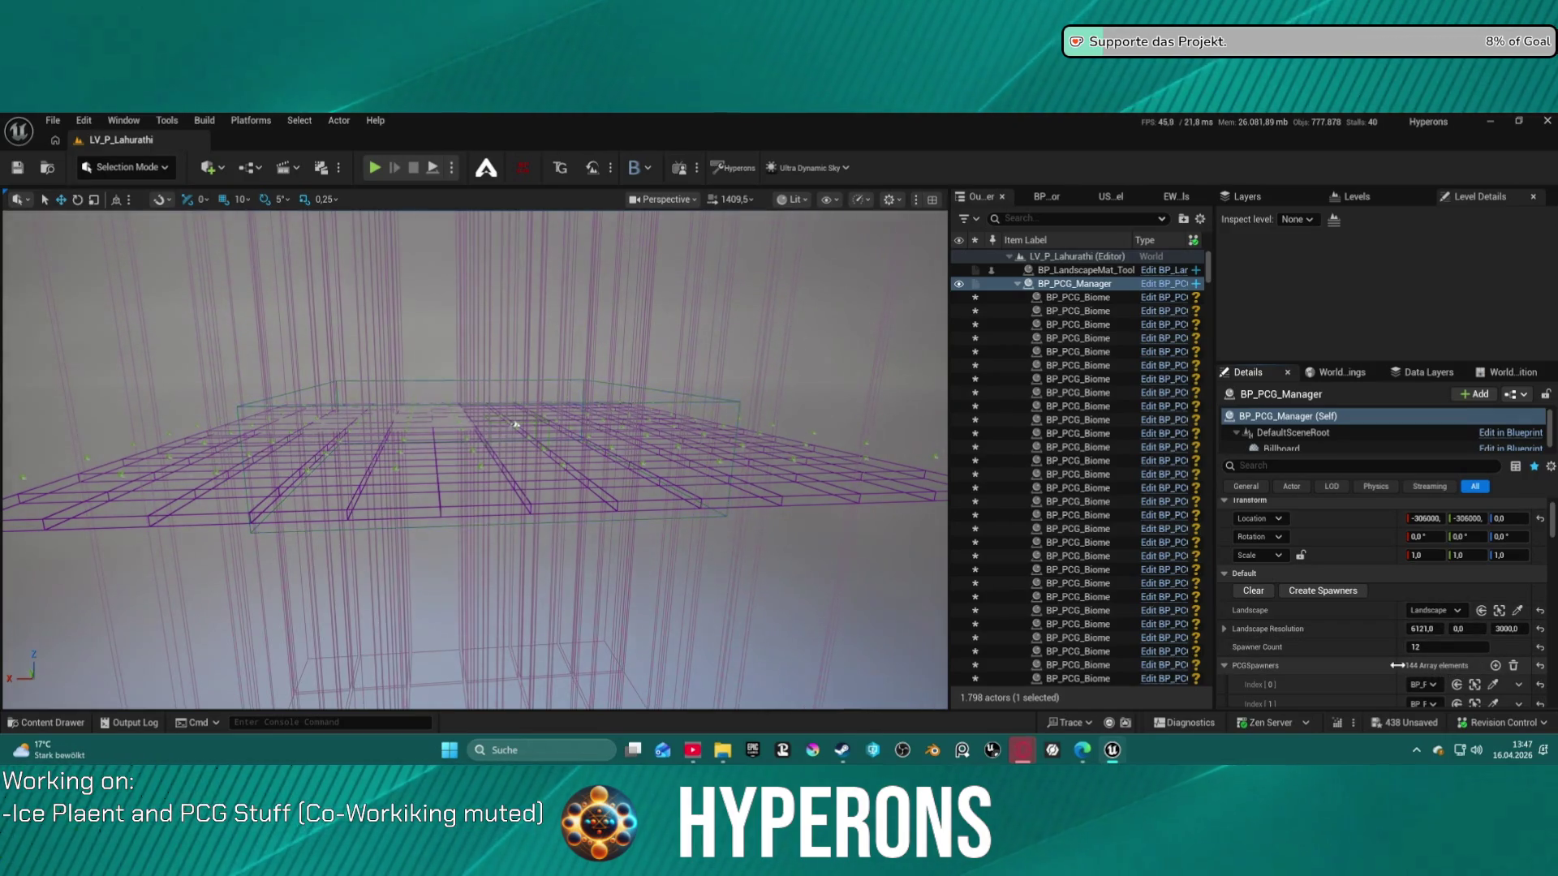
Clear the spawners again, set Landscape Resolution Z to 30000, and recreate all 144
click(1250, 594)
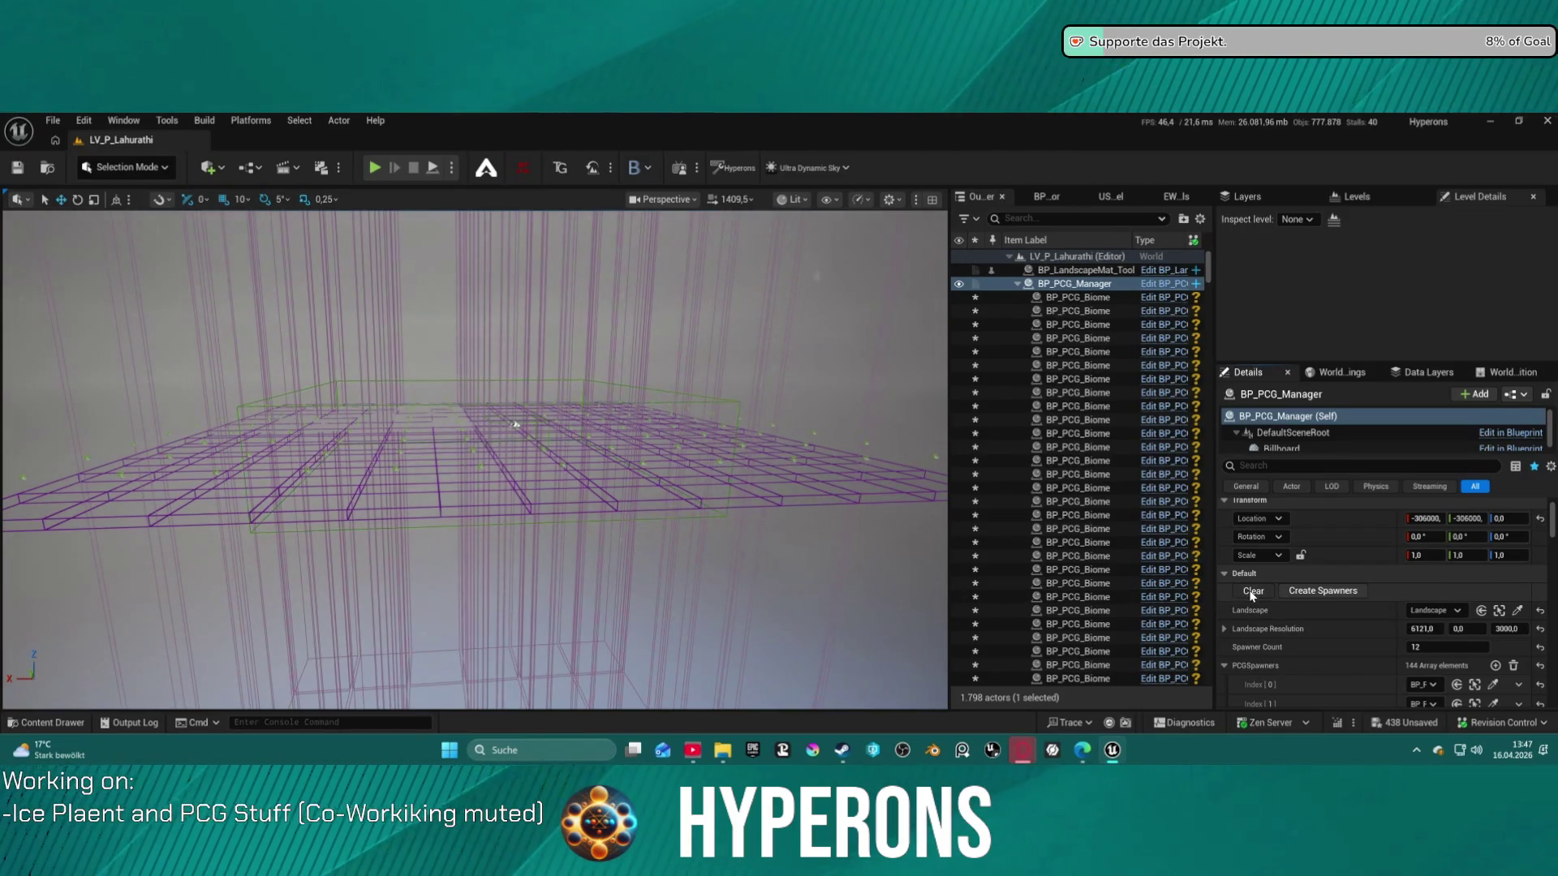
click(1507, 629)
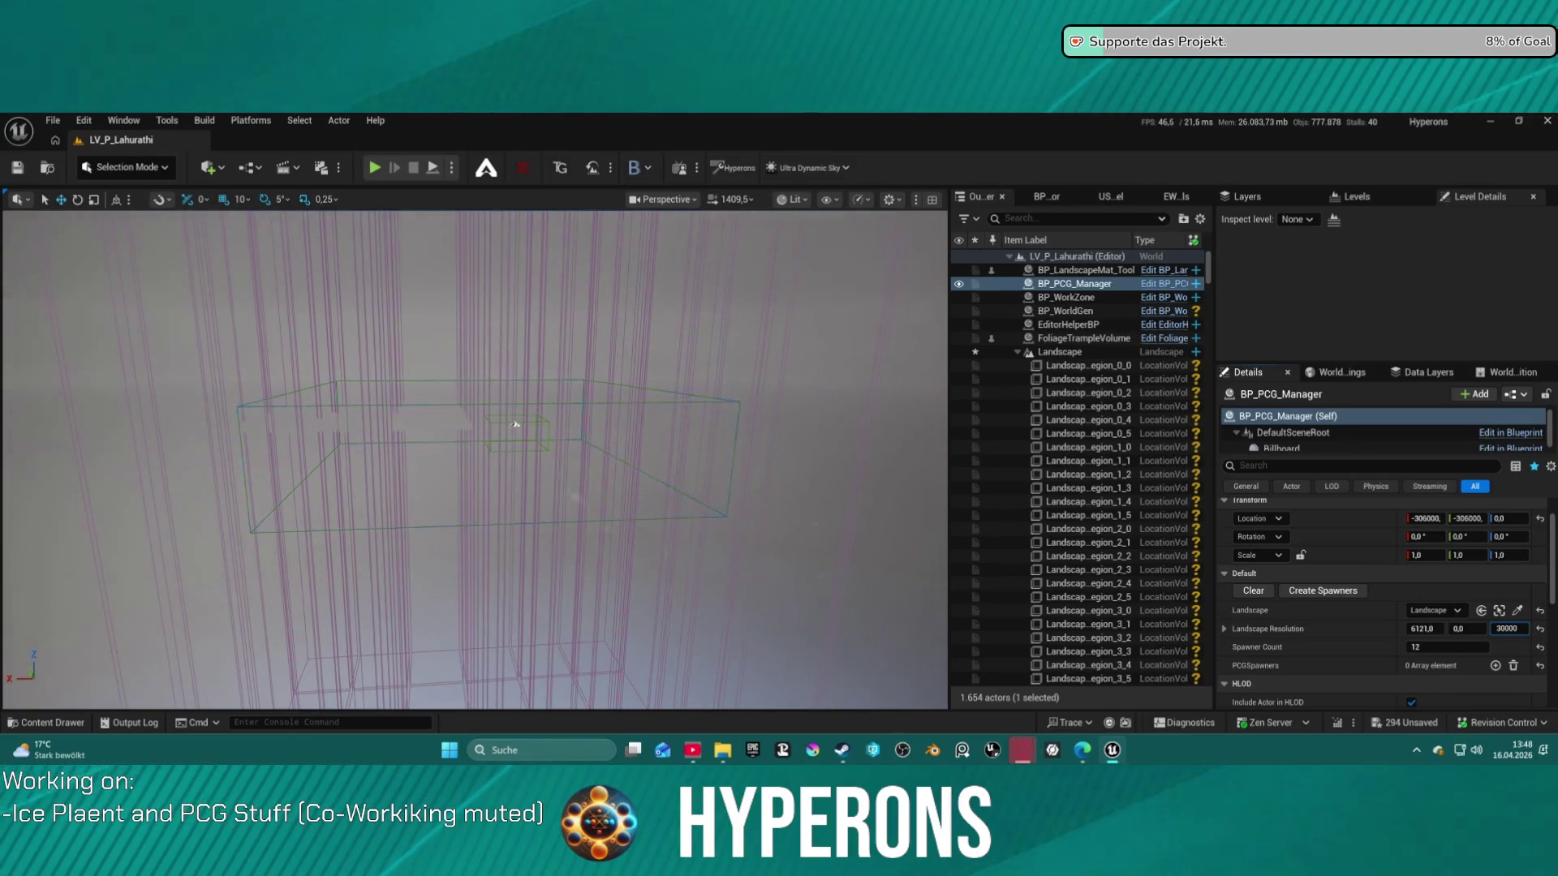
click(1345, 593)
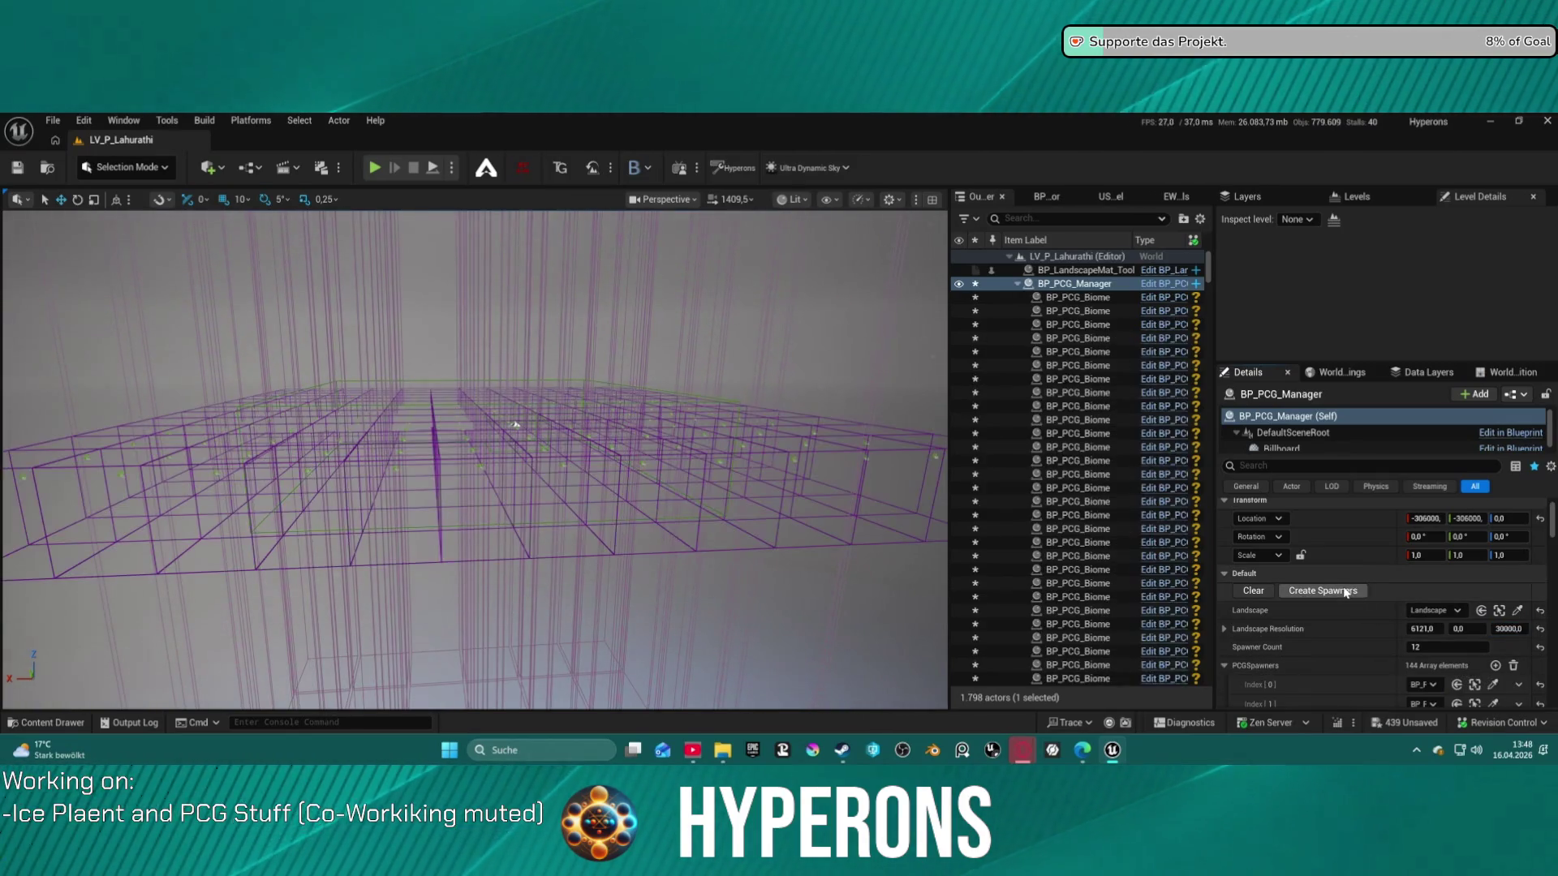
scroll(475, 460, up, 5)
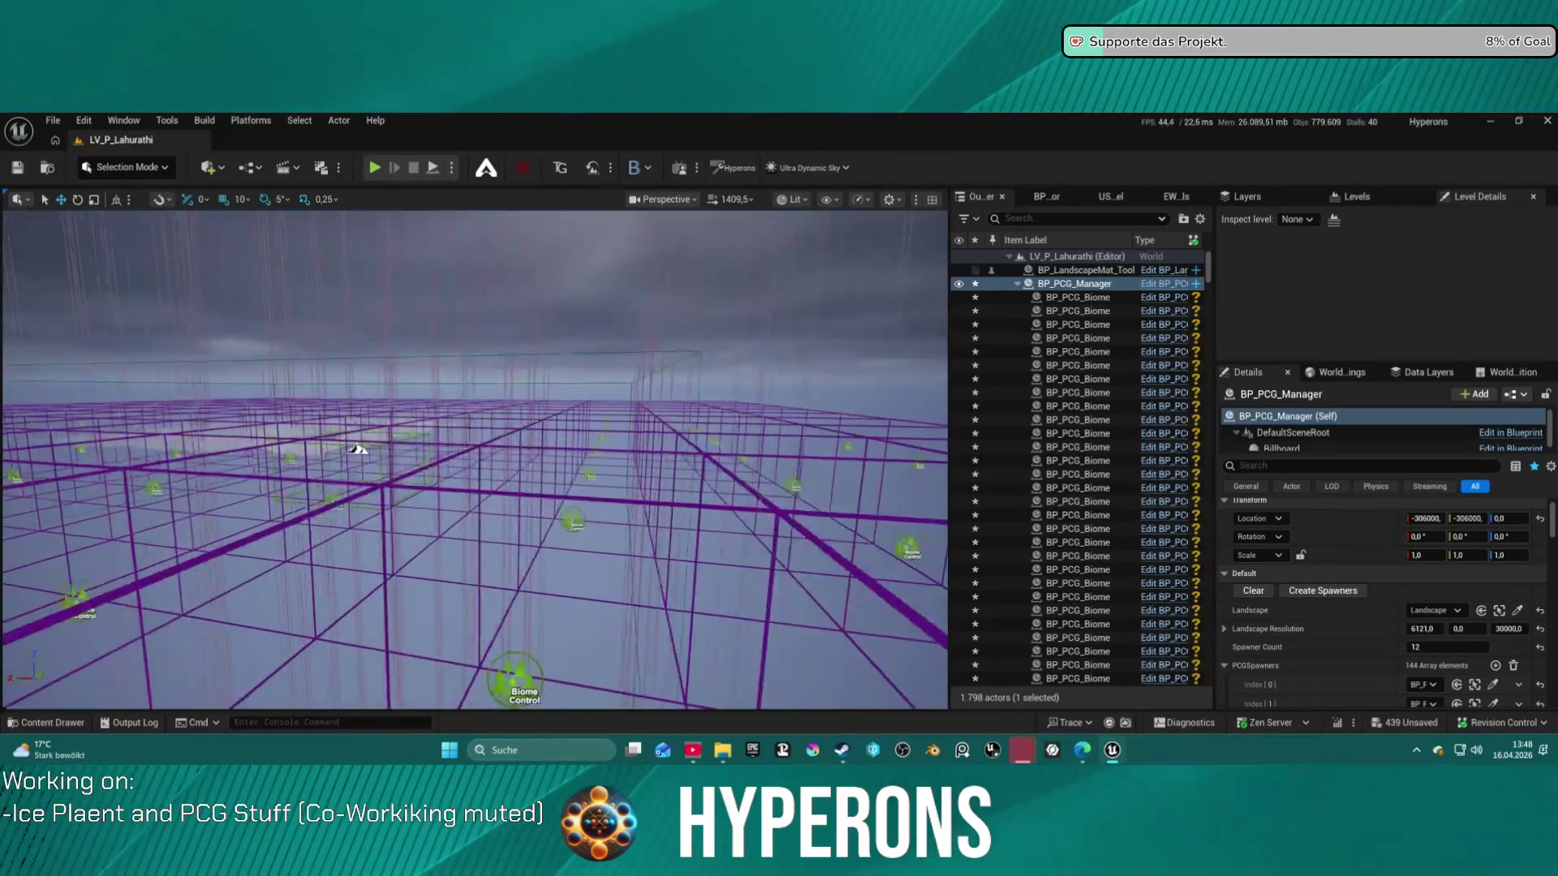
scroll(475, 460, up, 8)
Select four neighbouring BP_PCG_Biome cells and run Generate Biome Content on them
mouse_move(474, 460)
mouse_down()
mouse_move(430, 382)
mouse_move(479, 434)
mouse_up()
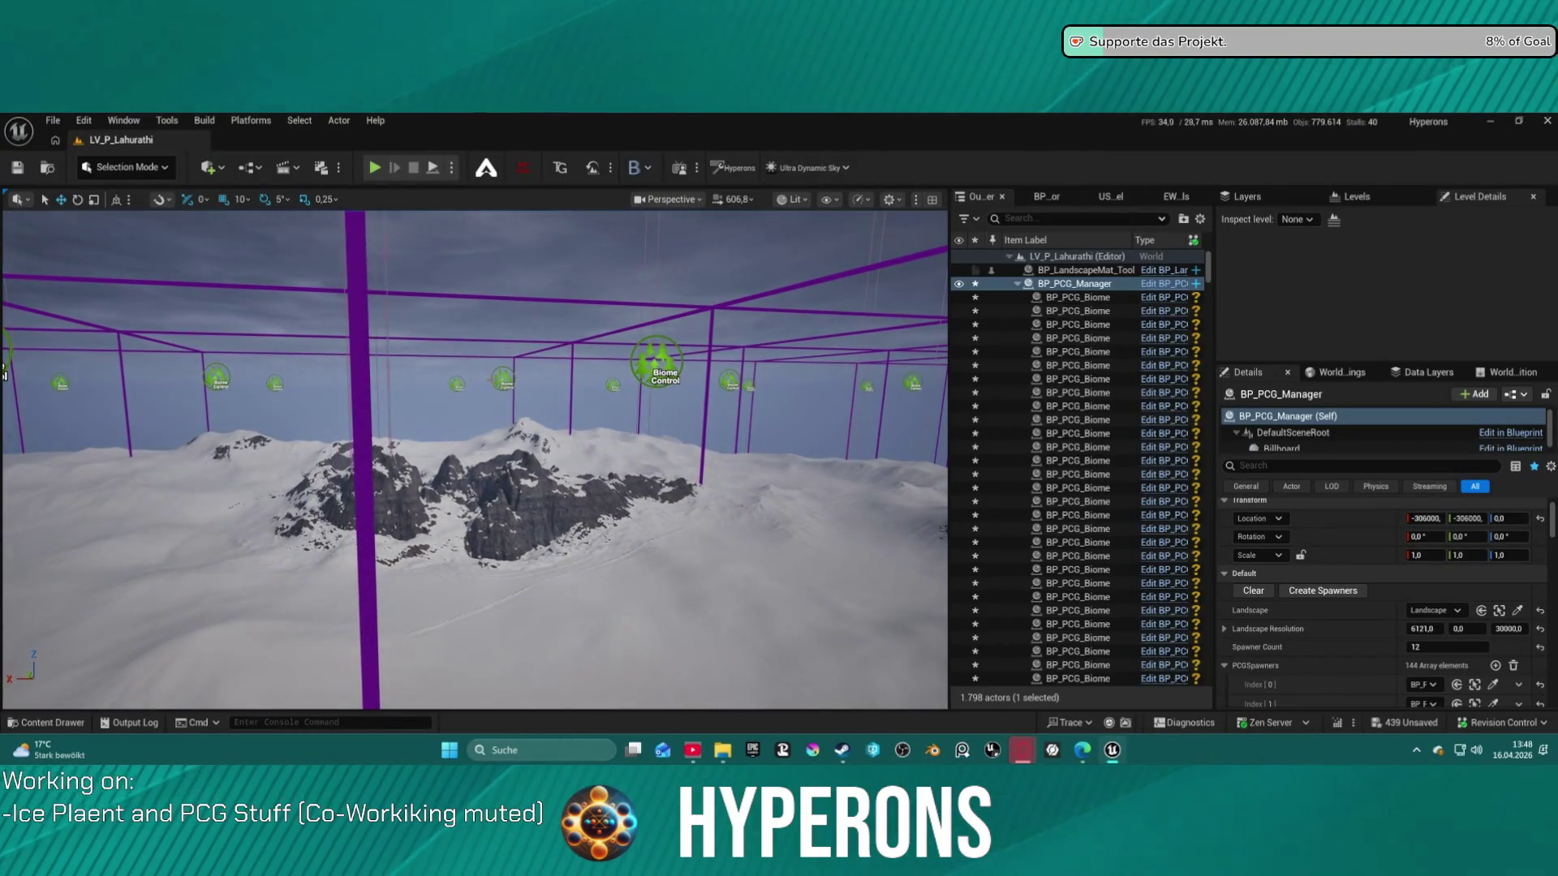
click(503, 378)
drag(475, 455, 475, 504)
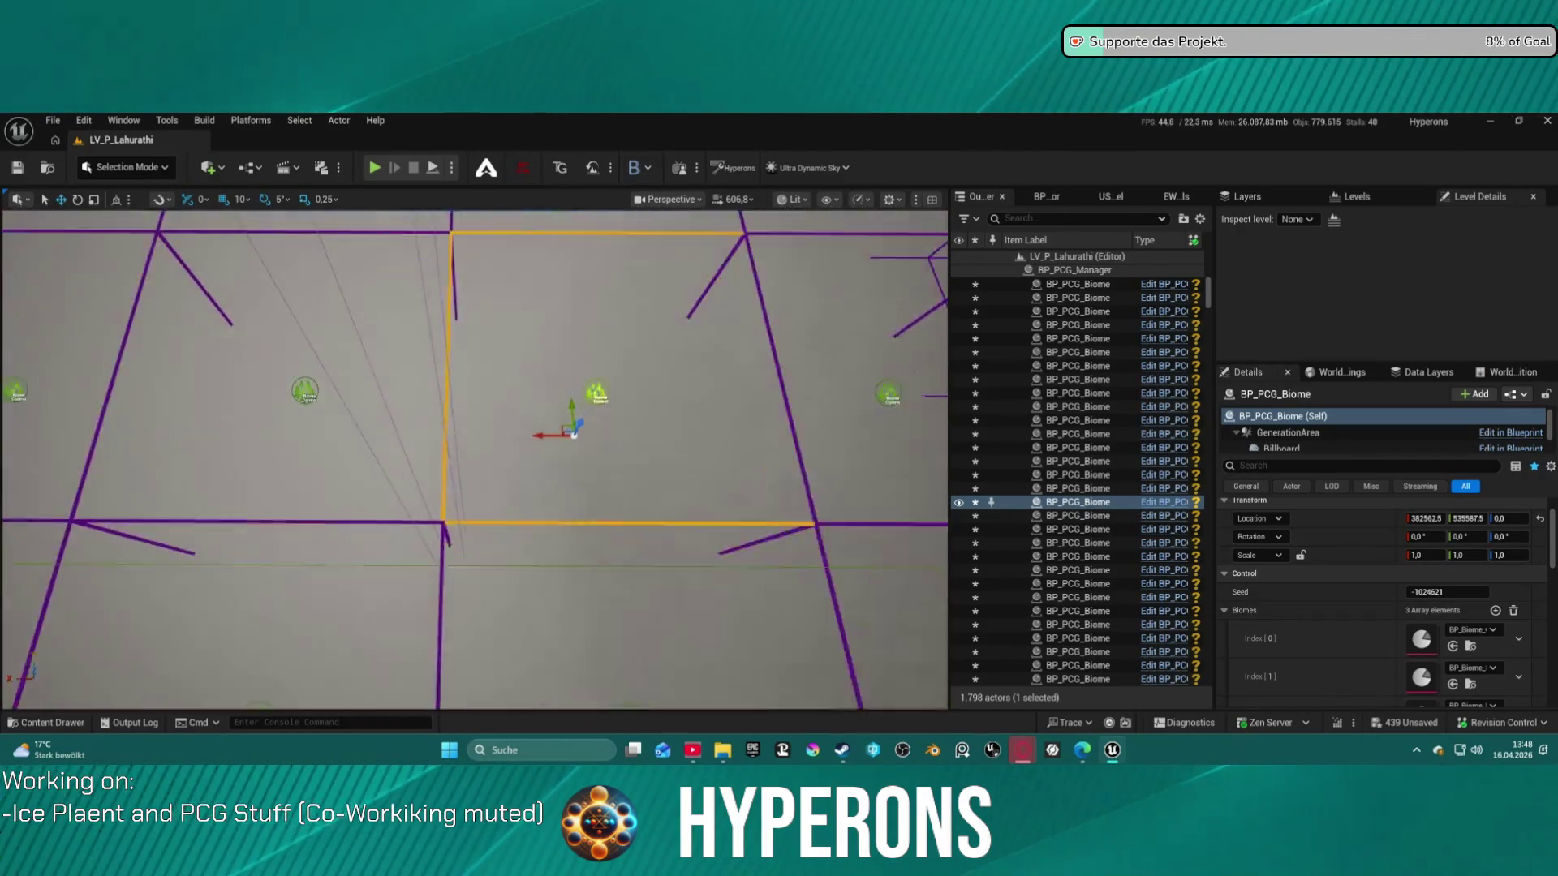
scroll(387, 381, down, 2)
ctrl+click(285, 388)
drag(436, 455, 435, 472)
ctrl+click(213, 285)
mouse_move(214, 285)
mouse_down()
mouse_move(362, 403)
mouse_move(627, 490)
mouse_up()
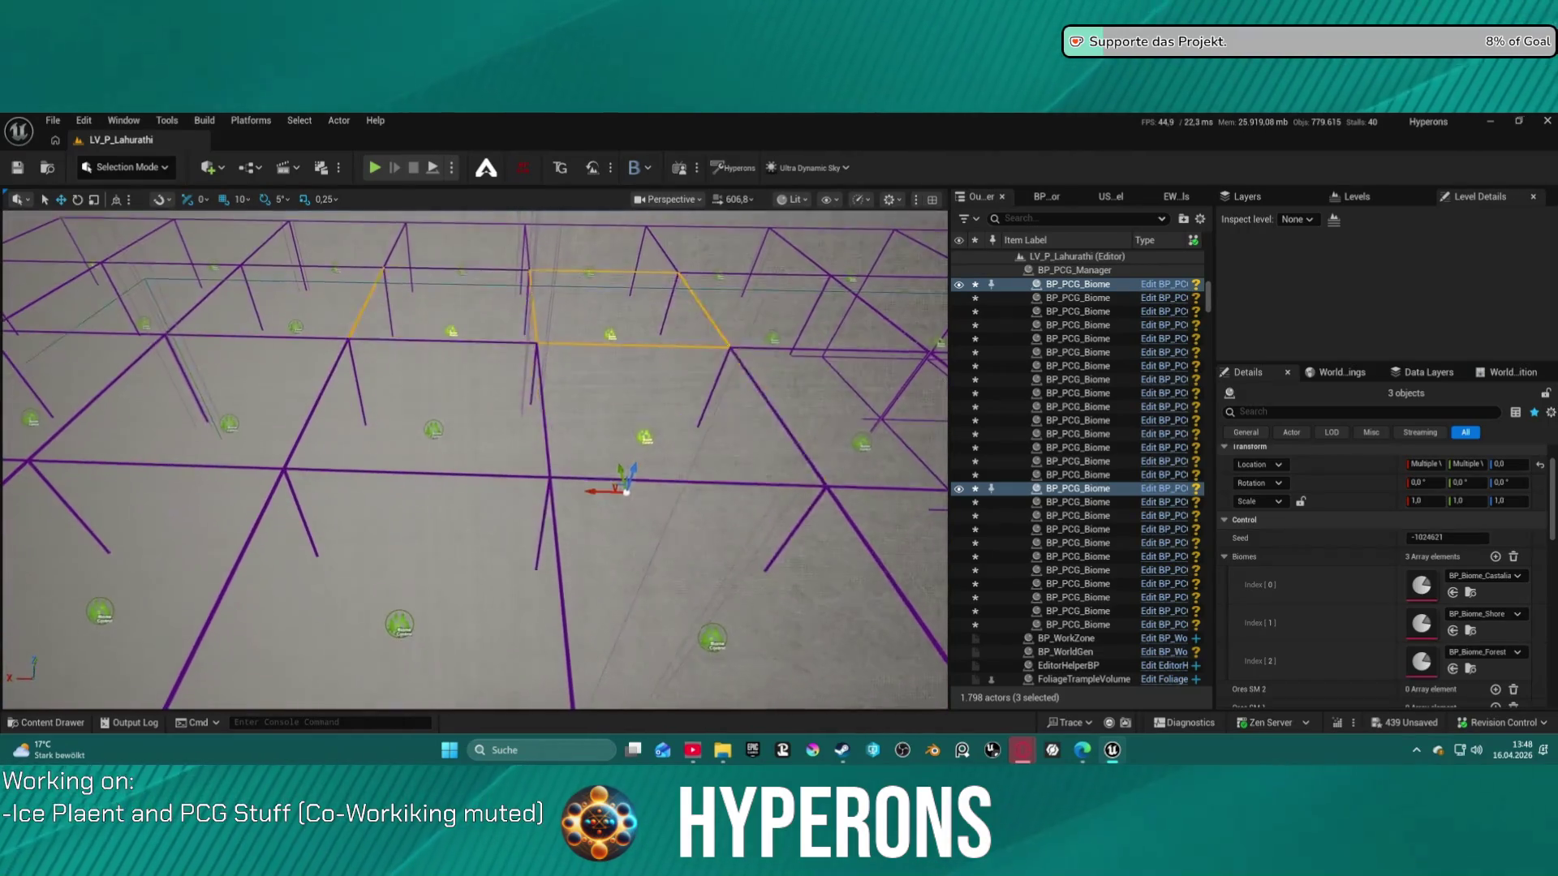
ctrl+click(802, 524)
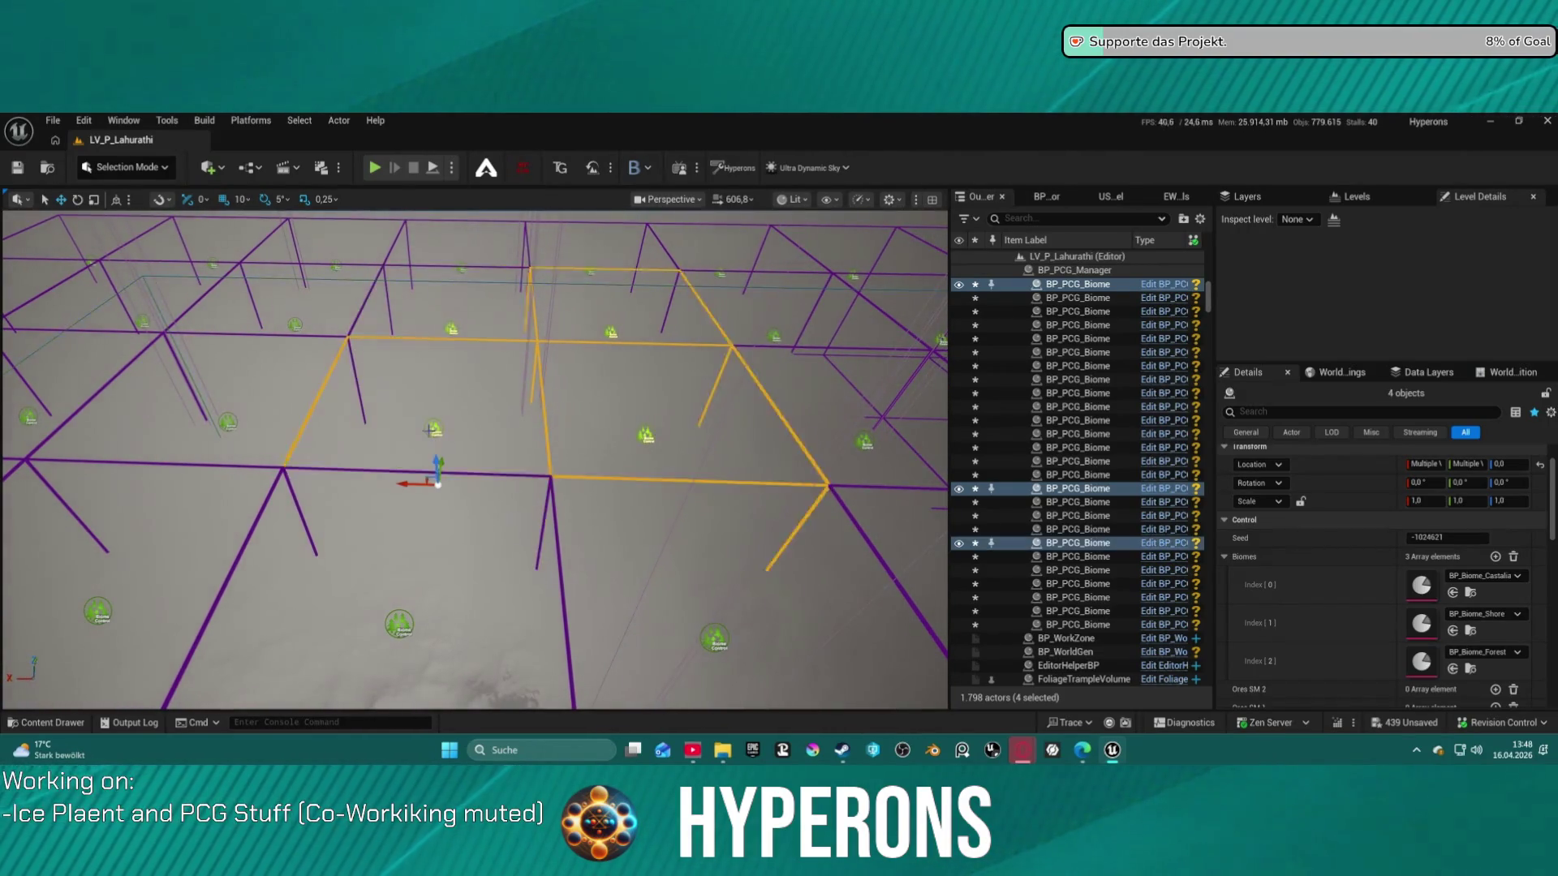
scroll(1340, 590, down, 6)
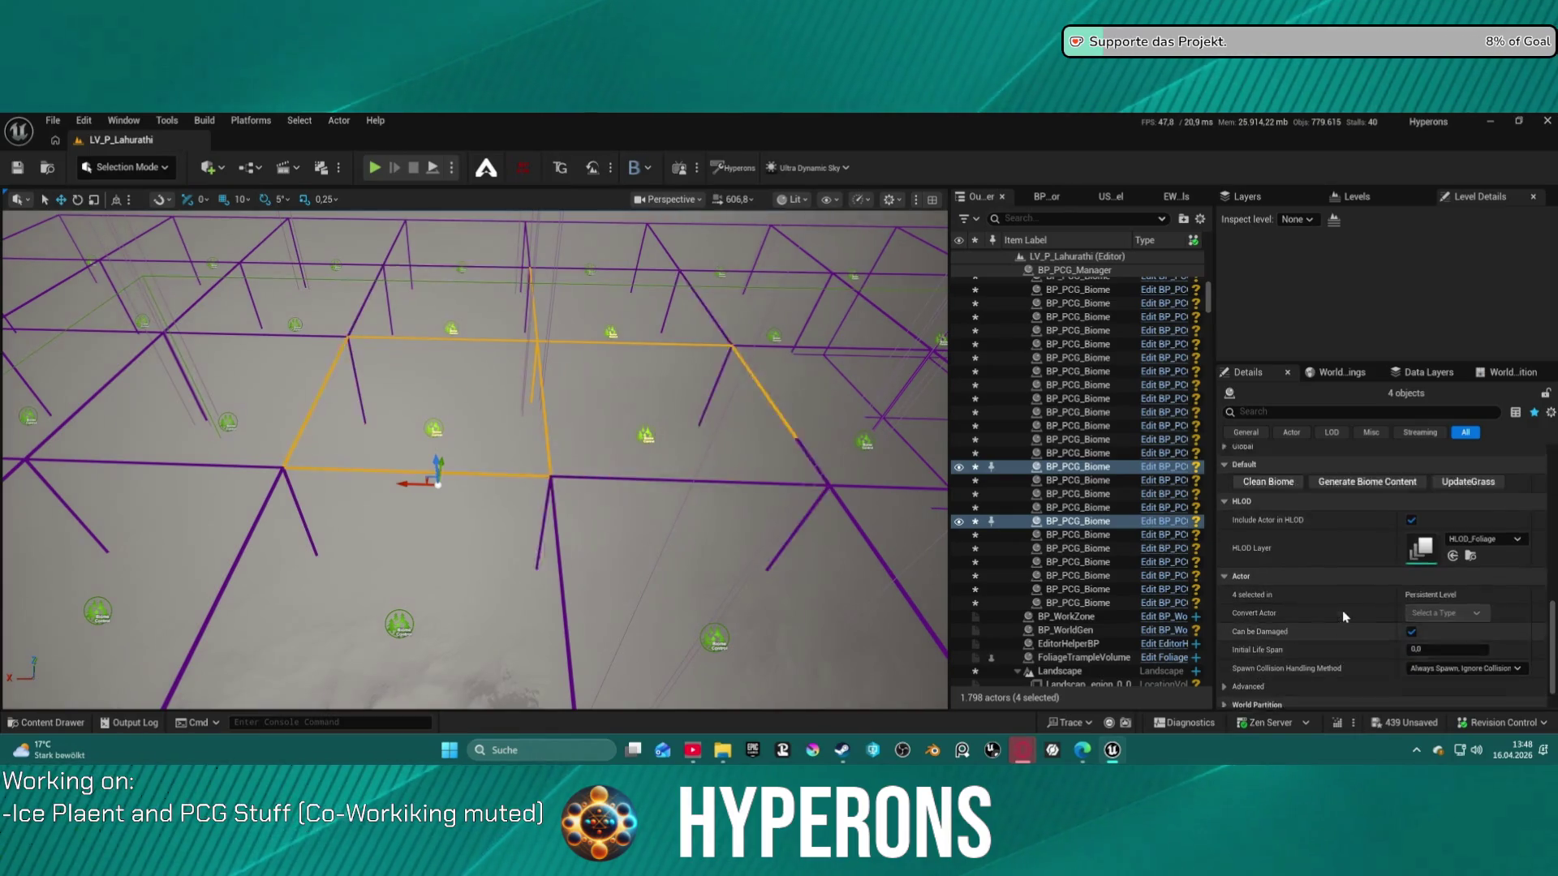
click(1352, 547)
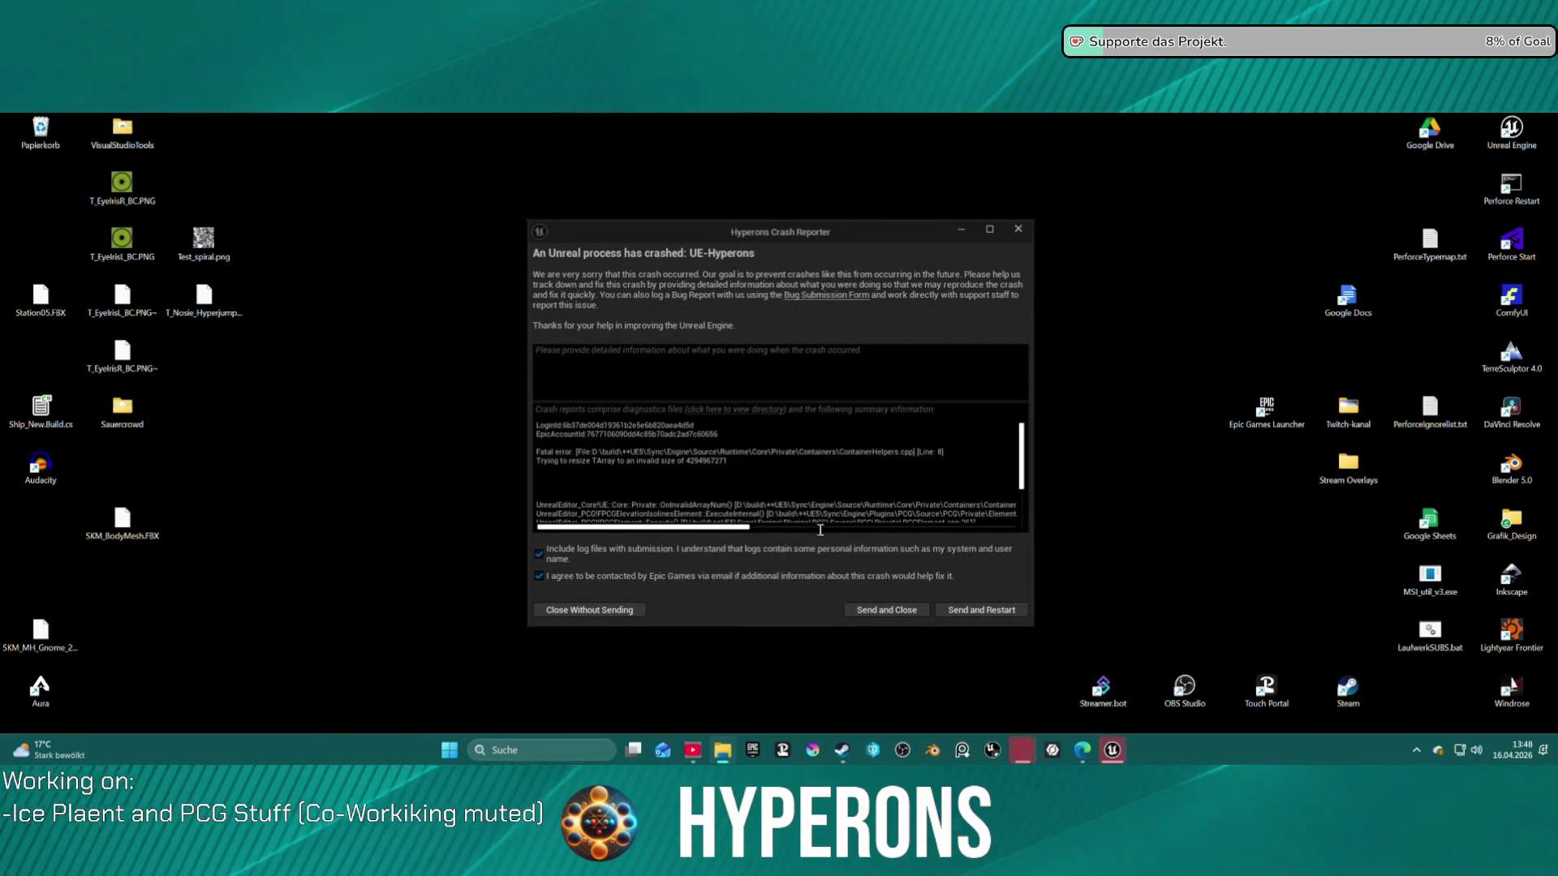
Review the fatal TArray crash log, then send the report and restart the editor
mouse_move(708, 531)
mouse_down()
mouse_move(767, 527)
mouse_move(740, 528)
mouse_up()
scroll(752, 504, down, 2)
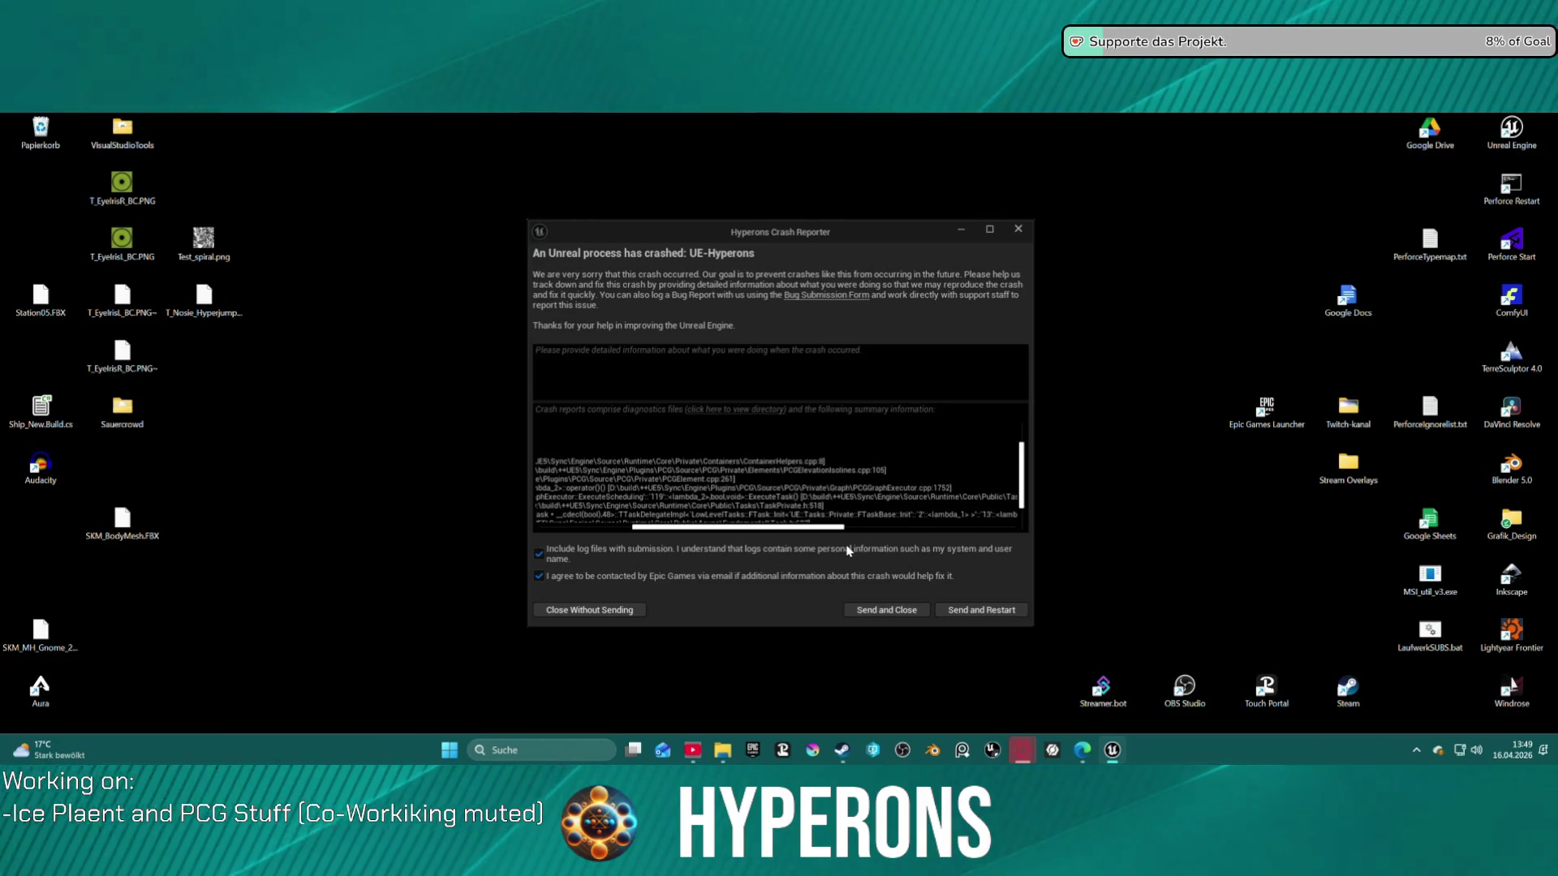
click(956, 615)
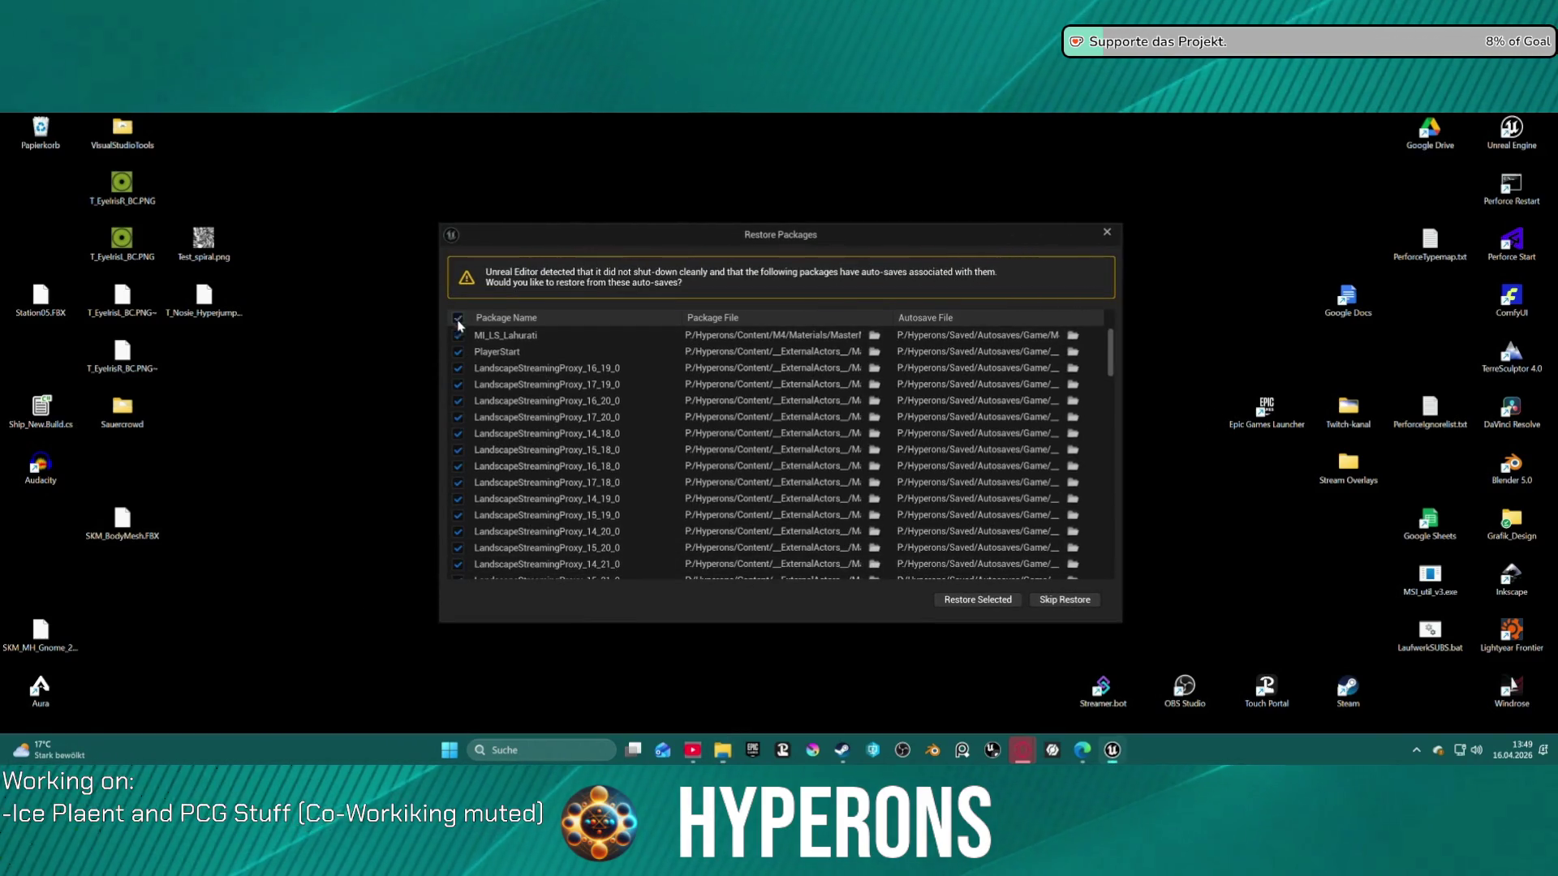
Restore all the ticked auto-saved packages with Restore Selected
click(968, 601)
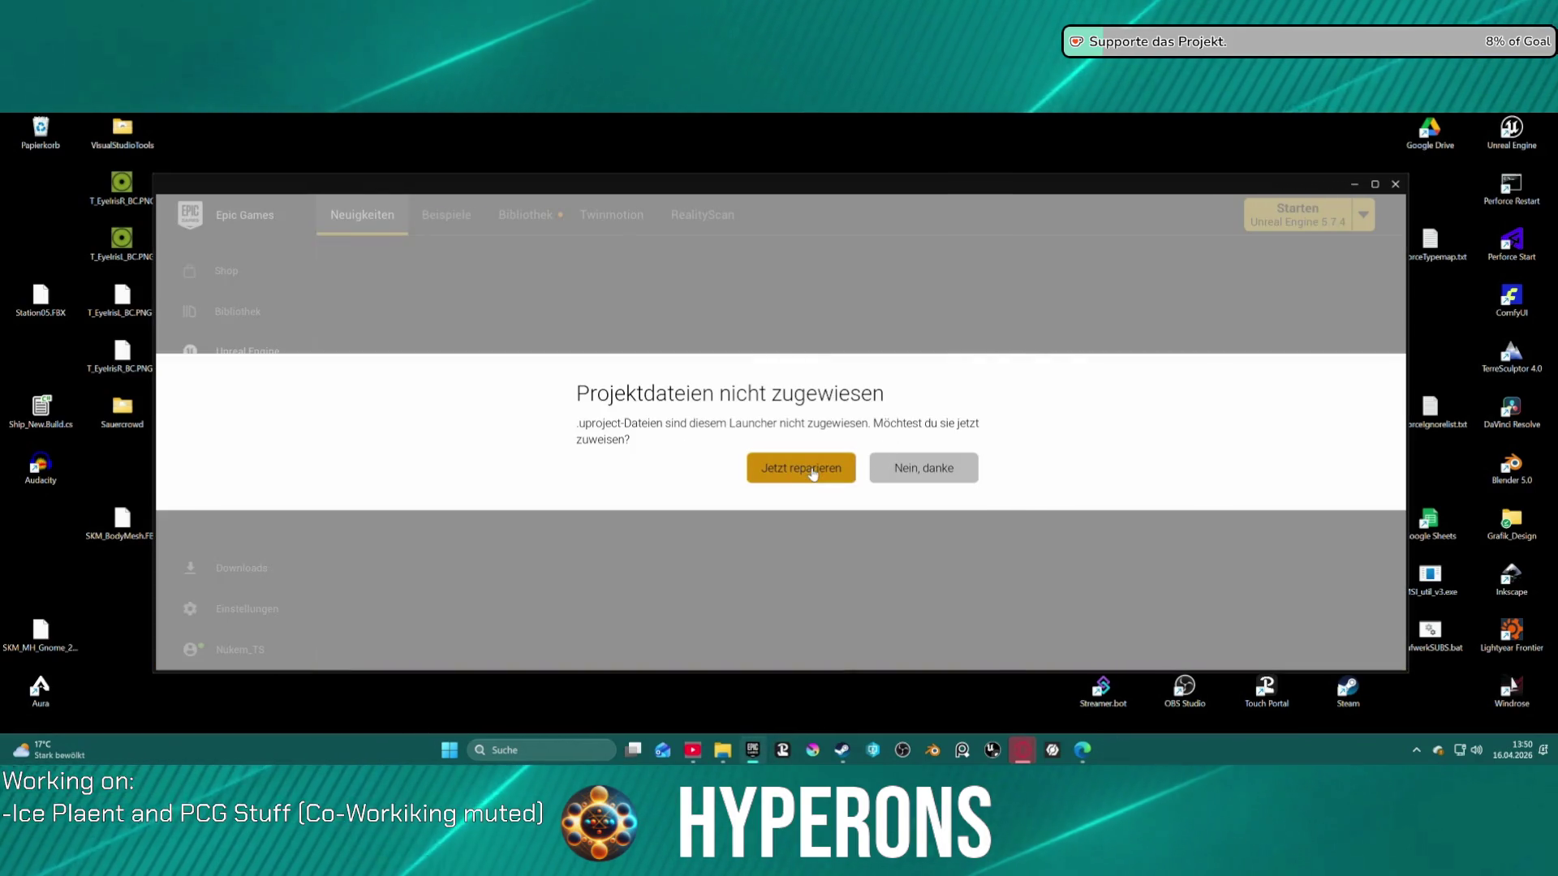
Dismiss the unassigned project files notice, view the Library, and close the Epic Games Launcher
click(807, 474)
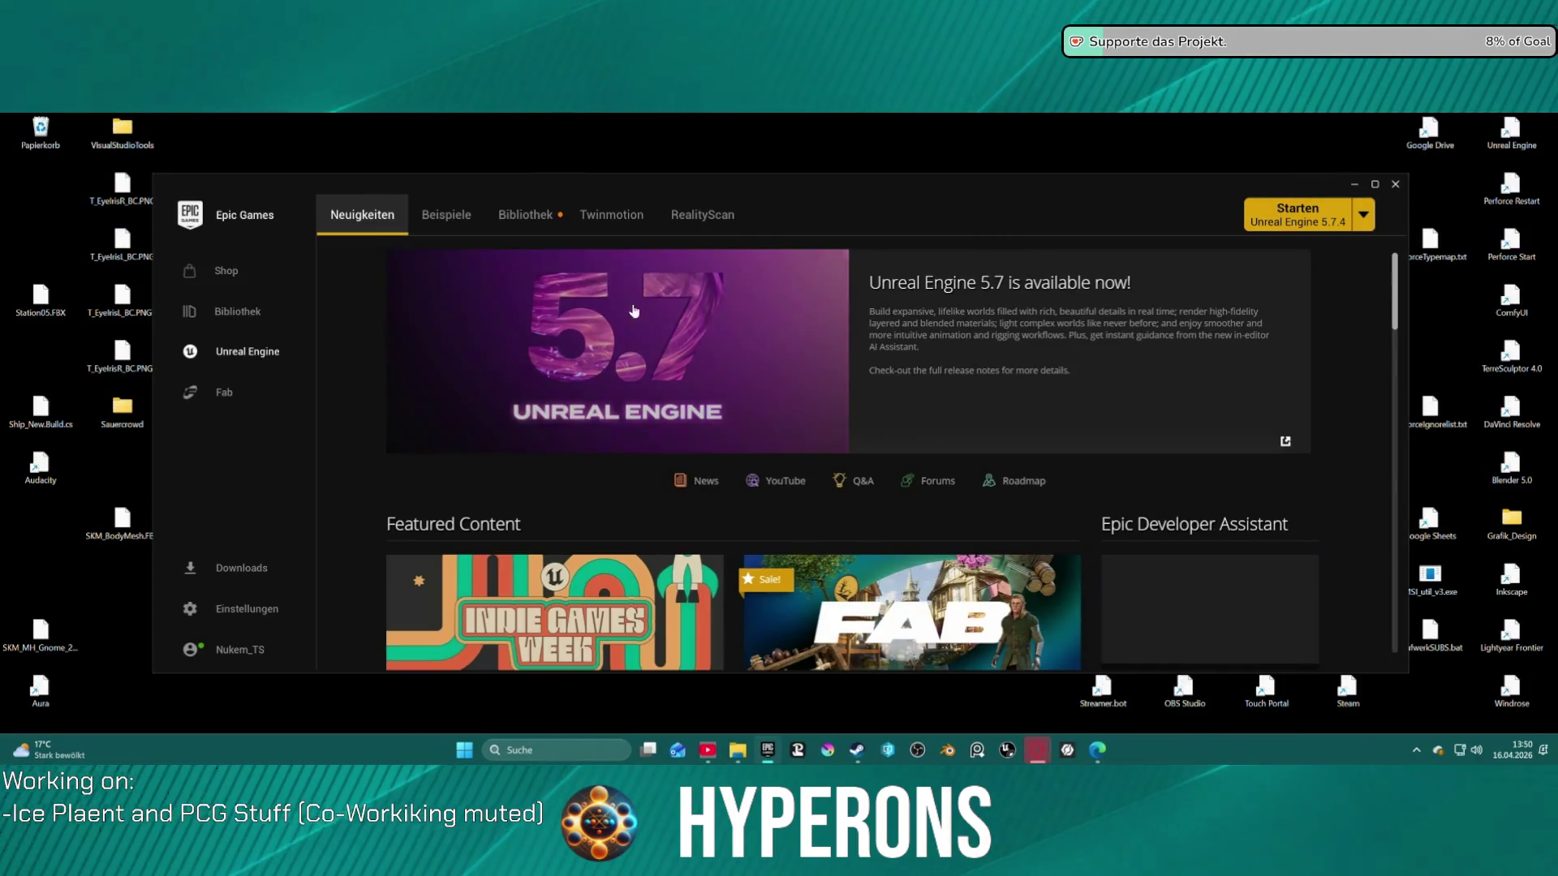
click(525, 214)
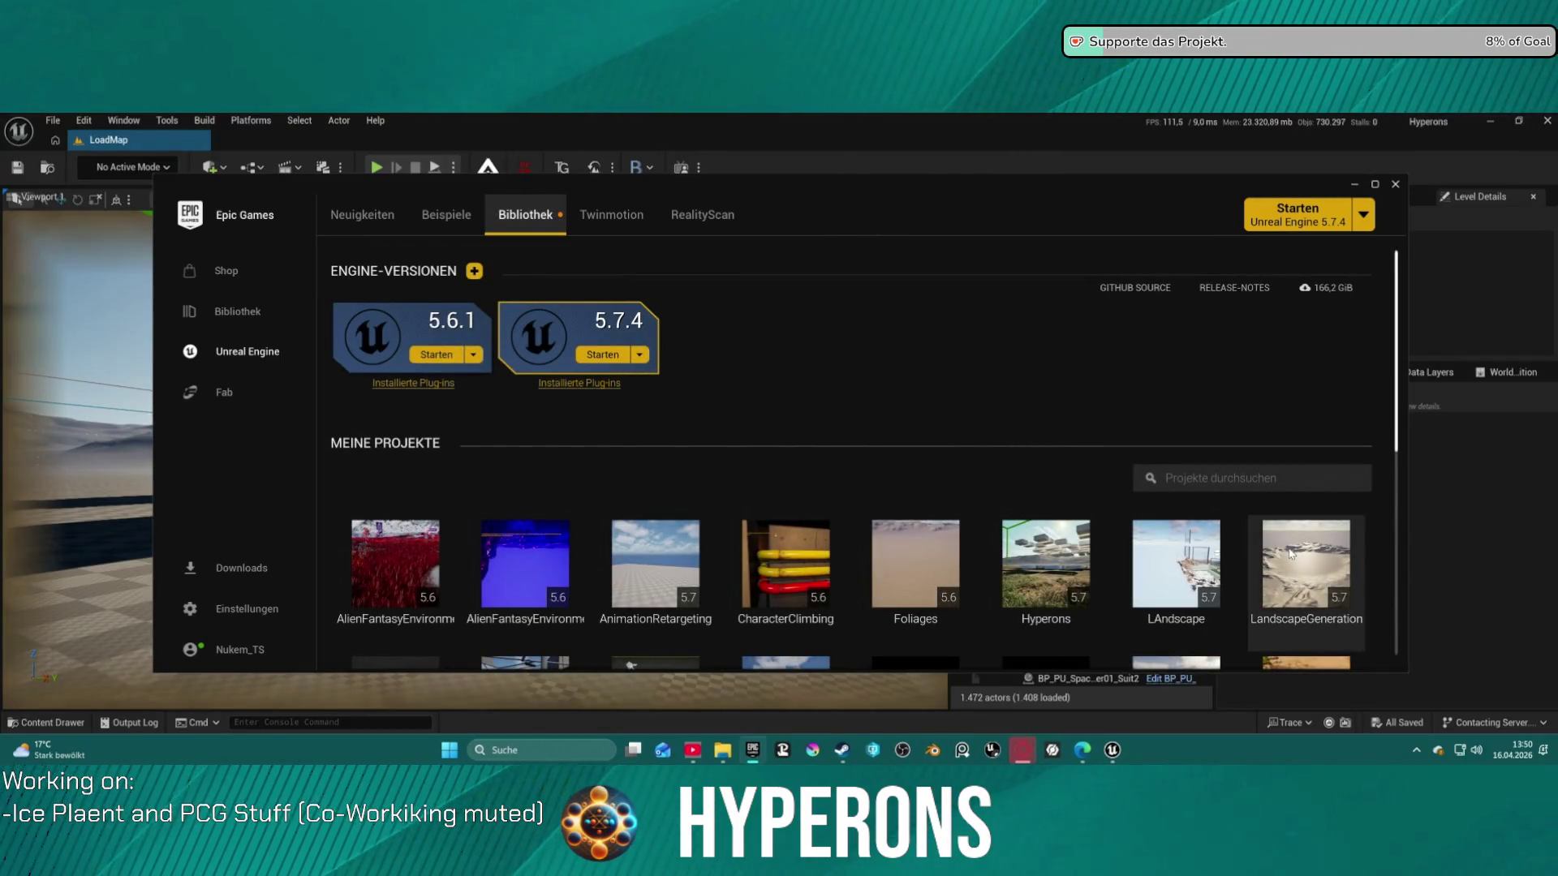
click(1395, 187)
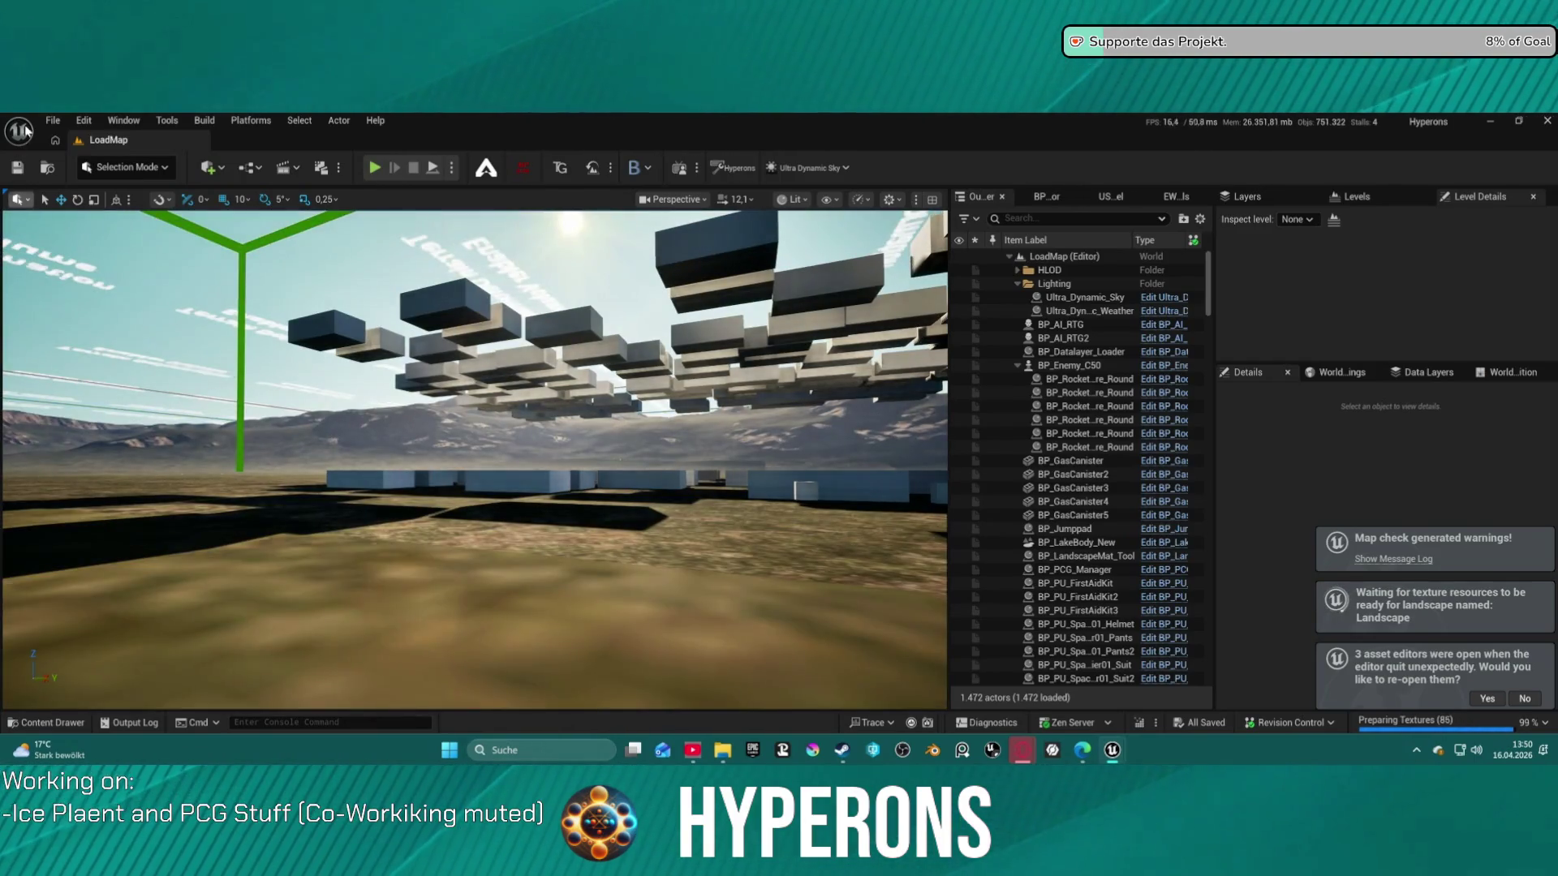
Reopen the LV_P_Lahurathi level from File > Recent Levels
click(53, 121)
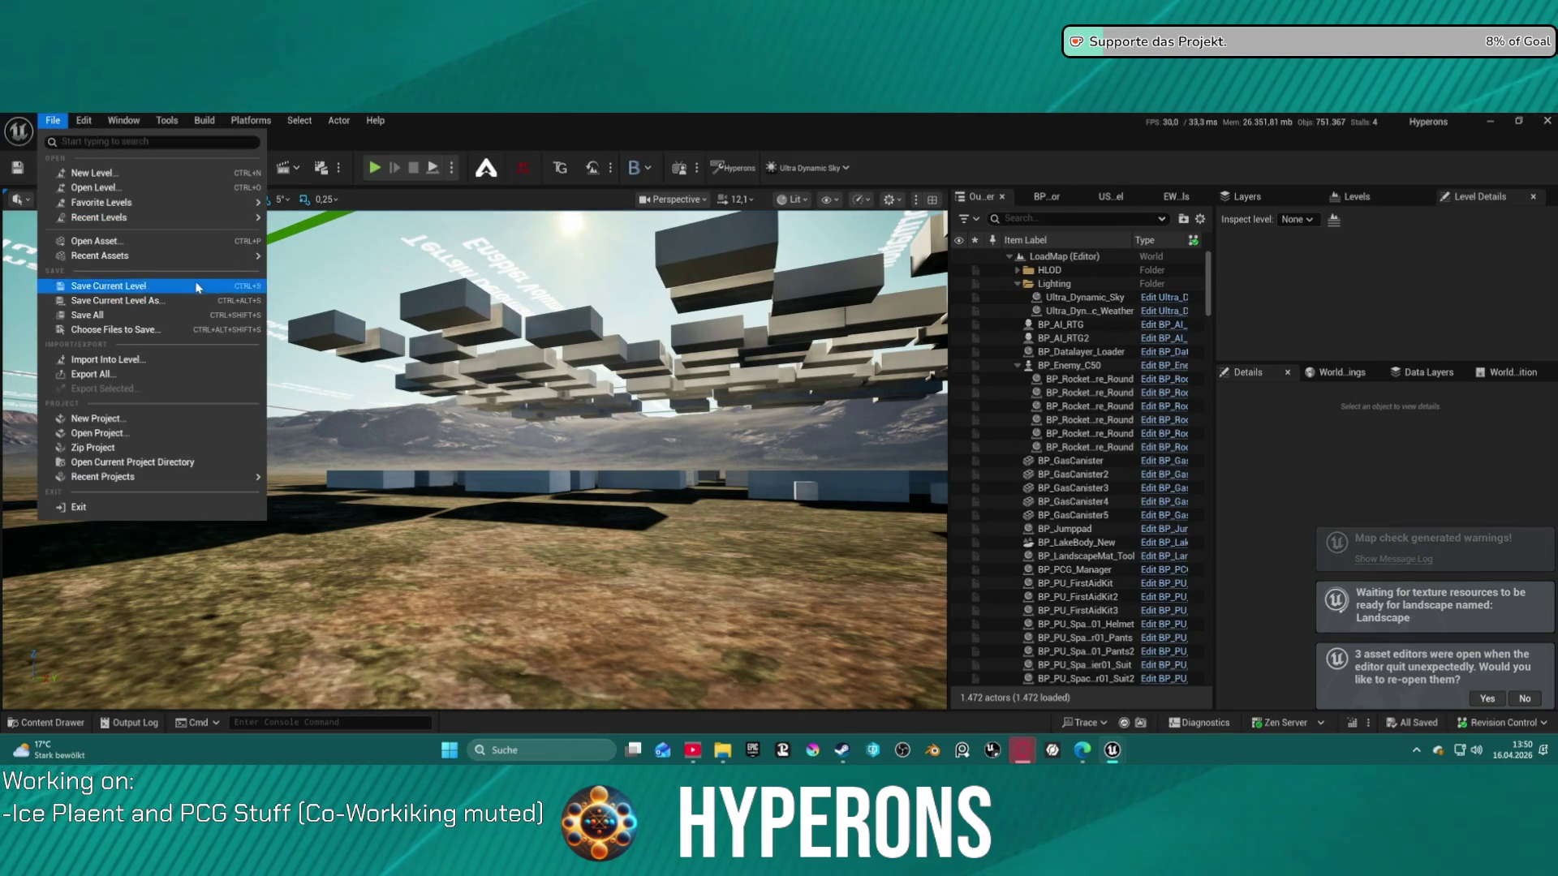
mouse_move(243, 217)
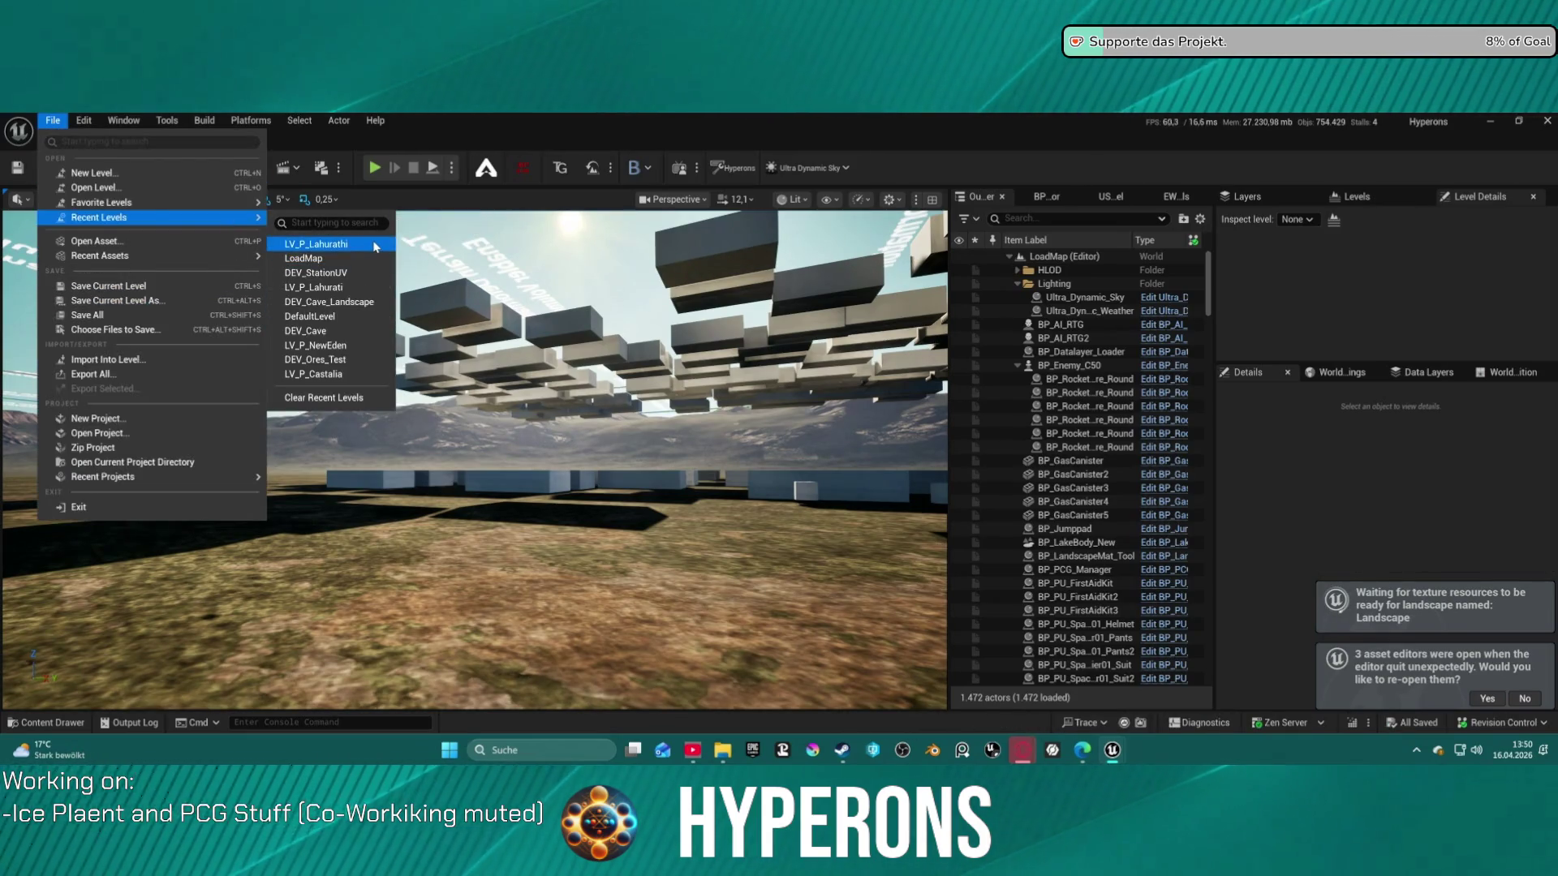
click(745, 329)
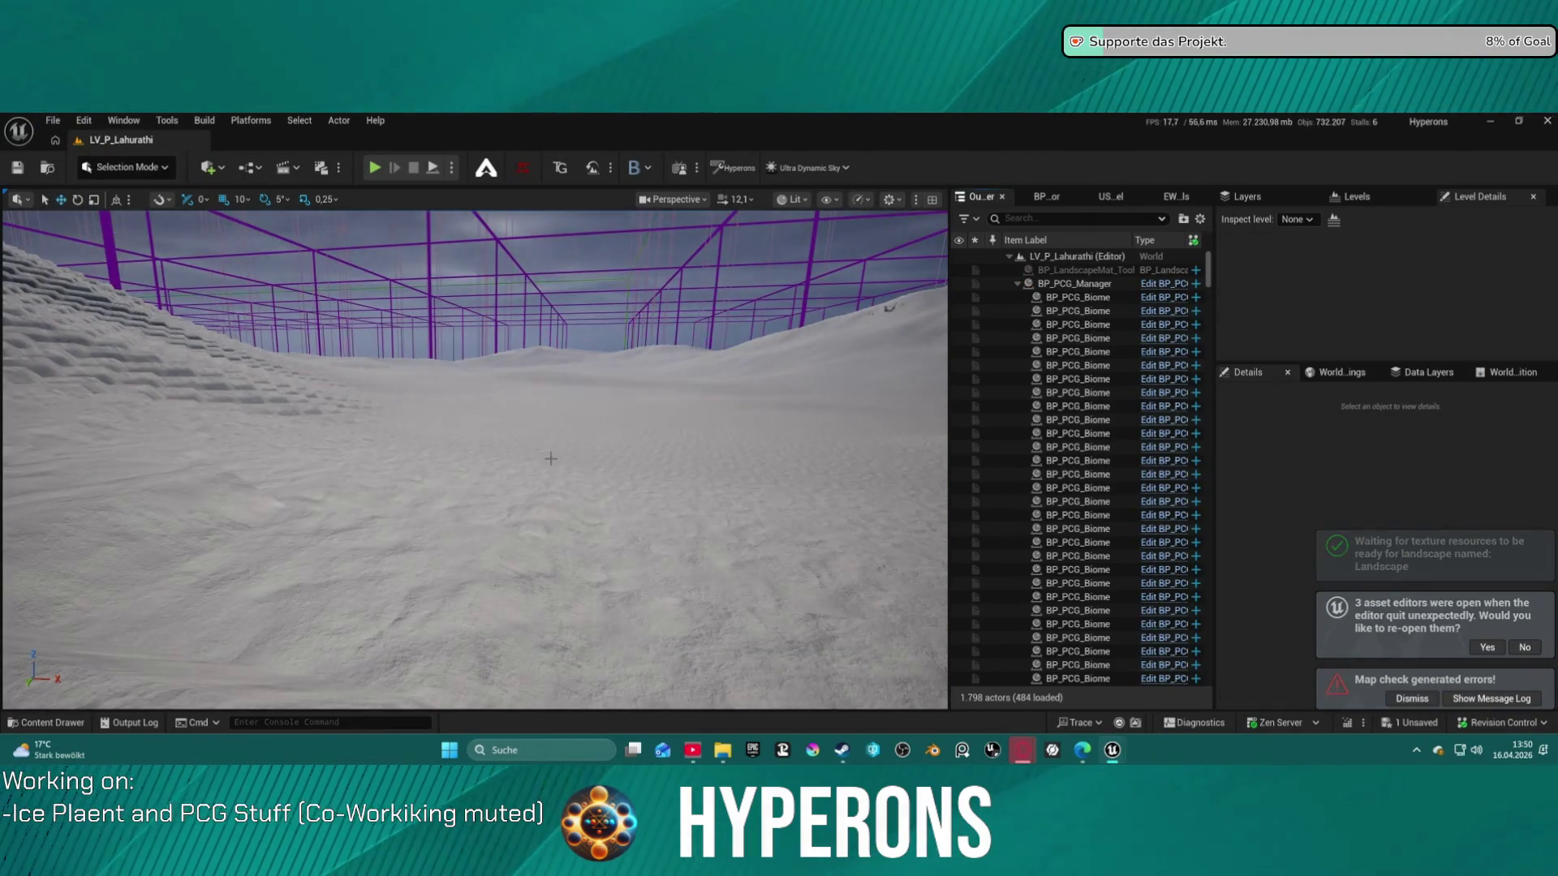
mouse_move(813, 443)
mouse_down()
mouse_move(438, 479)
mouse_move(280, 757)
mouse_up()
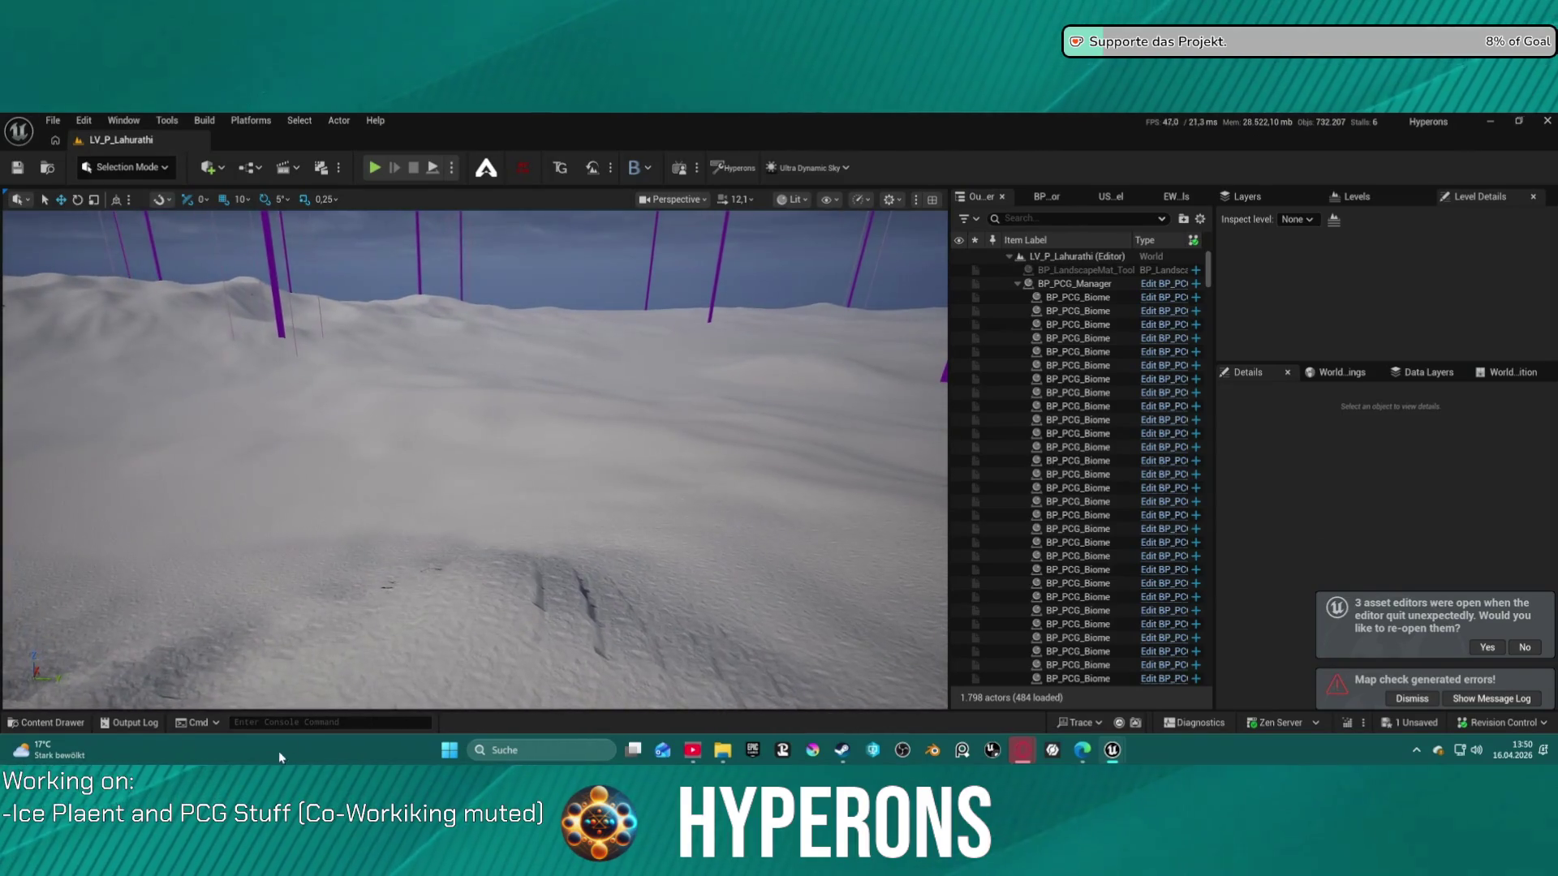
Rerun r.VT.Flush from the console history so the snowy terrain re-renders
click(300, 722)
key(Up)
key(Up)
key(Up)
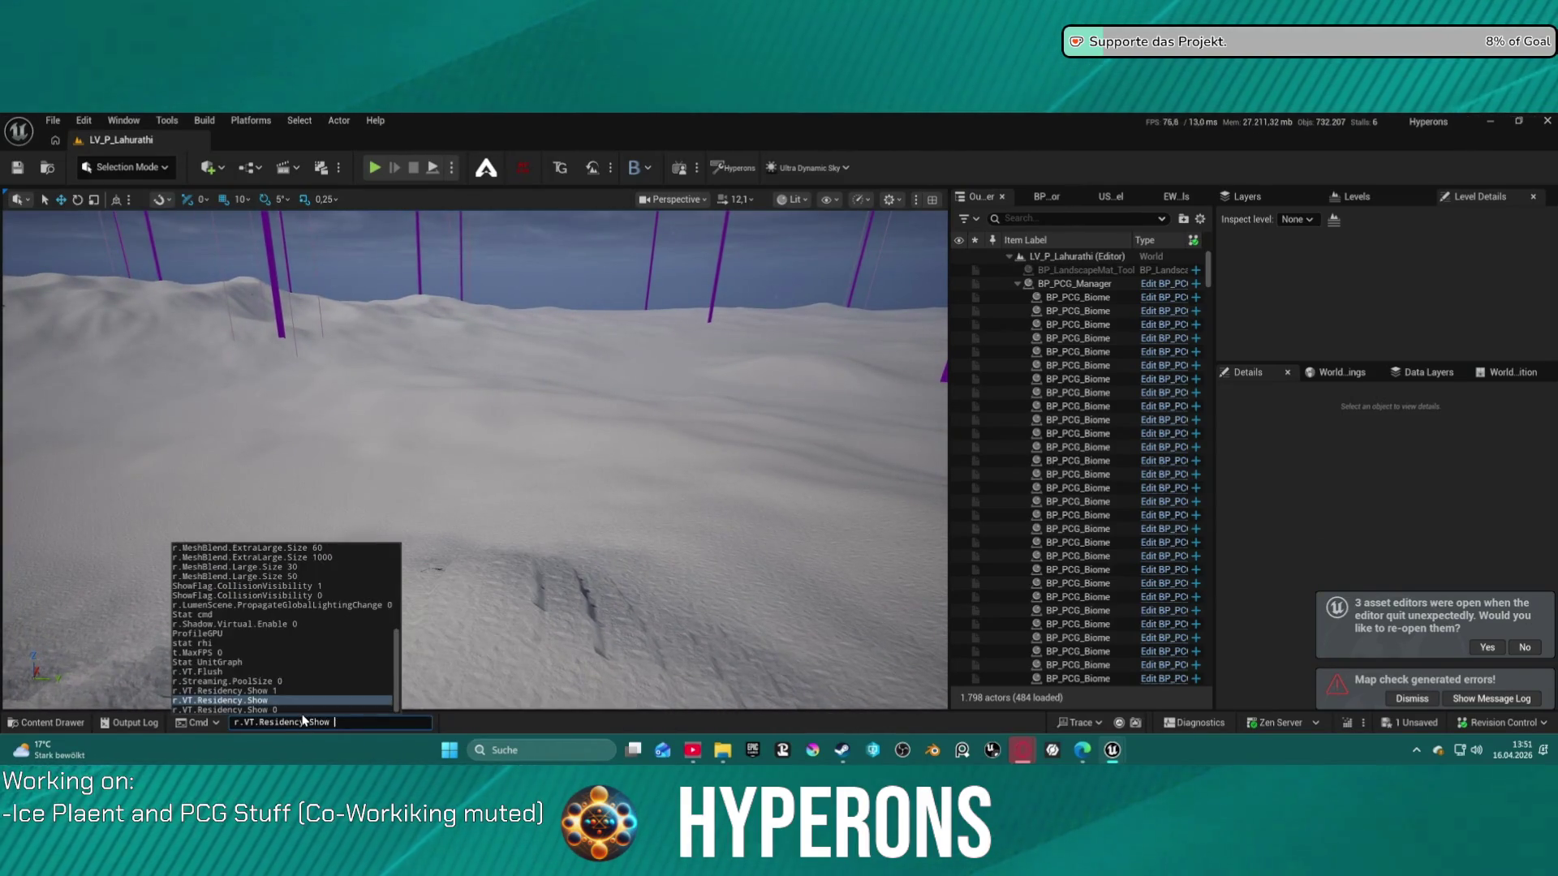
key(Up)
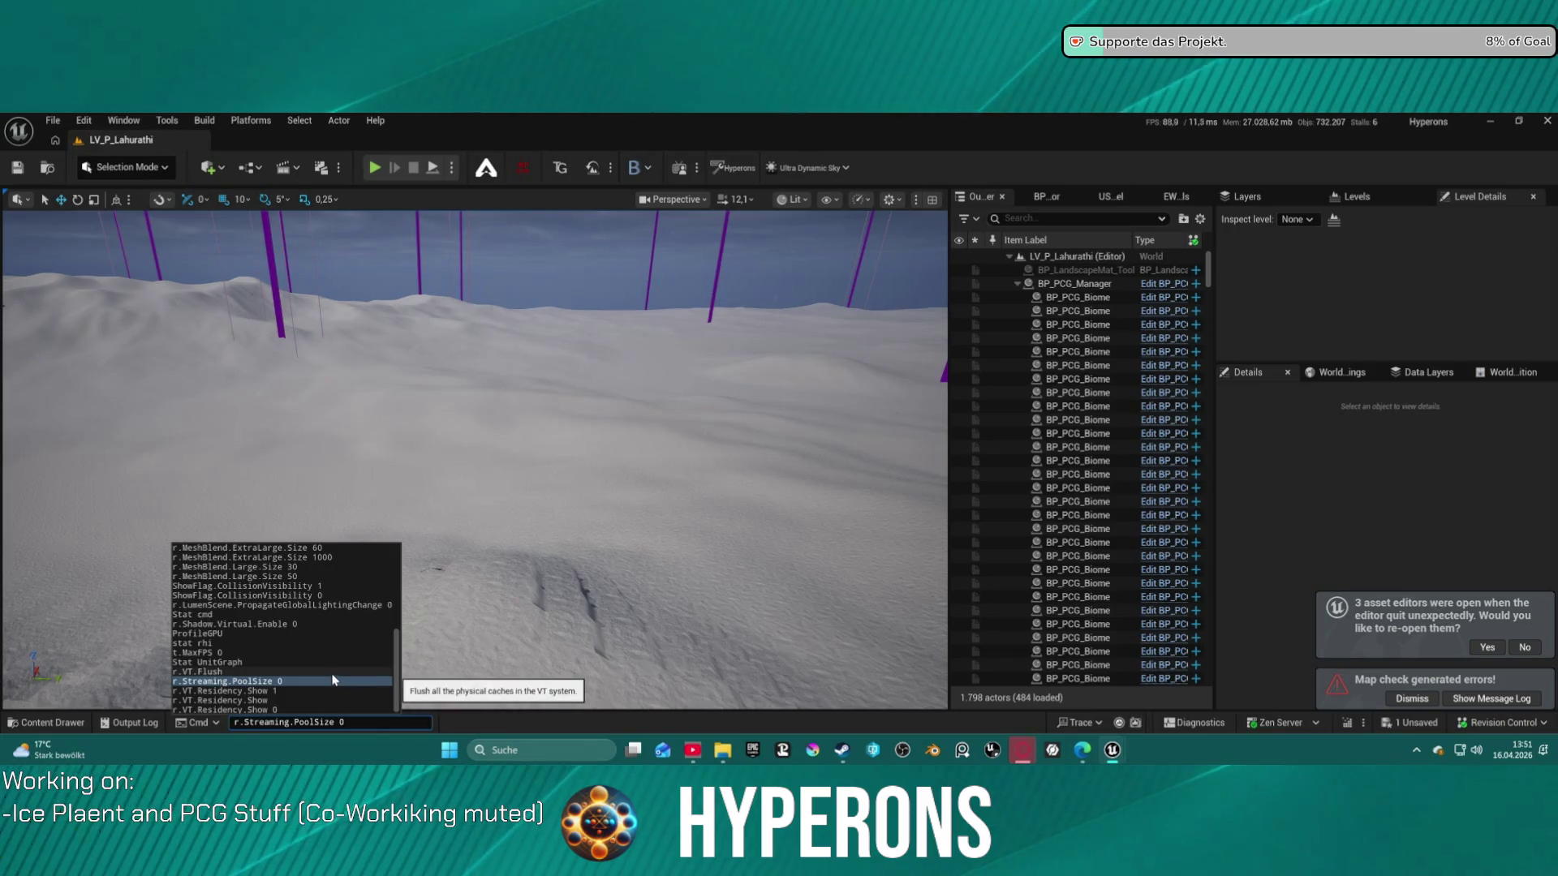
key(Return)
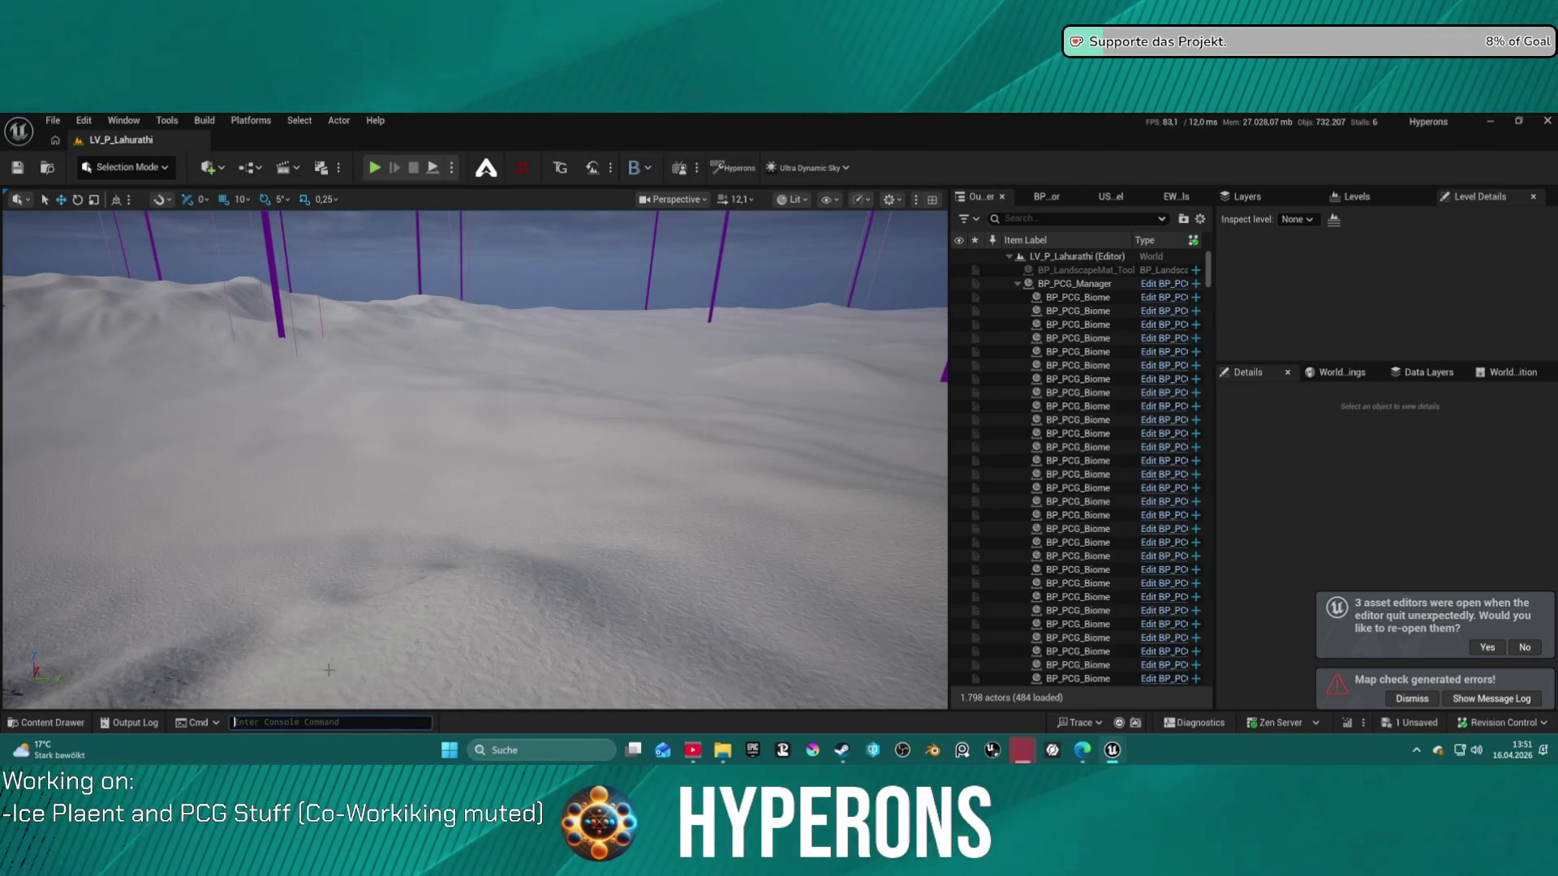
mouse_move(527, 509)
mouse_down()
mouse_move(519, 487)
mouse_move(535, 495)
mouse_move(527, 509)
mouse_move(216, 452)
mouse_move(522, 470)
mouse_move(527, 509)
mouse_move(528, 463)
mouse_move(528, 524)
mouse_move(527, 509)
mouse_up()
scroll(535, 495, up, 2)
scroll(527, 509, up, 3)
key(w)
Reopen the crashed MI_LS_Lahurati, MM_LS_Lahurati and Output-RVT editors, then return to LV_P_Lahurathi
click(1074, 283)
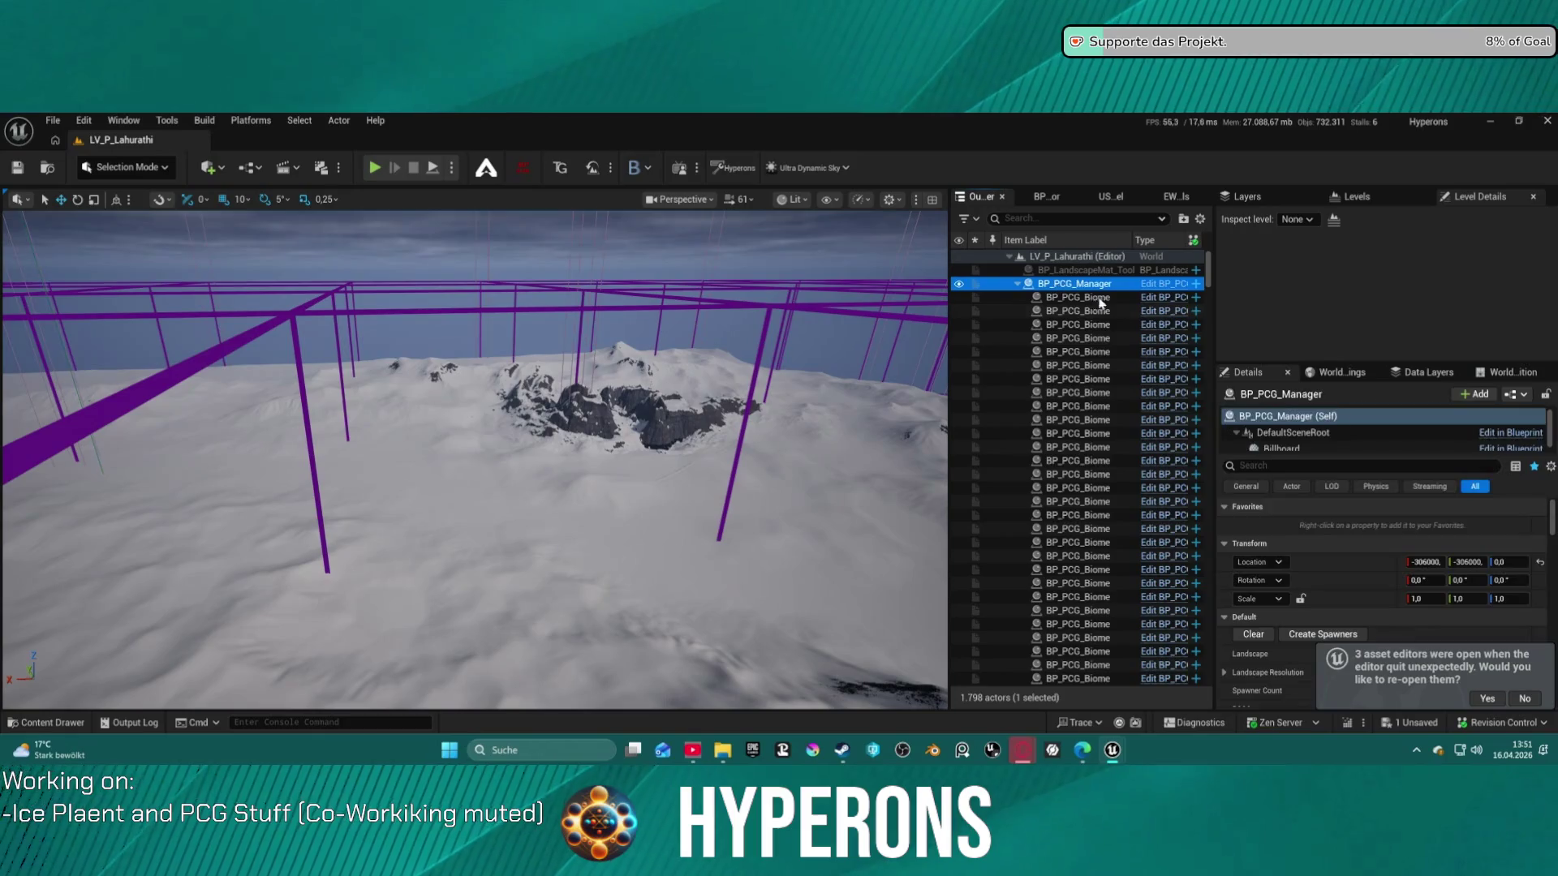
click(1497, 706)
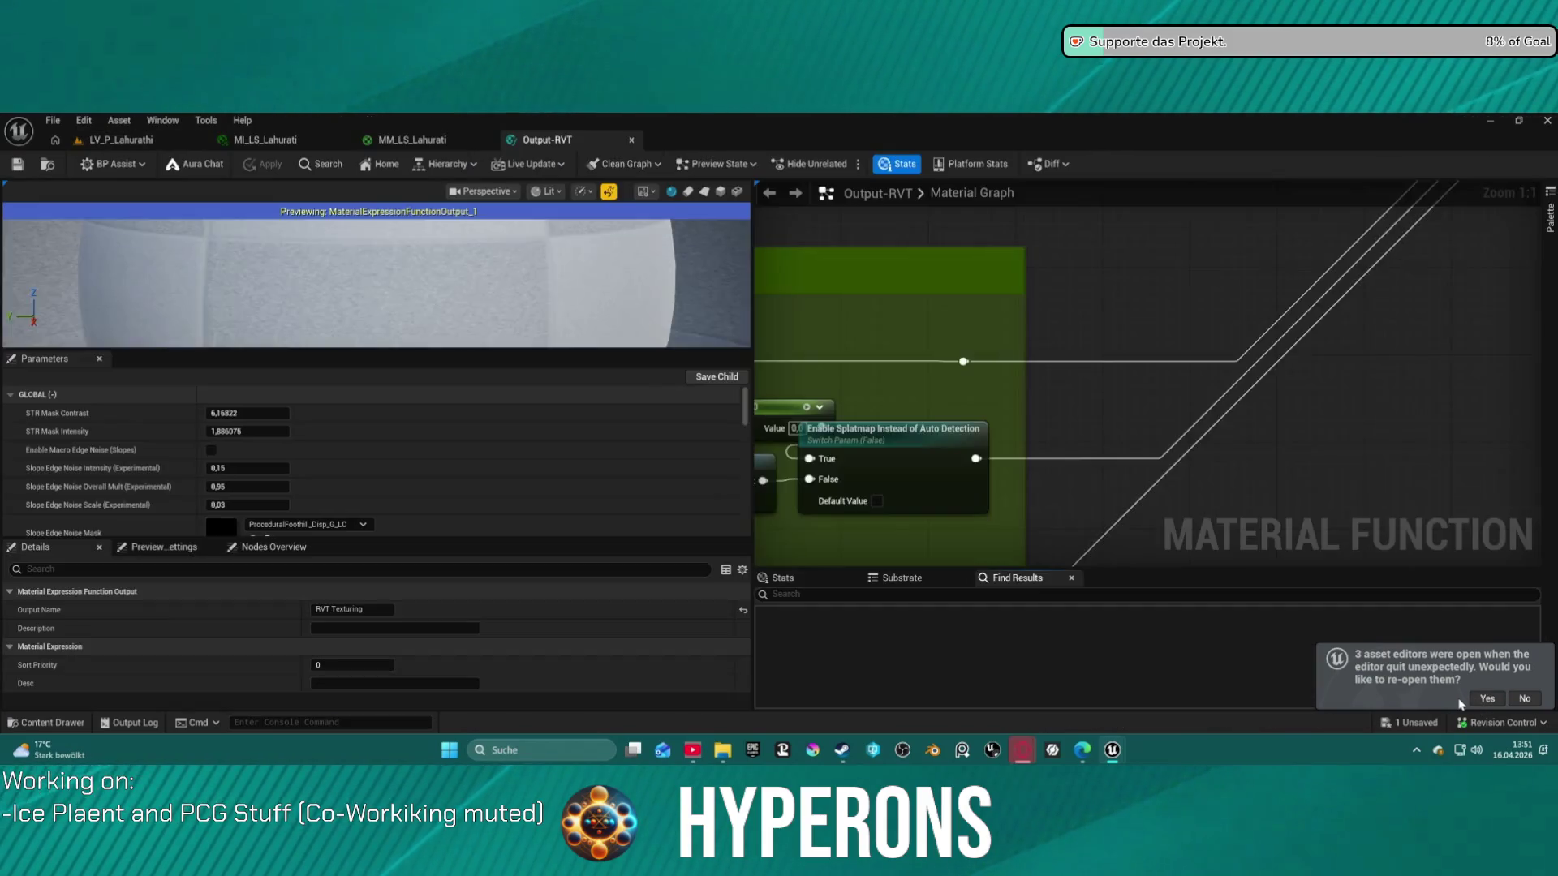
click(103, 143)
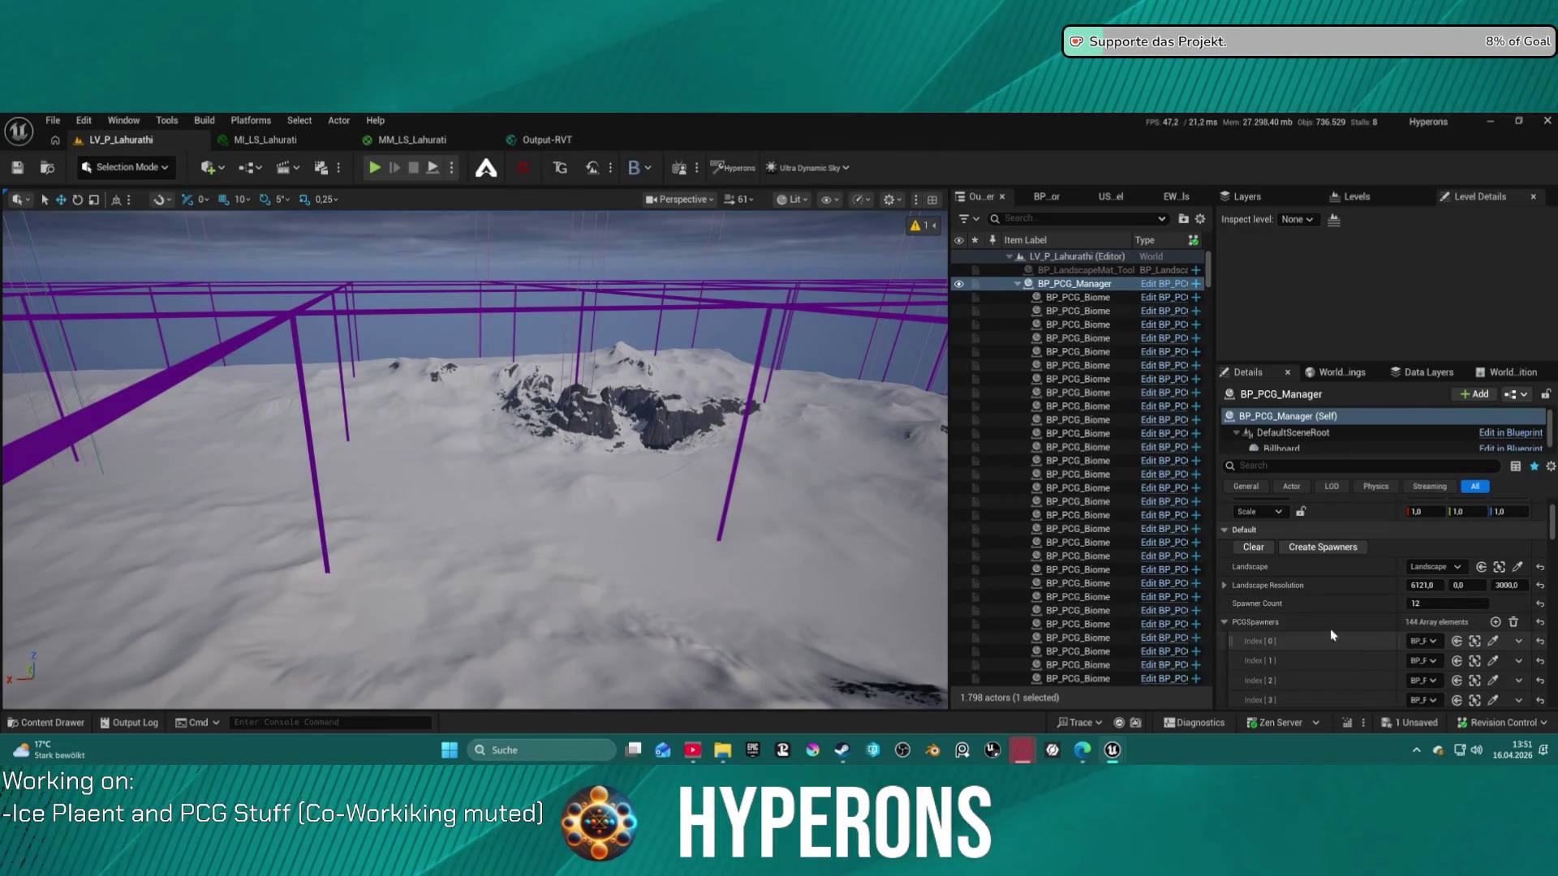
Clear and recreate the 144 PCG biome spawners on BP_PCG_Manager, then save everything
click(1255, 548)
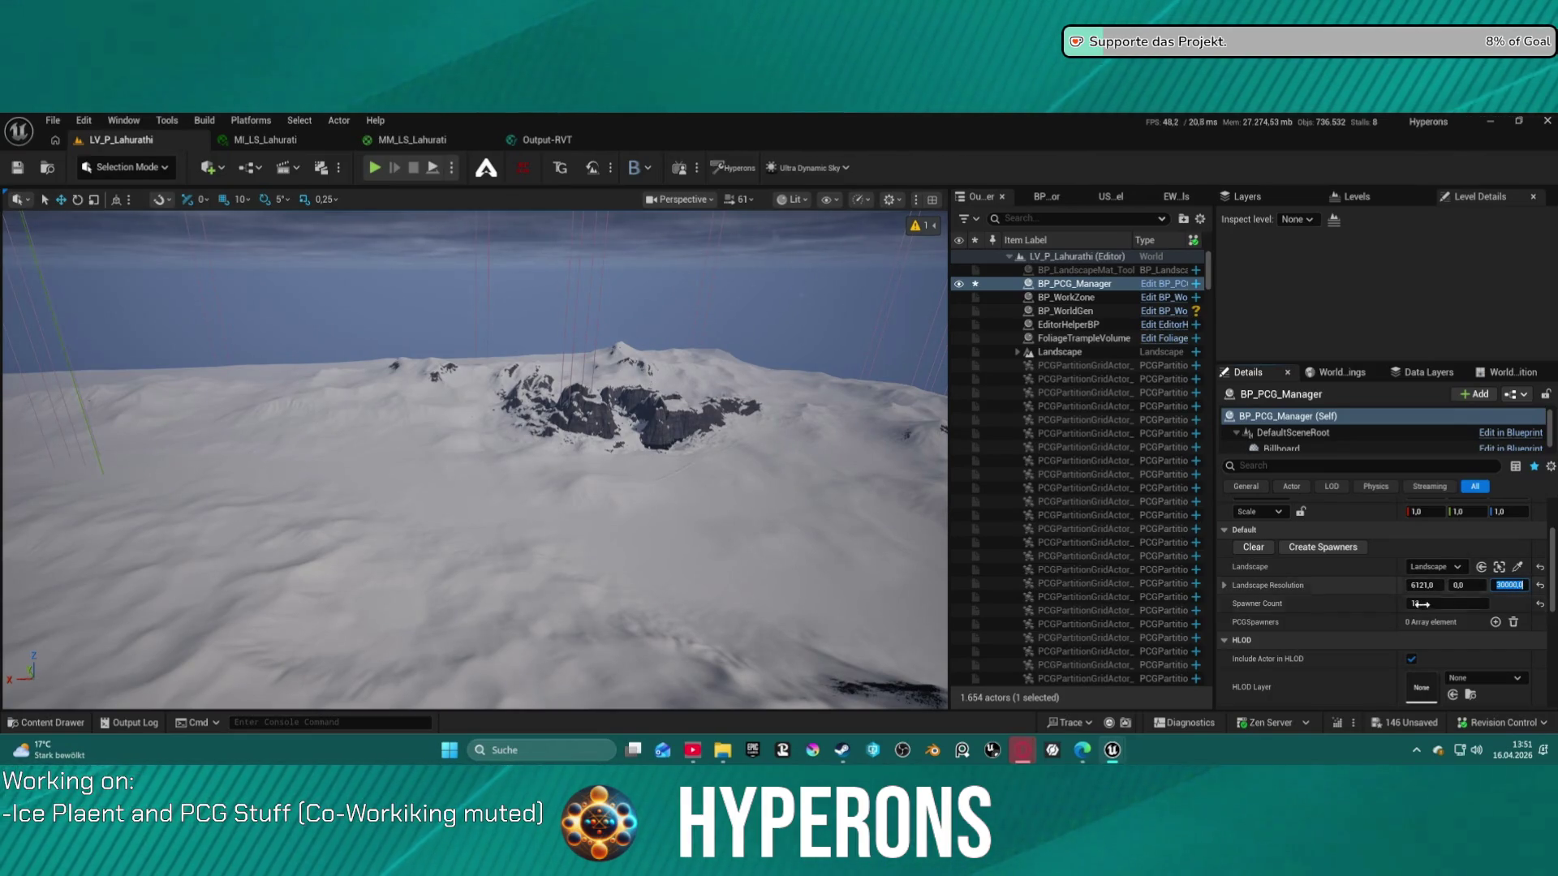
click(1322, 548)
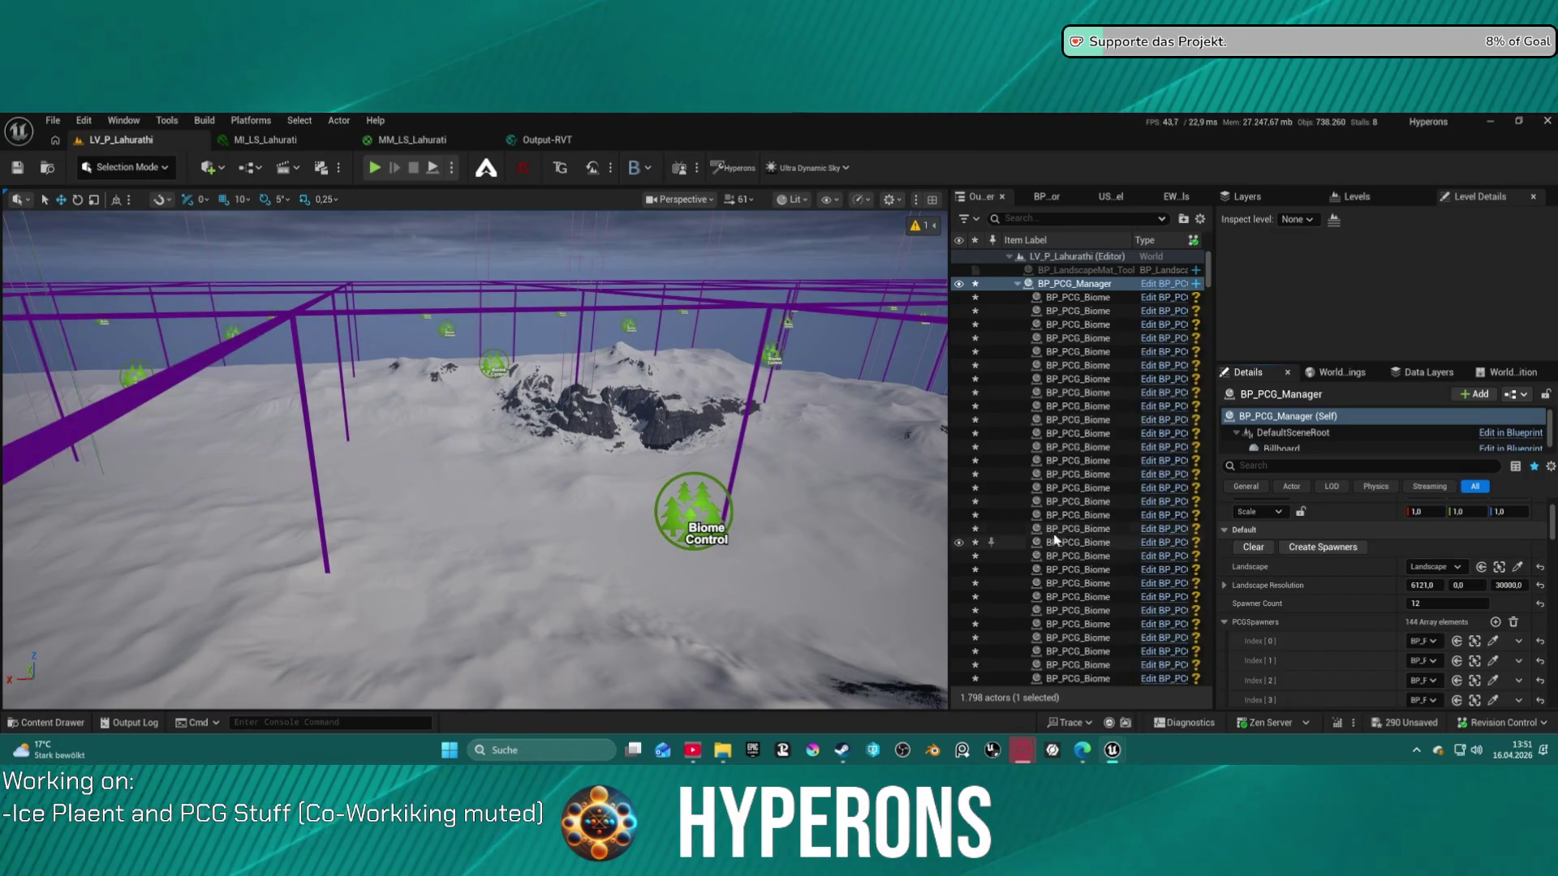
key(ctrl+s)
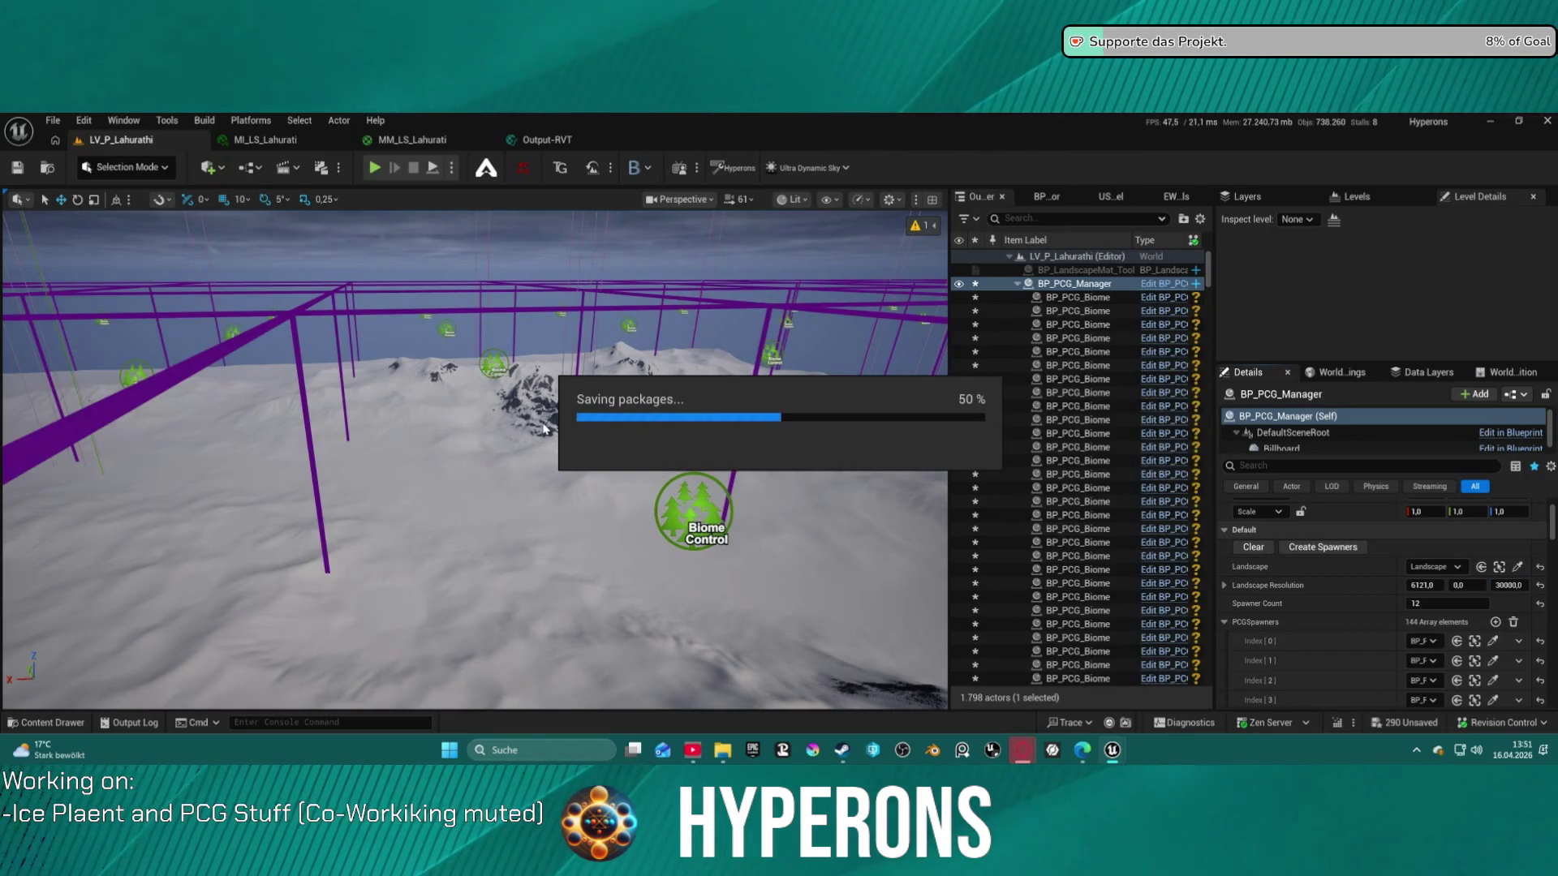
drag(579, 414, 579, 414)
drag(667, 370, 666, 370)
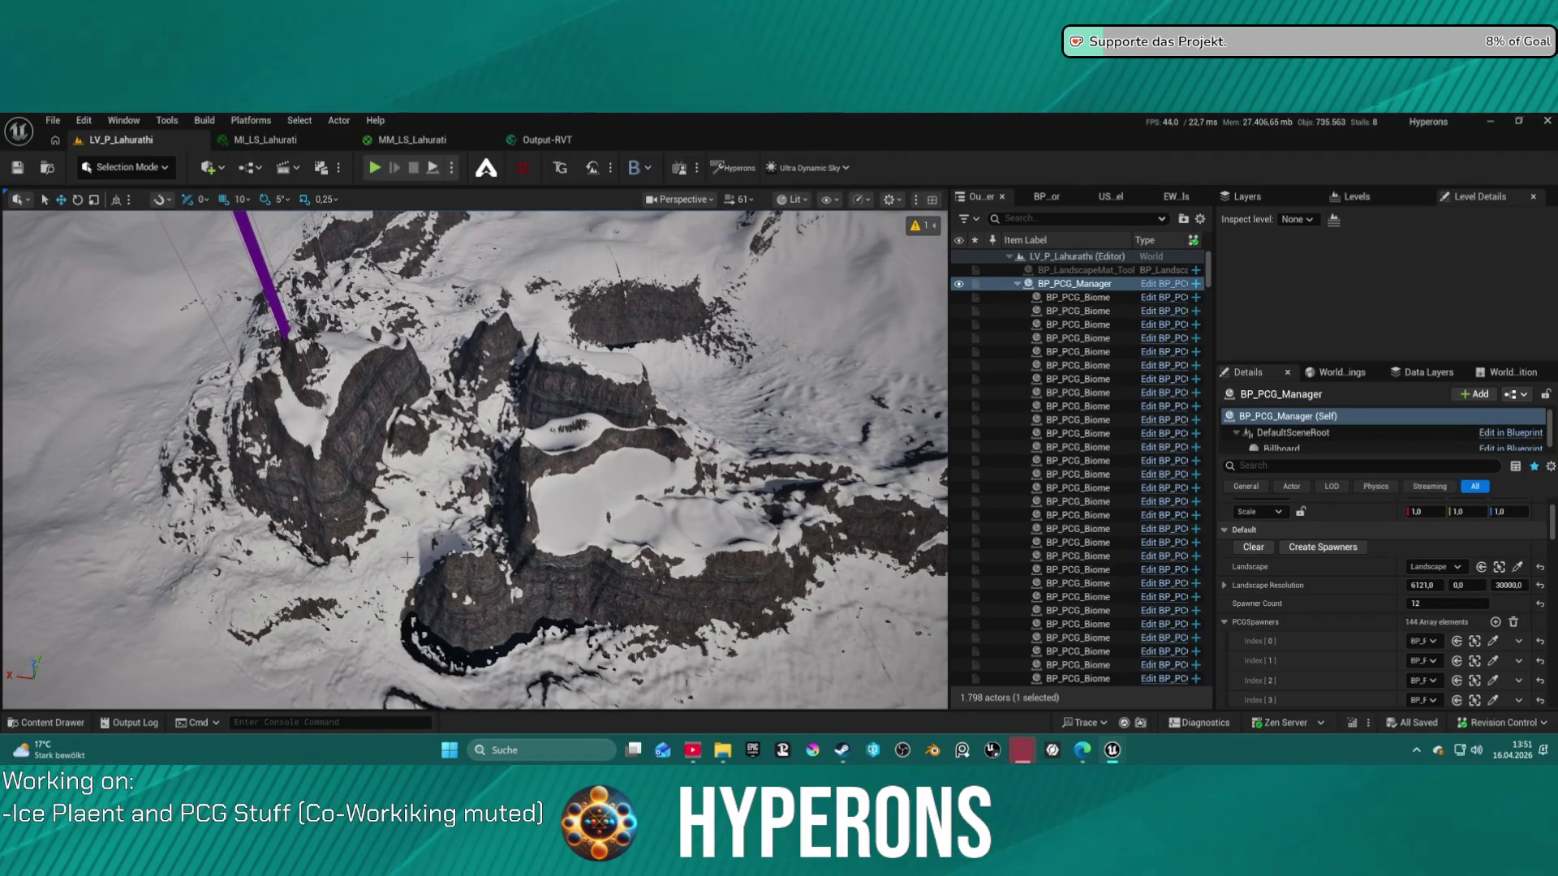
drag(542, 490, 543, 489)
In Landscape mode, use Flatten to level the crater ring into a plateau across the cliff rim
click(133, 175)
click(130, 231)
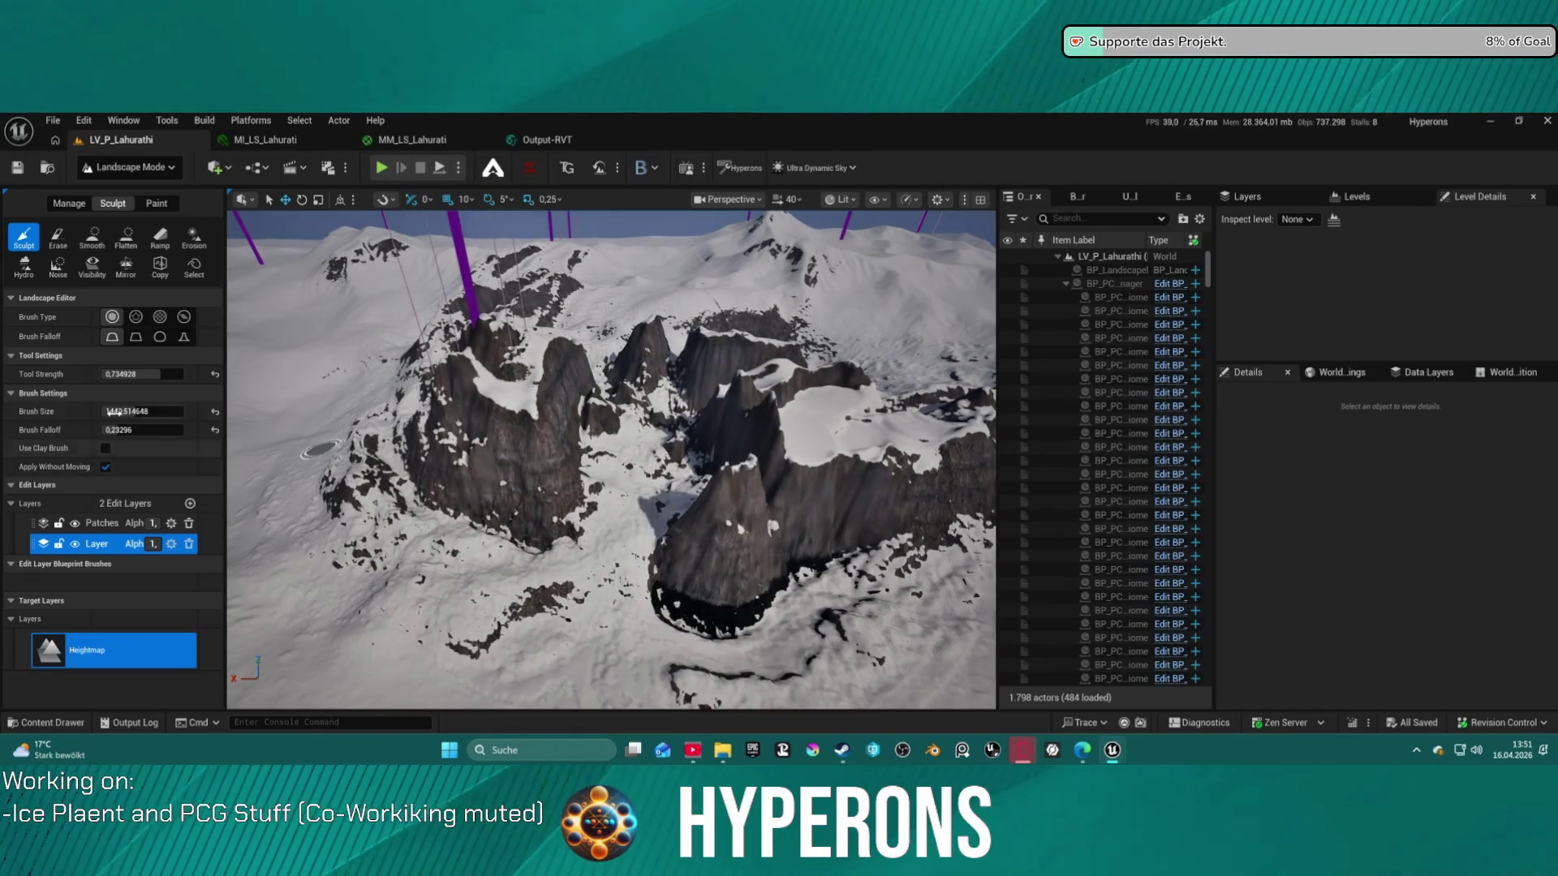
click(127, 239)
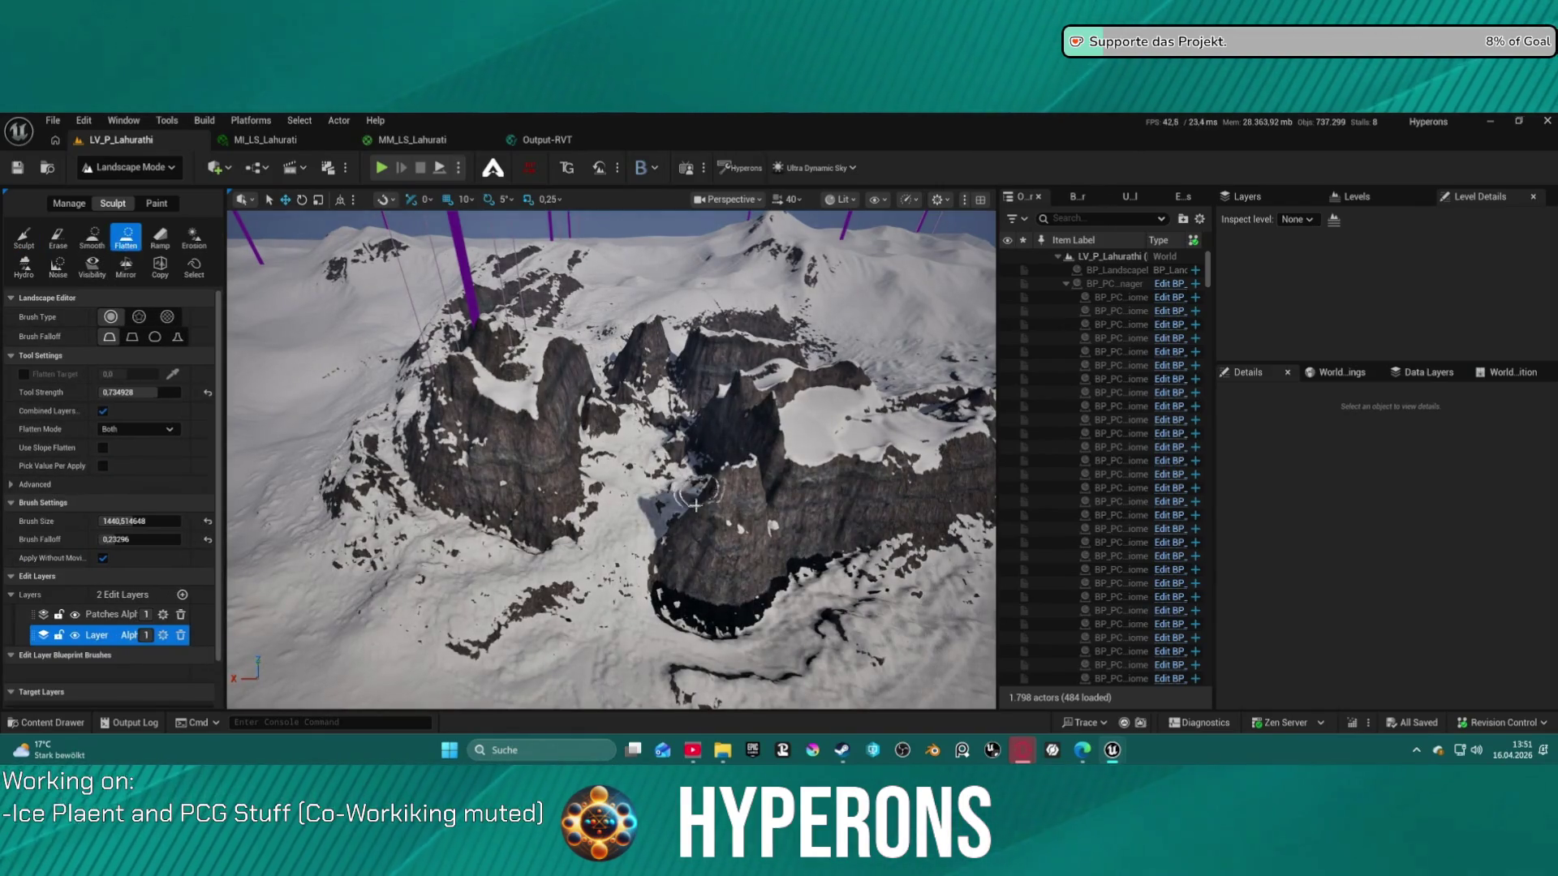
mouse_move(730, 537)
mouse_down()
mouse_move(812, 487)
mouse_move(779, 491)
mouse_move(901, 469)
mouse_up()
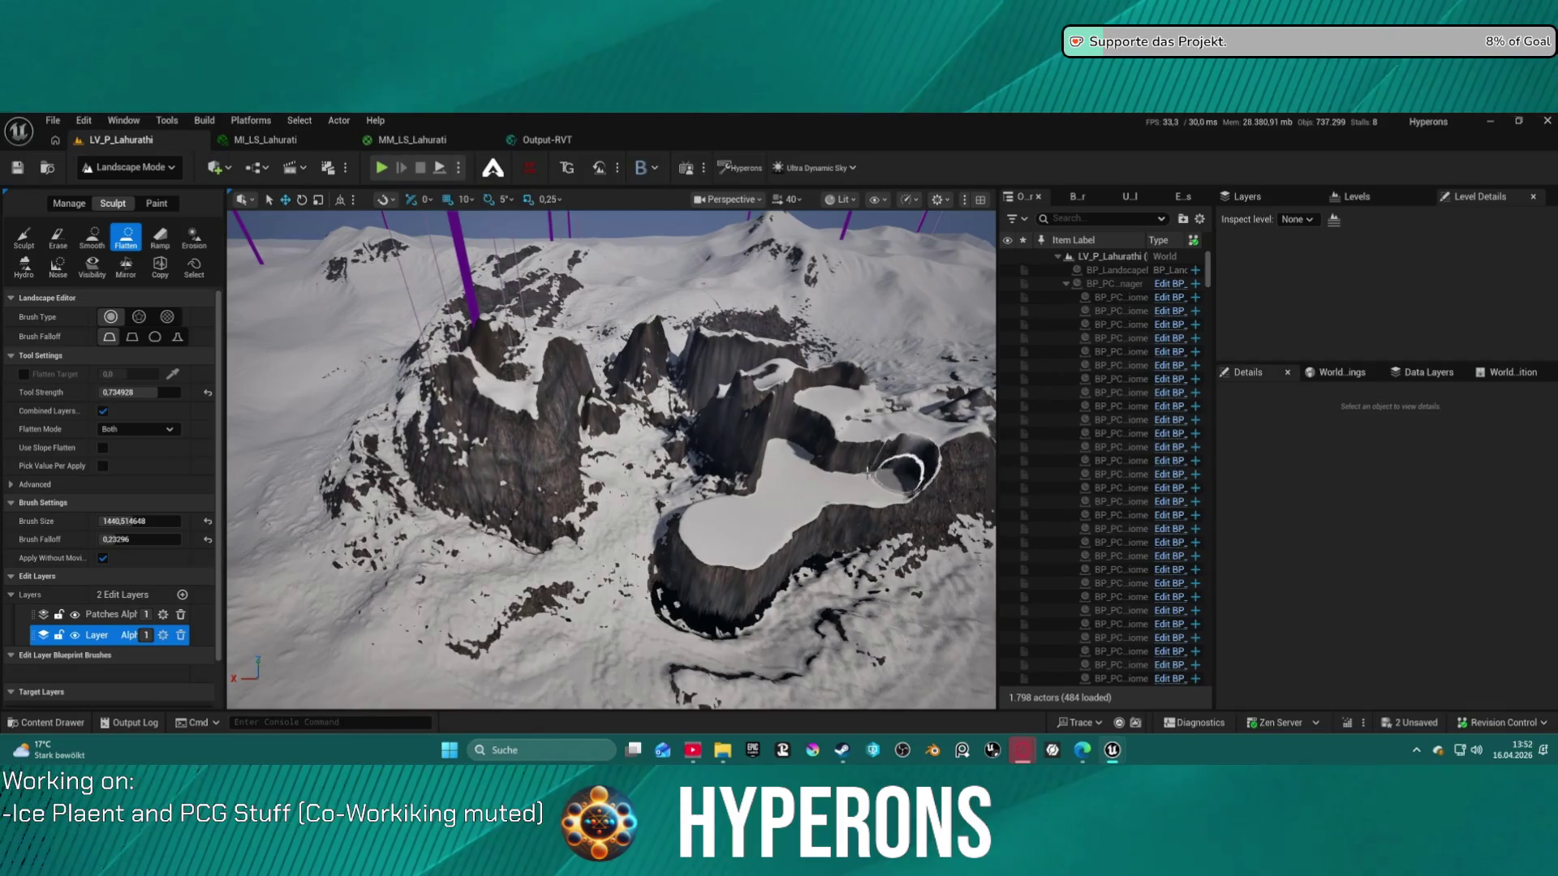
drag(765, 469, 716, 424)
mouse_move(867, 442)
mouse_down()
mouse_move(828, 388)
mouse_move(803, 385)
mouse_move(628, 479)
mouse_move(685, 449)
mouse_move(649, 414)
mouse_move(737, 435)
mouse_move(737, 410)
mouse_move(747, 418)
mouse_up()
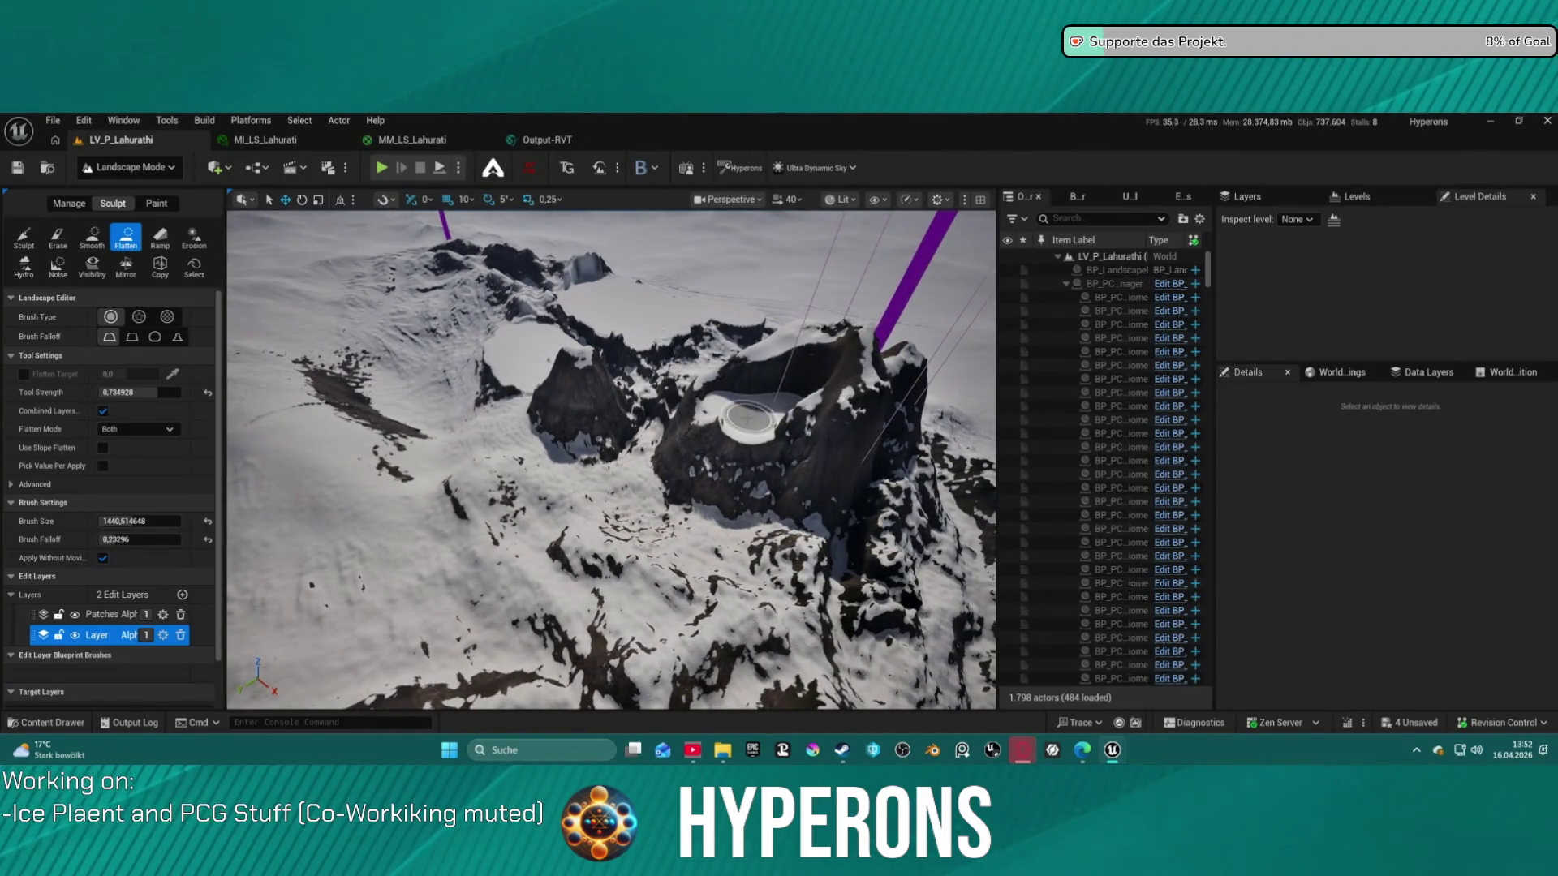
Flatten the remaining dark rock and crater rim into smooth snow, redoing one undone stroke
drag(901, 385, 815, 396)
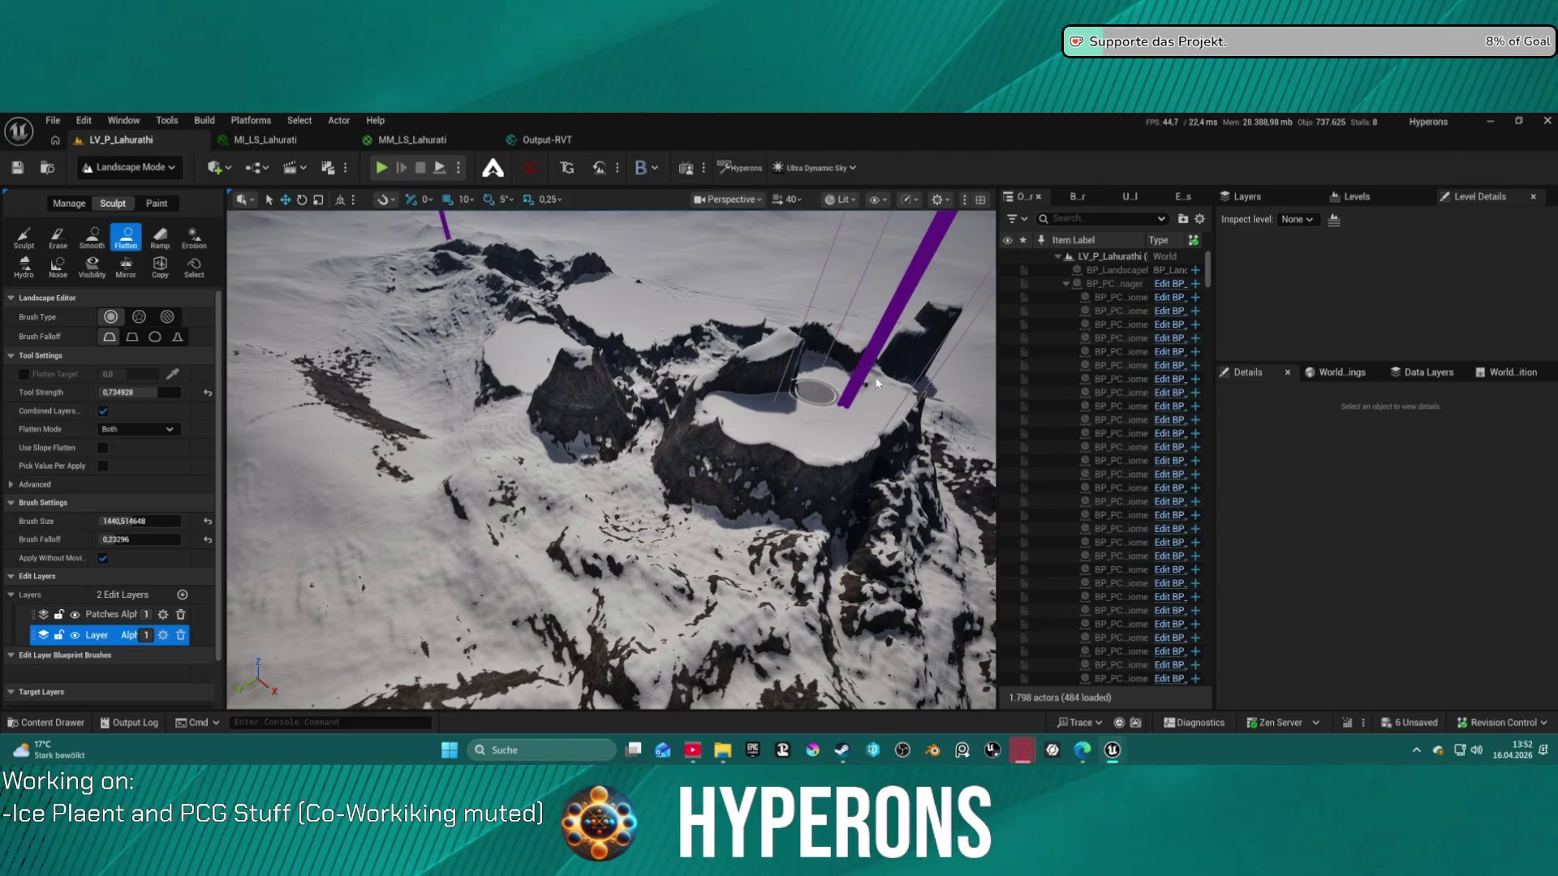
key(ctrl+z)
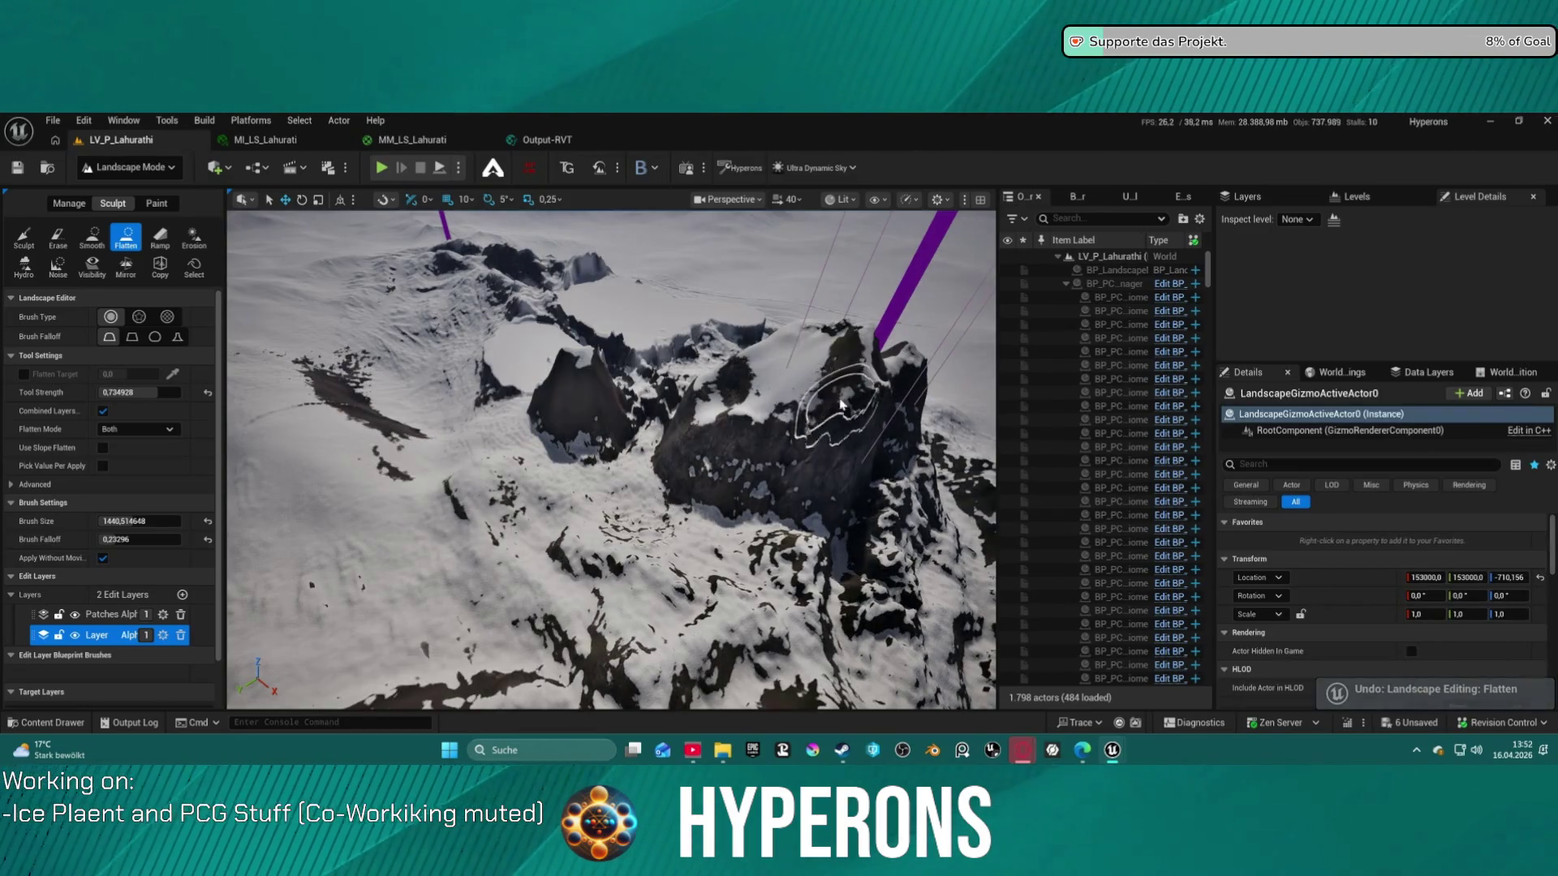
mouse_move(730, 412)
mouse_down()
mouse_move(800, 431)
mouse_move(874, 397)
mouse_move(791, 381)
mouse_move(738, 393)
mouse_move(844, 349)
mouse_move(715, 357)
mouse_move(767, 383)
mouse_up()
mouse_move(771, 377)
mouse_down()
mouse_move(865, 370)
mouse_move(780, 361)
mouse_move(830, 349)
mouse_up()
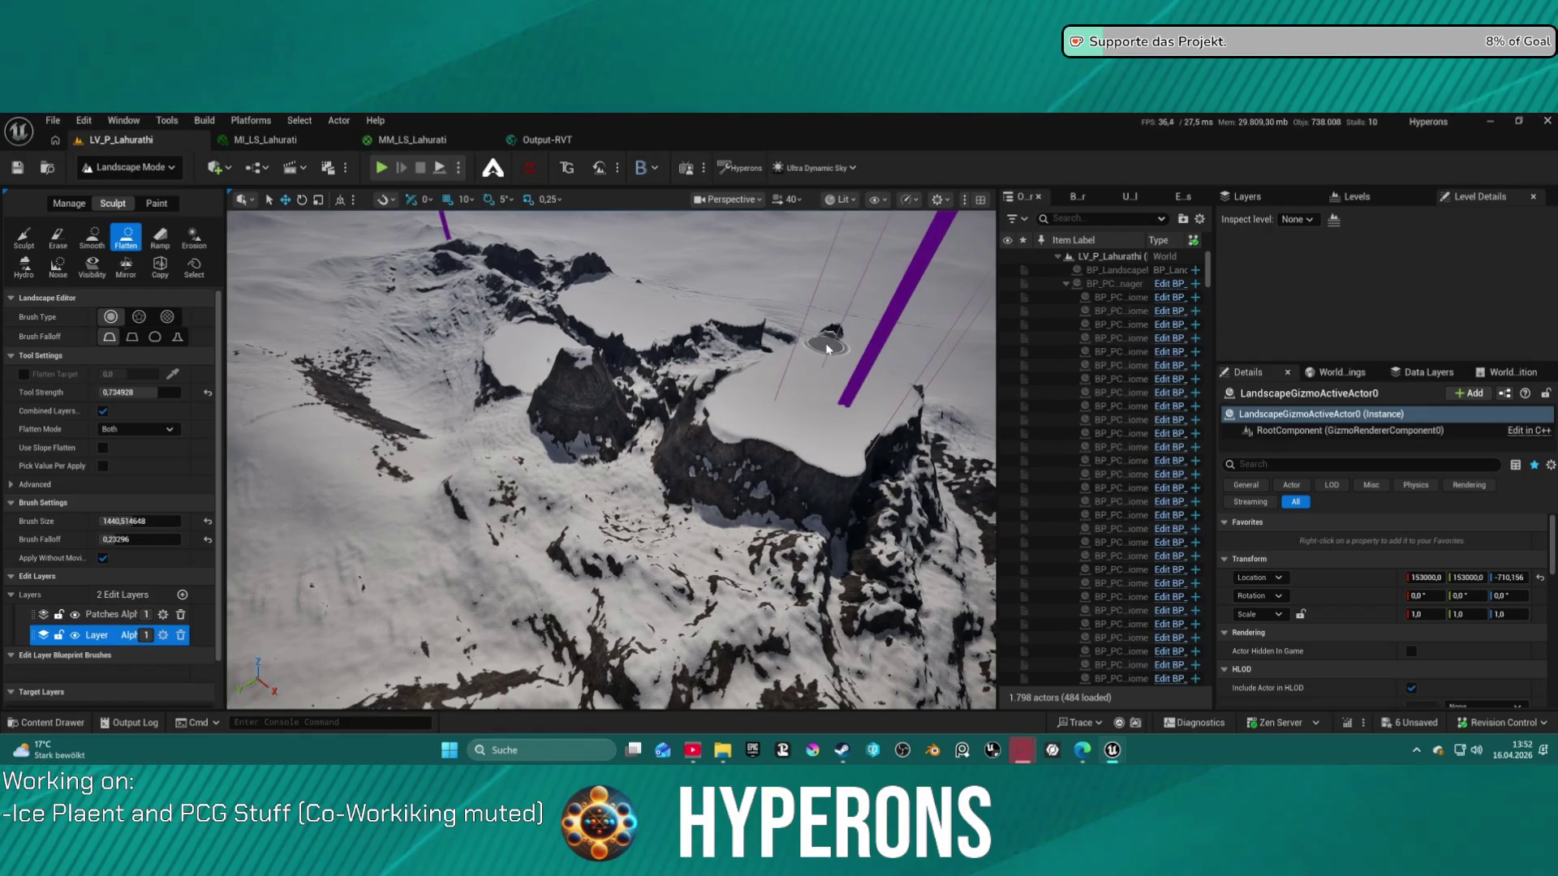
scroll(830, 349, up, 5)
scroll(743, 554, down, 3)
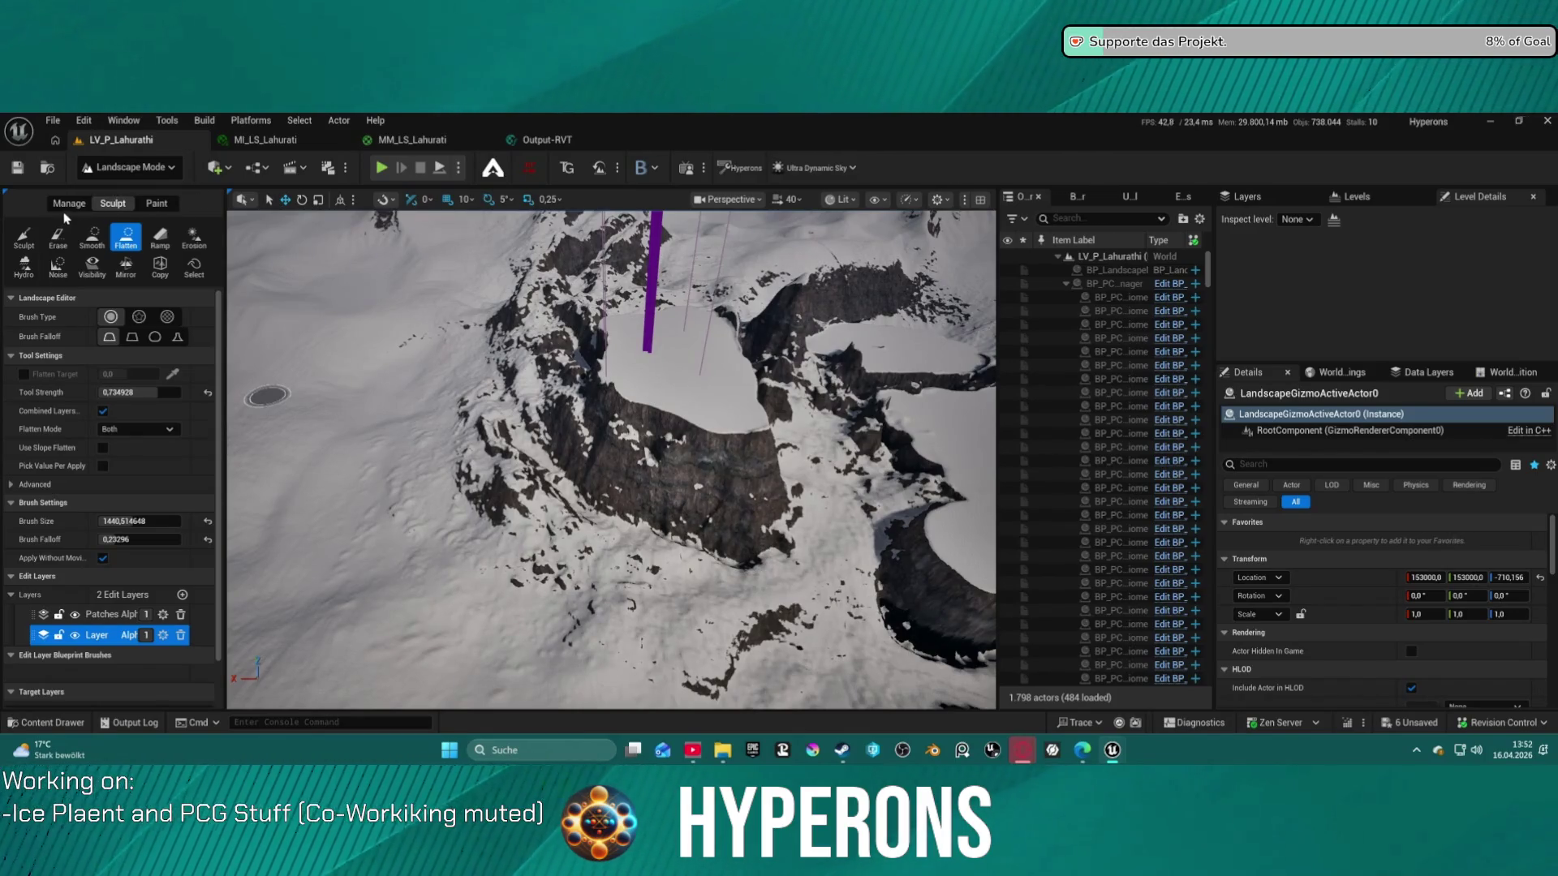
click(23, 236)
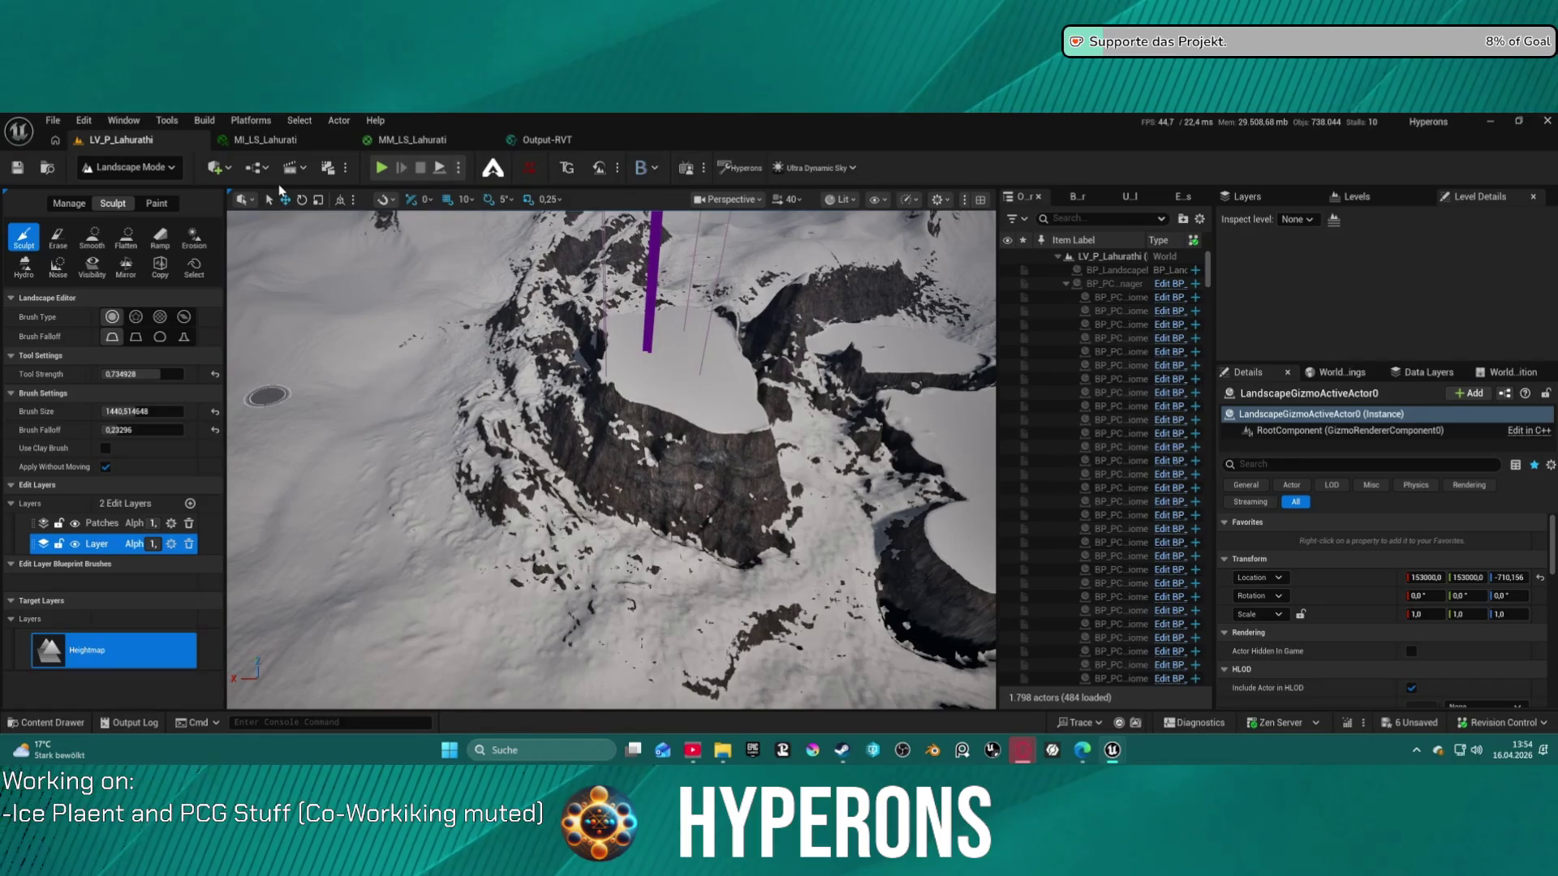
Flatten across the cliff top, filling the lower gap toward the back rim into one broad plateau
mouse_move(771, 406)
mouse_down()
mouse_move(771, 357)
mouse_move(776, 395)
mouse_up()
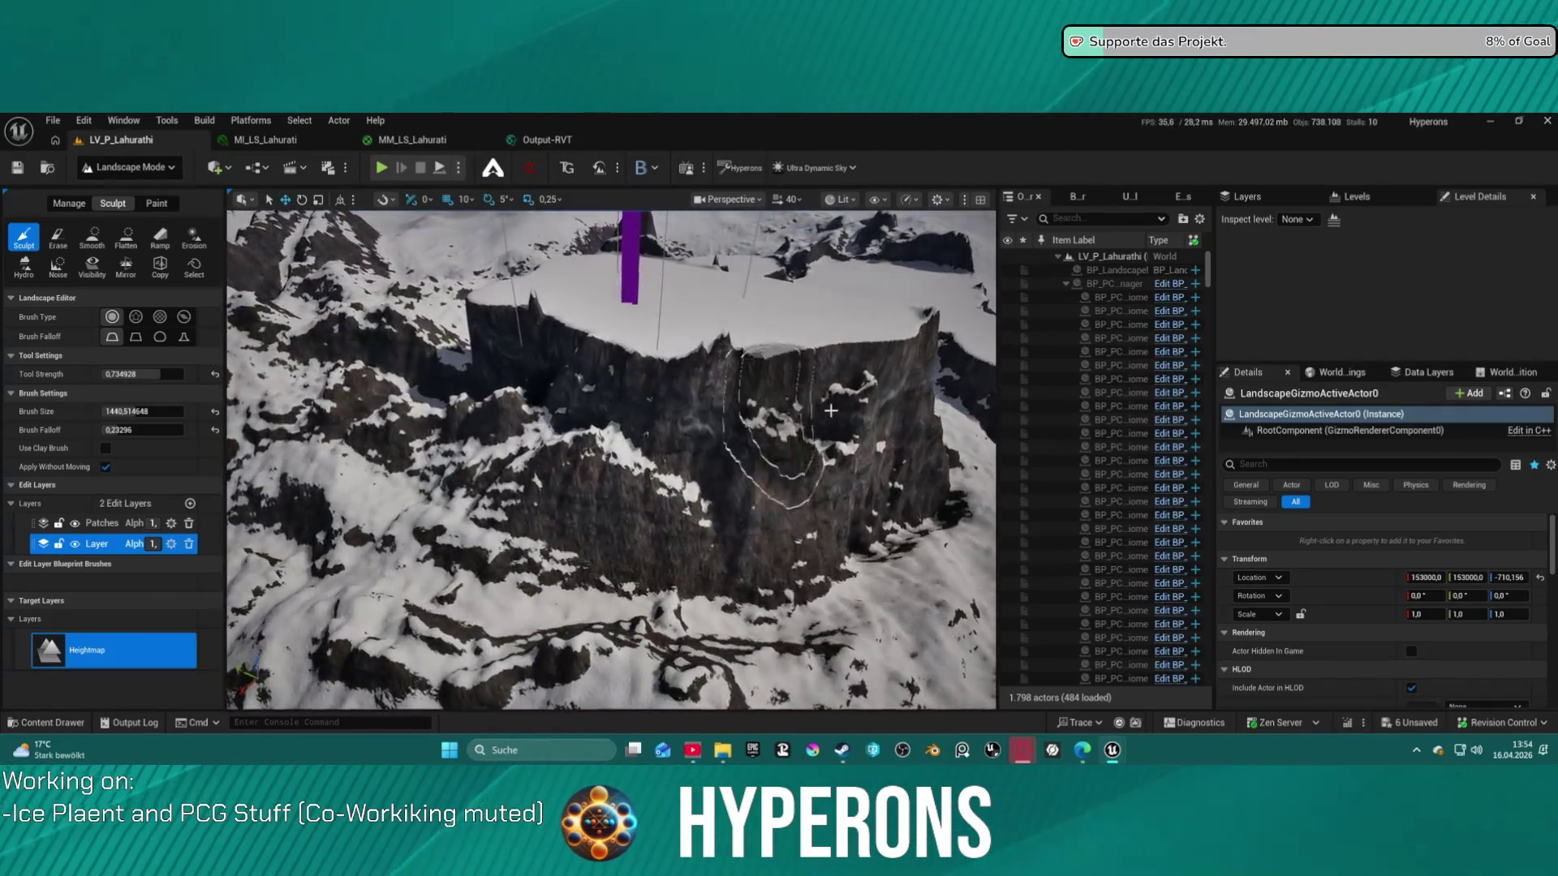
click(92, 237)
click(126, 237)
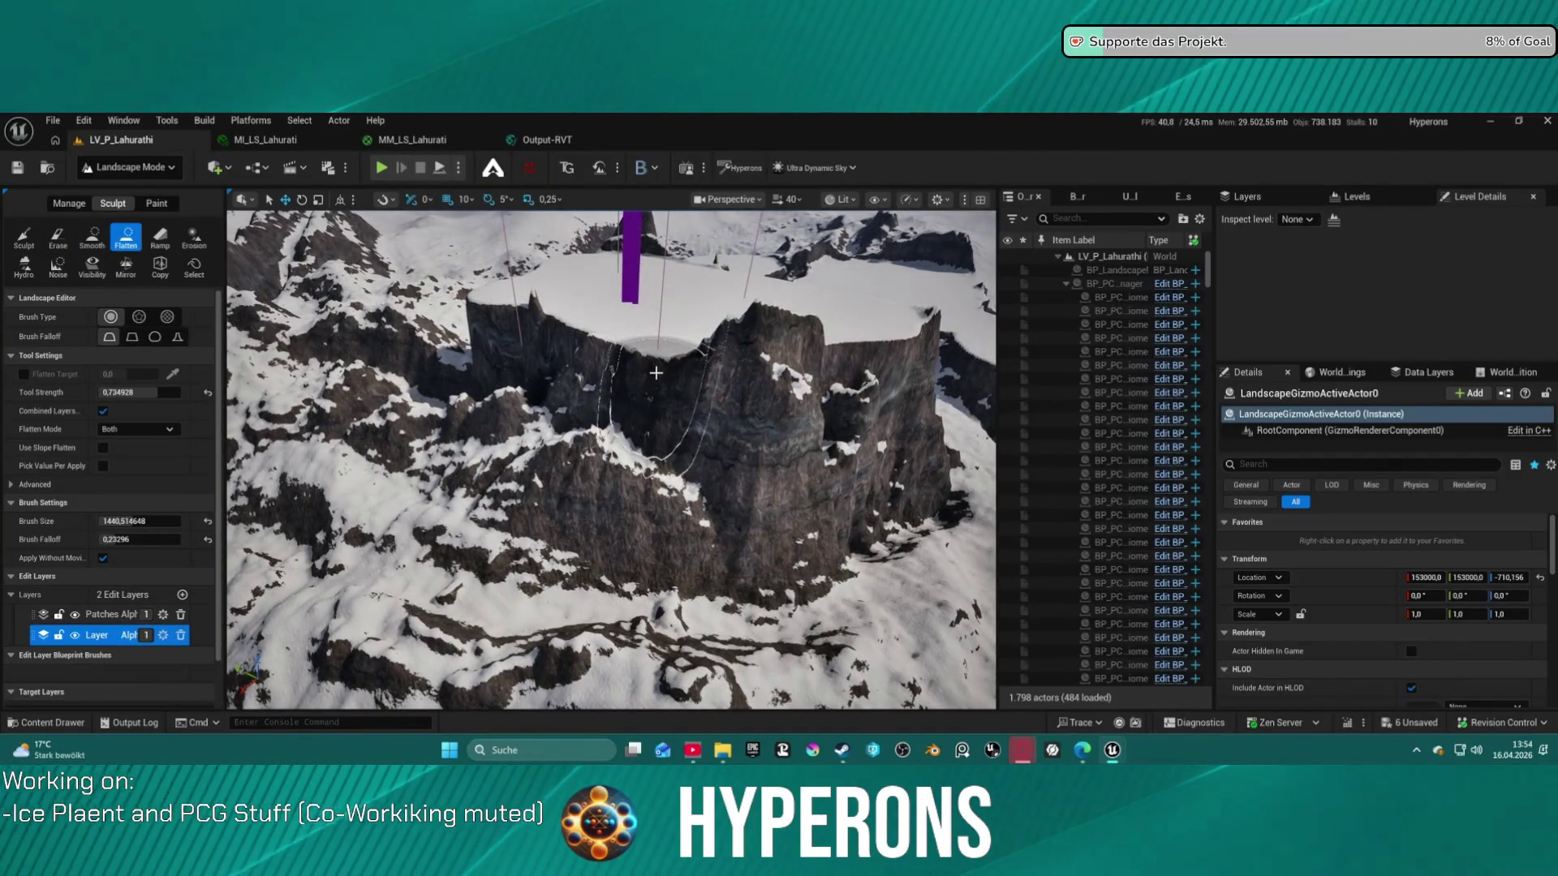
mouse_move(654, 395)
mouse_down()
mouse_move(811, 349)
mouse_move(849, 357)
mouse_move(584, 332)
mouse_move(568, 317)
mouse_up()
scroll(647, 475, down, 10)
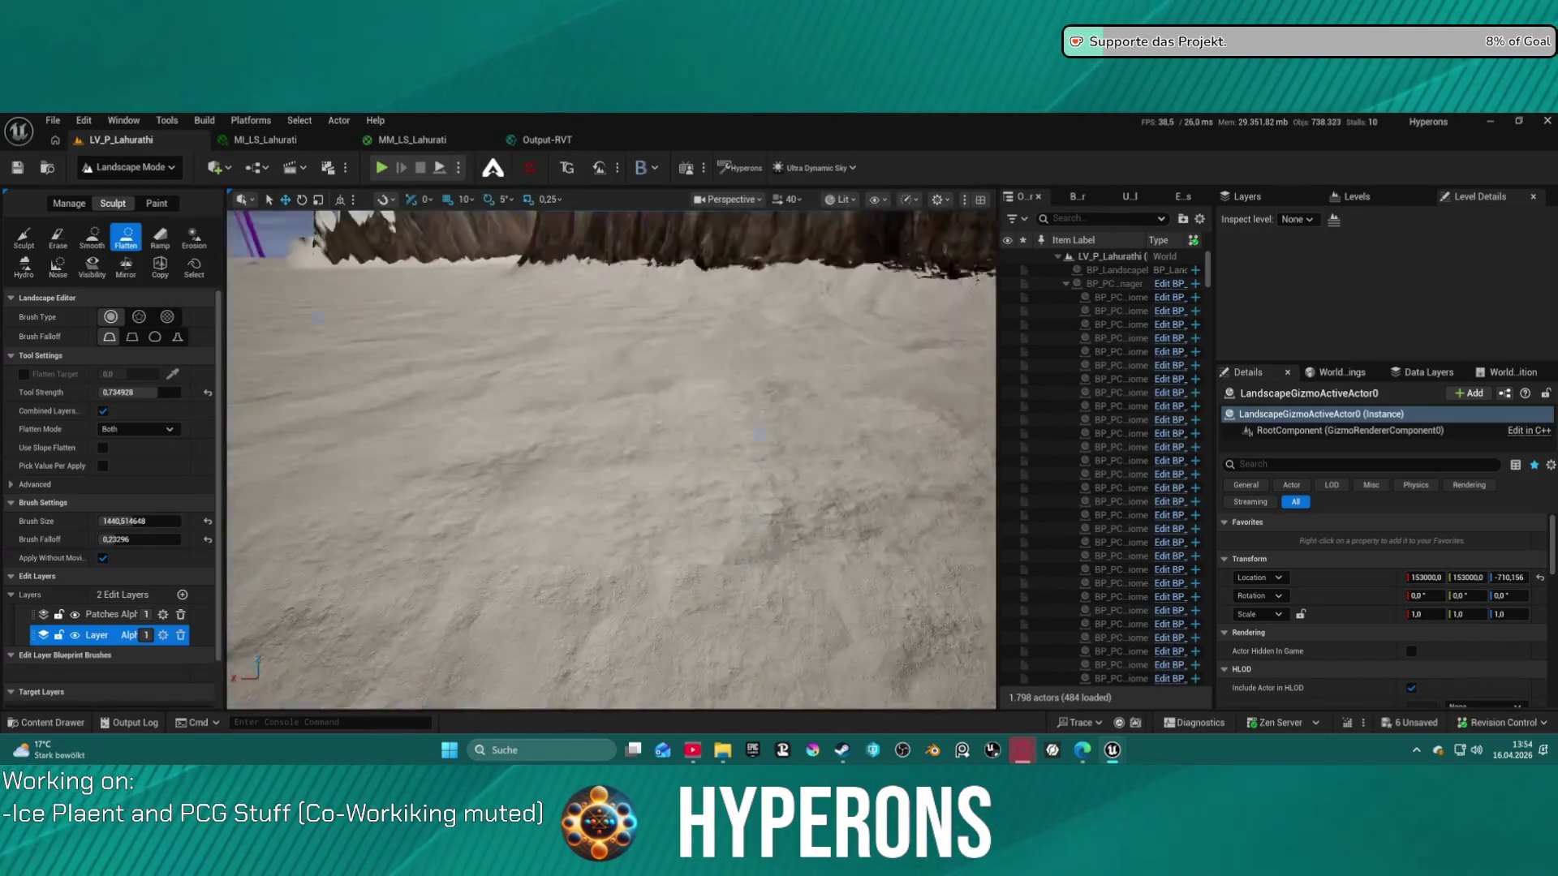
mouse_move(647, 475)
mouse_down()
mouse_move(712, 487)
mouse_move(645, 346)
mouse_move(562, 349)
mouse_move(688, 403)
mouse_move(661, 312)
mouse_move(673, 308)
mouse_move(686, 338)
mouse_move(625, 316)
mouse_move(540, 333)
mouse_move(637, 345)
mouse_up()
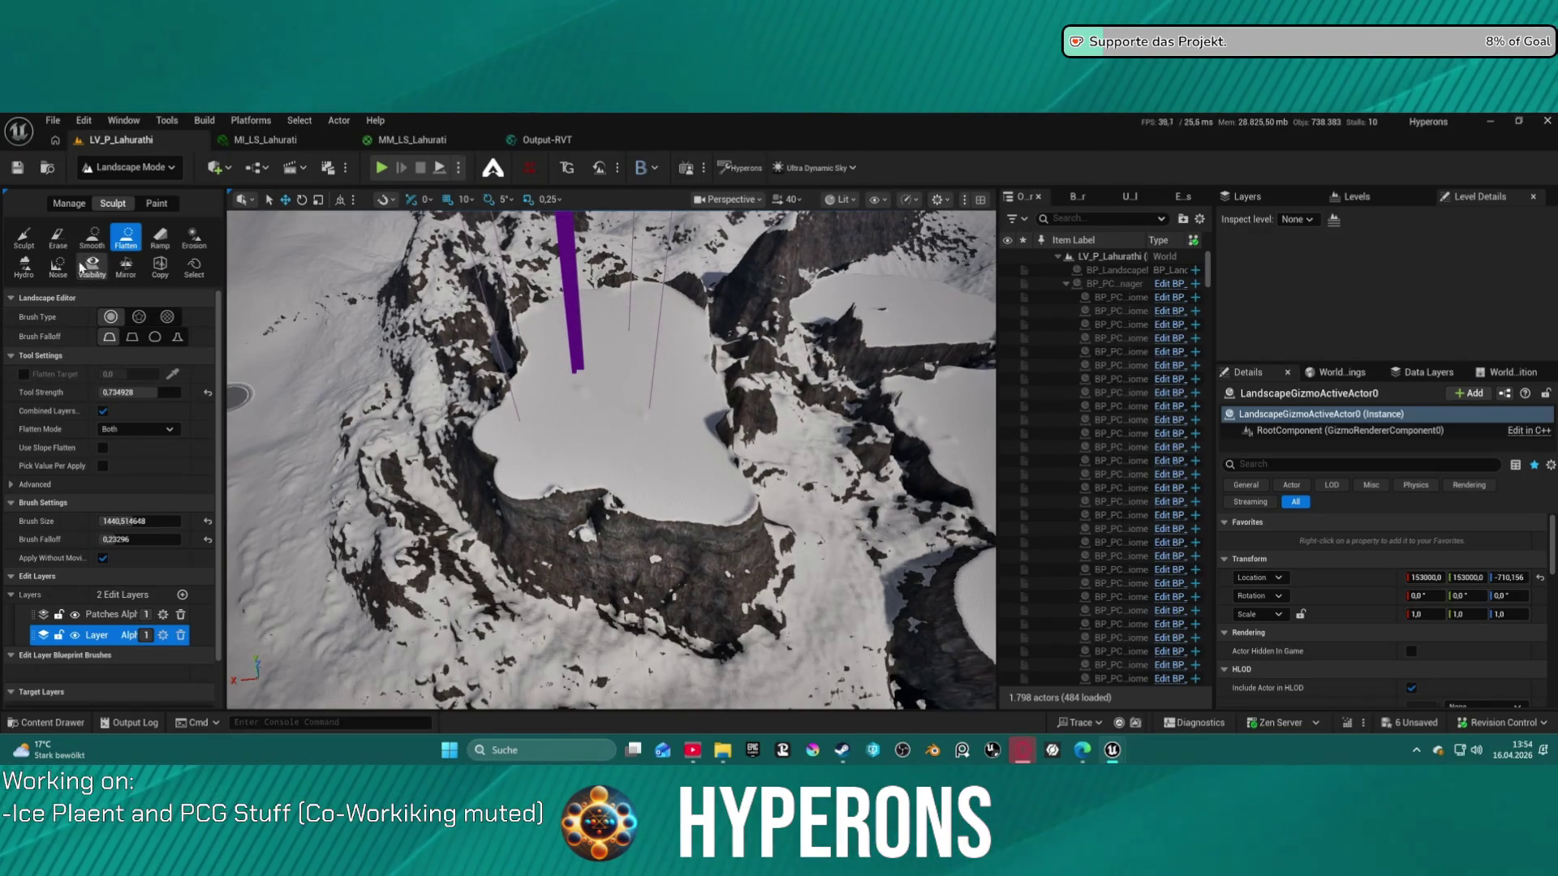
click(30, 243)
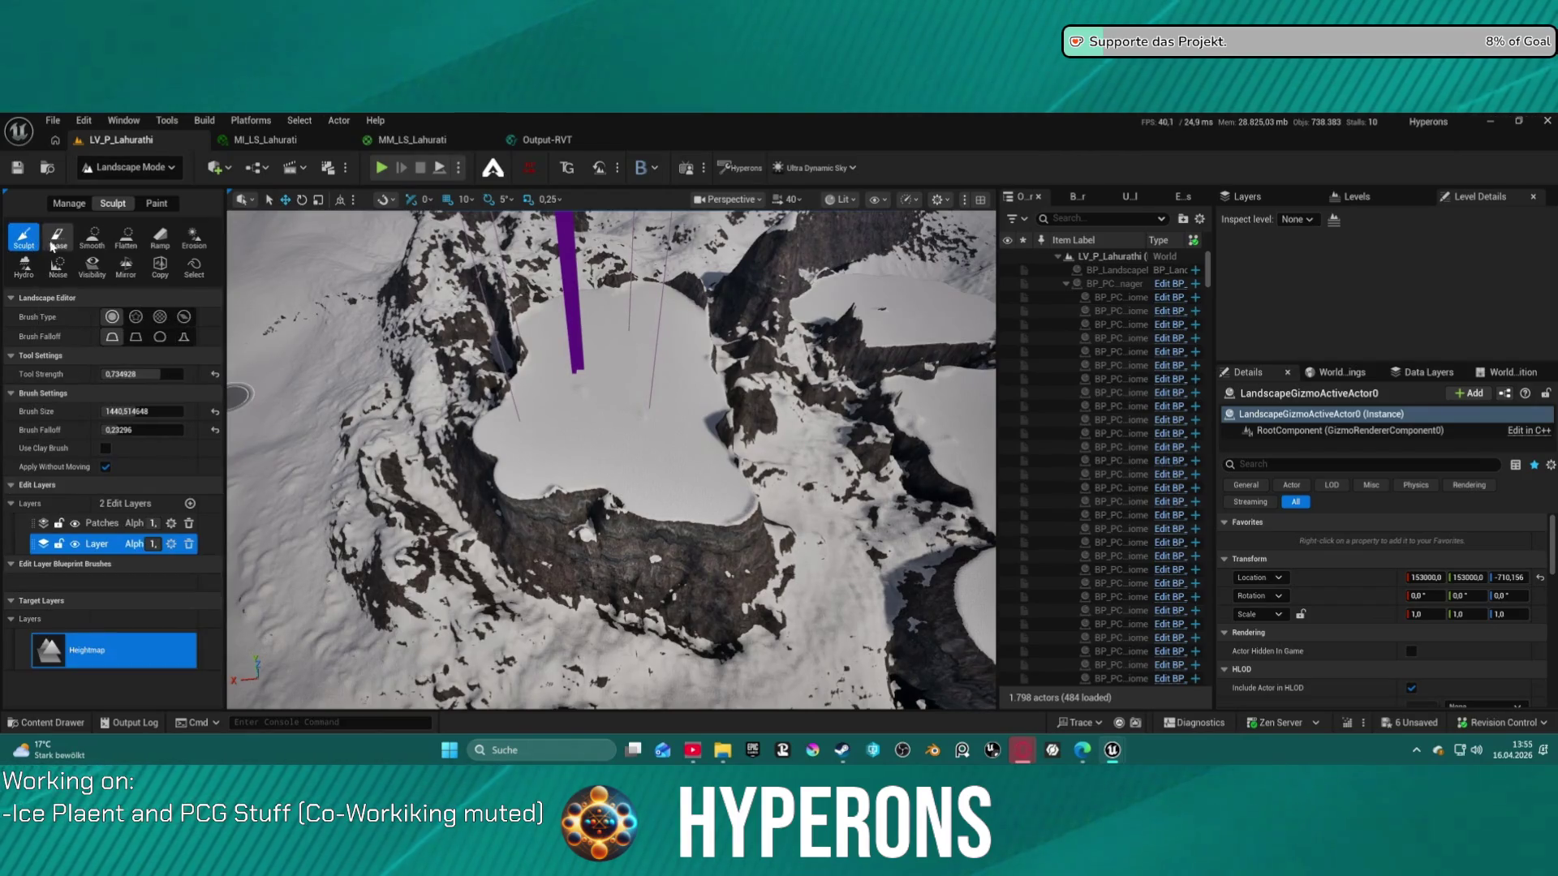
Choose a textured alpha brush at size 8192, sculpt the plateau, then undo that stroke
click(142, 318)
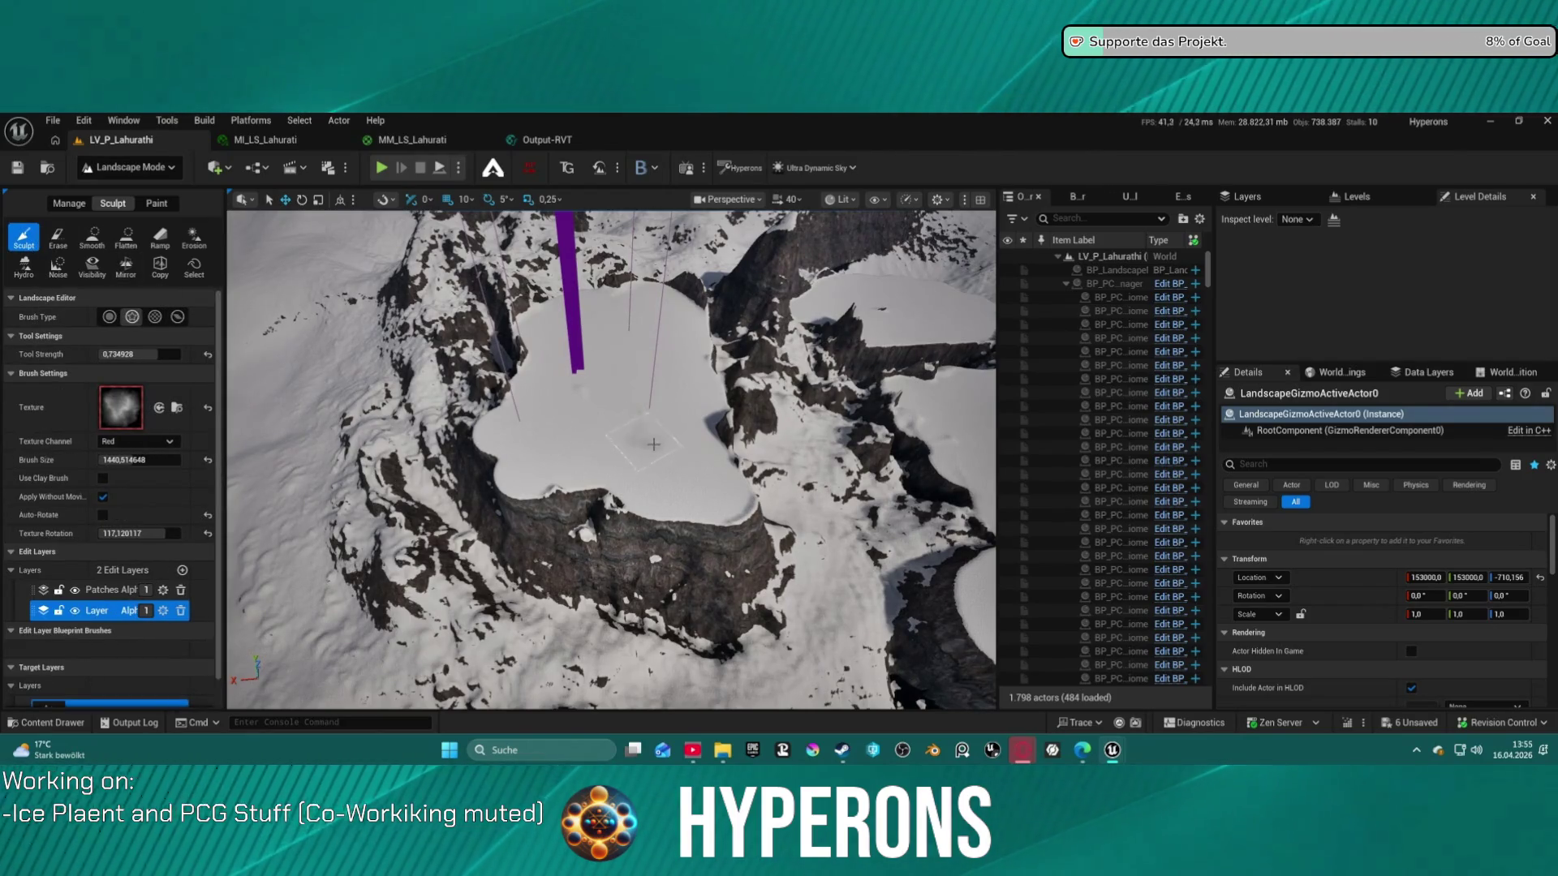
key(bracketright)
key(bracketright)
key(bracketright)
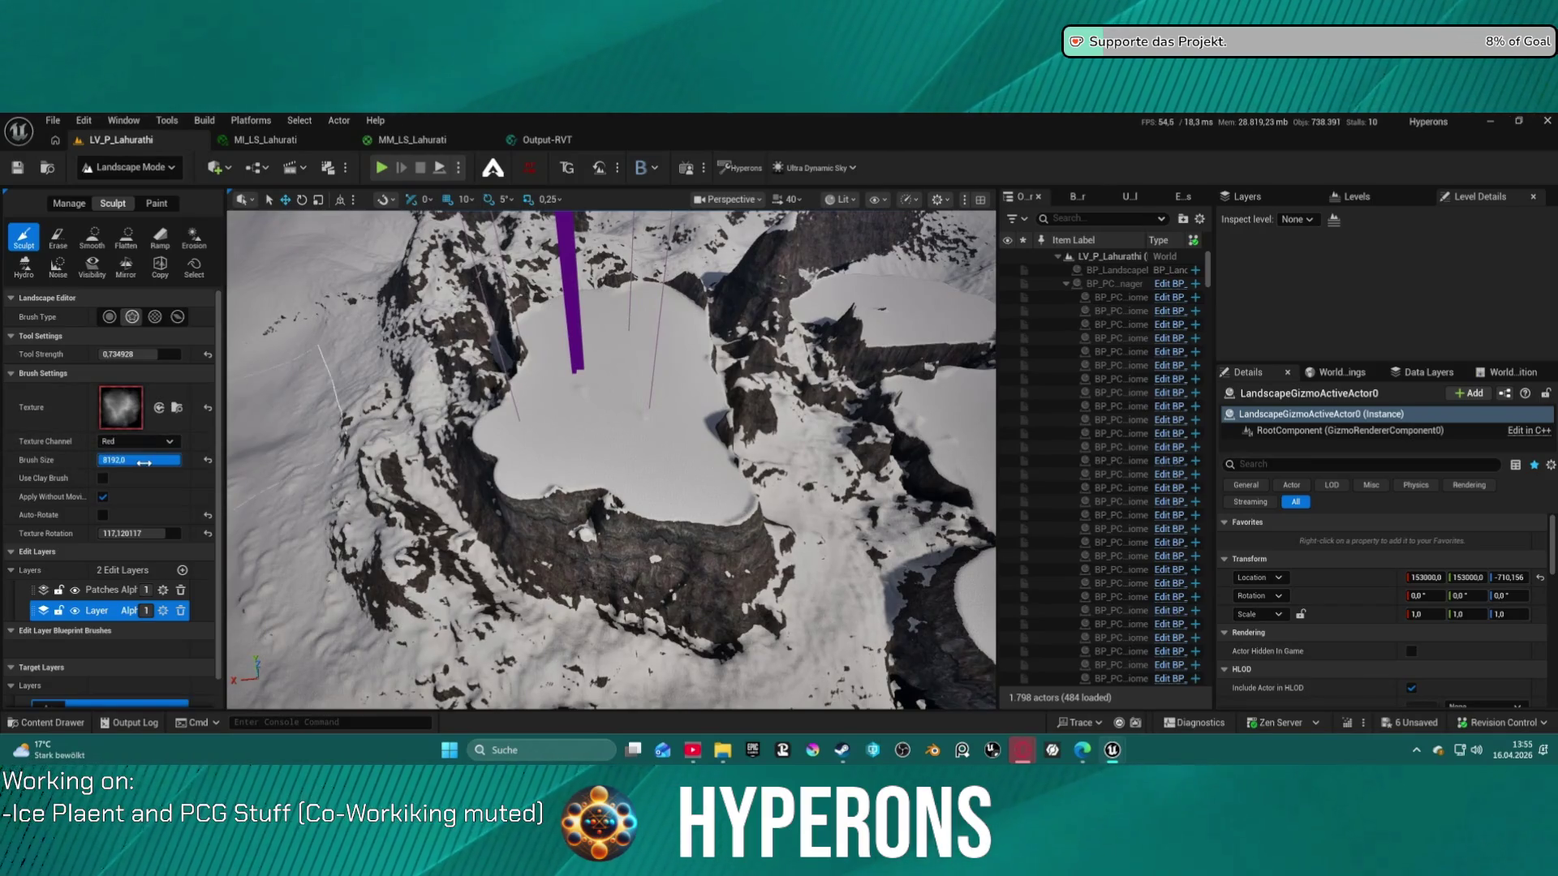
mouse_move(605, 449)
mouse_down()
mouse_move(595, 498)
mouse_move(516, 484)
mouse_move(553, 505)
mouse_move(584, 352)
mouse_move(675, 412)
mouse_up()
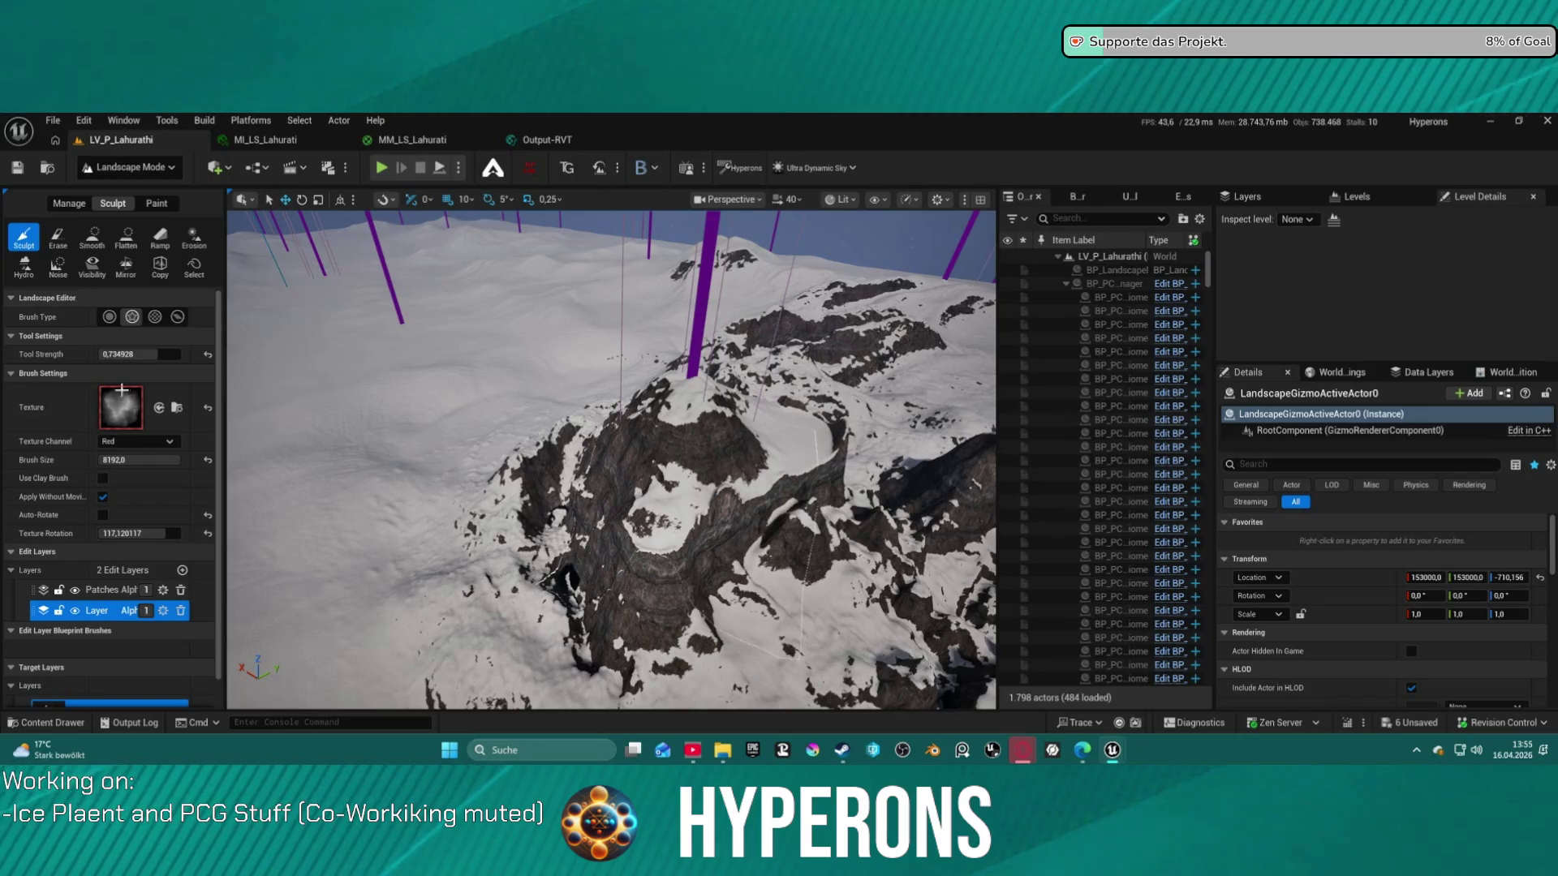
key(ctrl+z)
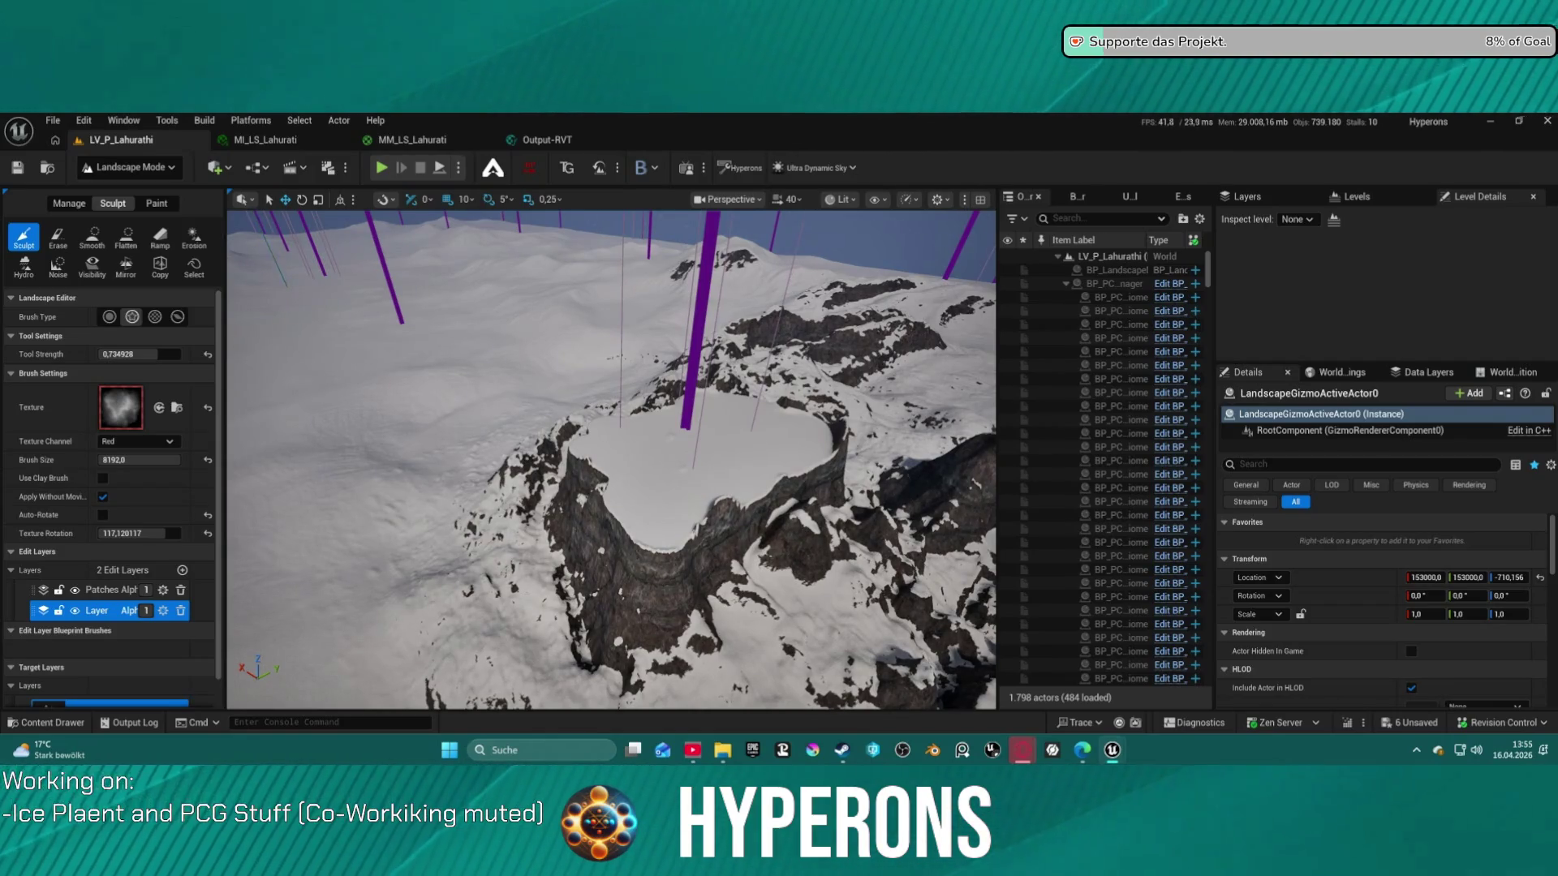
Load a different cloud texture as the brush alpha and carve a notch into the cliff edge
drag(216, 341, 121, 407)
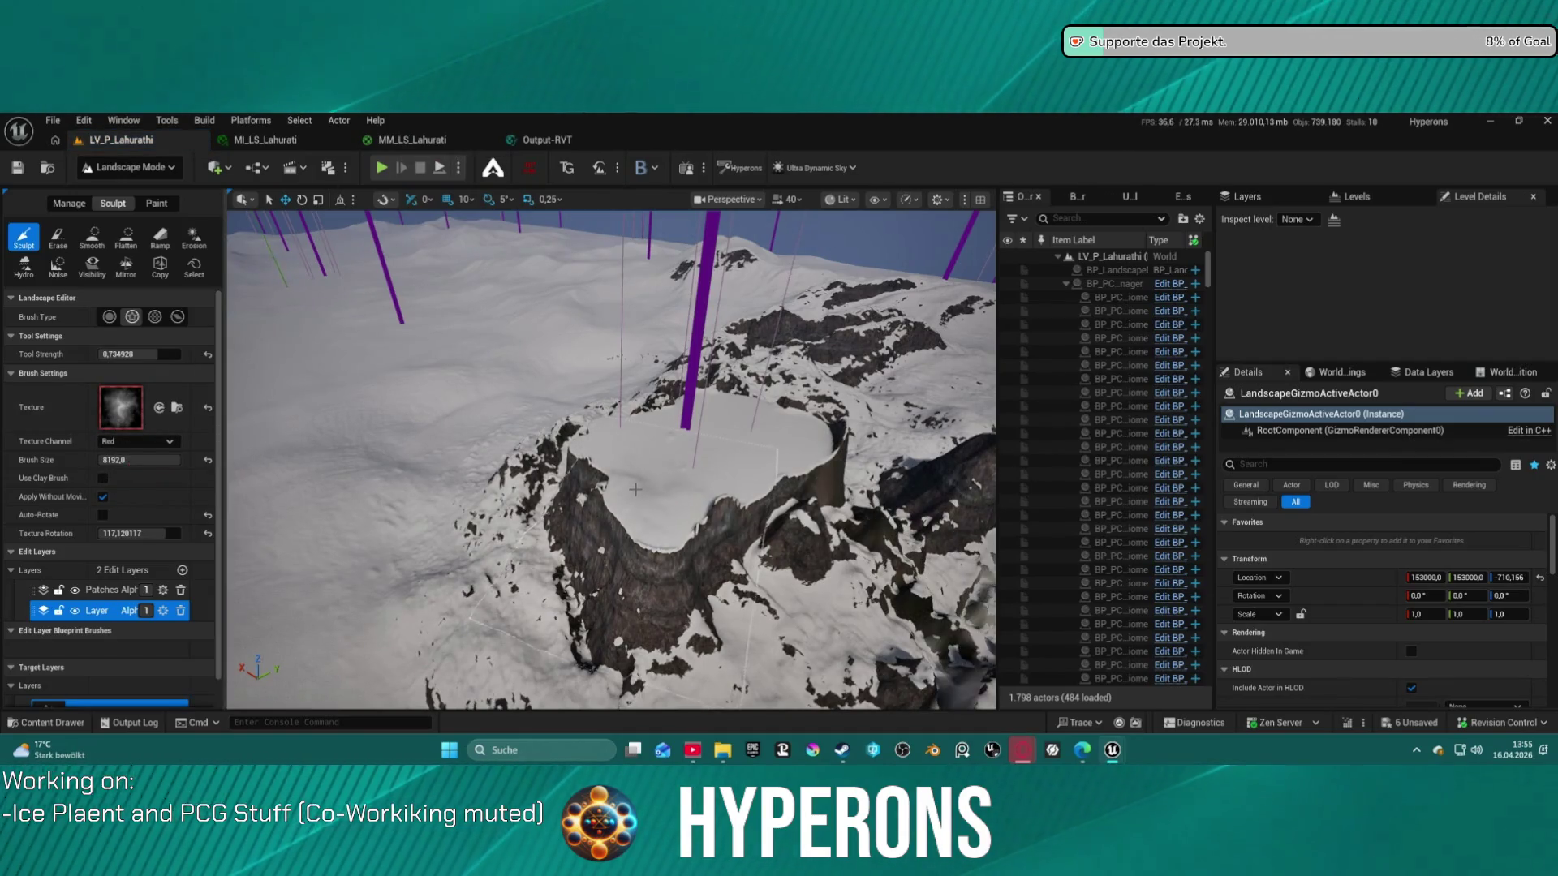
mouse_move(606, 544)
mouse_down()
mouse_move(630, 447)
mouse_move(630, 316)
mouse_move(632, 409)
mouse_up()
drag(363, 418, 365, 410)
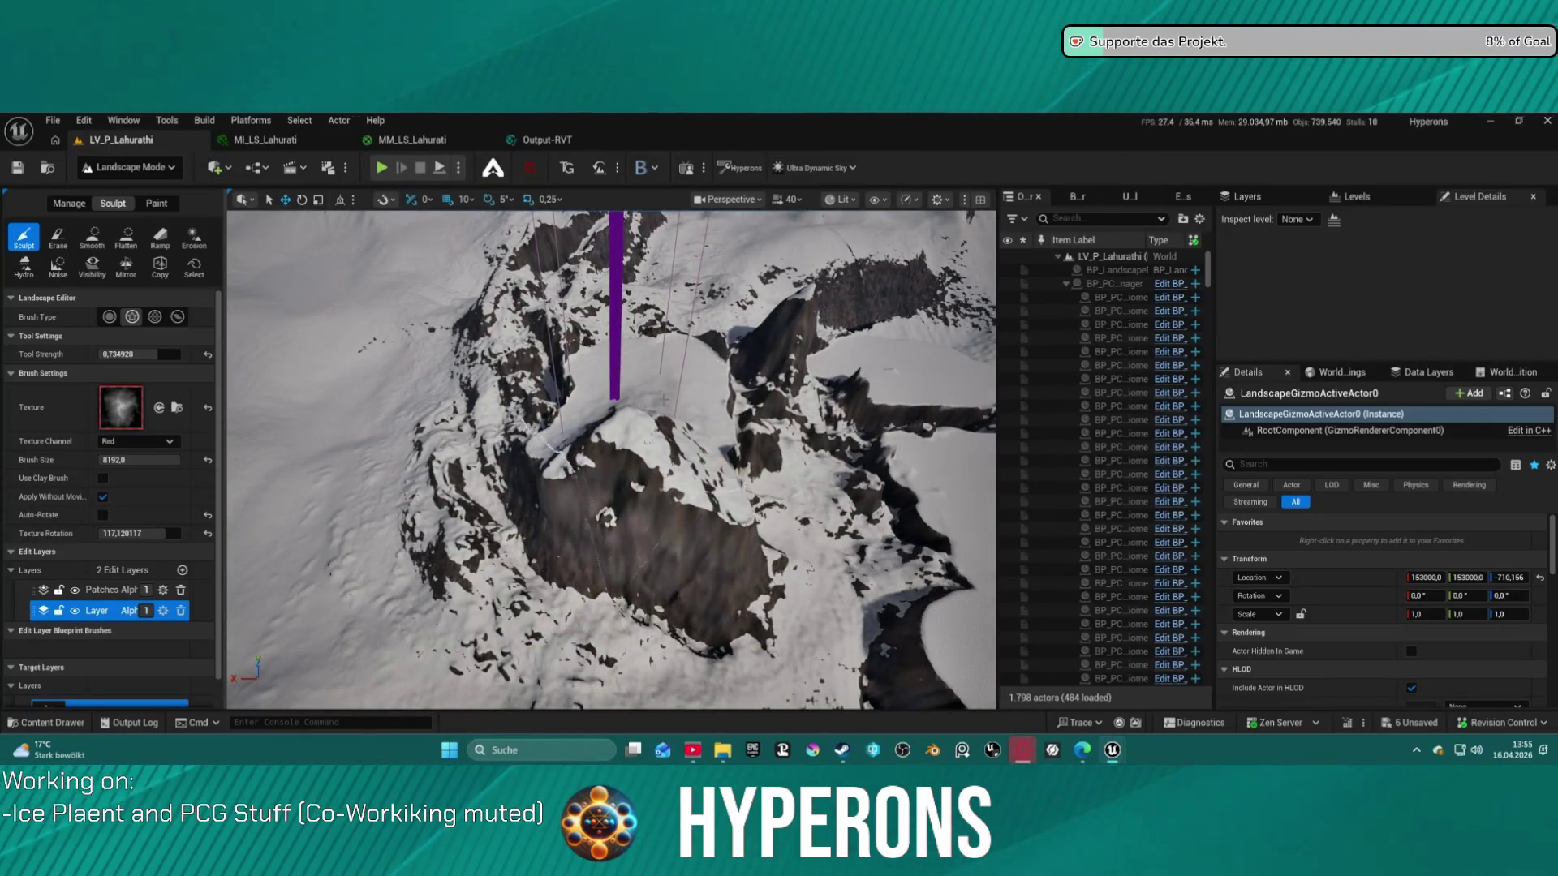
drag(659, 369, 659, 359)
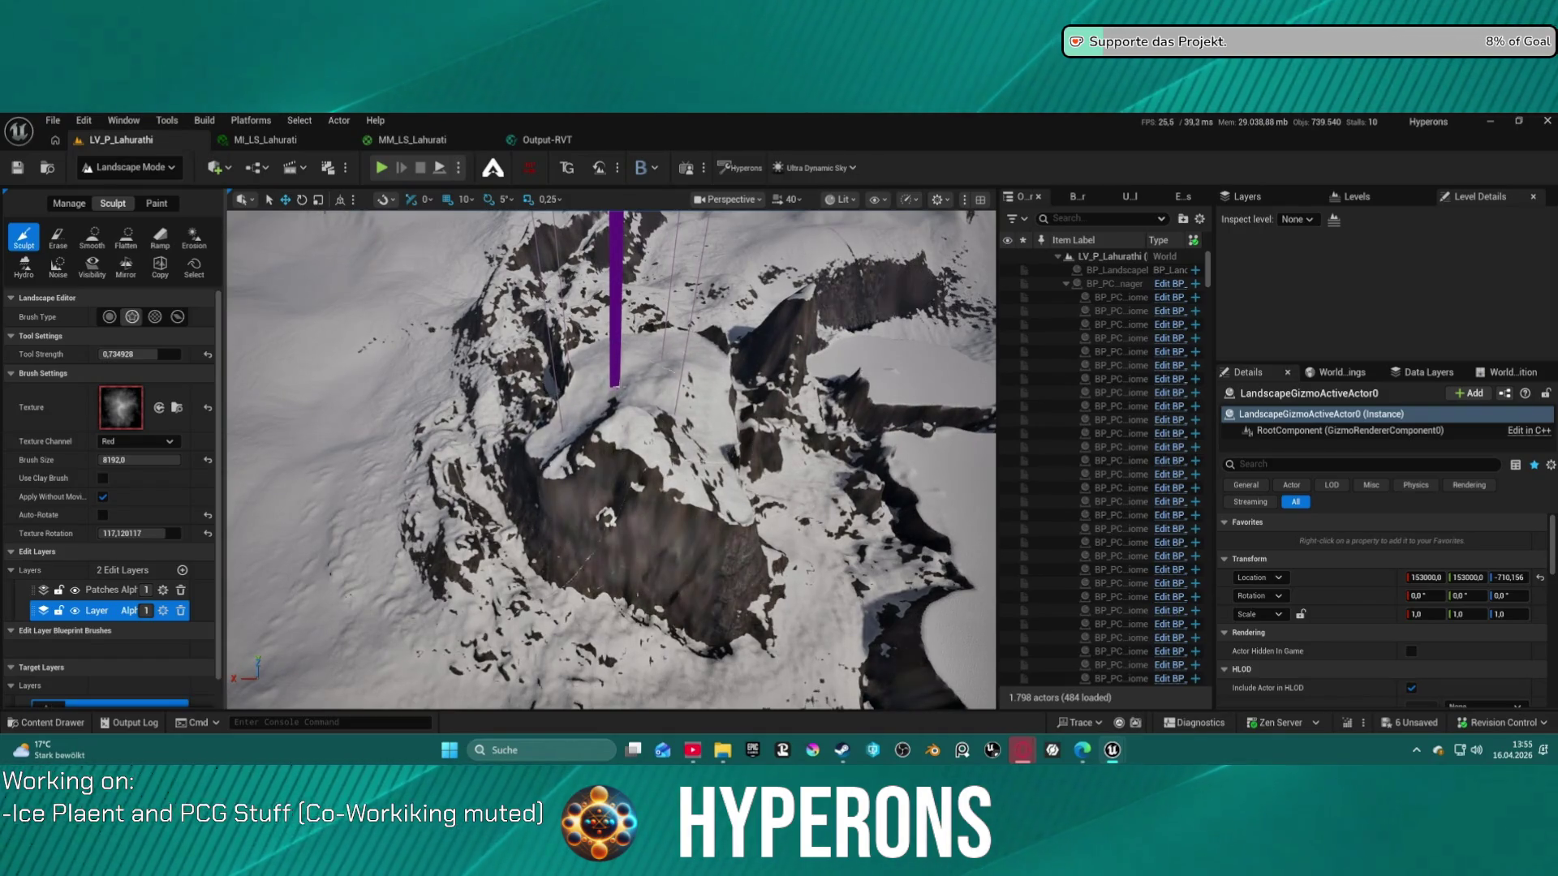
drag(551, 481, 551, 479)
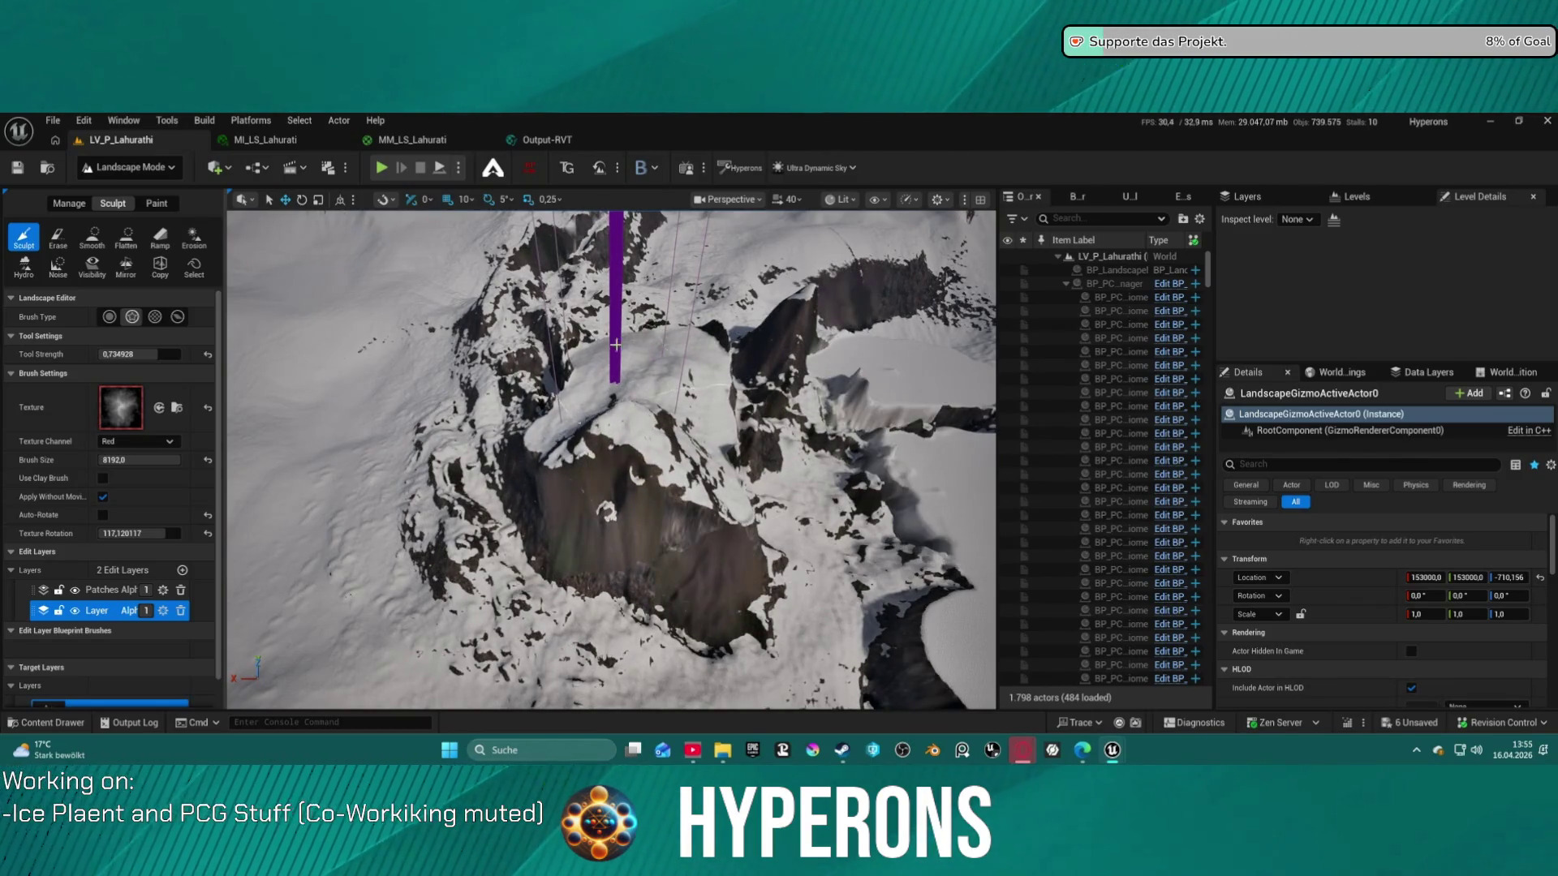
mouse_move(584, 387)
mouse_down()
mouse_move(508, 549)
mouse_move(513, 579)
mouse_up()
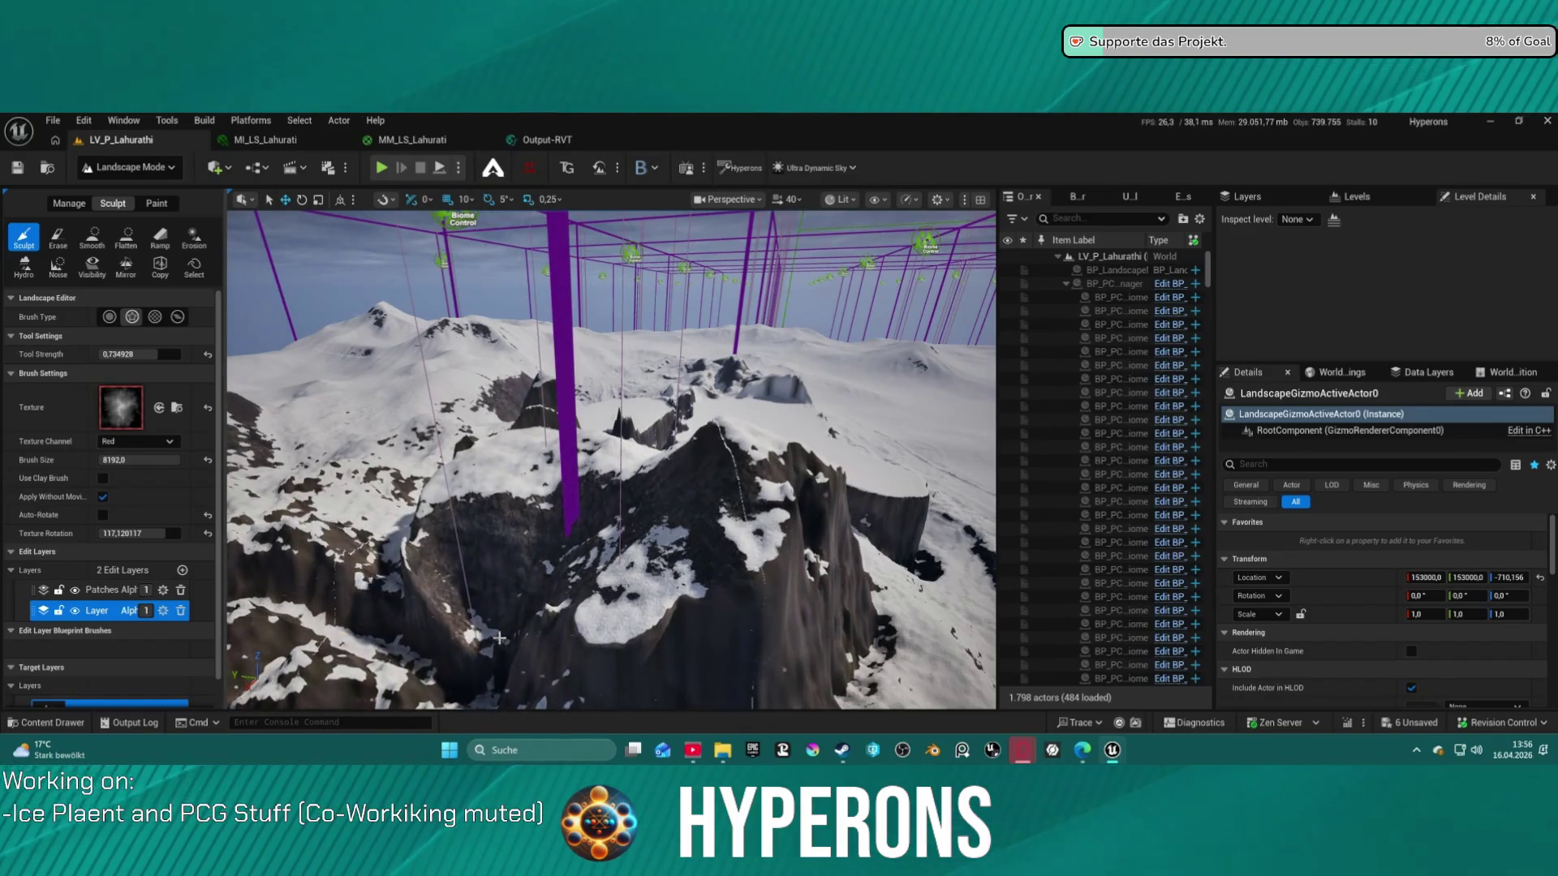
Sculpt the central mountain's rock face and nearby snow patches with the T_RockyMountain_3 alpha
mouse_move(547, 618)
mouse_down()
mouse_move(587, 544)
mouse_move(629, 523)
mouse_up()
drag(565, 629, 578, 615)
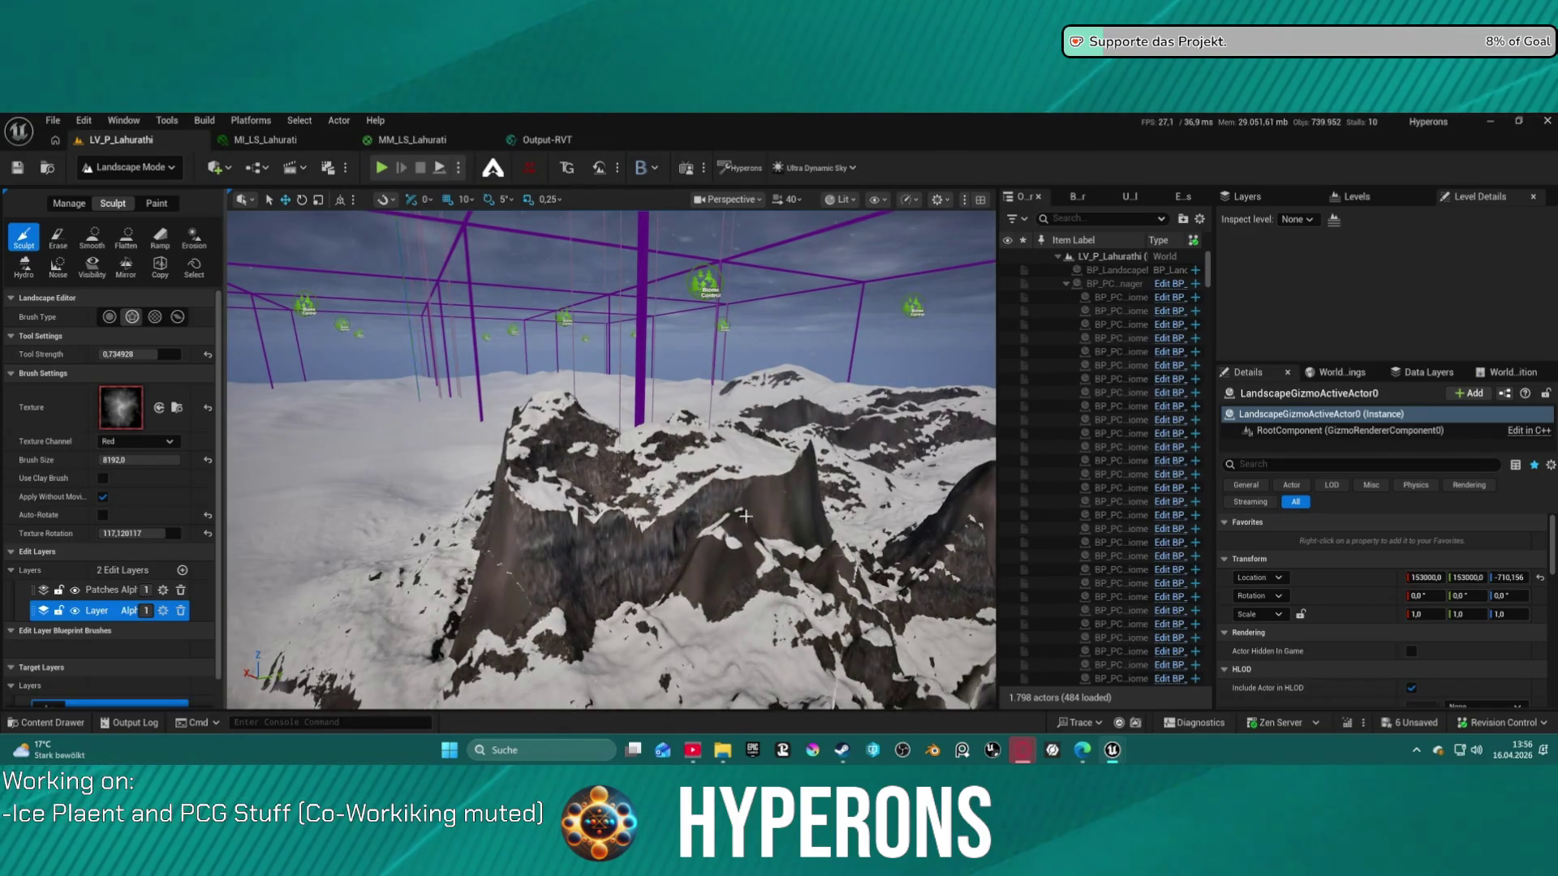
drag(744, 544, 705, 540)
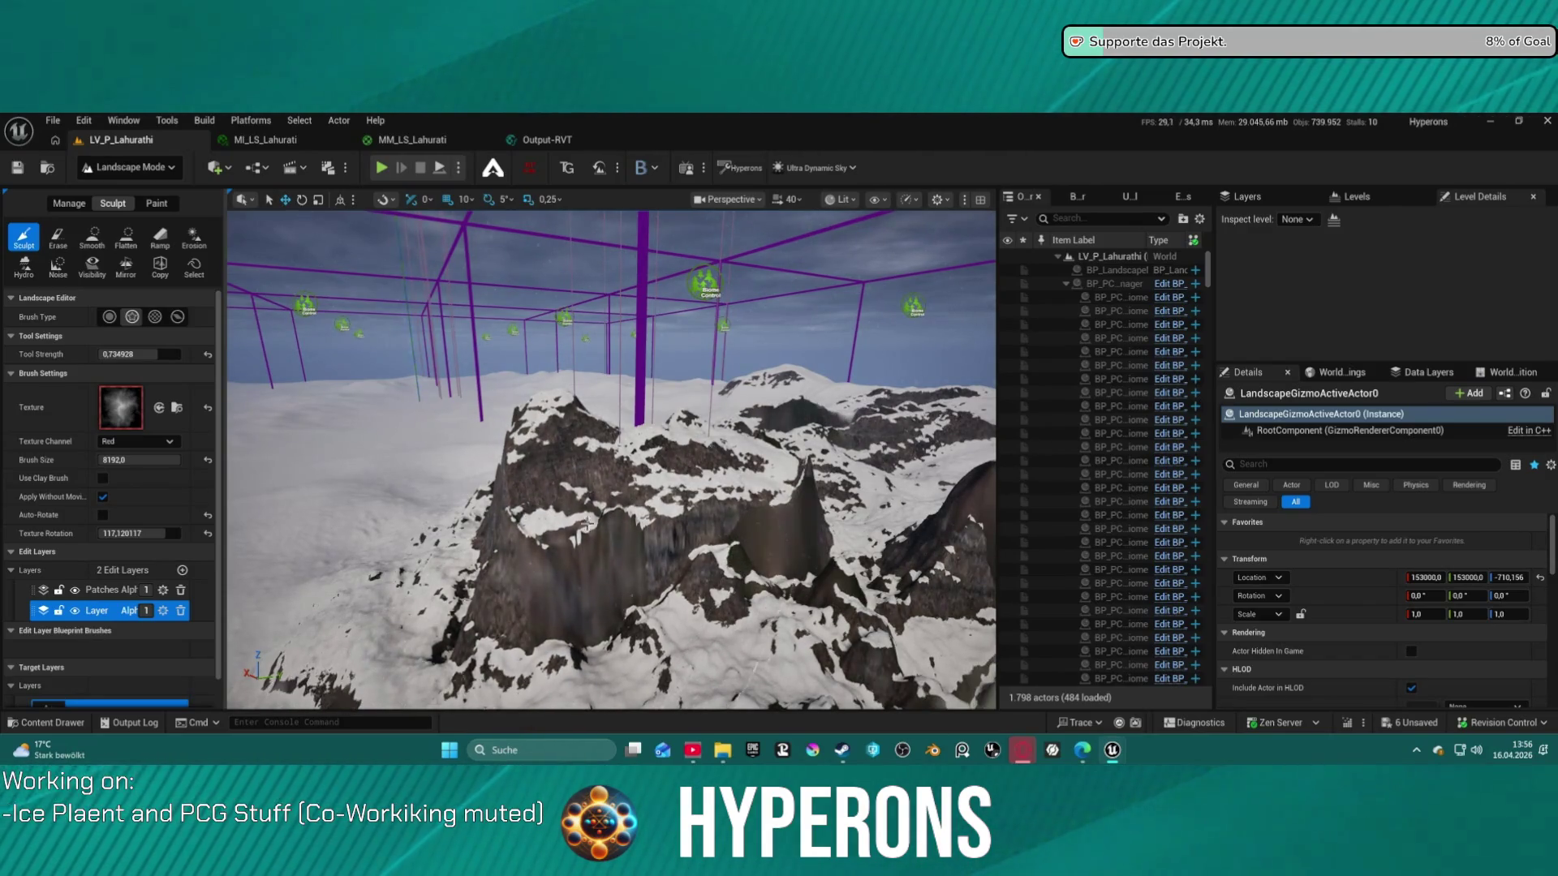
mouse_move(555, 517)
mouse_down()
mouse_move(501, 559)
mouse_move(637, 483)
mouse_move(621, 501)
mouse_up()
Swap brush alphas and stamp streaked rock onto the central cliff and left-centre terrain
click(160, 409)
click(582, 458)
drag(680, 452, 680, 452)
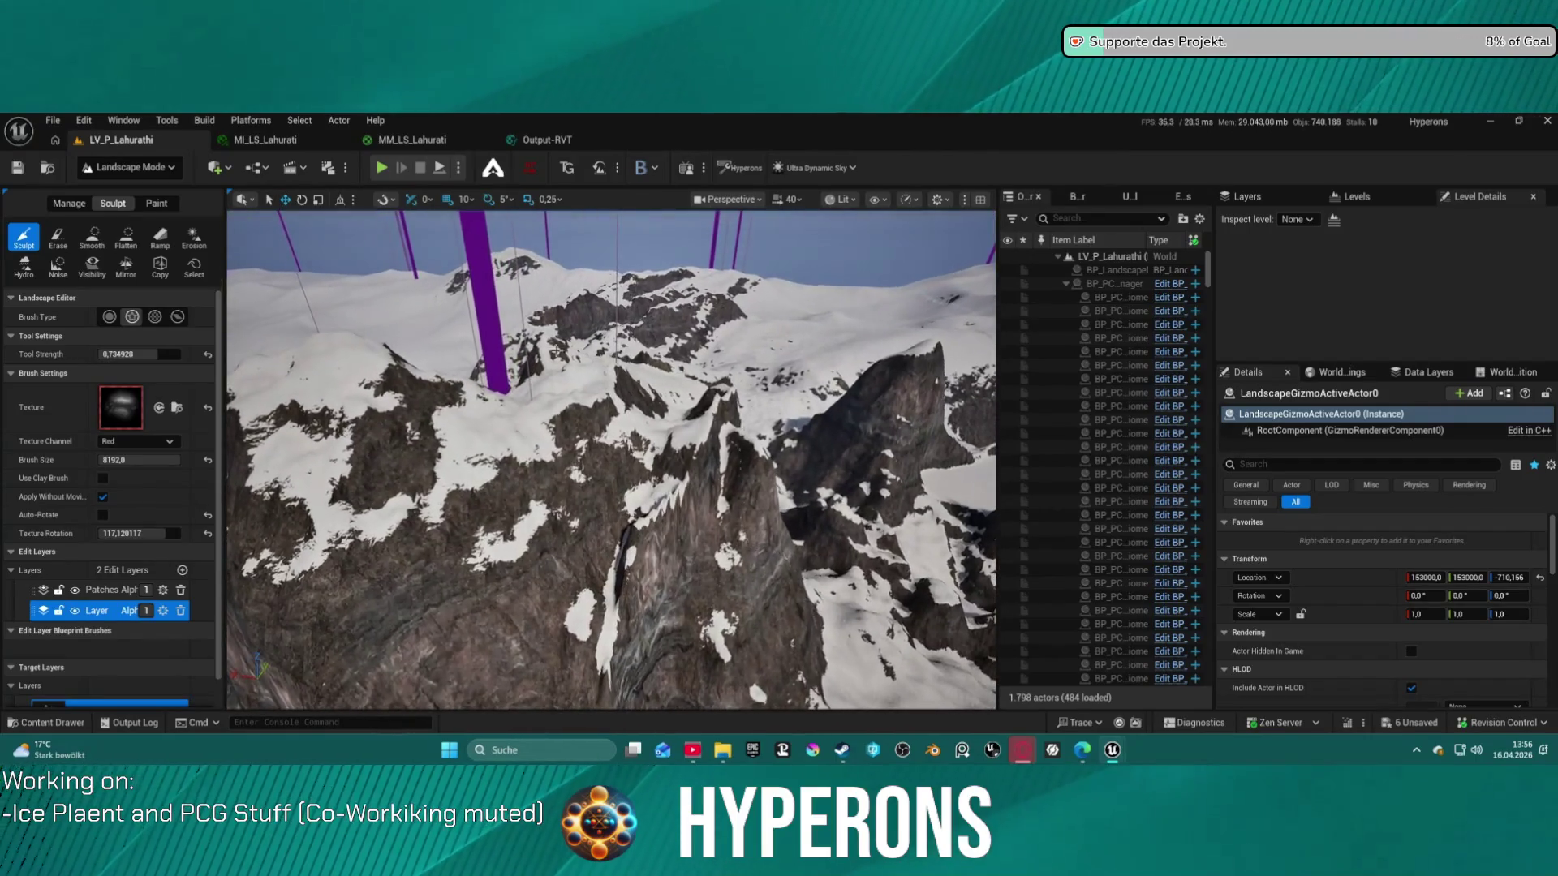
drag(248, 469, 122, 407)
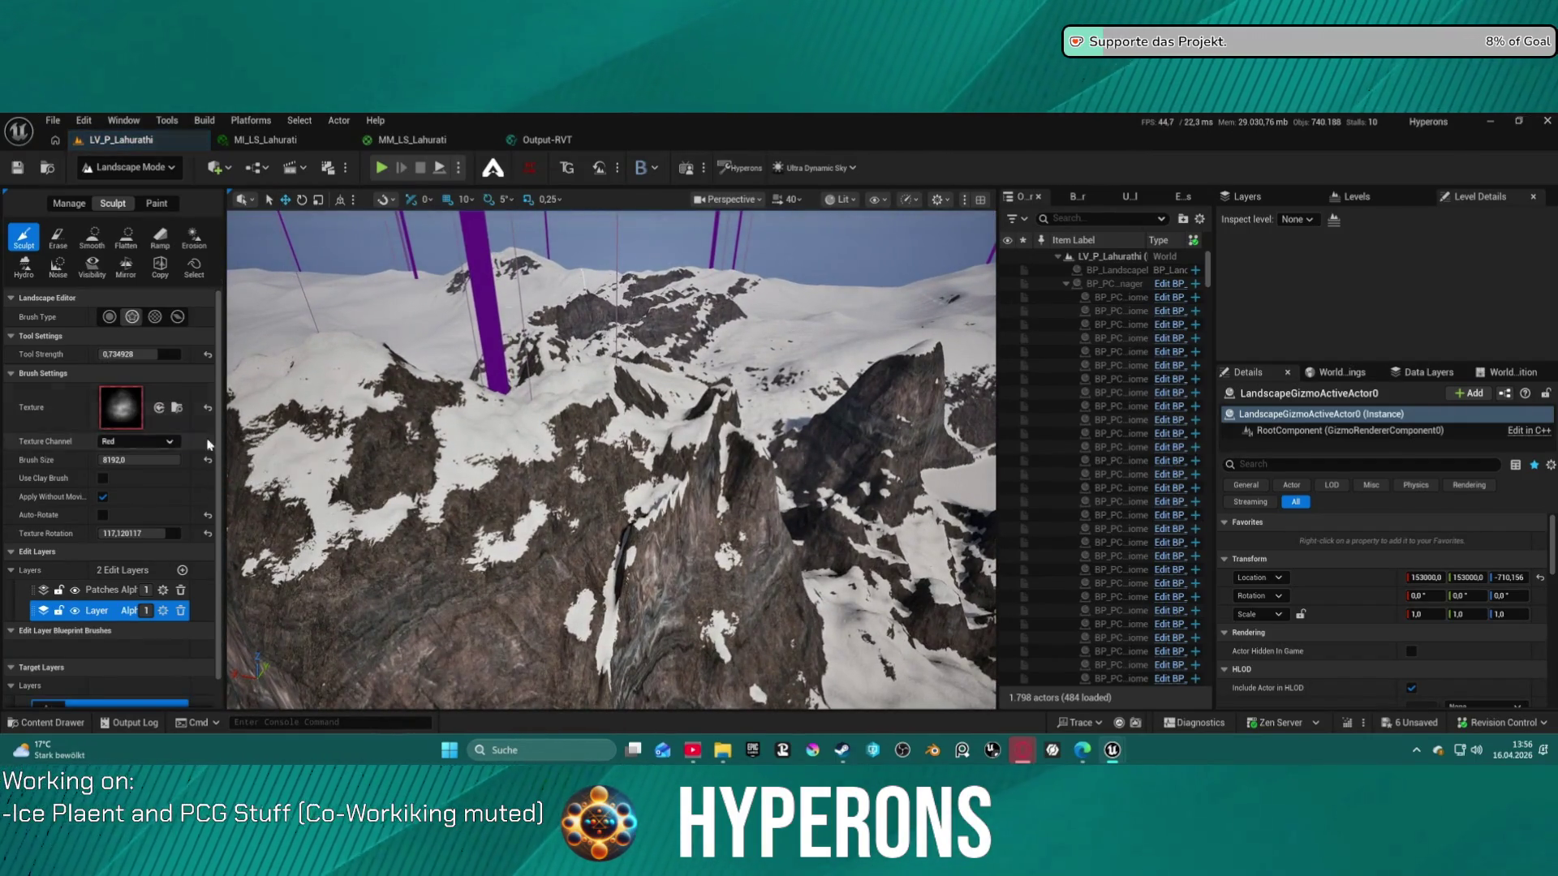
mouse_move(585, 491)
mouse_down()
mouse_move(601, 506)
mouse_move(485, 529)
mouse_move(504, 622)
mouse_up()
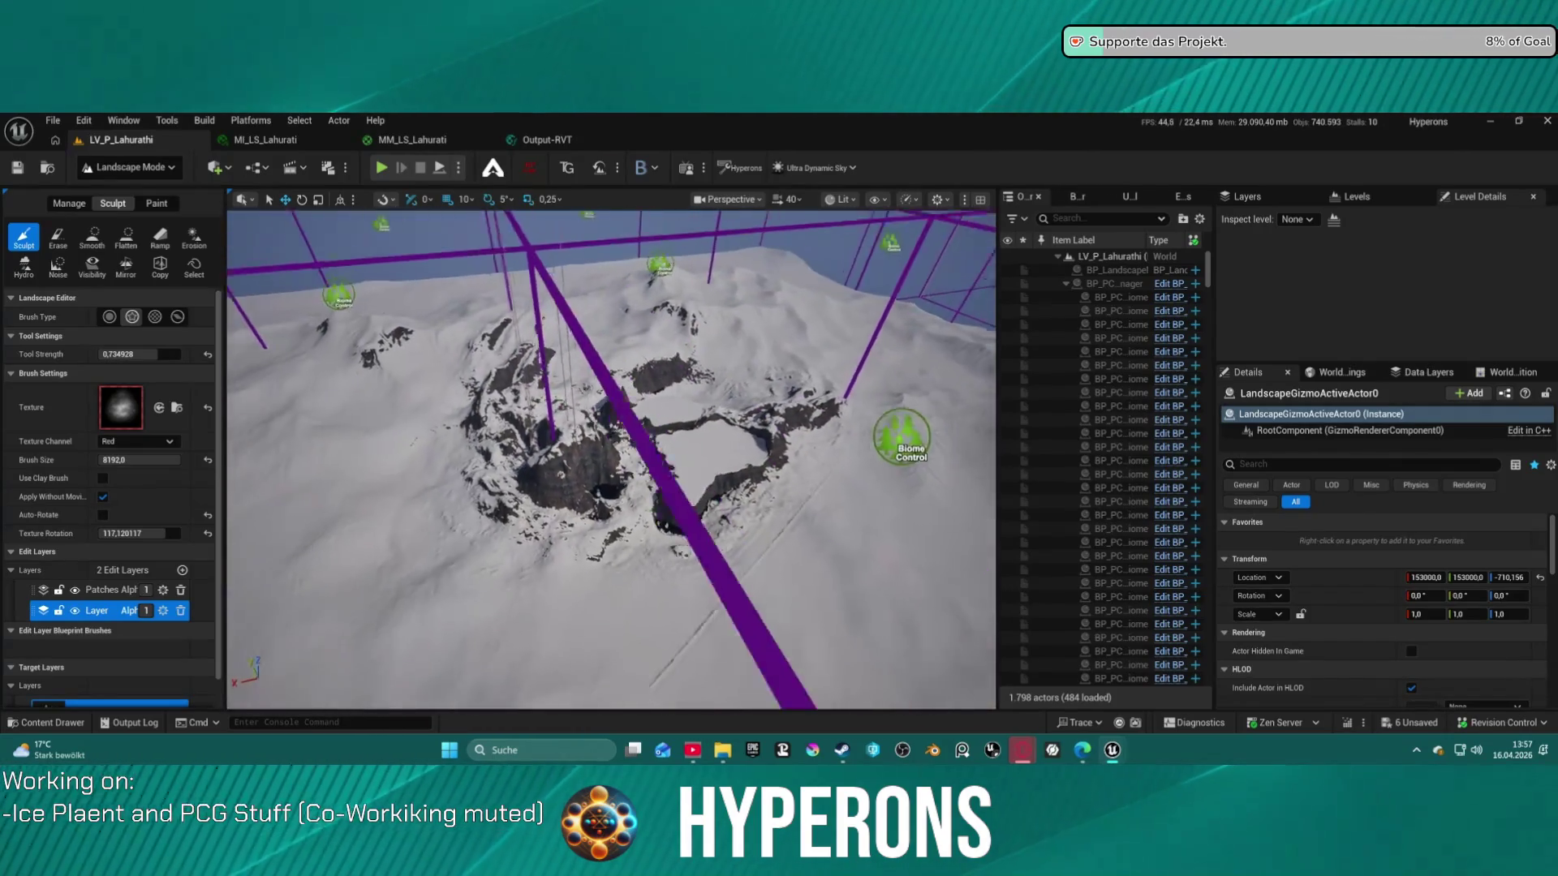
Erase most of the sculpted rock, including the two small leftover dark spots
click(57, 237)
mouse_move(348, 556)
mouse_down()
mouse_move(574, 470)
mouse_move(470, 504)
mouse_move(745, 530)
mouse_move(782, 435)
mouse_move(619, 417)
mouse_move(626, 435)
mouse_move(499, 458)
mouse_up()
mouse_move(702, 468)
mouse_down()
mouse_move(619, 445)
mouse_move(616, 479)
mouse_move(641, 492)
mouse_up()
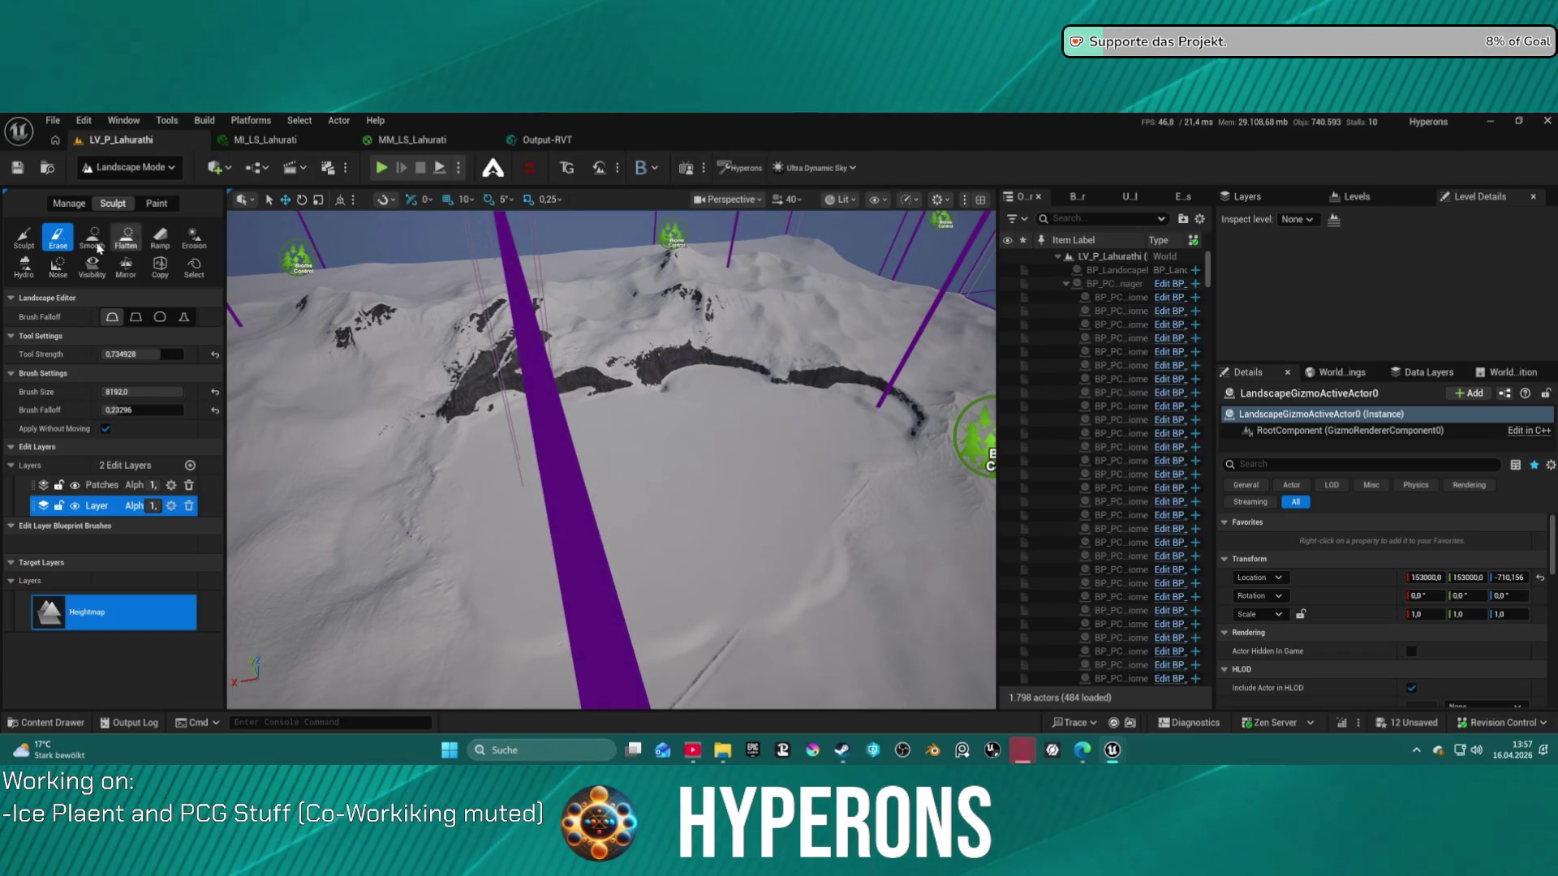
Set the Sculpt brush size to 40000 and its texture rotation to about 99.36°
click(37, 244)
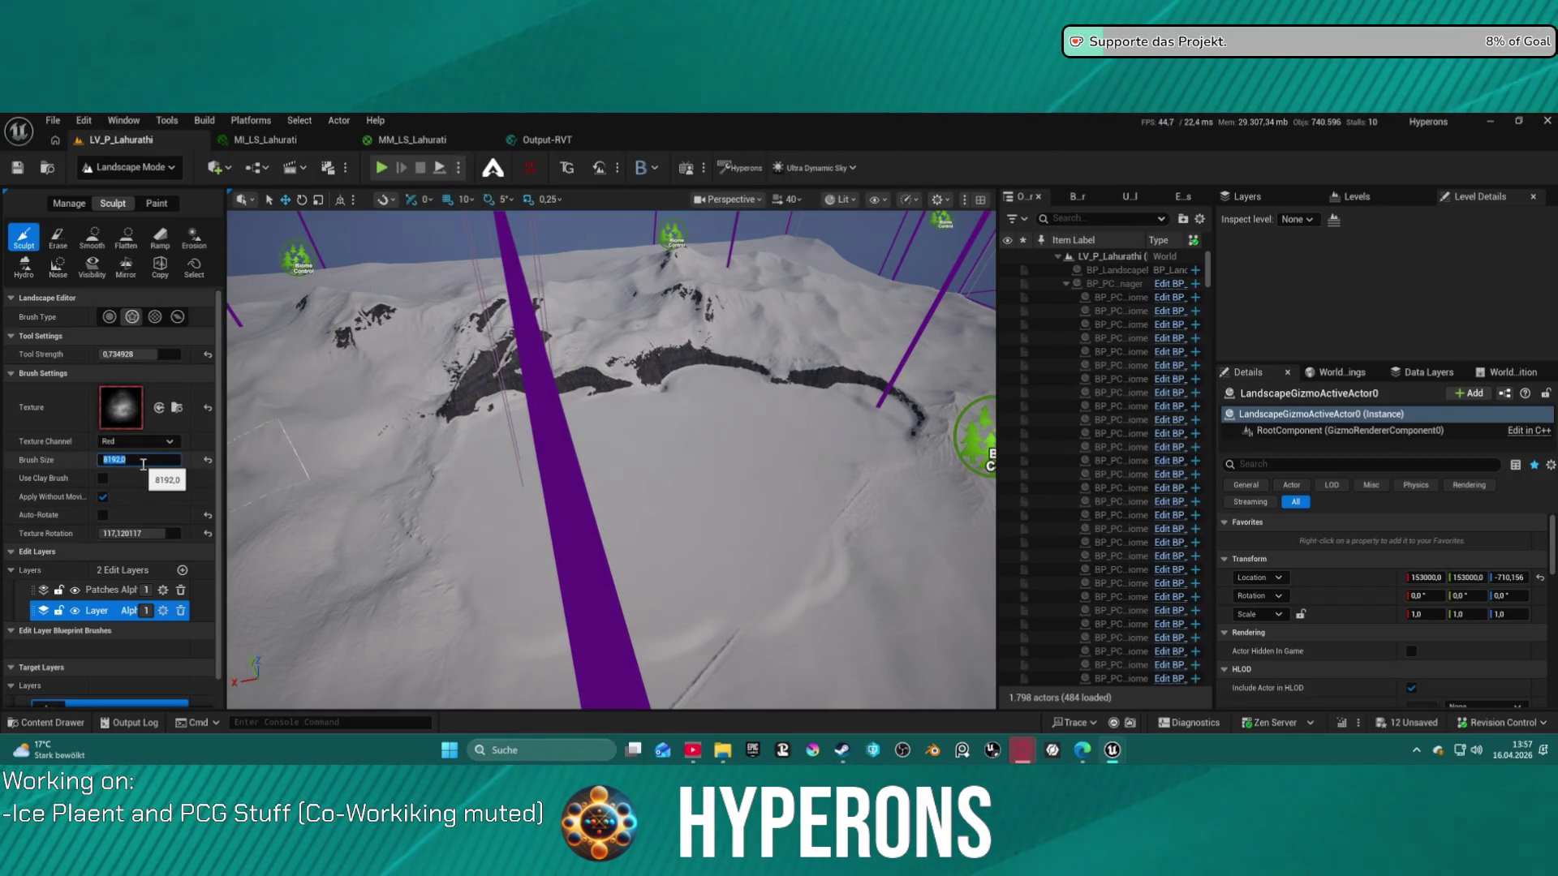
text(40000)
key(Return)
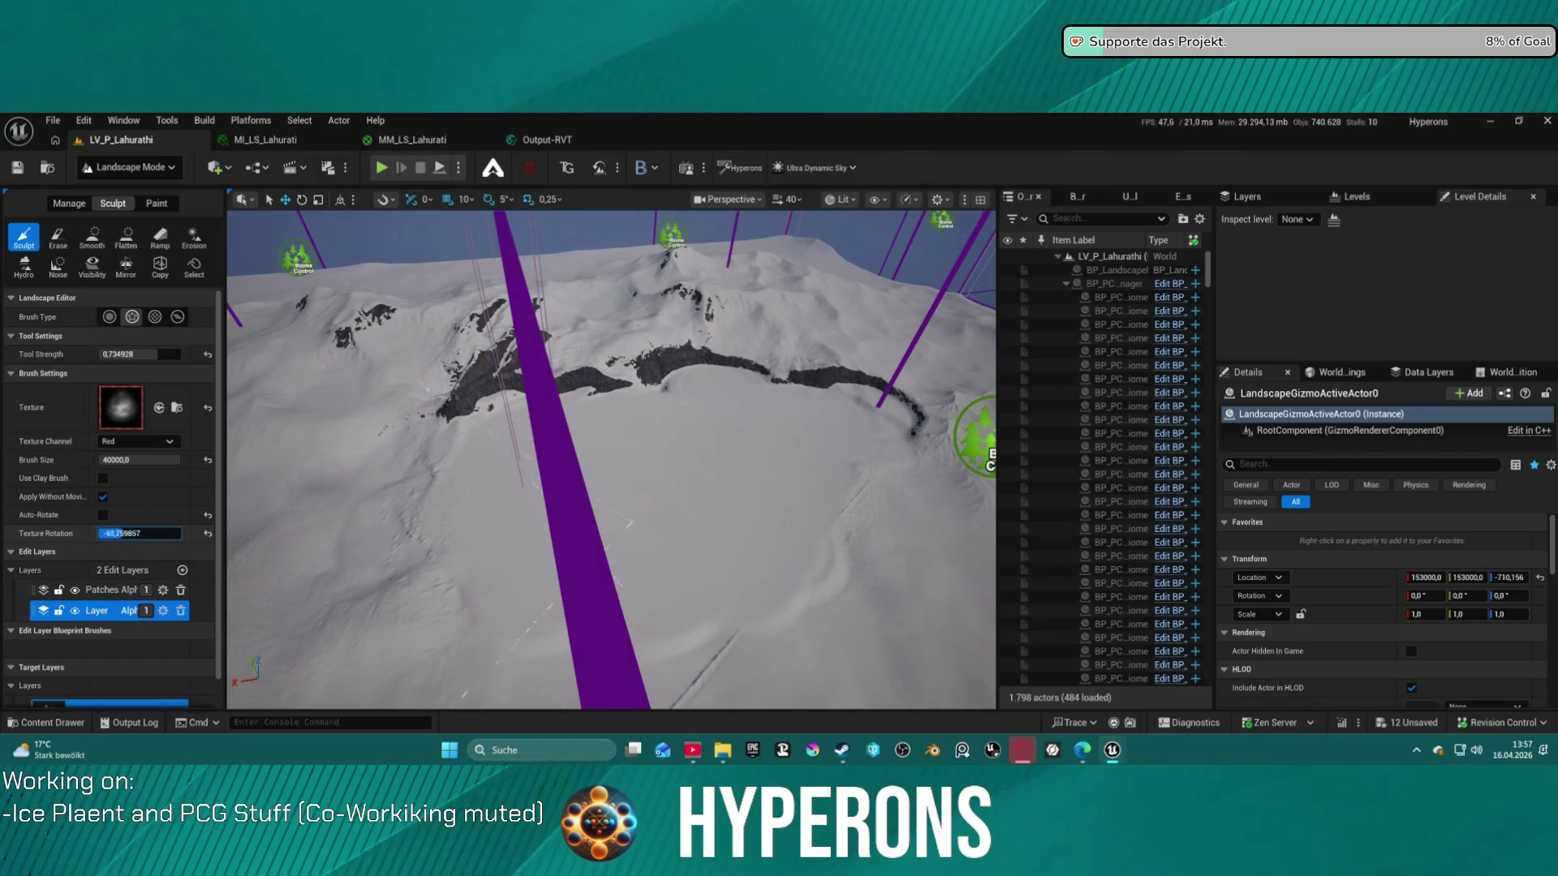
text(180)
key(Return)
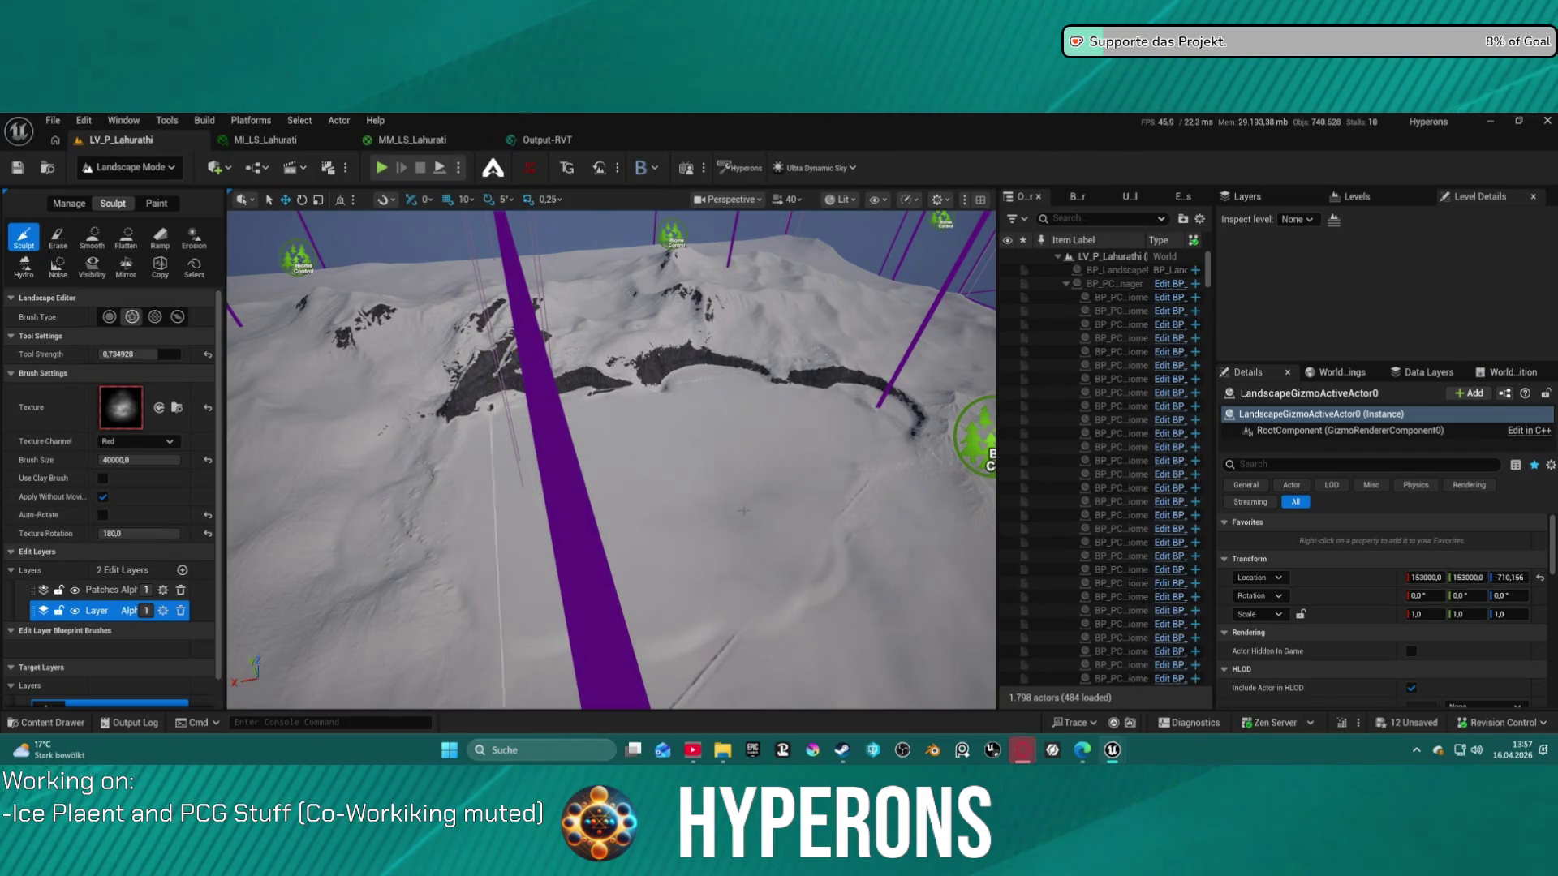
key(f)
drag(678, 439, 687, 459)
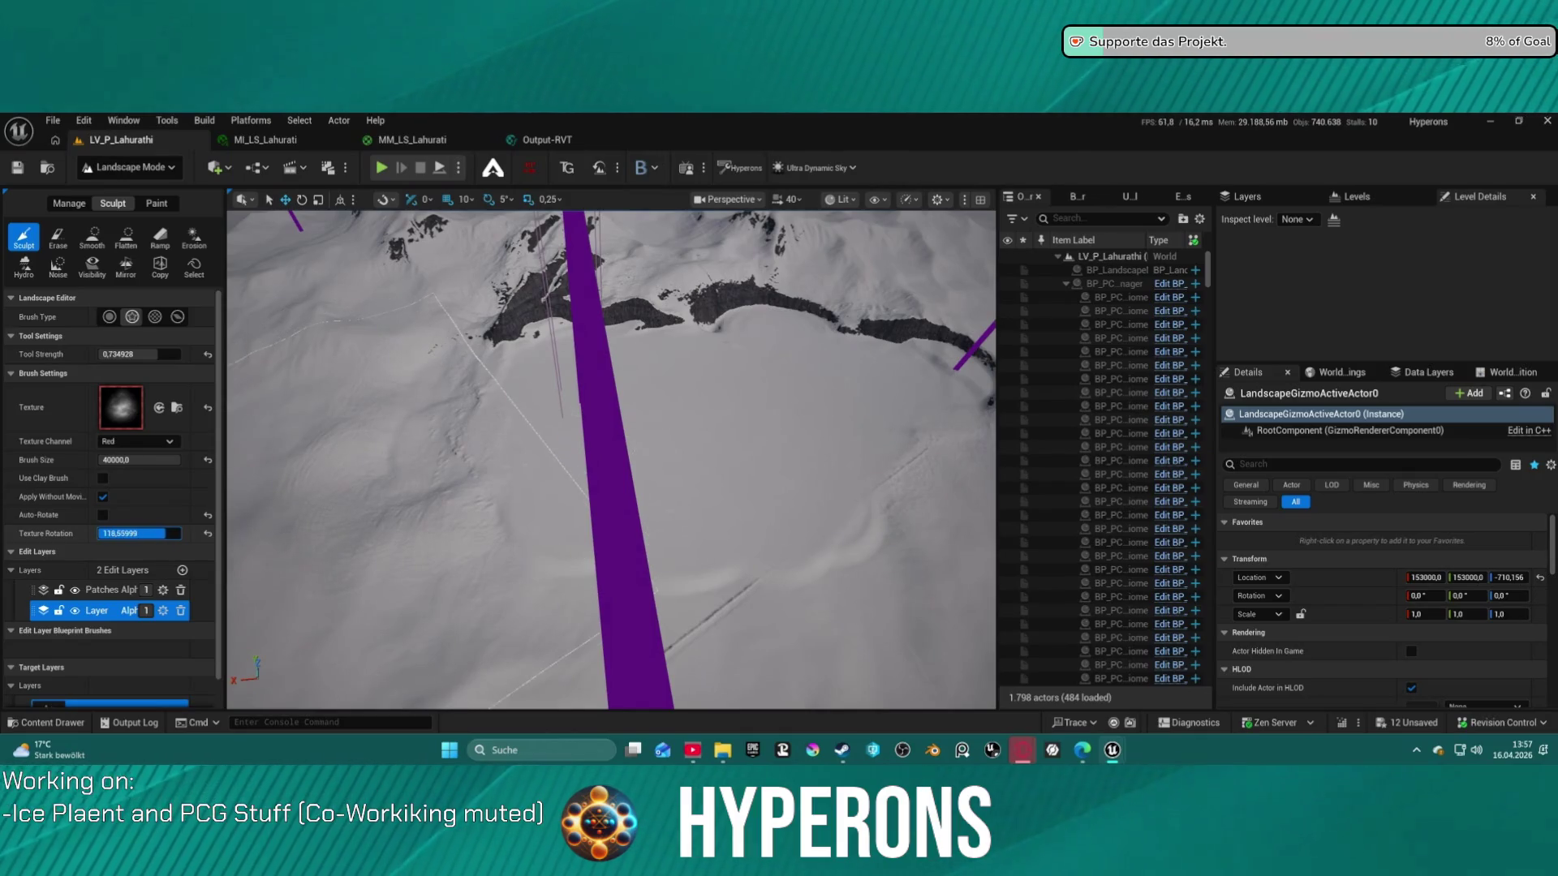
key(Return)
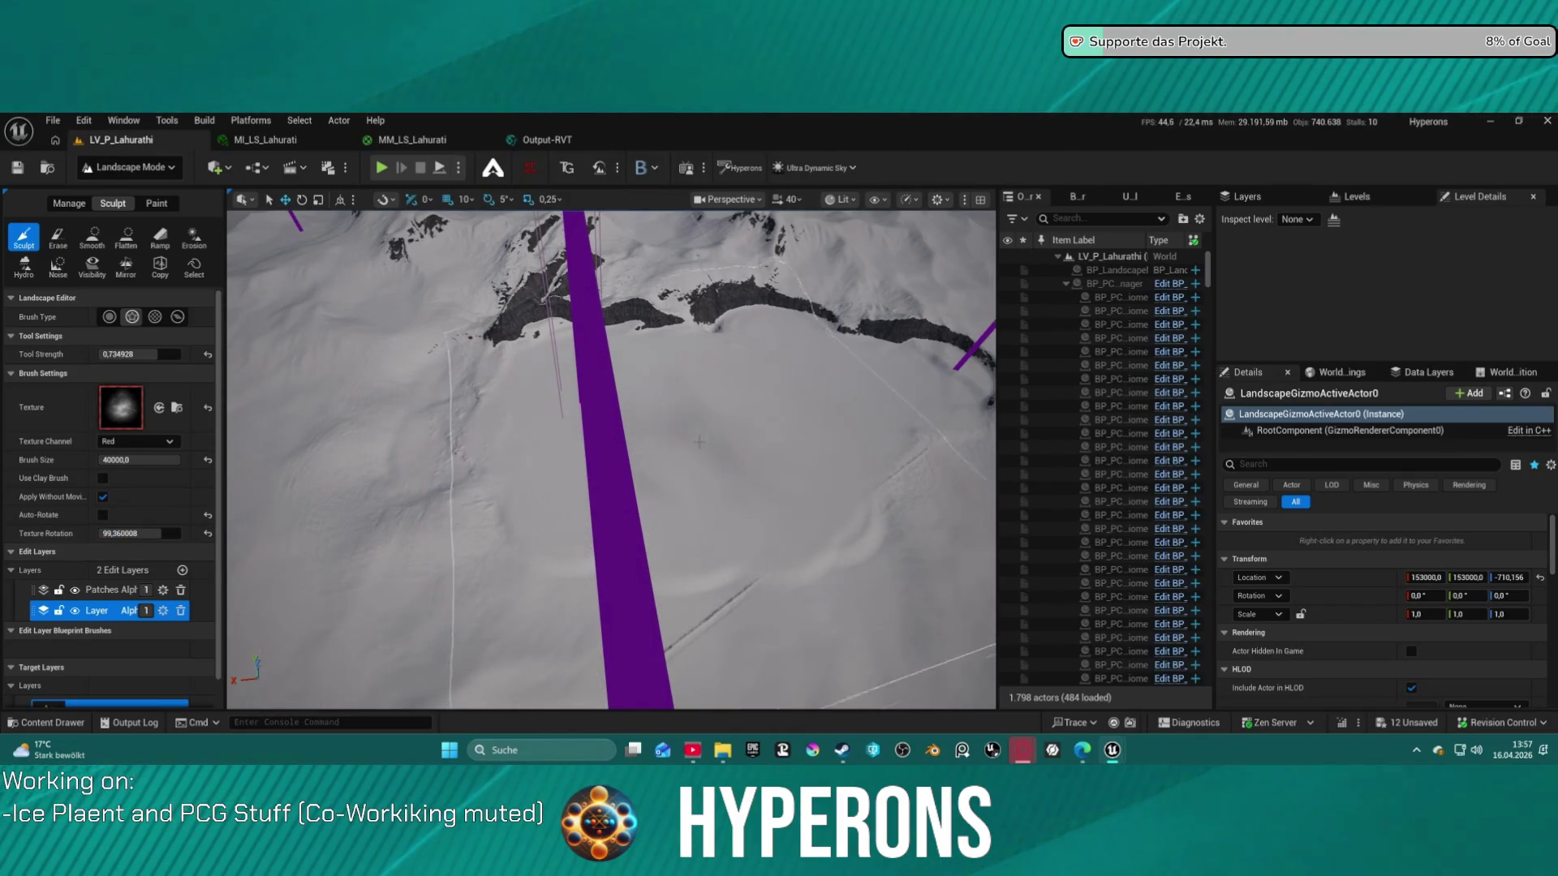
Stamp a rocky mound with the 40000 brush, then undo the overly tall spire
click(695, 462)
drag(695, 463, 692, 446)
scroll(500, 452, down, 5)
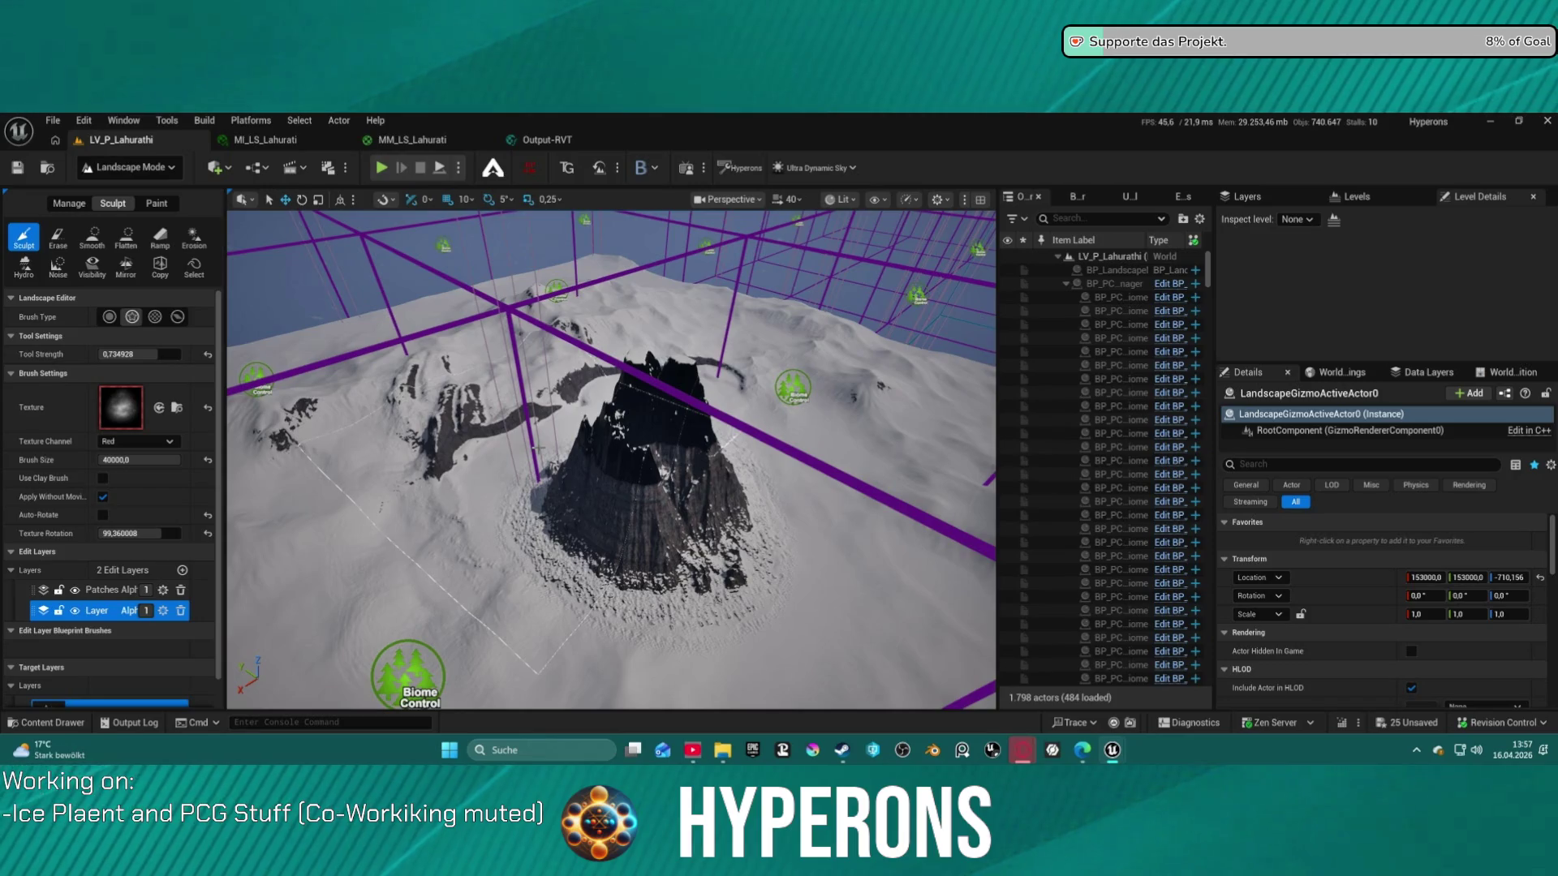
key(ctrl+z)
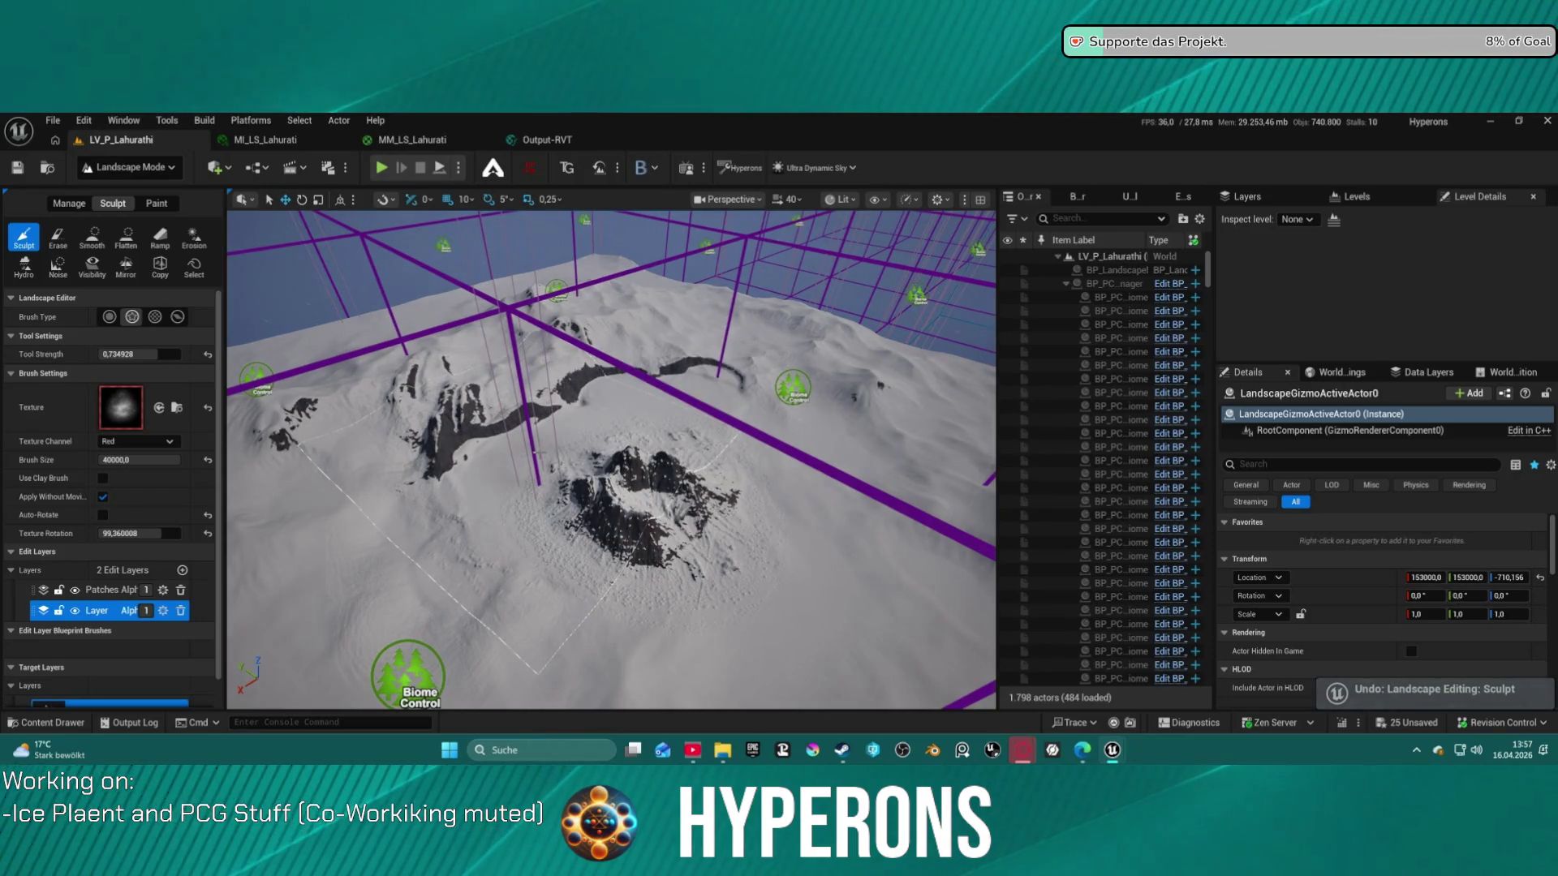
Undo the remaining rock mound and load T_Canyon_8 as the Sculpt brush alpha
key(ctrl+z)
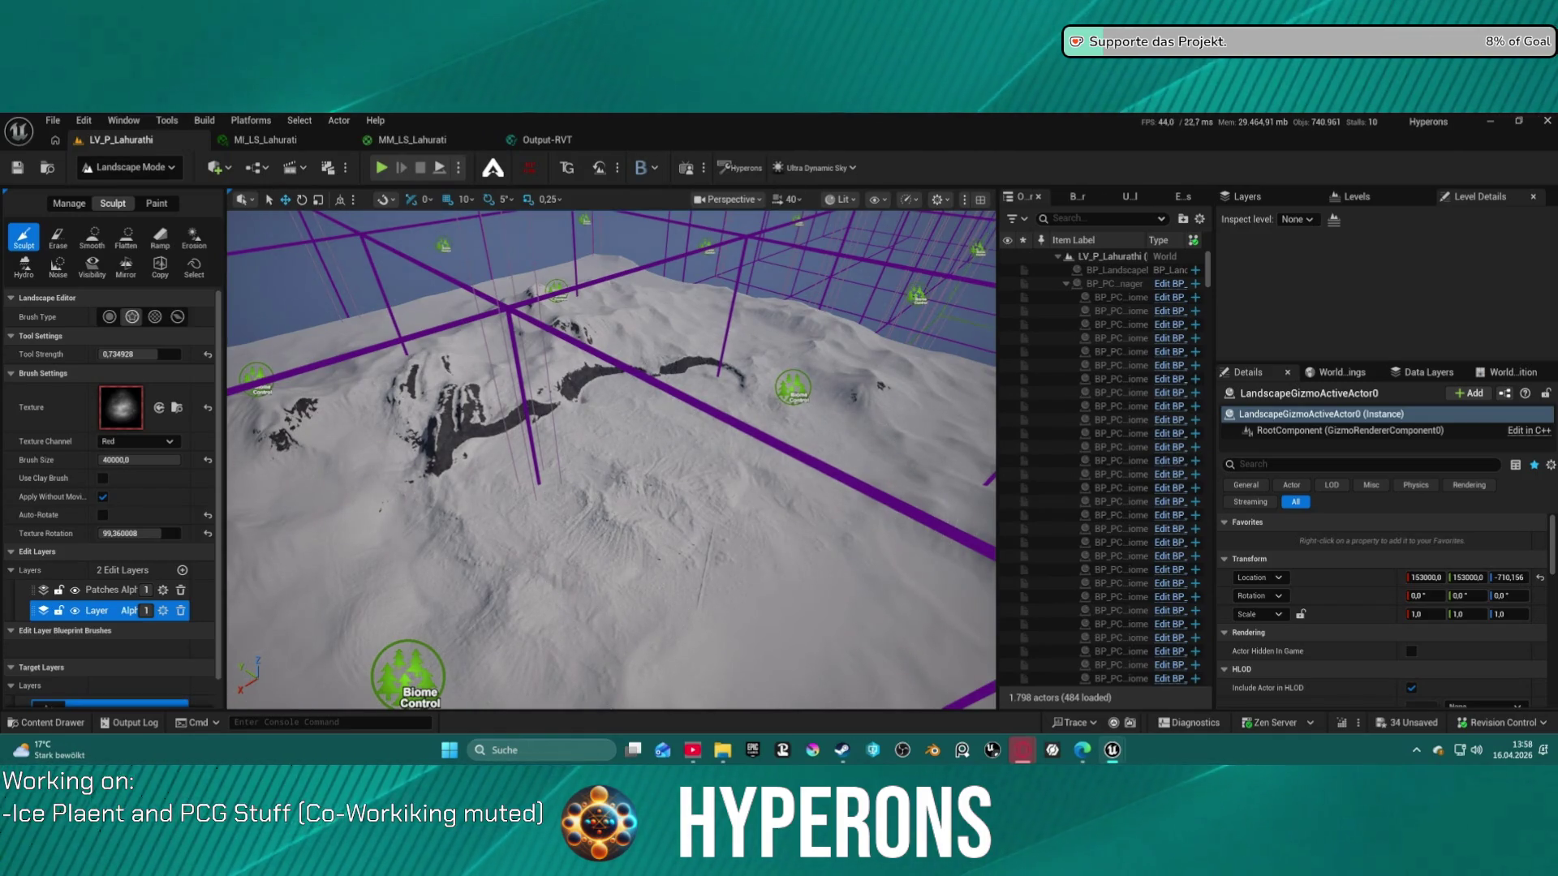
drag(427, 421, 121, 408)
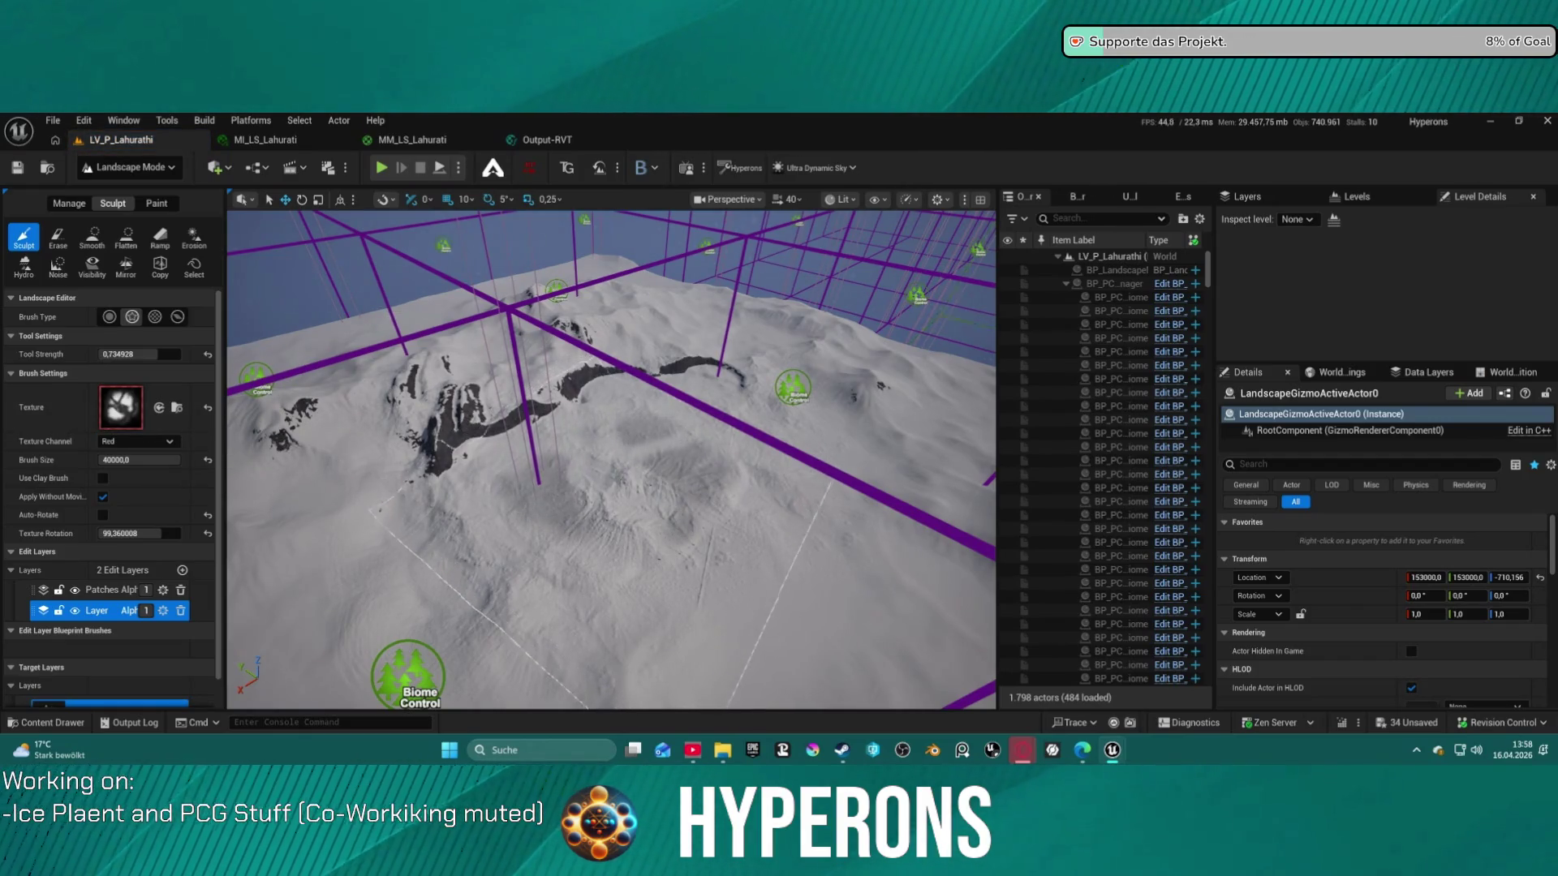
Stamp canyon-like rock ridges into the centre of the snow field
click(625, 479)
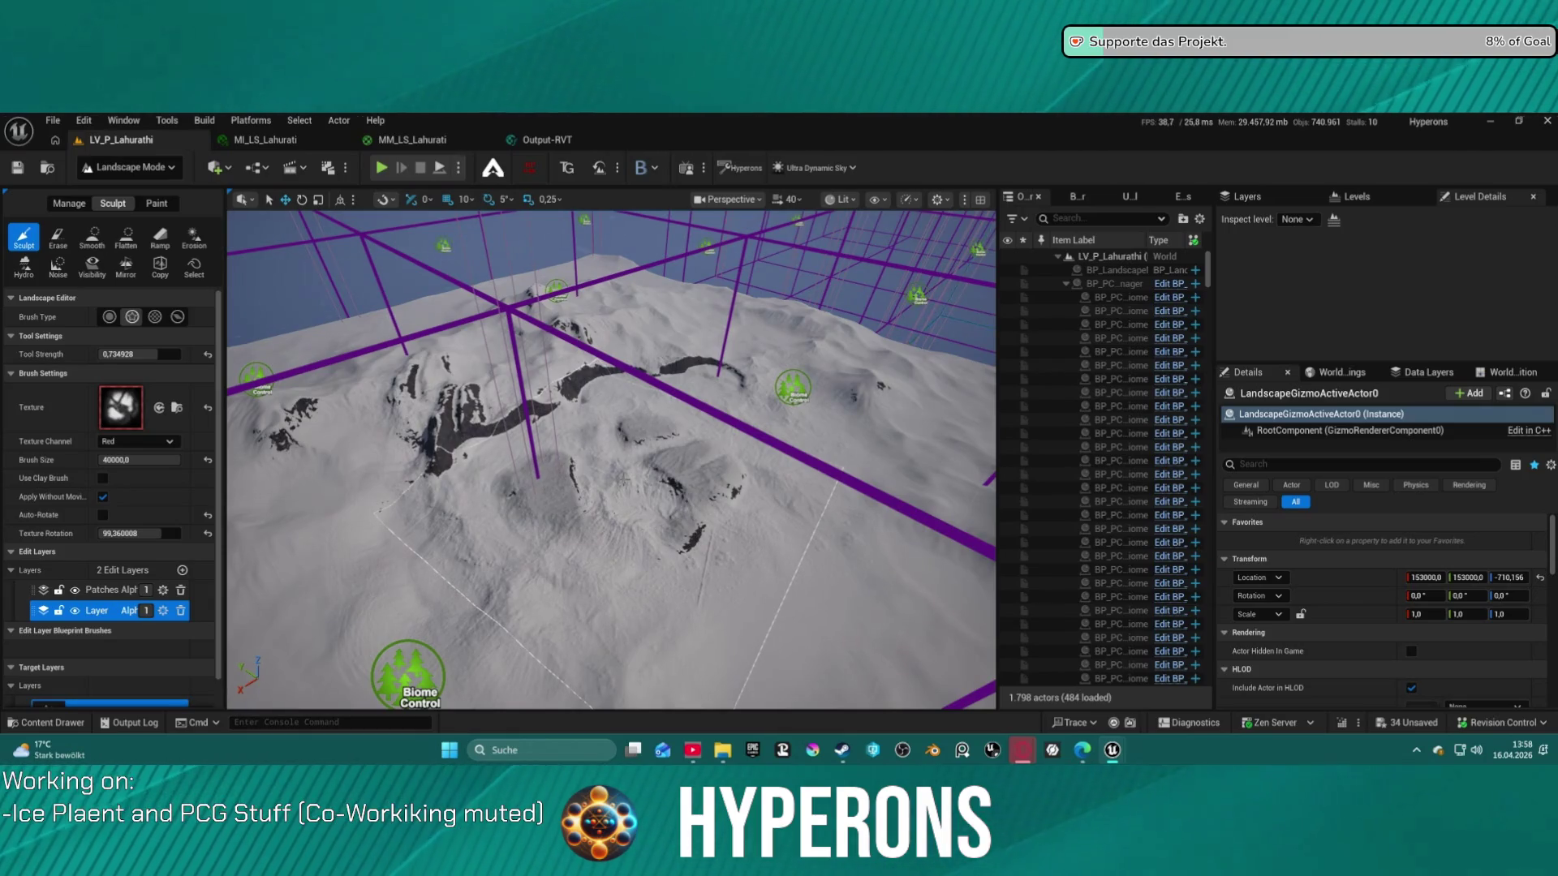
click(624, 477)
click(623, 477)
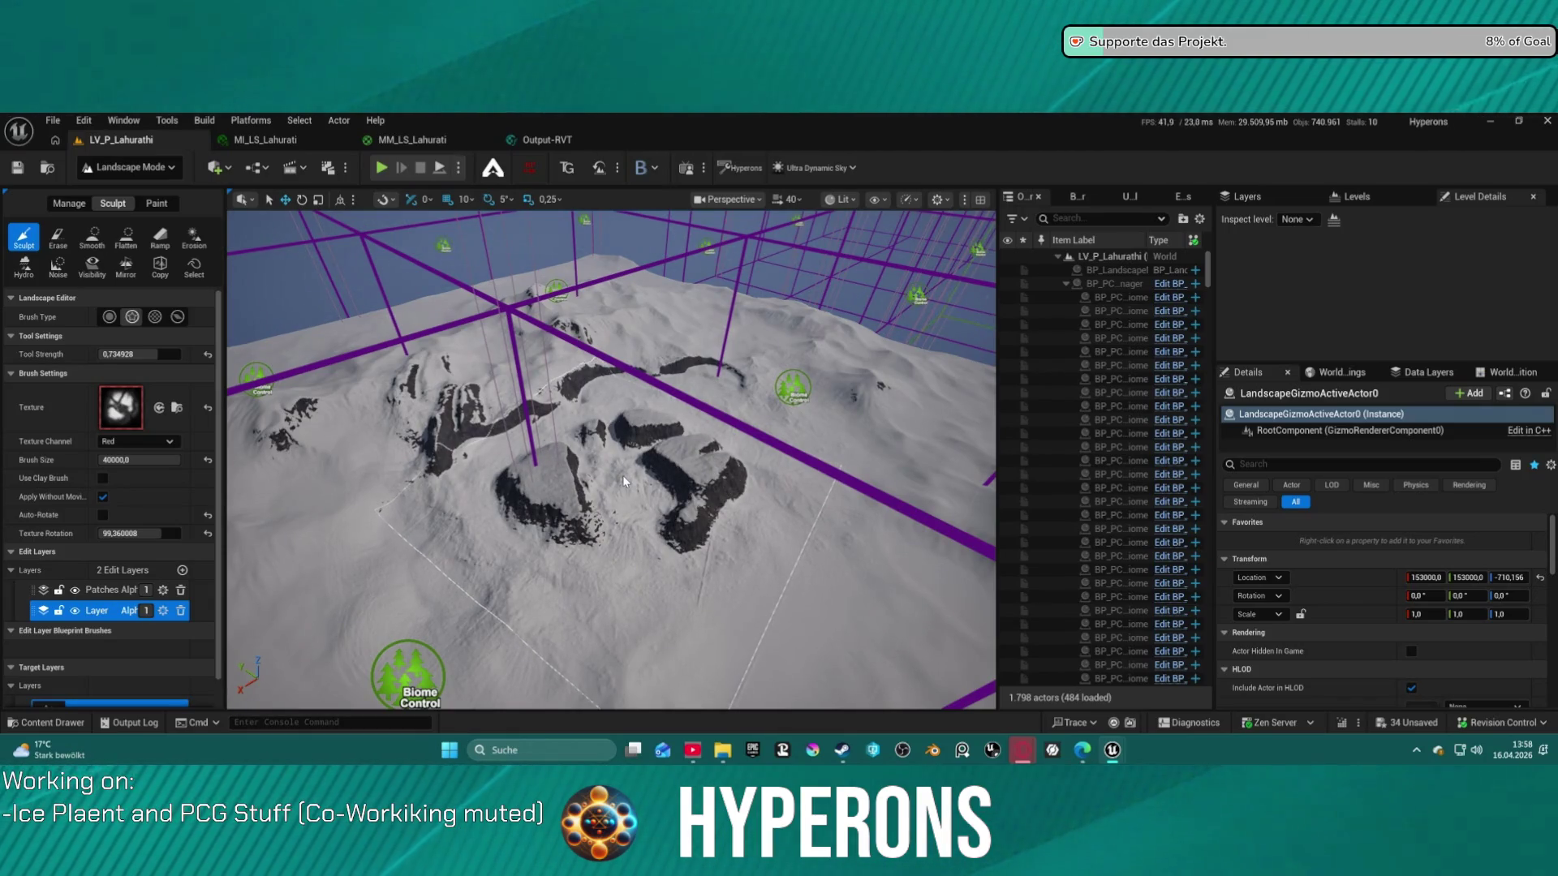
click(623, 476)
click(585, 435)
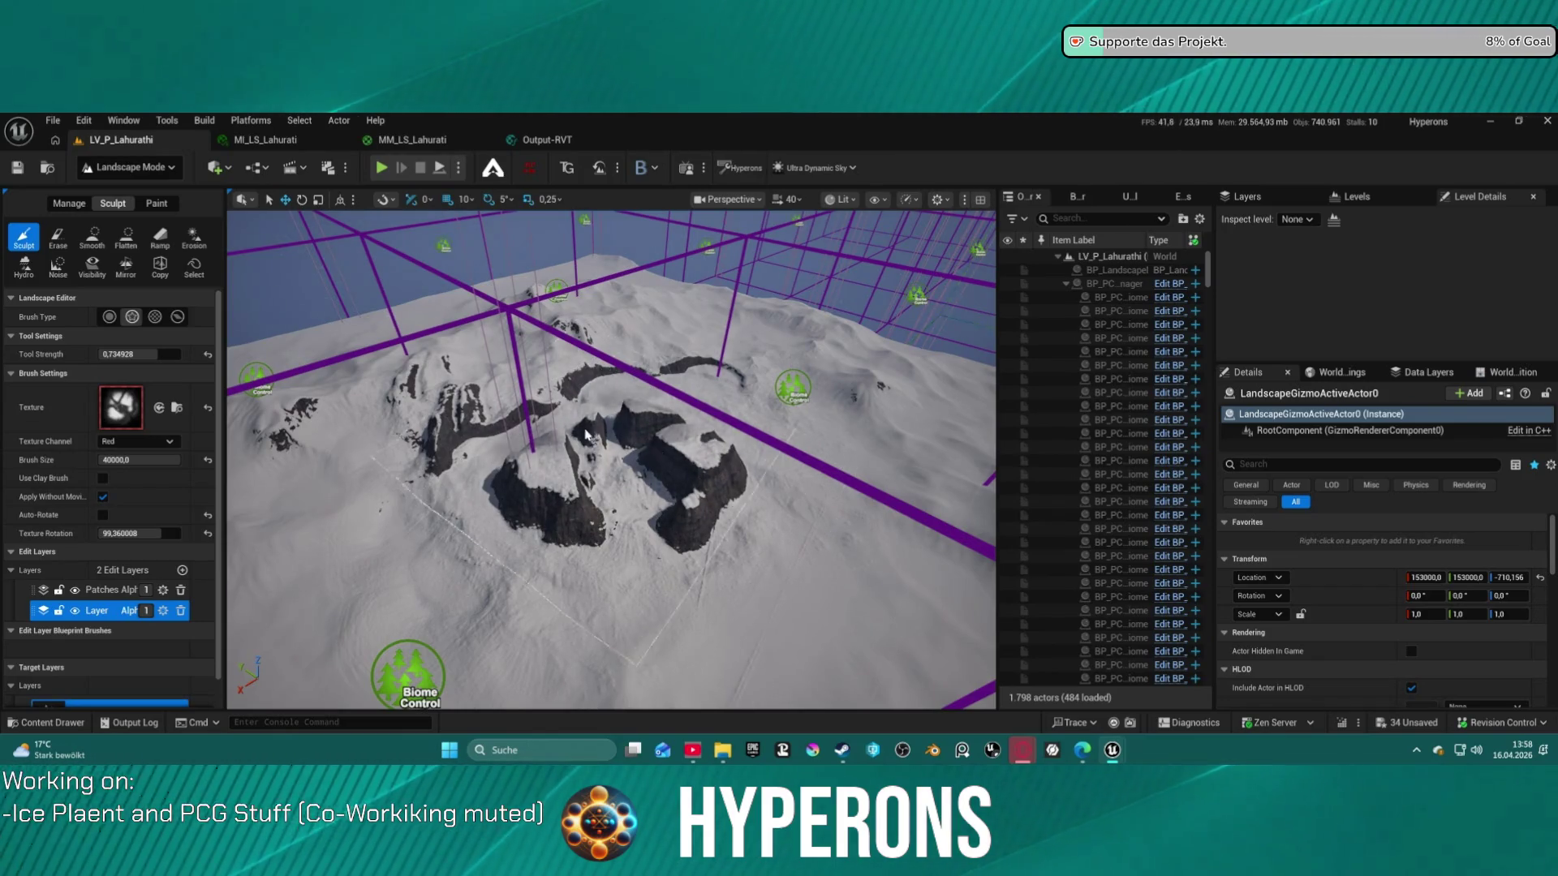
scroll(585, 435, up, 6)
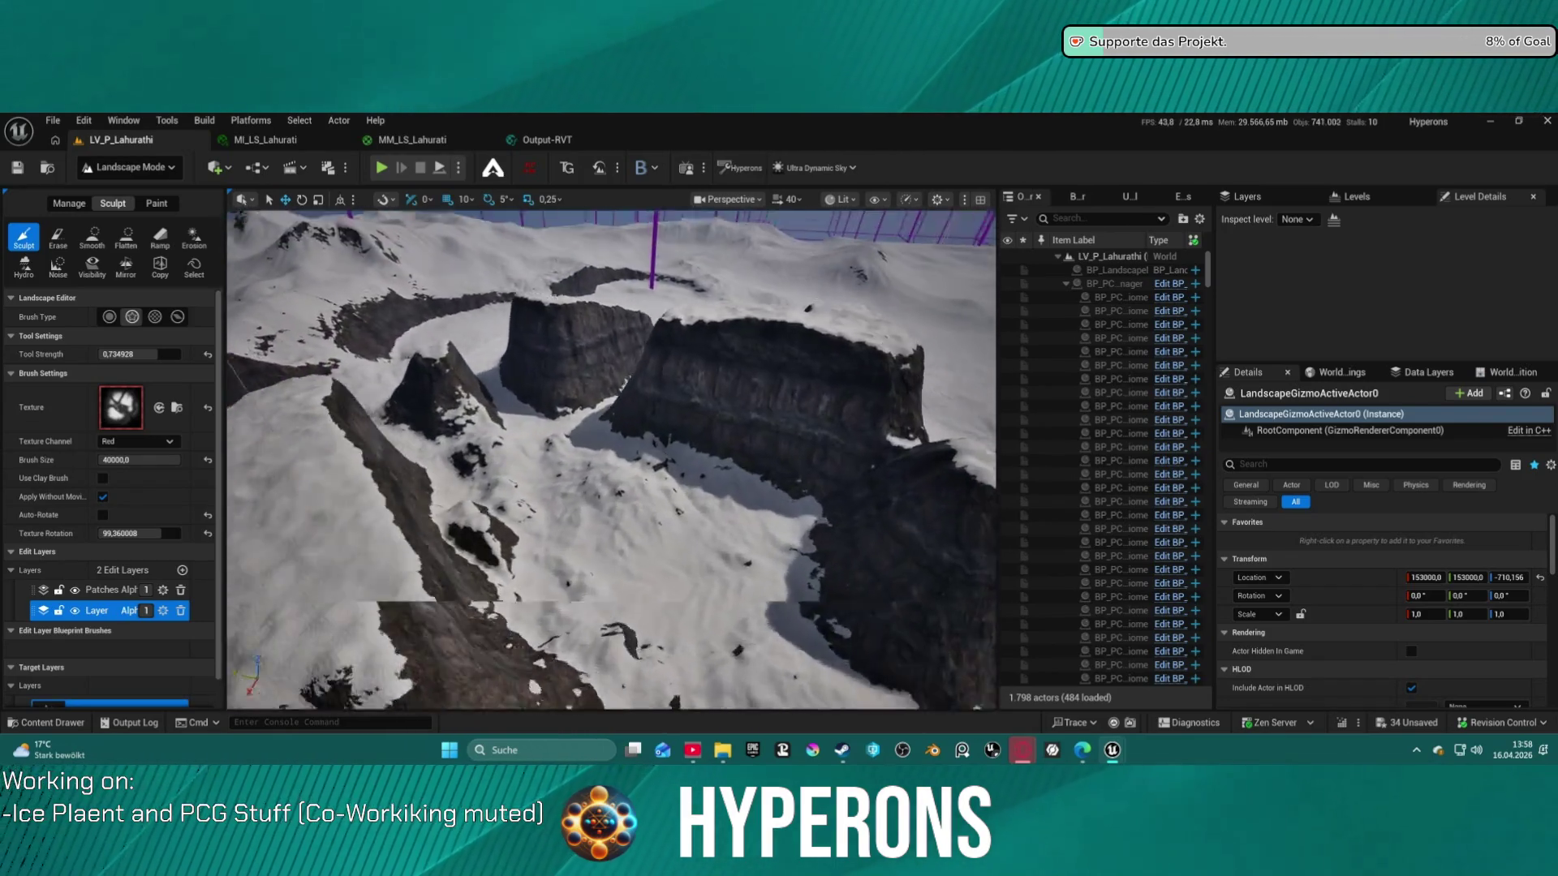
scroll(569, 387, down, 6)
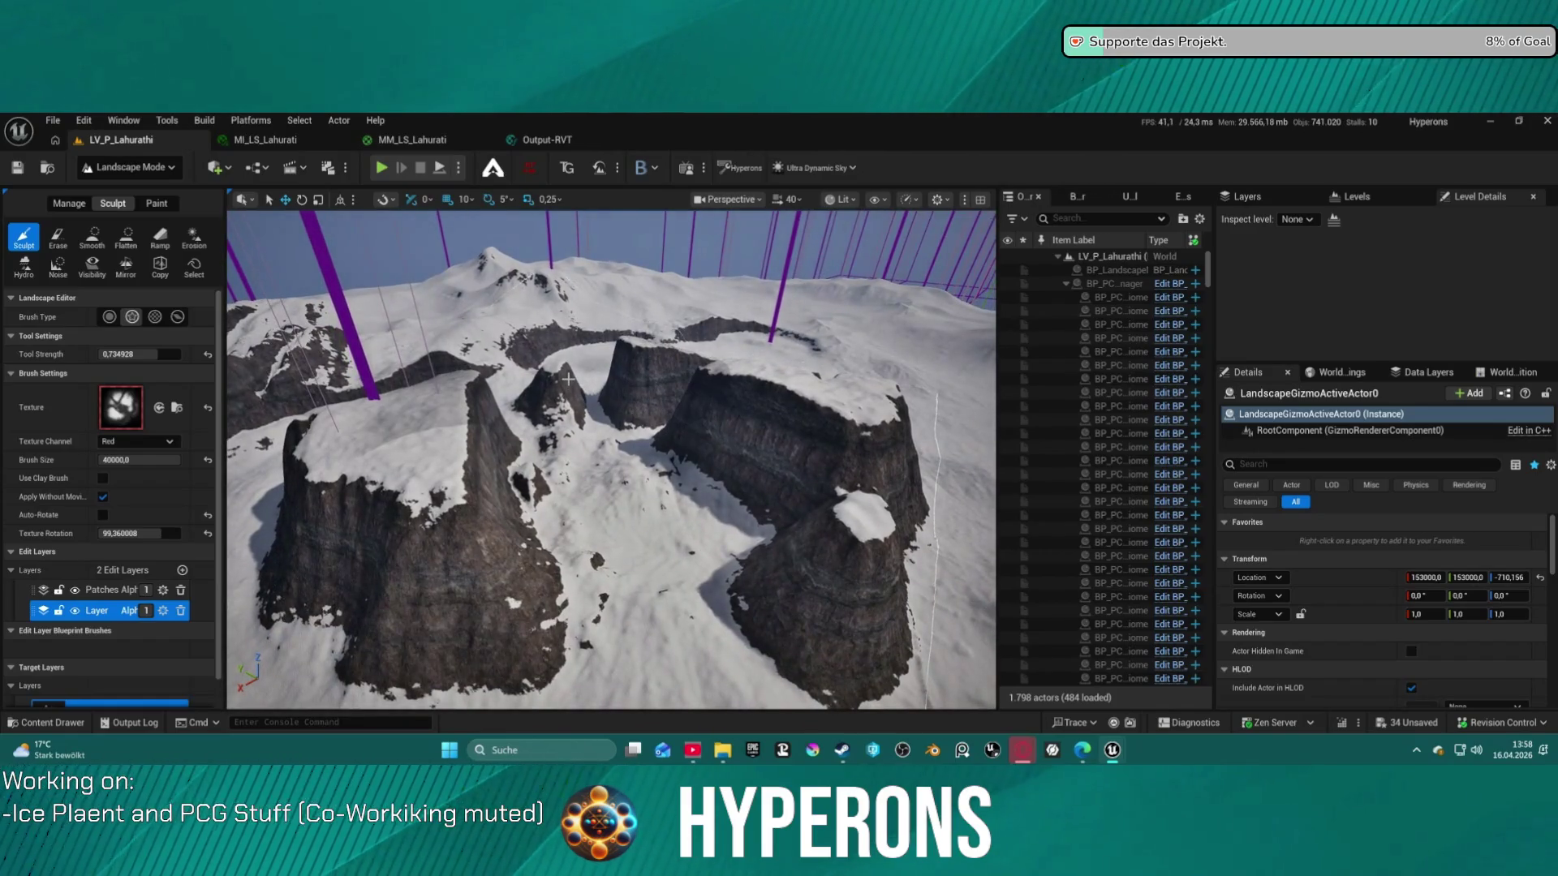
Undo the last rock stroke, rework the terrain over the cliffs, and load a cloud-like brush alpha
key(ctrl+z)
drag(568, 378, 588, 373)
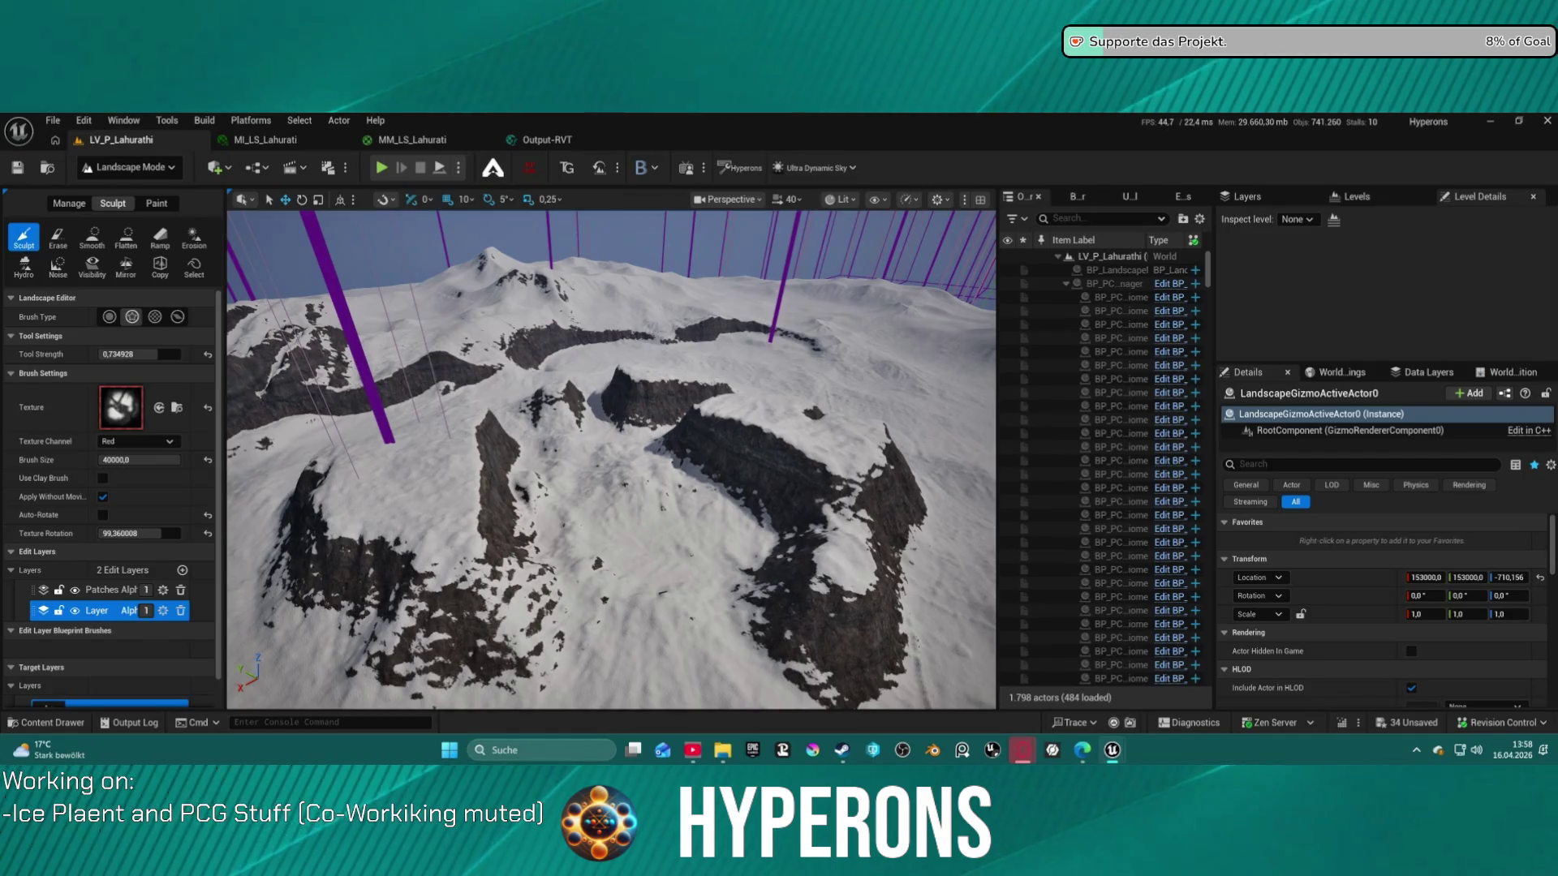
mouse_move(142, 407)
mouse_down()
mouse_move(278, 481)
mouse_move(120, 408)
mouse_up()
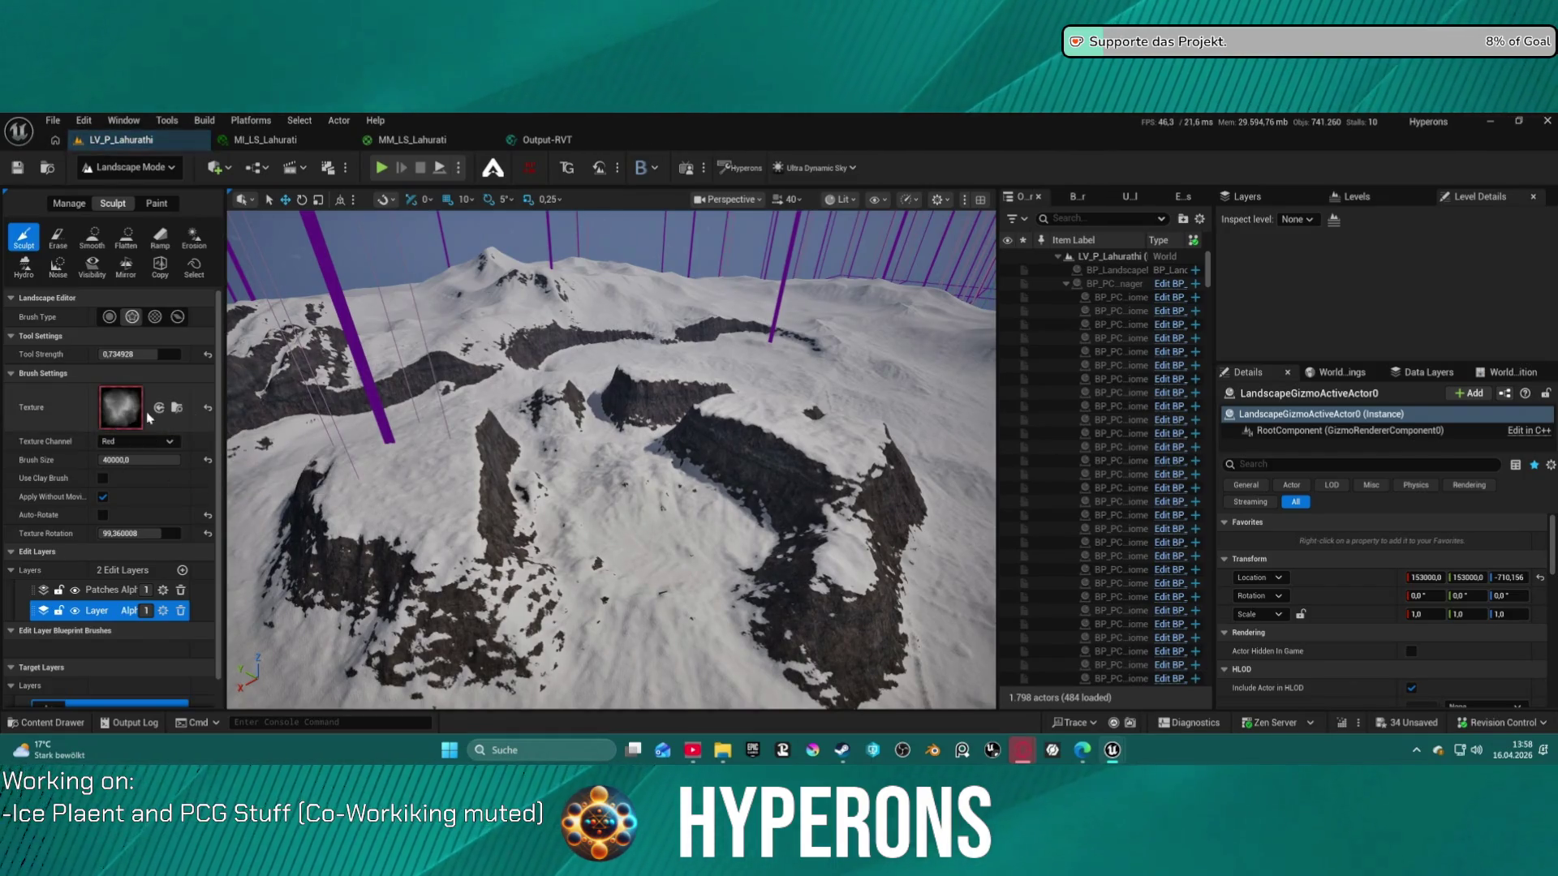
Shrink the brush to 8192 with rotation 0 and sculpt the rocky ridges into a taller jagged peak
drag(142, 460, 114, 461)
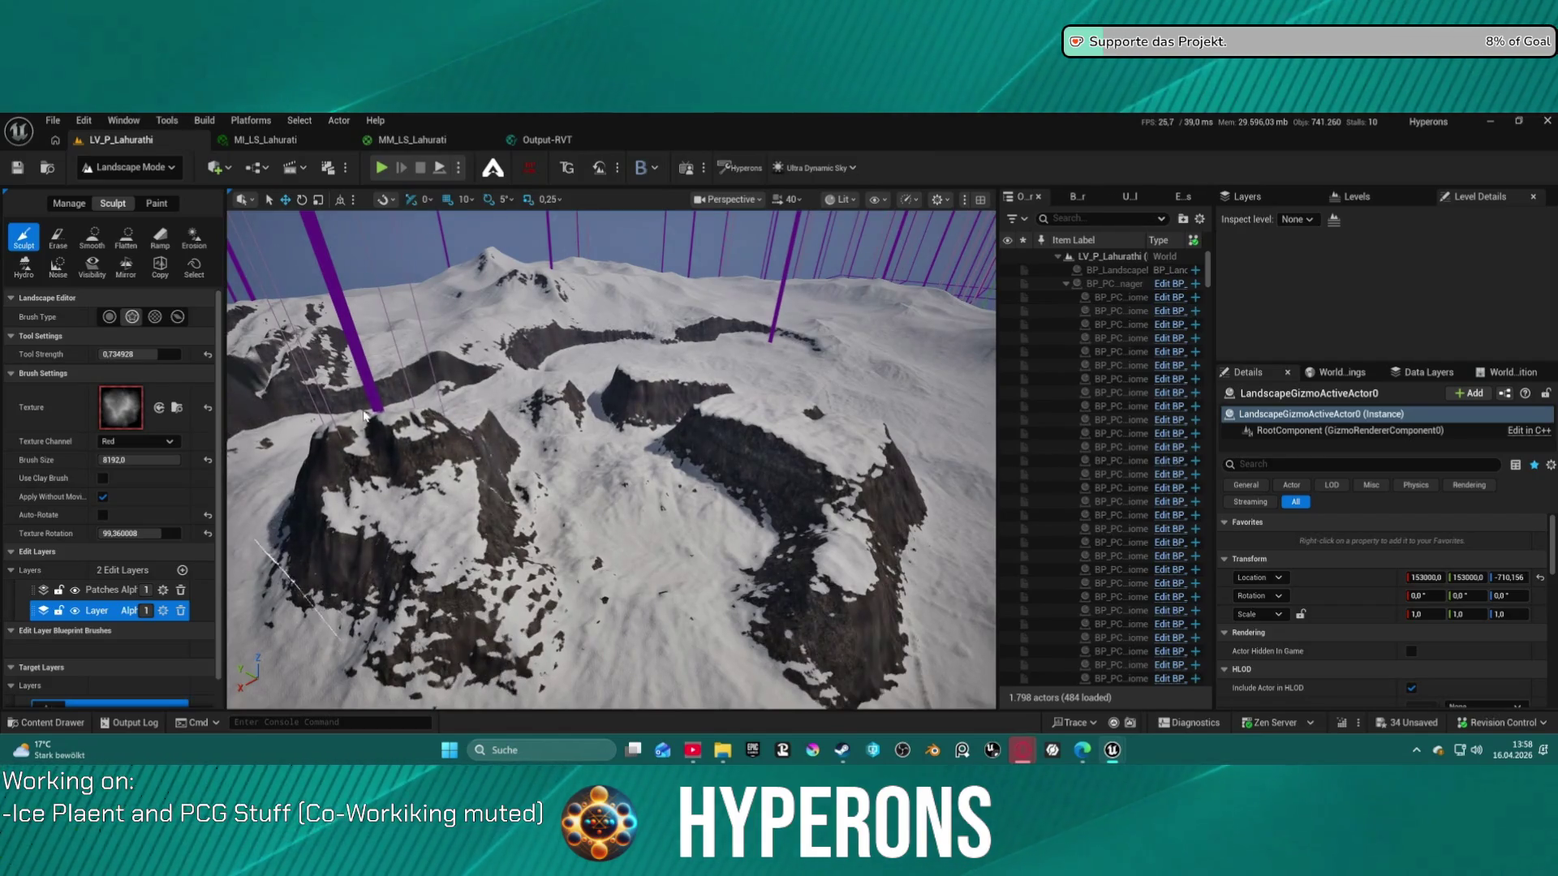
scroll(472, 446, up, 10)
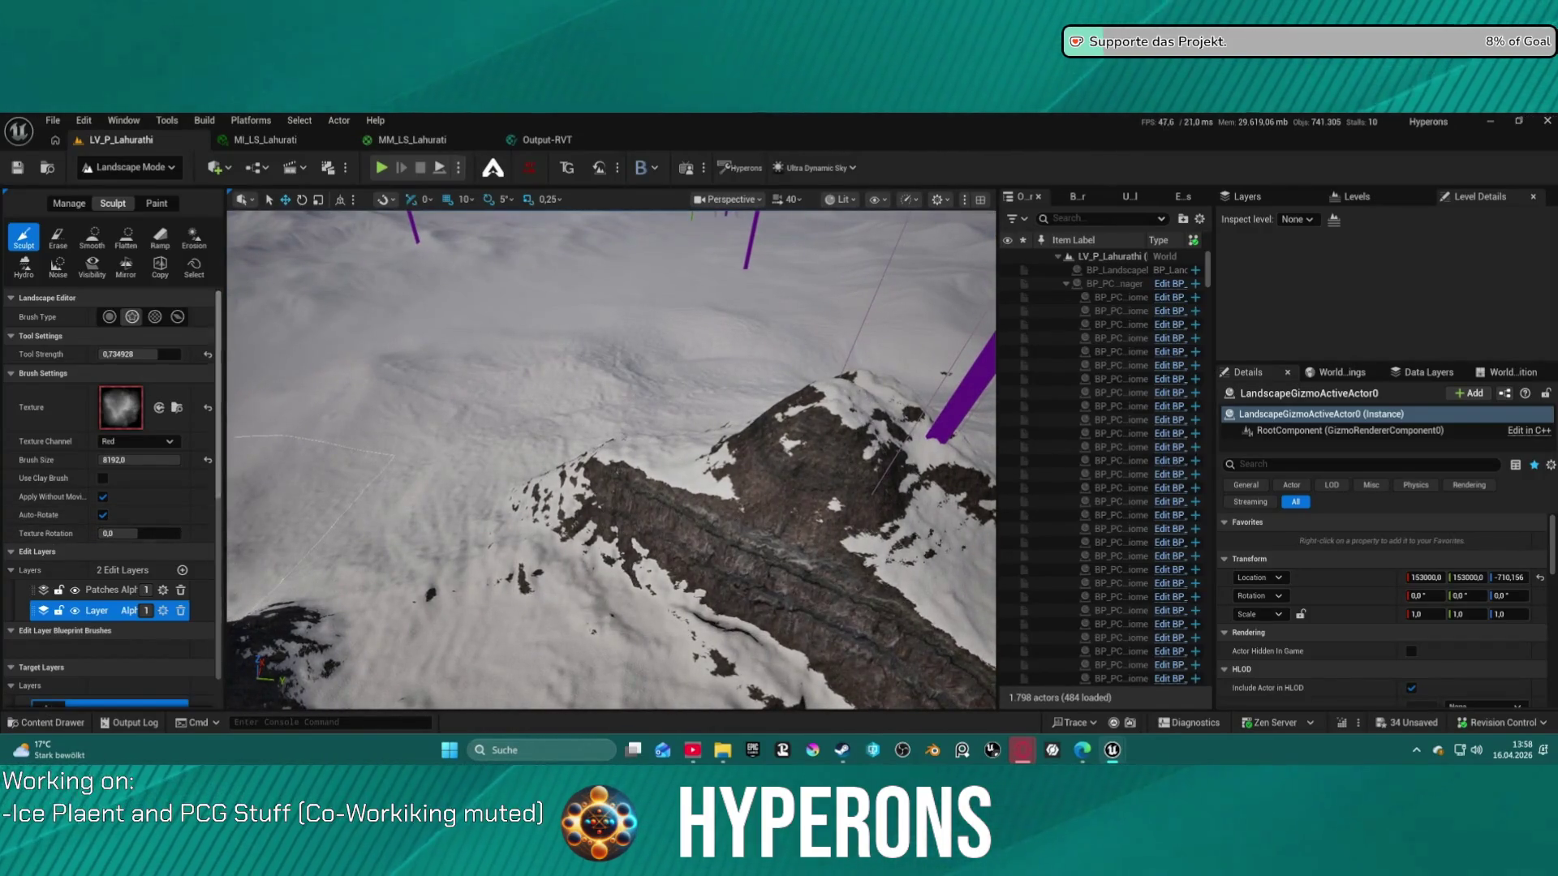
mouse_move(661, 459)
mouse_down()
mouse_move(686, 434)
mouse_move(670, 431)
mouse_move(714, 436)
mouse_up()
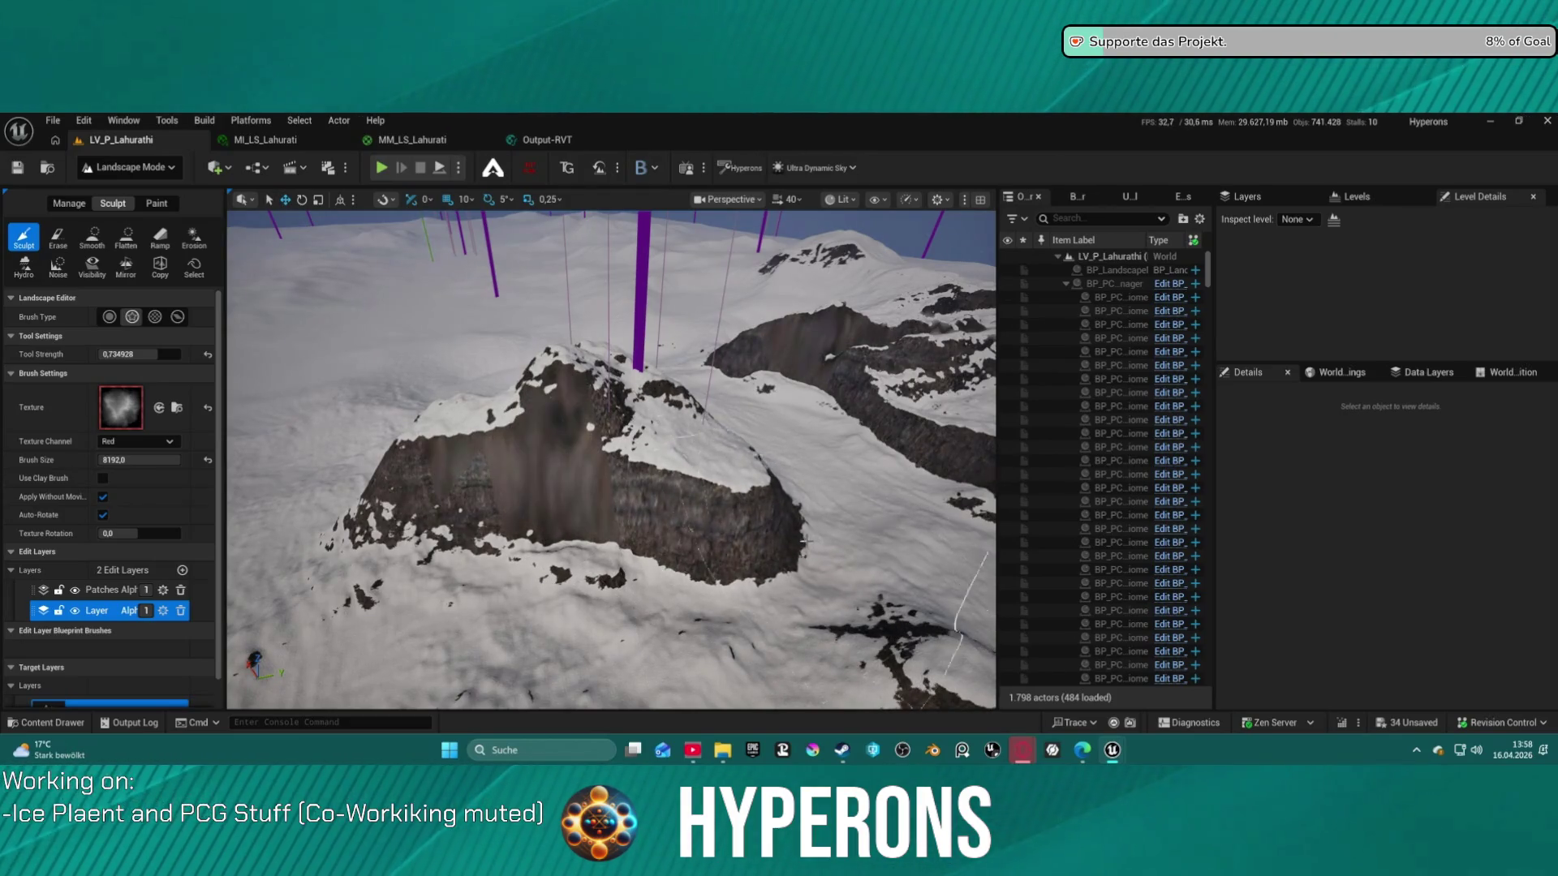
mouse_move(732, 513)
mouse_down()
mouse_move(665, 495)
mouse_move(570, 518)
mouse_move(568, 499)
mouse_up()
scroll(568, 498, down, 5)
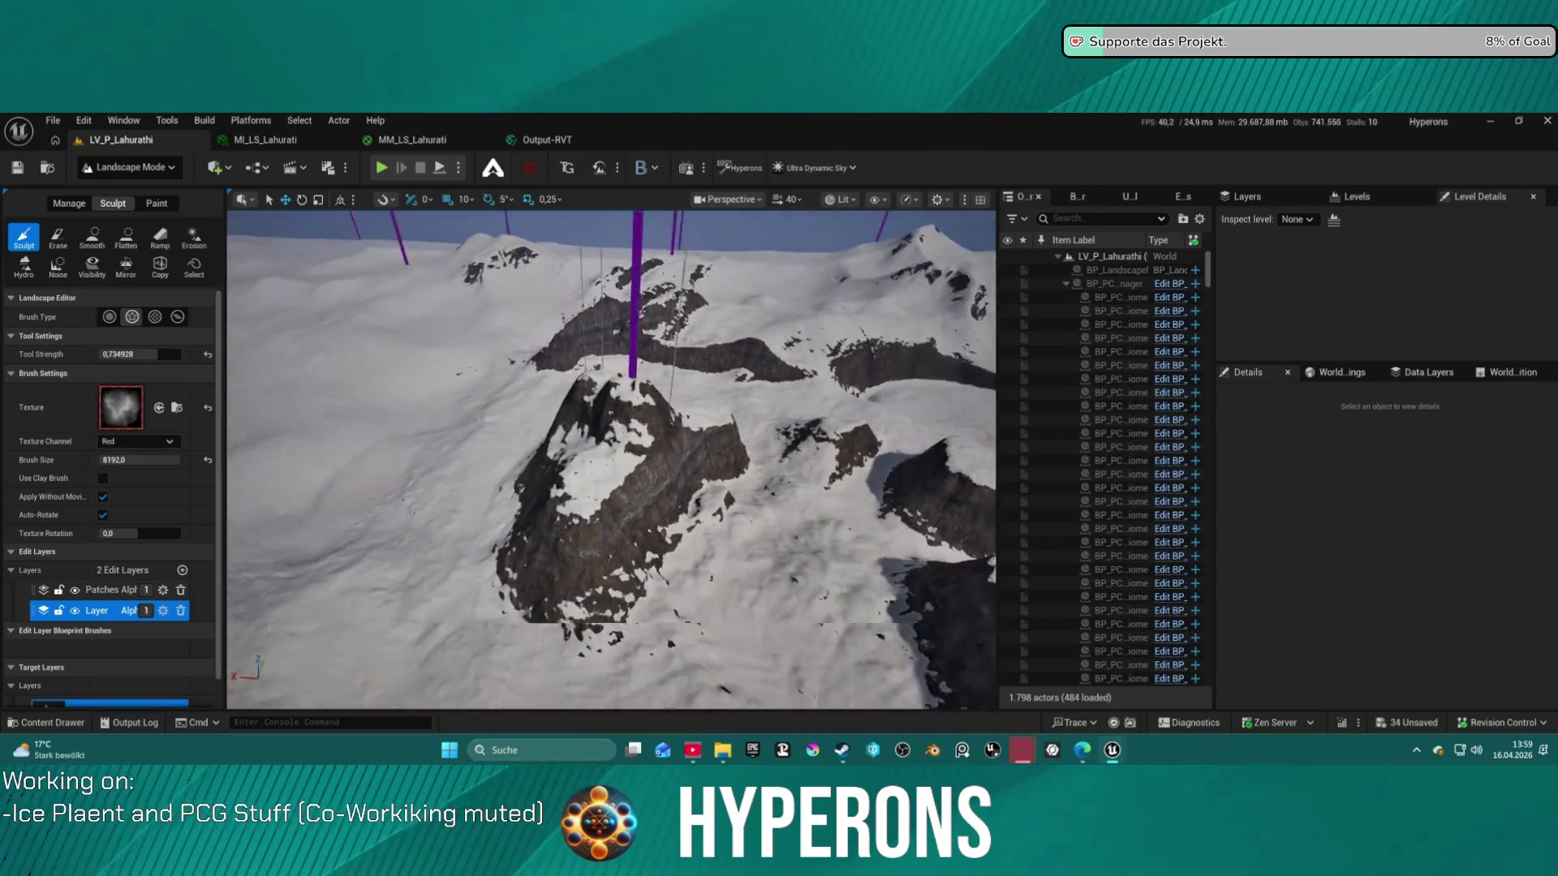
scroll(611, 459, up, 5)
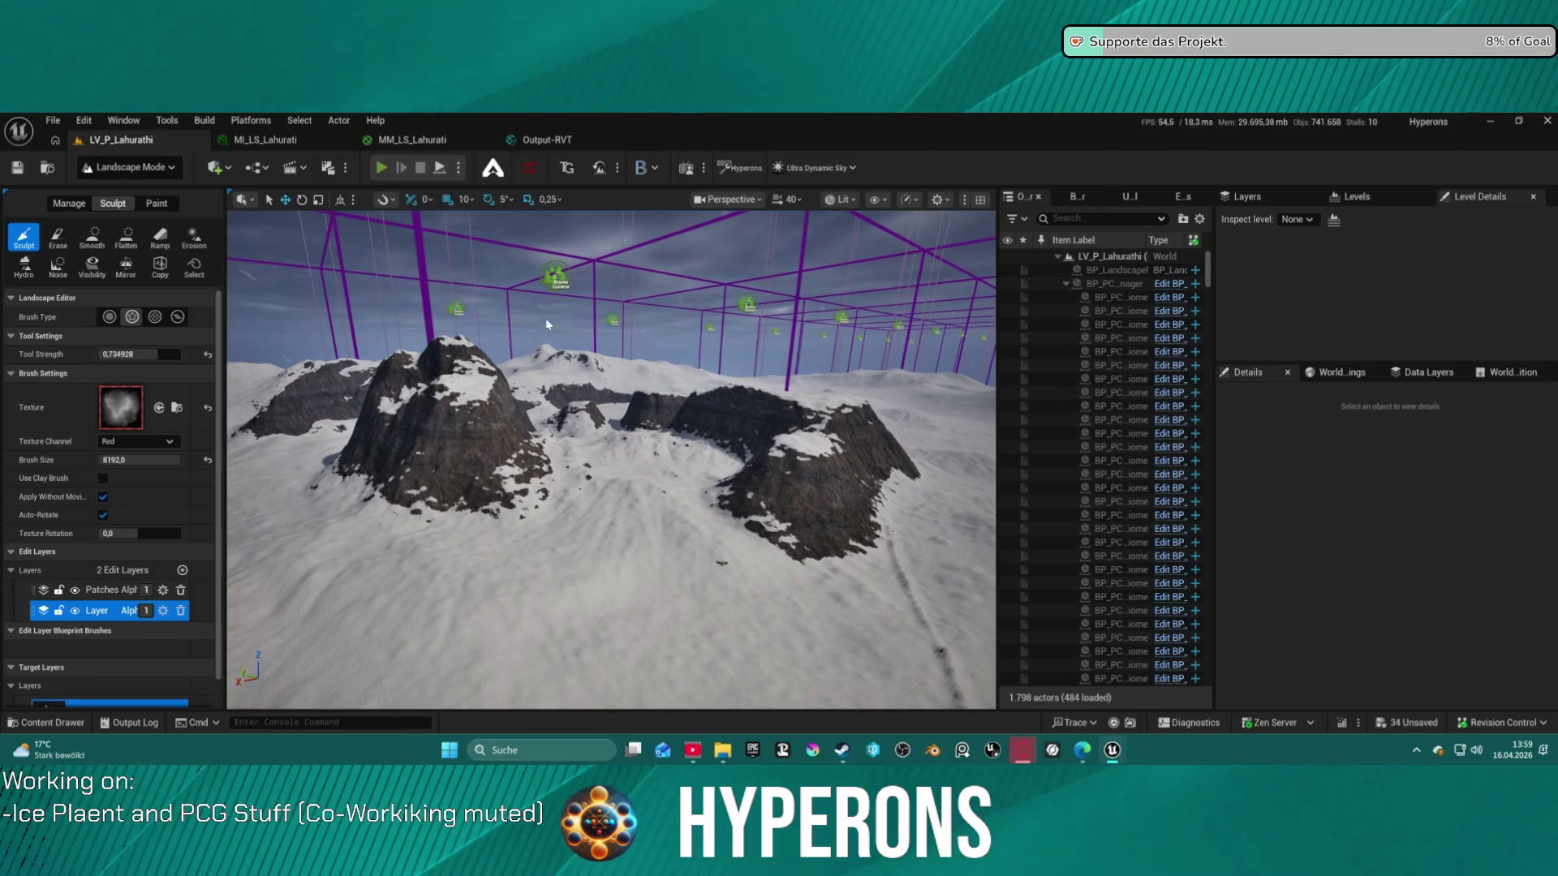
key(alt+p)
Play the level despite the blueprint errors, stop with Esc, and return to Selection Mode
click(897, 482)
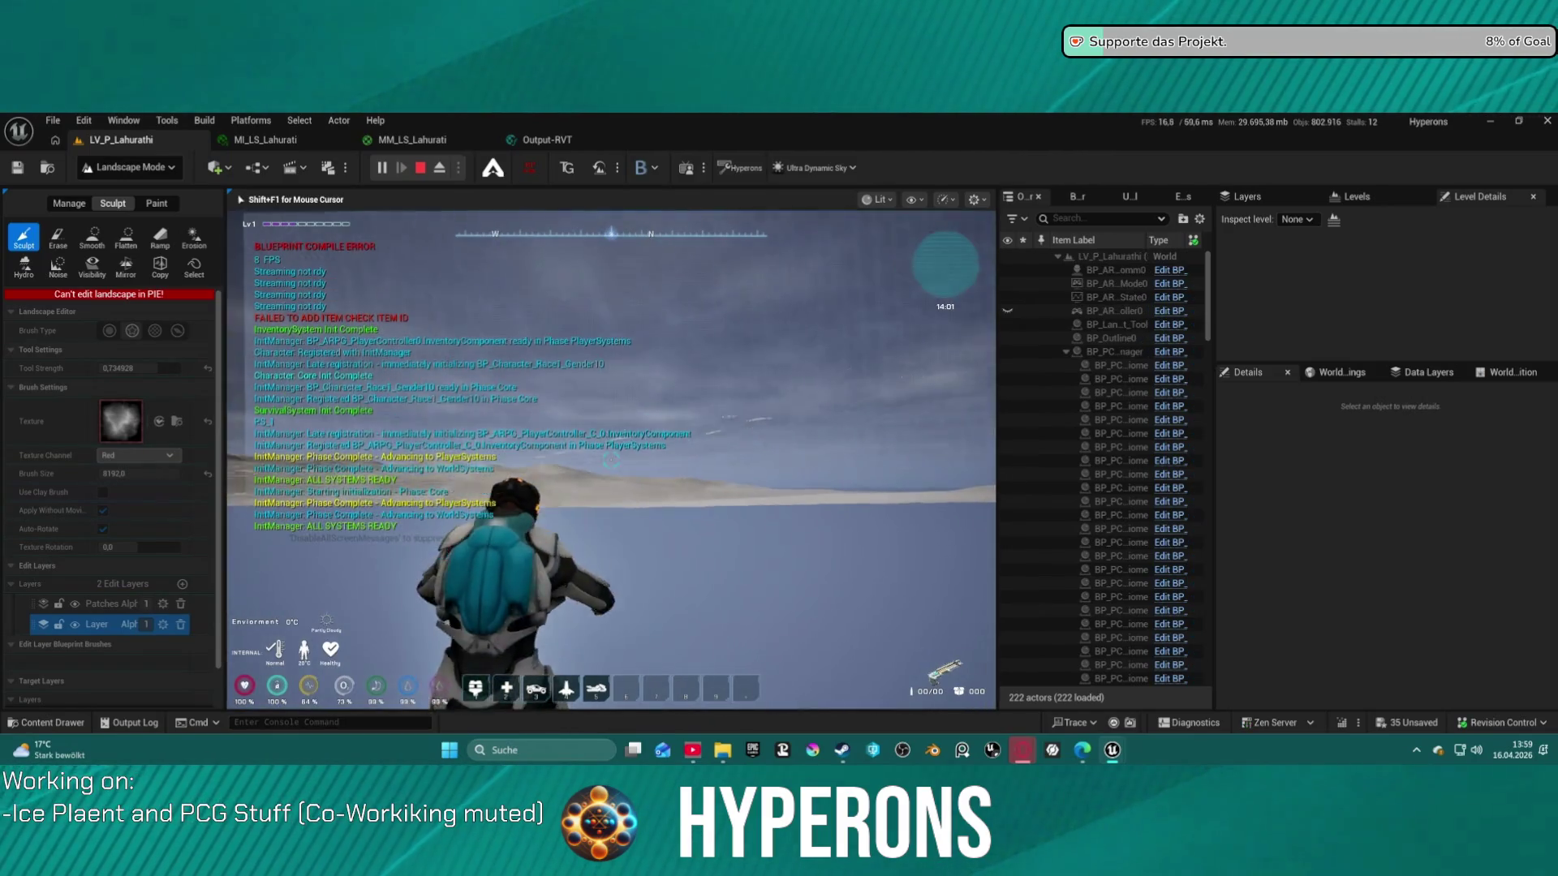
key(Escape)
click(126, 167)
click(223, 213)
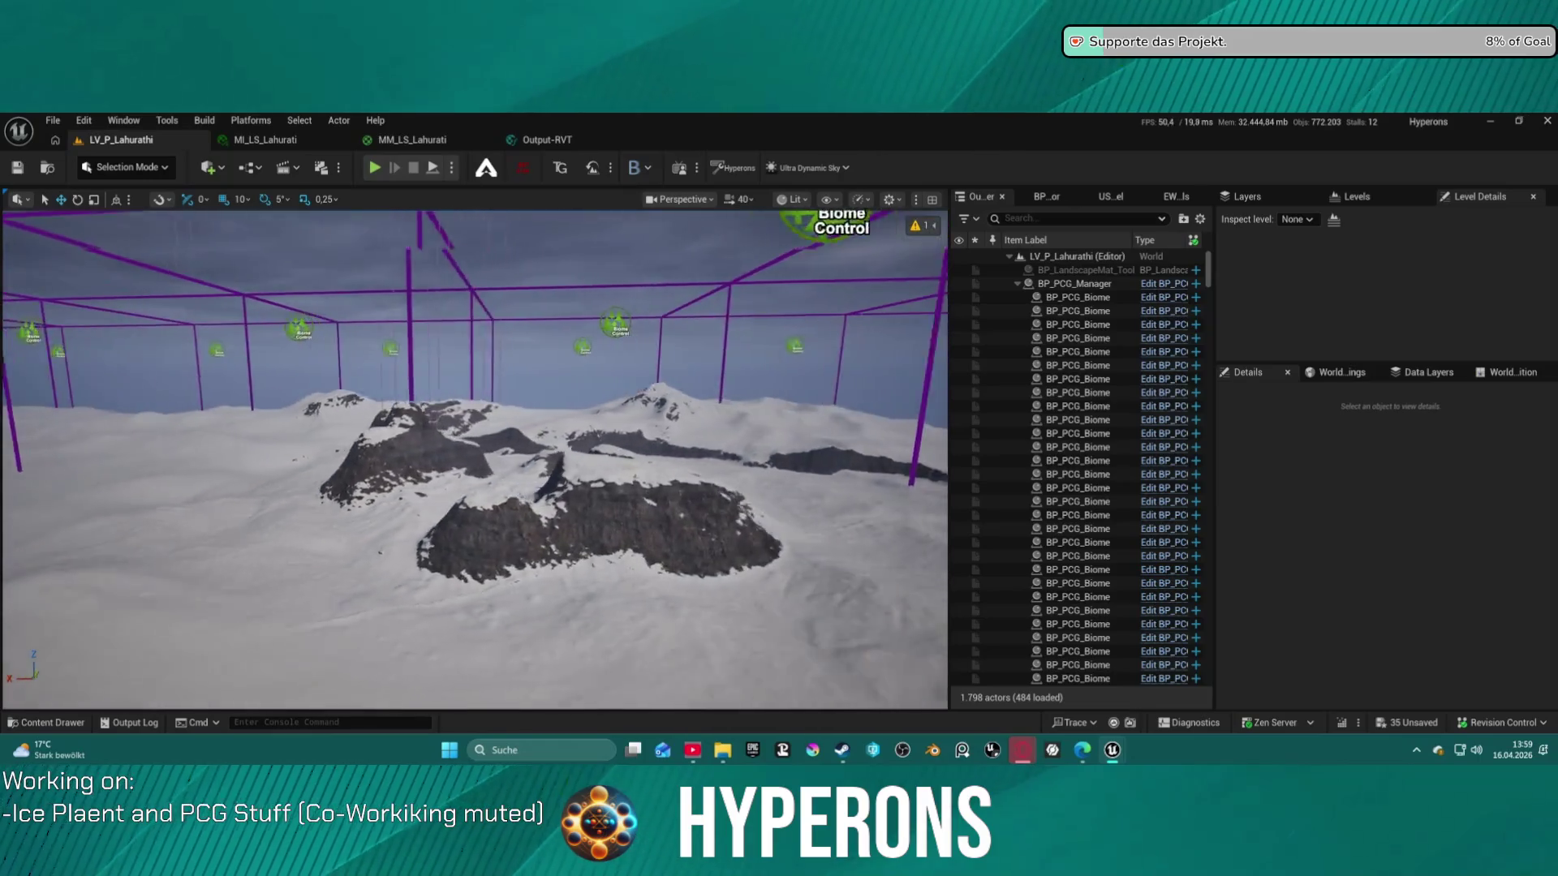
Select PlayerStart in the Outliner, drag it across the snow nearer the peaks, and play with Alt+P
click(1019, 284)
scroll(1046, 420, down, 15)
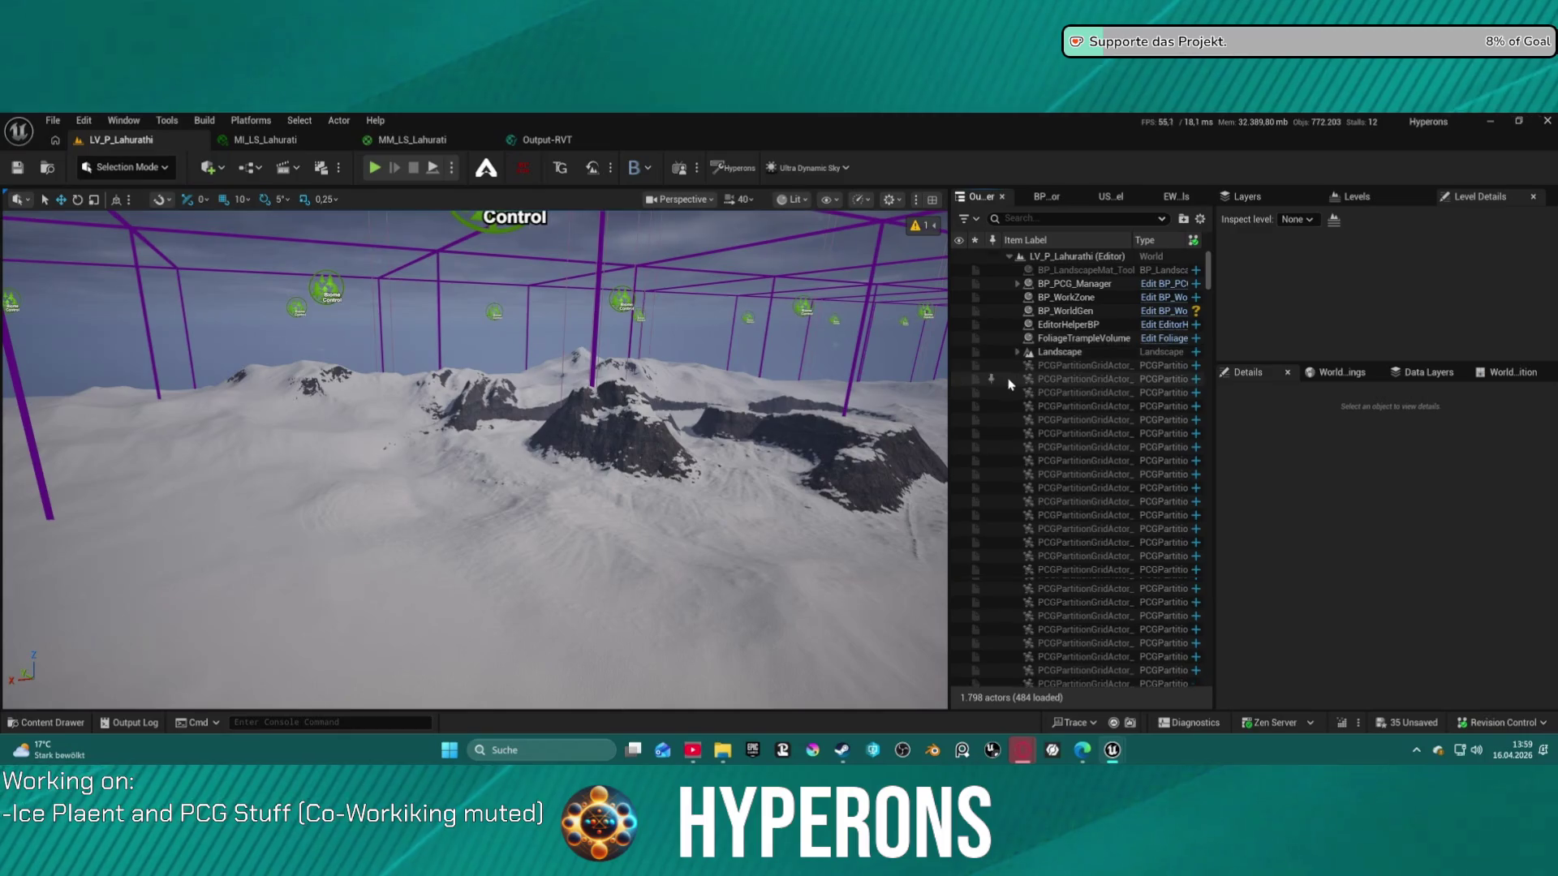
scroll(1046, 421, down, 10)
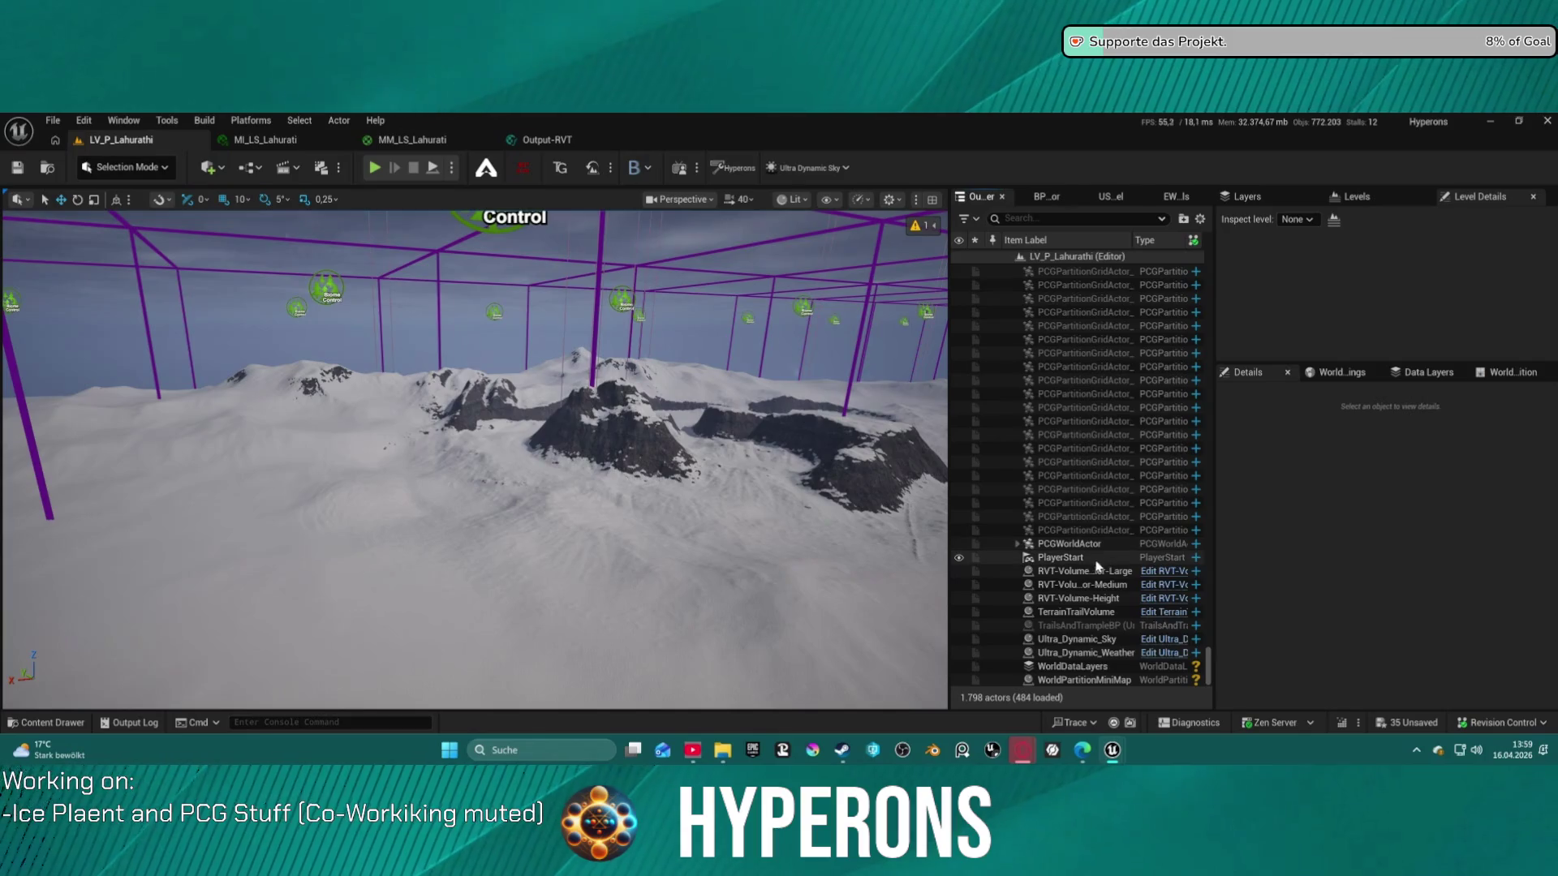
double_click(1079, 565)
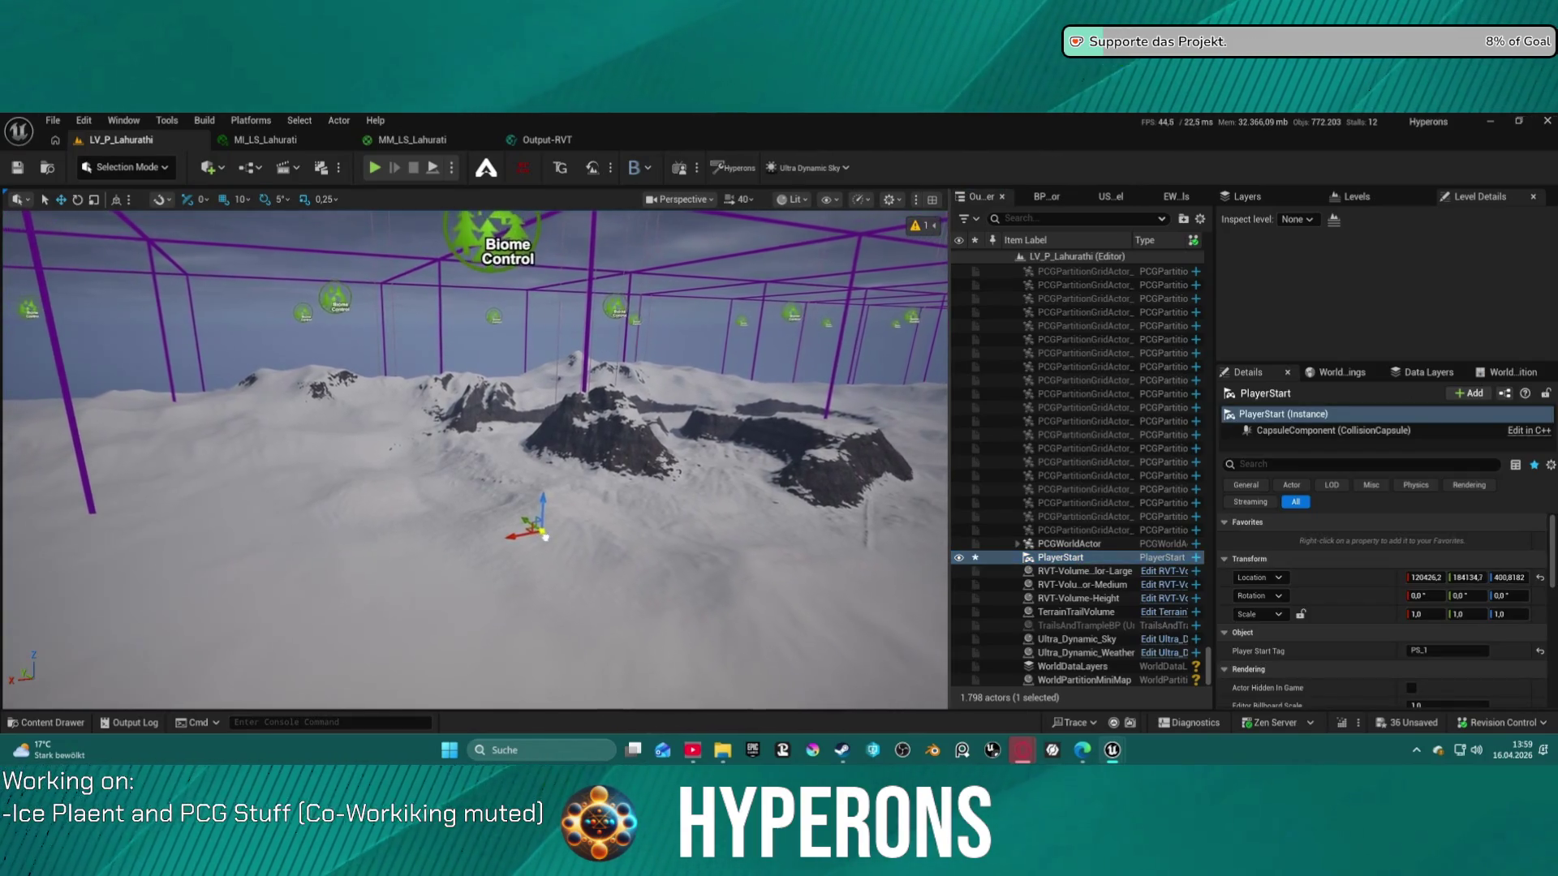
drag(763, 554, 740, 557)
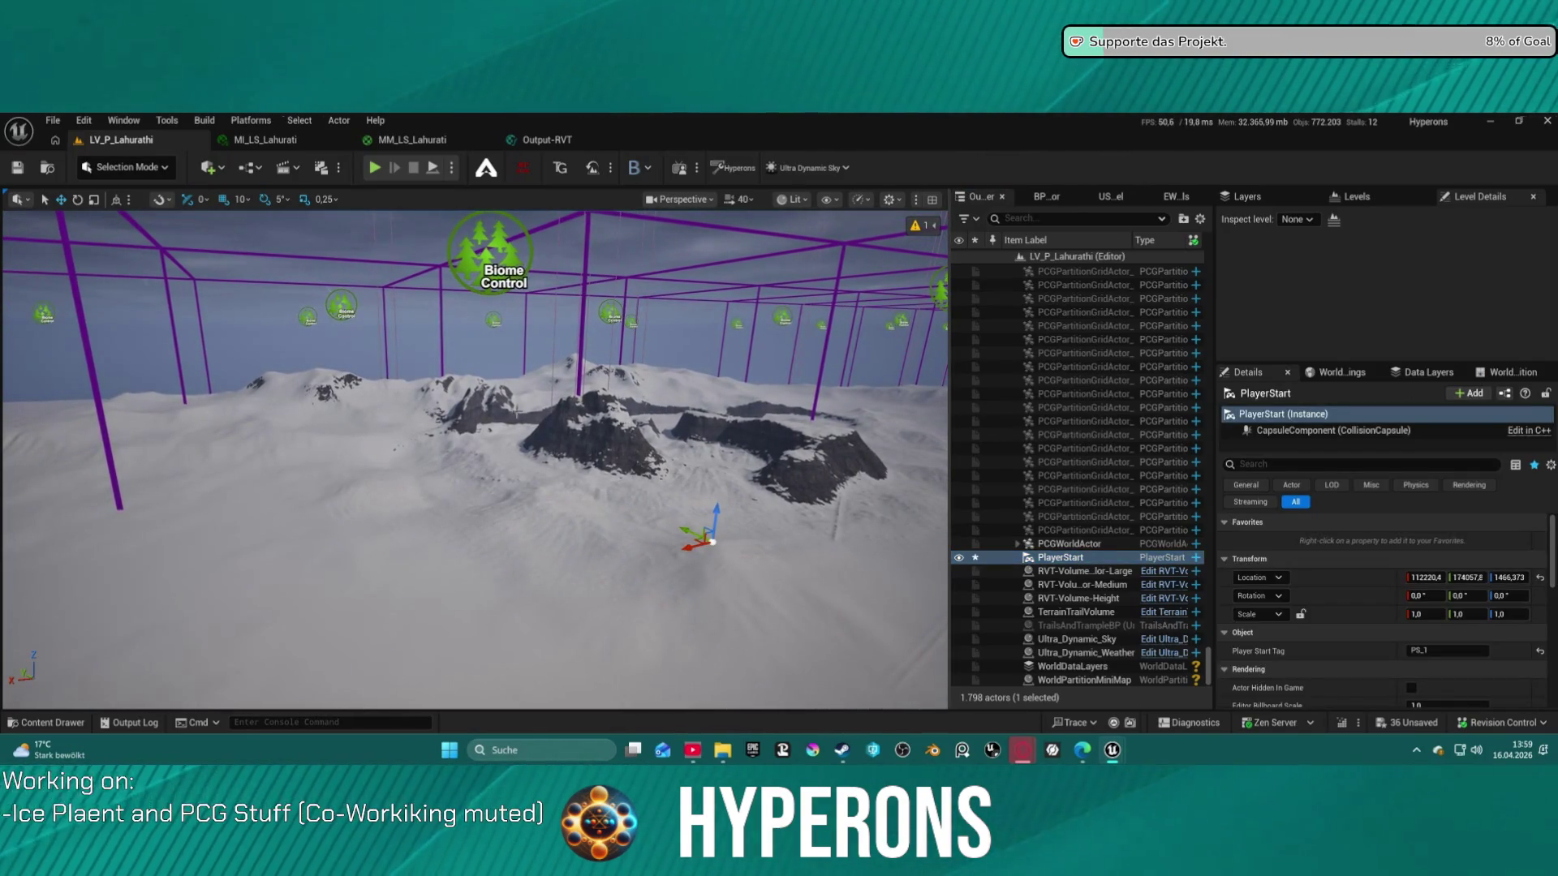
key(alt+p)
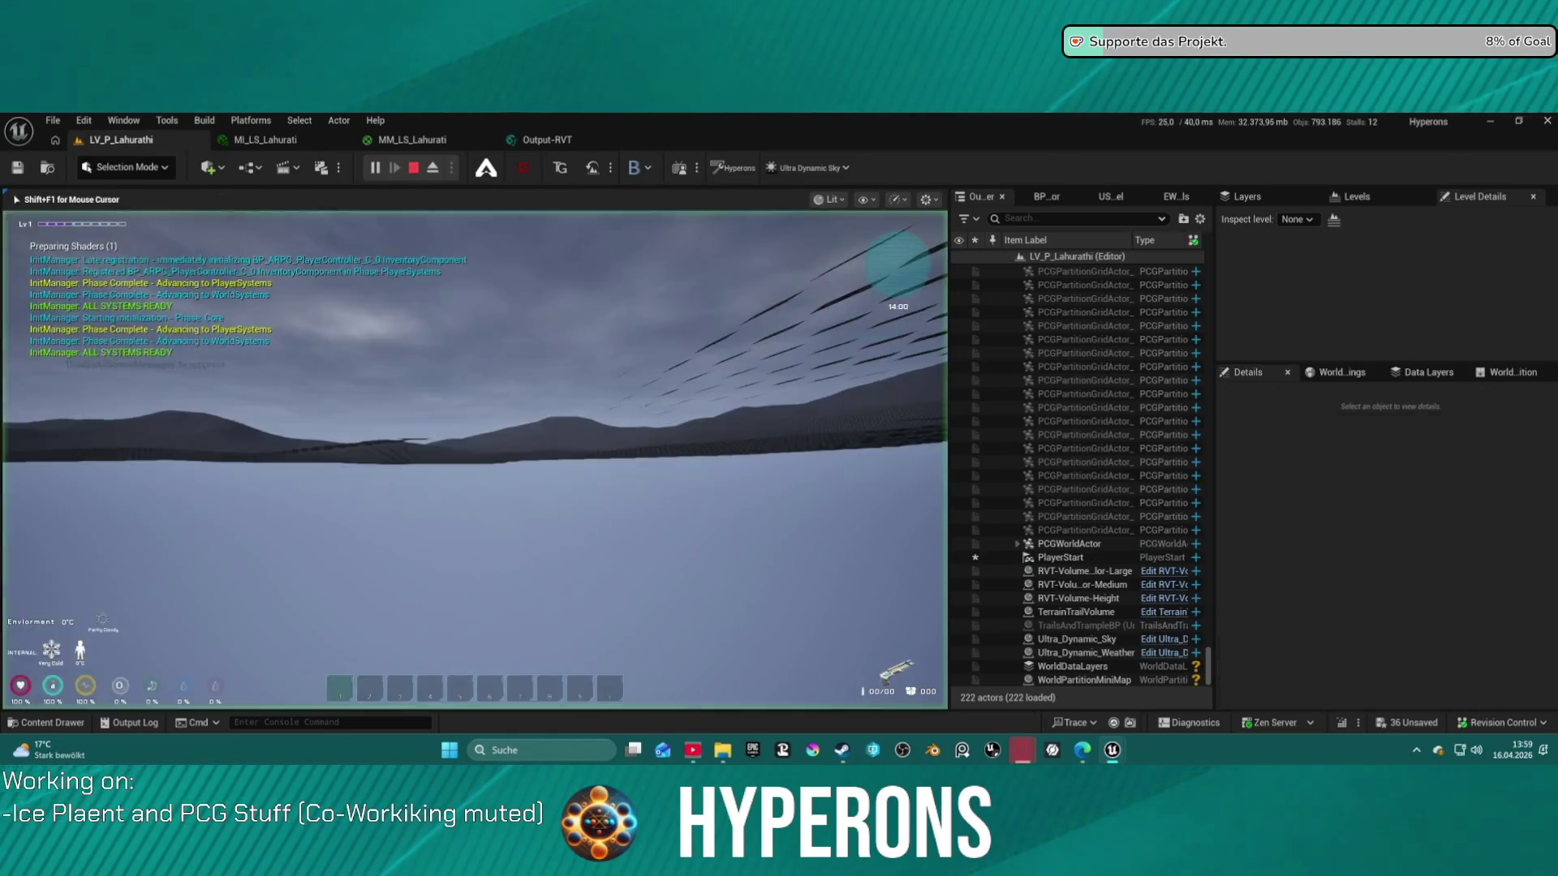
Run the character toward the snowy mountains, end the play test, and fly the camera over the peaks
key(w)
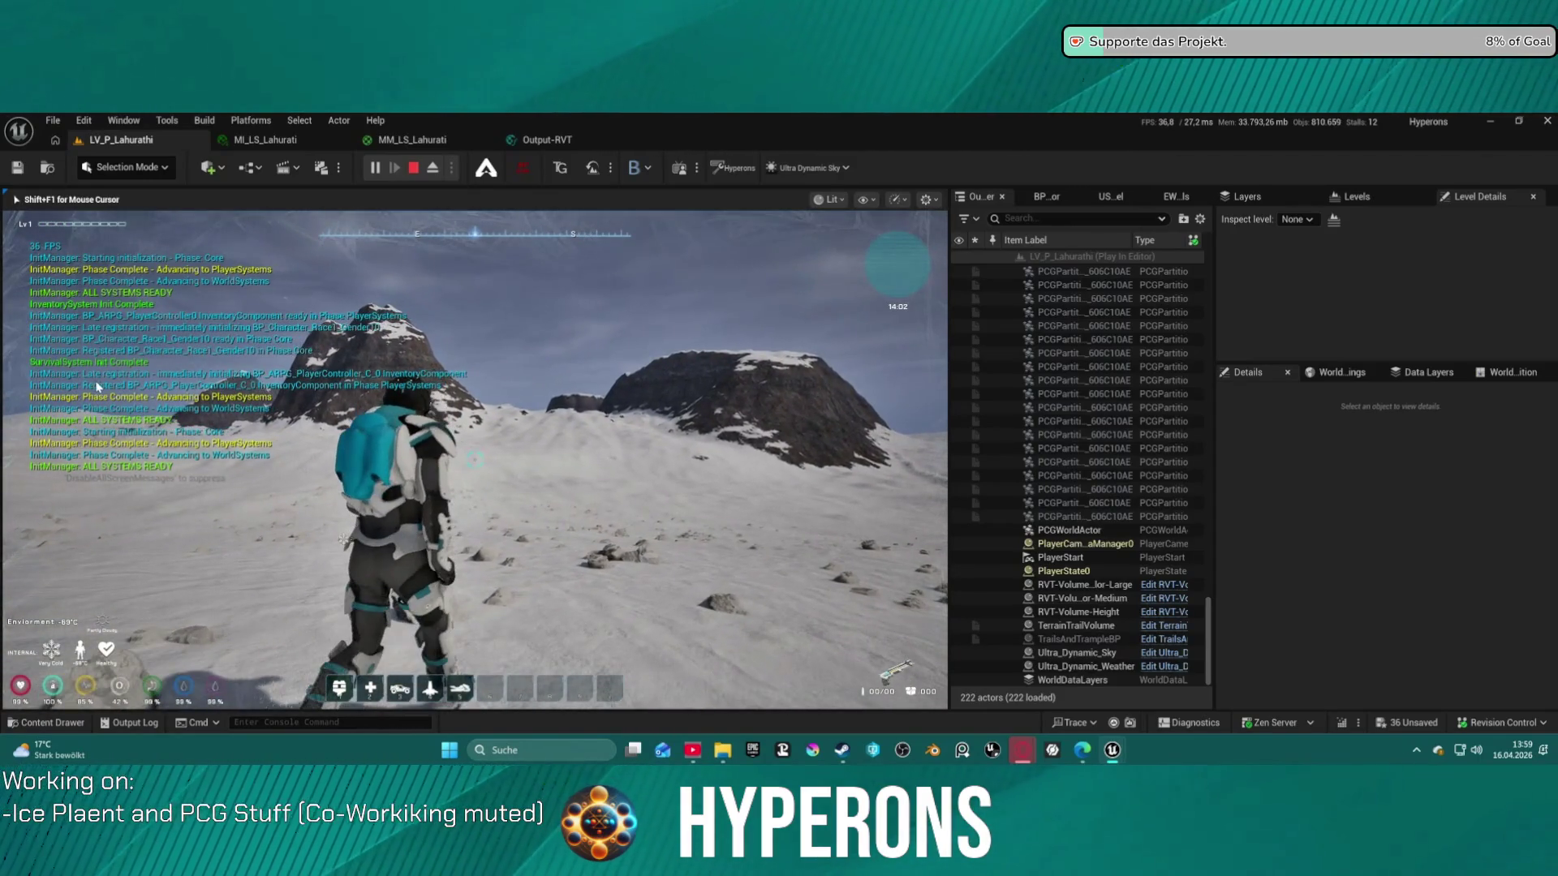
key(Escape)
key(e)
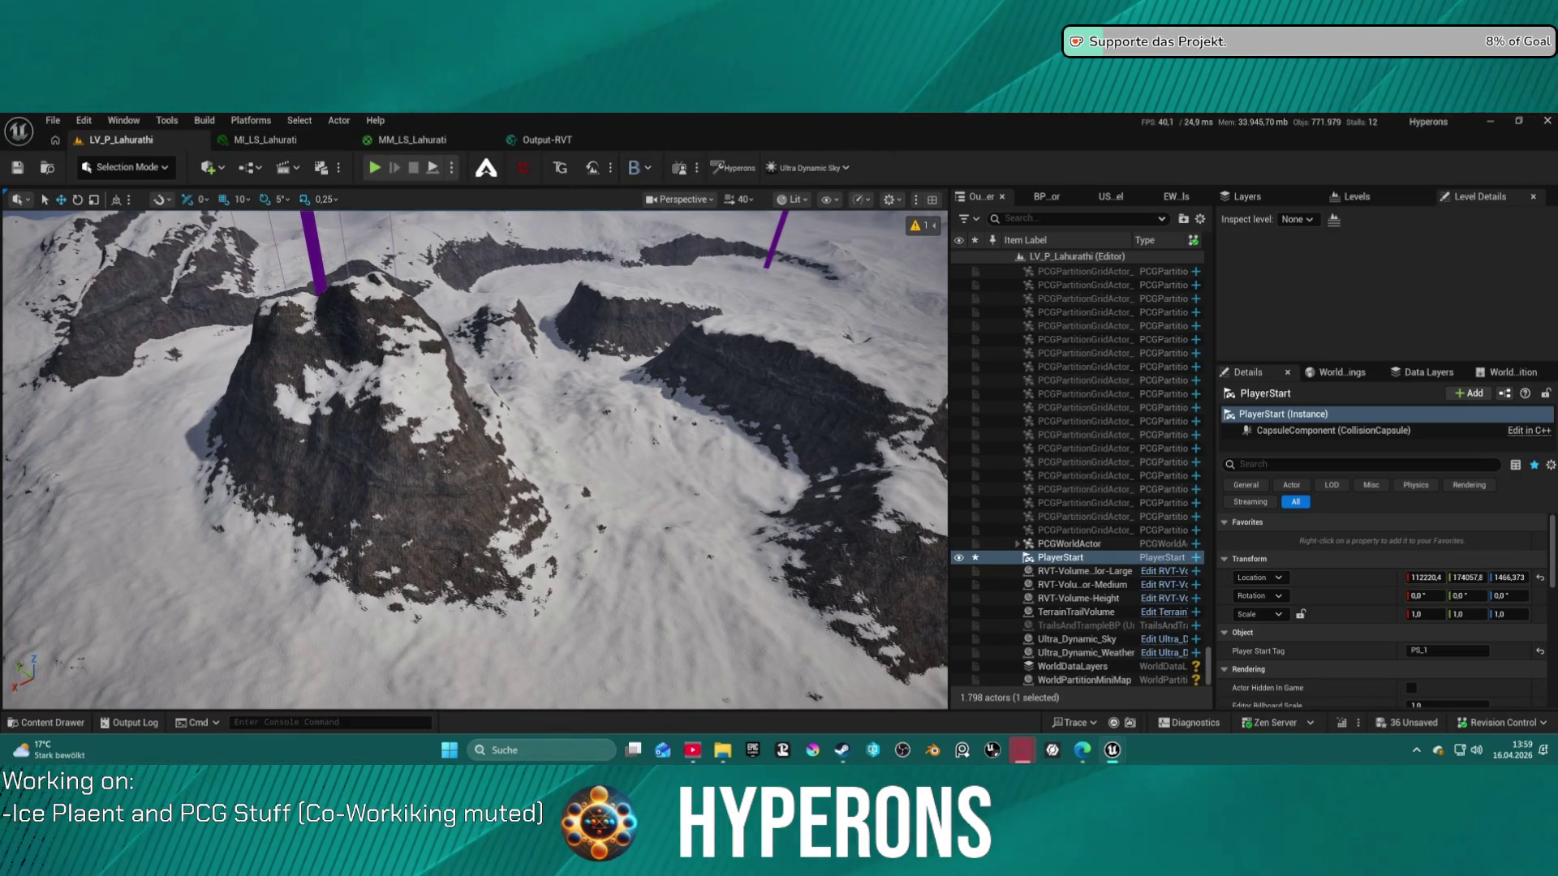
drag(365, 259, 183, 166)
In Landscape mode, make T_Canyon_8 the sculpt brush texture with brush size 30000
click(145, 170)
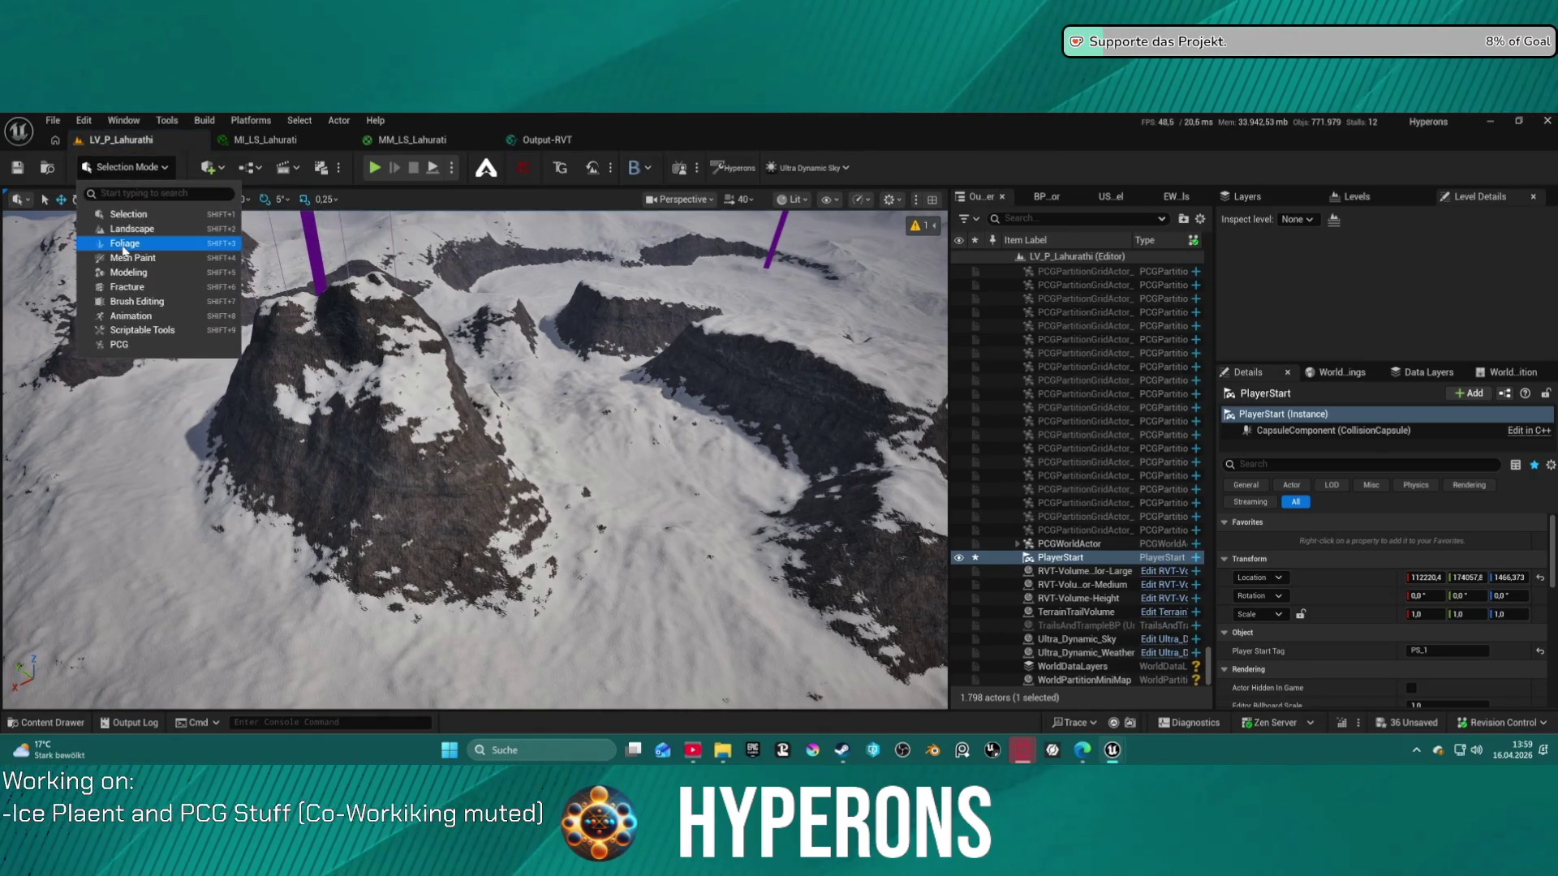
click(124, 230)
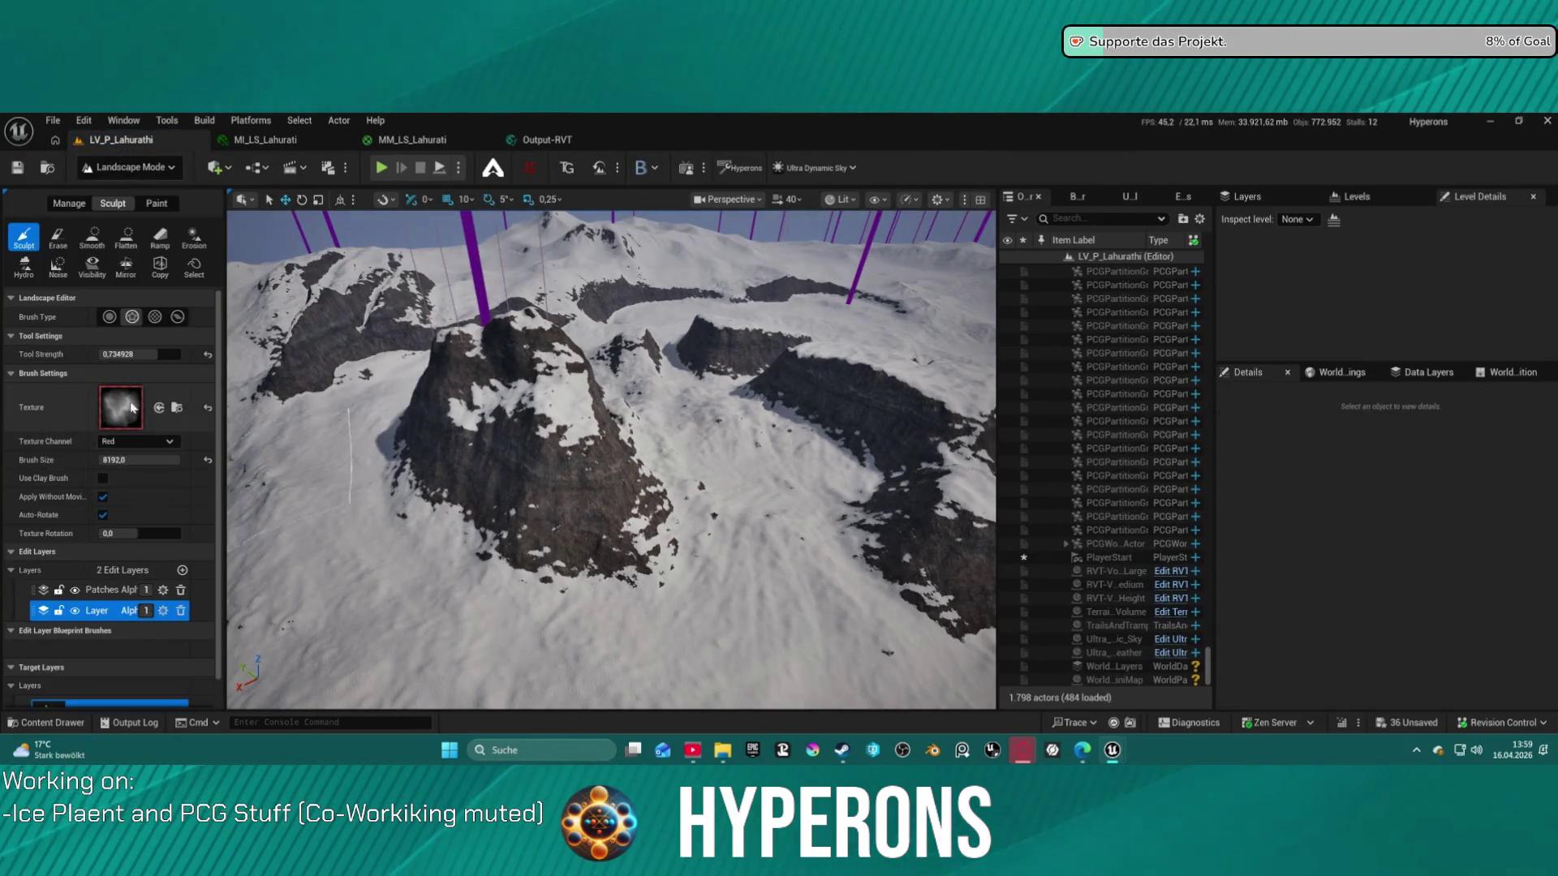
drag(495, 167, 120, 407)
text(300)
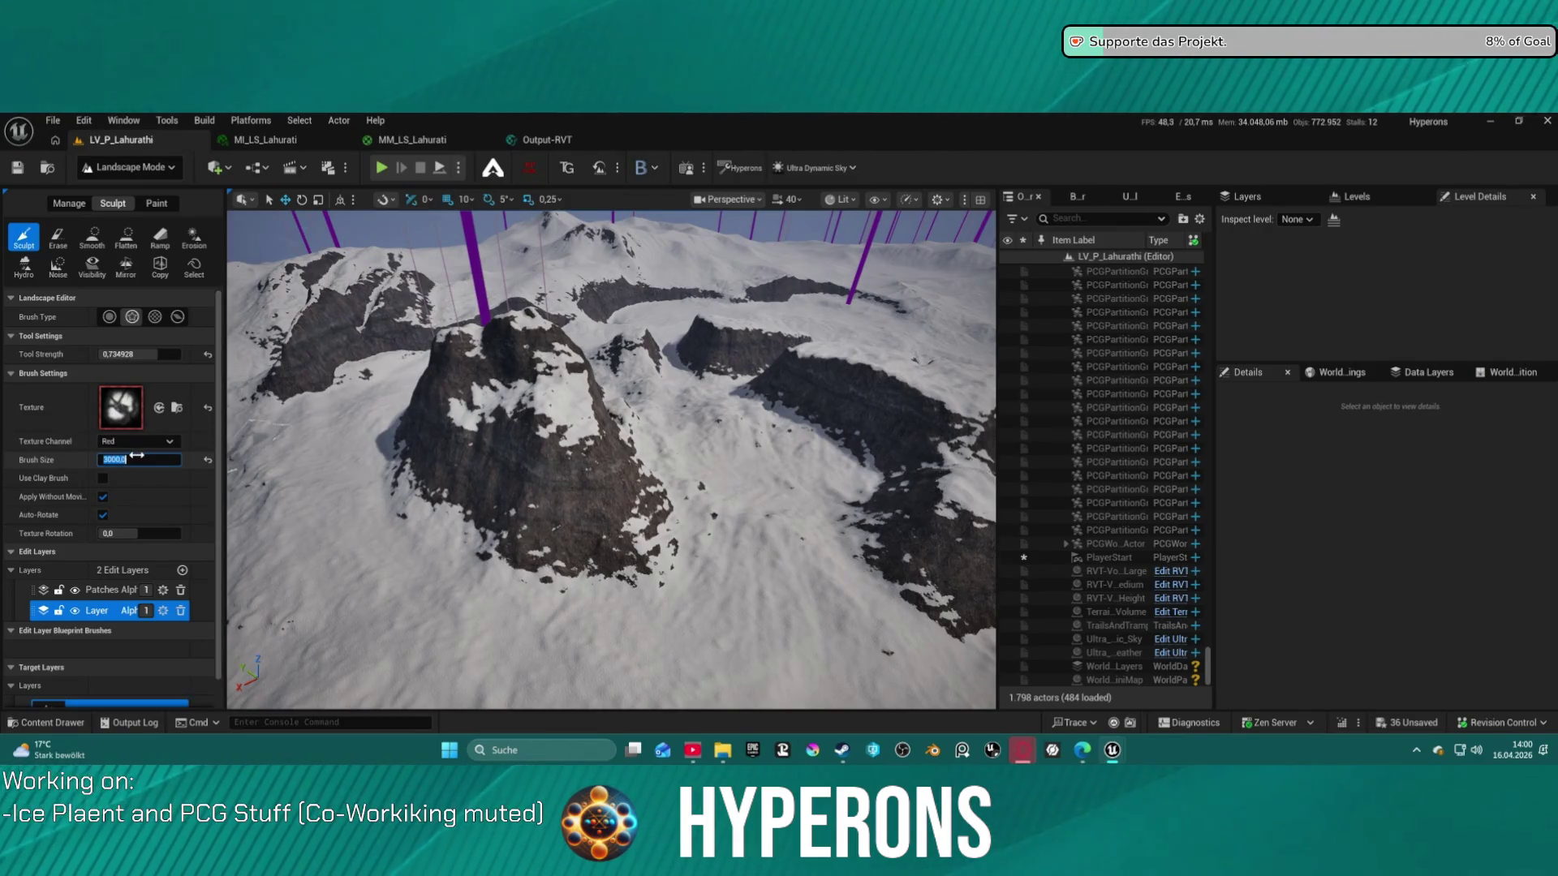
text(0)
key(Return)
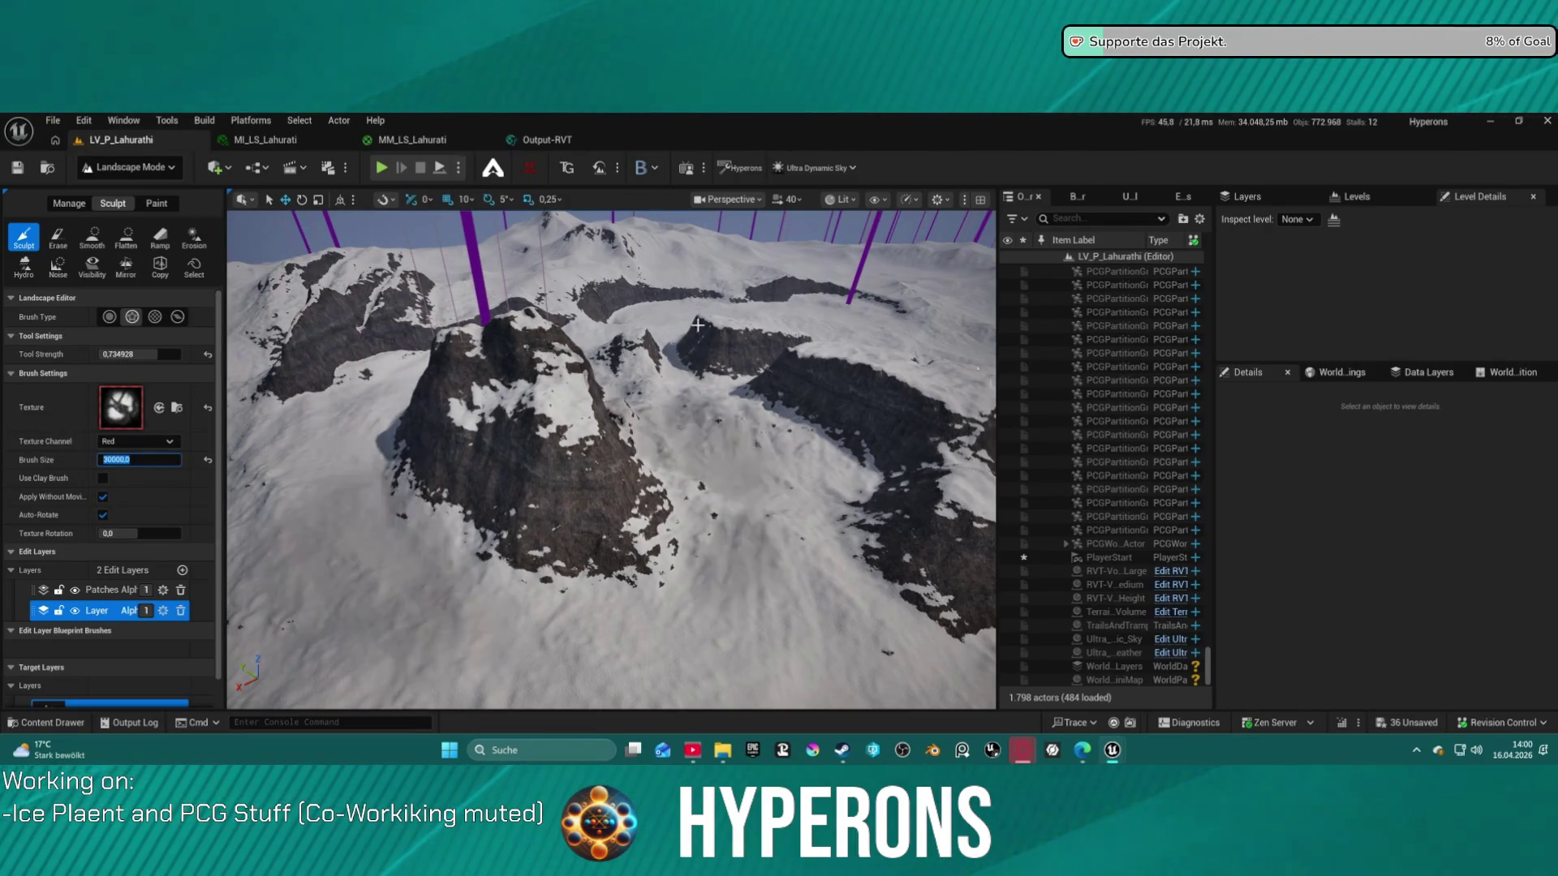
Turn off Auto-Rotate, rotate the brush texture to about 101°, and raise the central peak and right ridge
key(Tab)
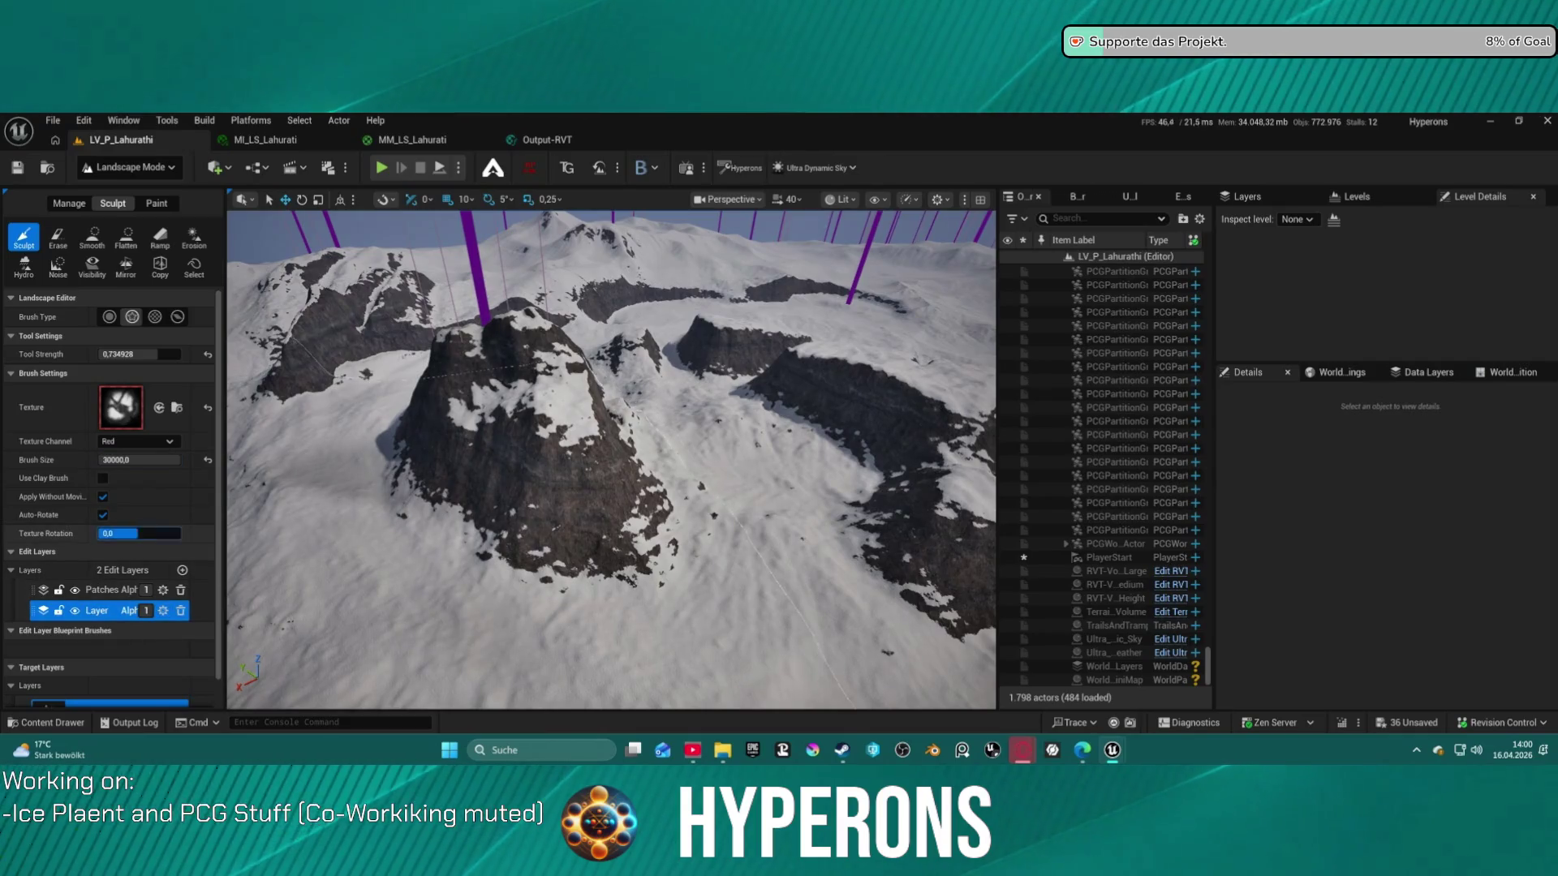
click(101, 515)
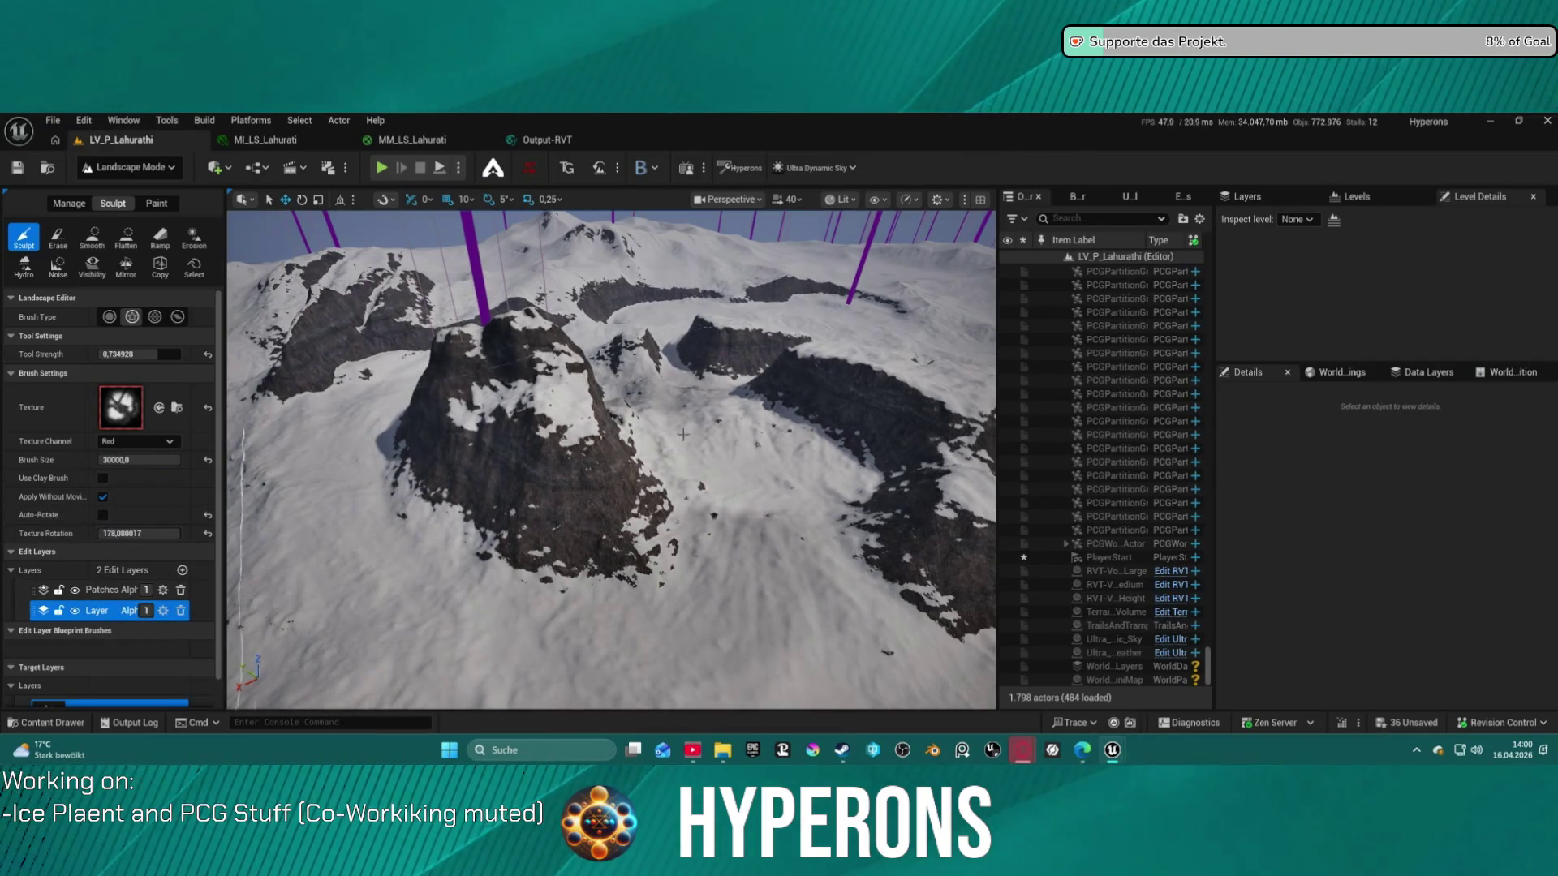
drag(172, 531, 138, 533)
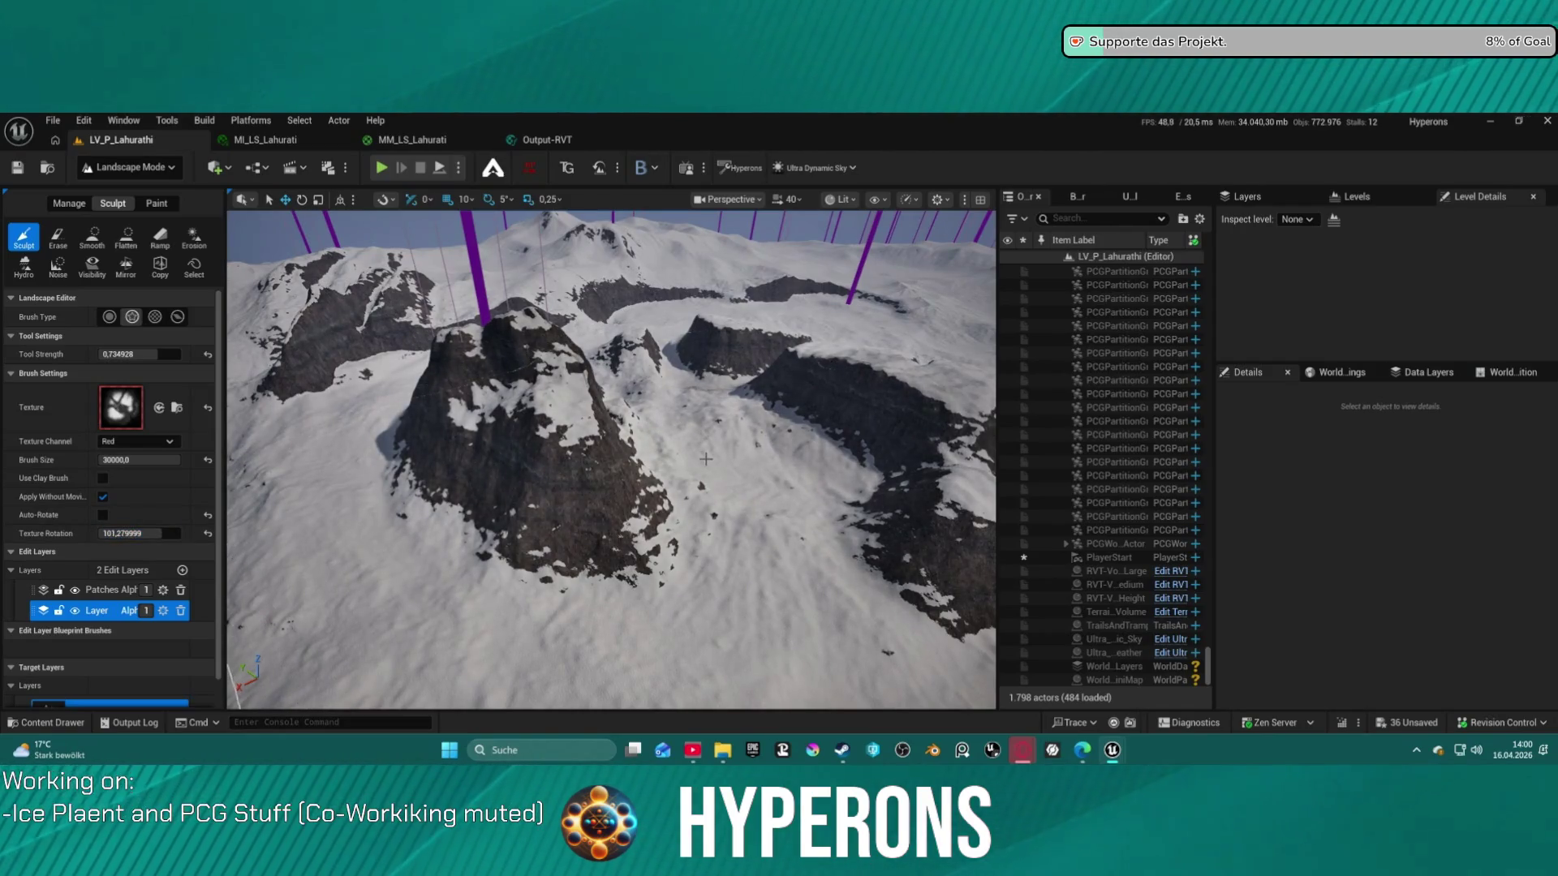
drag(707, 460, 707, 460)
scroll(611, 459, up, 10)
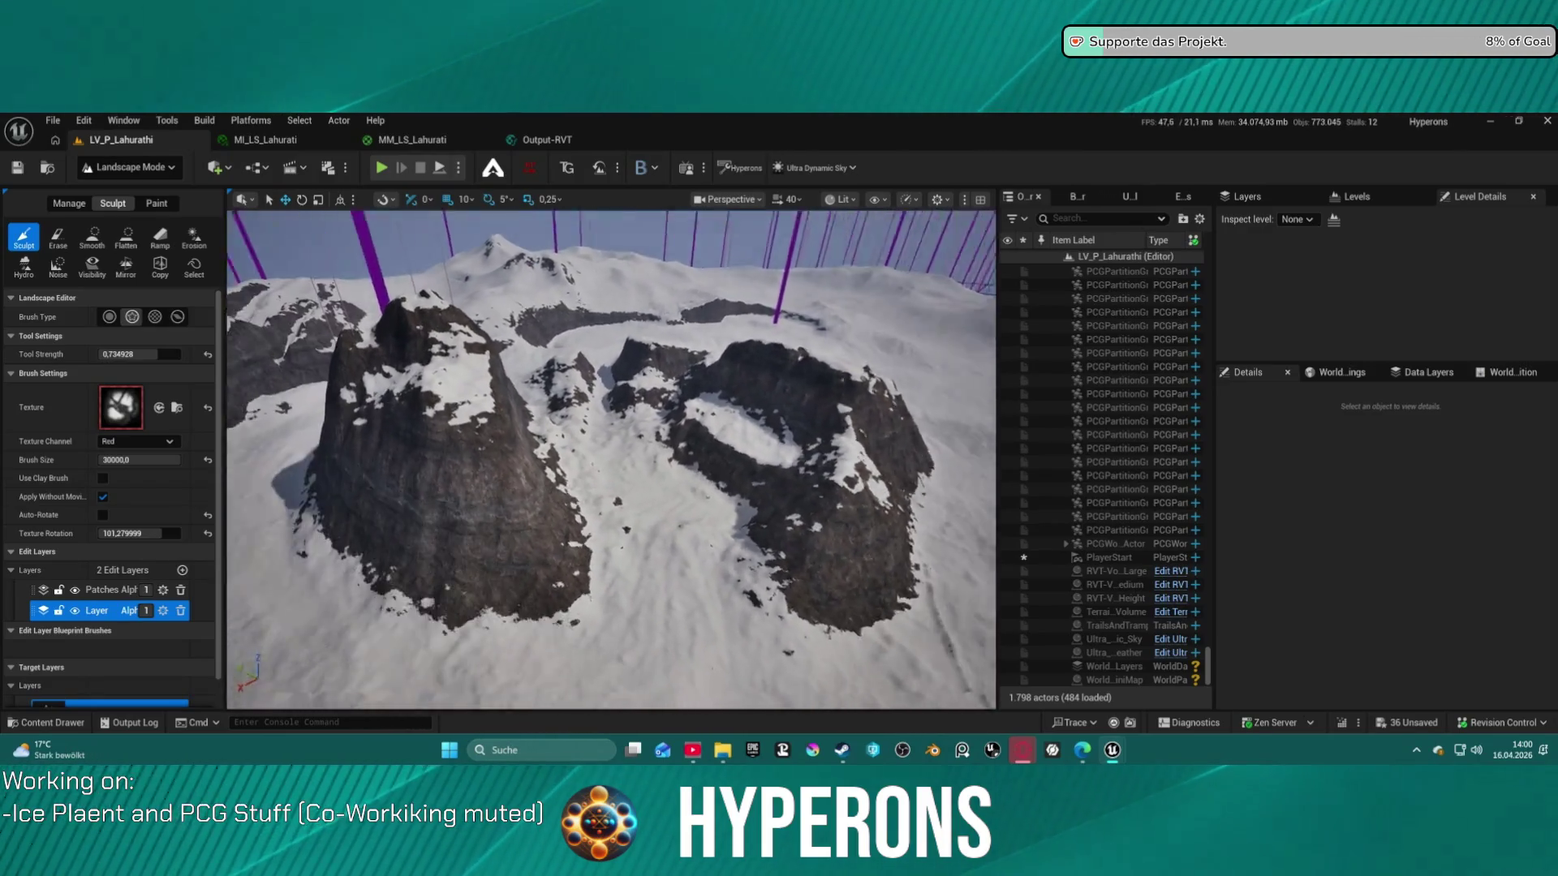
scroll(611, 459, down, 15)
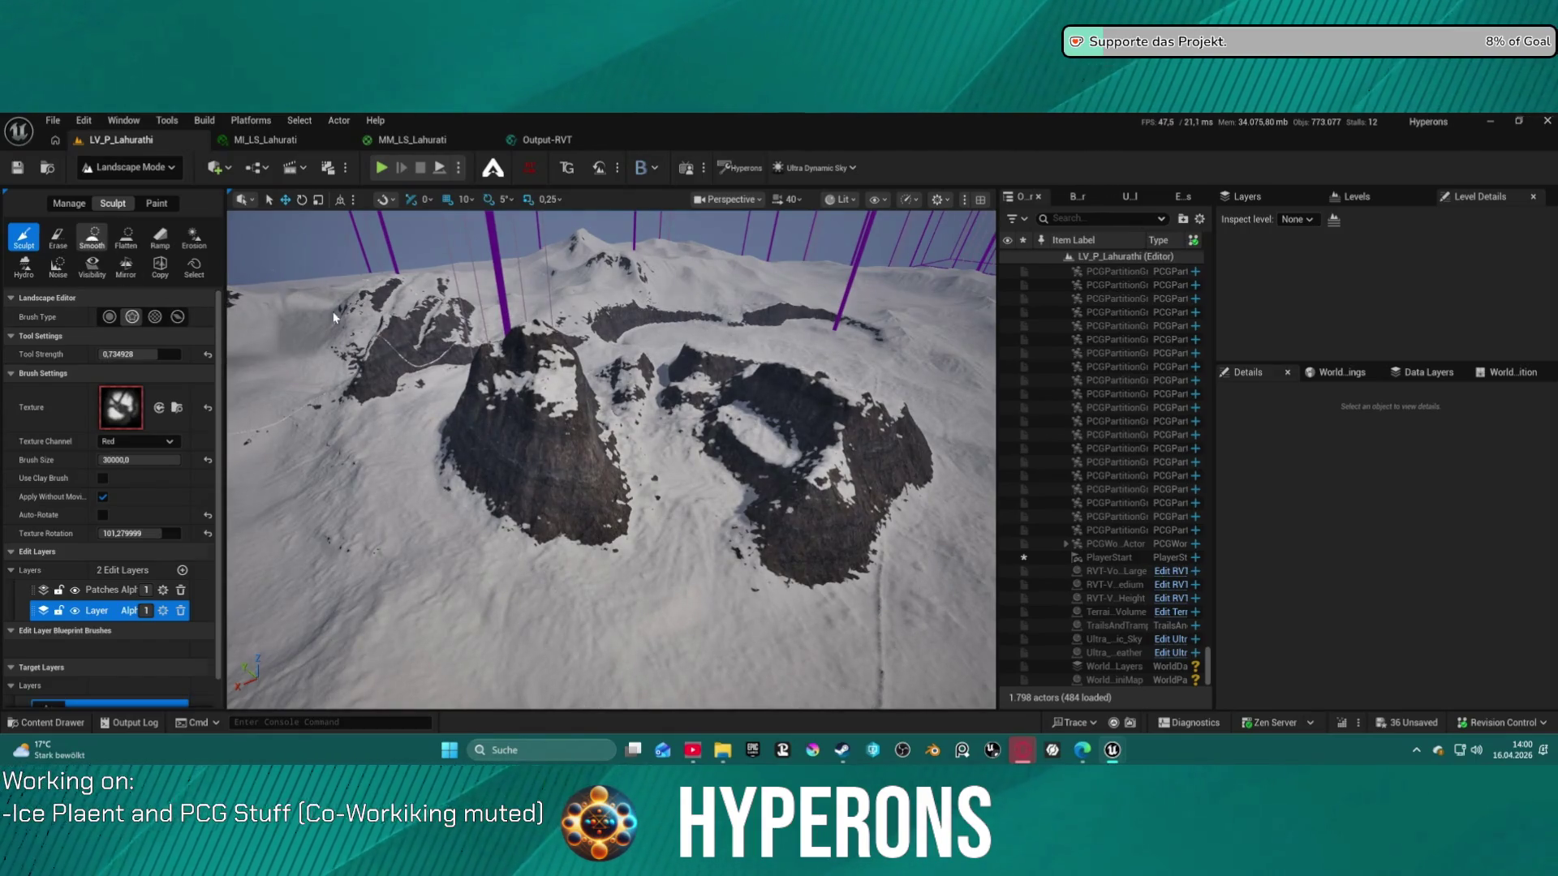
Smooth the terrain, erase the rock ridges back to snow, and sculpt new bumps
click(91, 237)
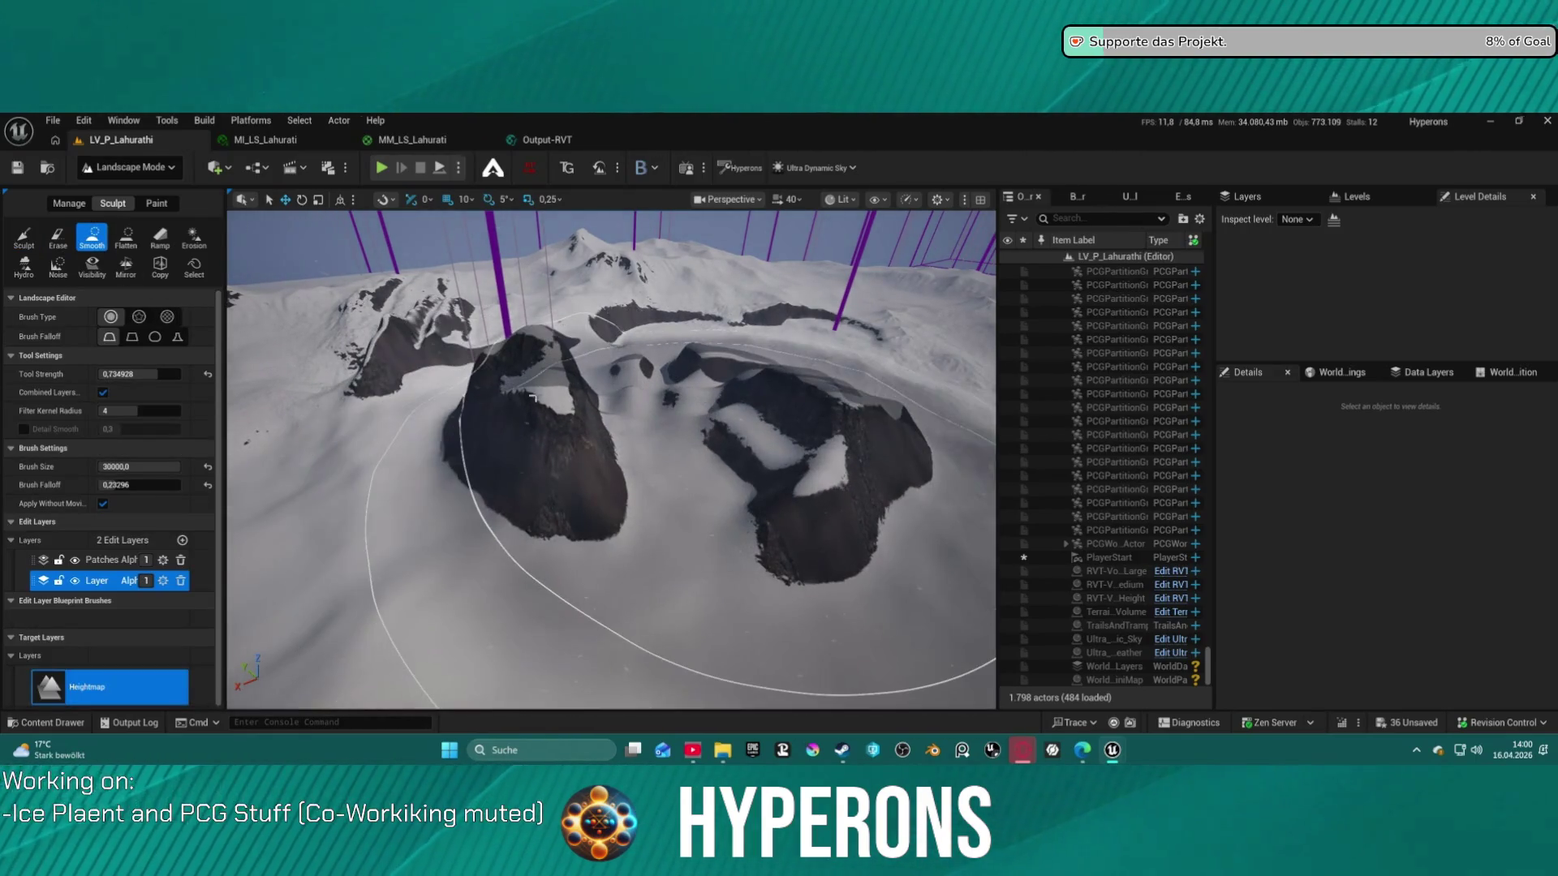
click(532, 398)
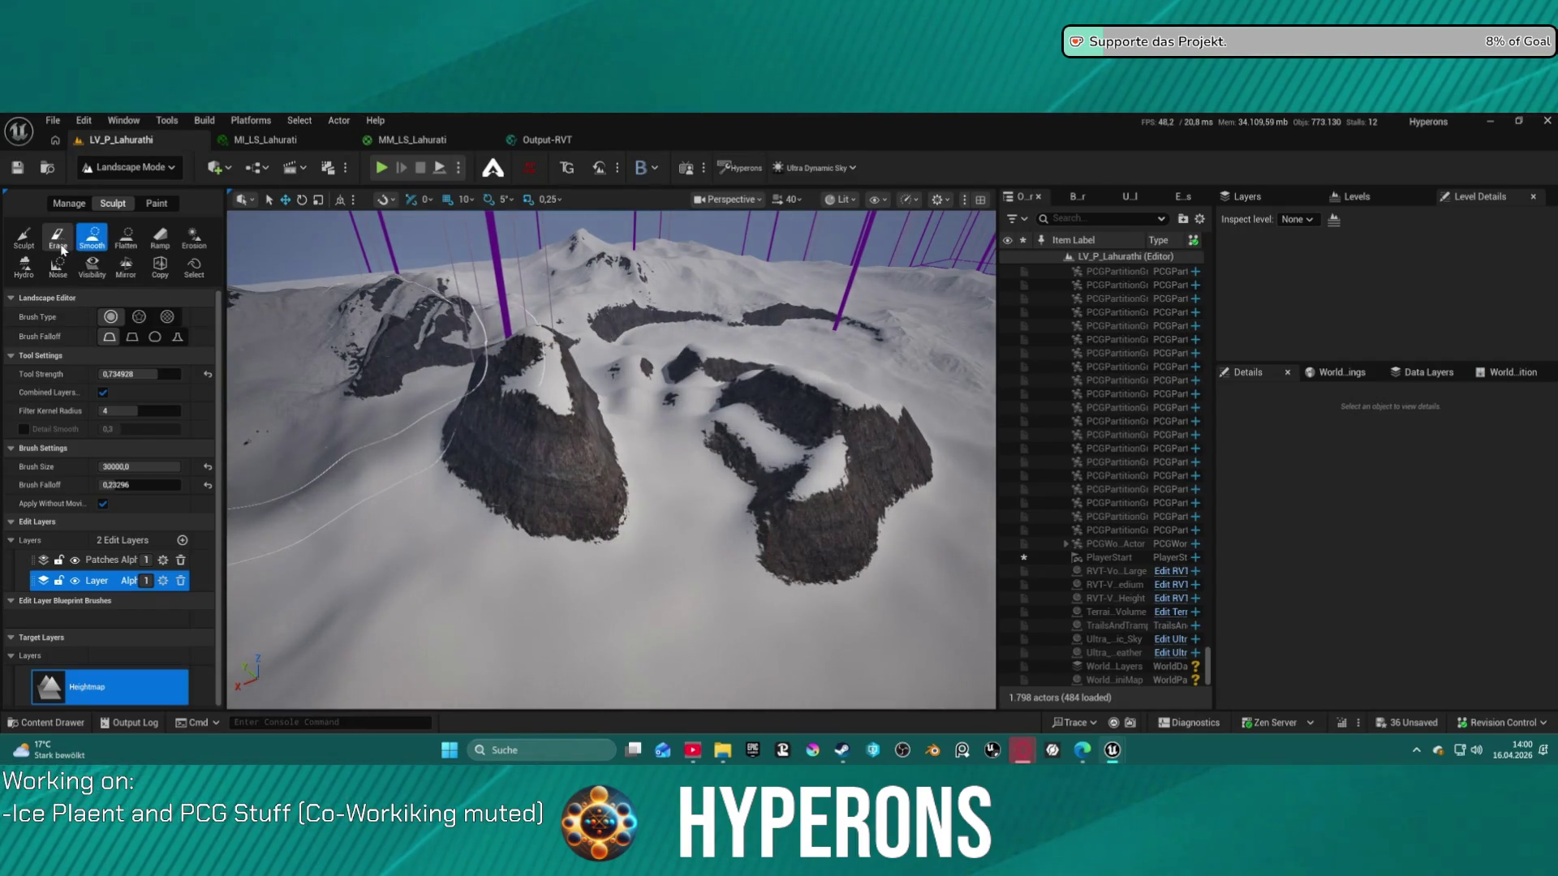
click(62, 248)
click(576, 414)
drag(765, 409, 640, 407)
click(24, 237)
drag(310, 346, 670, 464)
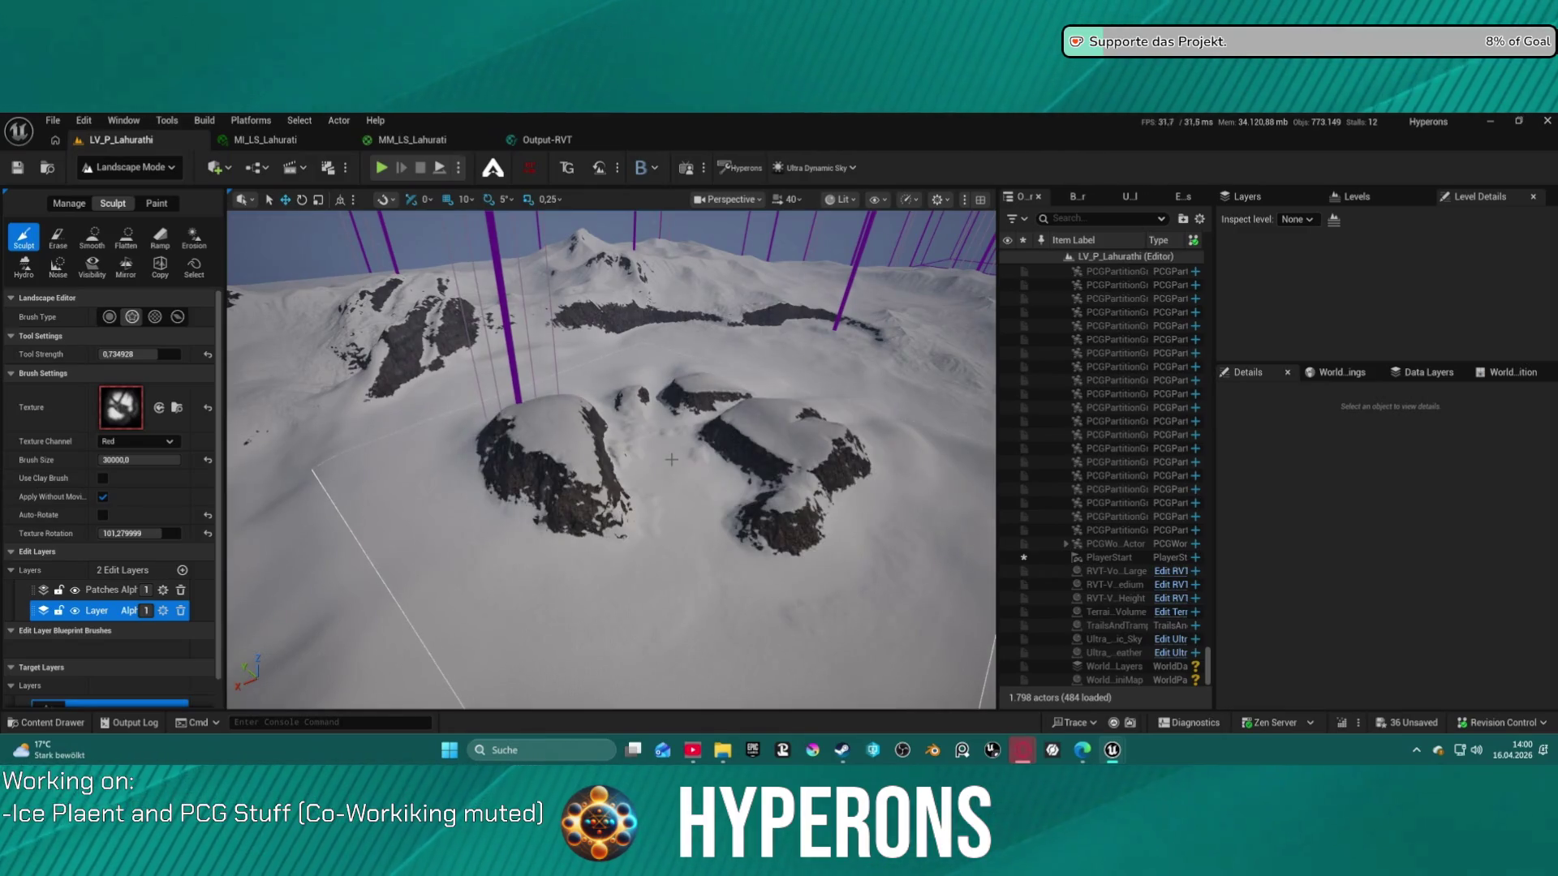
Walk the character across the snow in a play test, then free the mouse and end it
mouse_move(703, 461)
mouse_down()
mouse_move(491, 359)
mouse_move(505, 376)
mouse_move(520, 382)
mouse_move(519, 276)
mouse_move(519, 308)
mouse_up()
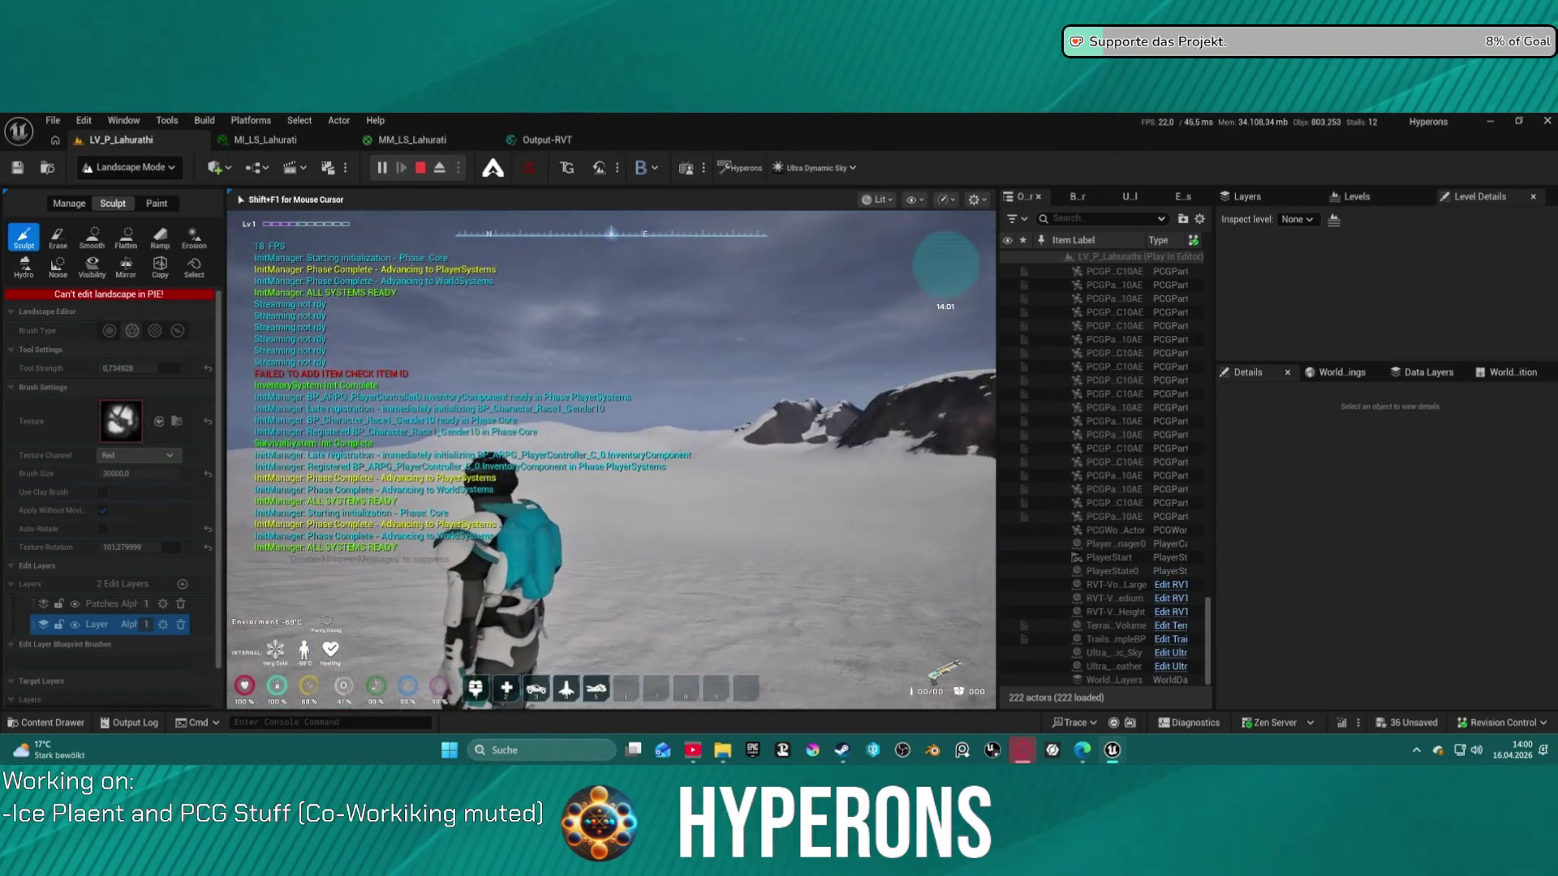
key(w)
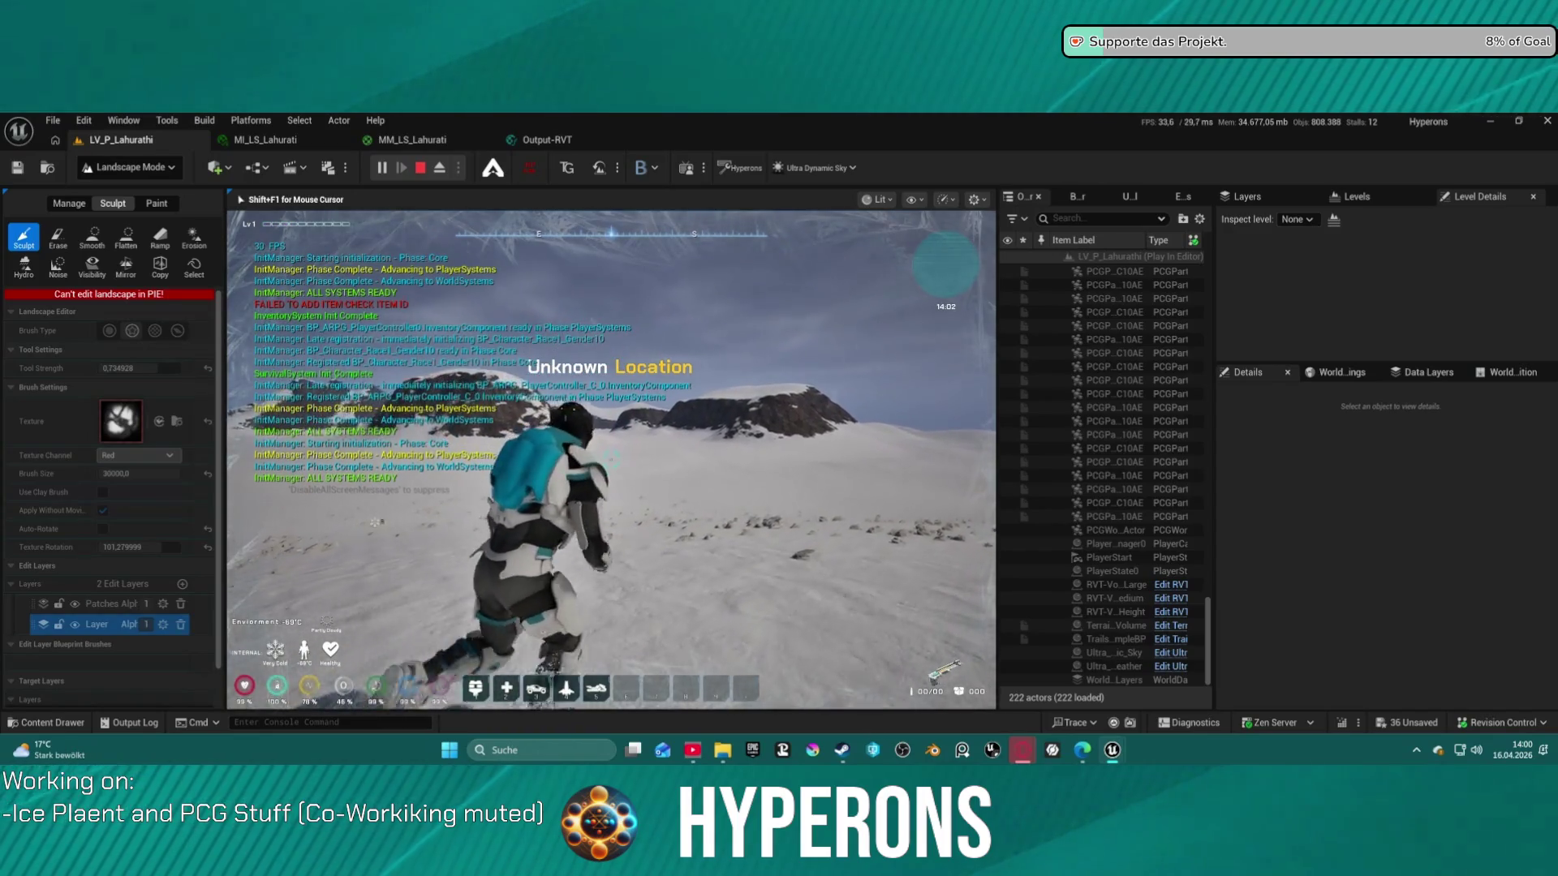
key(w)
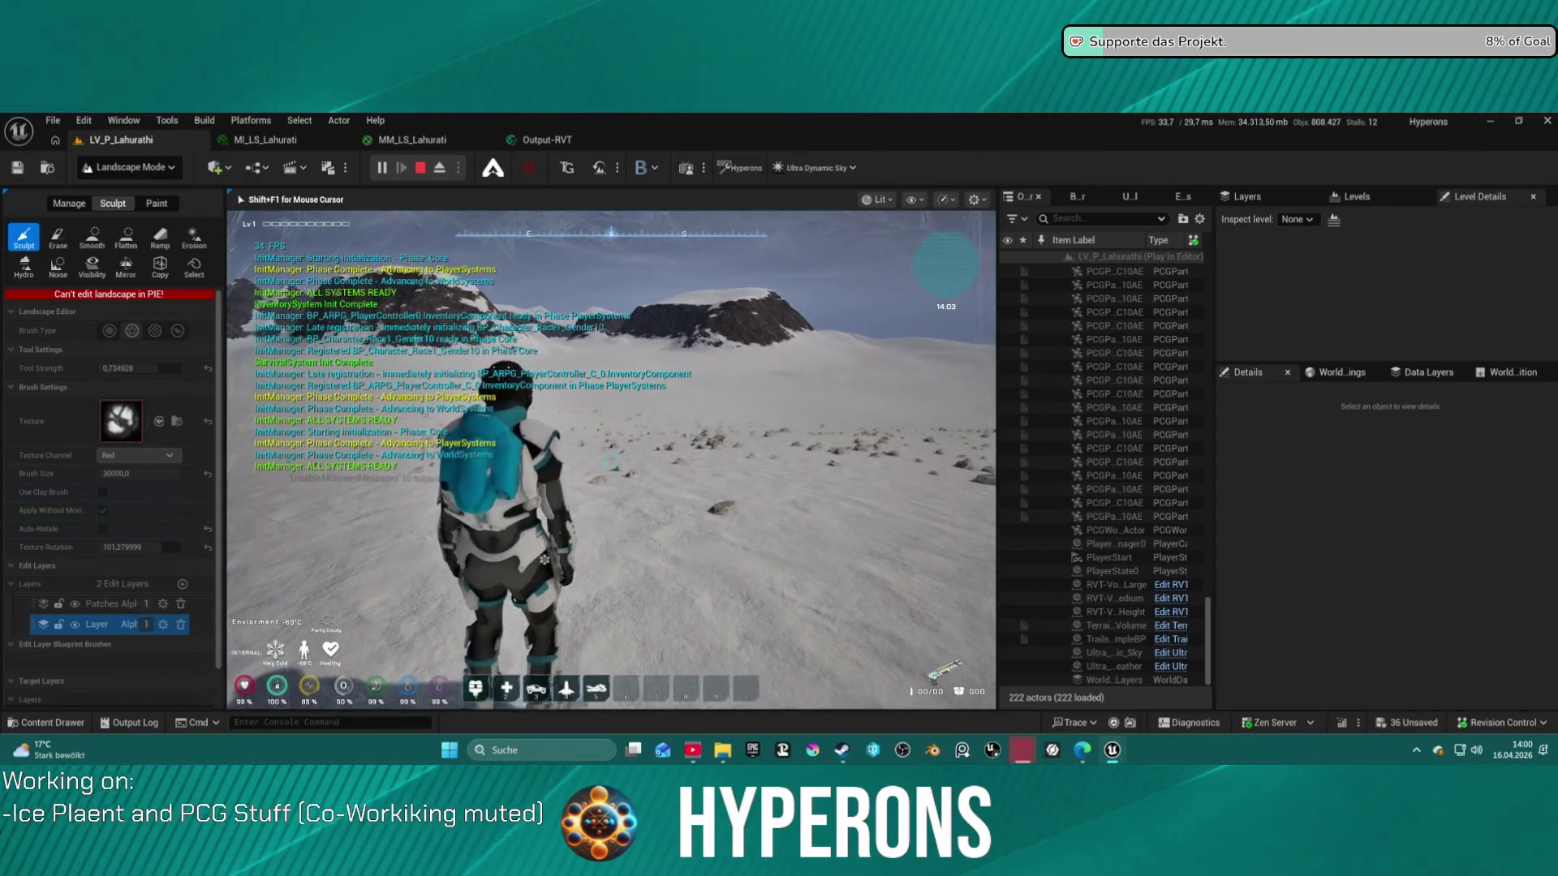
key(w)
key(shift+F1)
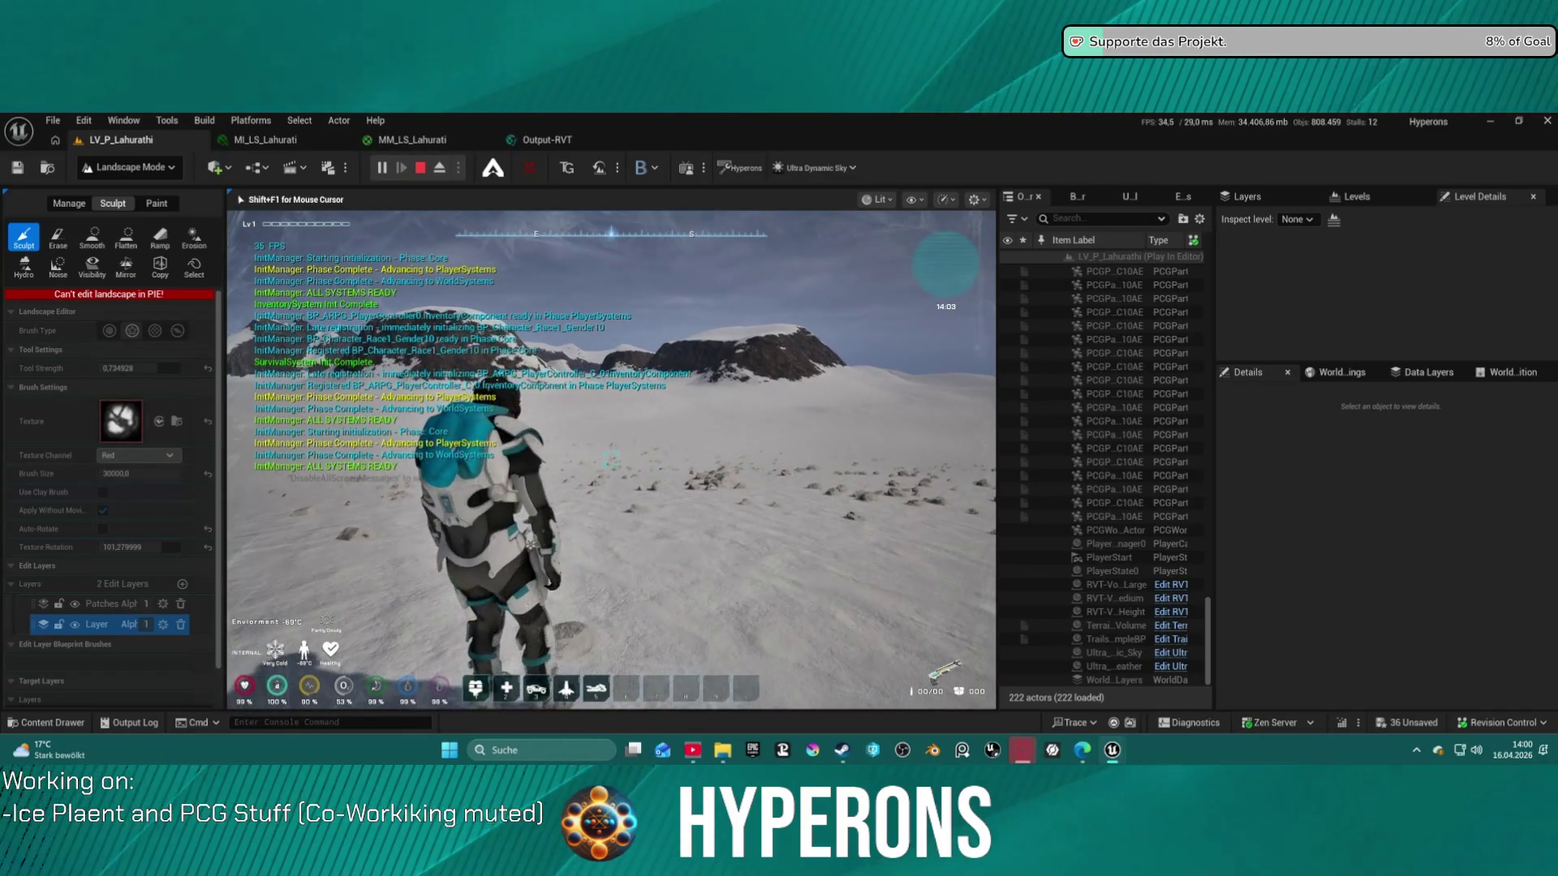
key(Escape)
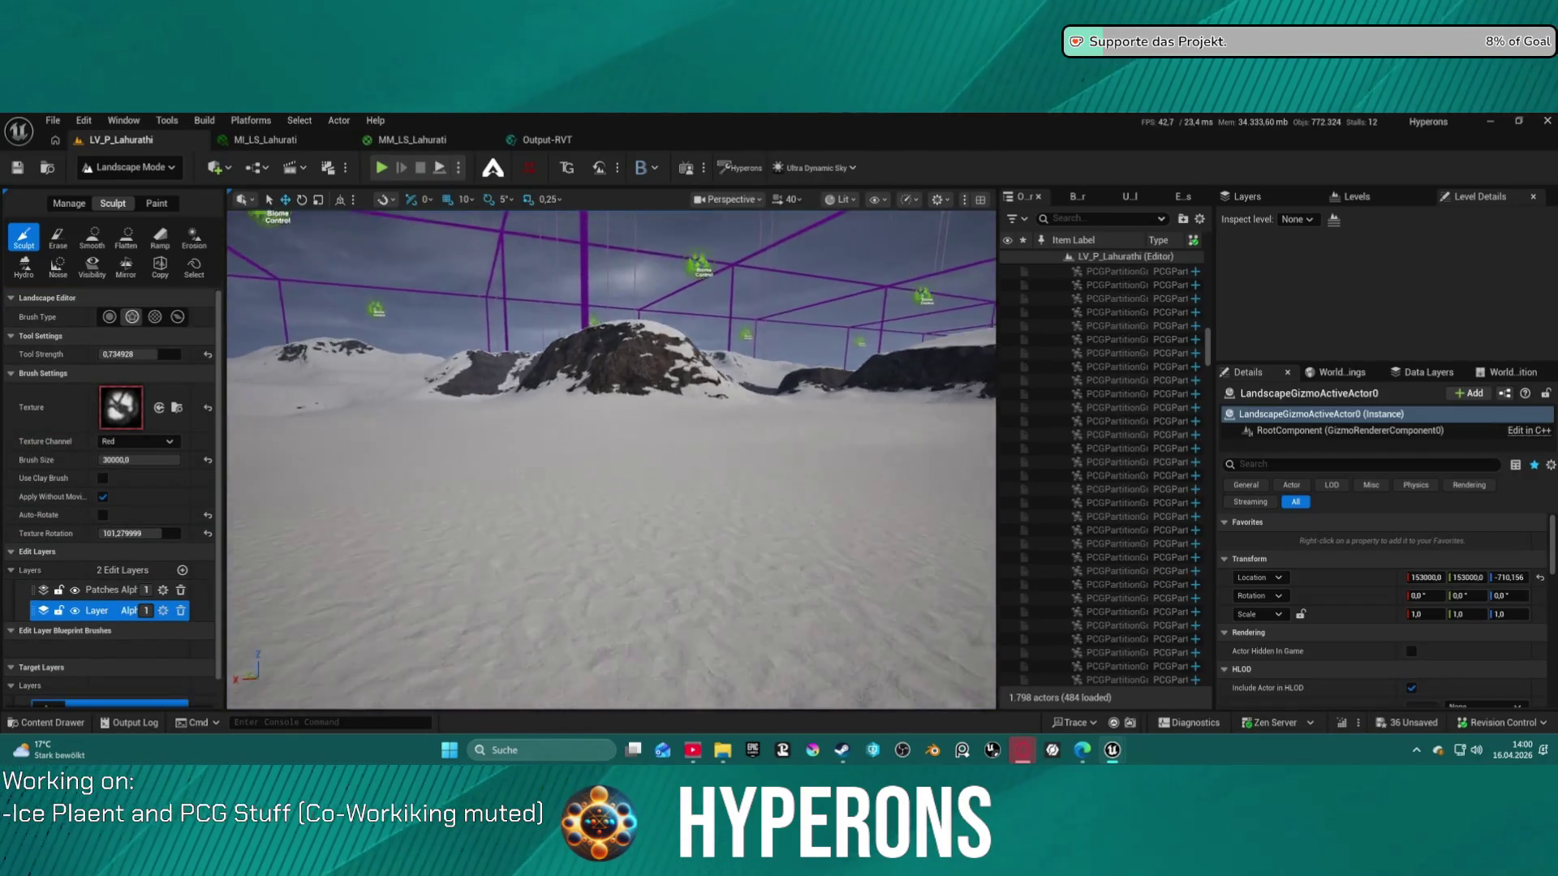
Undo the last two sculpt strokes on the rock outcrop, viewing it from above
key(f)
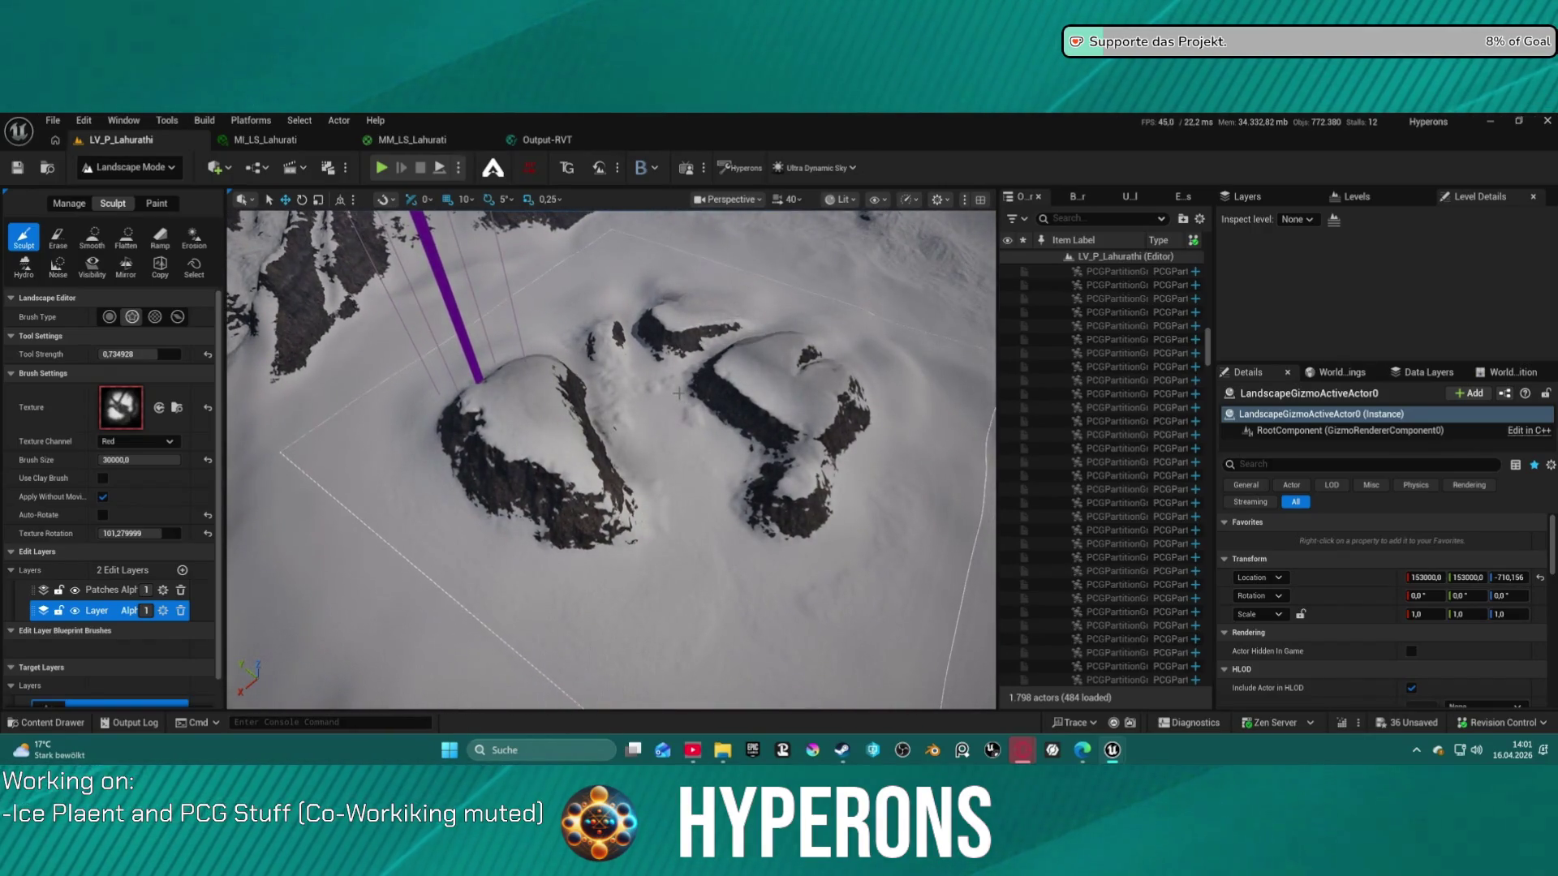
key(ctrl+z)
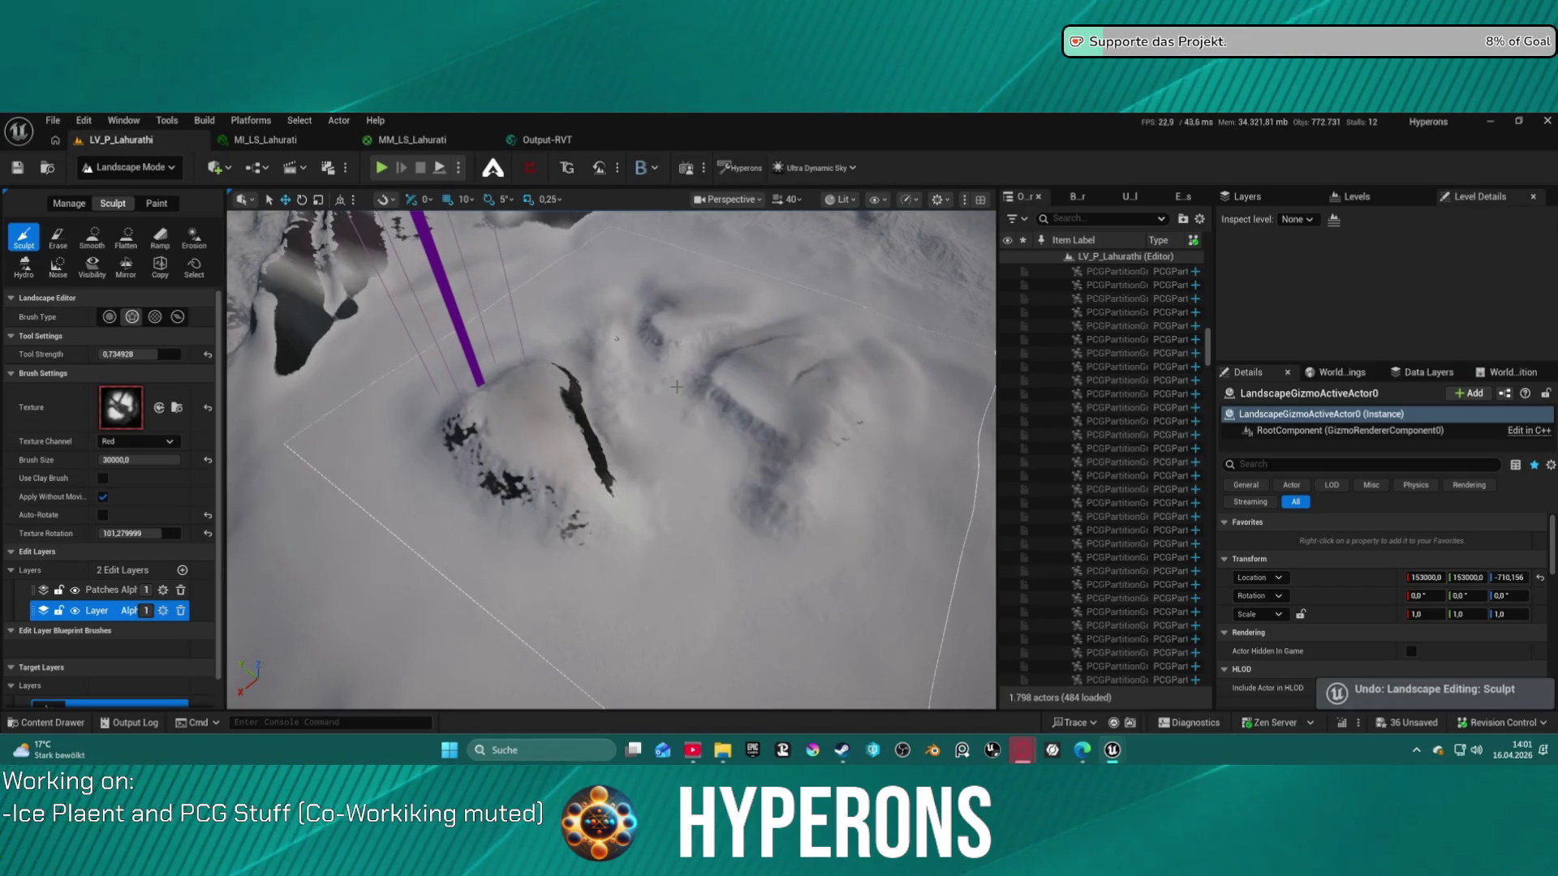
key(ctrl+z)
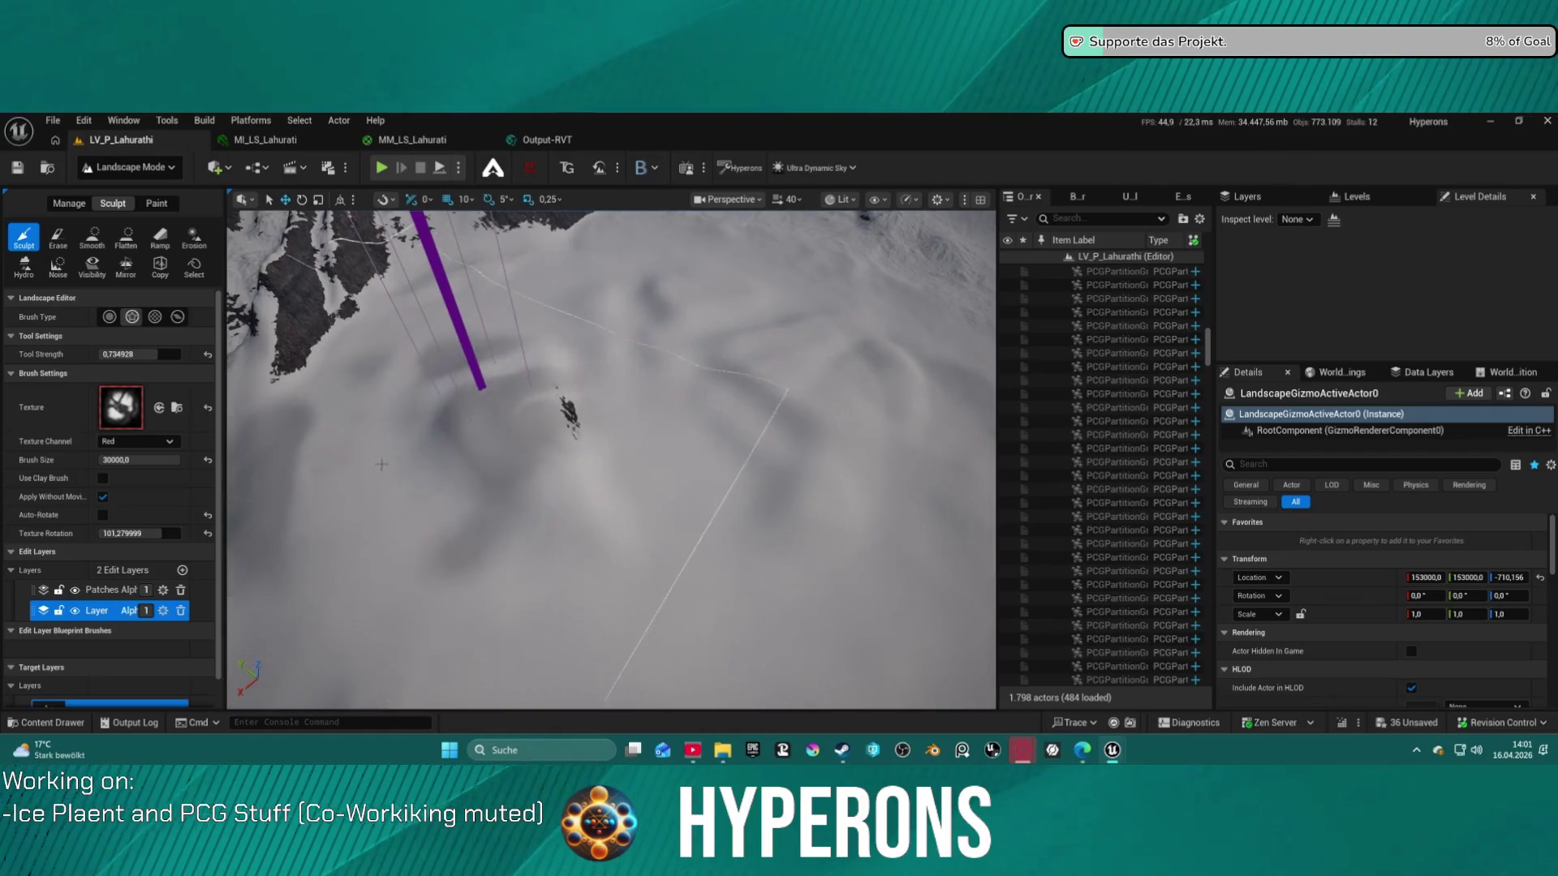
drag(665, 391, 666, 365)
mouse_move(543, 408)
mouse_down()
mouse_move(560, 381)
mouse_move(543, 408)
mouse_move(509, 405)
mouse_up()
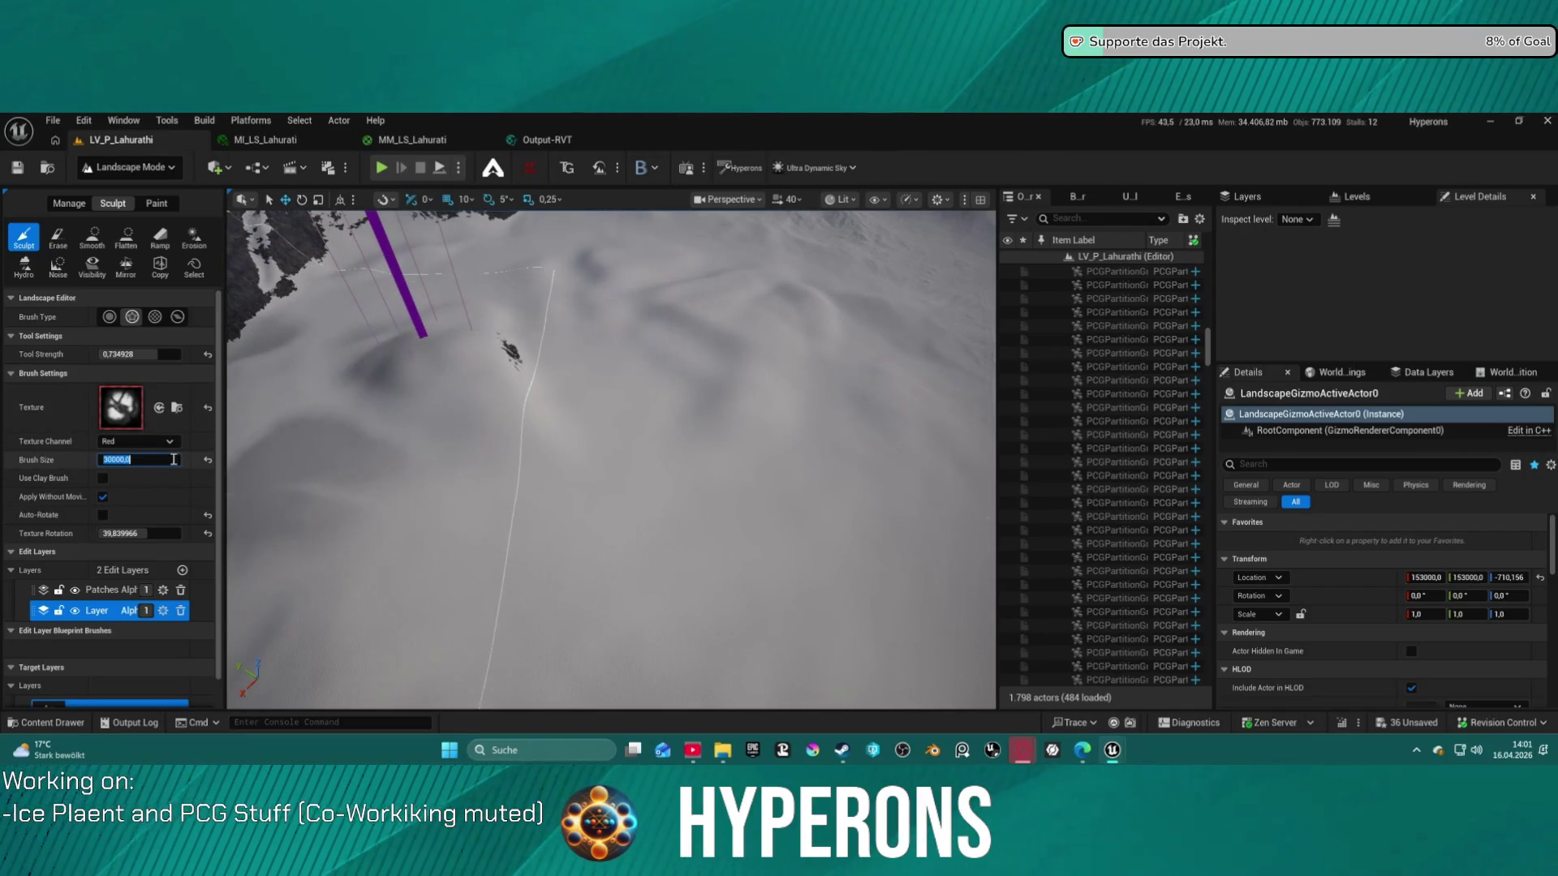
text(20000)
Stamp rocky ridges with a size 20000 brush in three strokes, then start a test play
key(Return)
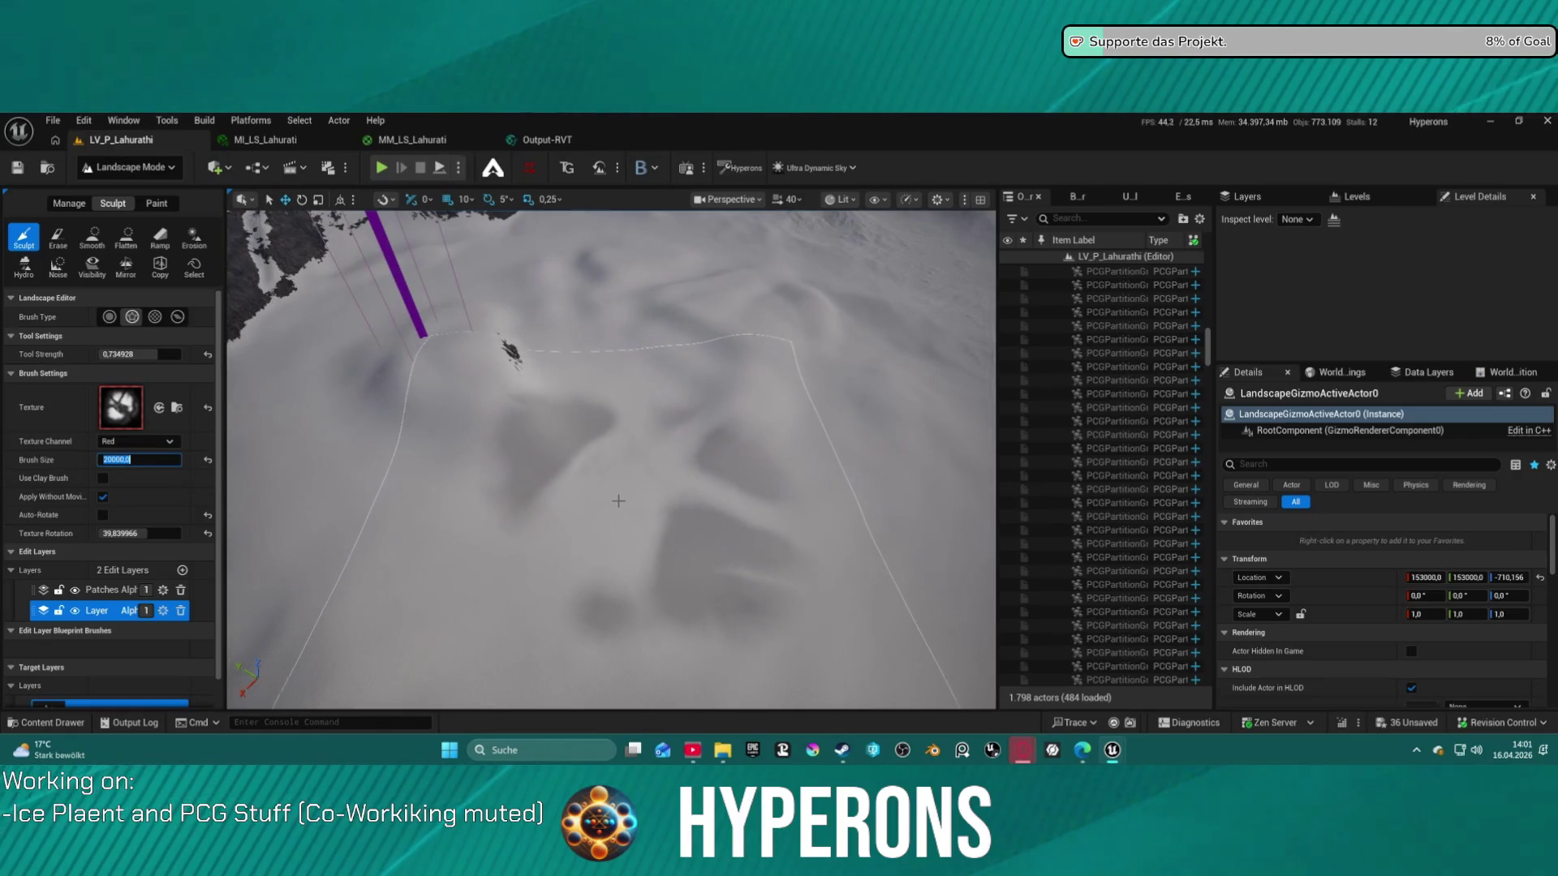
click(619, 500)
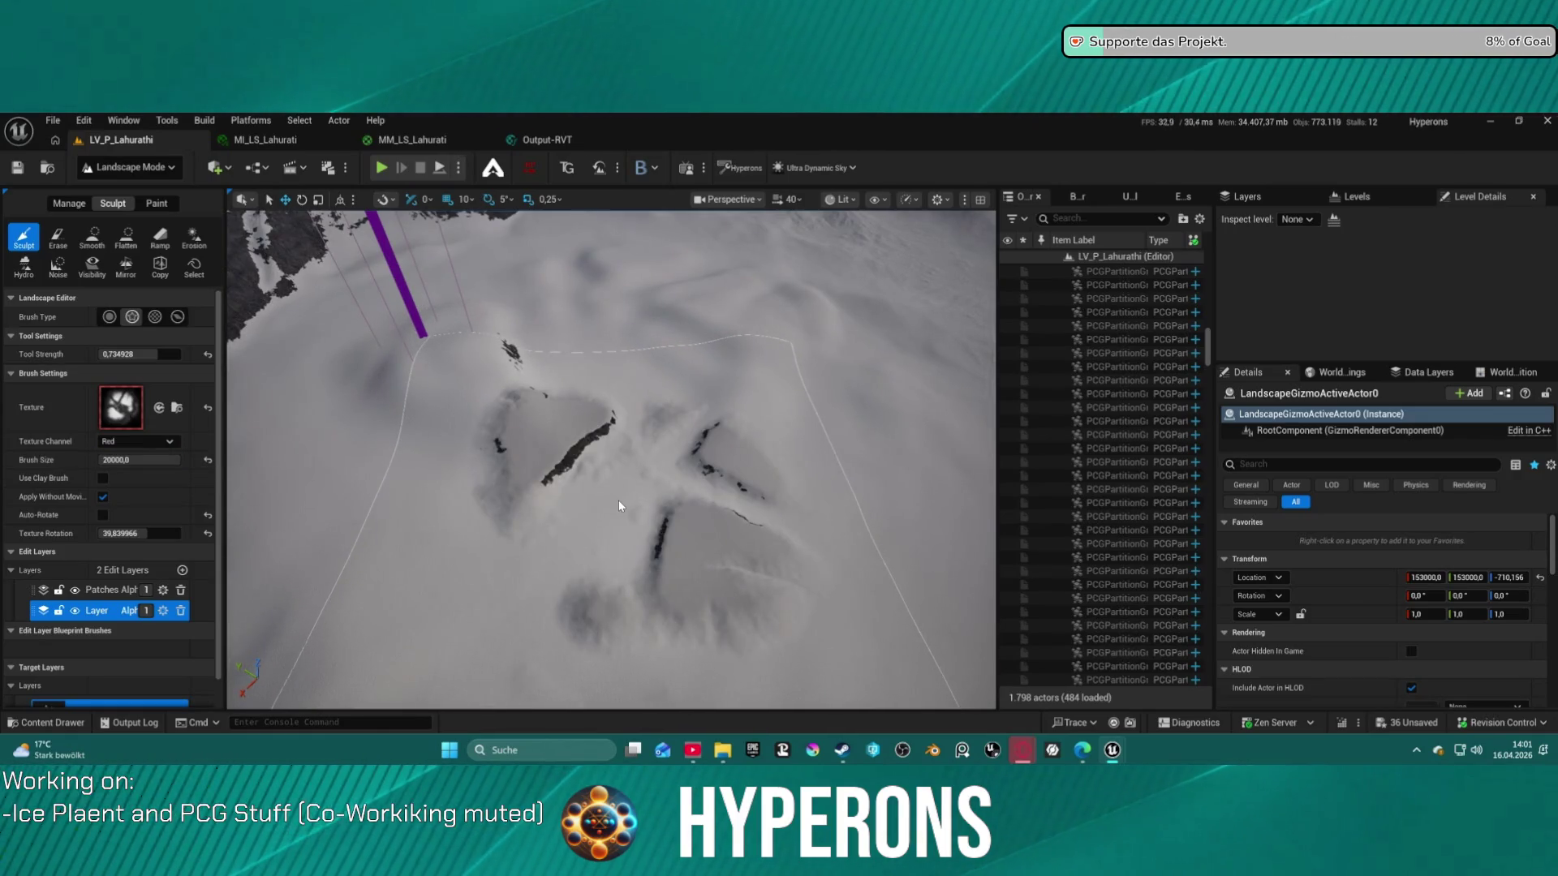
click(618, 501)
click(619, 500)
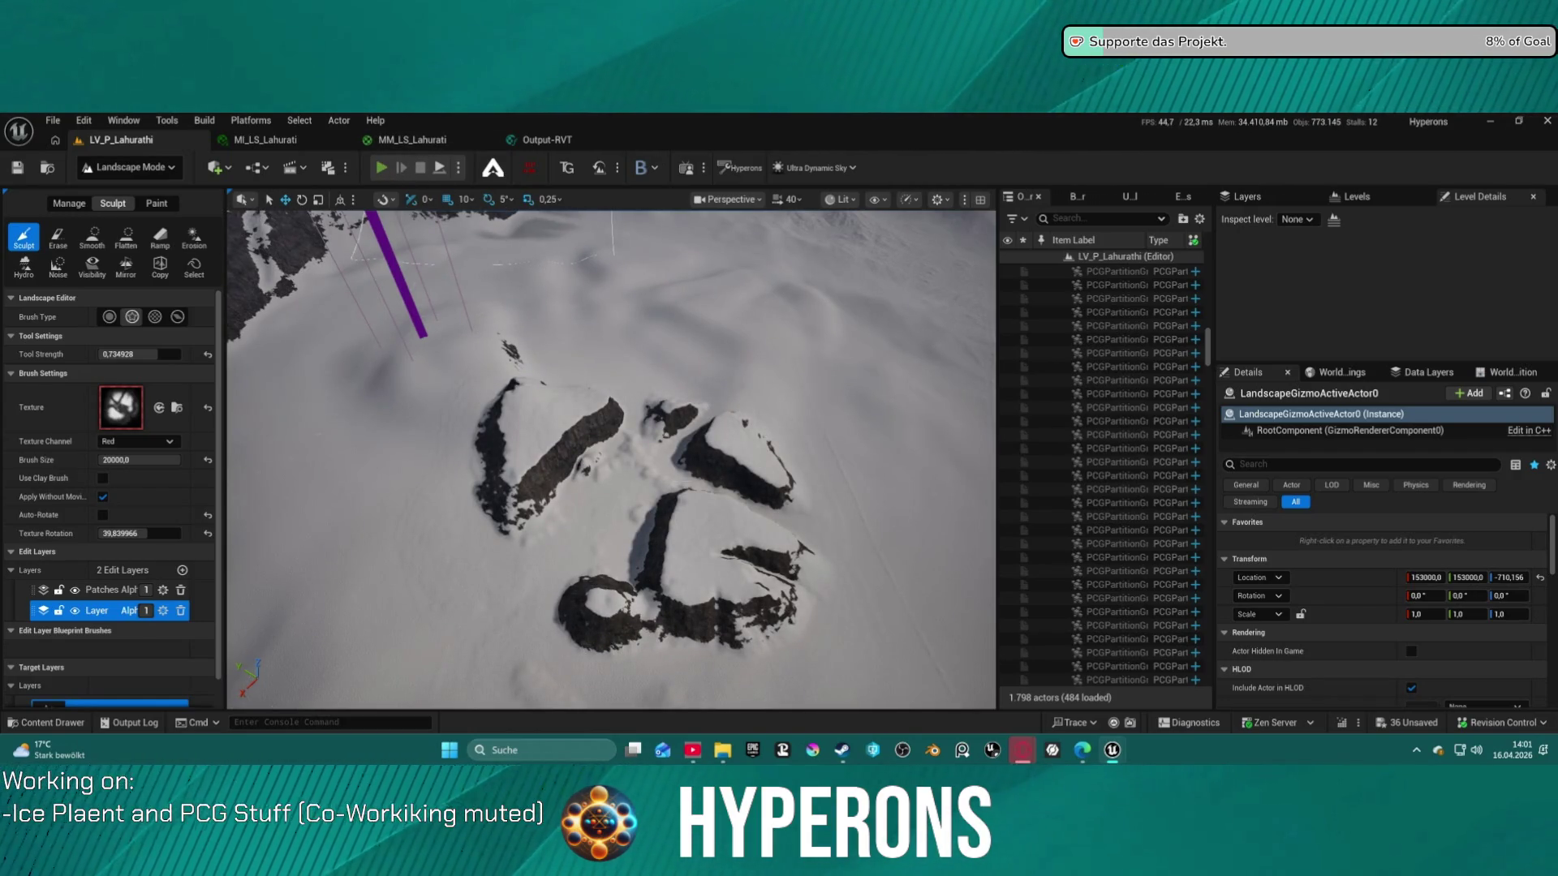
click(380, 167)
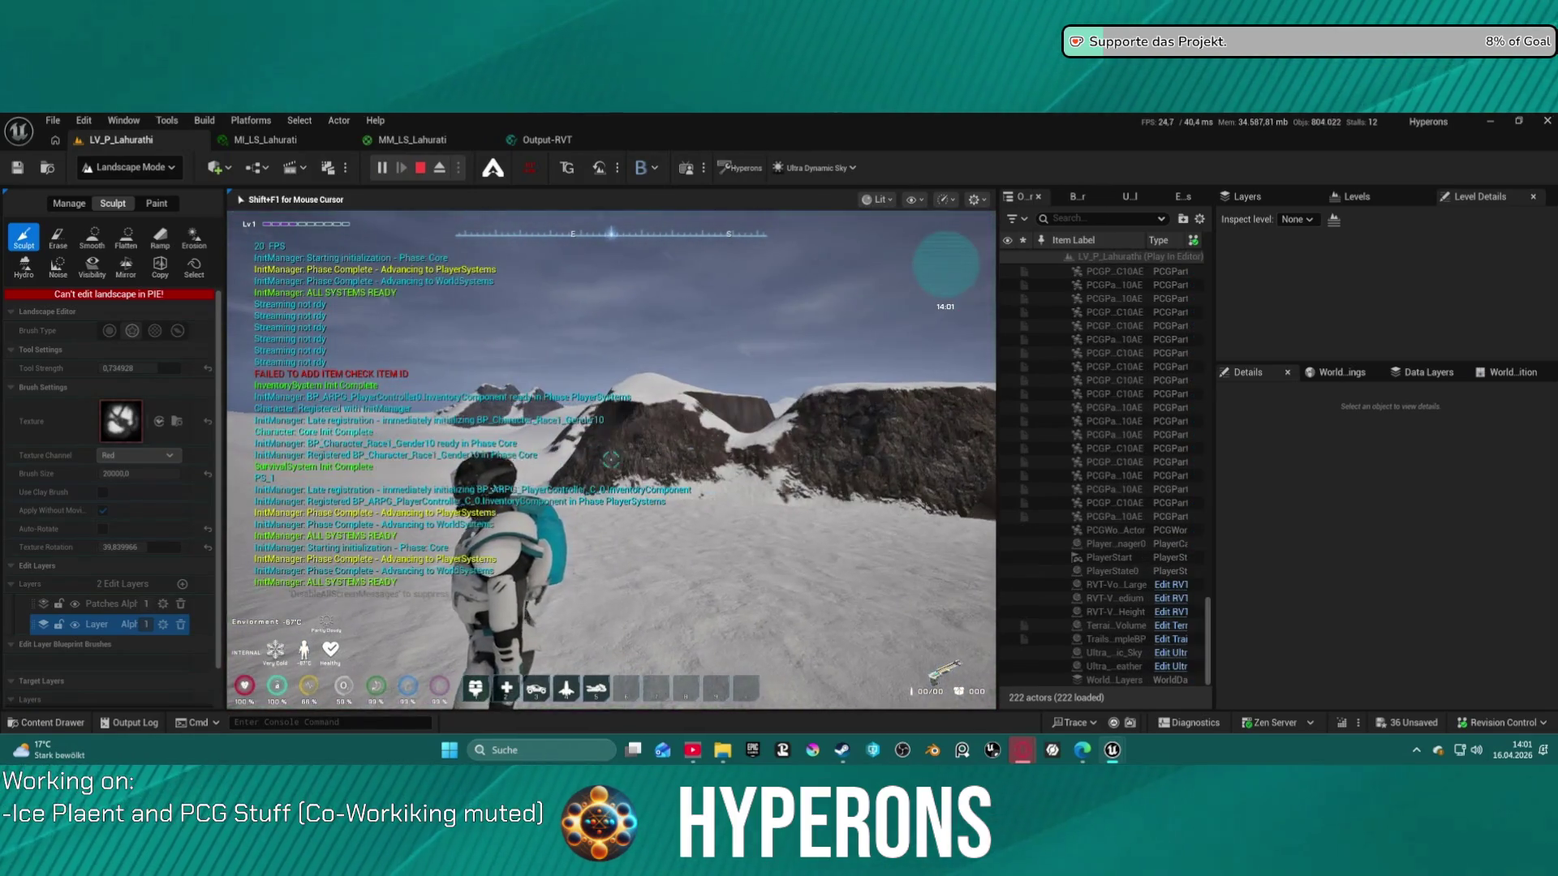
Walk the character across the snow toward the dark rock ridges, then free the mouse and stop playing
key(w)
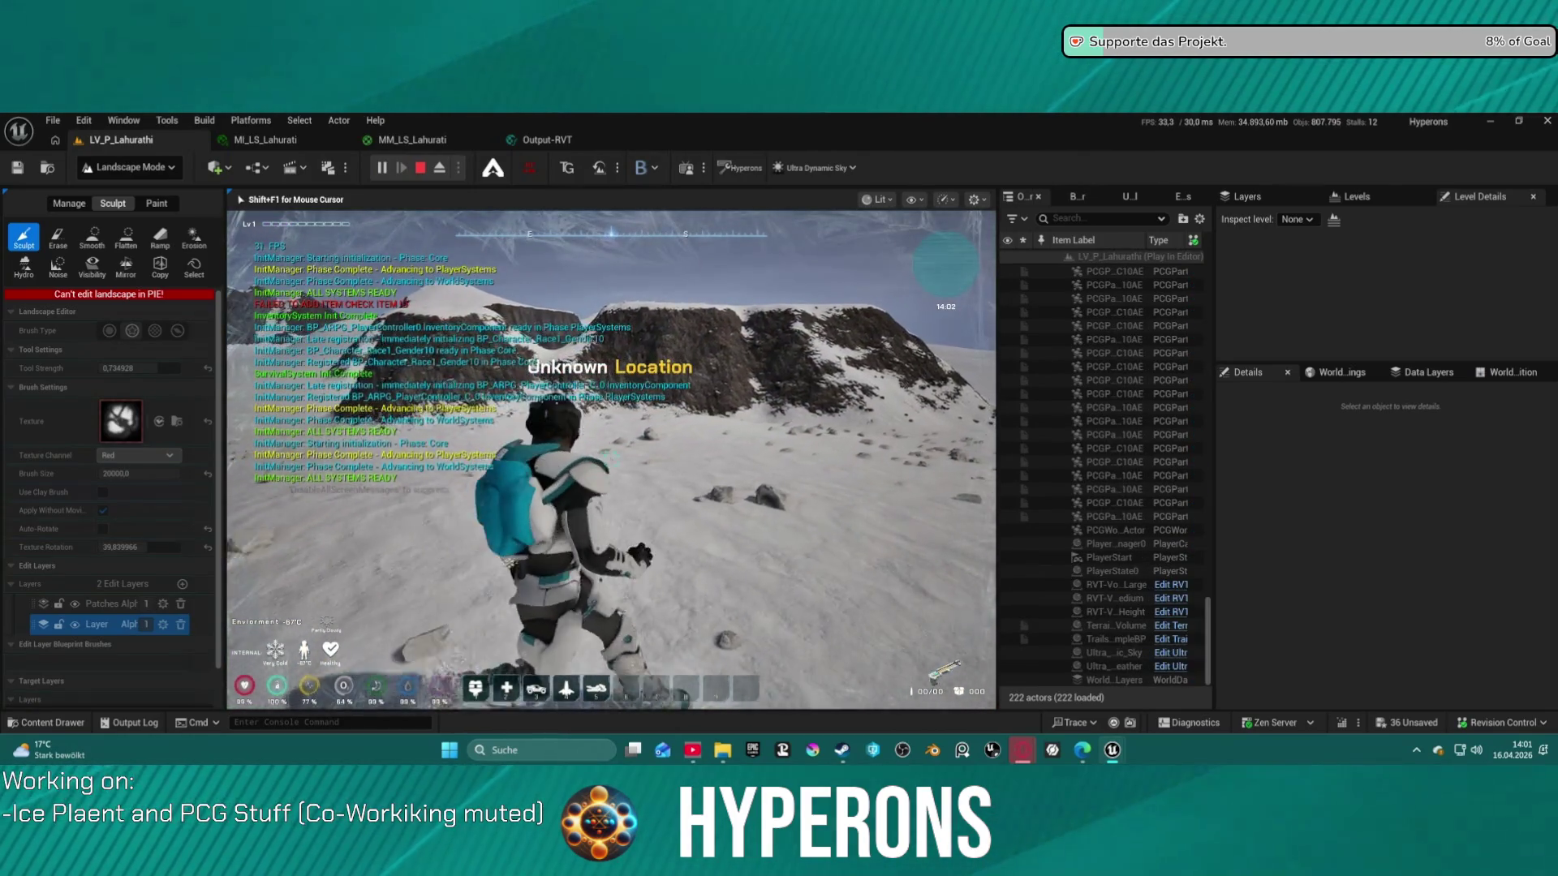
key(w)
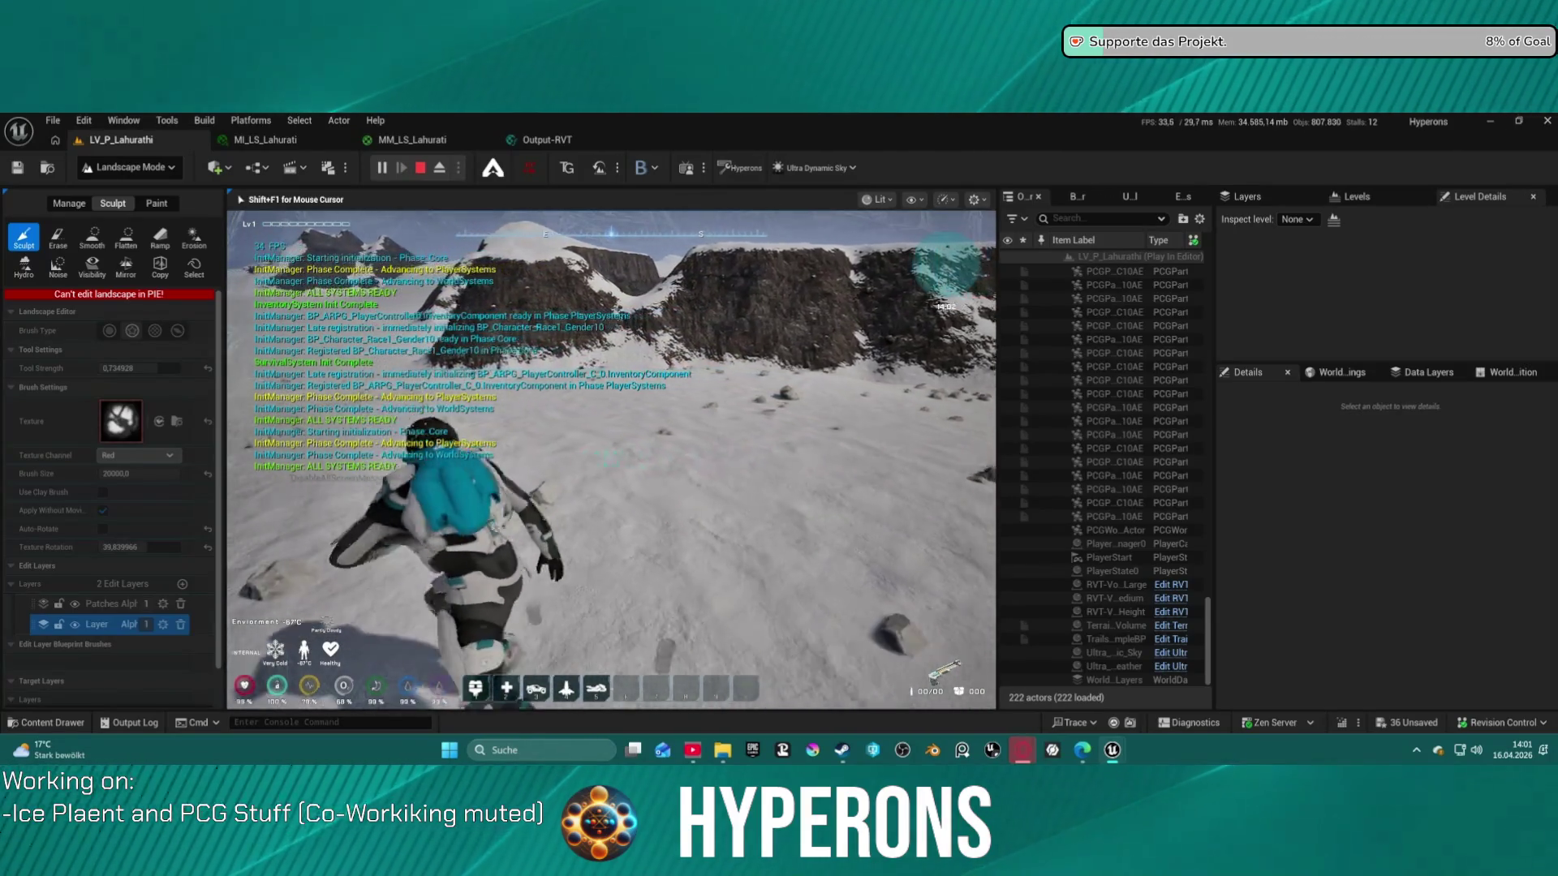
key(w)
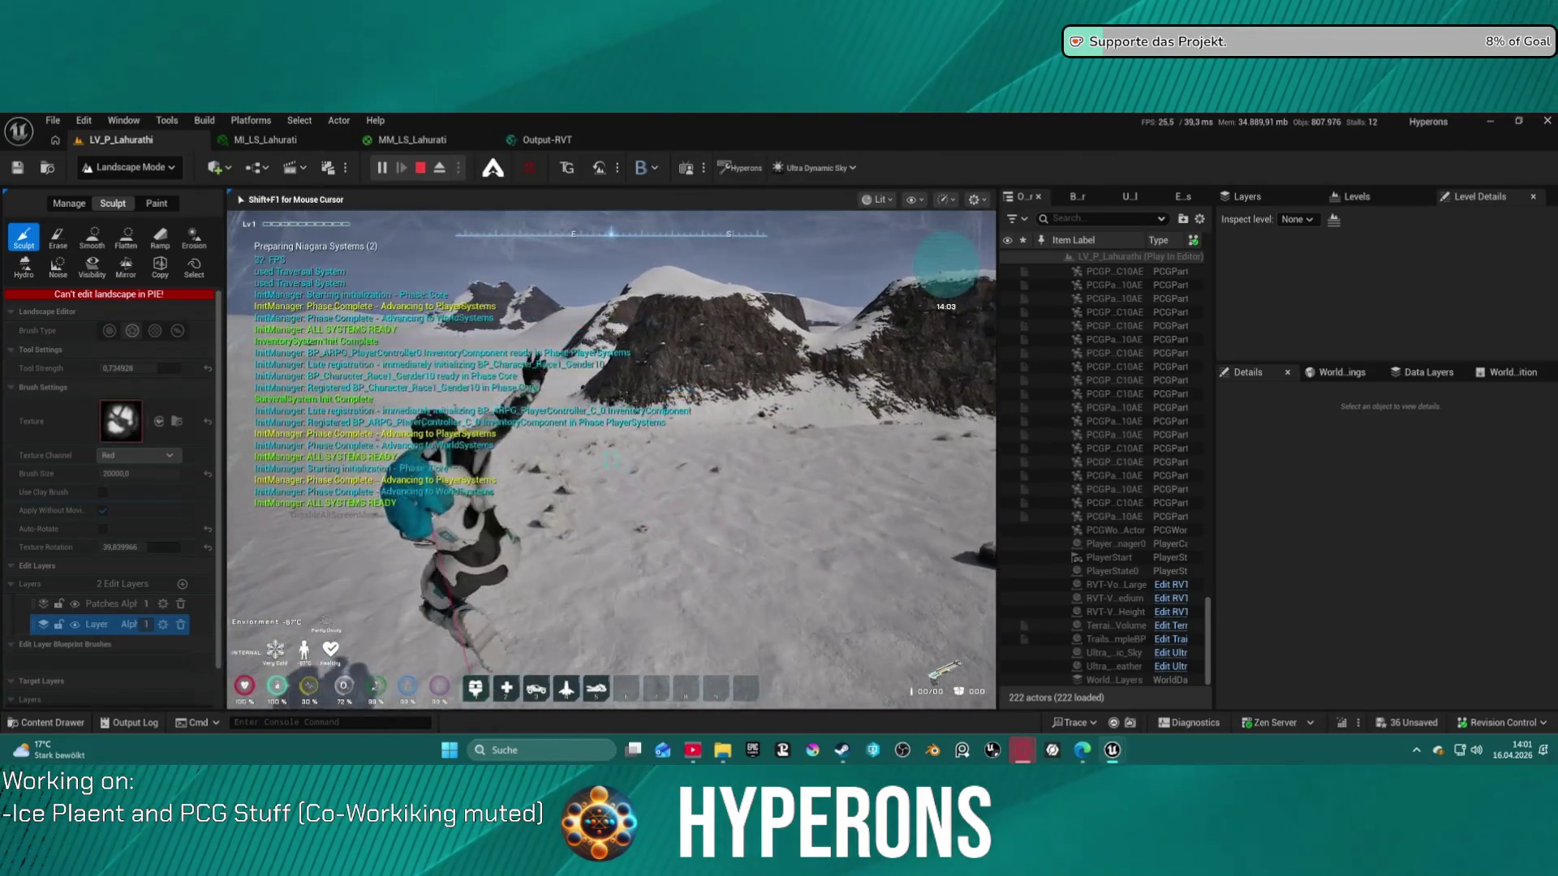
key(w)
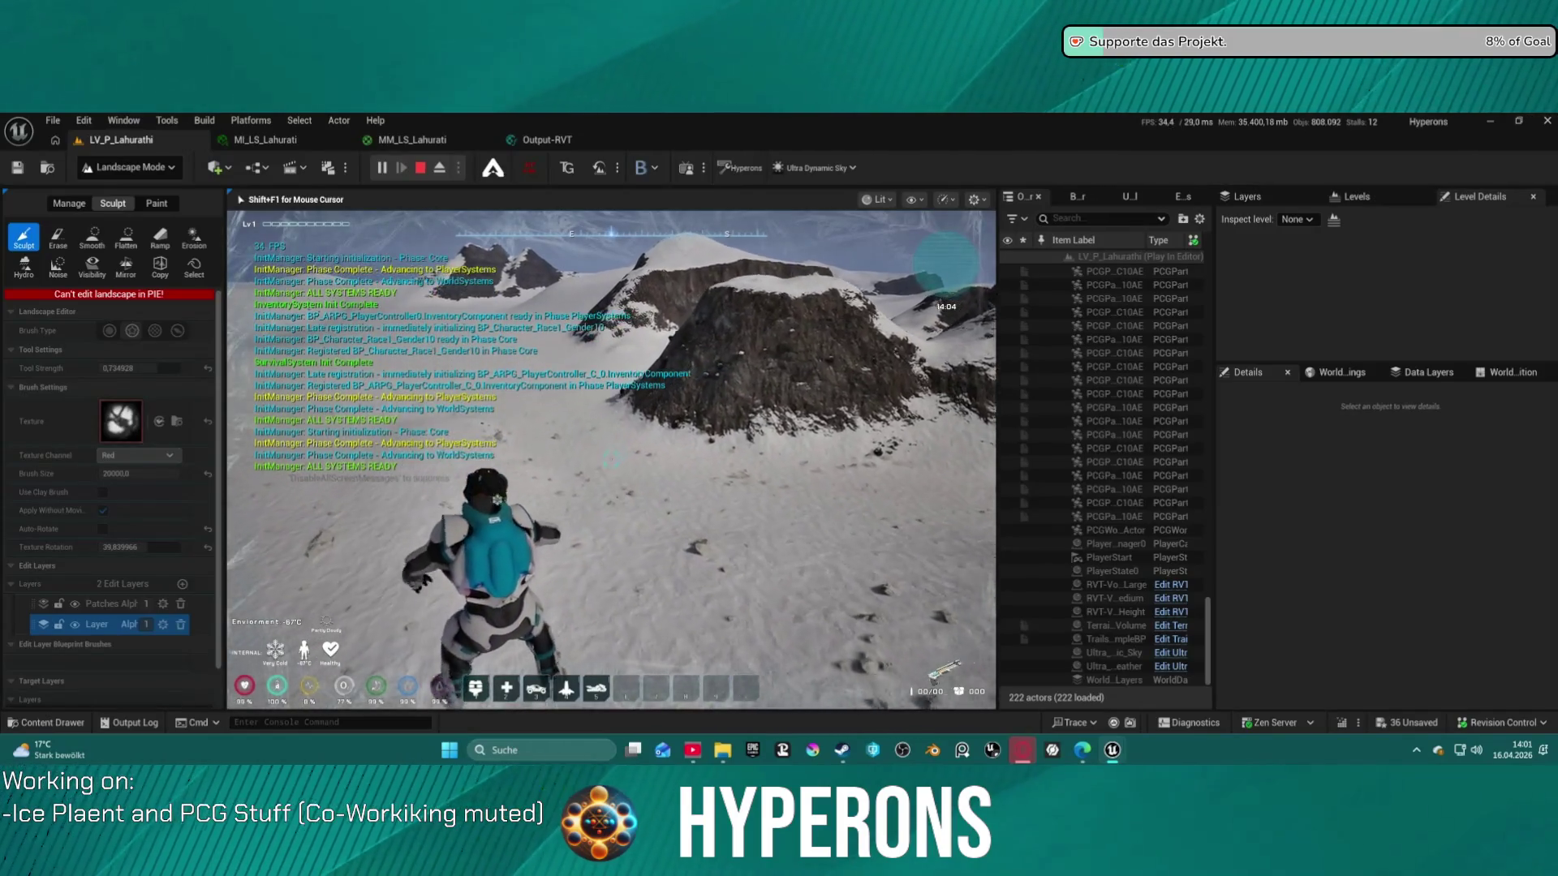
key(w)
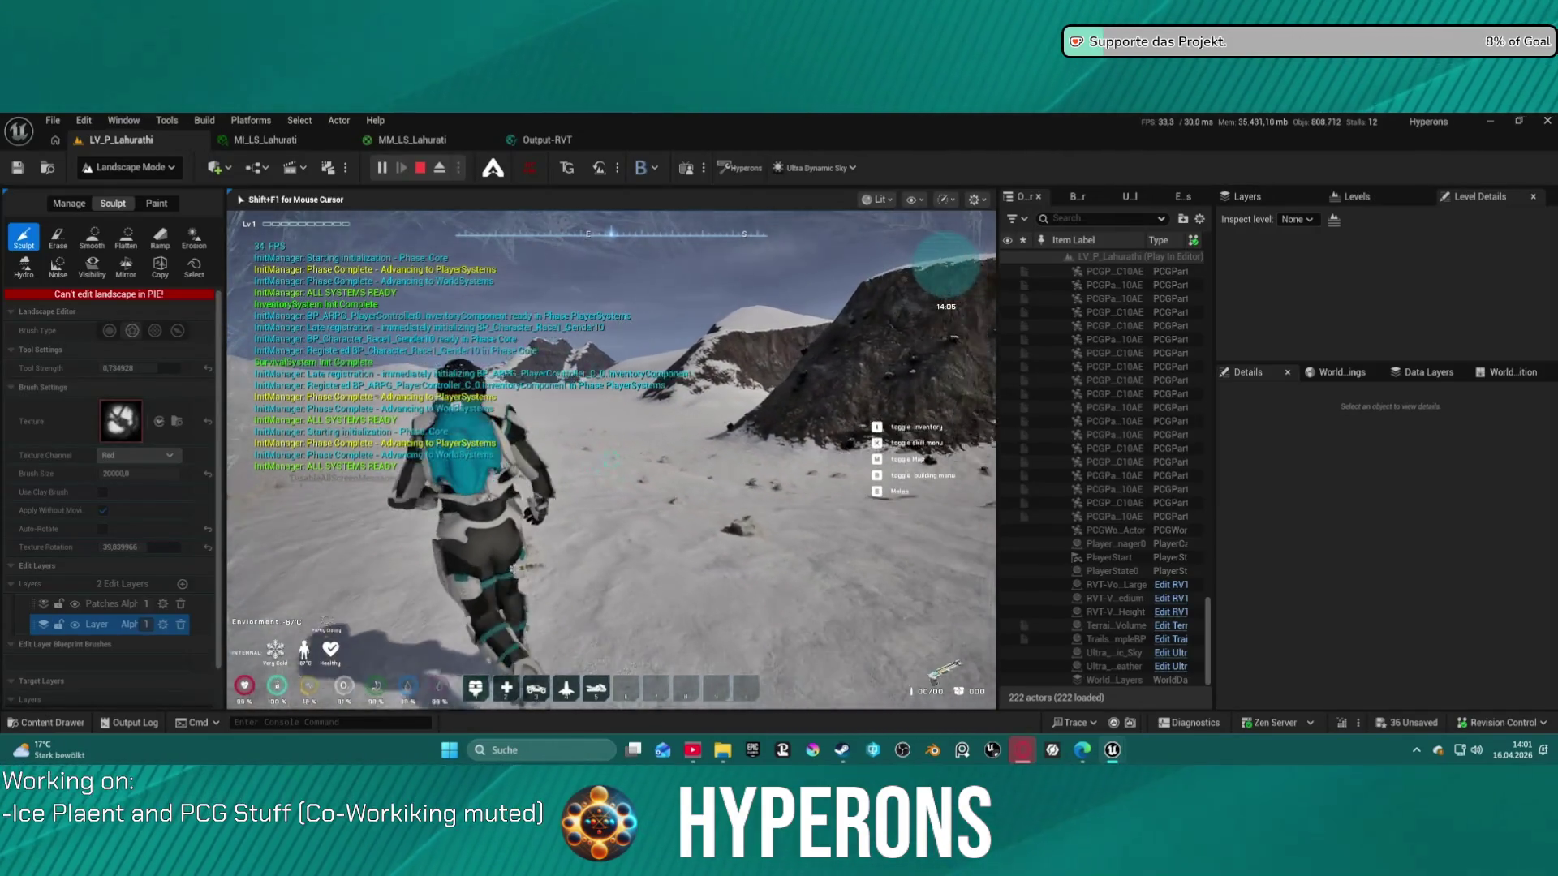
key(w)
key(shift+F1)
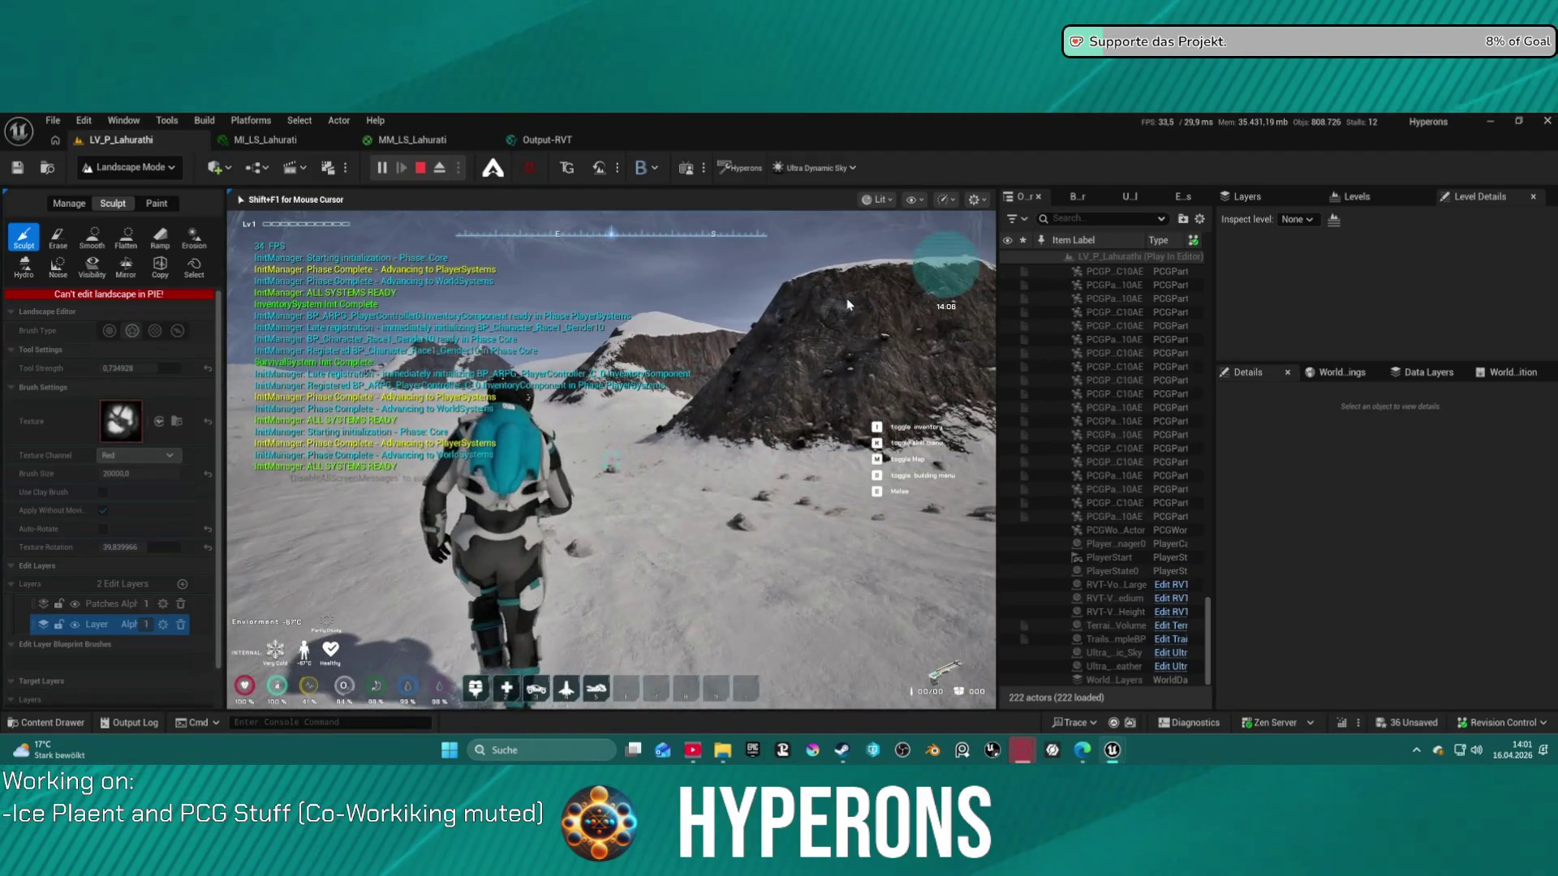
key(Escape)
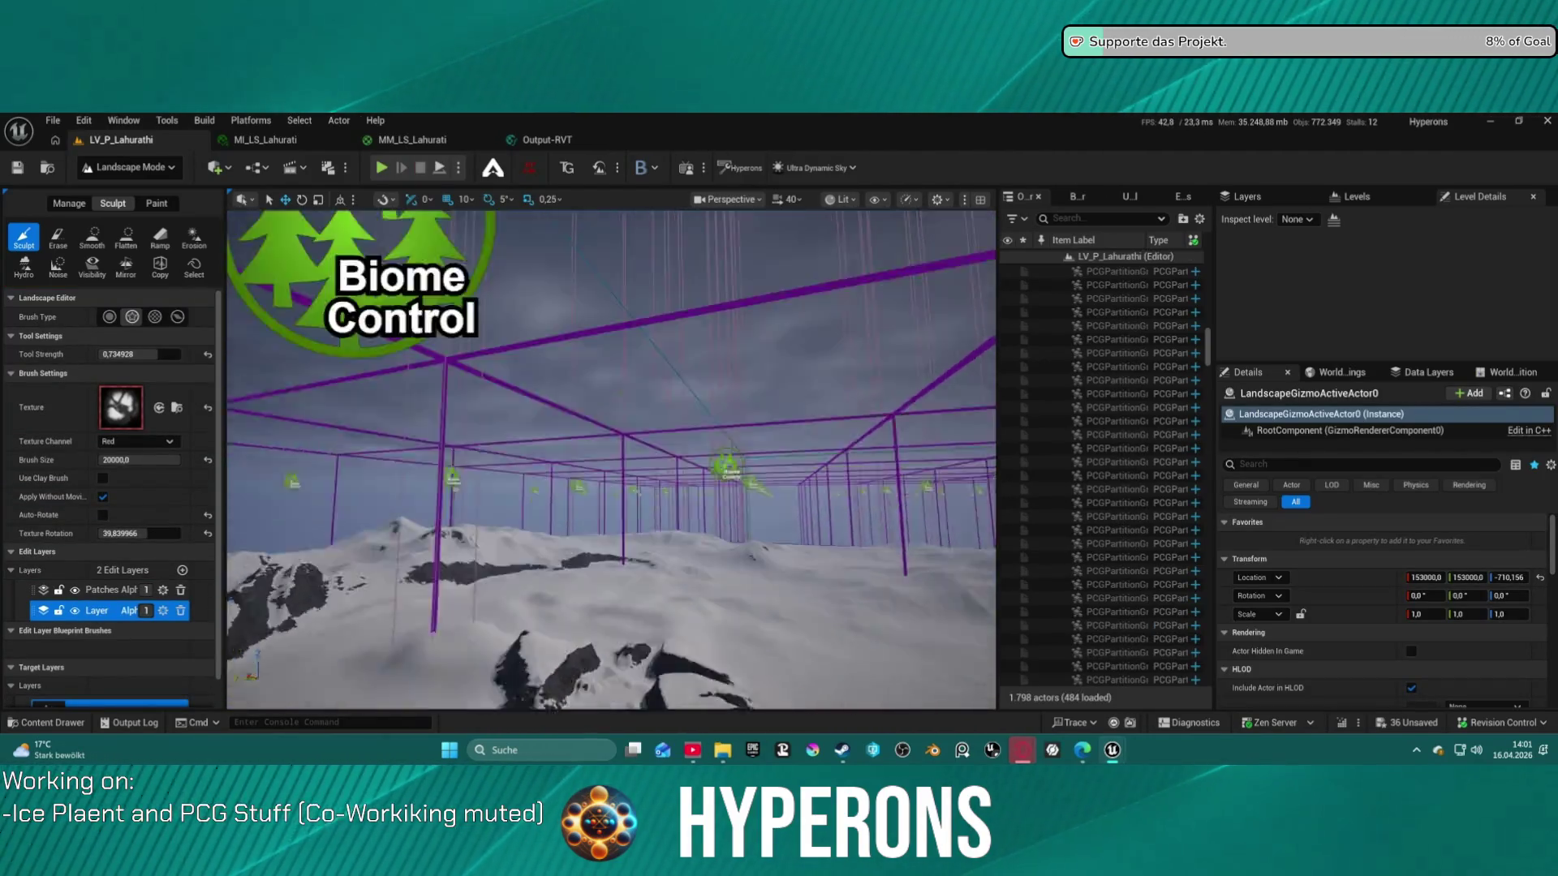
Undo the last sculpt stroke and re-sculpt the terrain around the rocks
key(f)
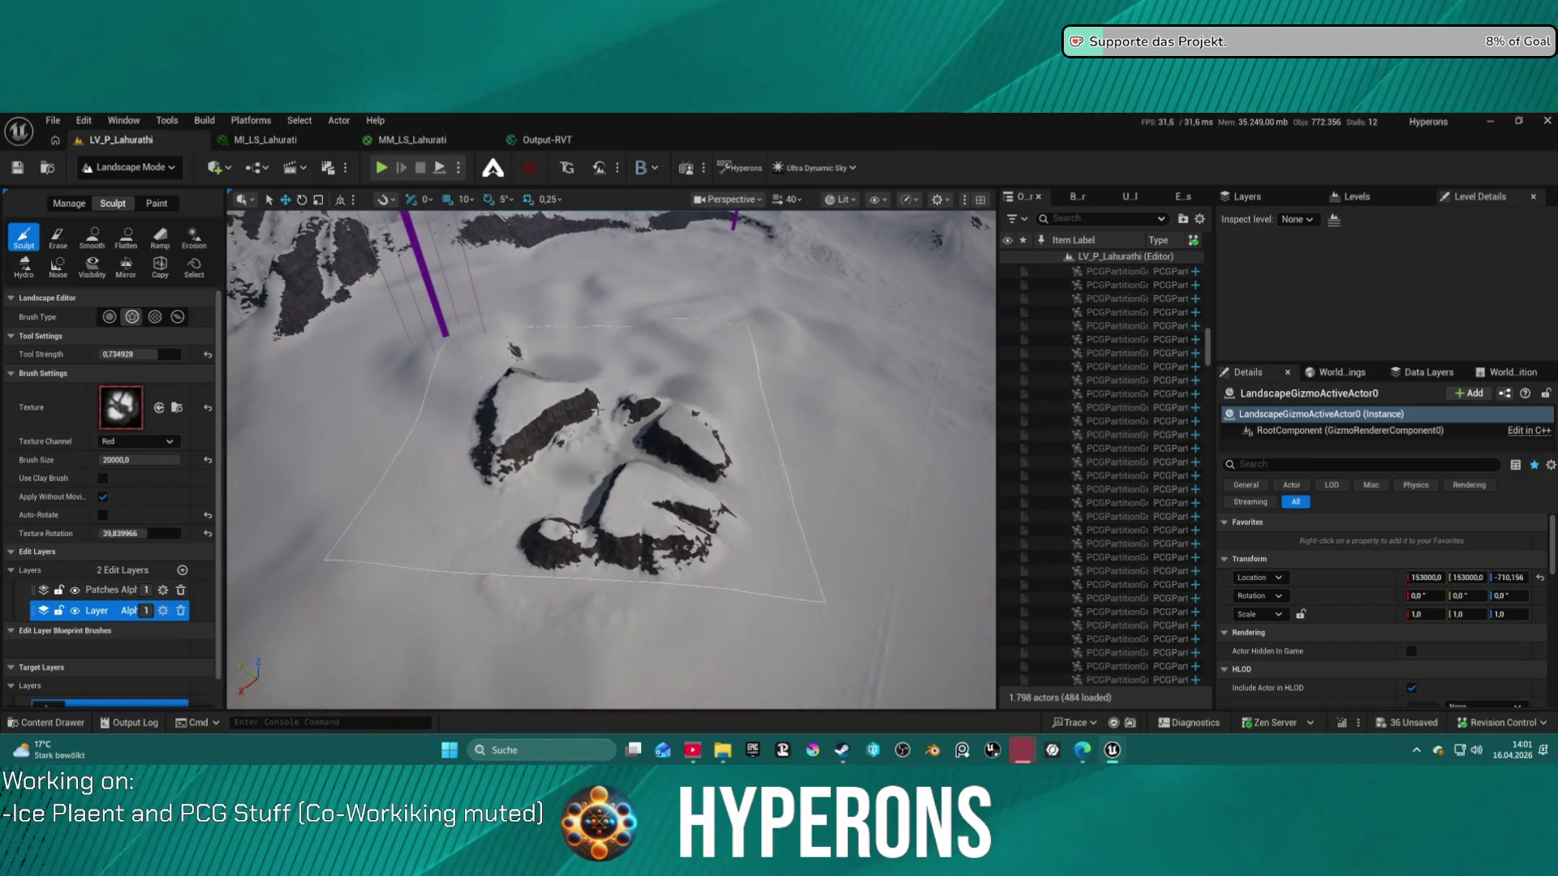
key(ctrl+z)
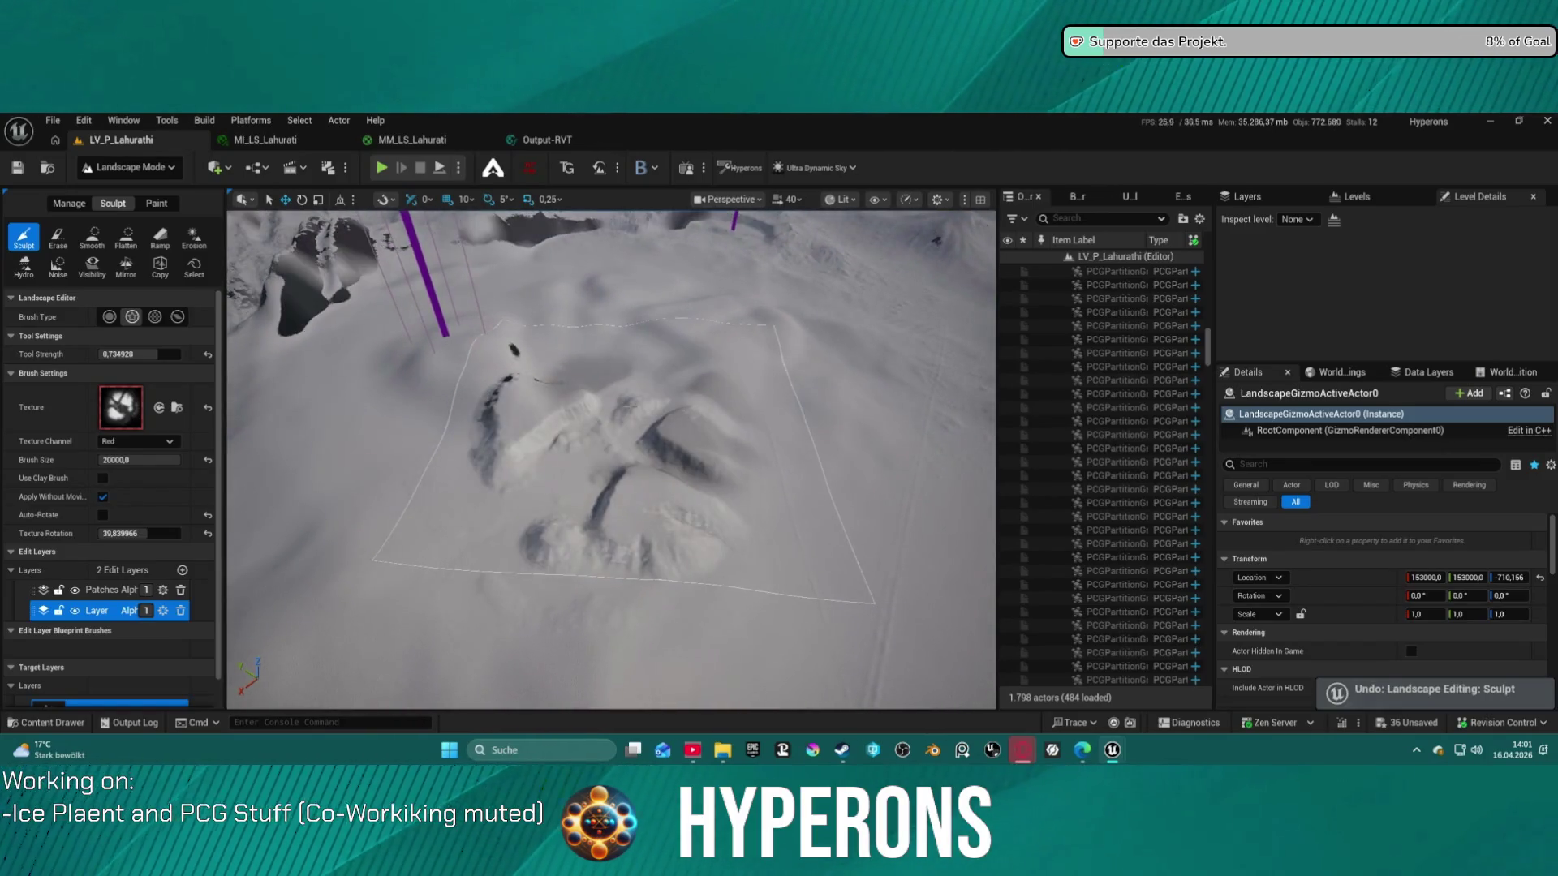
click(636, 415)
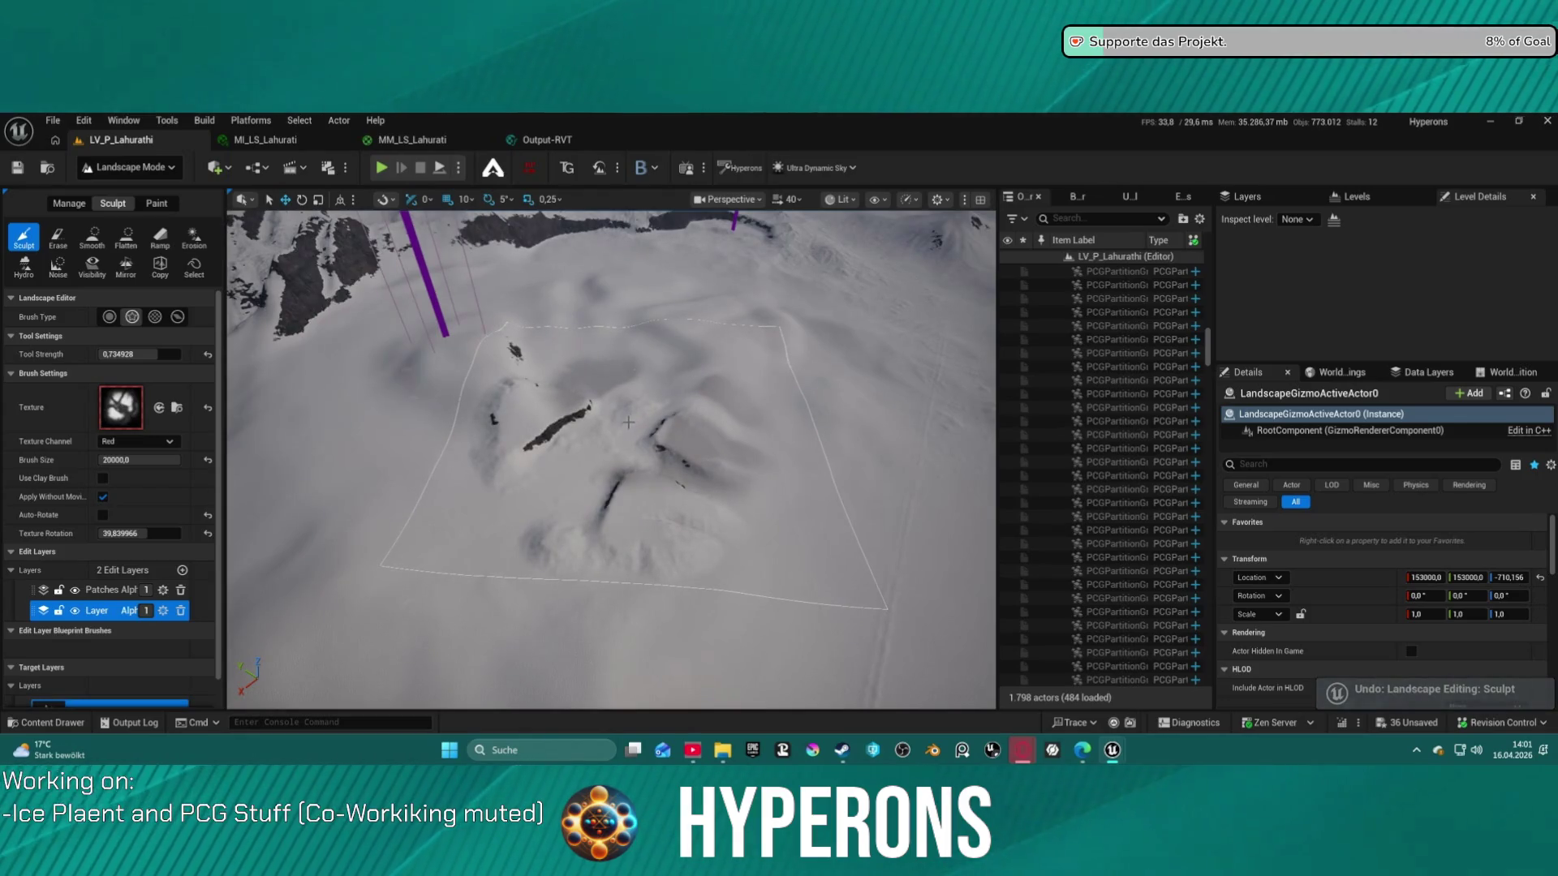
click(626, 426)
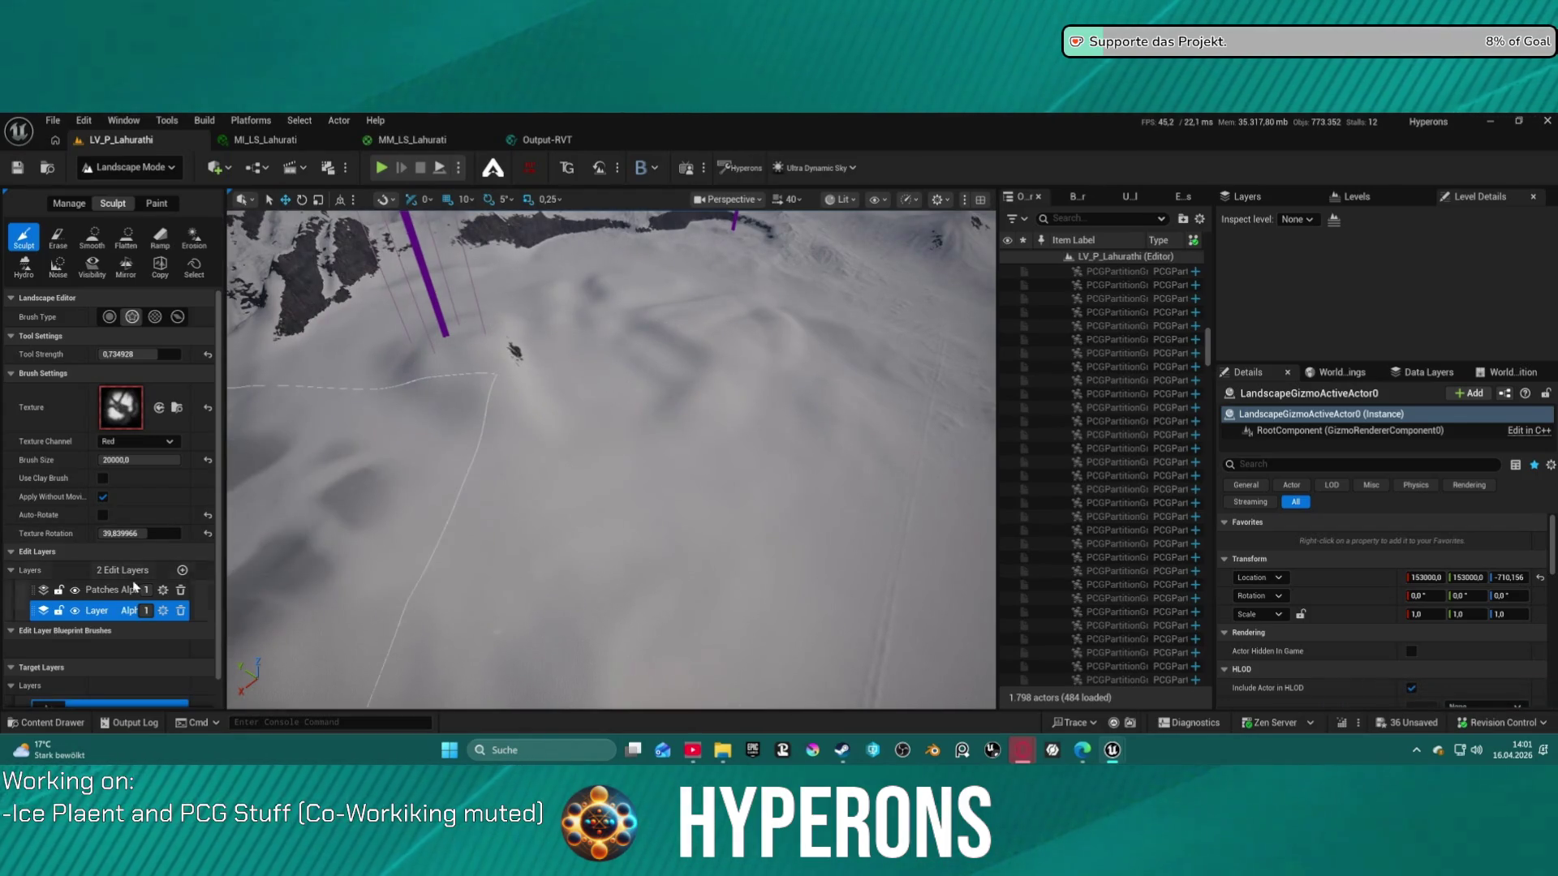
Rotate the brush texture to about 93.6°, stamp a new rock cluster, and start a test play
drag(141, 534, 191, 534)
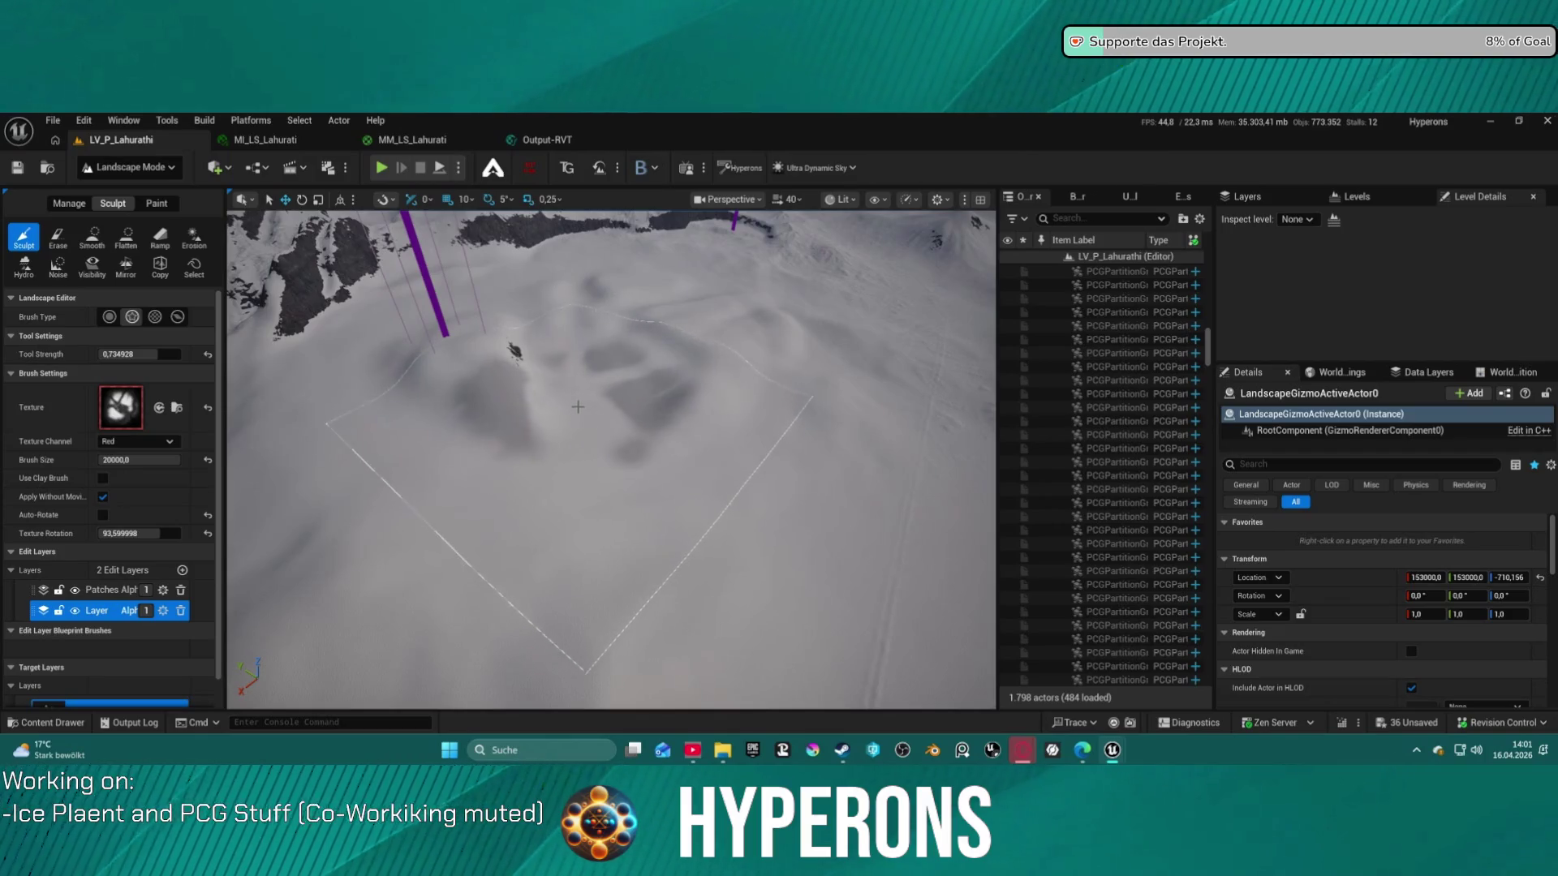
click(586, 425)
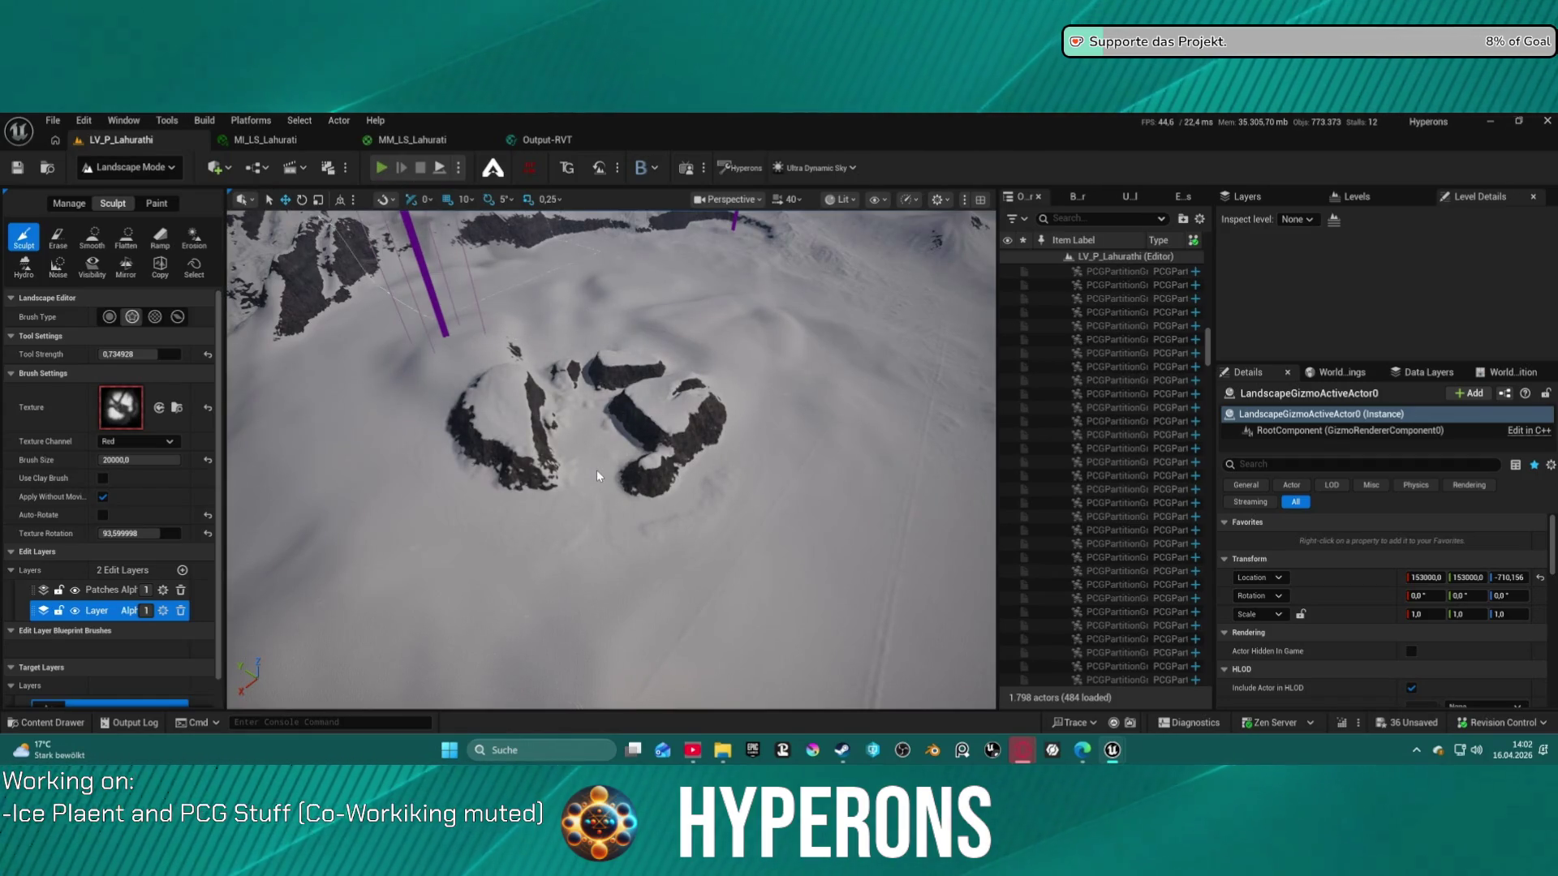
key(alt+p)
Walk over the snow, mount the hoverbike, and drive it forward and left
key(w)
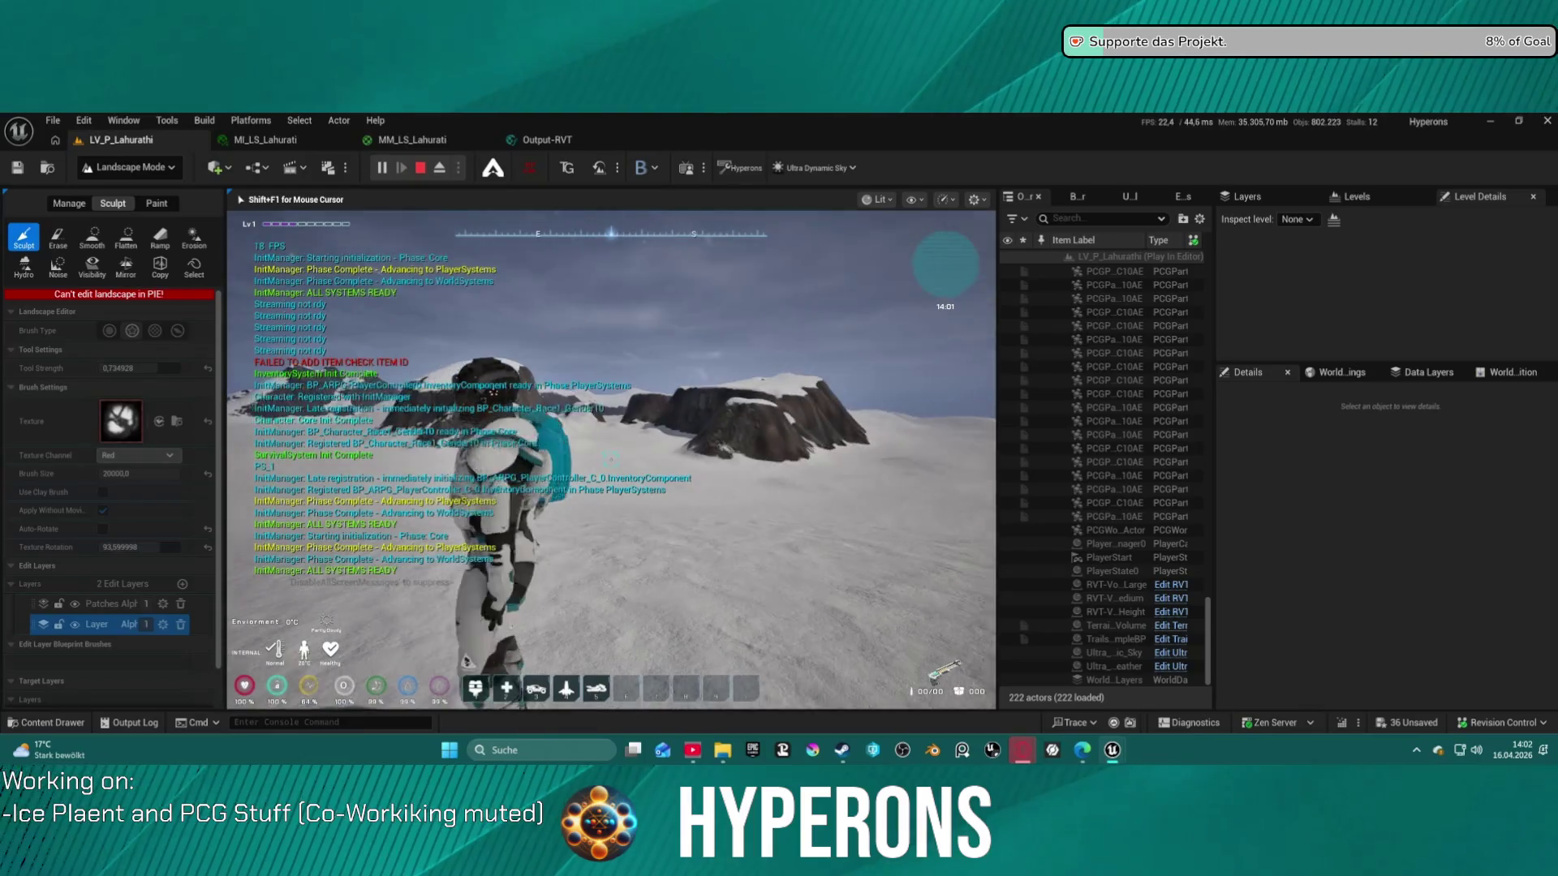
key(w)
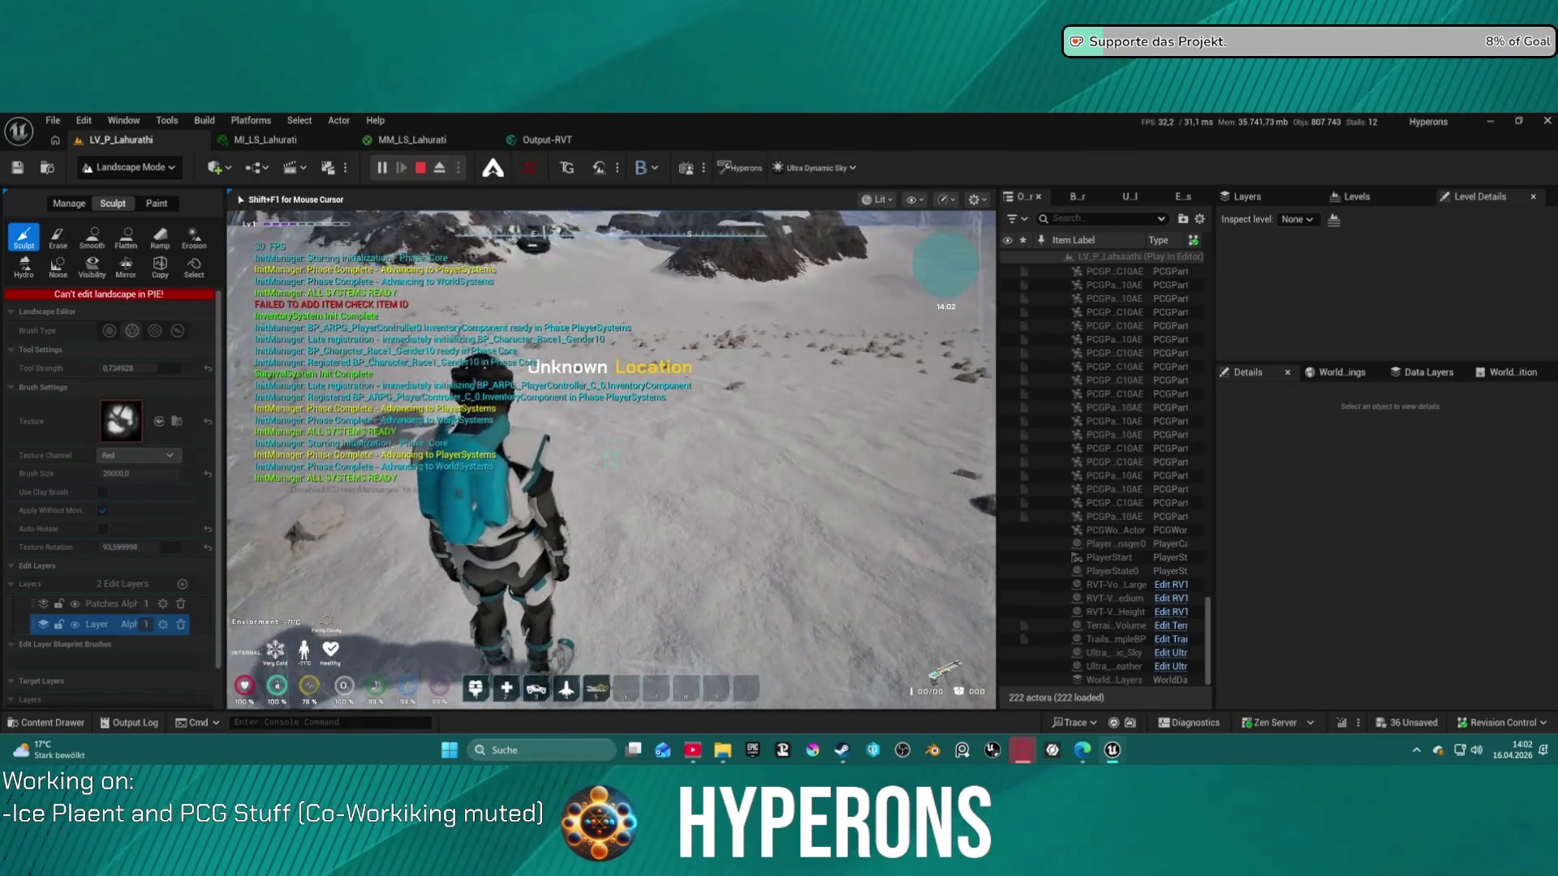
key(e)
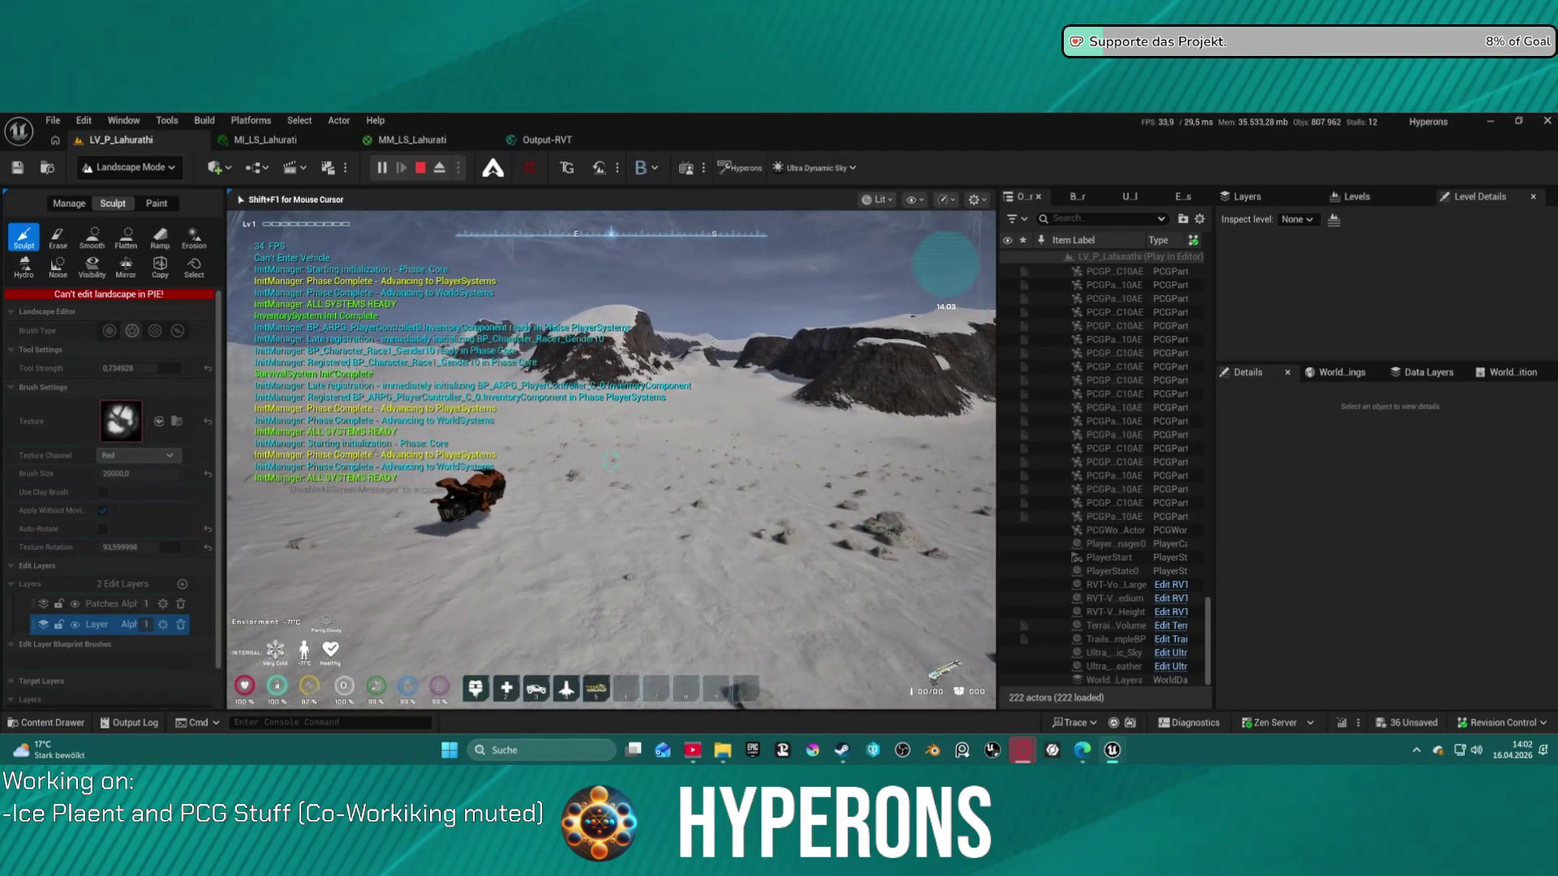
key(e)
key(w)
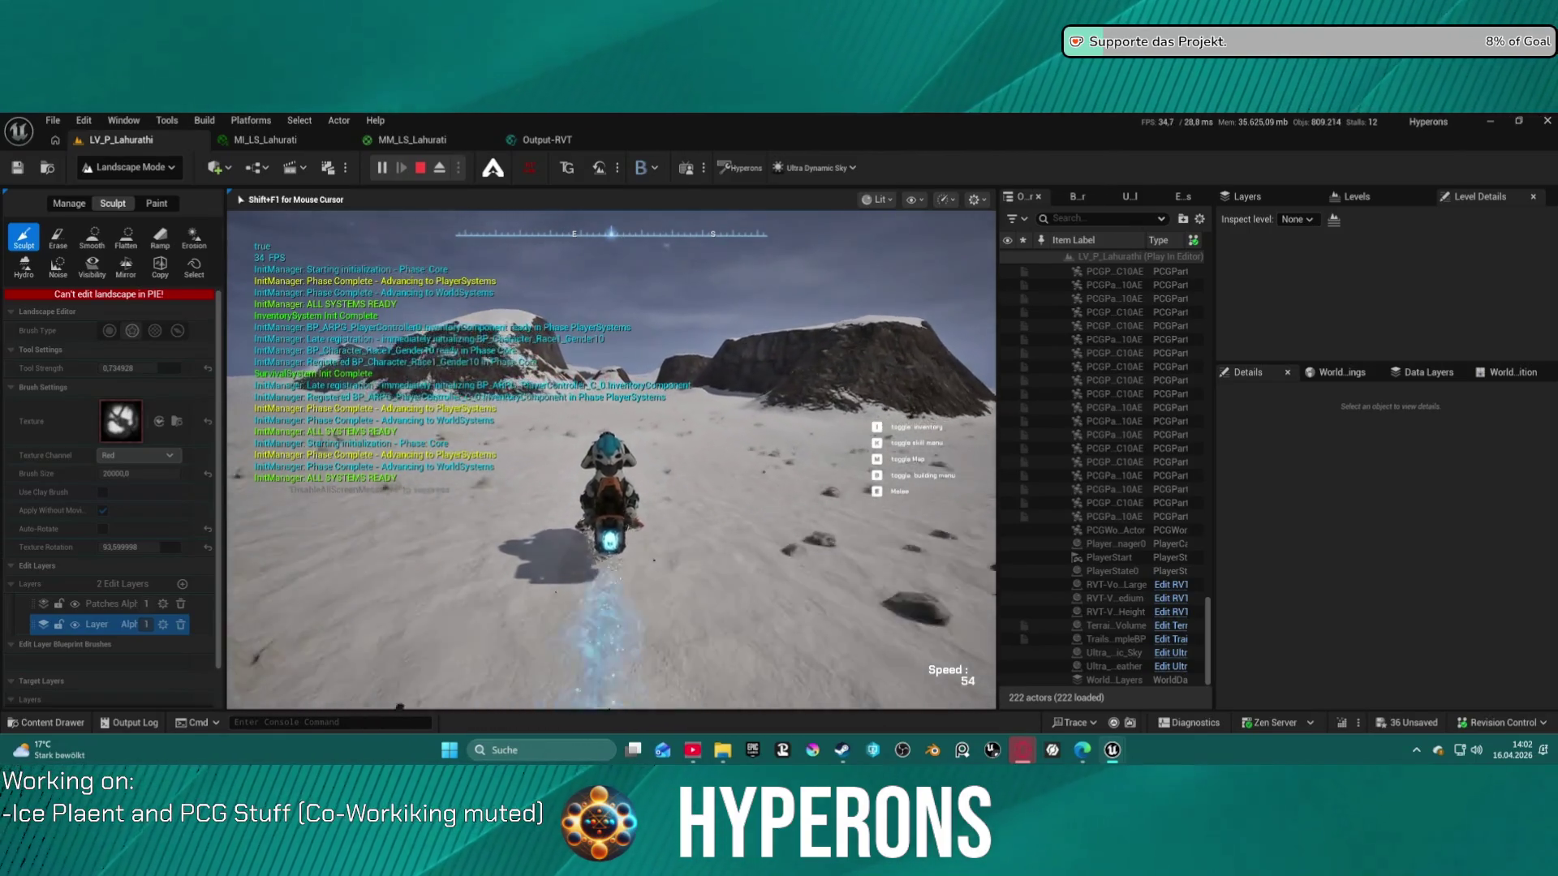
key(a)
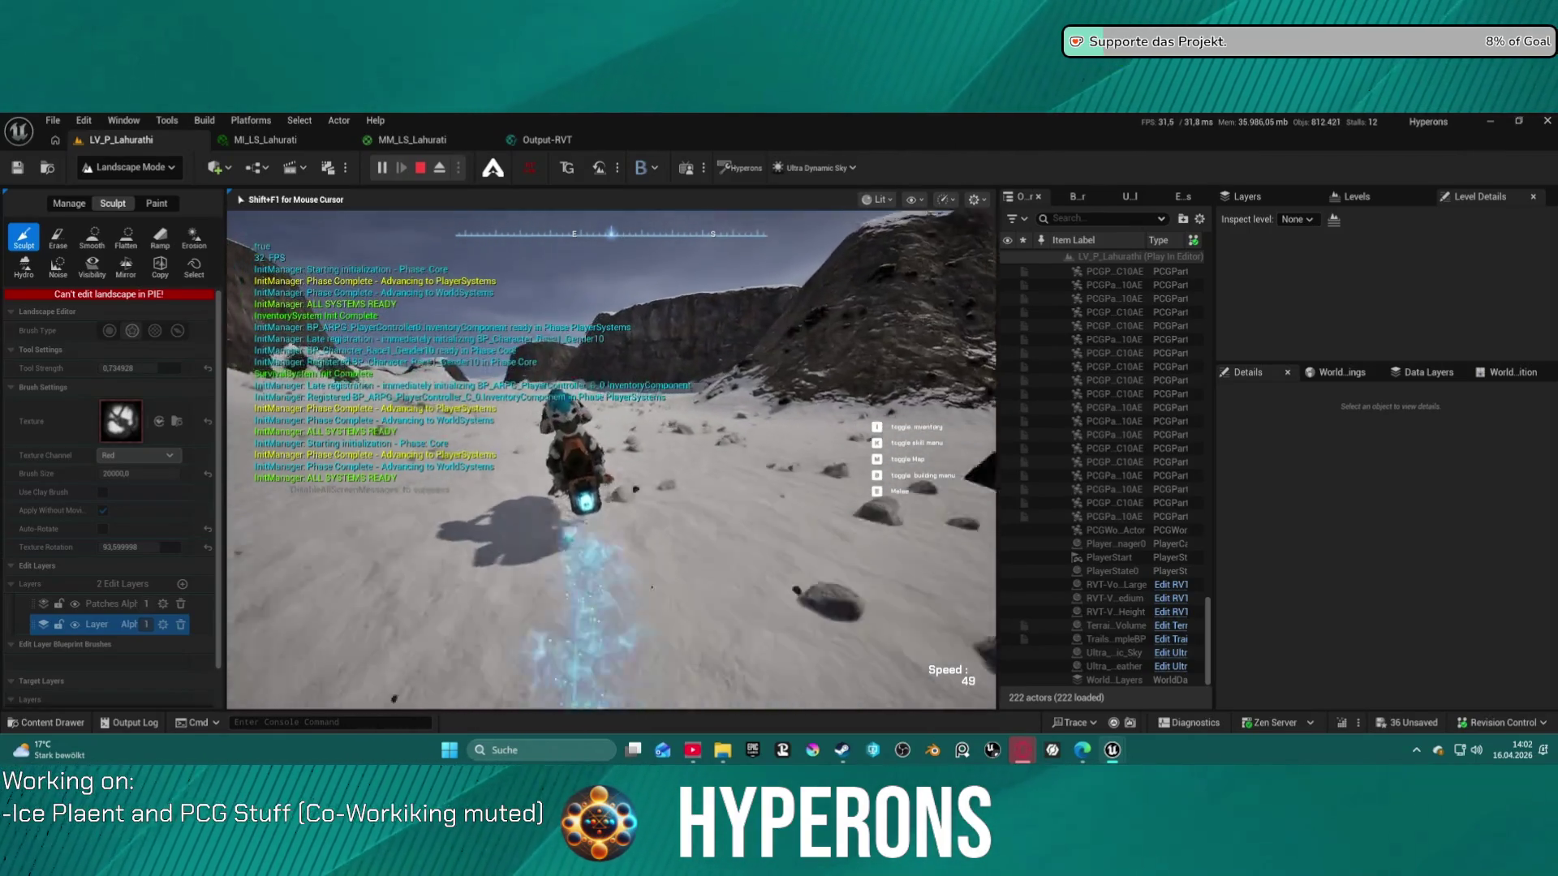
key(w)
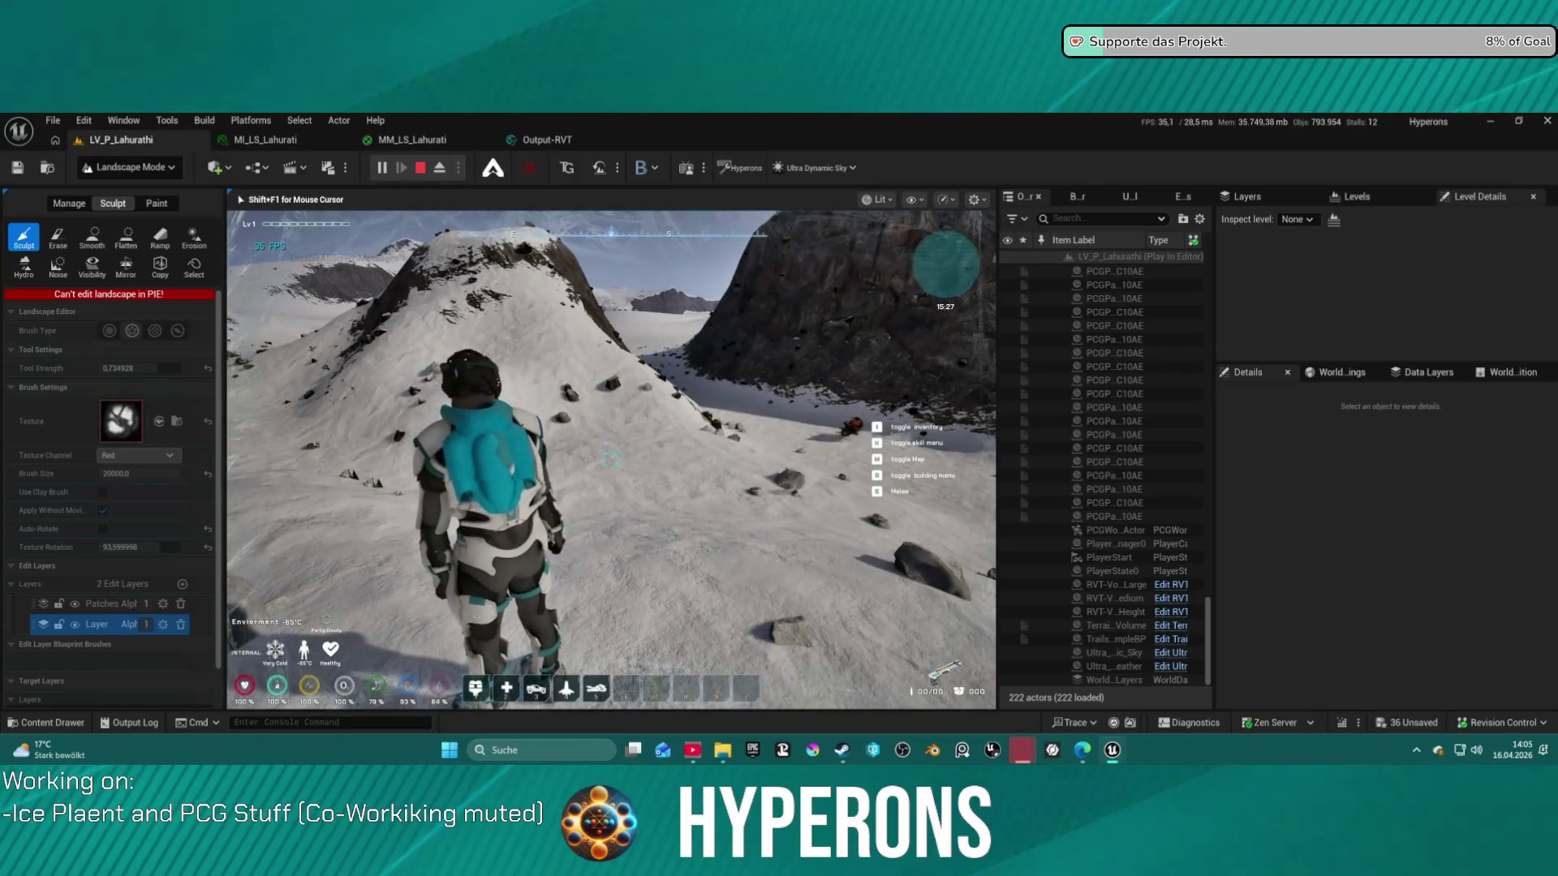
Turn the character toward the rock mountain, jump toward the ridge, and end the play test
key(w)
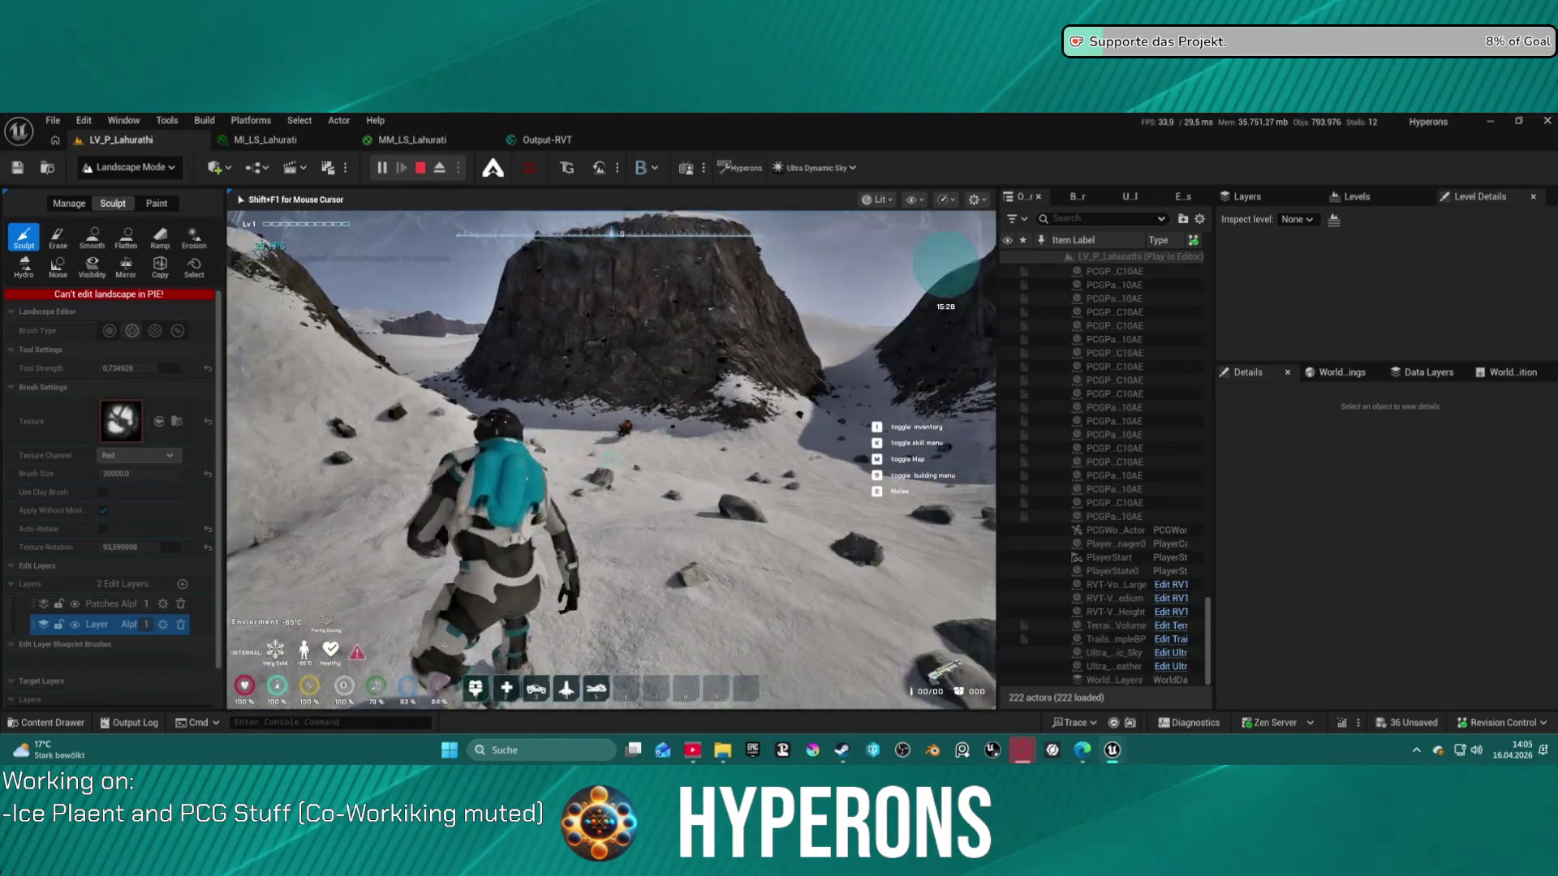
key(space)
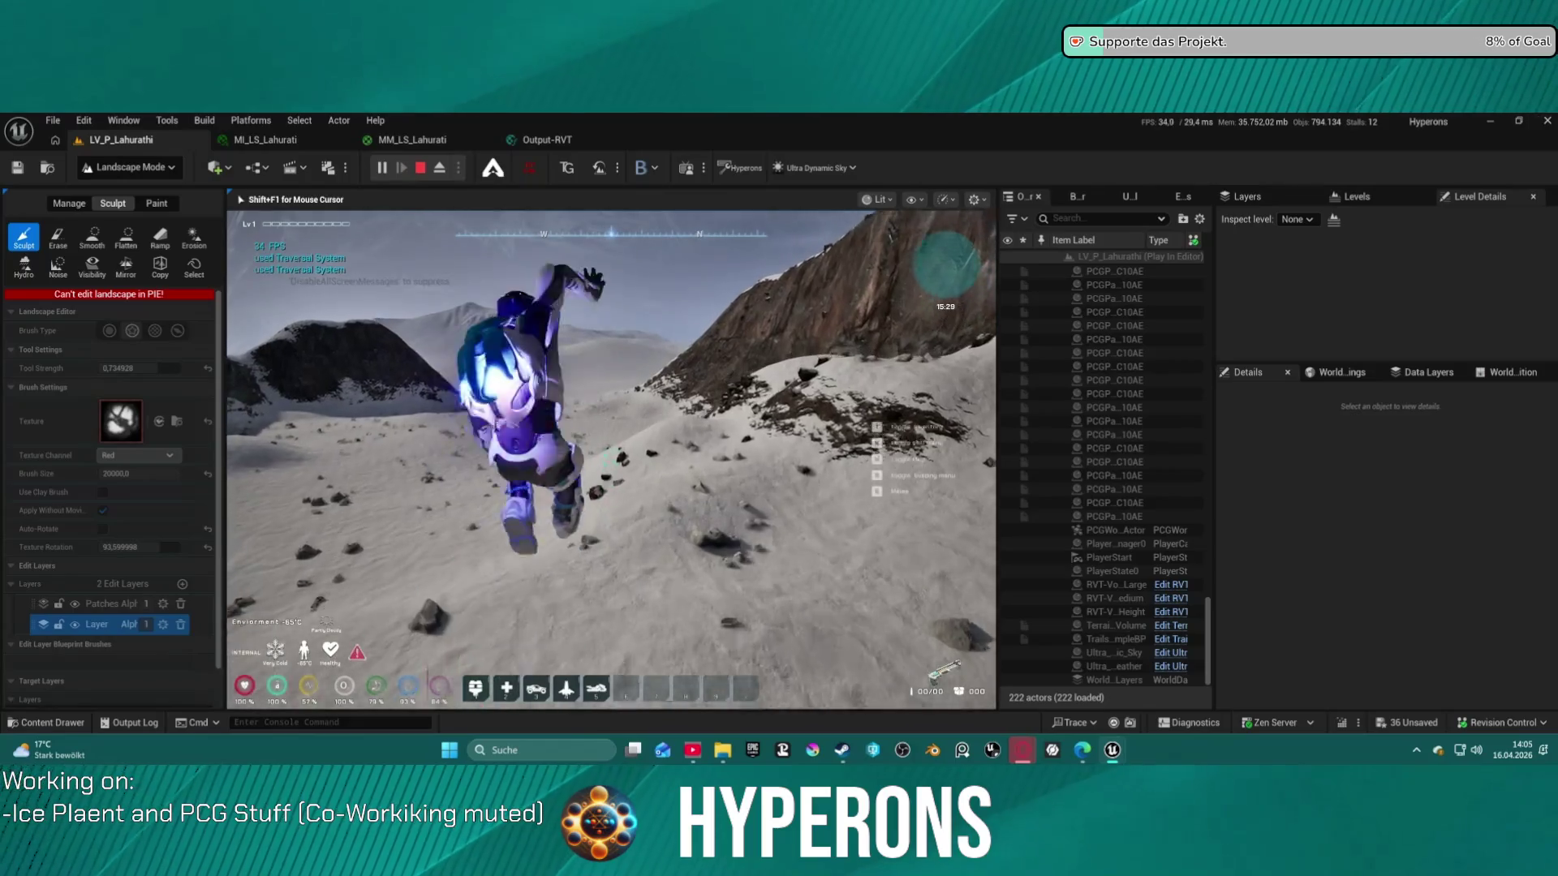
key(Escape)
mouse_move(961, 444)
mouse_down()
mouse_move(917, 390)
mouse_move(917, 499)
mouse_up()
Sculpt near the left rock ridge, then set brush size 8192 with a soft round alpha
click(410, 378)
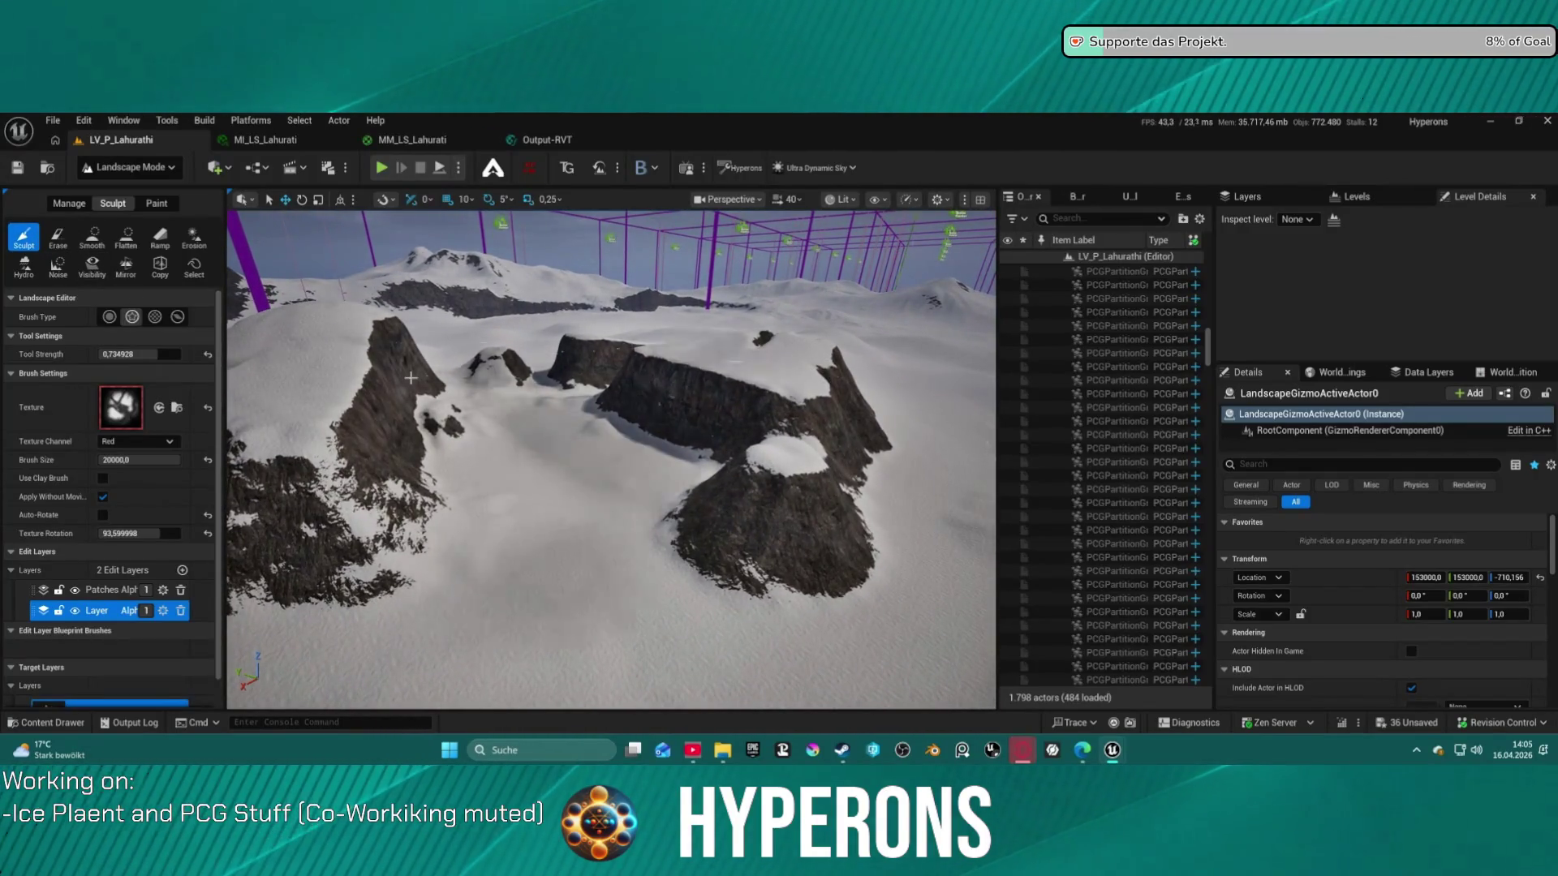
mouse_move(138, 461)
mouse_down()
mouse_move(105, 460)
mouse_move(179, 460)
mouse_up()
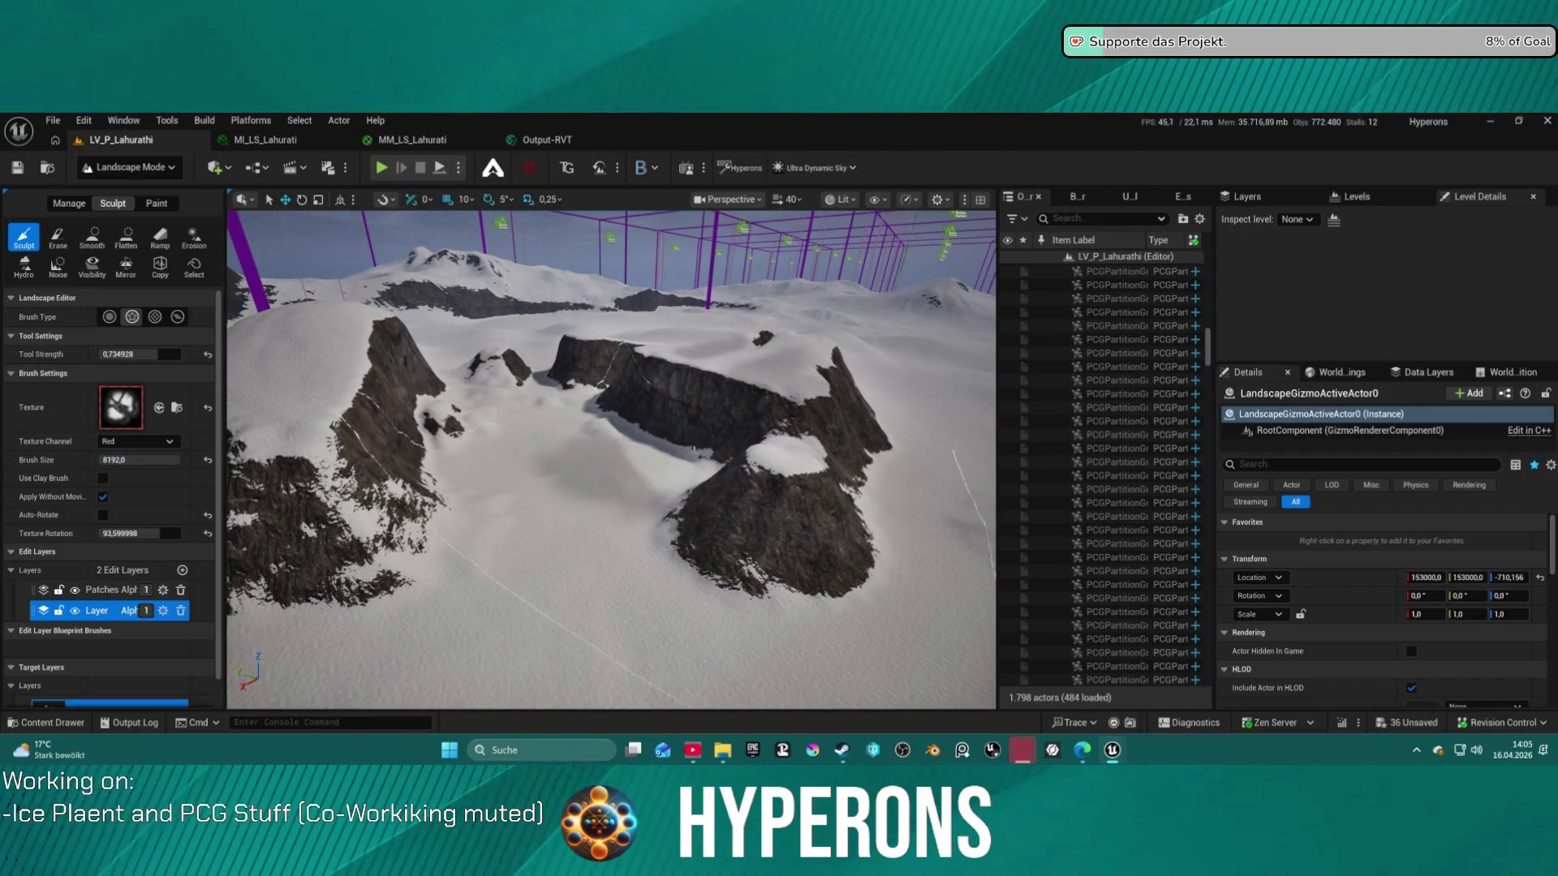
mouse_move(568, 381)
mouse_down()
mouse_move(261, 382)
mouse_move(120, 407)
mouse_up()
Raise a test mound, undo it, and lower Tool Strength to about 0.358
drag(704, 466, 705, 467)
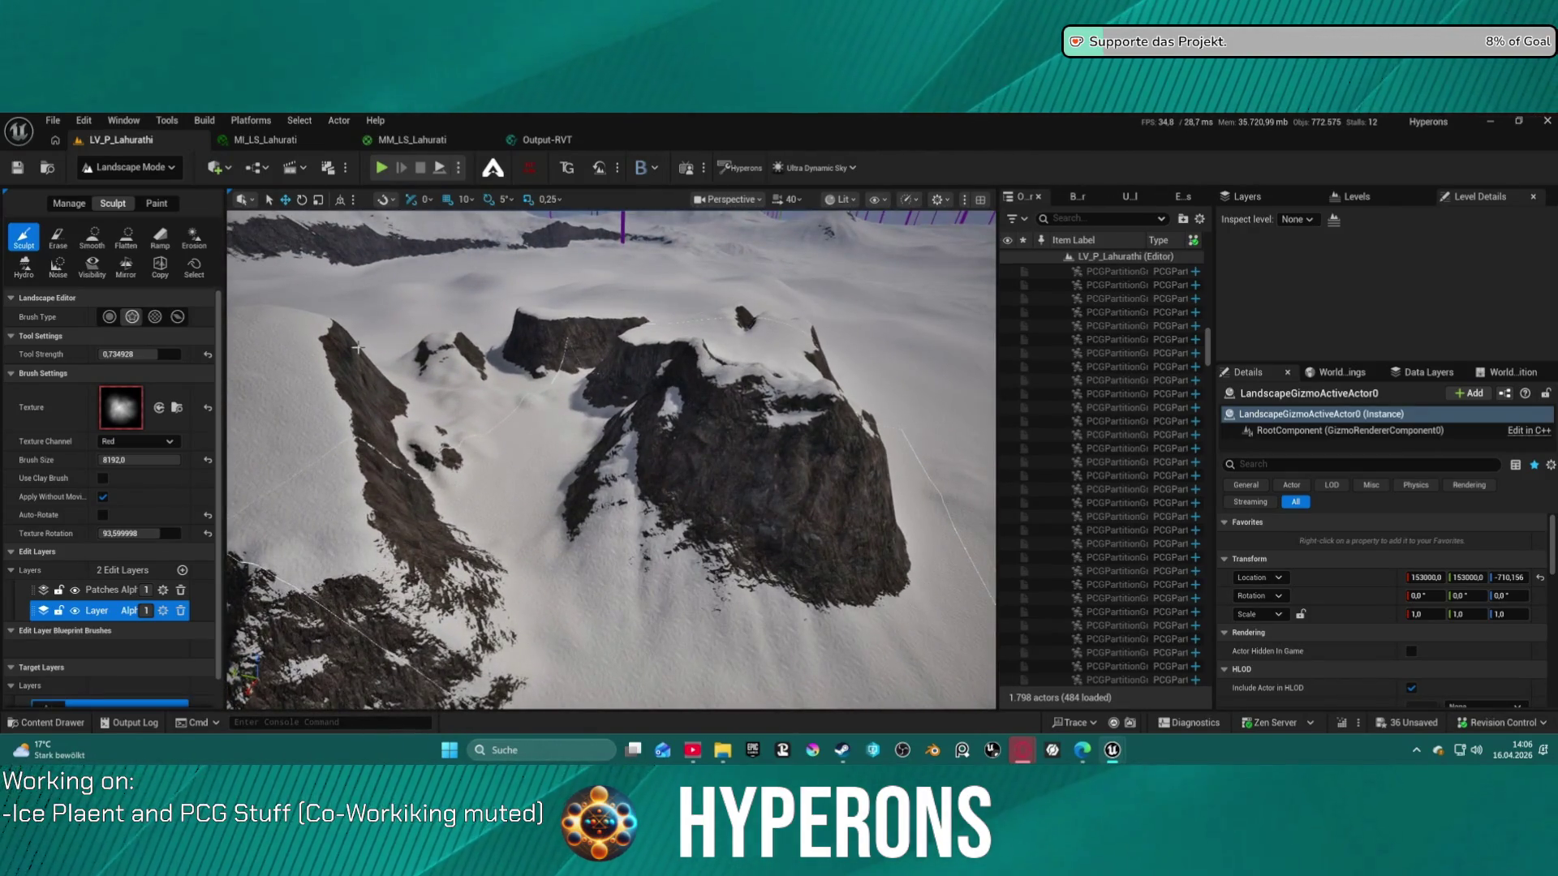
key(ctrl+z)
drag(156, 354, 128, 355)
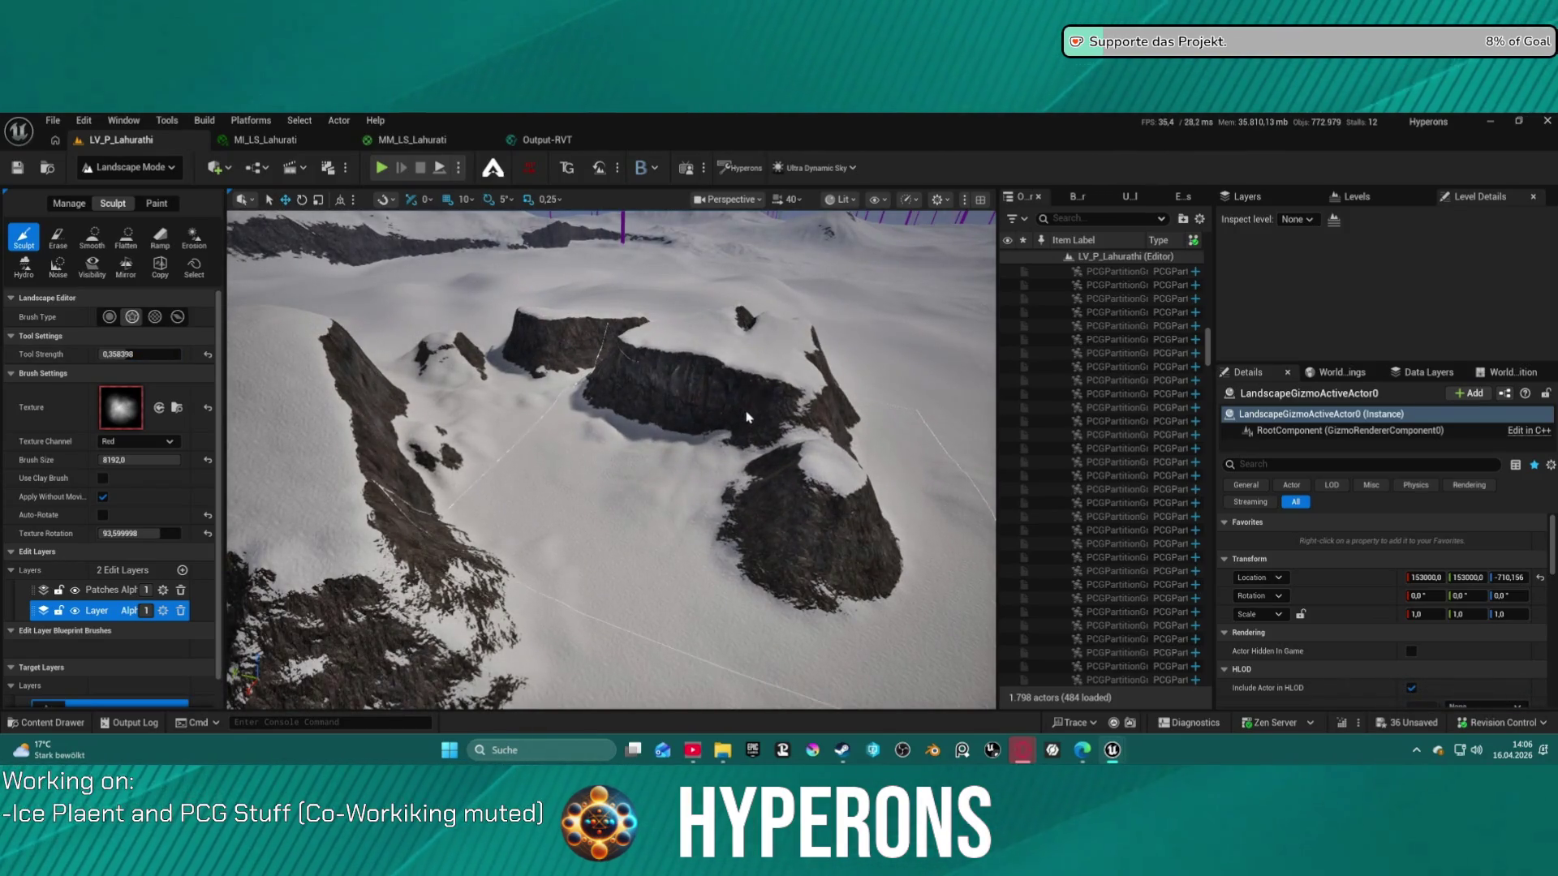
key(Escape)
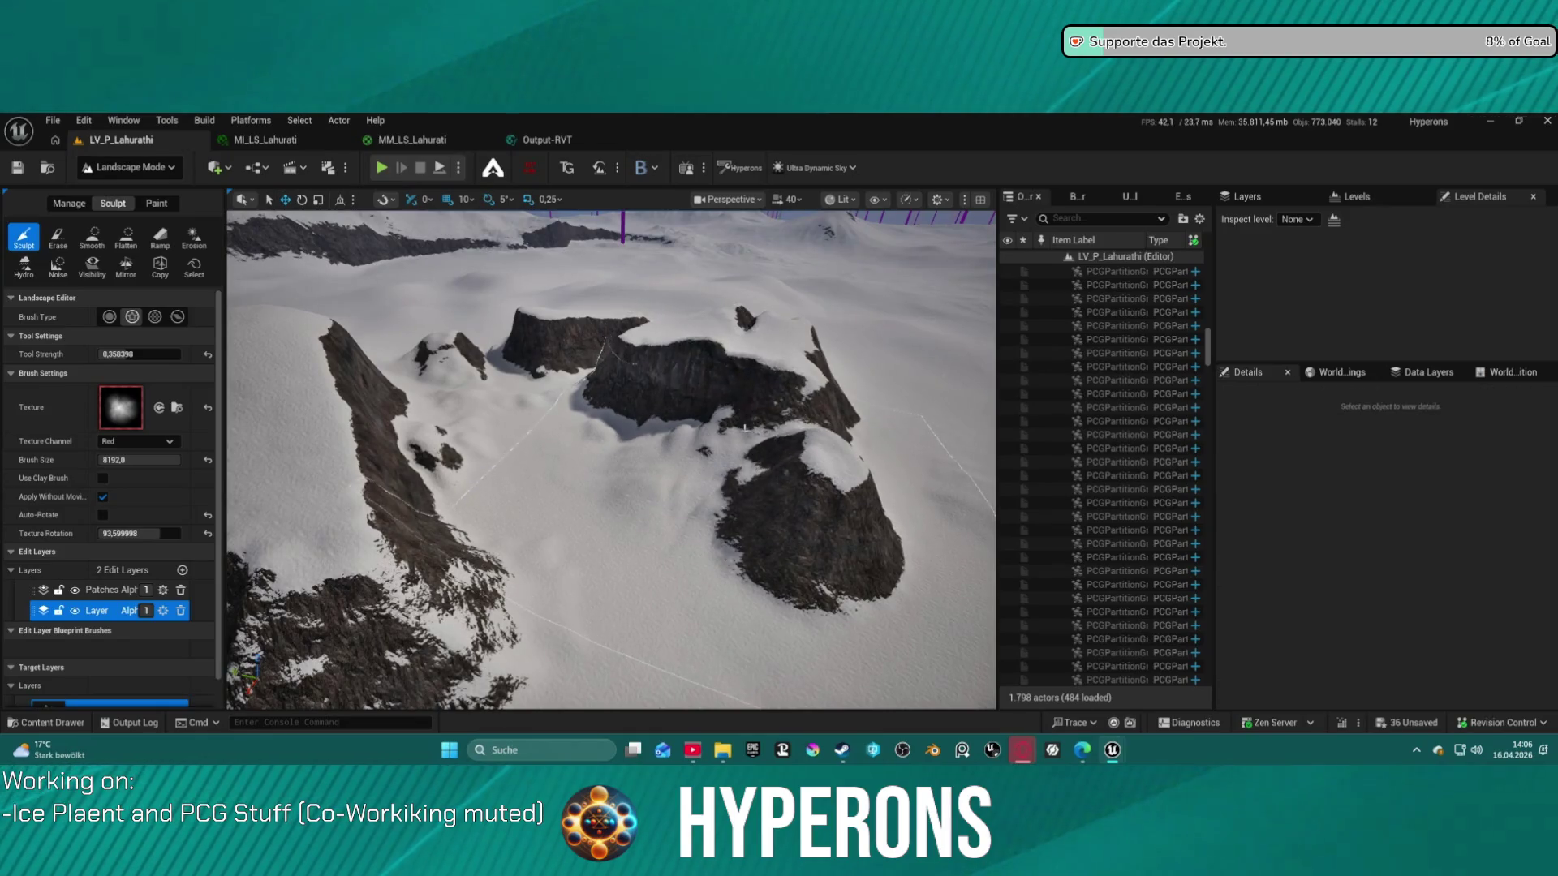
mouse_move(755, 388)
mouse_down()
mouse_move(755, 349)
mouse_move(756, 414)
mouse_move(780, 382)
mouse_move(682, 354)
mouse_move(791, 336)
mouse_move(792, 243)
mouse_up()
Enable brush Auto-Rotate with 0 texture rotation and sculpt a large rock mass across the plateau
mouse_move(640, 525)
mouse_down()
mouse_move(714, 379)
mouse_move(710, 508)
mouse_up()
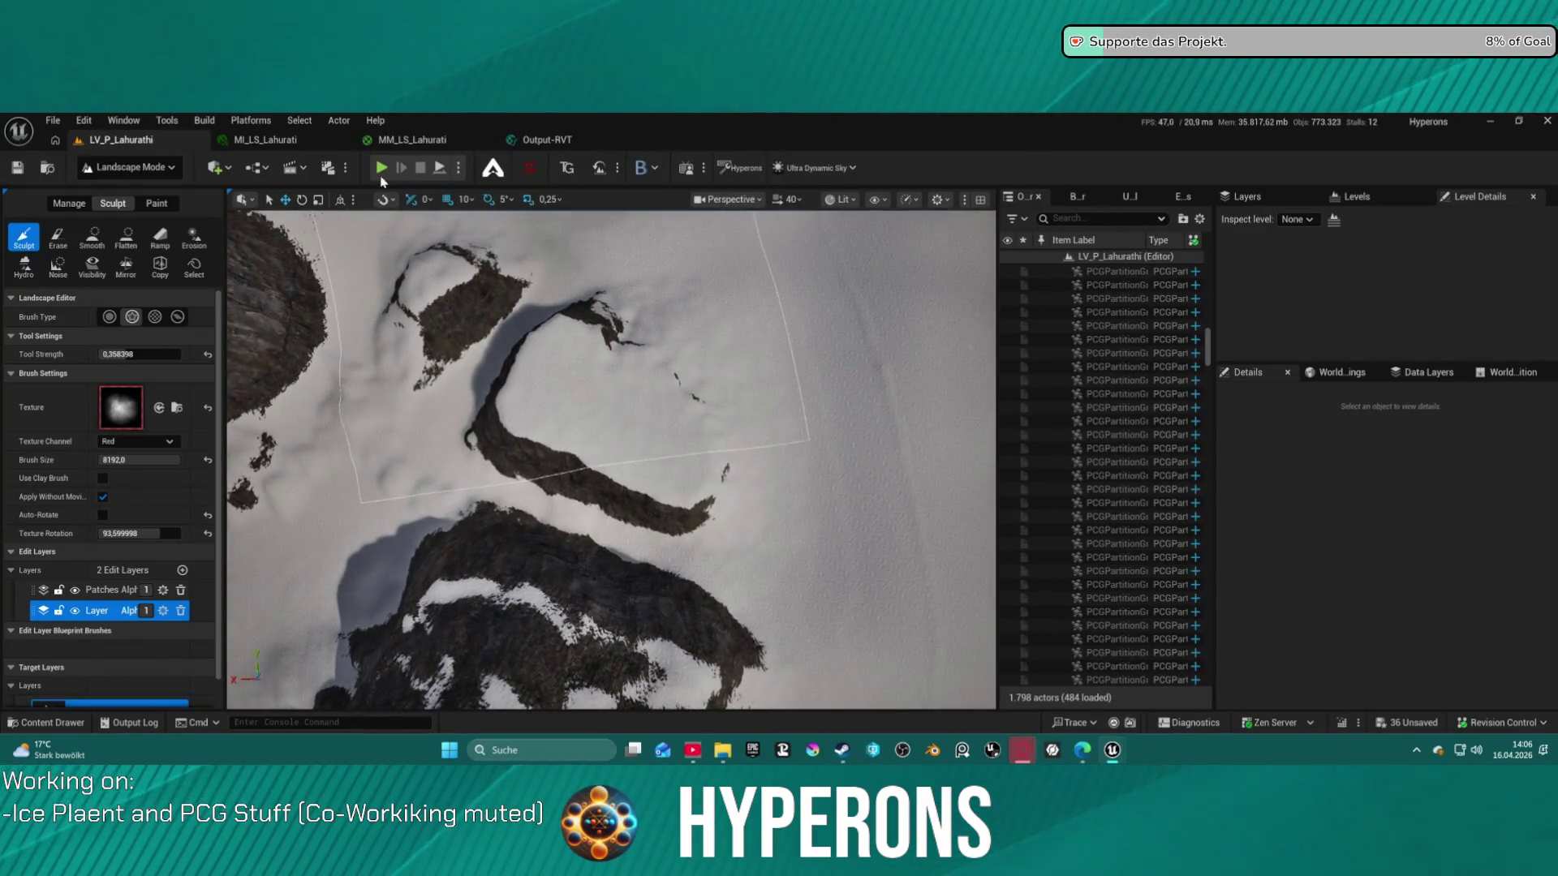
click(103, 515)
click(208, 534)
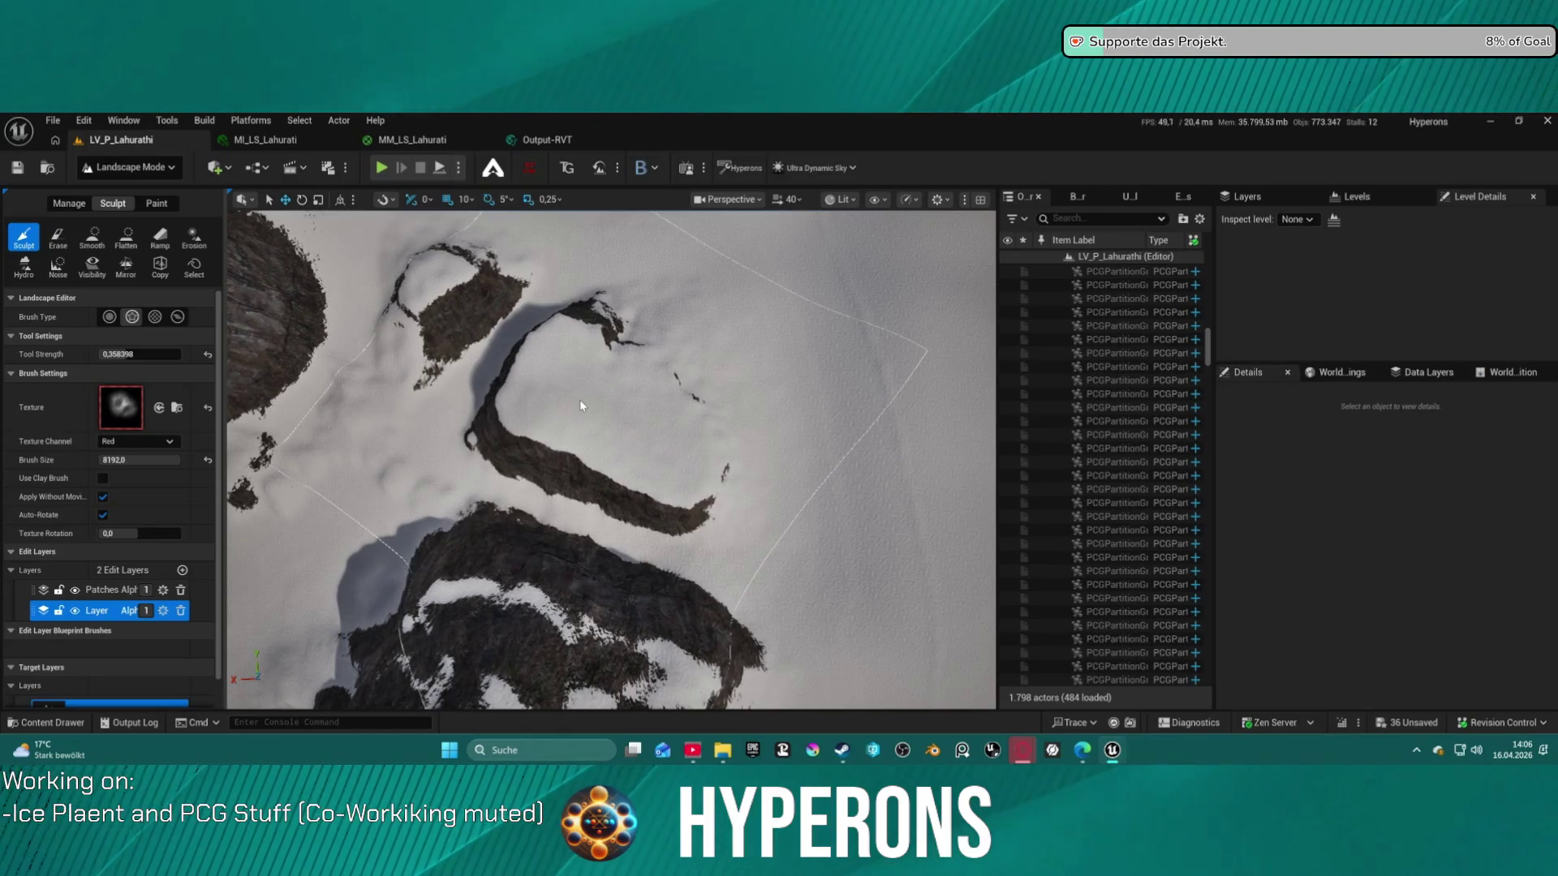
mouse_move(579, 399)
mouse_down()
mouse_move(622, 398)
mouse_move(649, 374)
mouse_move(633, 390)
mouse_move(674, 430)
mouse_up()
Undo the rock-mass sculpt, try a dark rocky depression, and undo that too
key(ctrl+z)
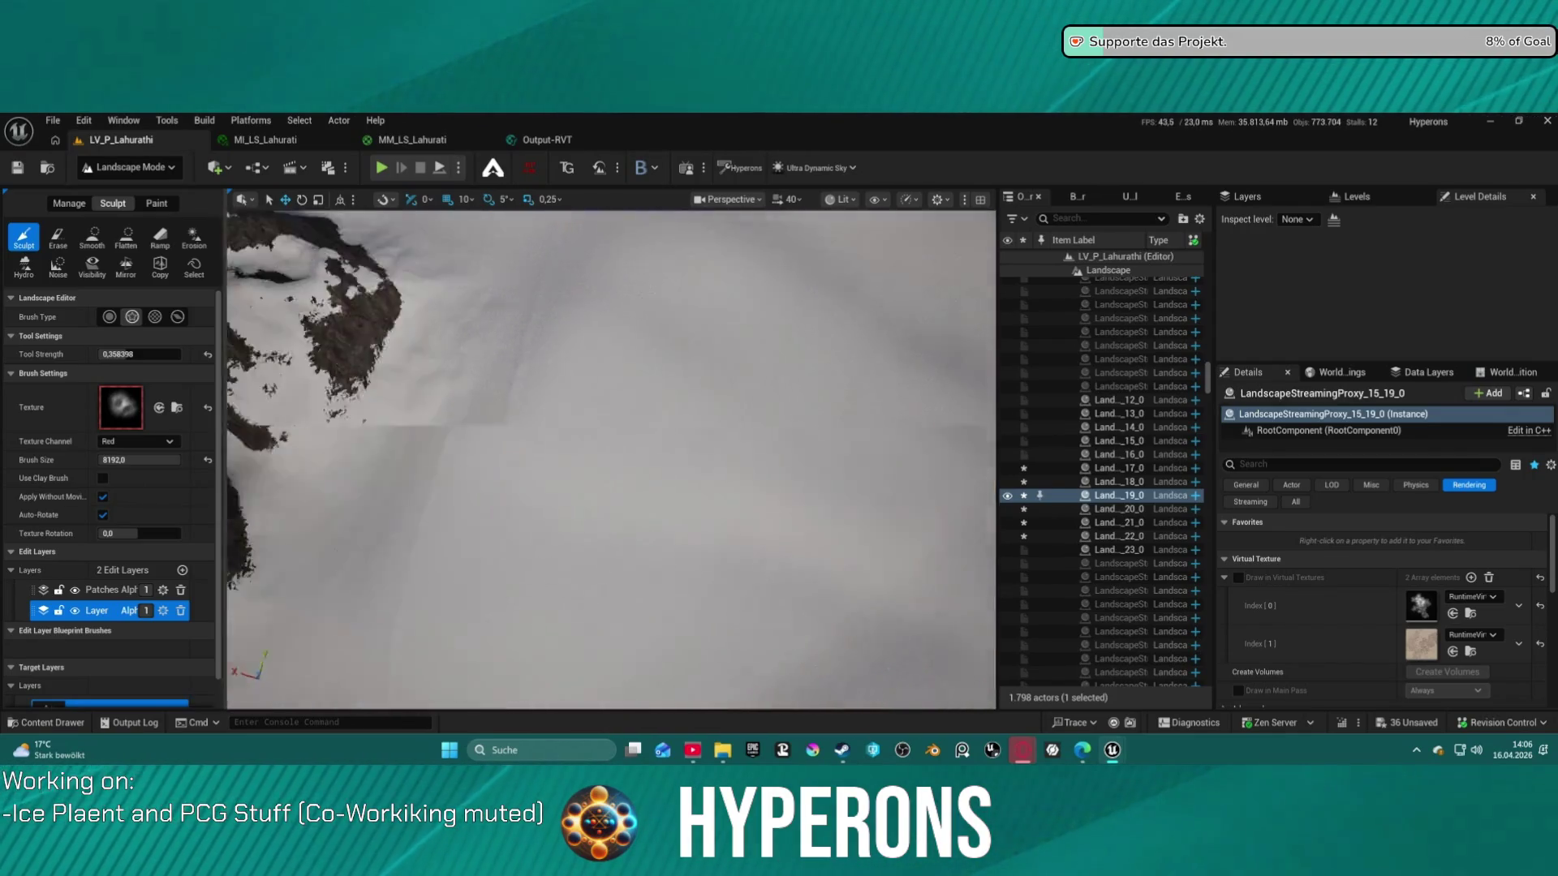
scroll(610, 459, down, 10)
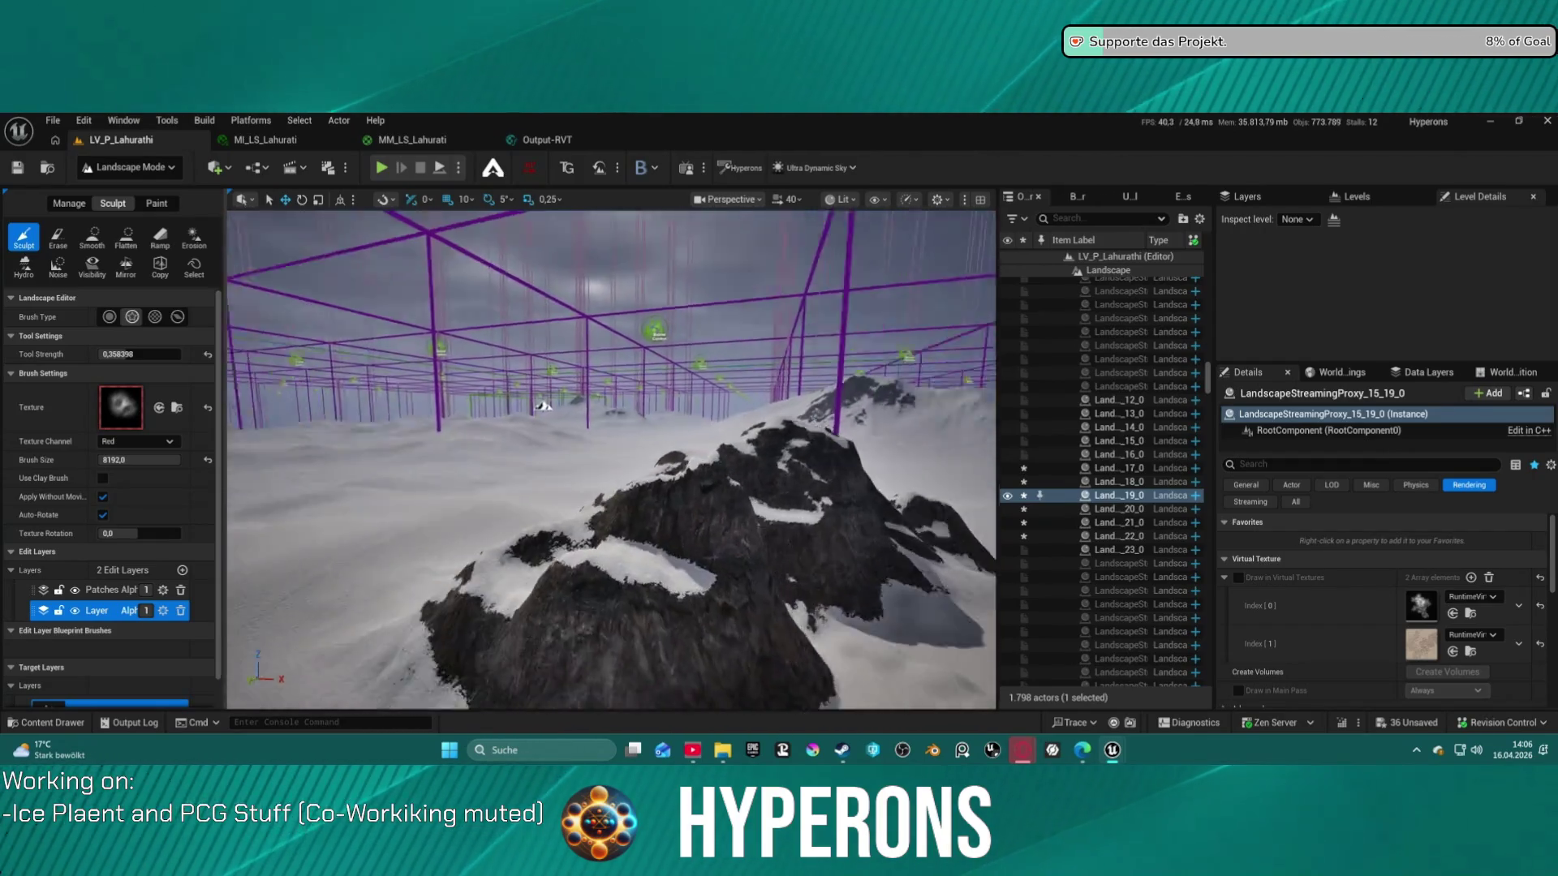
scroll(611, 459, up, 10)
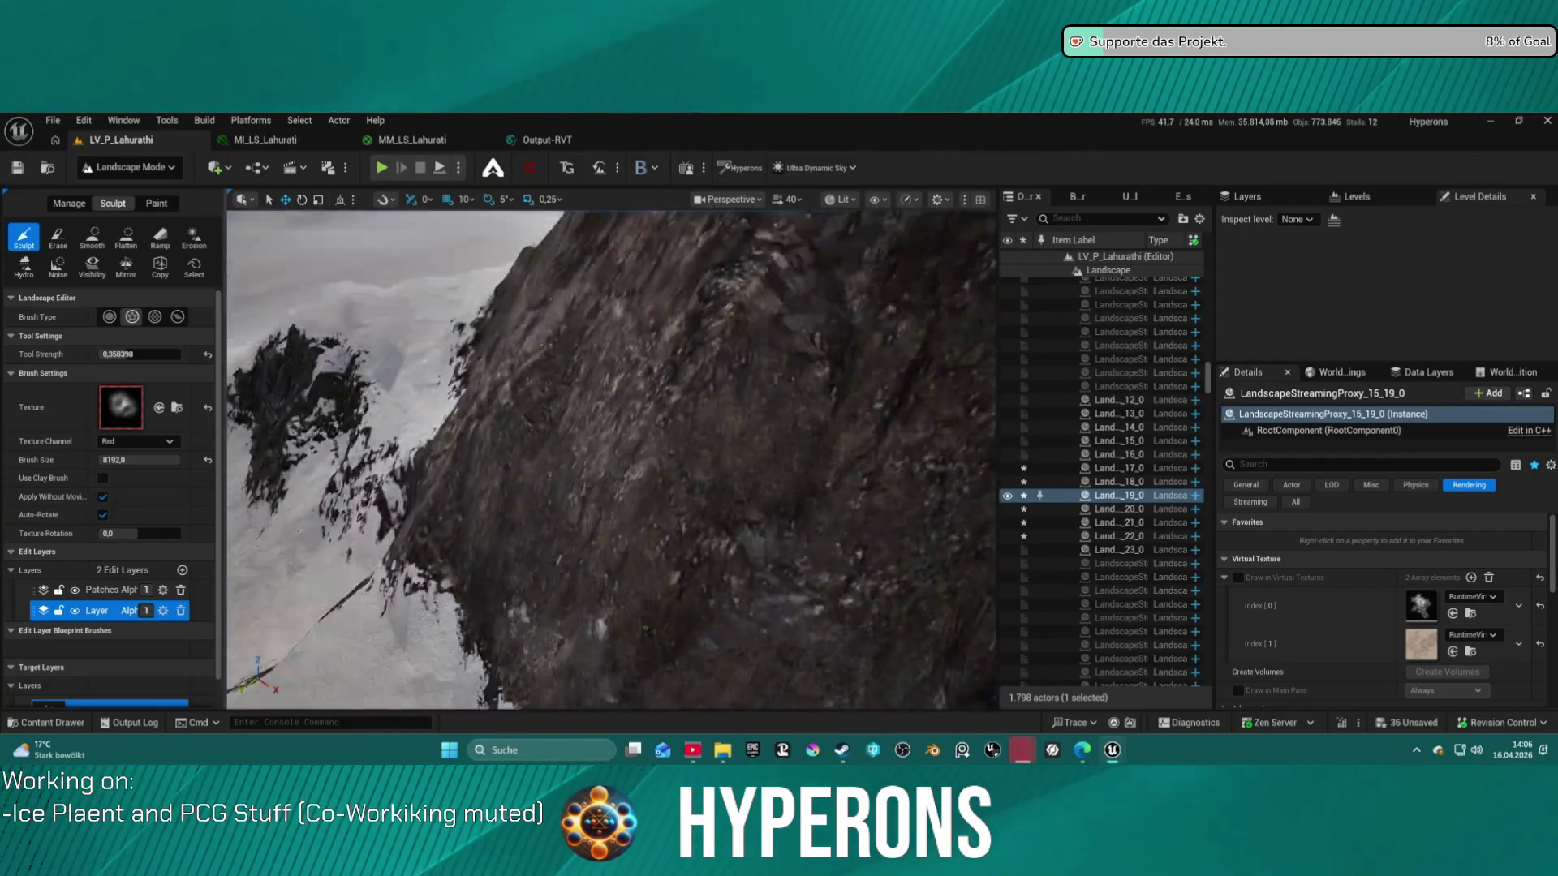
scroll(692, 461, down, 10)
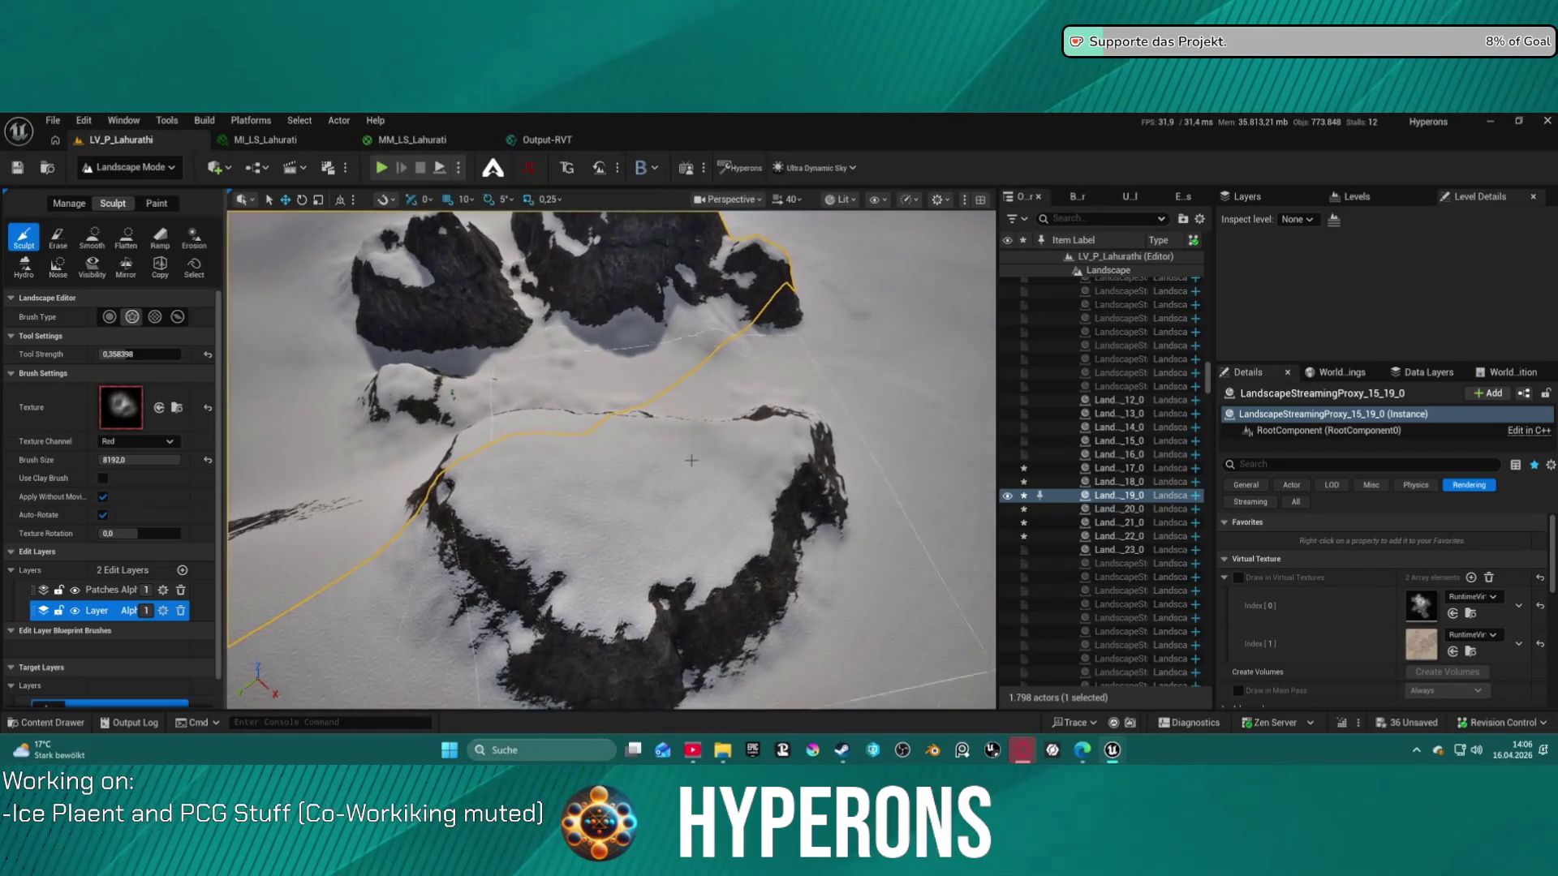
mouse_move(627, 483)
mouse_down()
mouse_move(461, 465)
mouse_move(485, 485)
mouse_up()
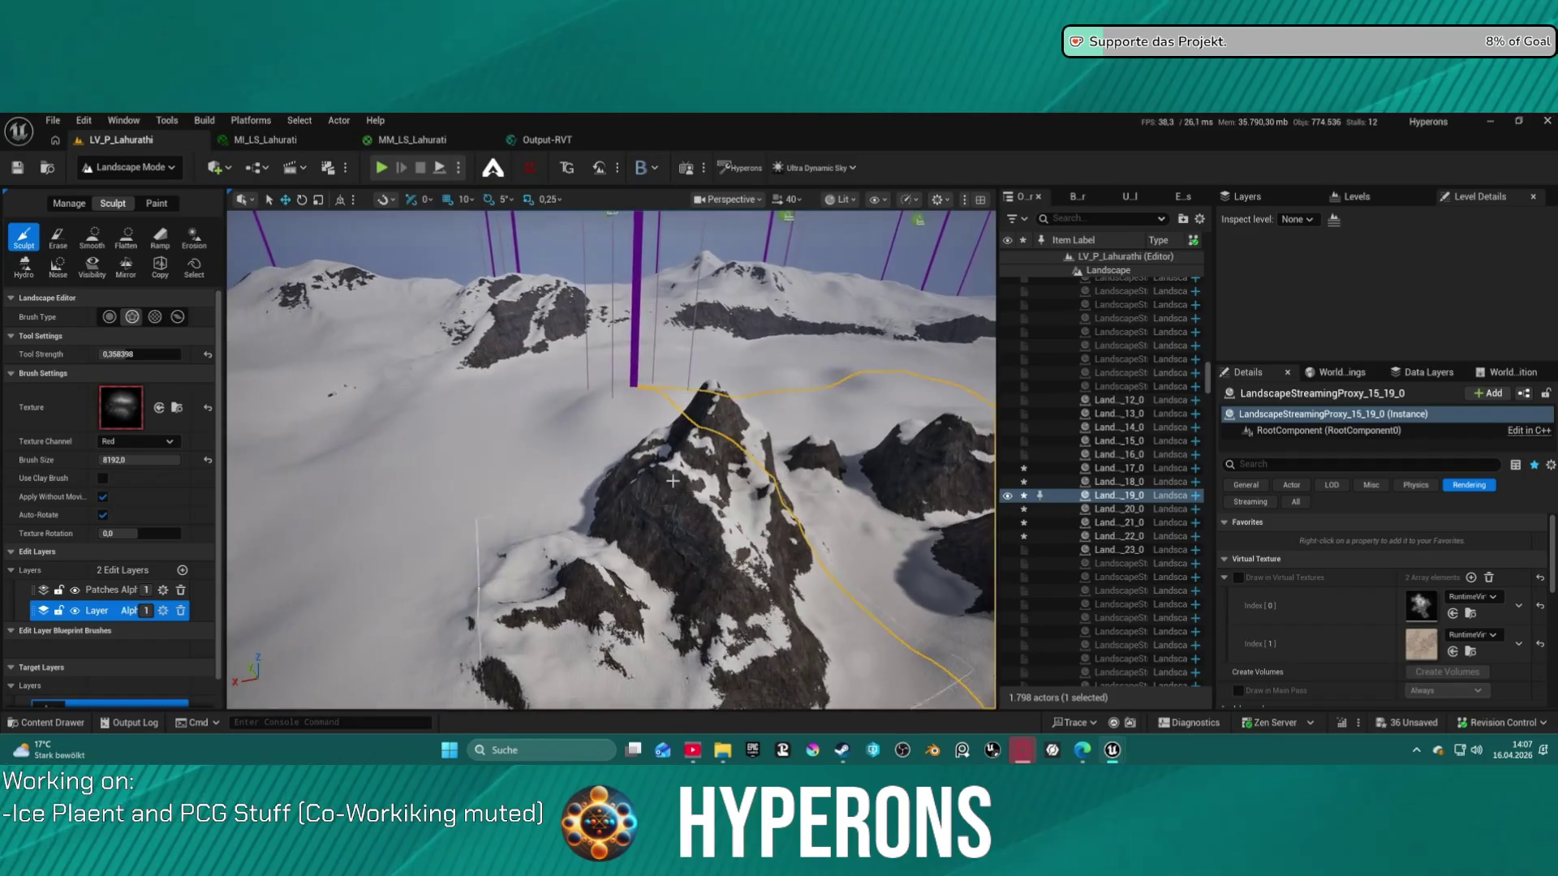
key(ctrl+z)
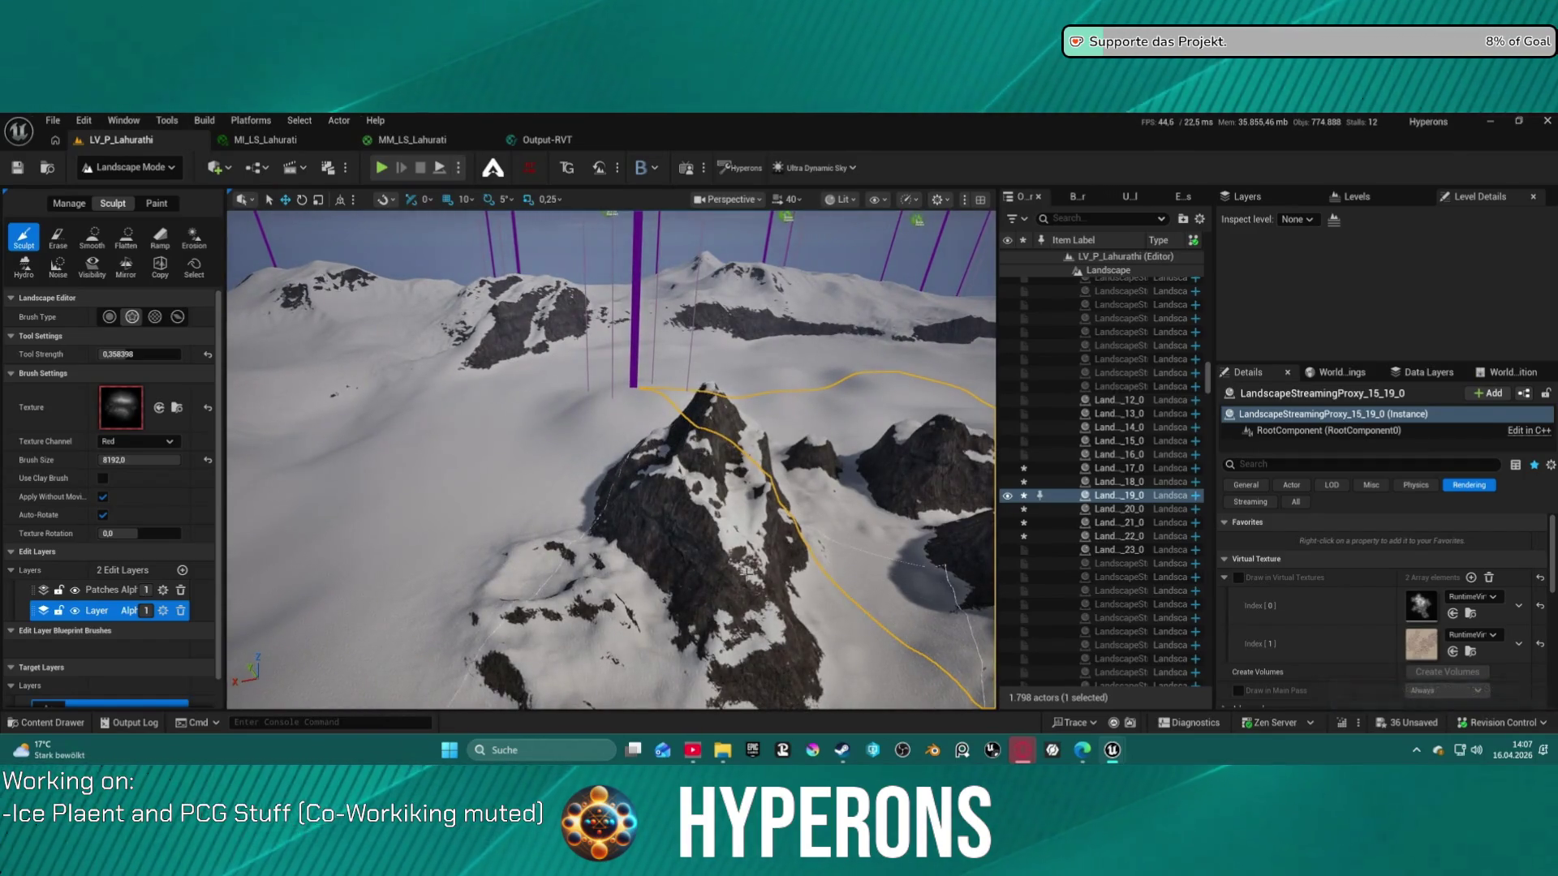
key(Escape)
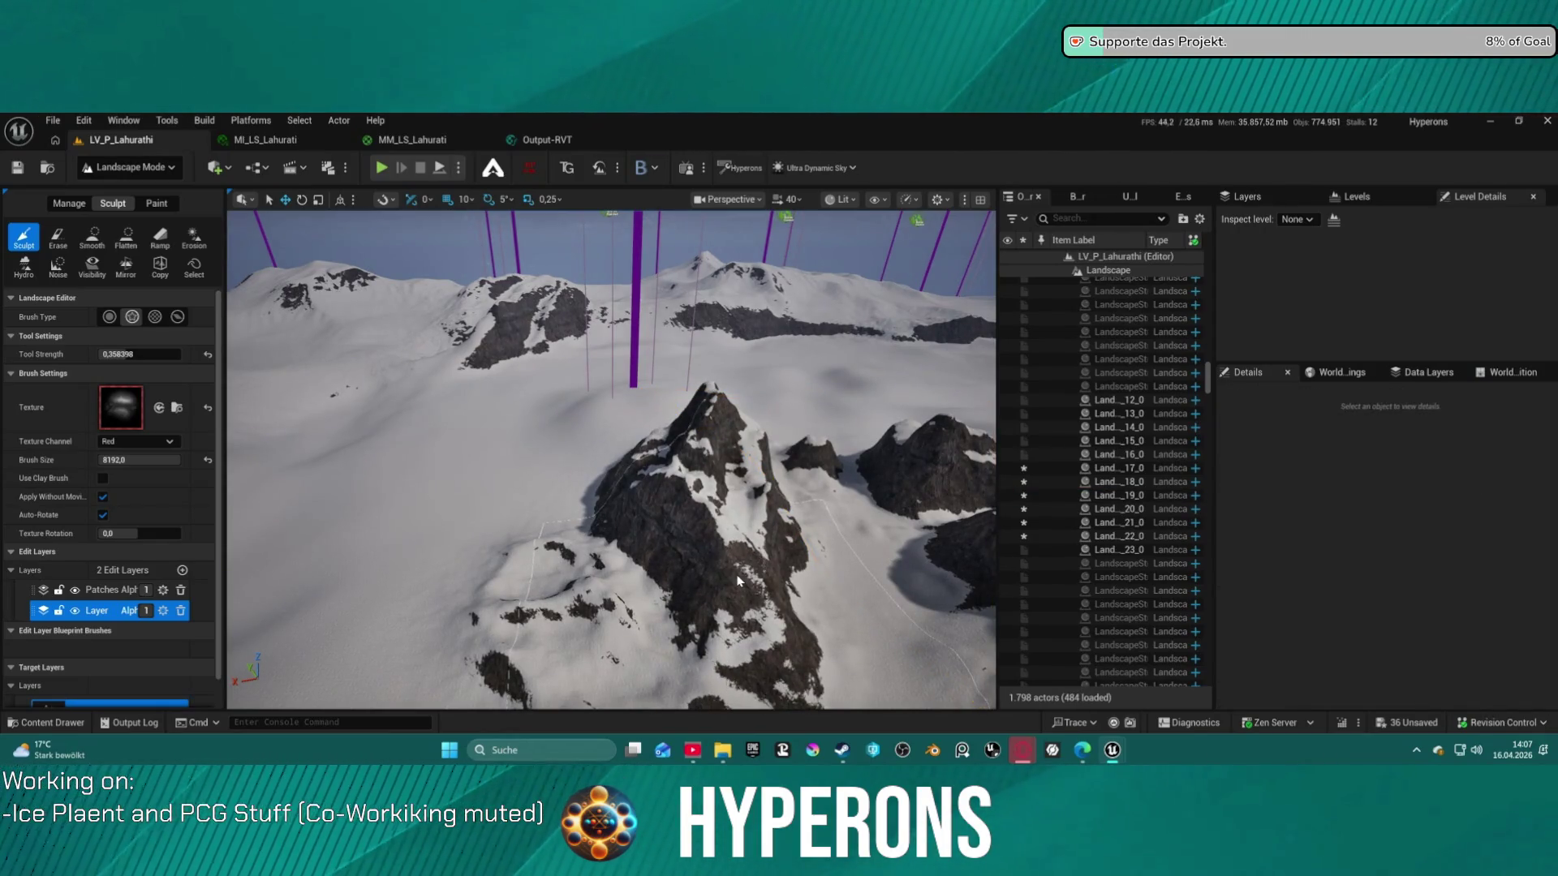
Select the landscape section holding the rocky peaks and save the level
drag(757, 601, 676, 636)
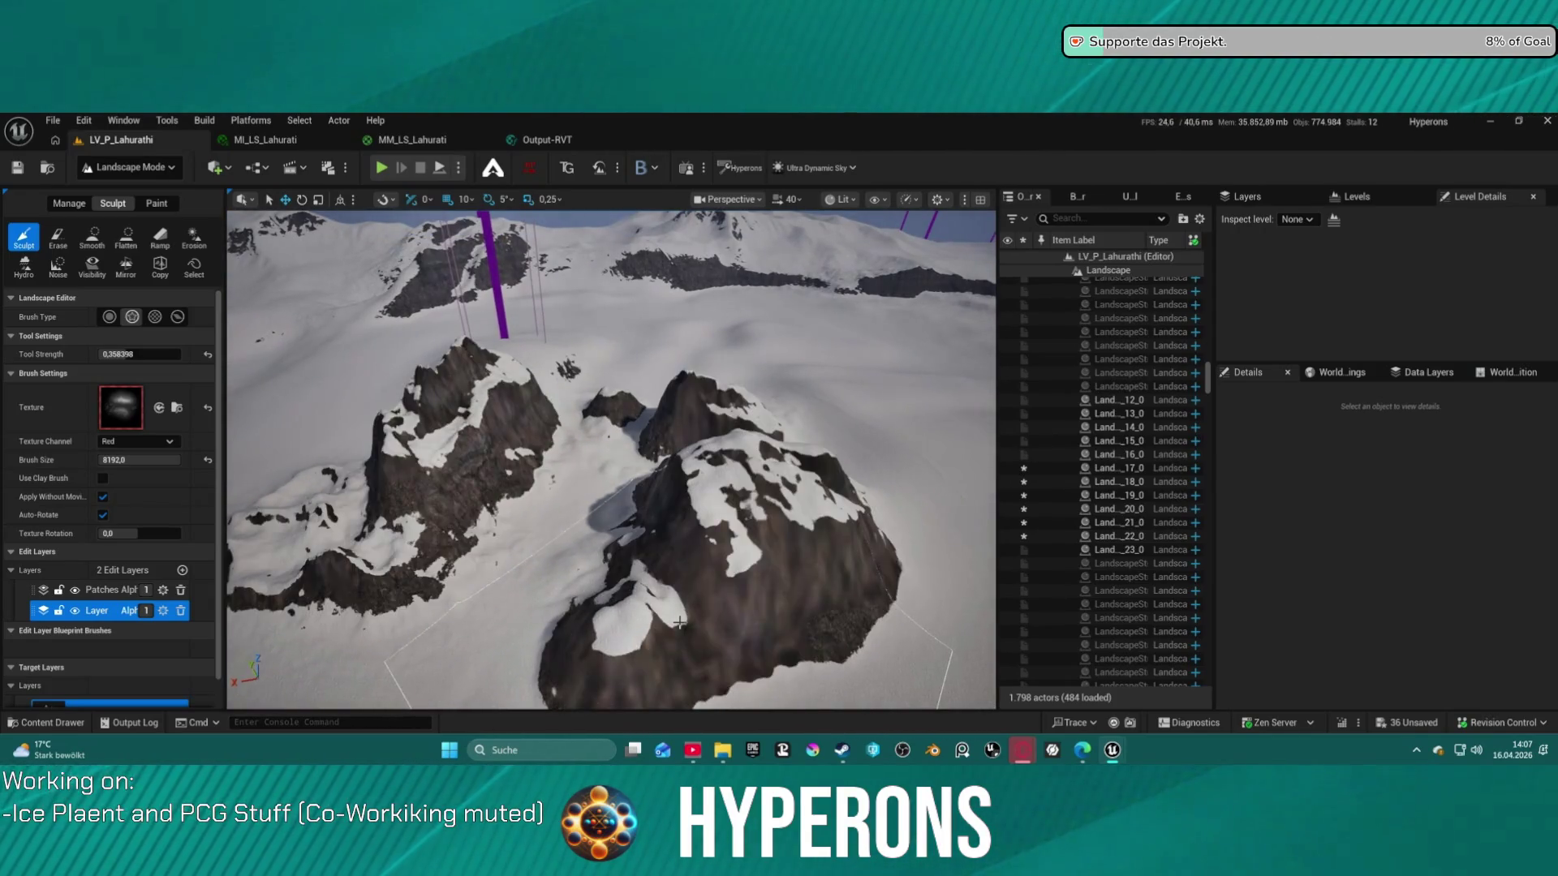
drag(681, 627, 584, 647)
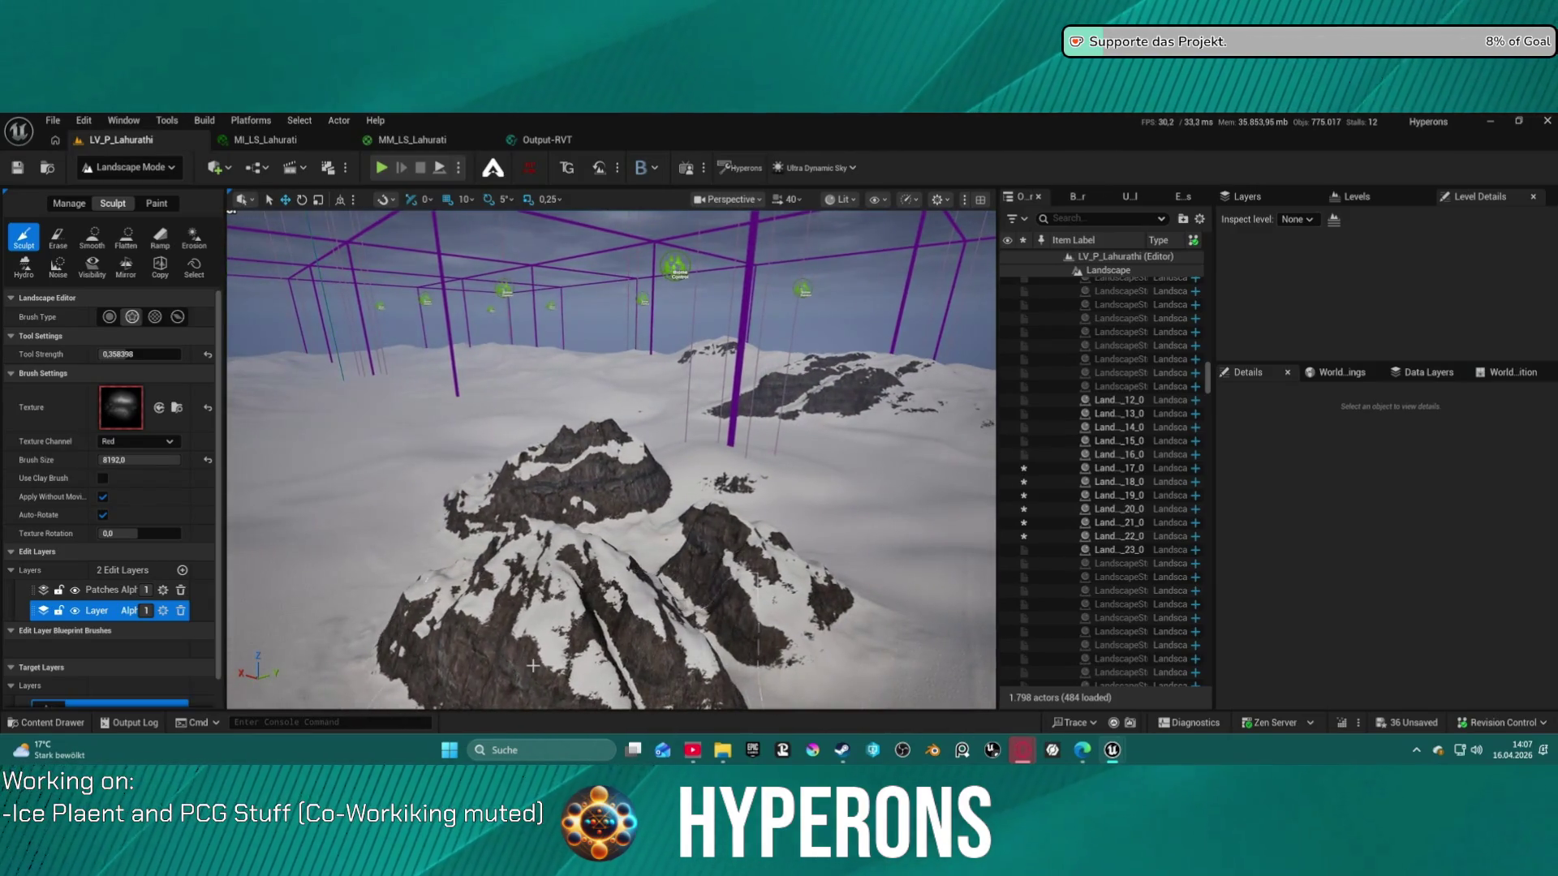
click(533, 664)
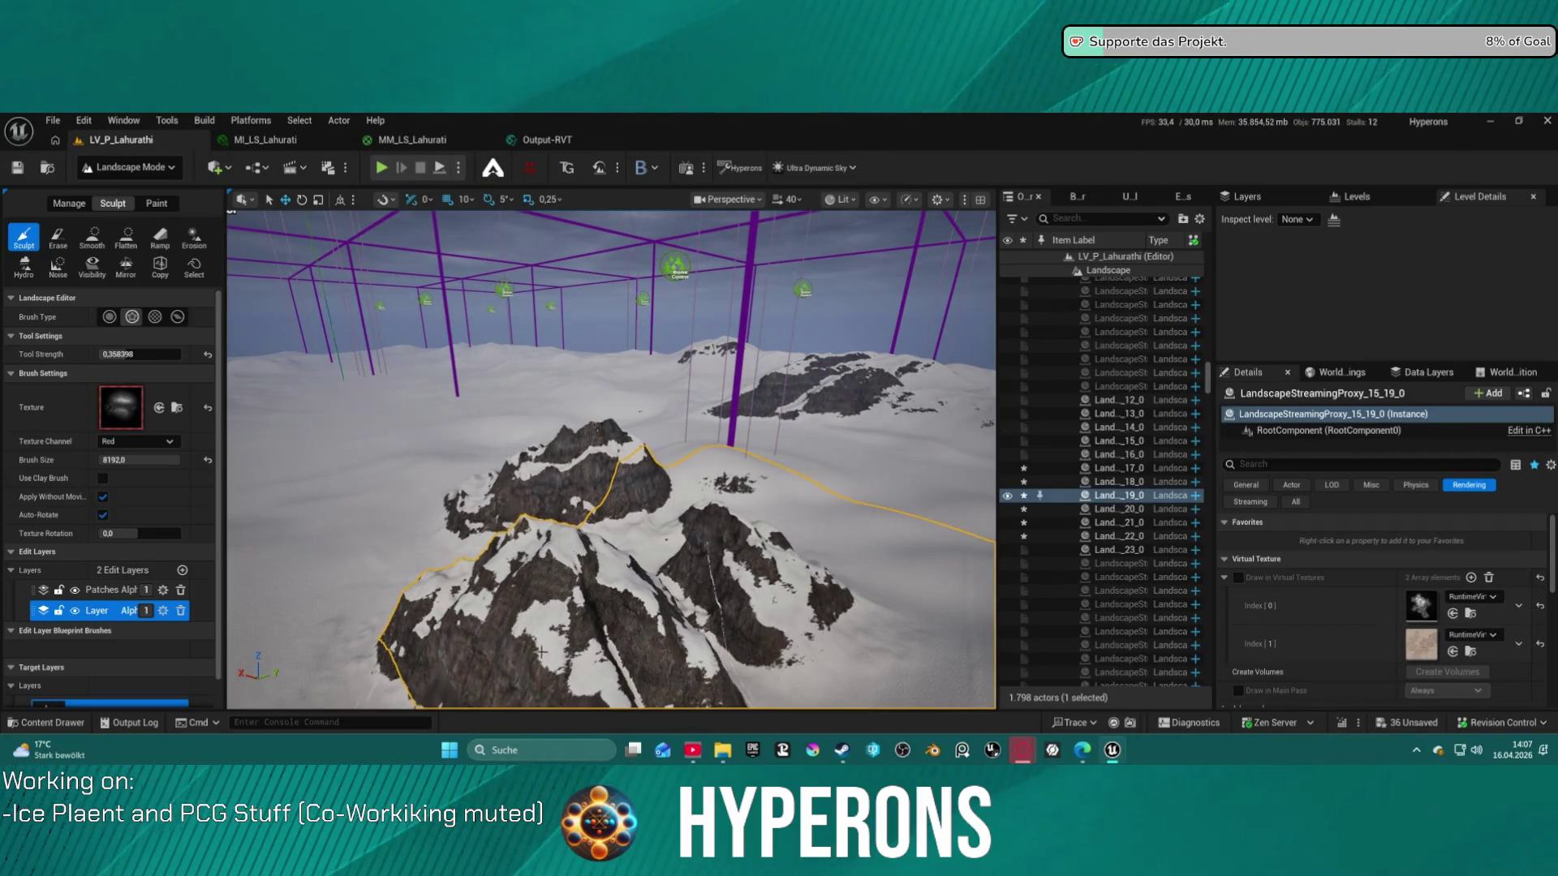
mouse_move(539, 642)
mouse_down()
mouse_move(539, 617)
mouse_move(567, 627)
mouse_up()
key(ctrl+s)
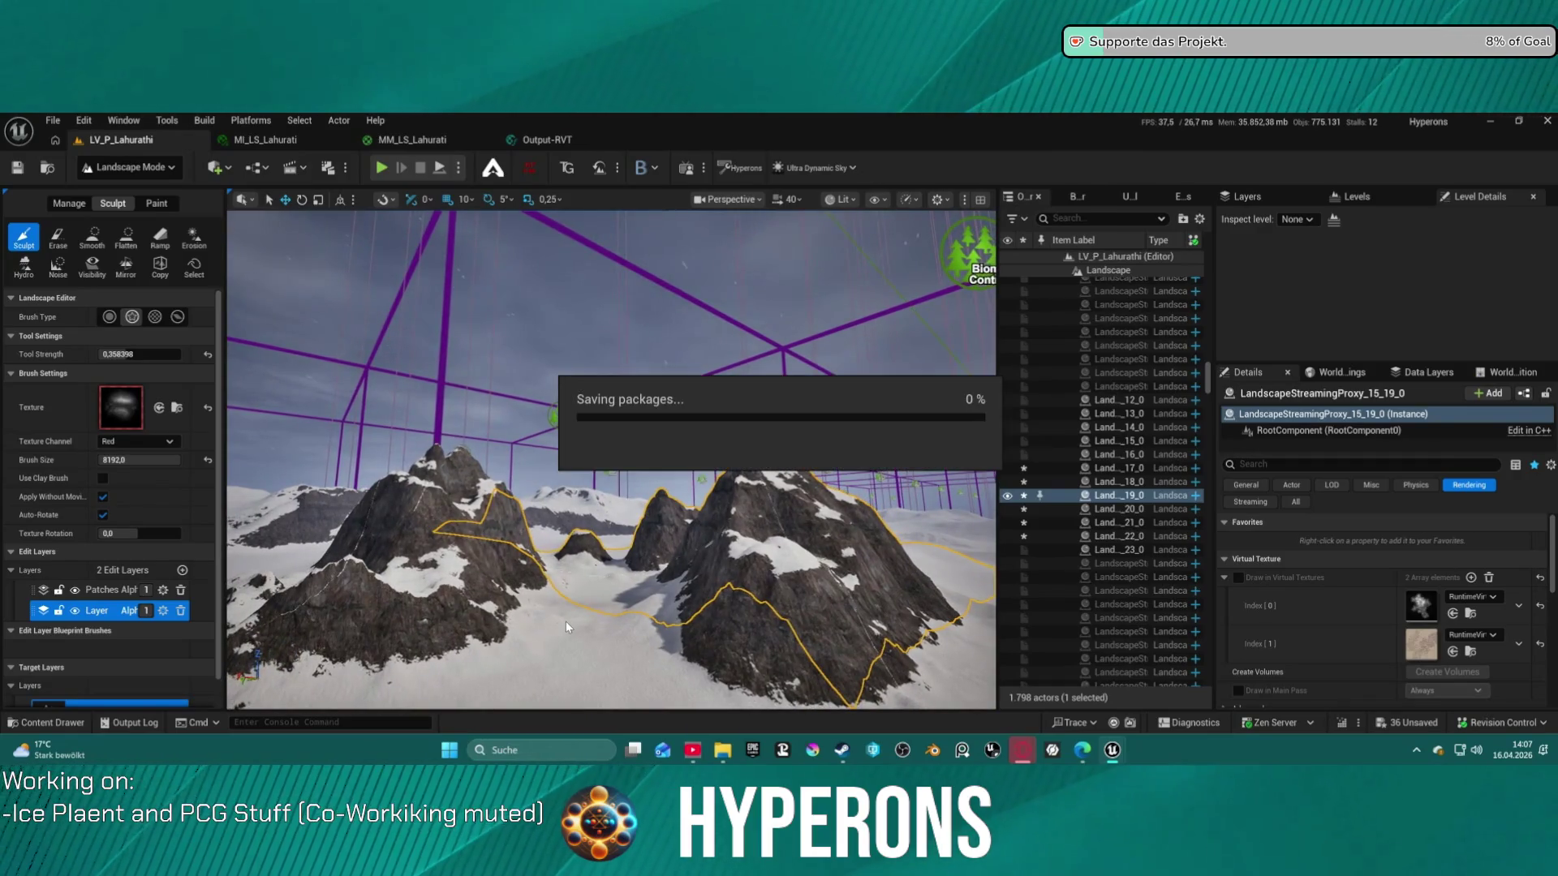
Switch to selection mode and select a BP_PCG_Biome actor from above the biome grid
click(131, 171)
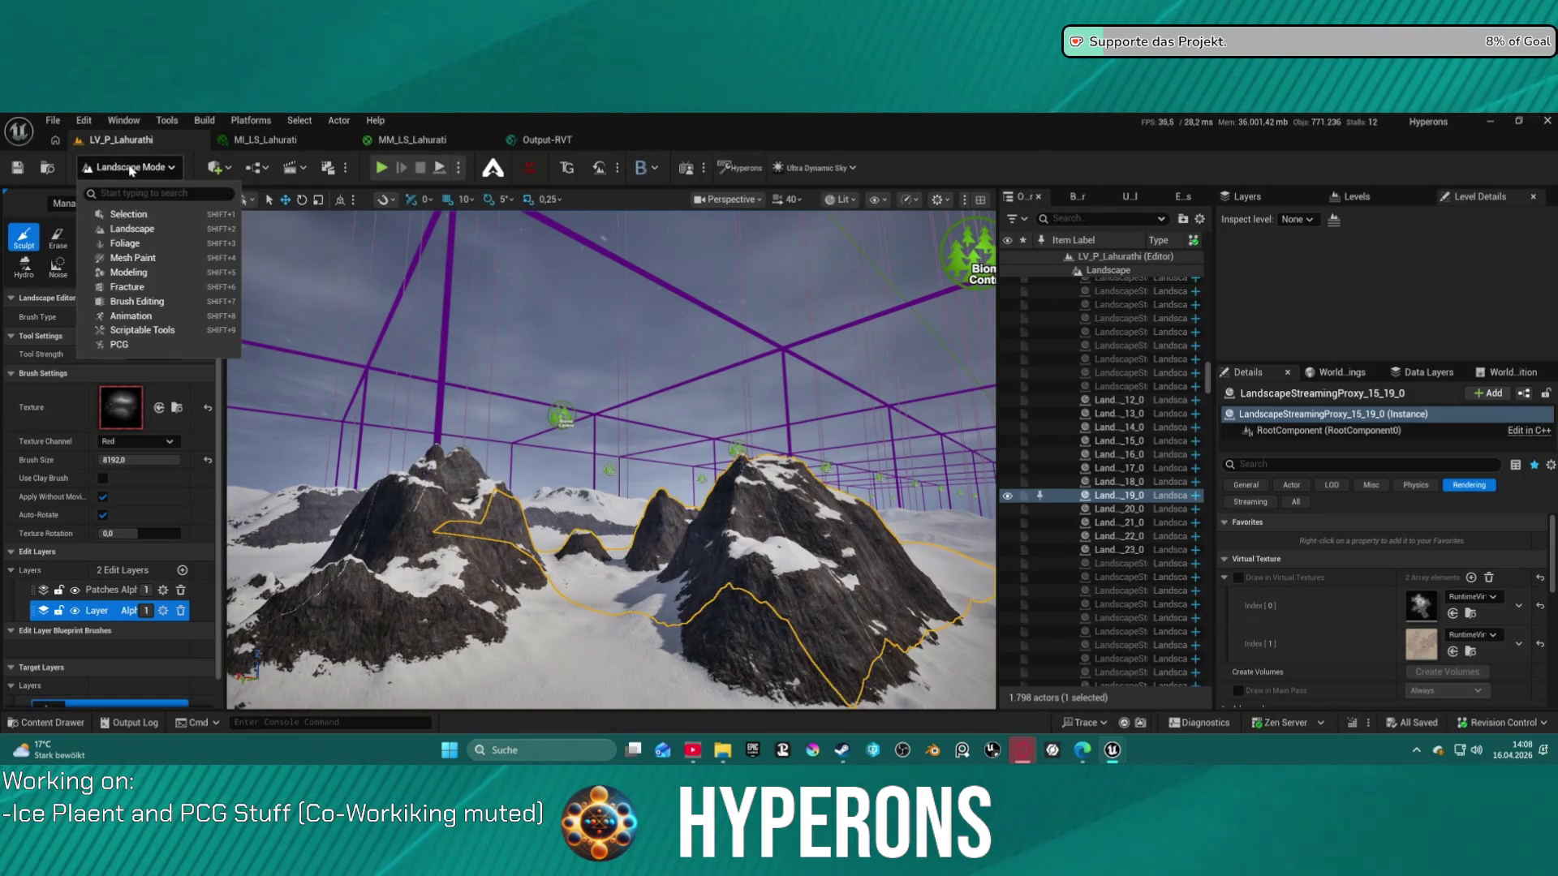
click(142, 210)
drag(324, 272, 323, 273)
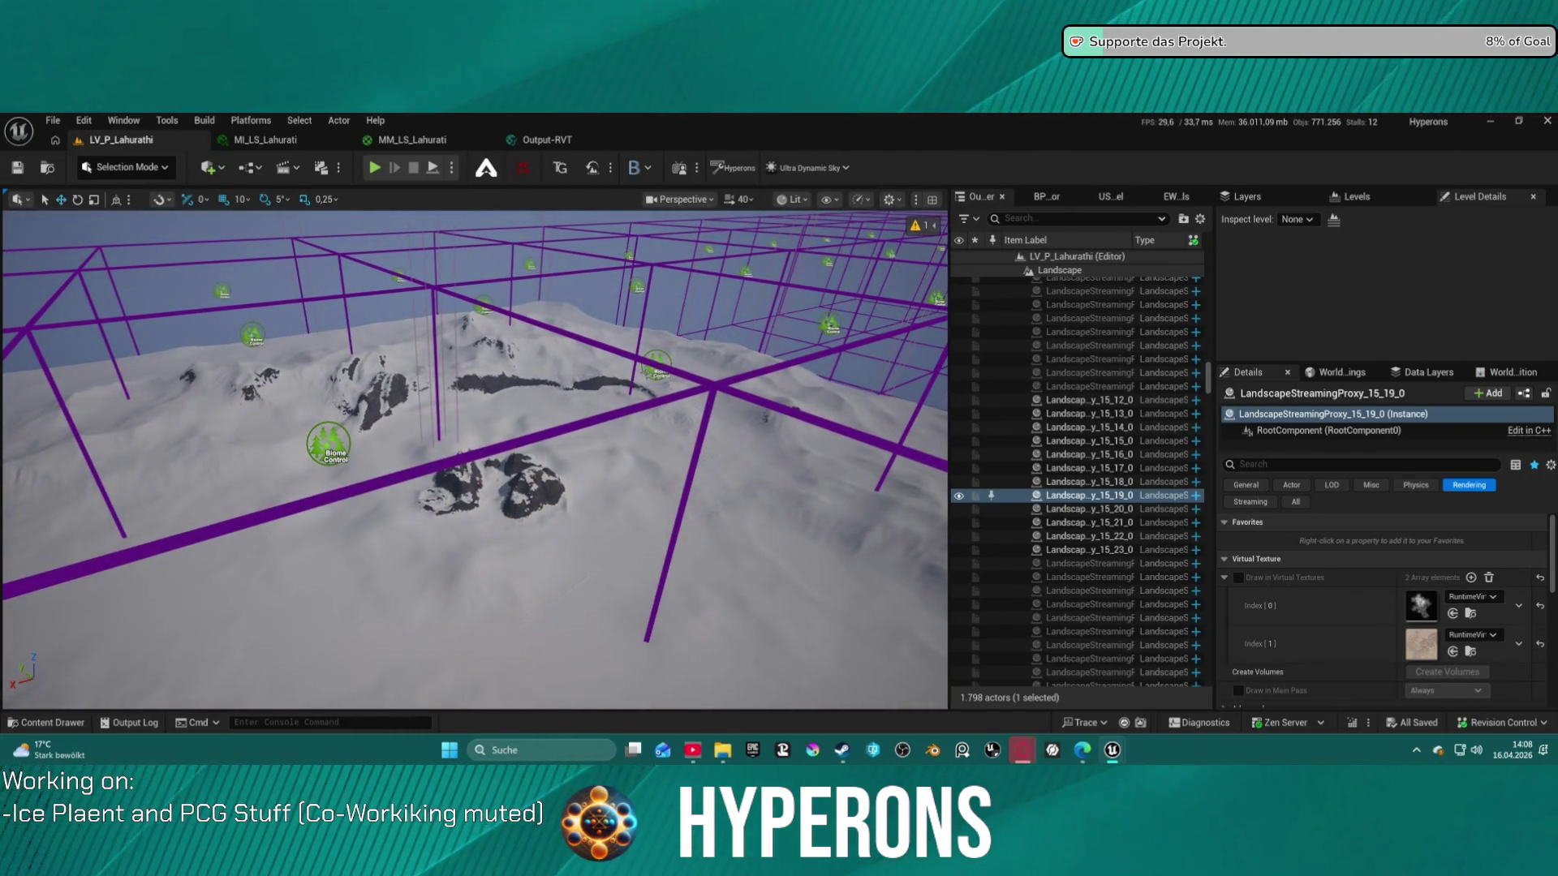
click(656, 366)
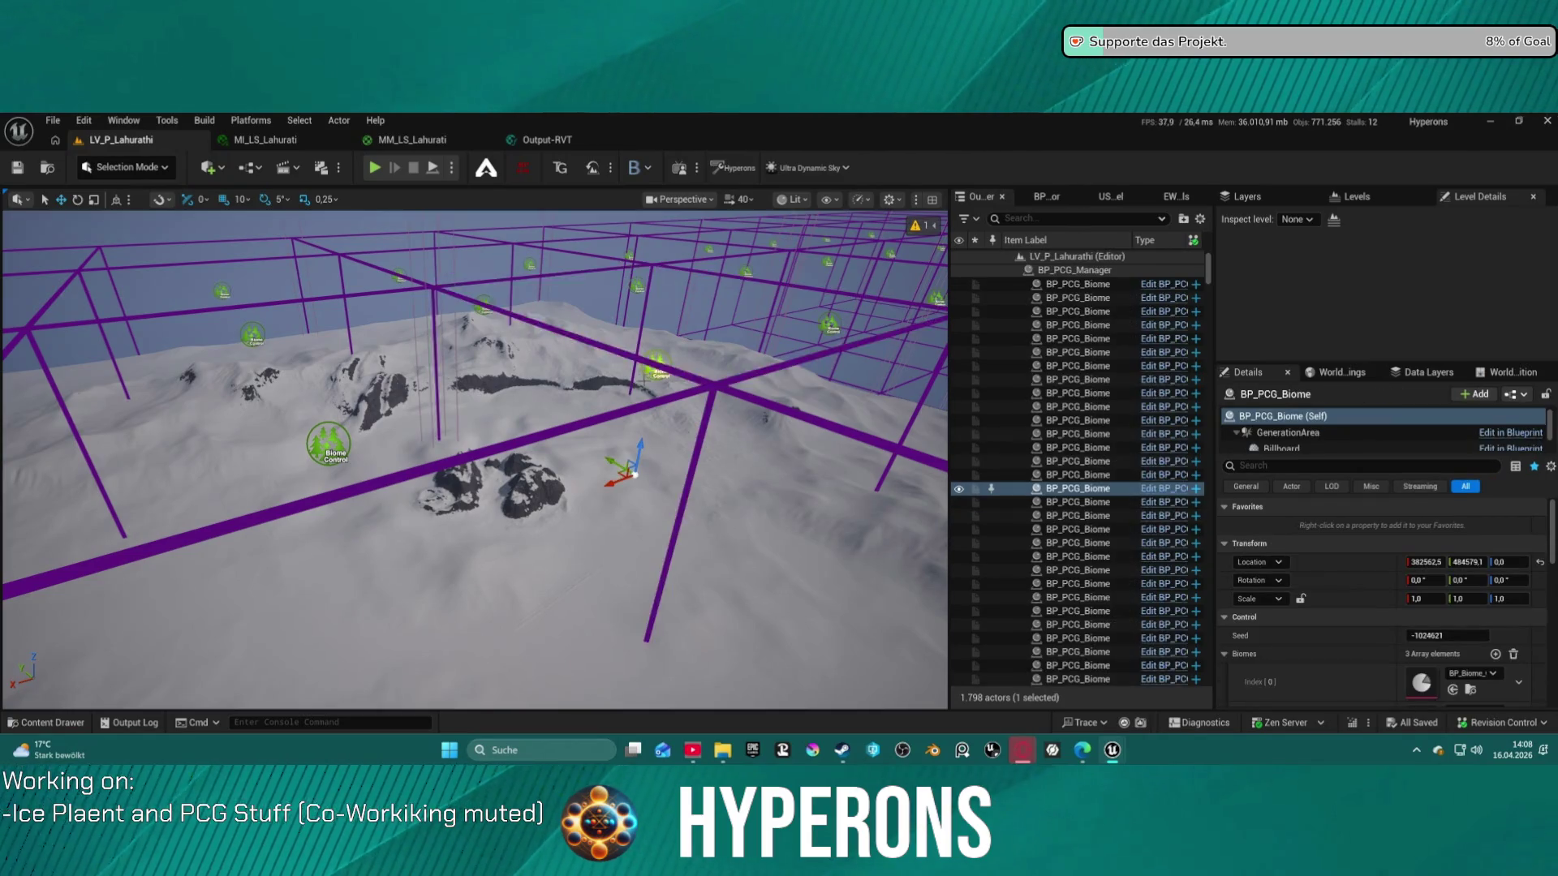
Run Generate Biome Content from the Details panel to regenerate the biome's PCG content
scroll(1360, 654, down, 10)
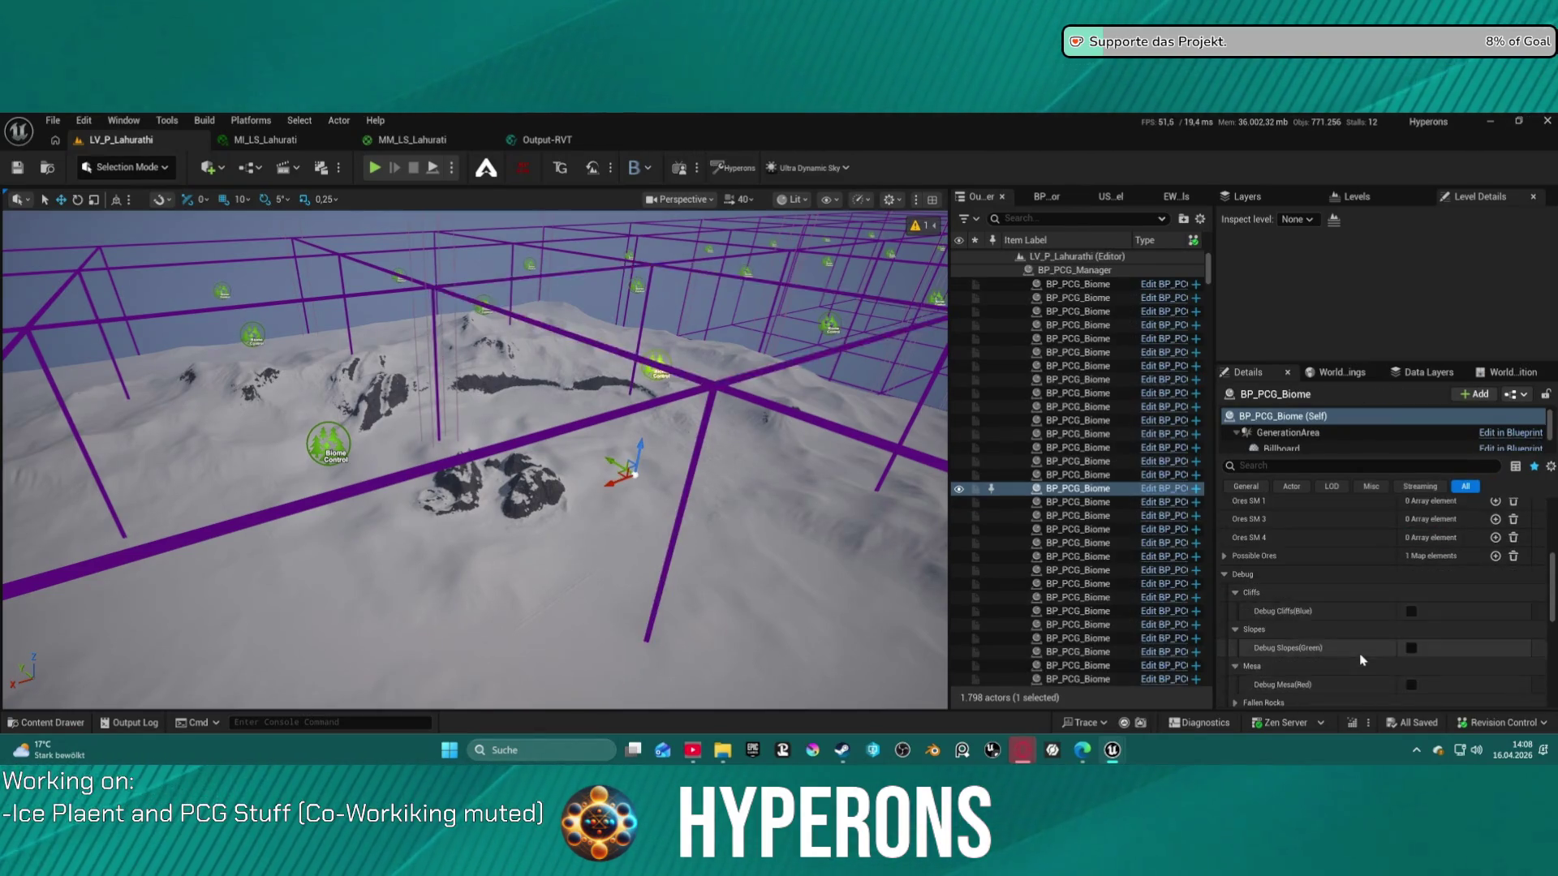
scroll(1360, 654, up, 10)
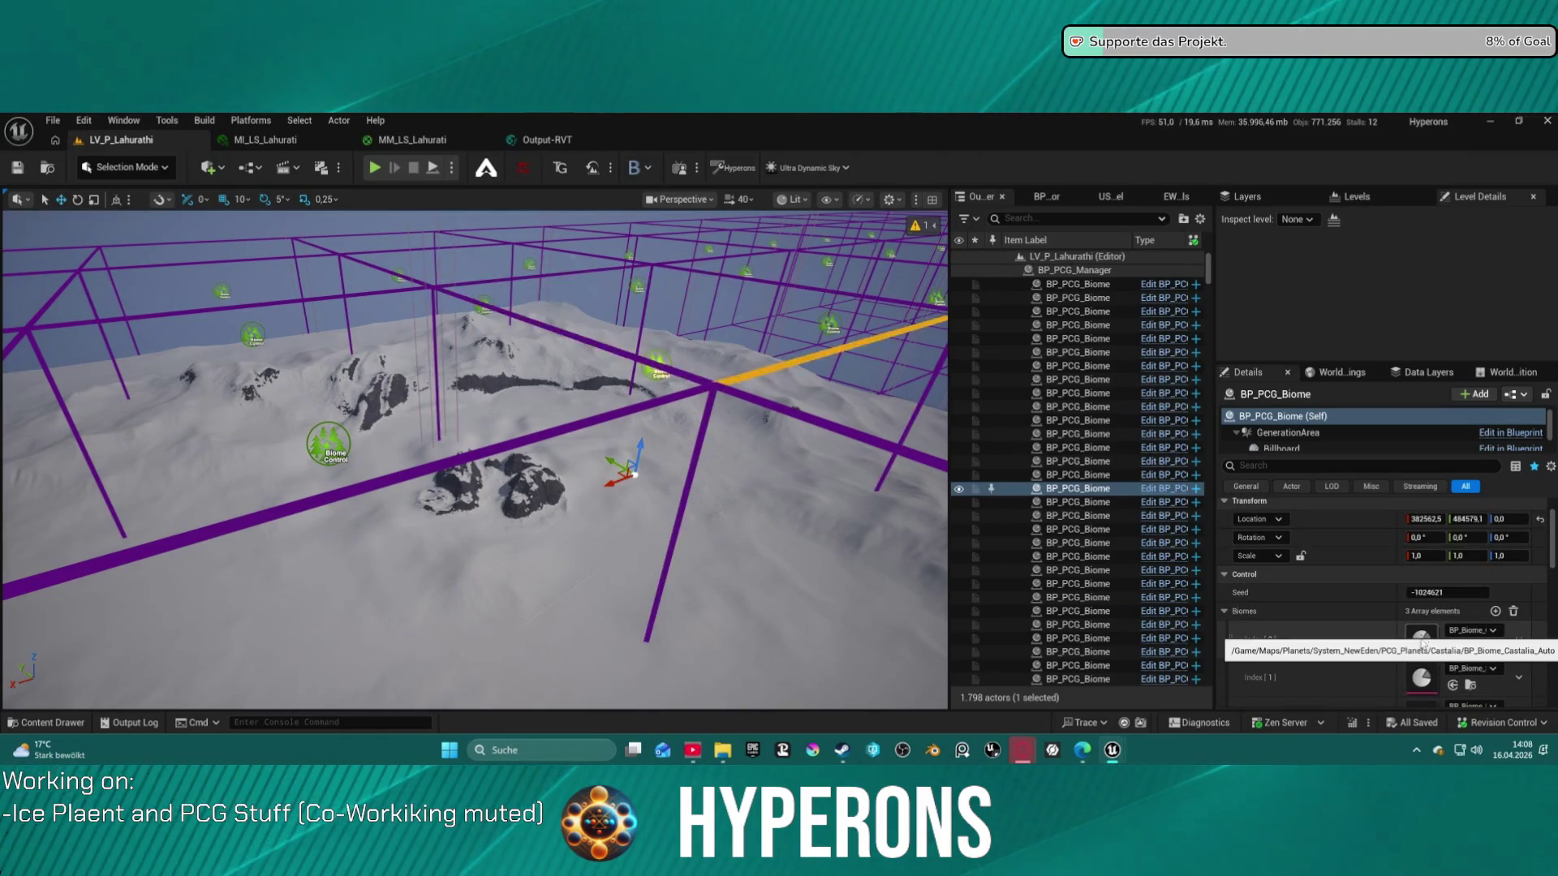
scroll(1420, 682, down, 2)
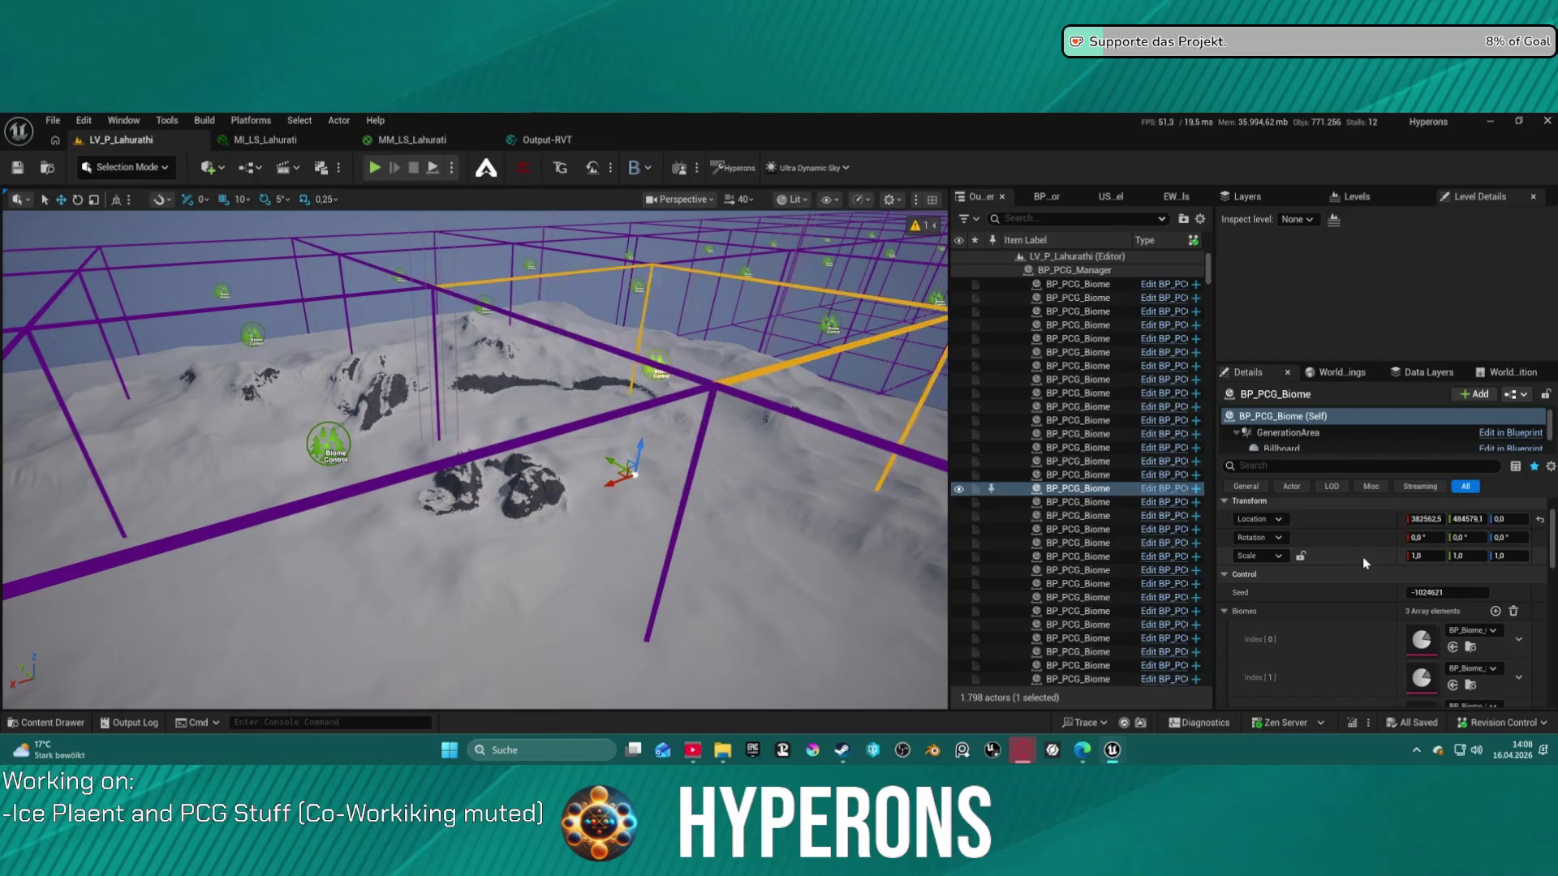
scroll(1368, 574, down, 6)
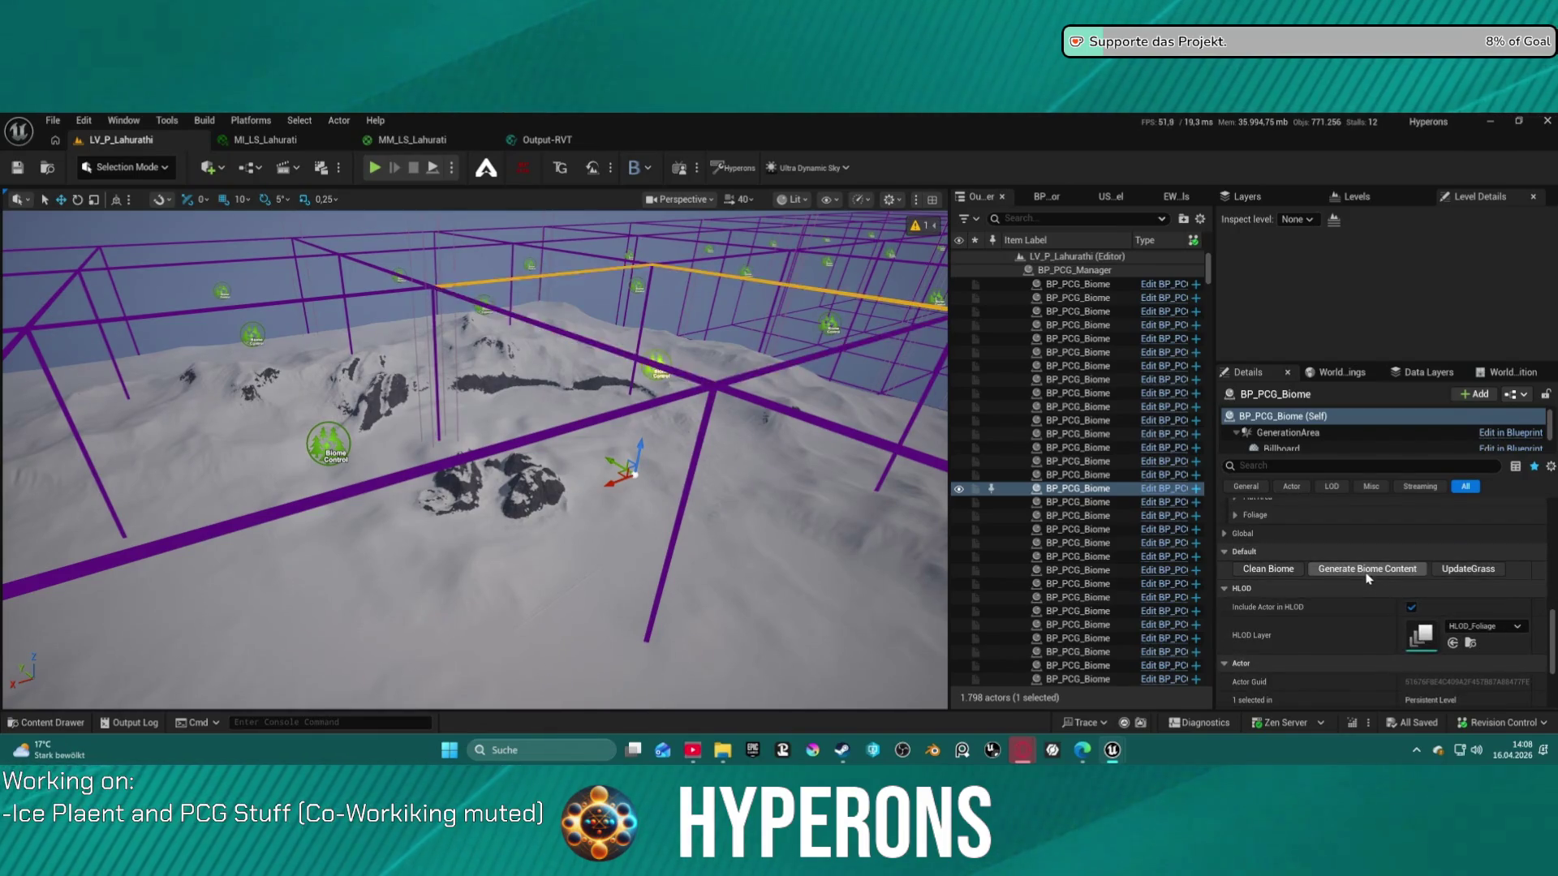
click(1364, 569)
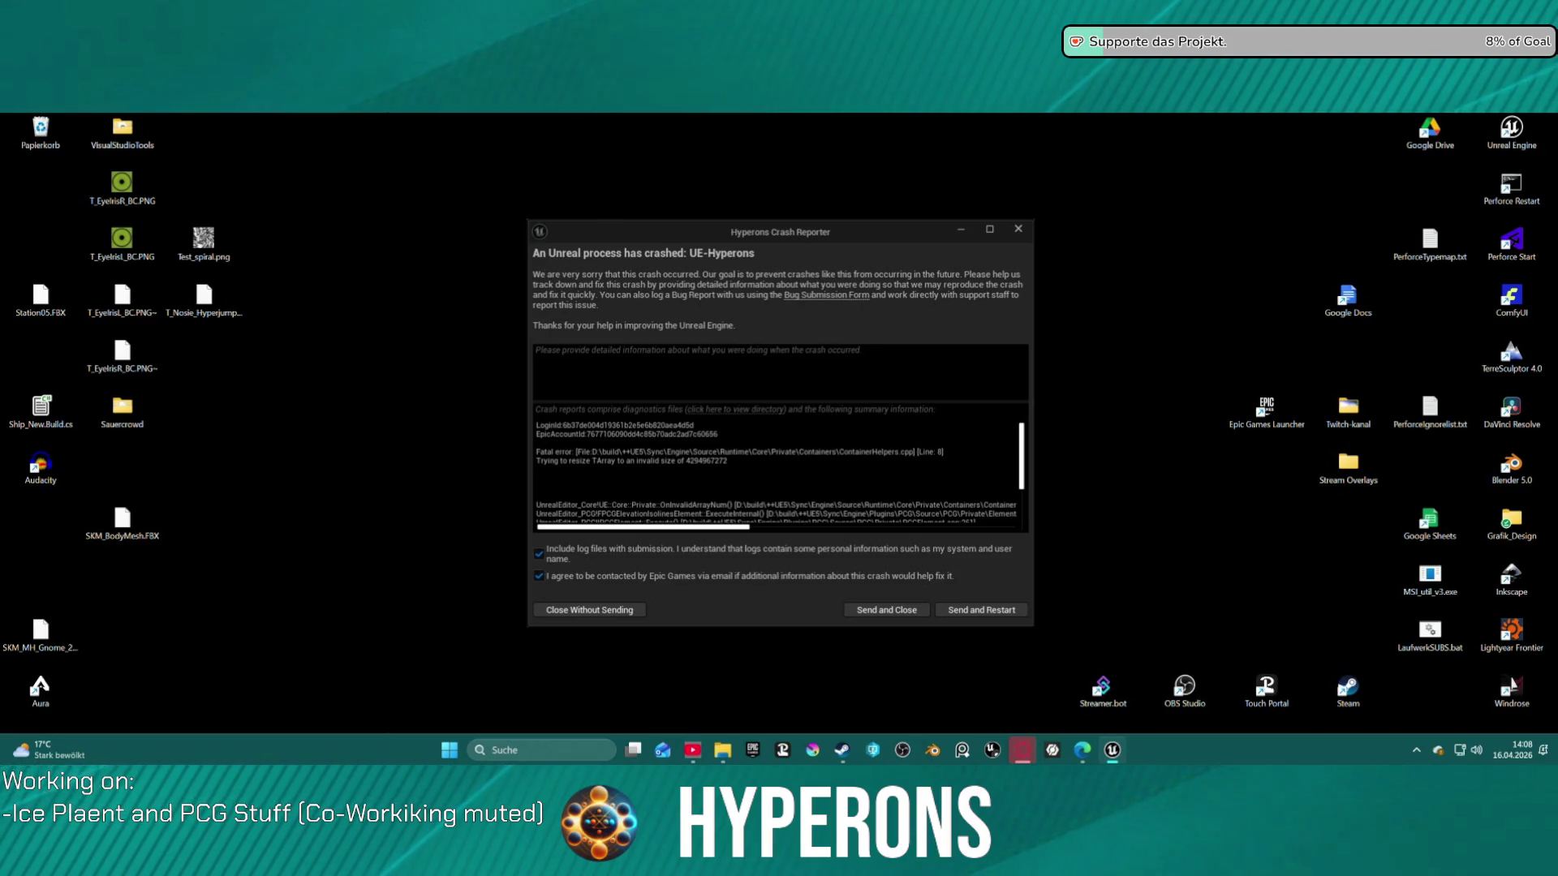
Review the TArray crash summary, then send the report and restart the editor
scroll(788, 508, right, 3)
scroll(788, 508, down, 1)
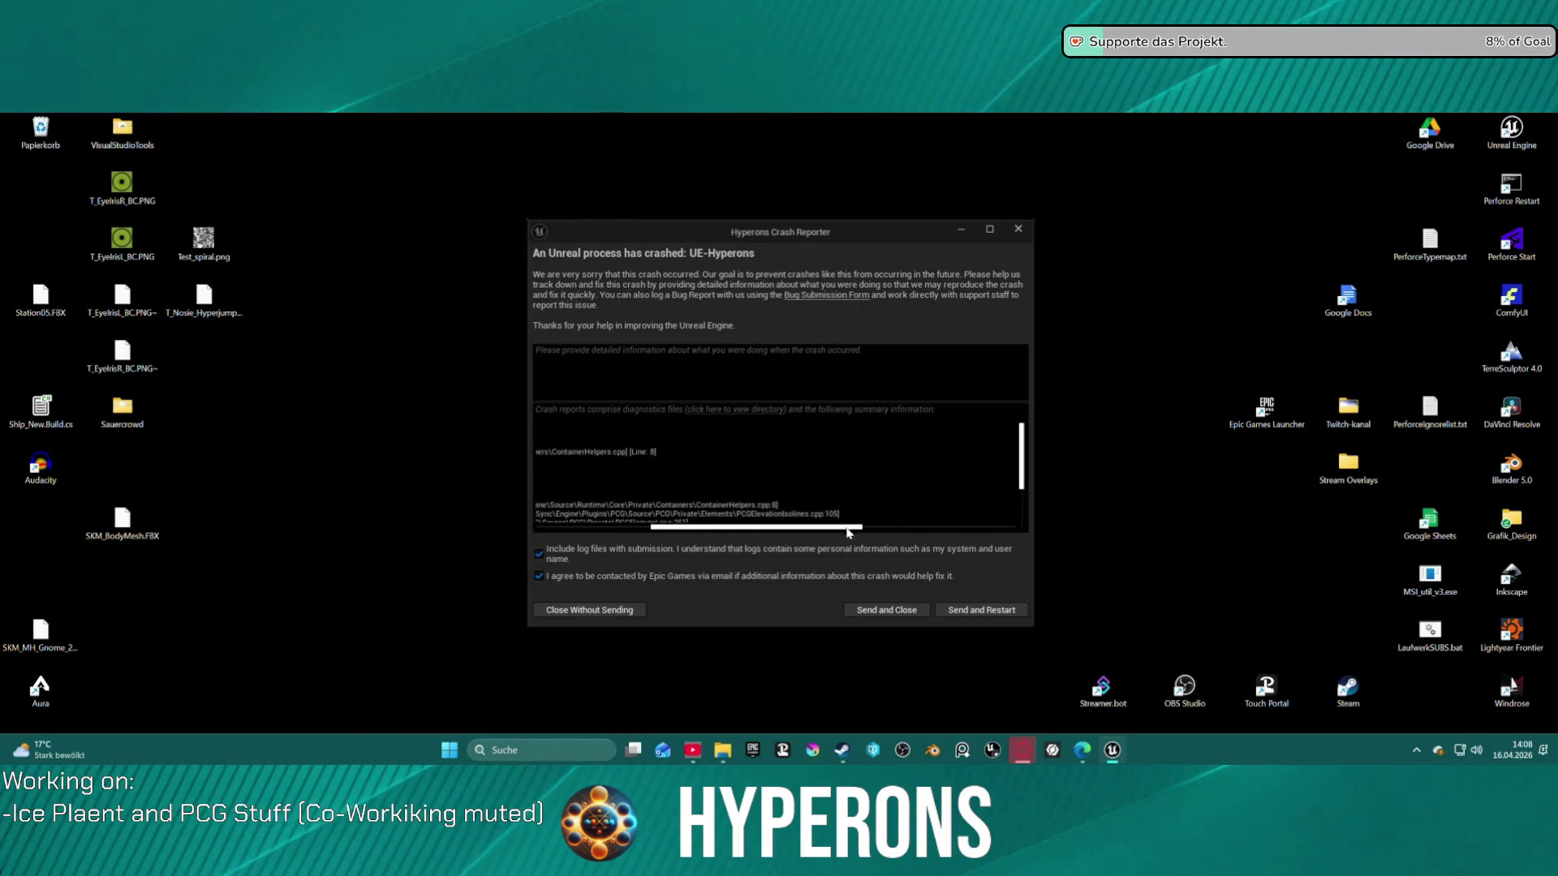
scroll(788, 508, down, 1)
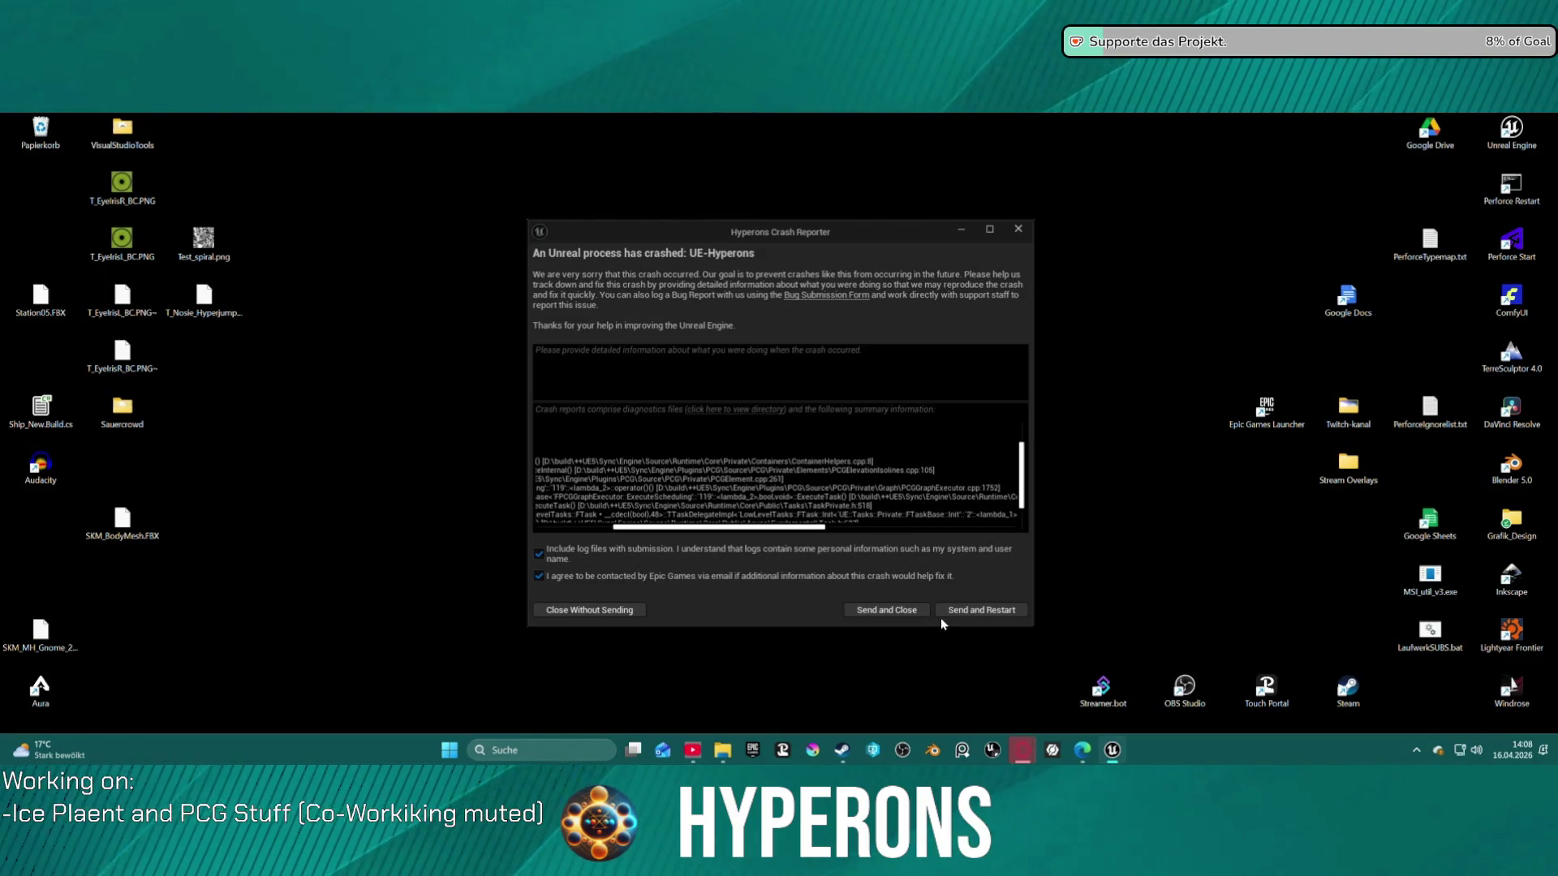
click(968, 616)
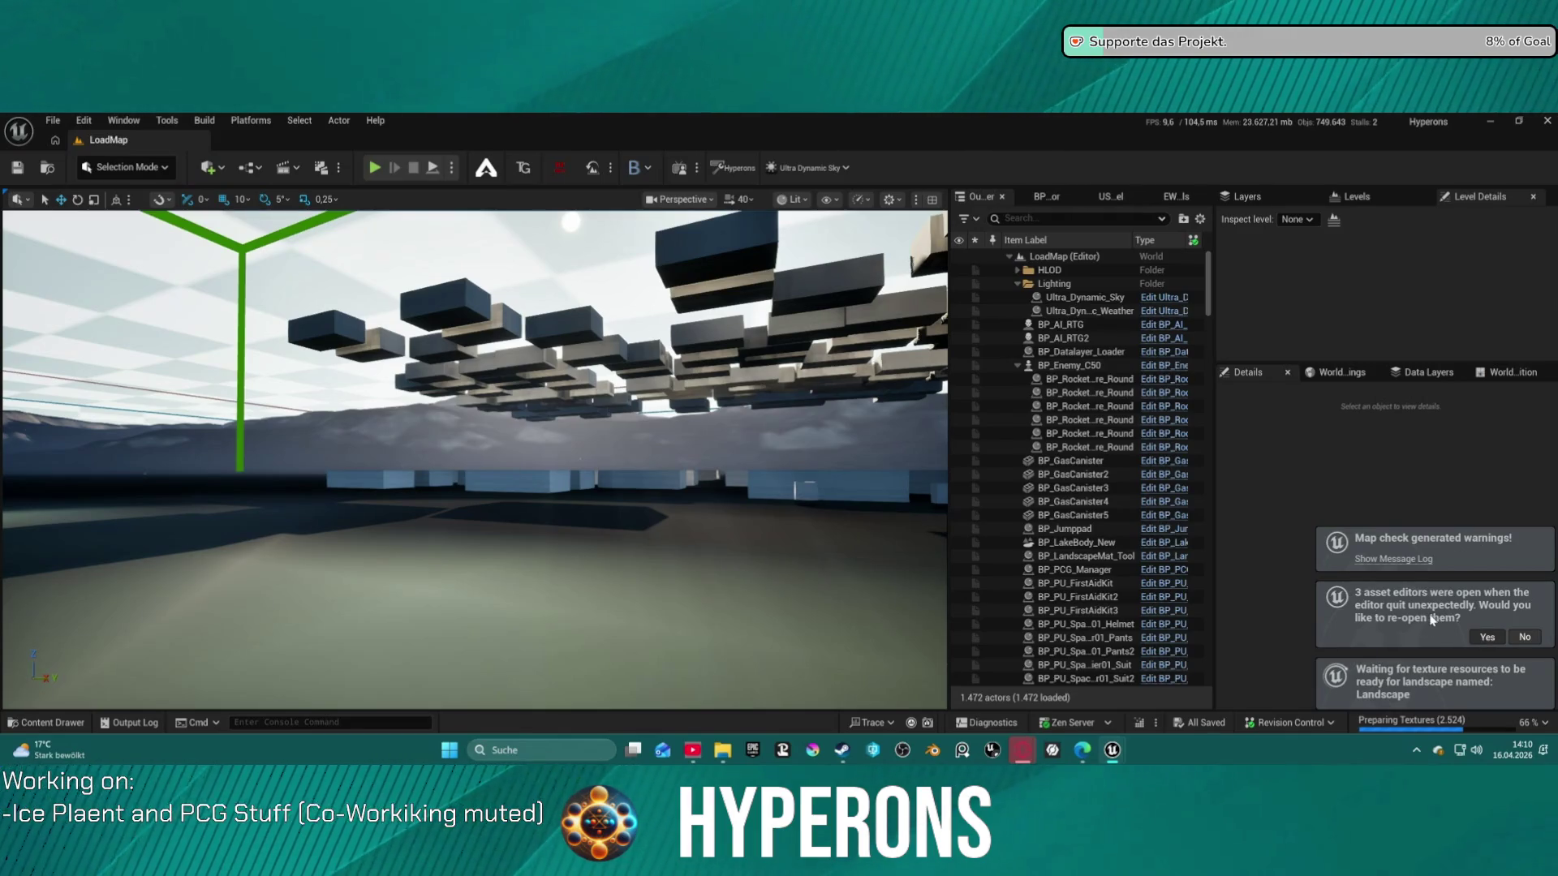
Reopen the three lost asset editors and reload LV_P_Lahurathi from Recent Levels
click(1487, 637)
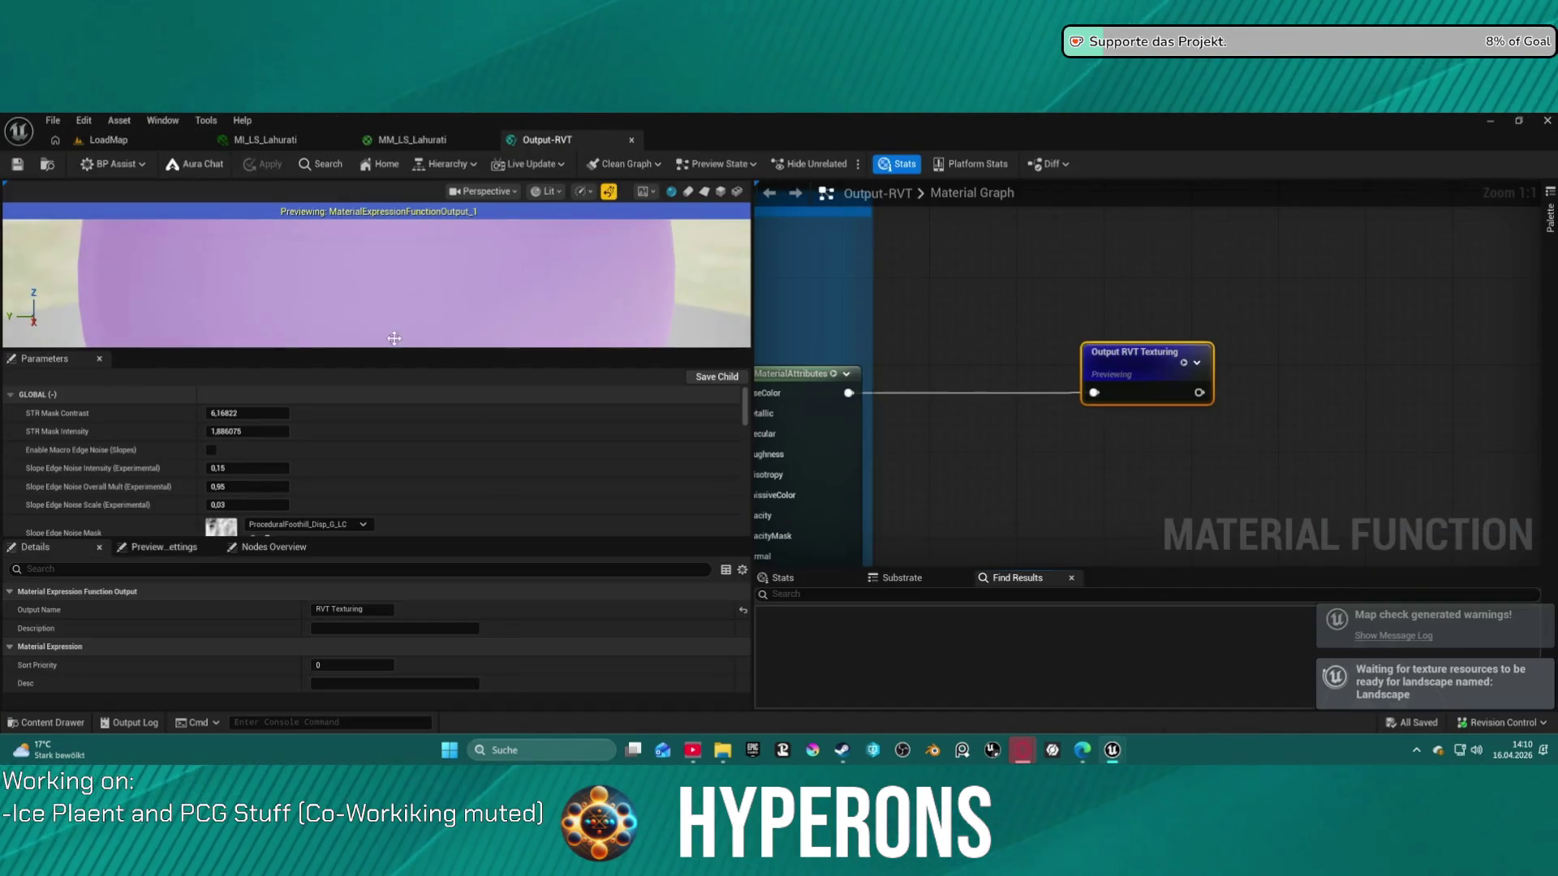
click(139, 150)
click(52, 120)
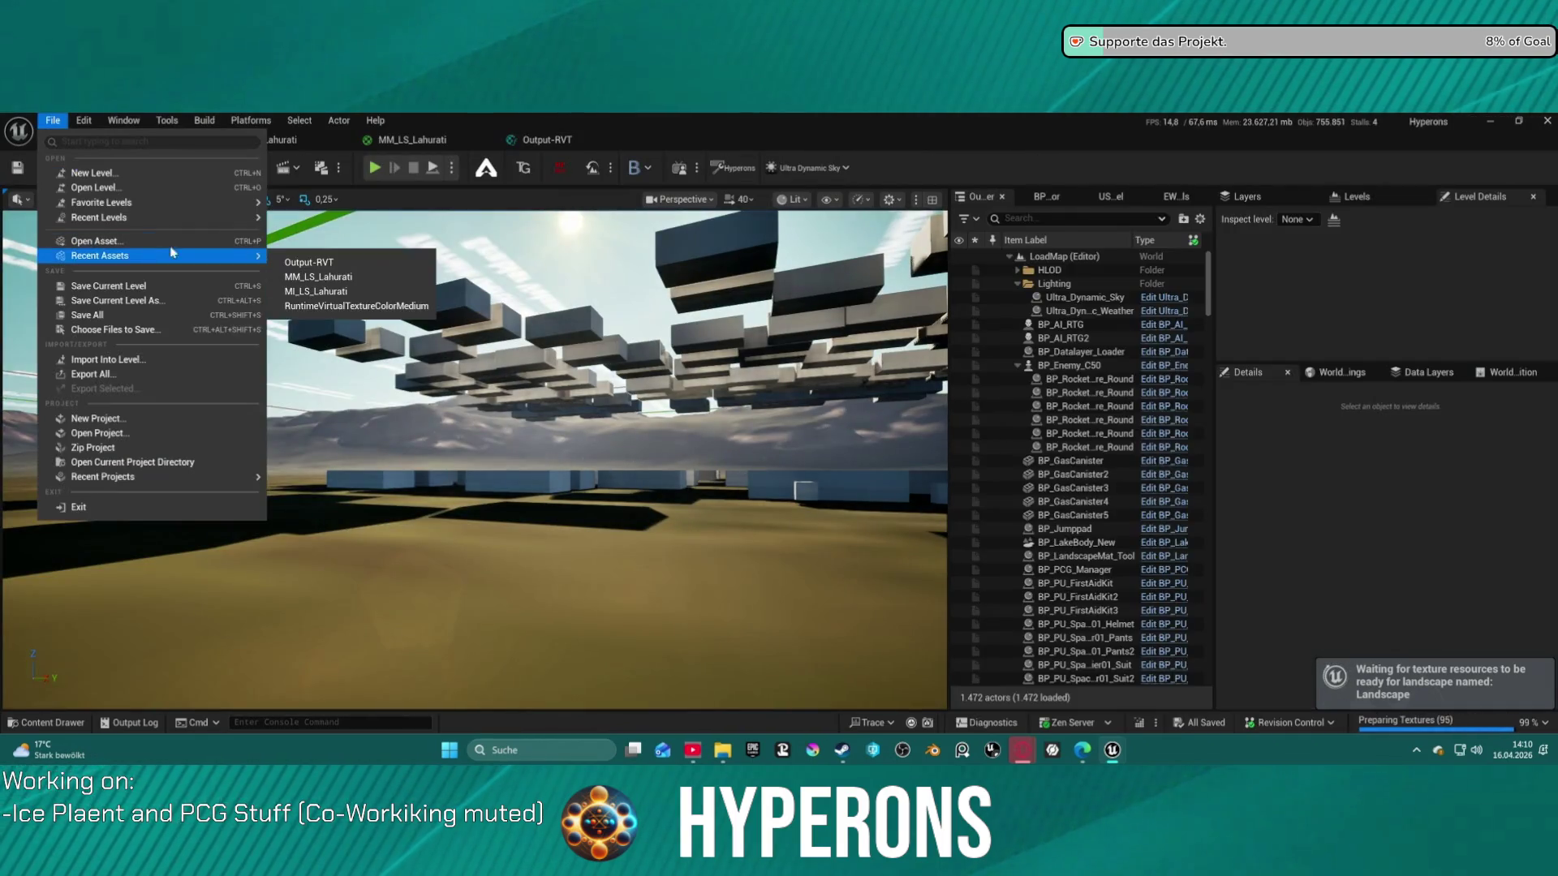
mouse_move(98, 218)
click(348, 245)
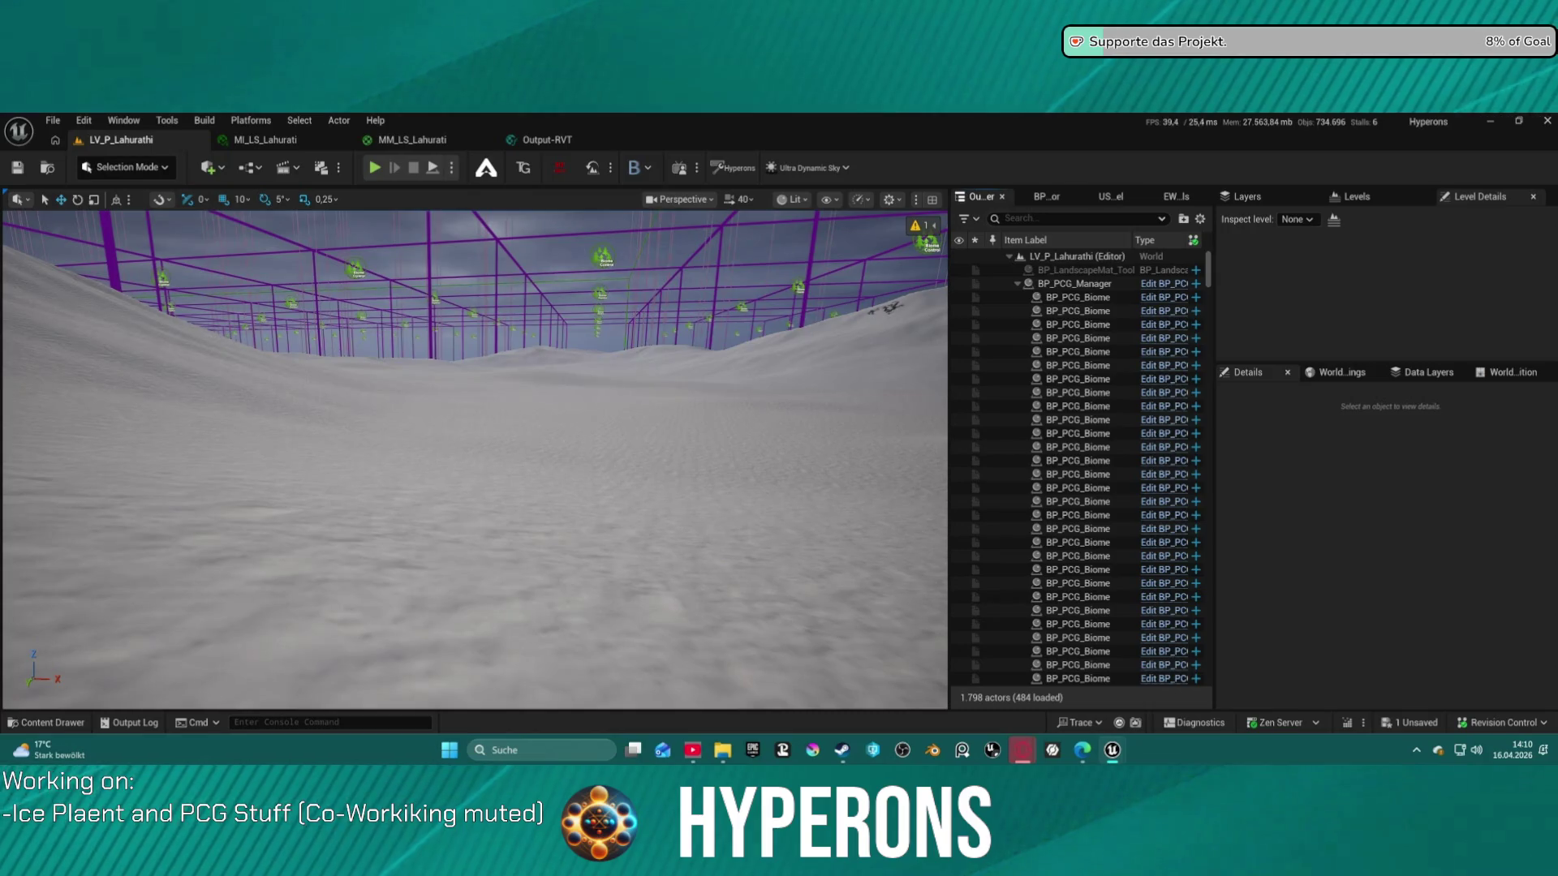
double_click(1080, 269)
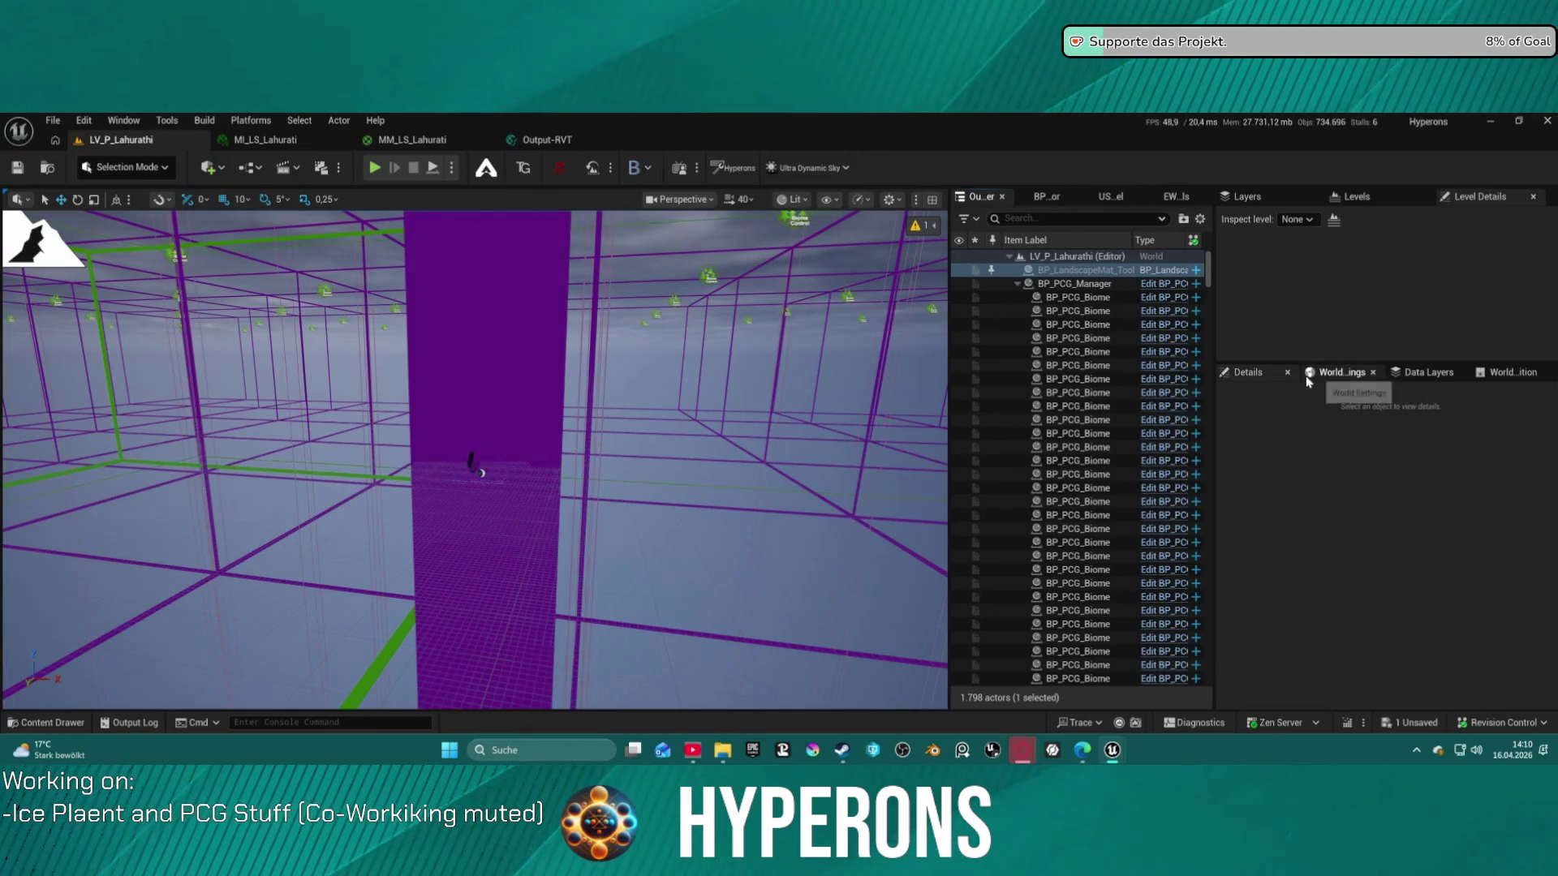
With BP_LandscapeMat_Tool, mark all World Partition tiles as modified, leaving 146 unsaved packages
click(1059, 286)
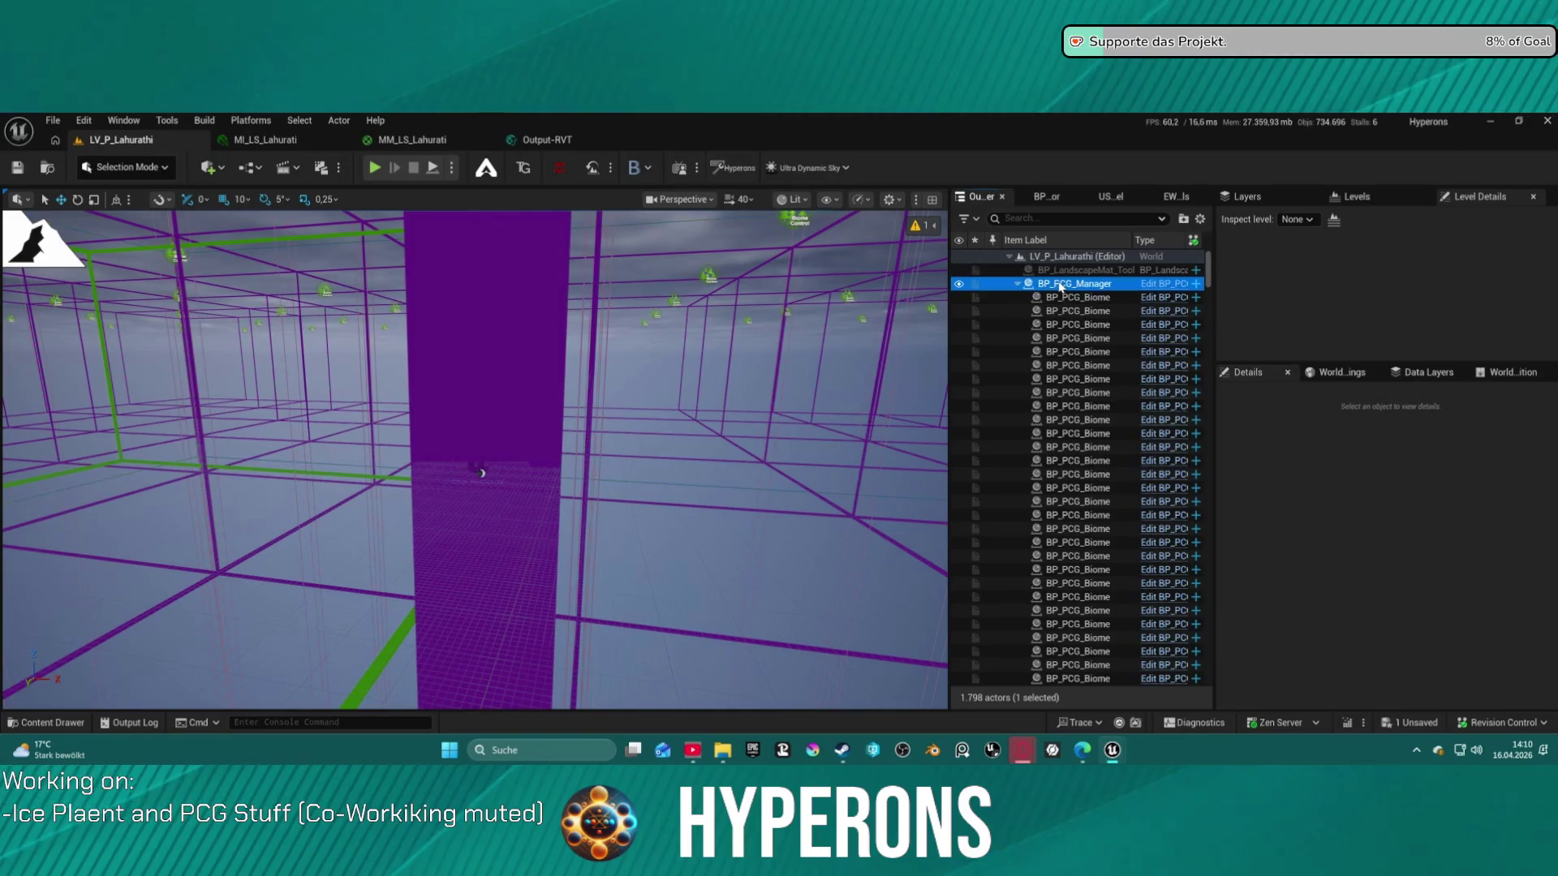
click(1042, 275)
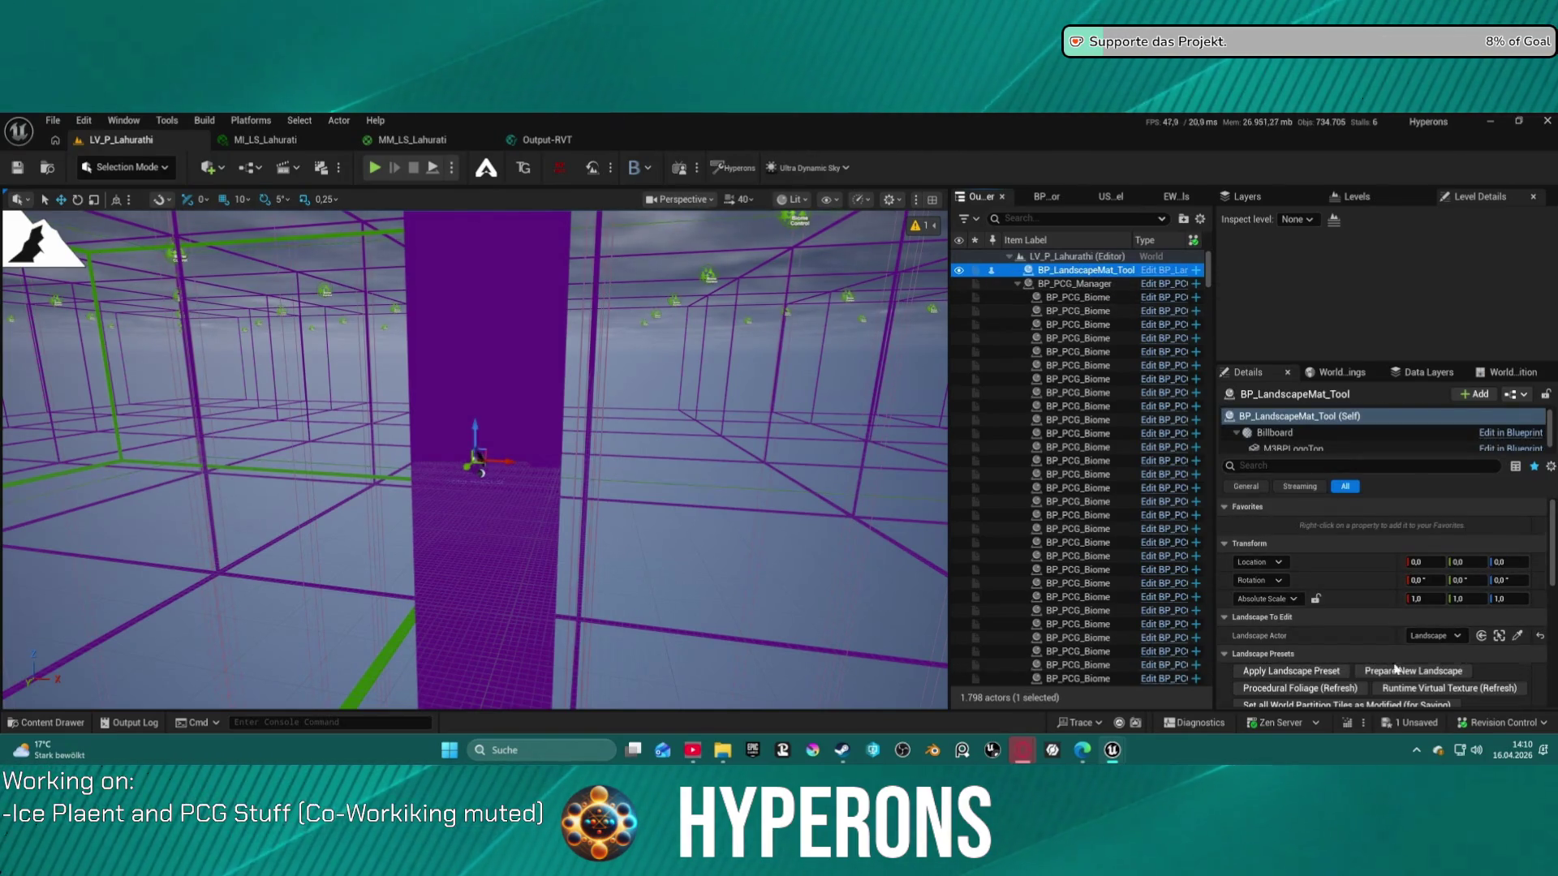
scroll(1383, 664, down, 2)
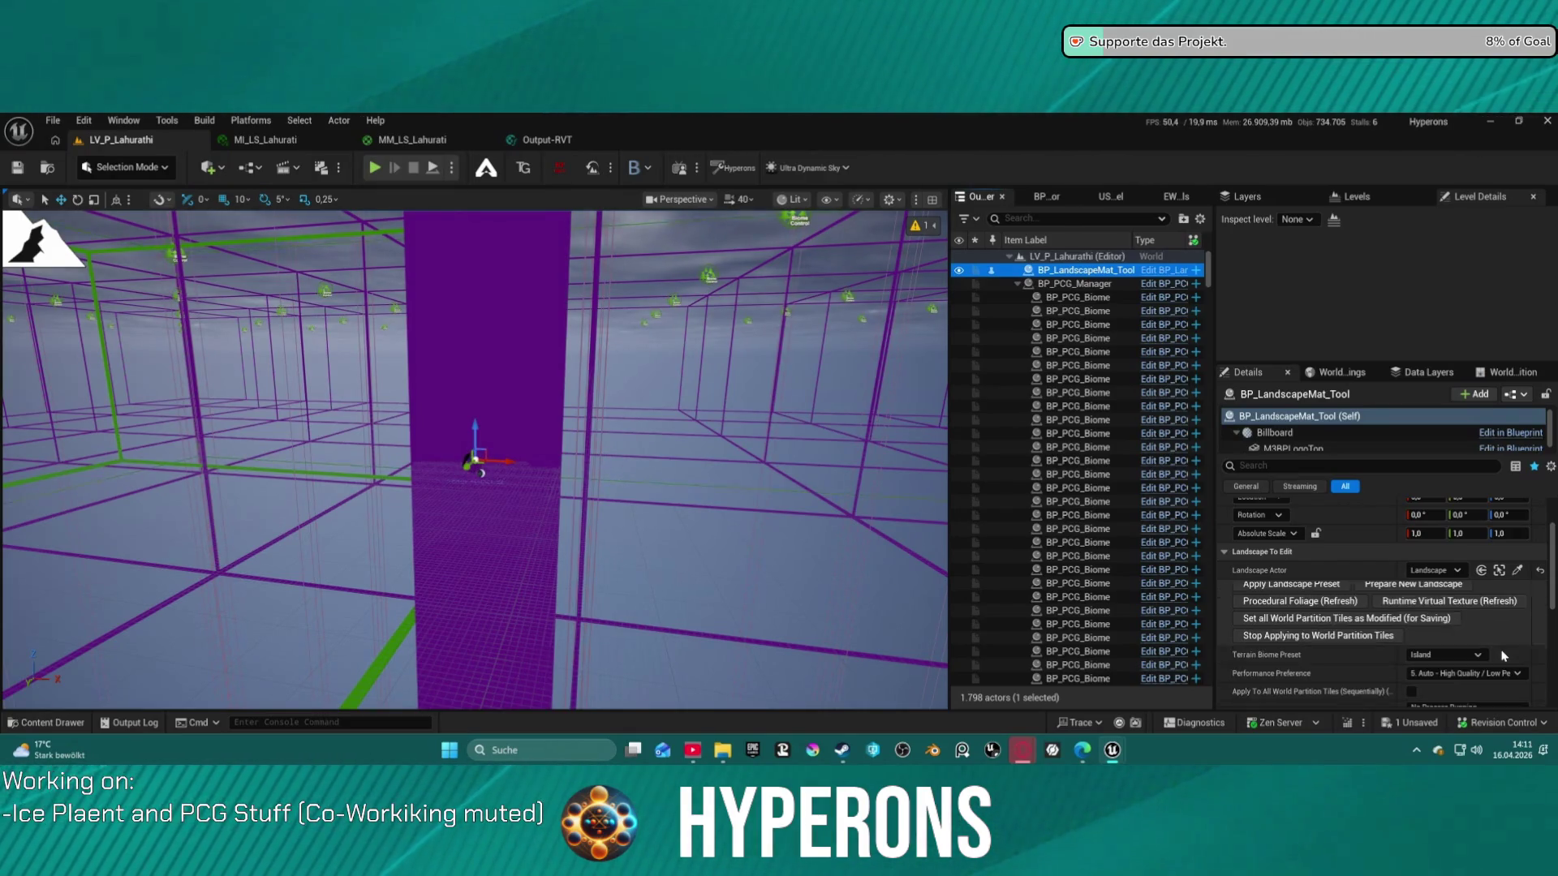
scroll(1503, 657, down, 2)
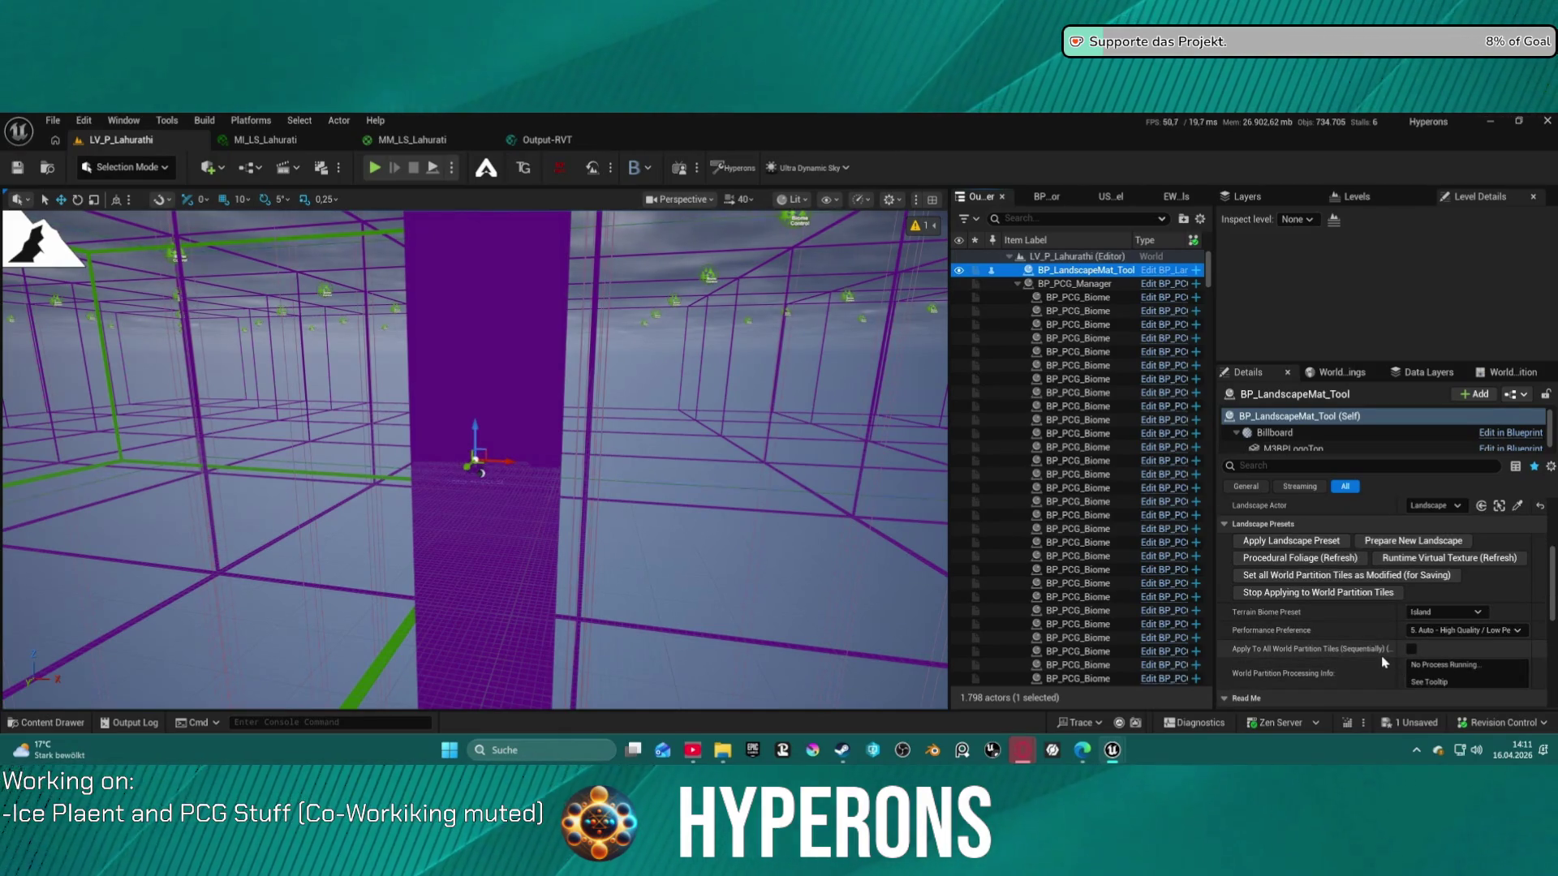
scroll(1384, 666, up, 3)
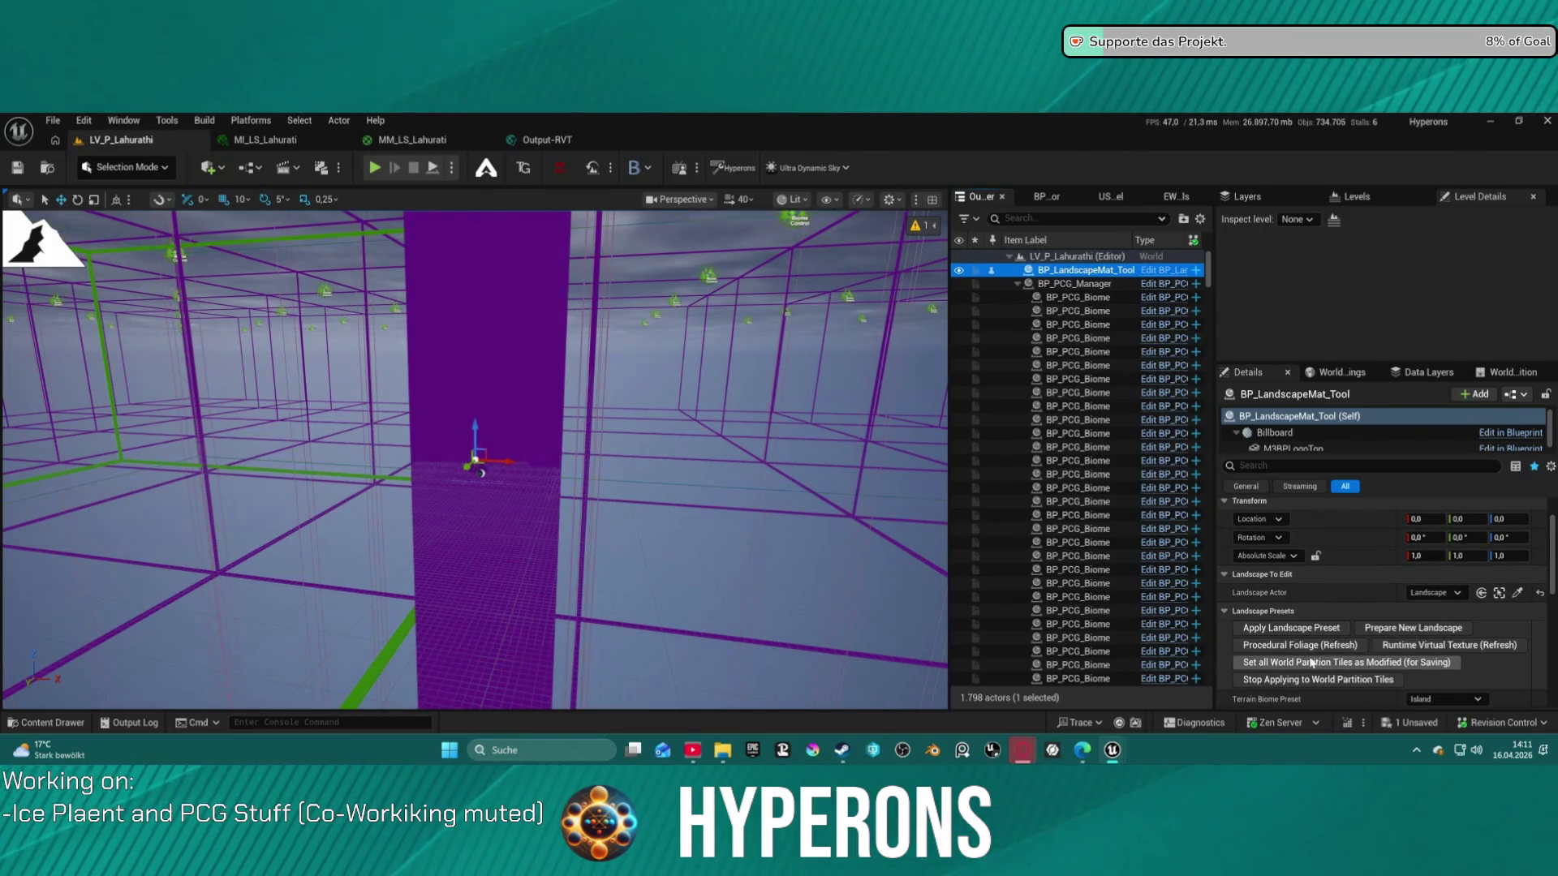
click(1406, 665)
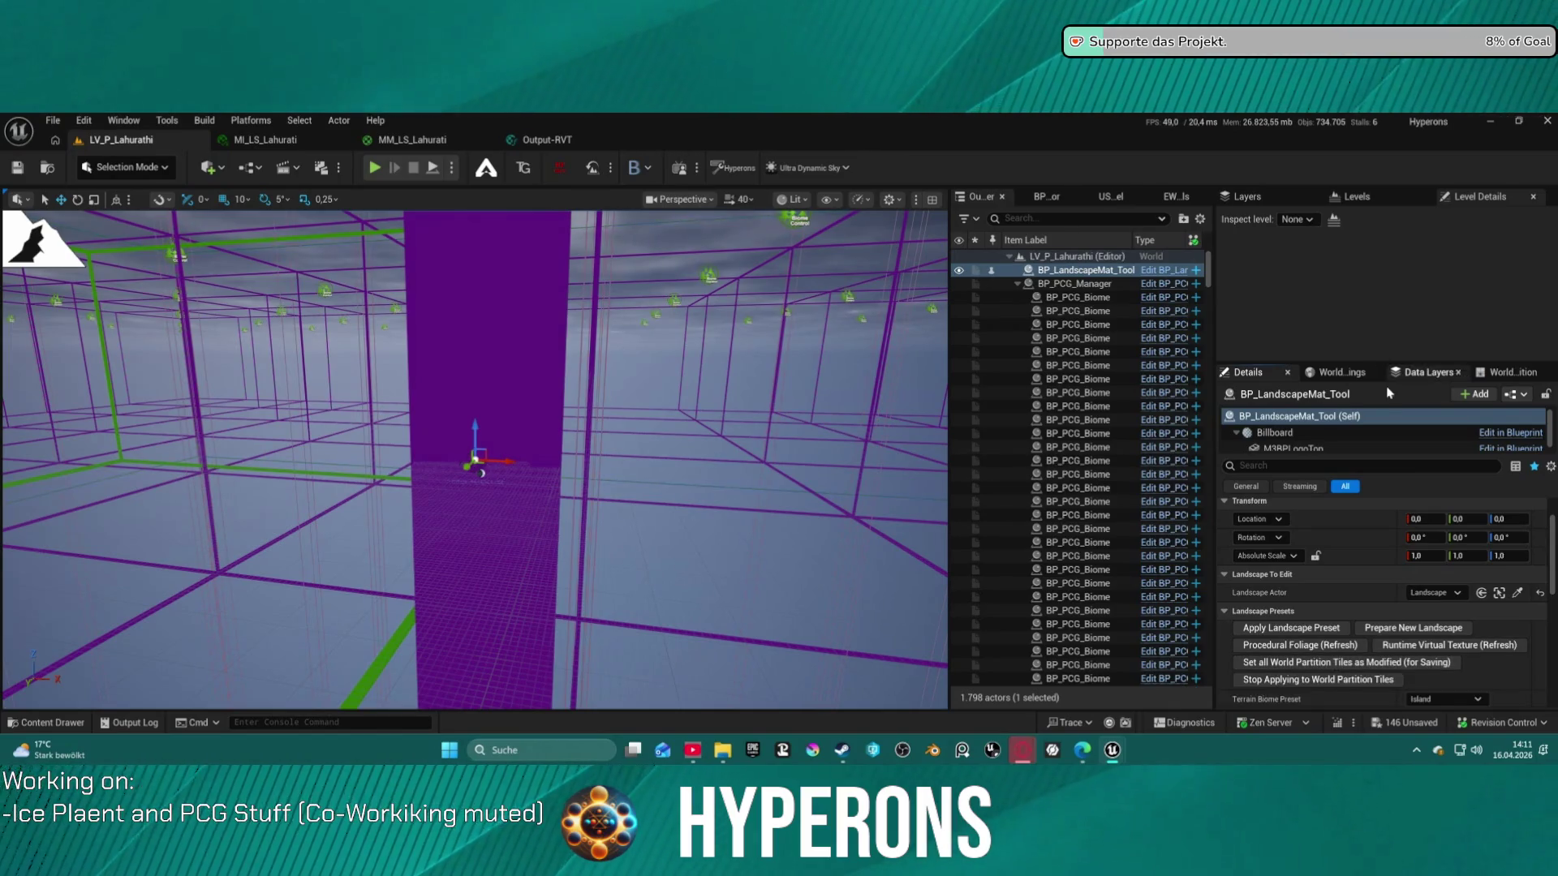
click(1047, 283)
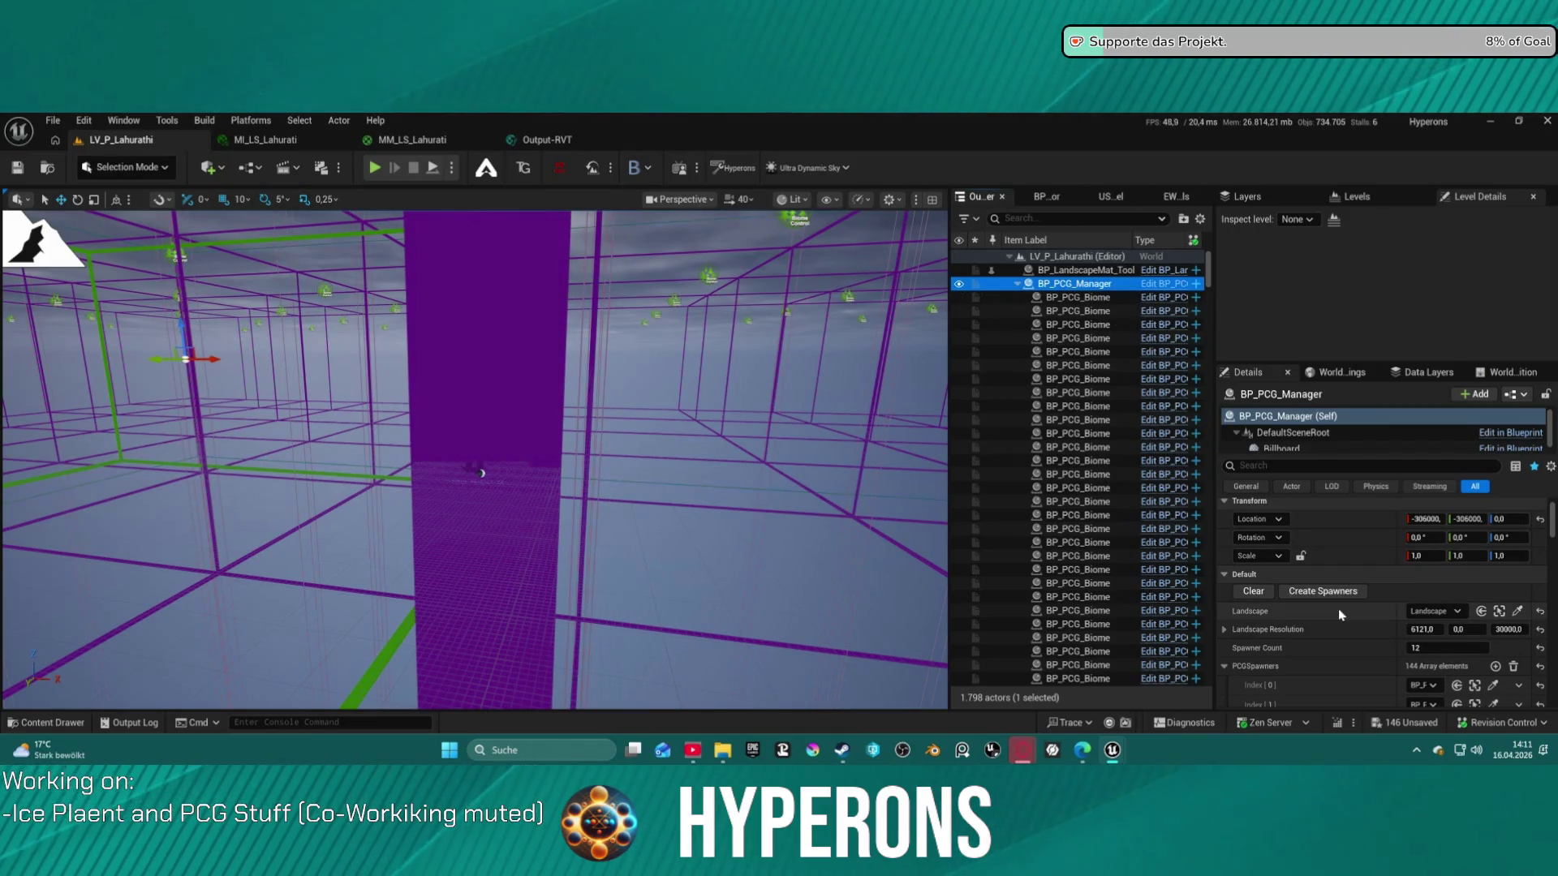
Select the first BP_PCG_Biome and widen the Details columns to show its Biomes array
scroll(1377, 607, down, 2)
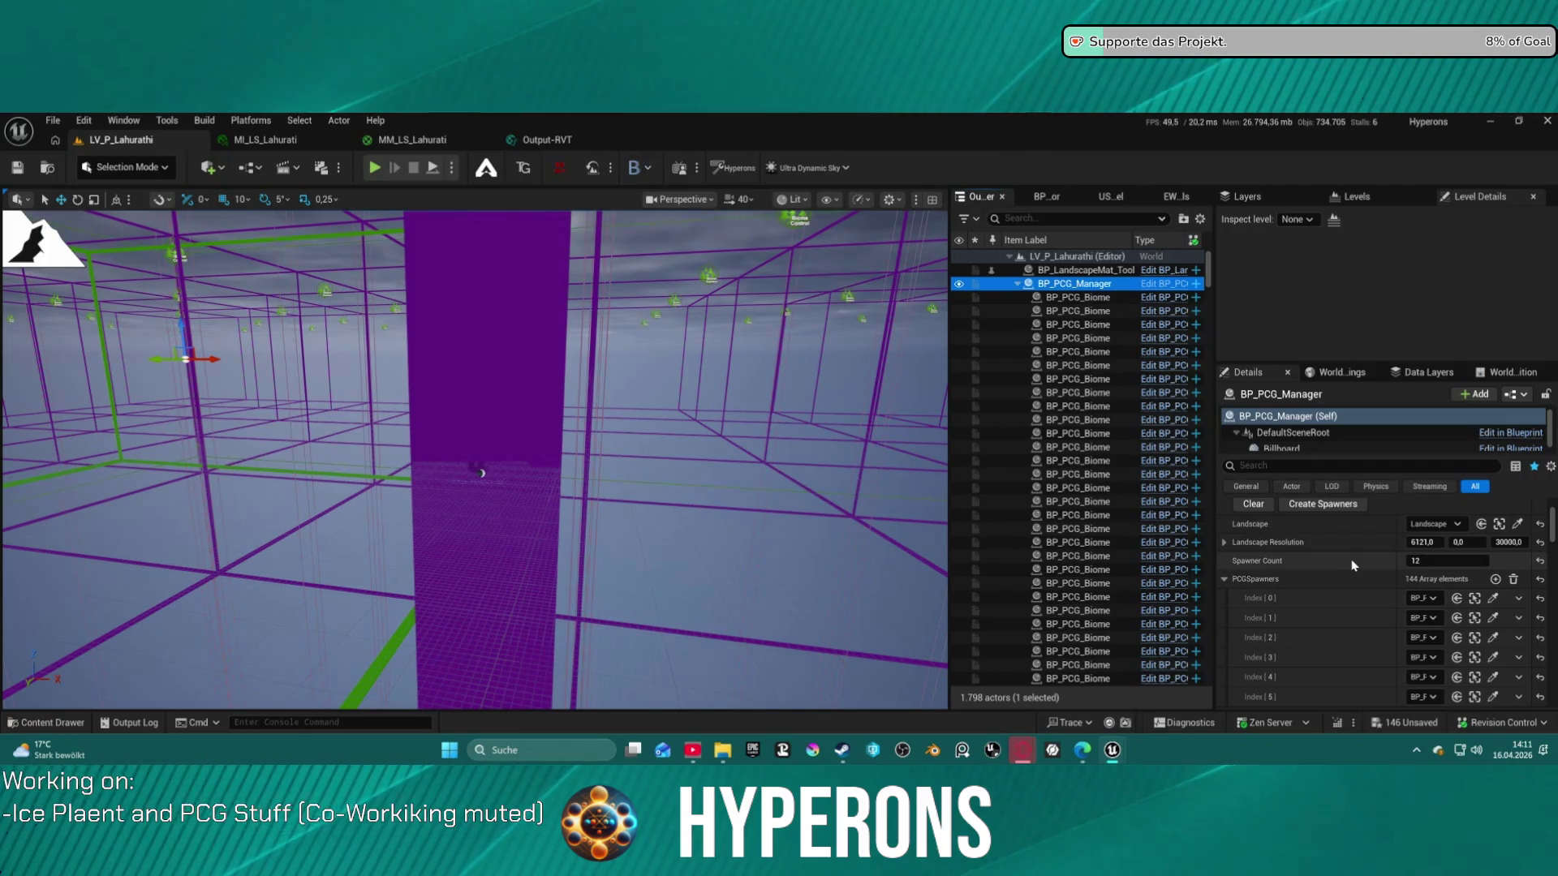
click(1068, 297)
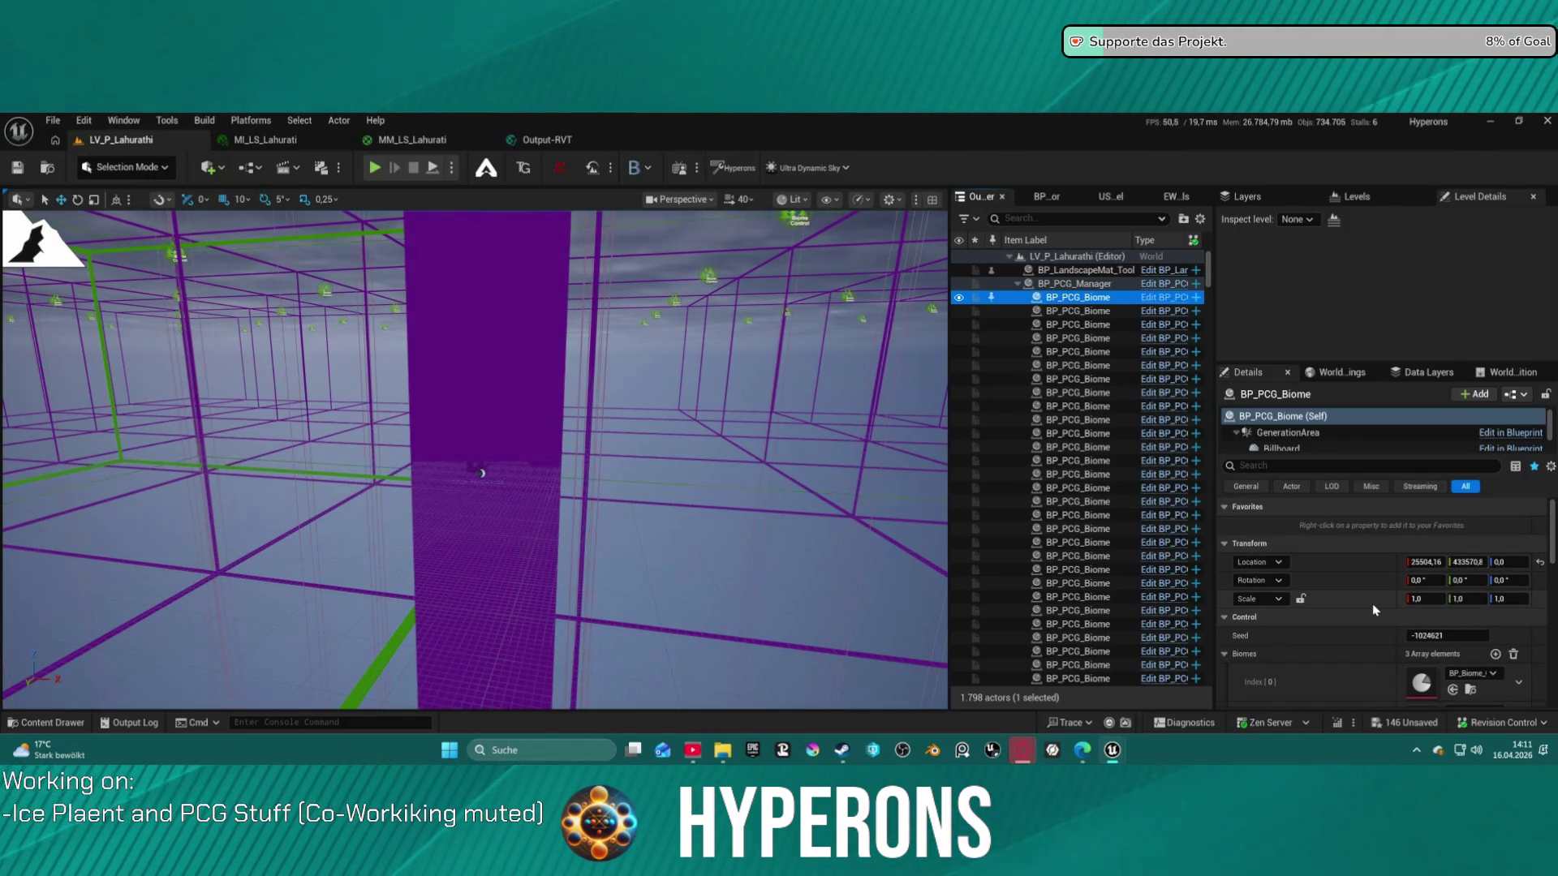
scroll(1363, 633, down, 3)
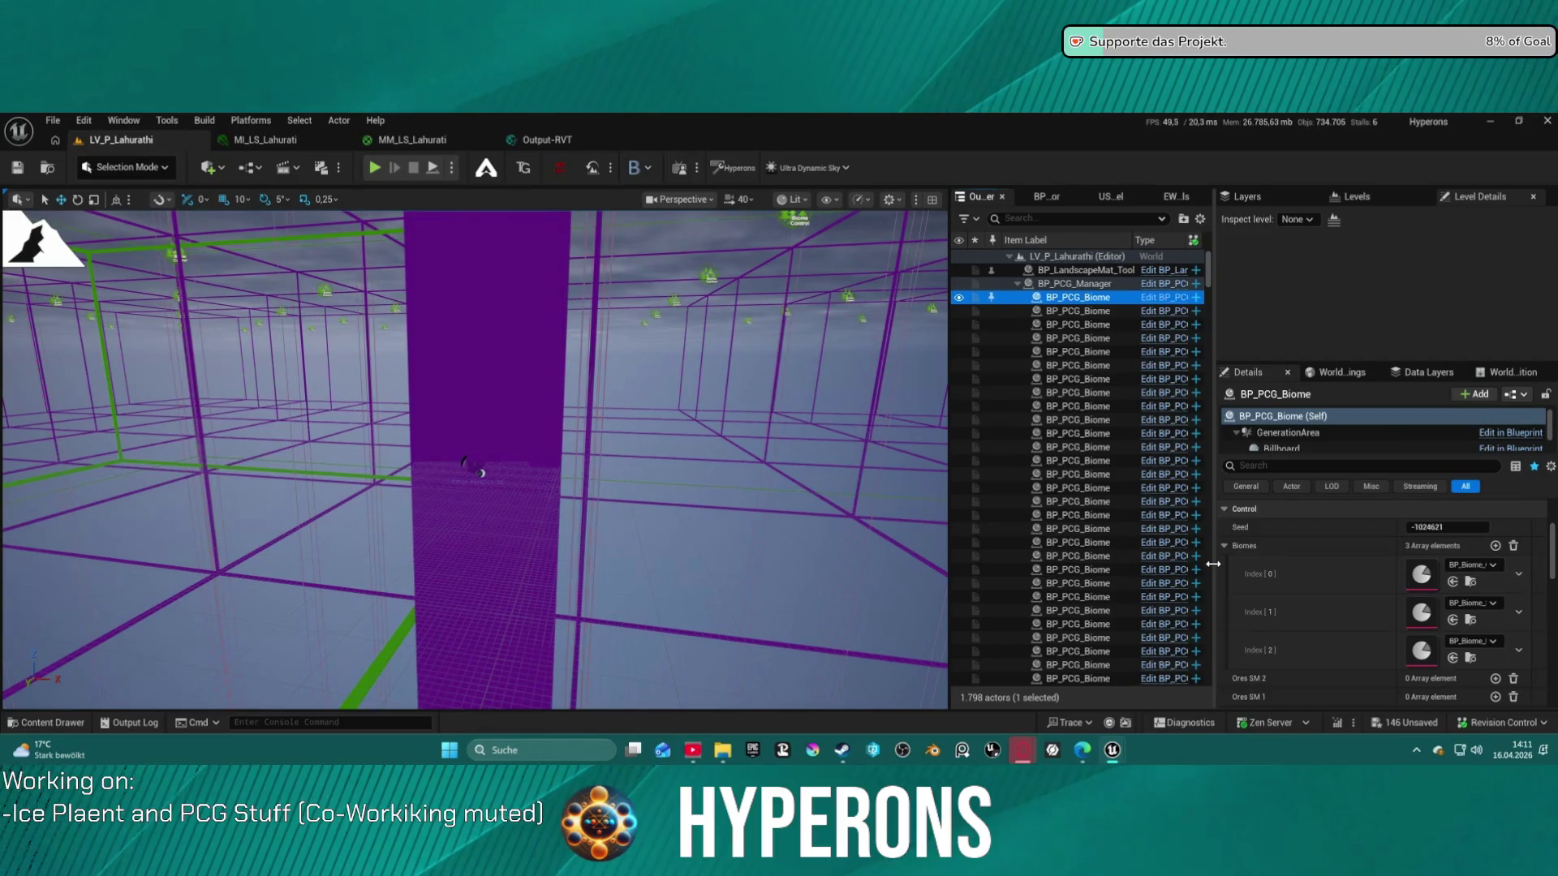
drag(1213, 563, 1156, 563)
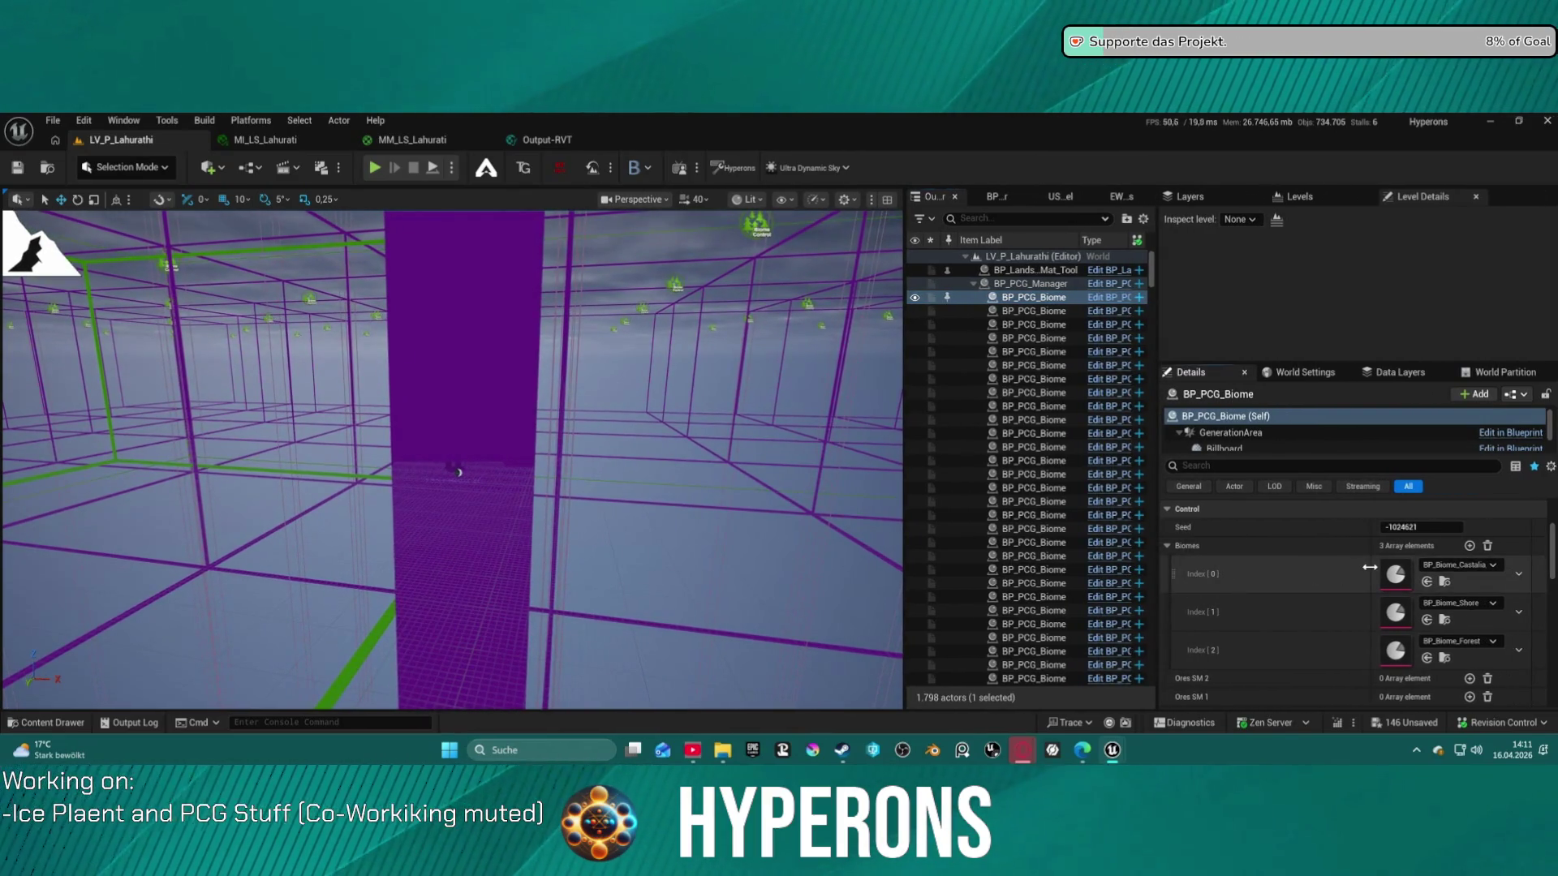
drag(1369, 567, 1272, 567)
drag(1156, 564, 1305, 565)
Delete BP_Biome_Shore at Index [1], then open the BP_Biome_Castalia_Auto biome asset
click(1519, 610)
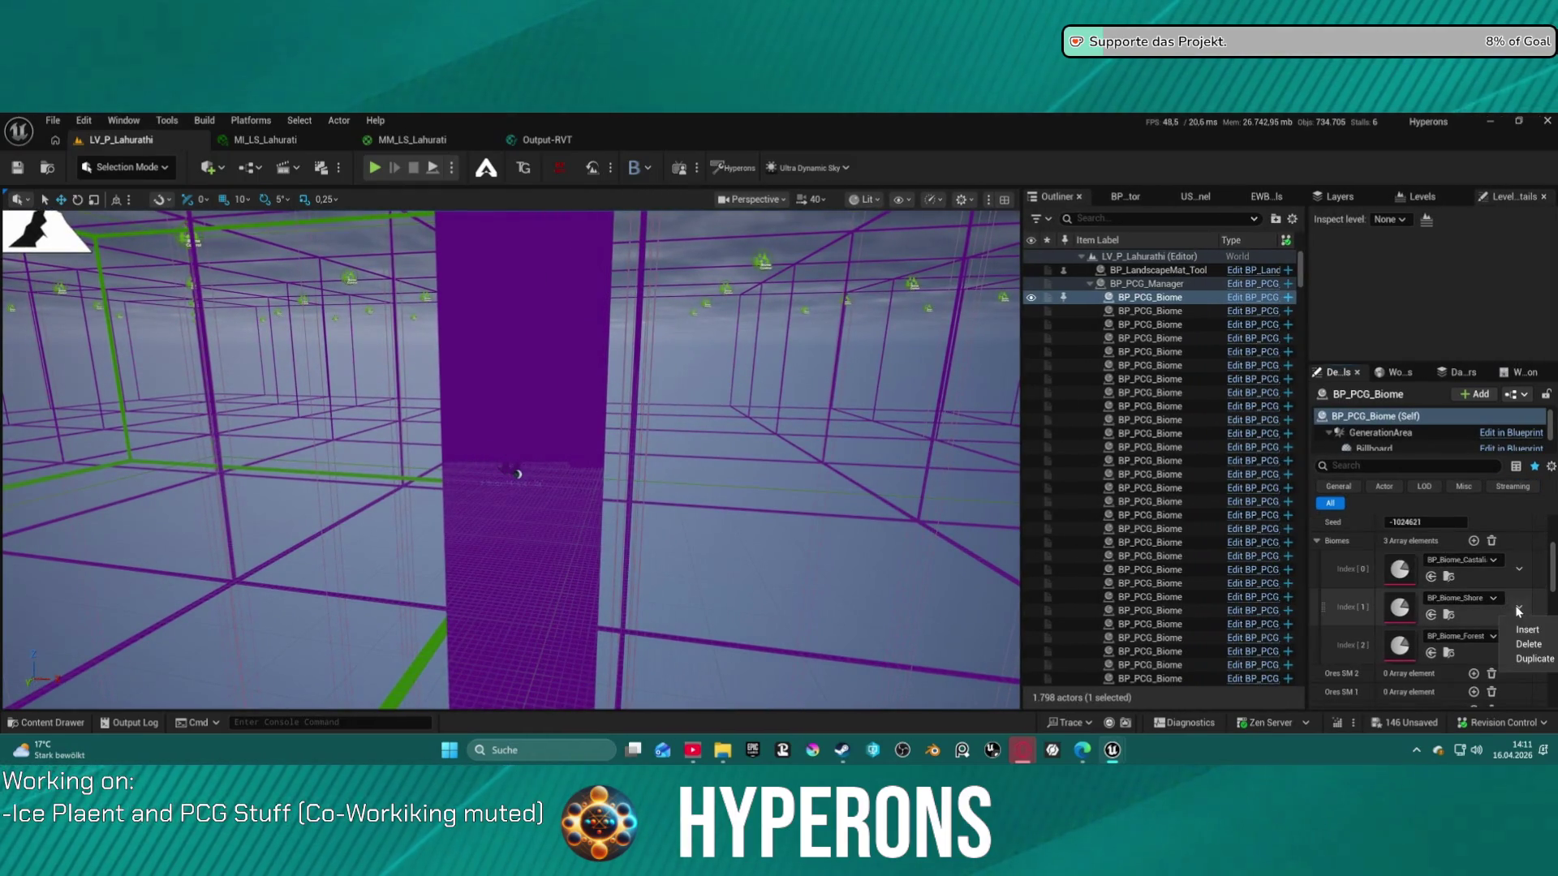
click(1529, 644)
click(1519, 607)
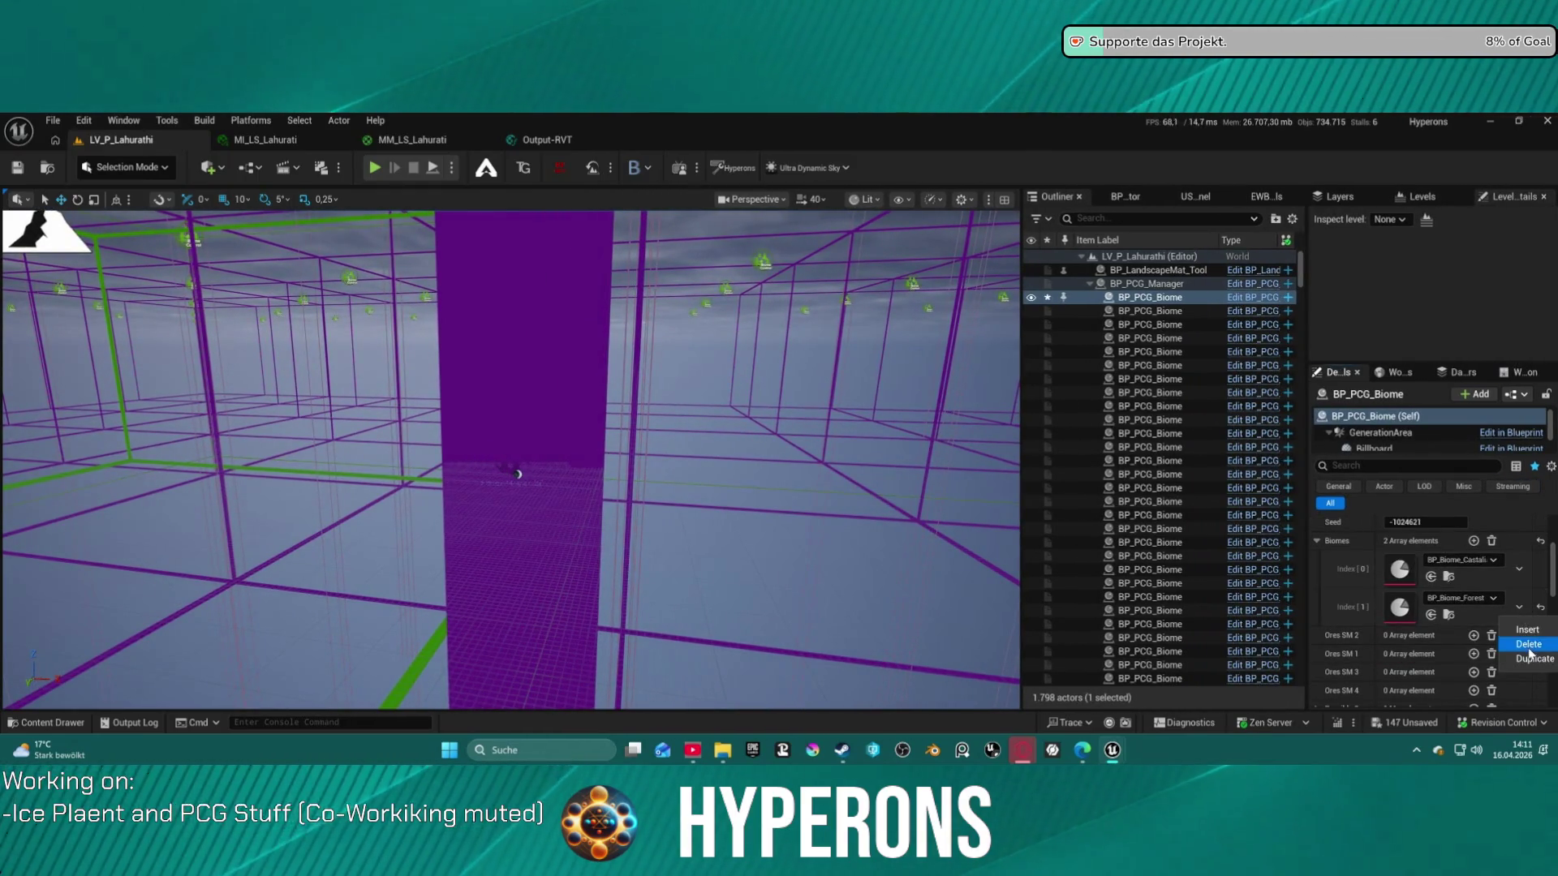
click(1529, 644)
double_click(1400, 569)
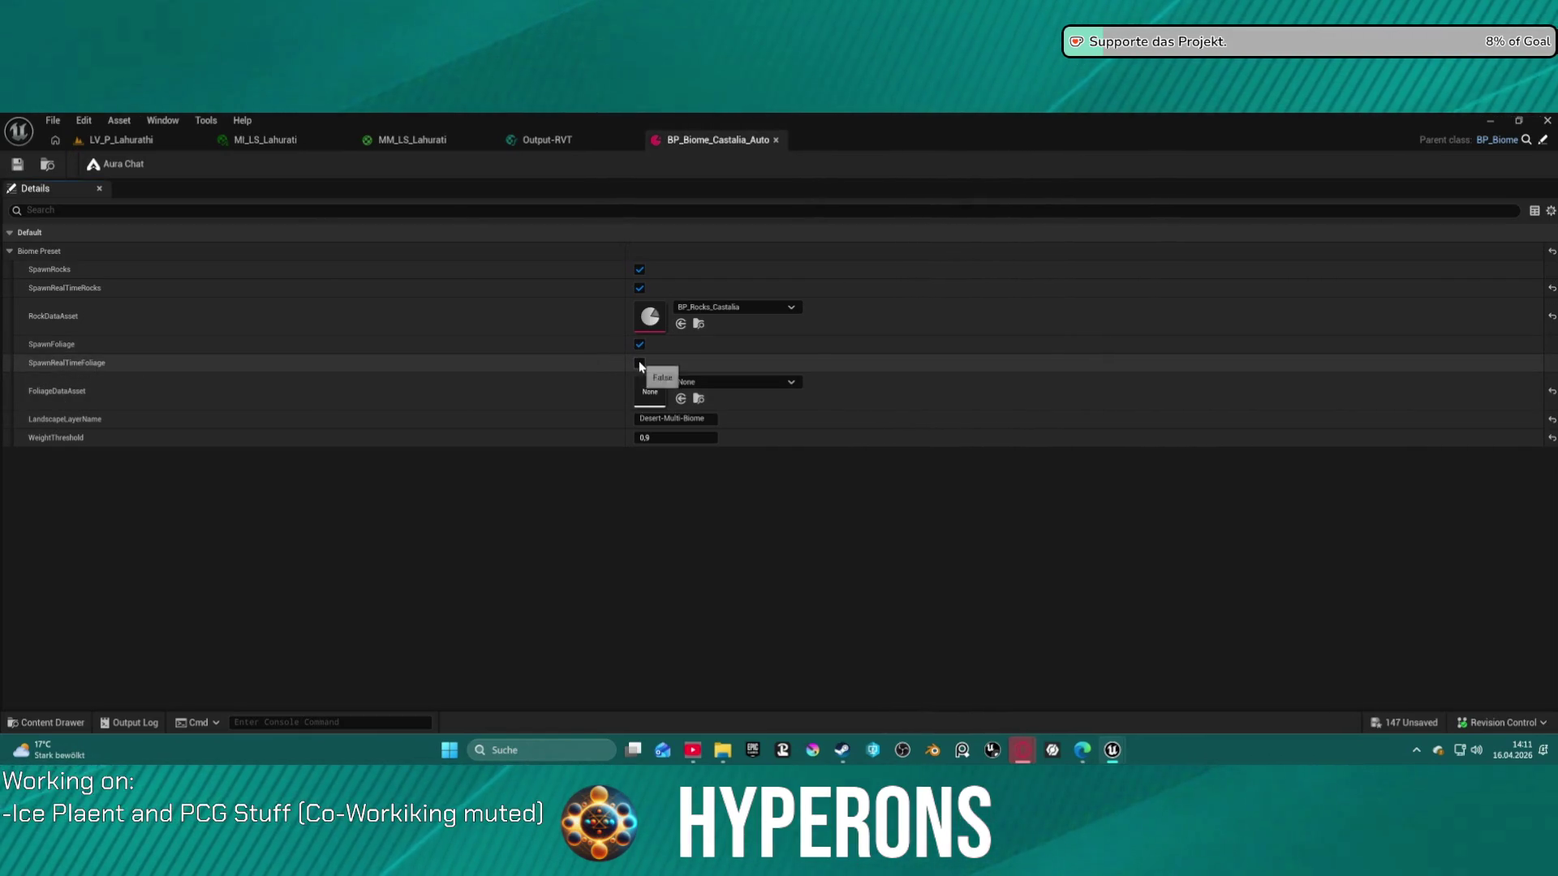
Open BP_Rocks_Castalia and review its two Mesa Meshes and three Terrace Meshes
double_click(649, 319)
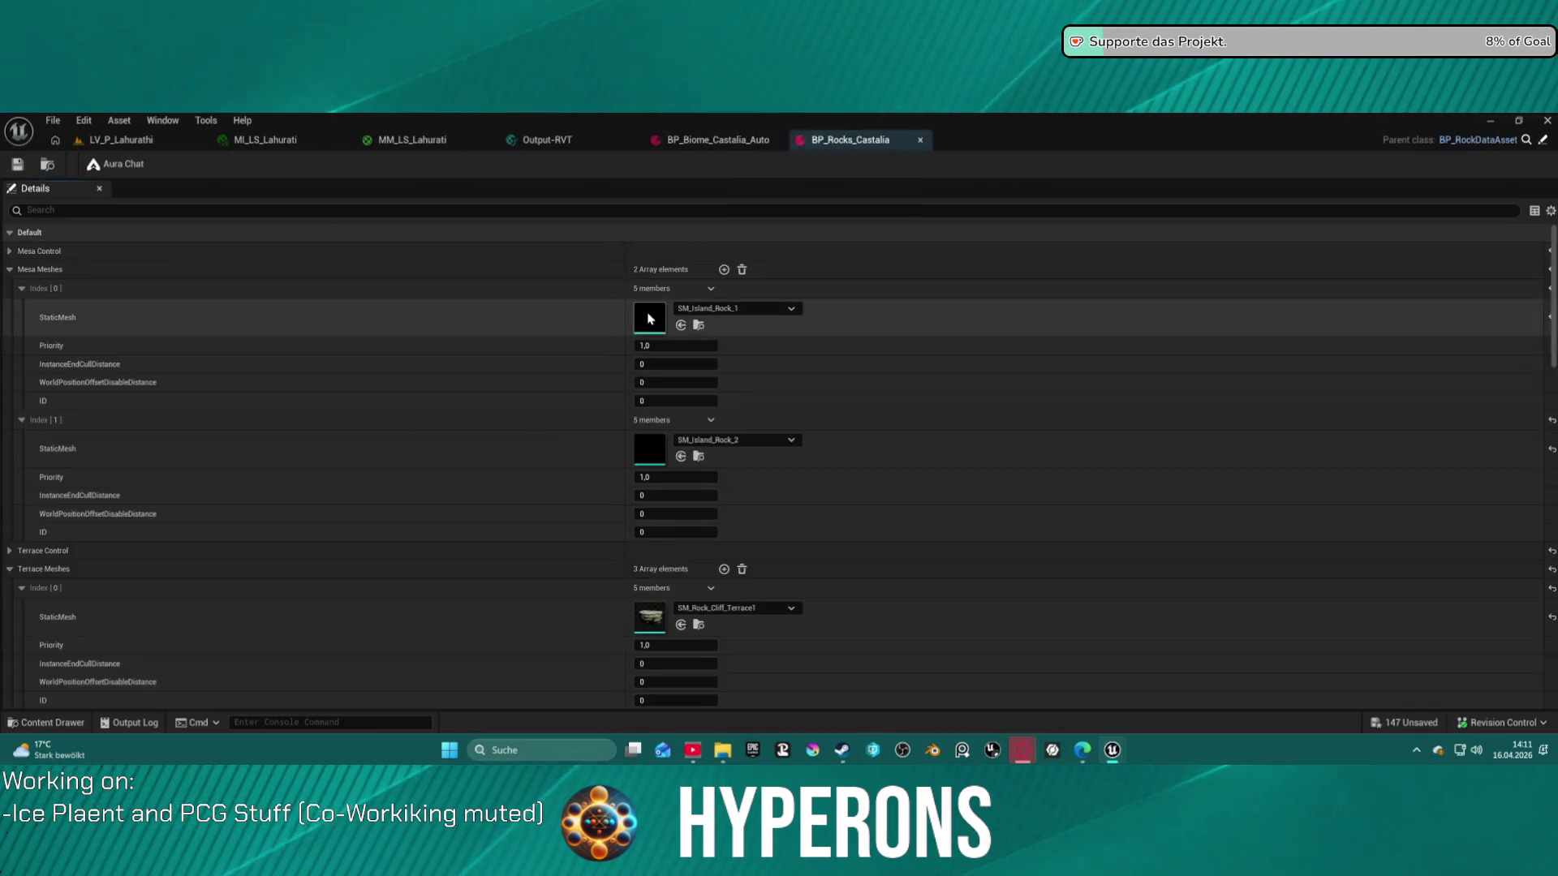
scroll(568, 455, down, 2)
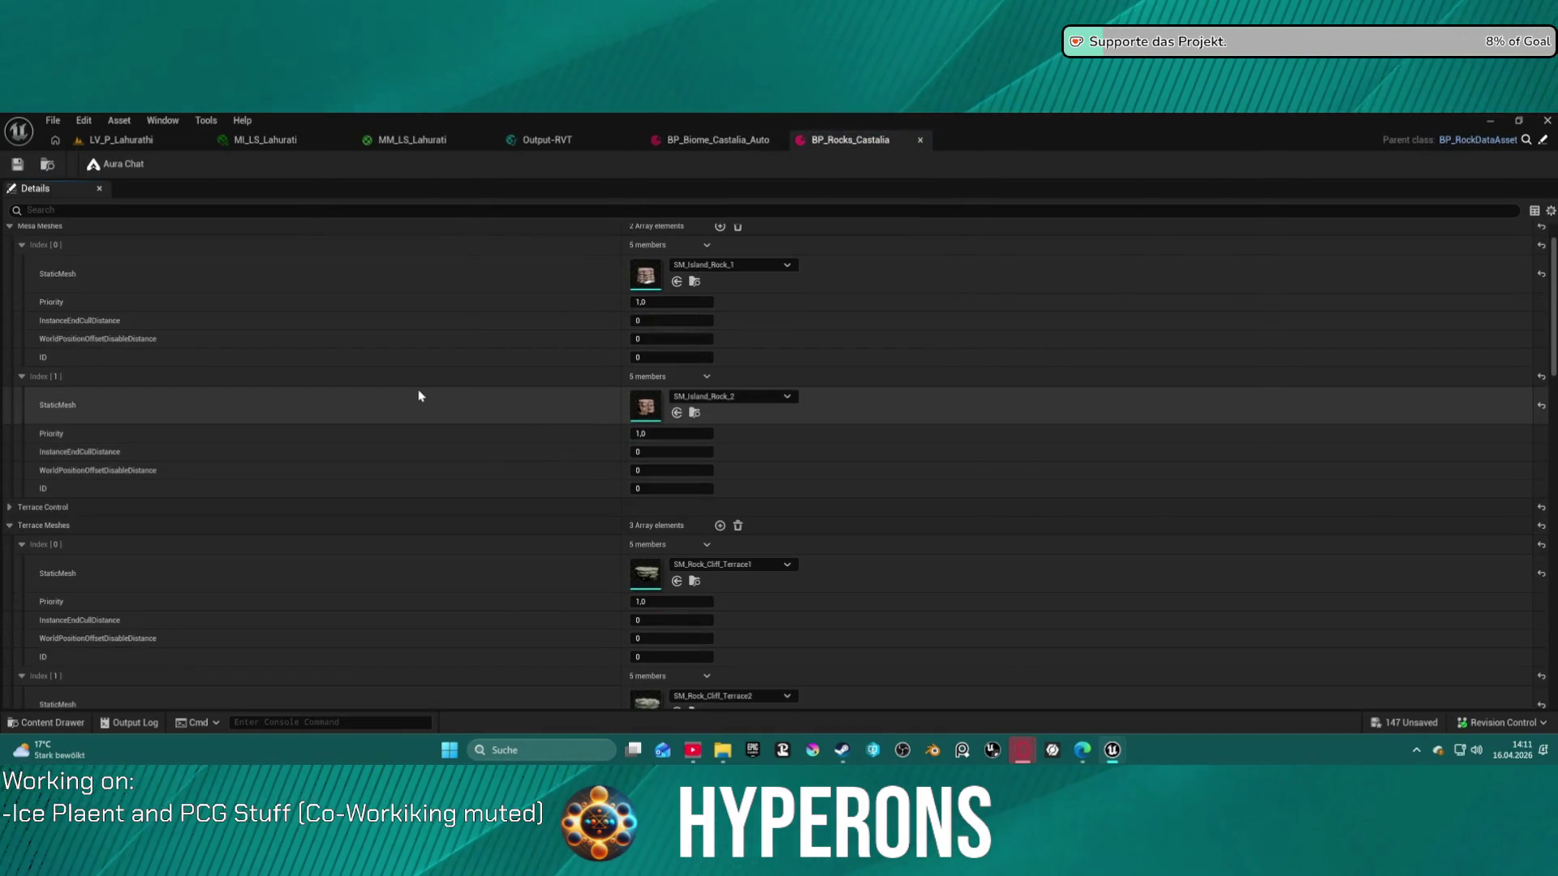
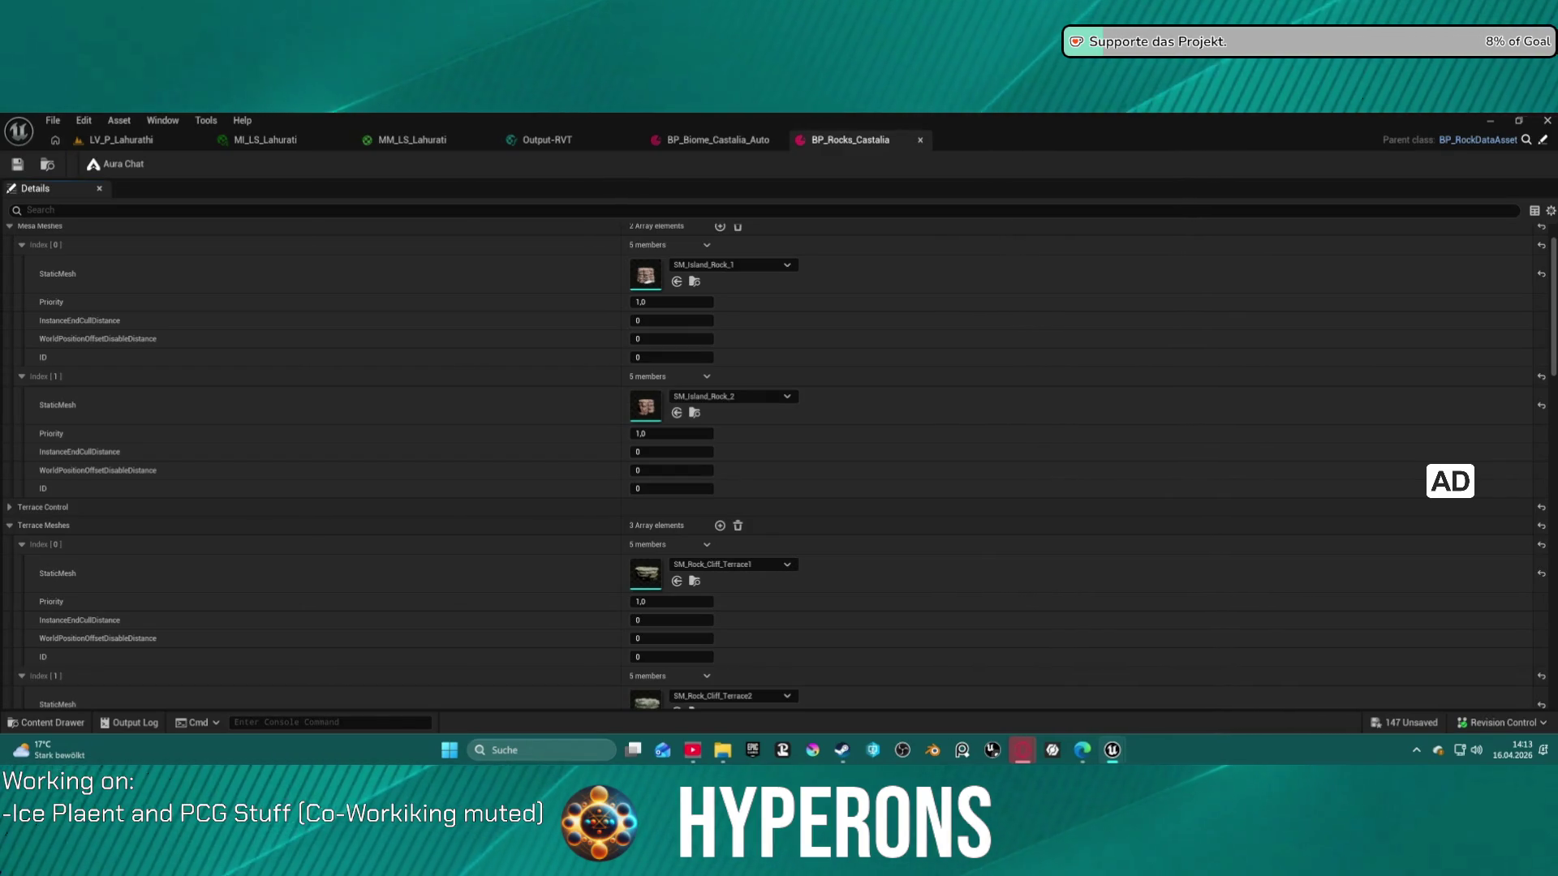
Close the BP_Rocks_Castalia and BP_Biome_Castalia_Auto tabs and return to the LV_P_Lahurathi level
click(920, 139)
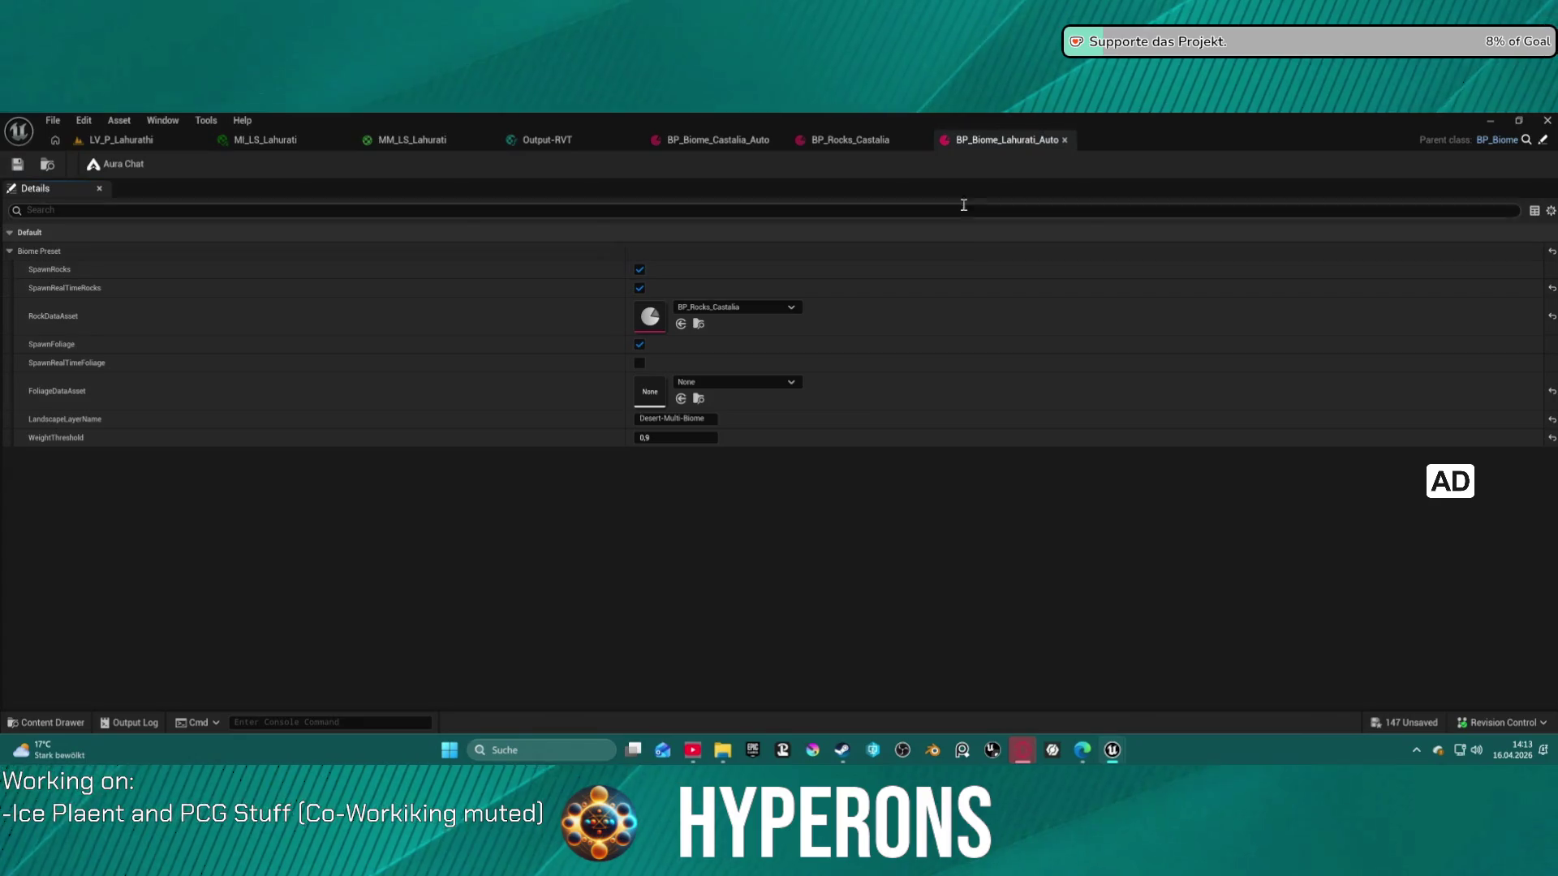
middle_click(706, 147)
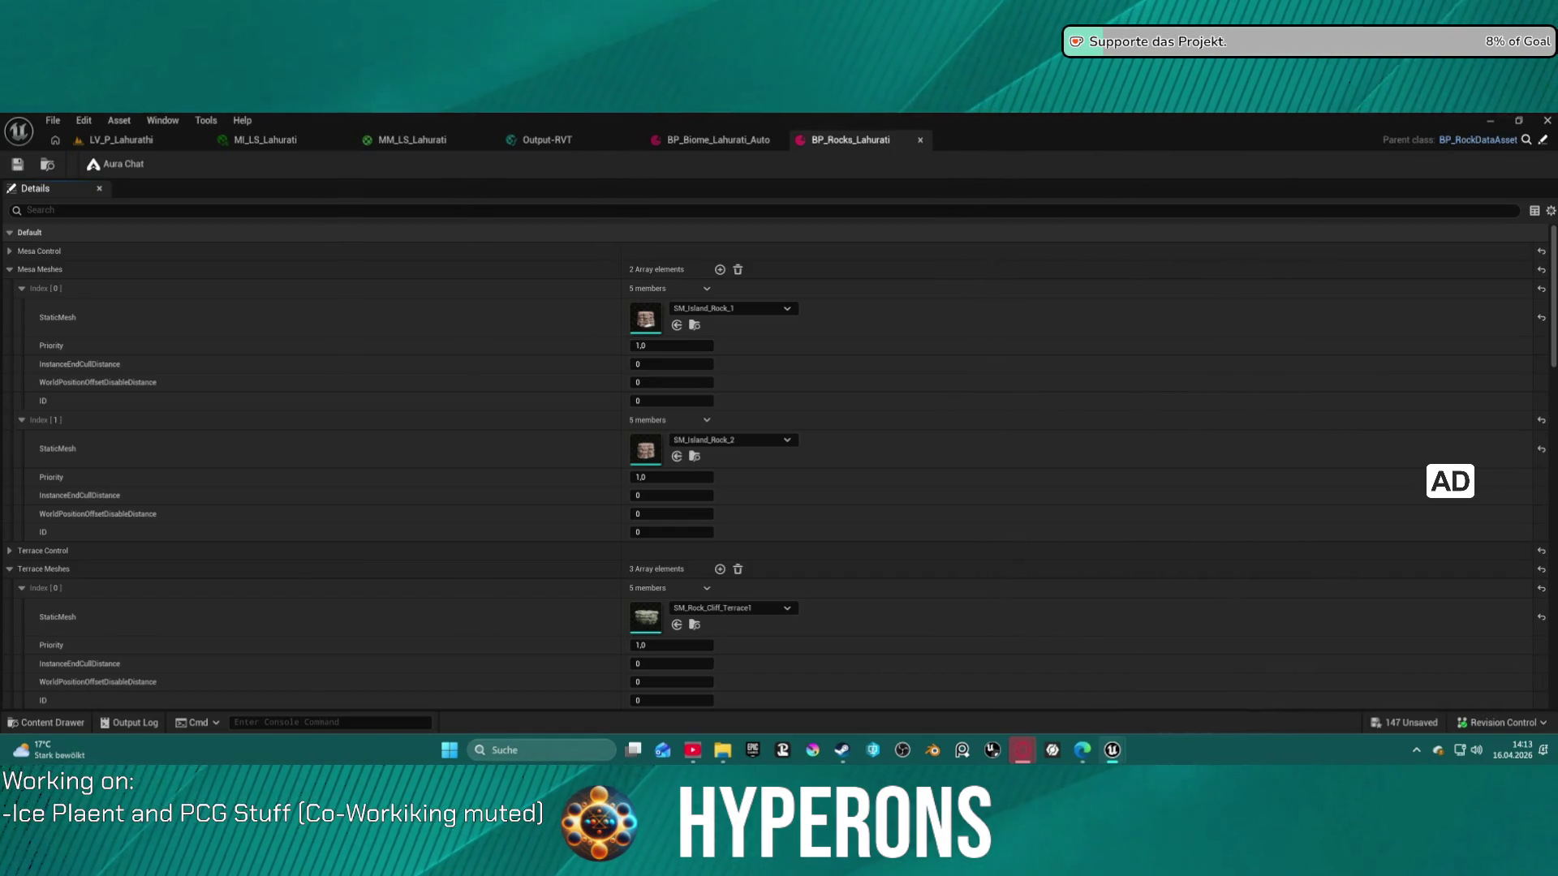
click(121, 140)
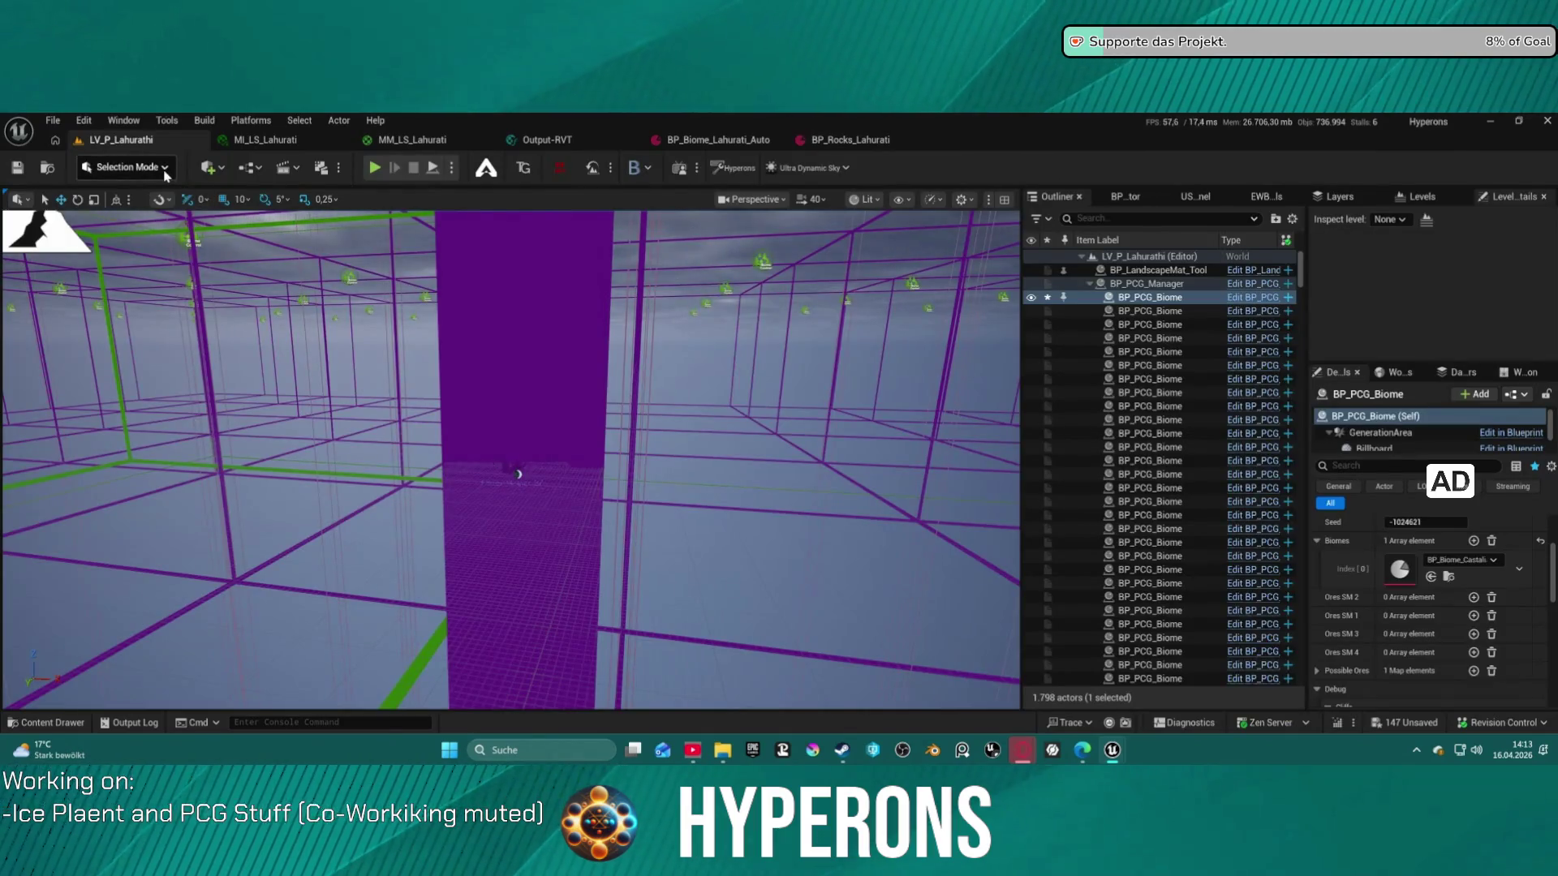
In Landscape mode's Paint layers, copy the Tundra-Multi-Biome layer name, then open BP_Biome_Lahurati_Auto
click(126, 168)
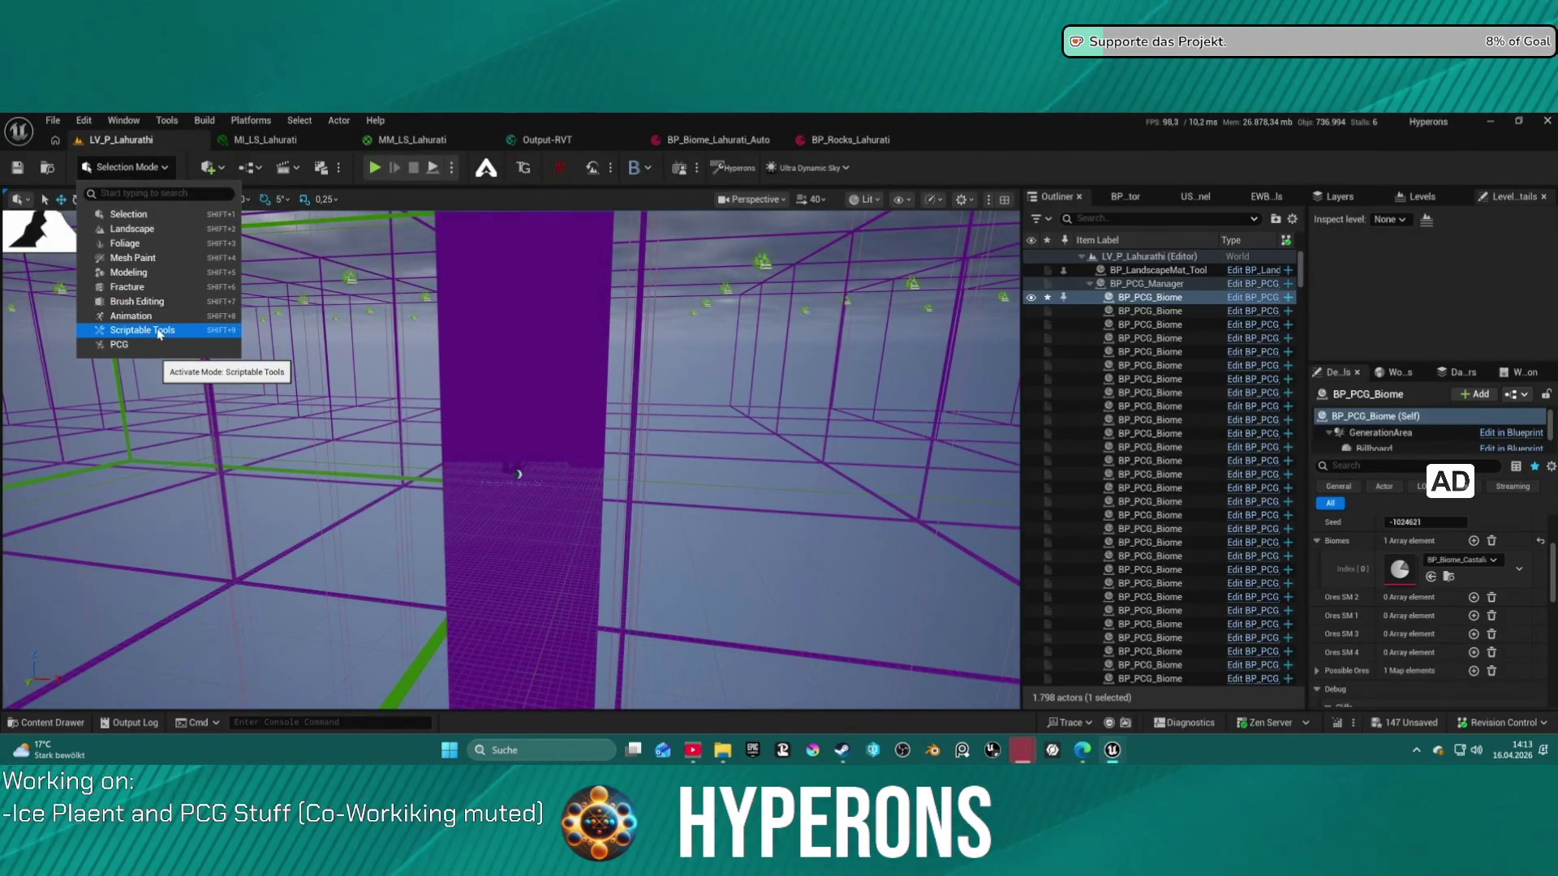
click(147, 230)
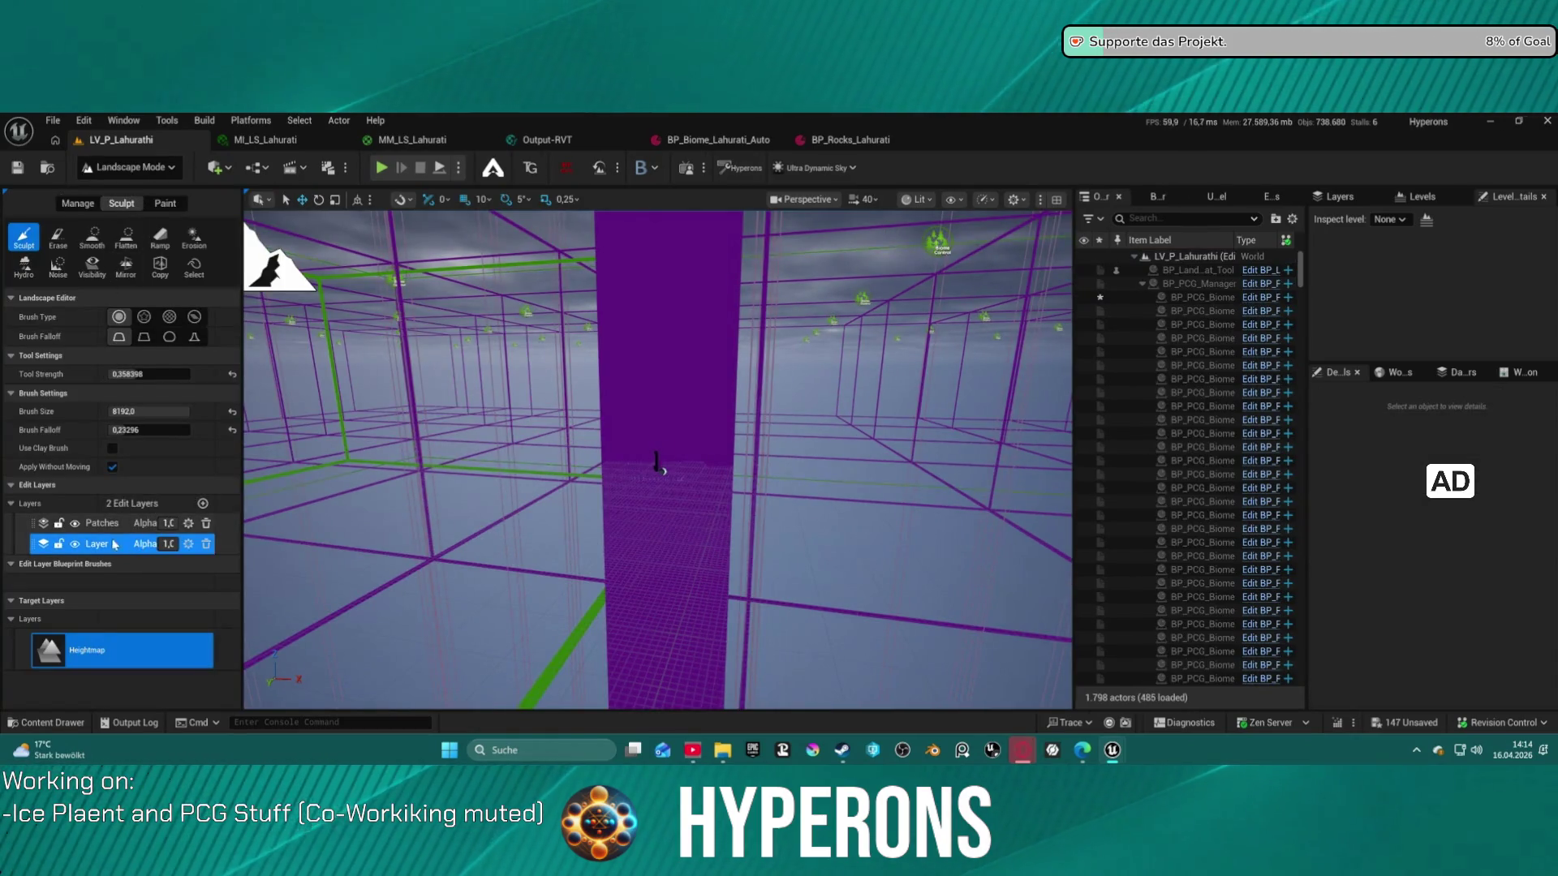
click(165, 203)
scroll(87, 532, down, 10)
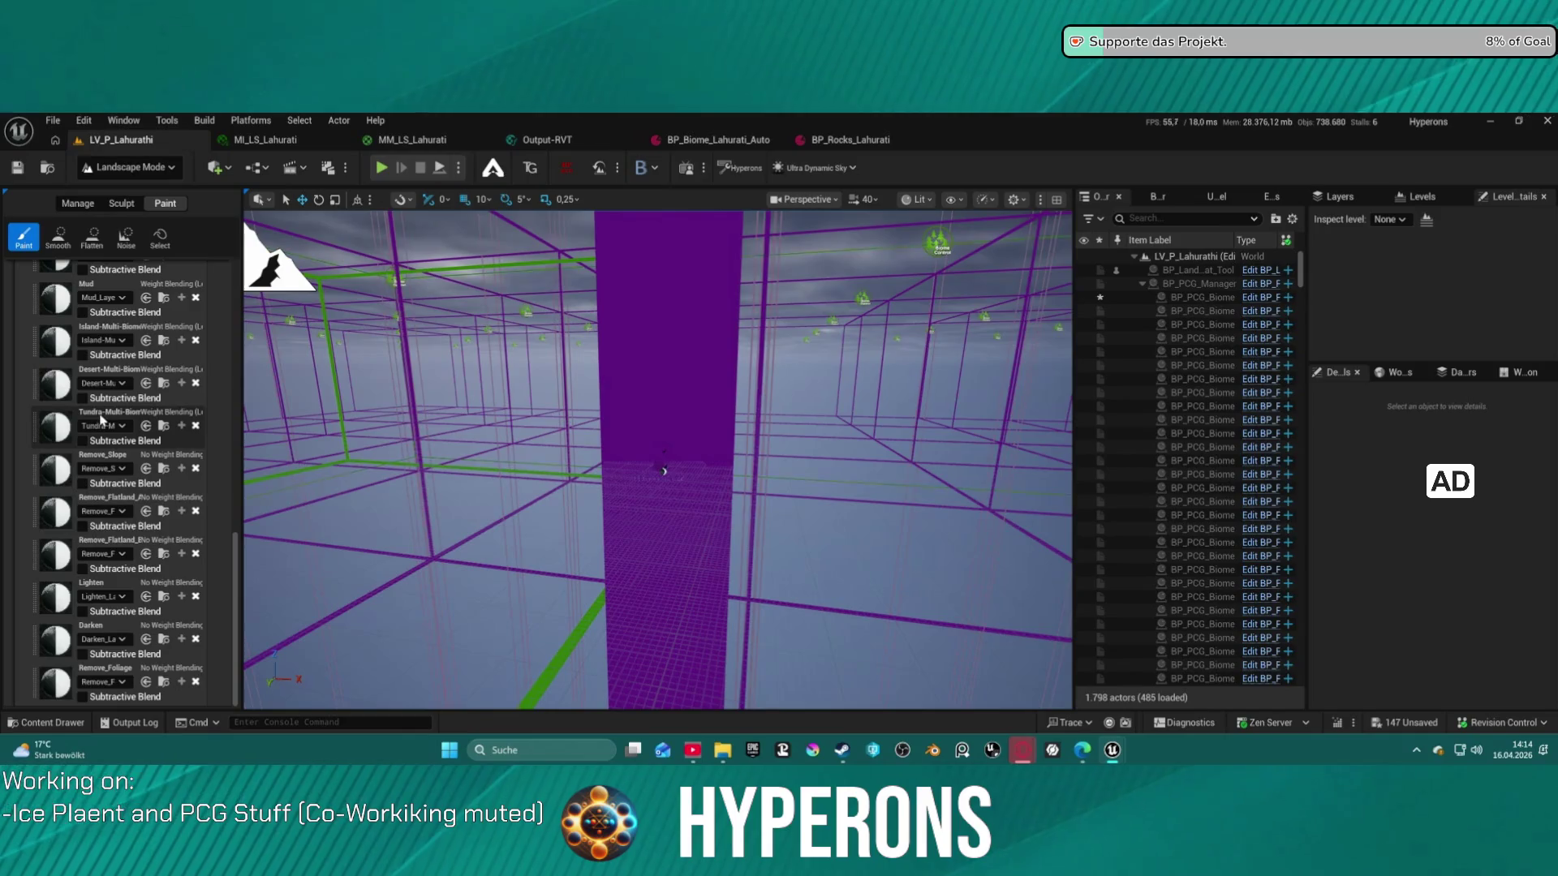
click(133, 415)
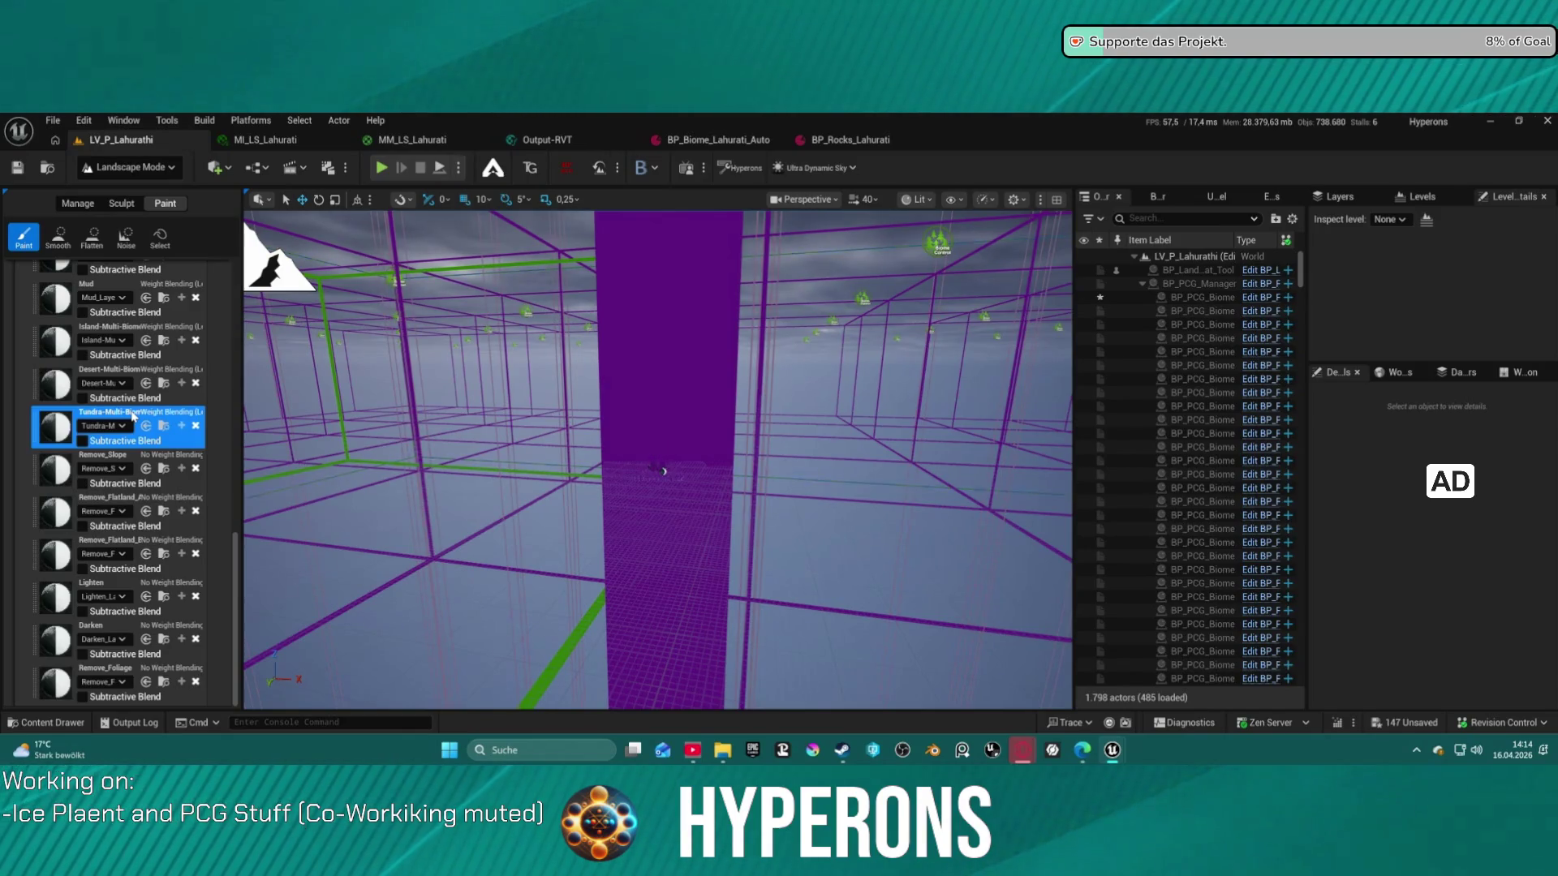
double_click(133, 414)
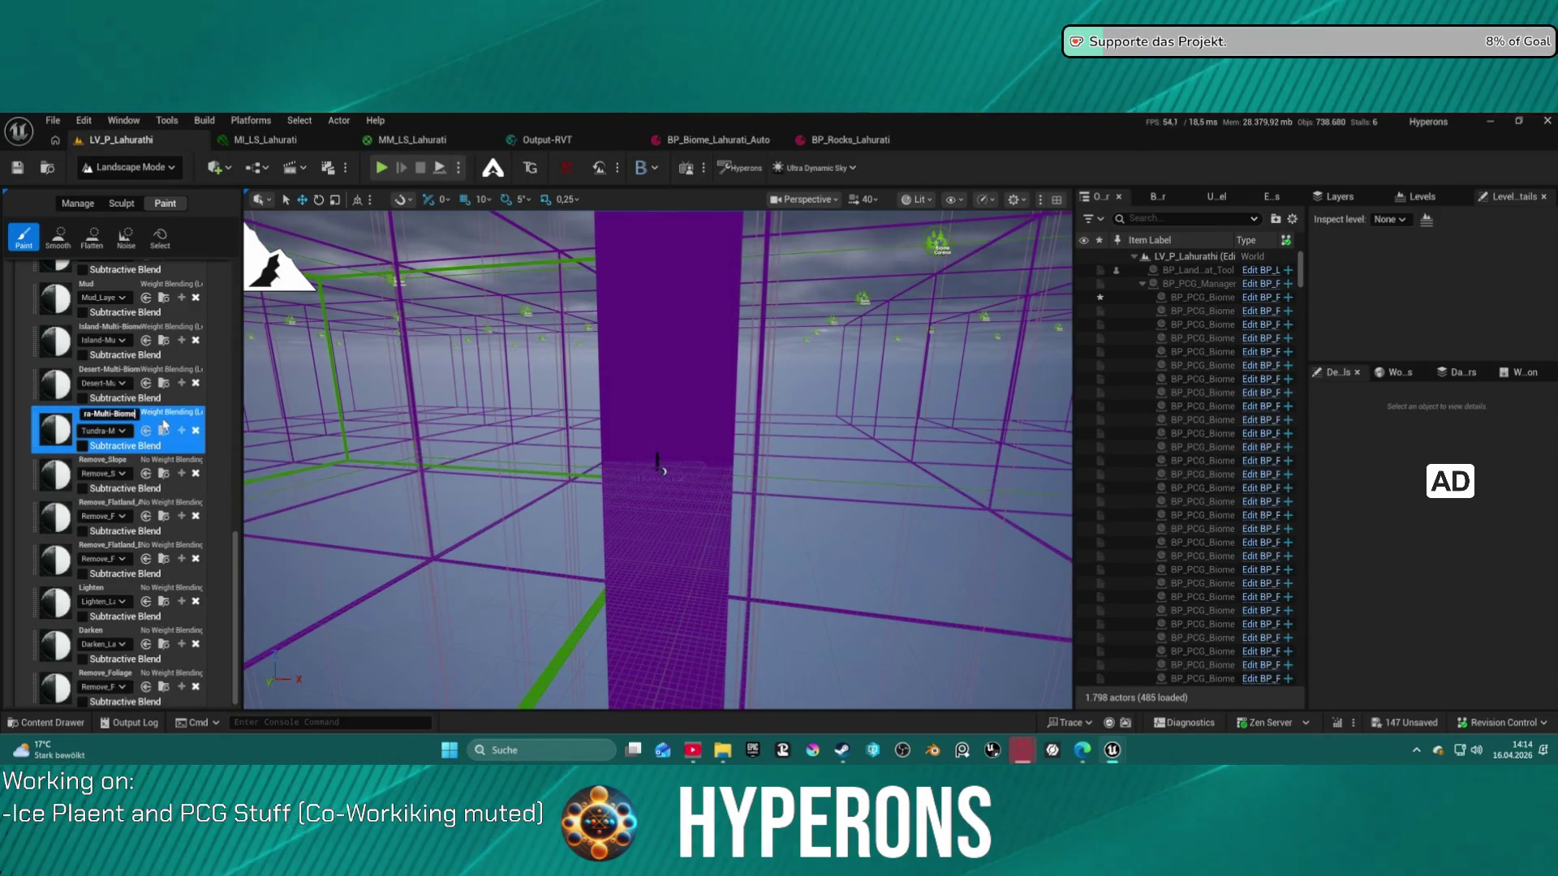
click(730, 143)
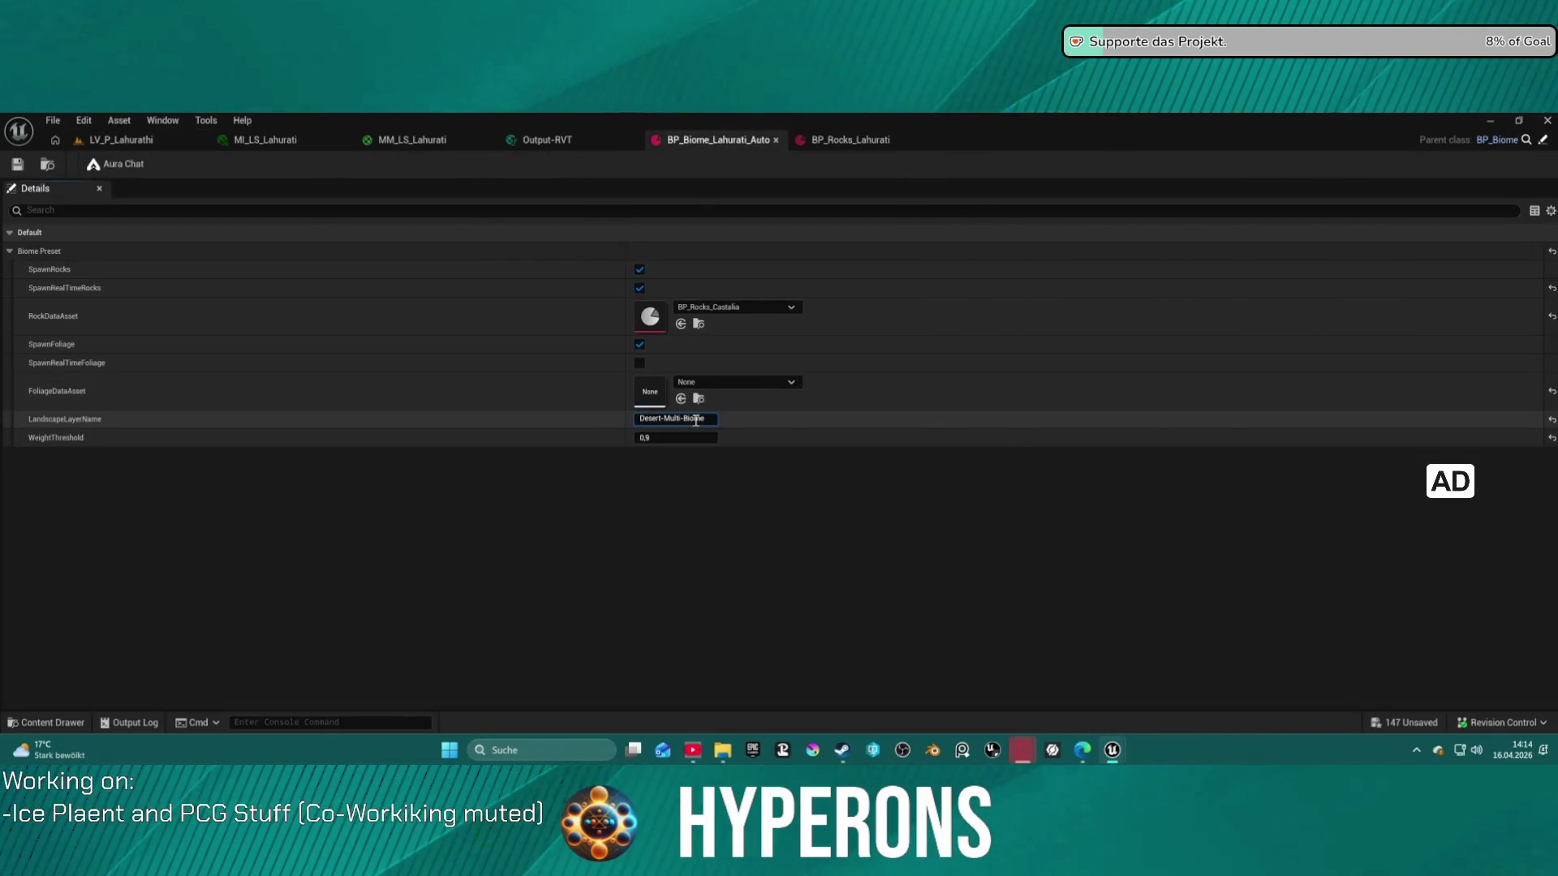
Paste Tundra-Multi-Biome over Desert-Multi-Biome in the LandscapeLayerName field, then return to the level
click(710, 420)
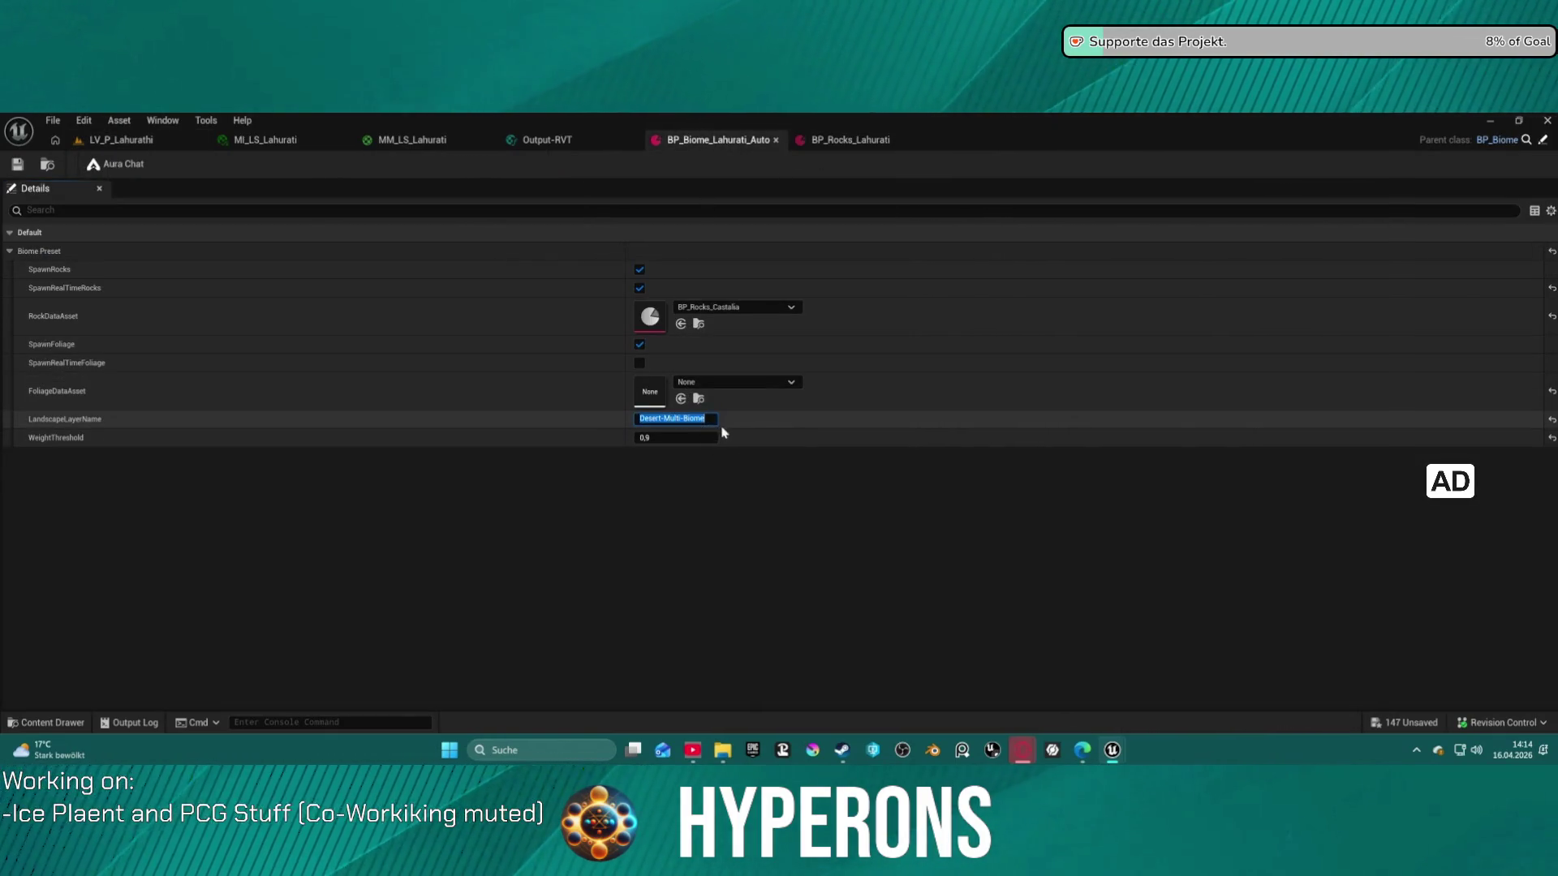
text(Tundra-Multi-Biome)
key(Return)
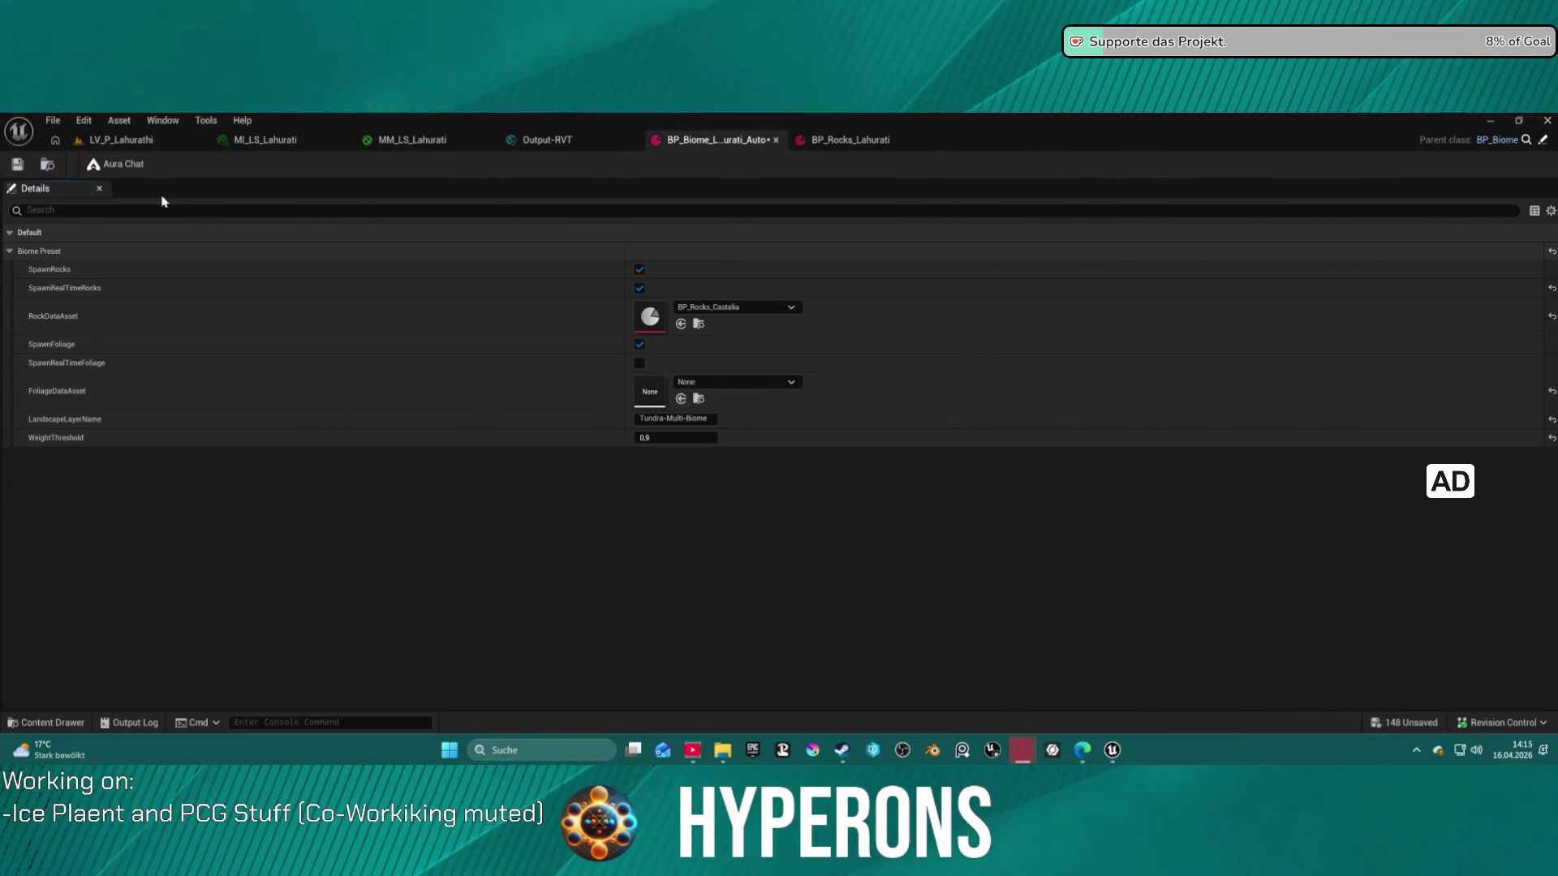
click(122, 139)
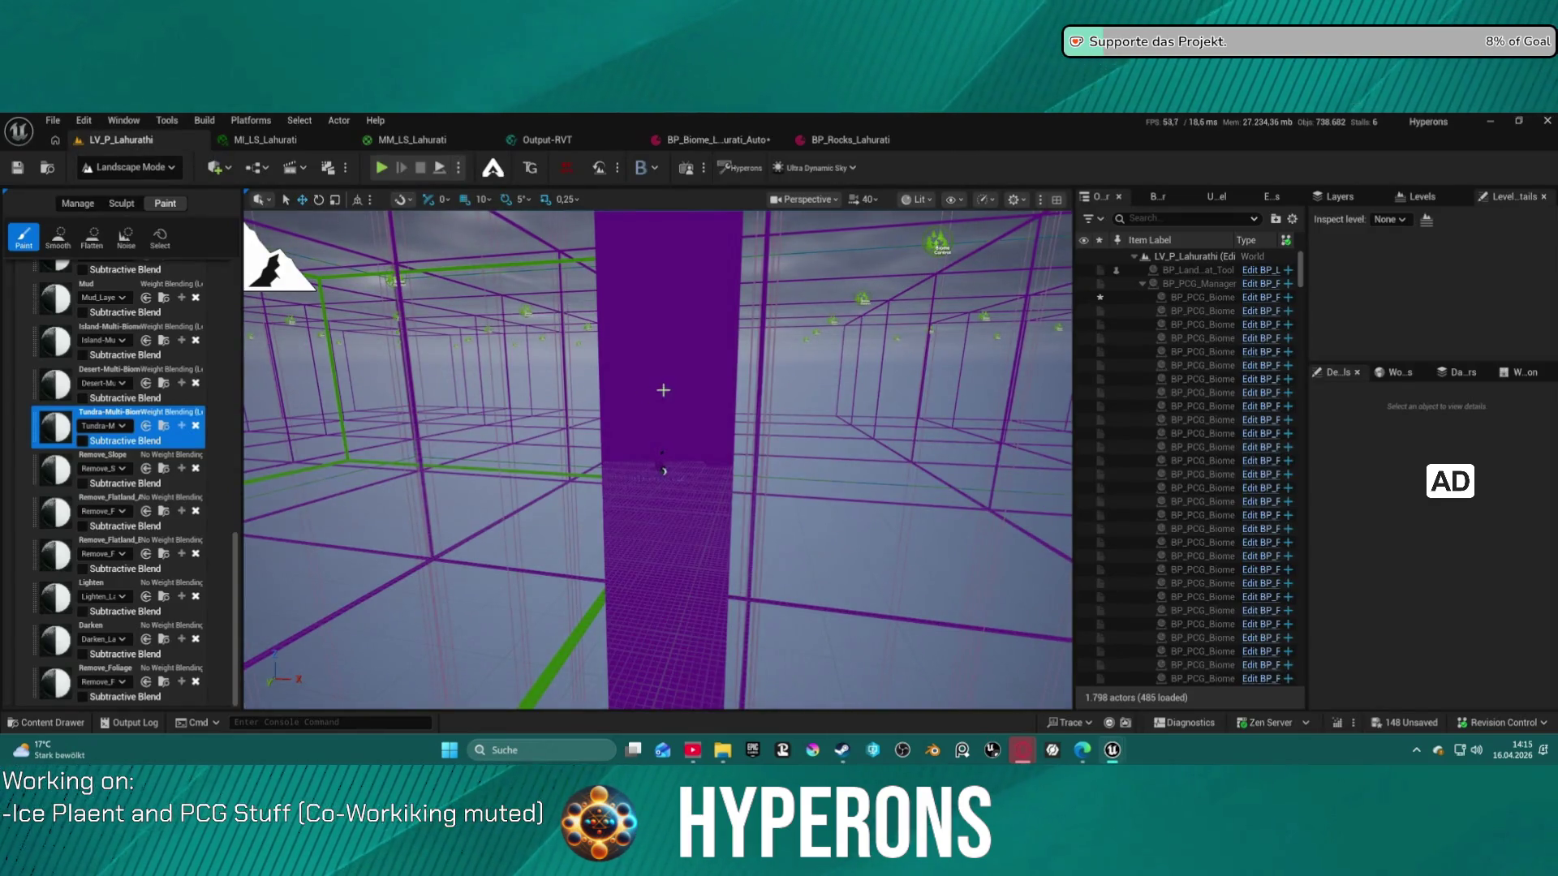
Fly over the terrain to check the snowy rock outcrops, then reopen BP_Biome_Lahurati_Auto
scroll(663, 471, down, 10)
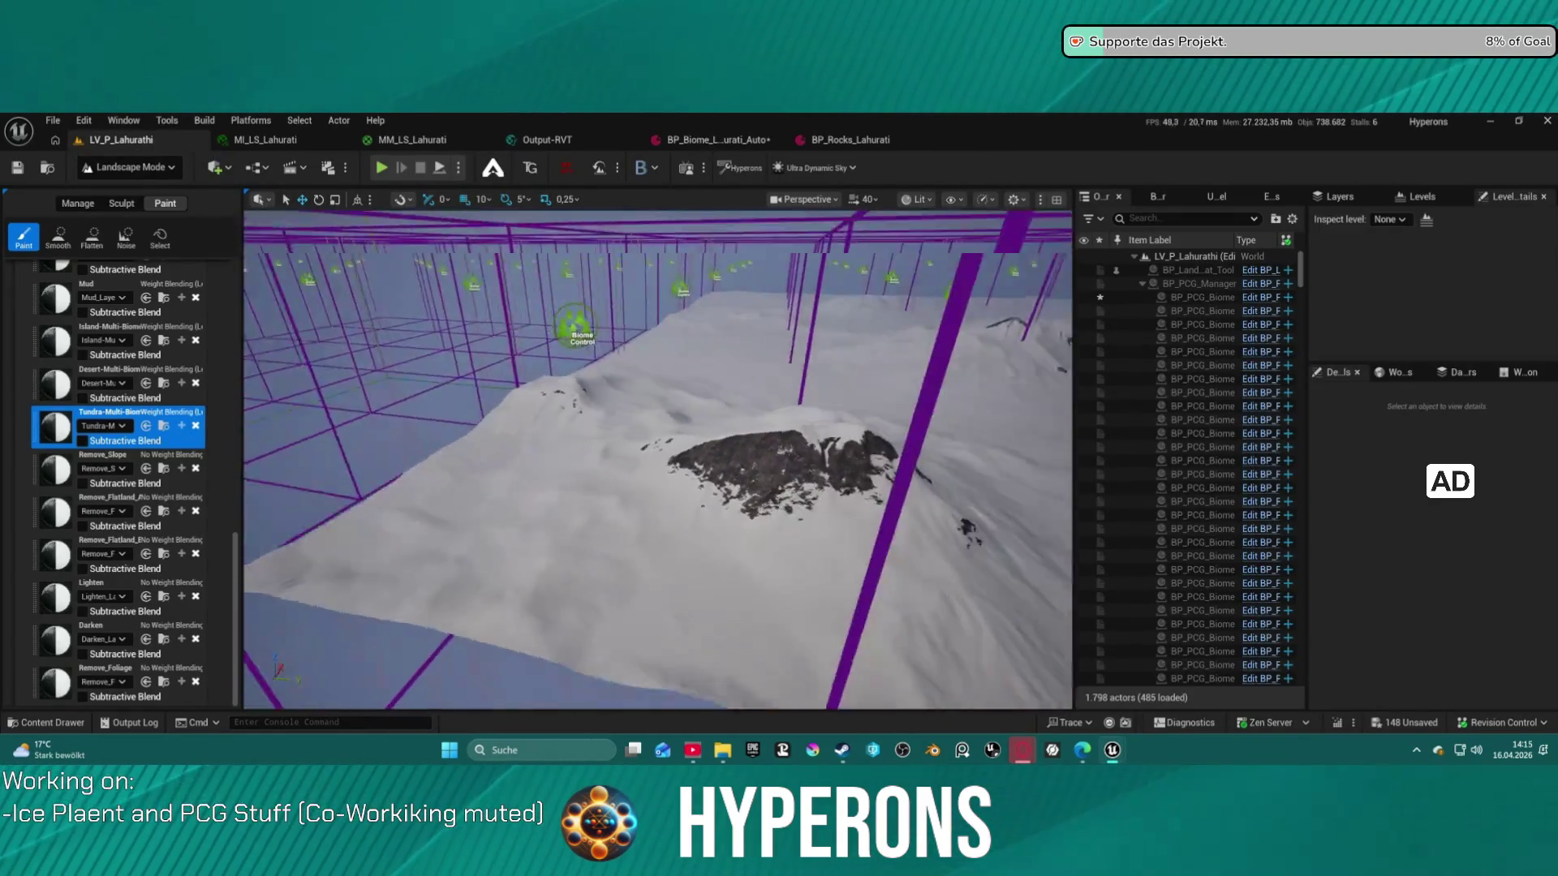
scroll(658, 460, down, 10)
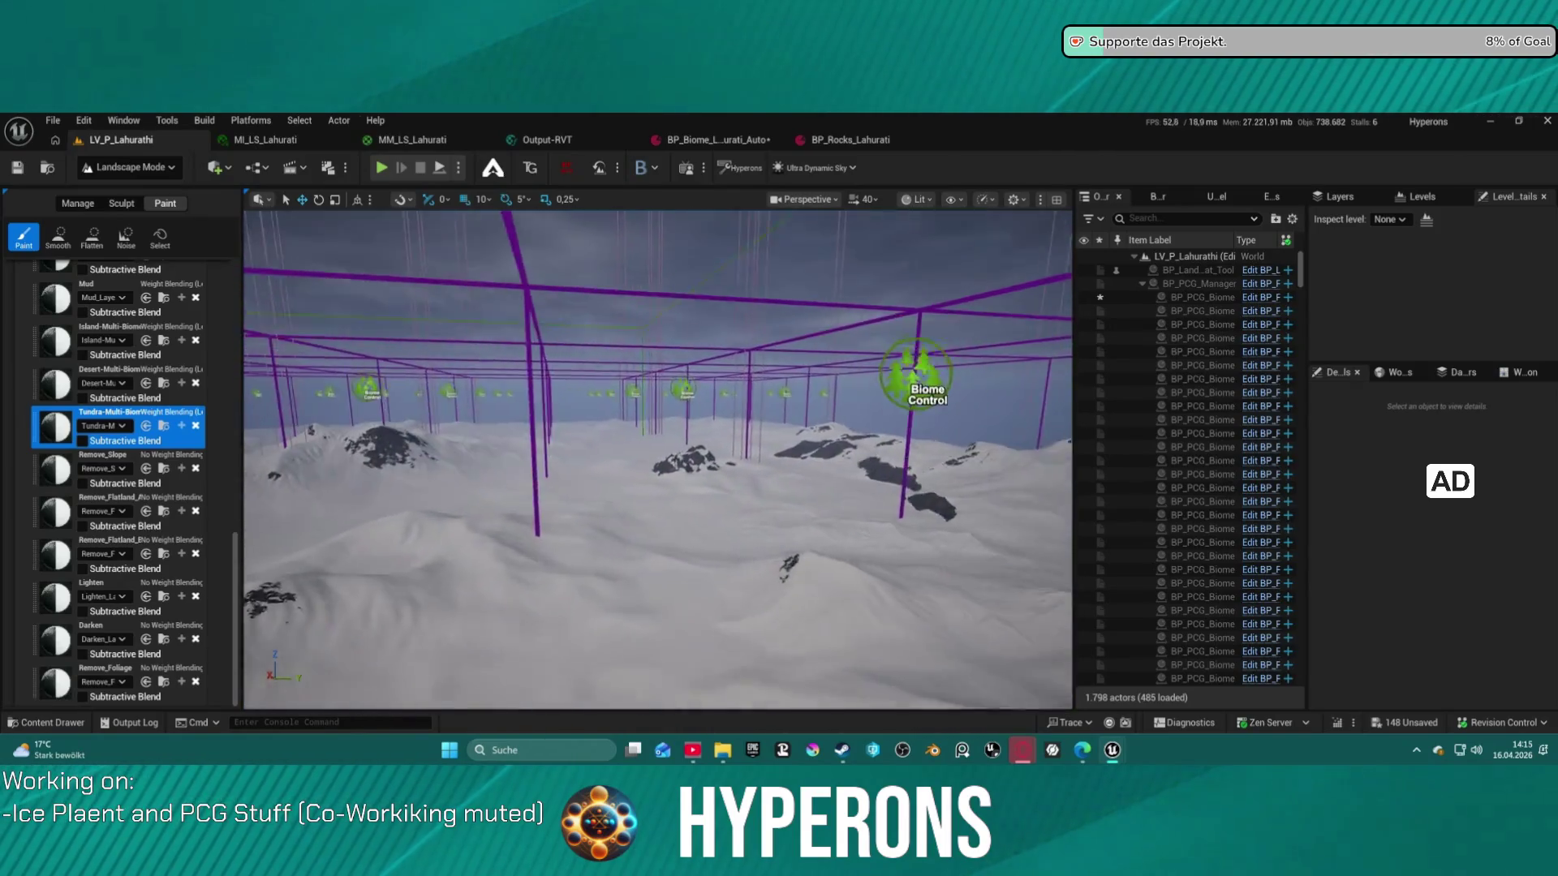
scroll(658, 461, down, 8)
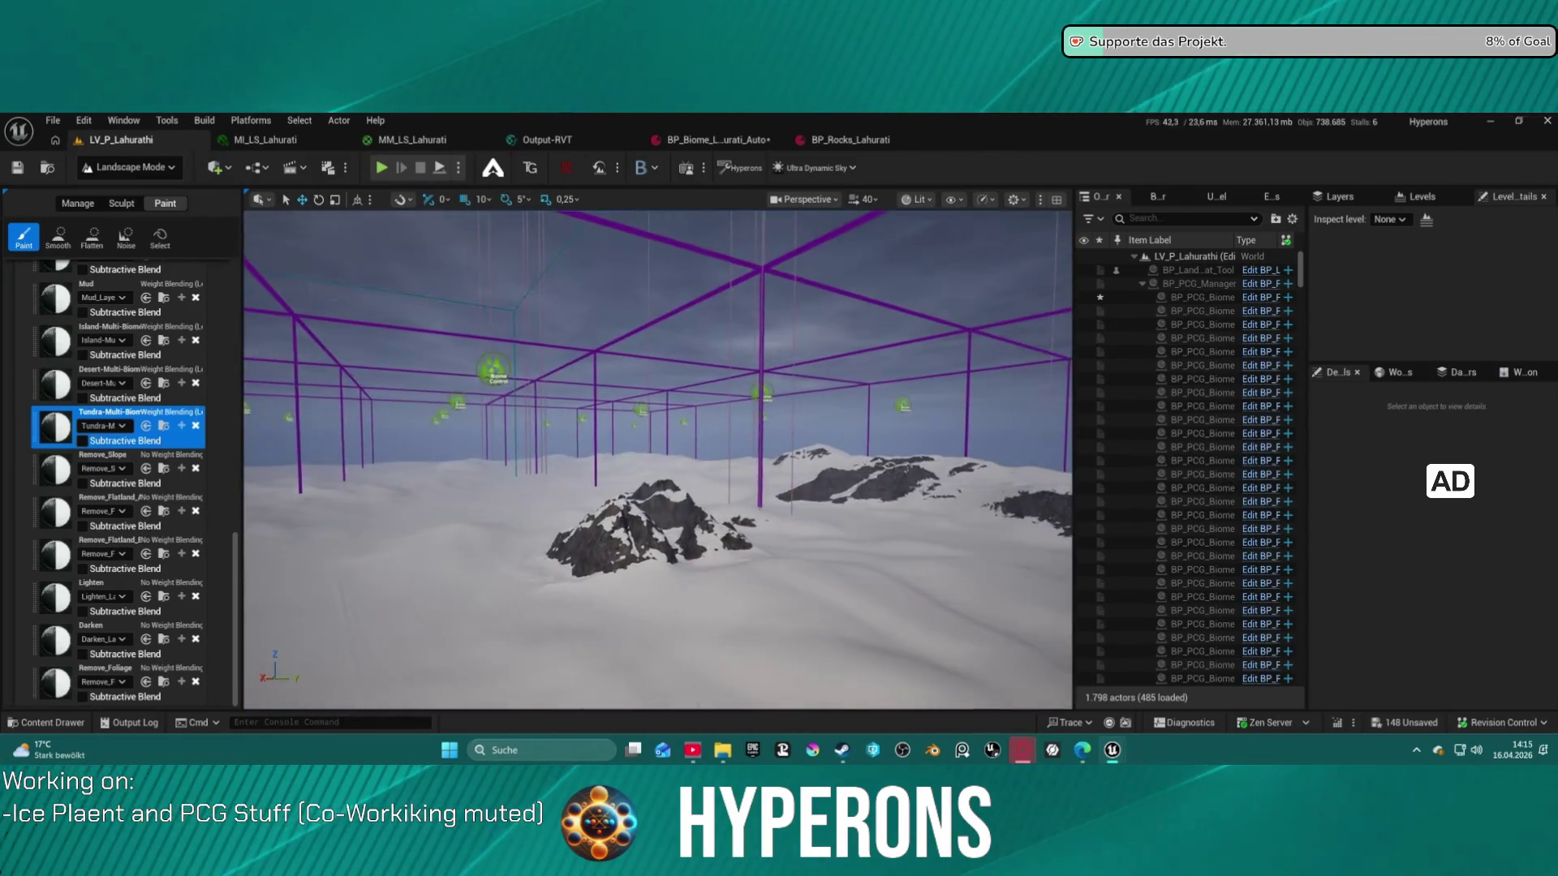
scroll(658, 460, down, 8)
scroll(658, 460, down, 10)
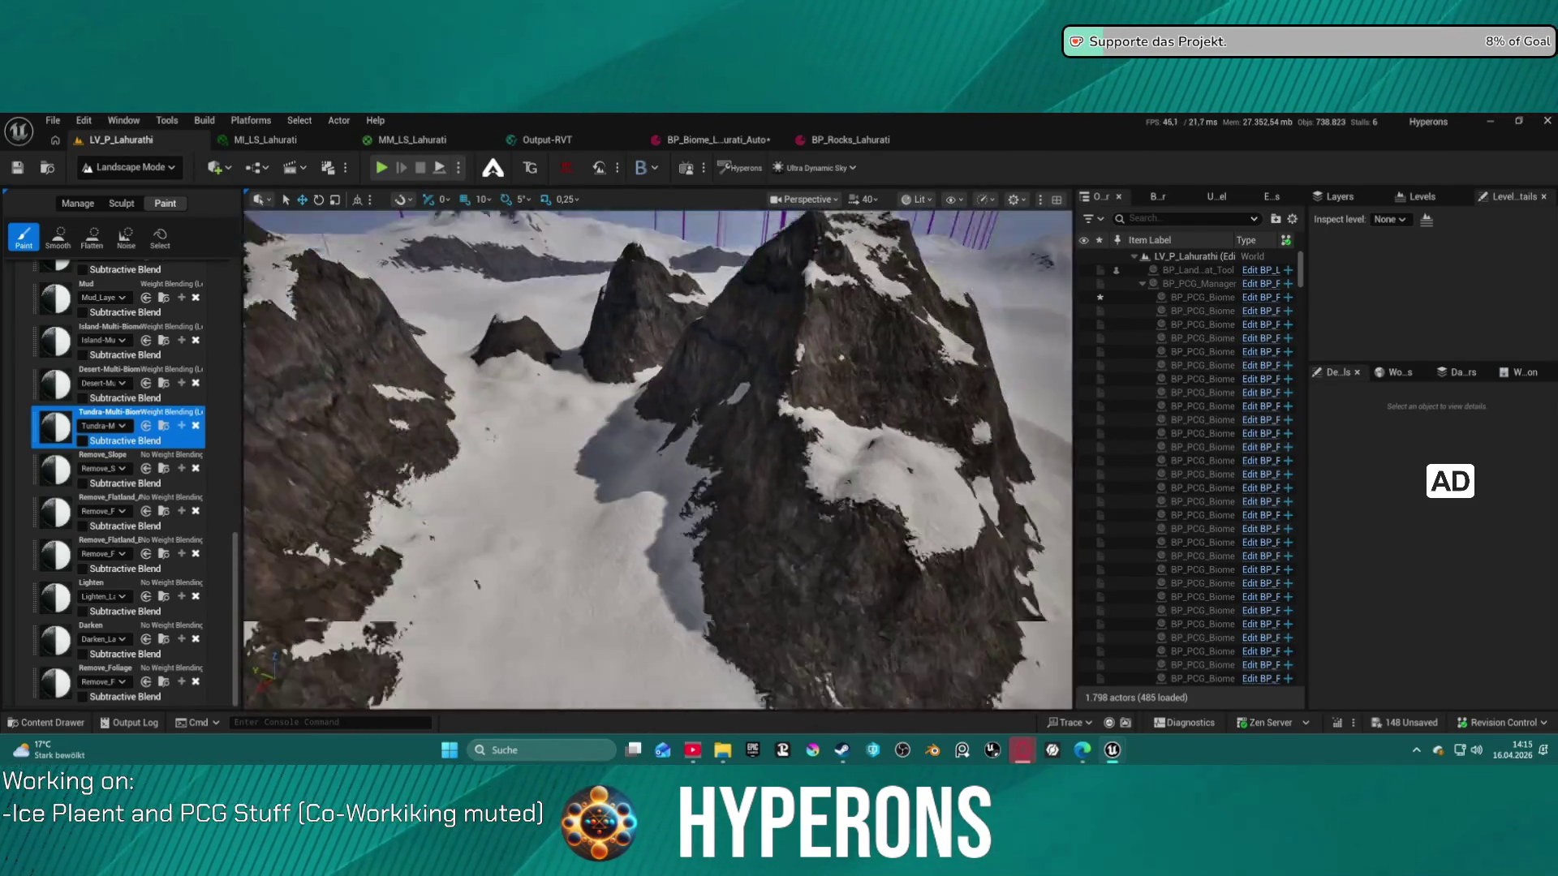
click(713, 141)
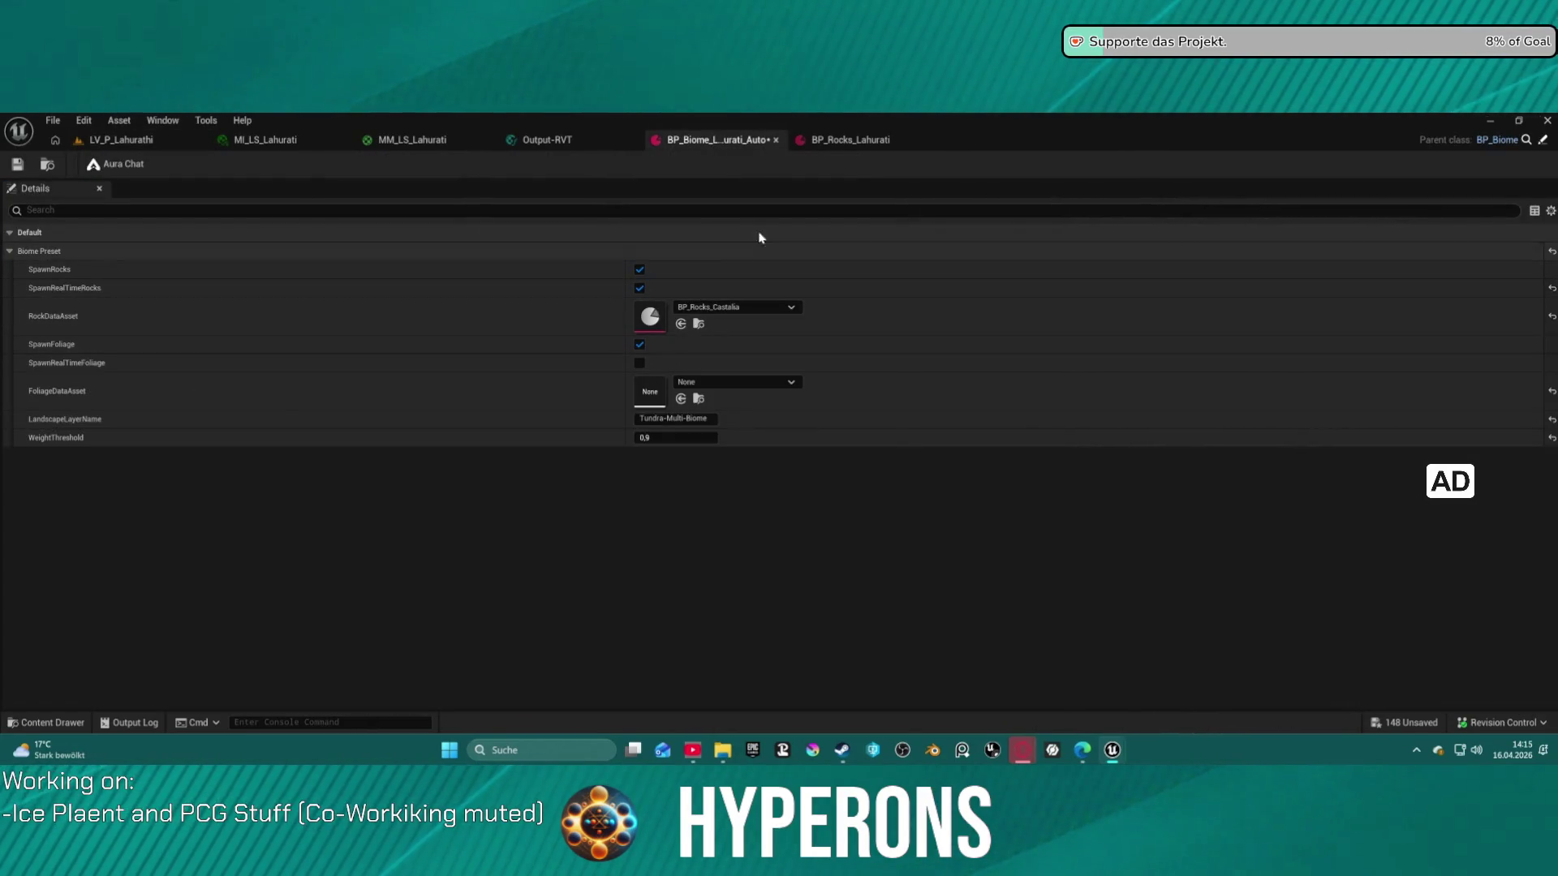
Drag BP_Rocks_Lahurati into the biome's RockDataAsset slot, replacing BP_Rocks_Castalia, and return to the level
mouse_move(844, 142)
mouse_down()
mouse_move(680, 317)
mouse_move(860, 162)
mouse_move(851, 143)
mouse_up()
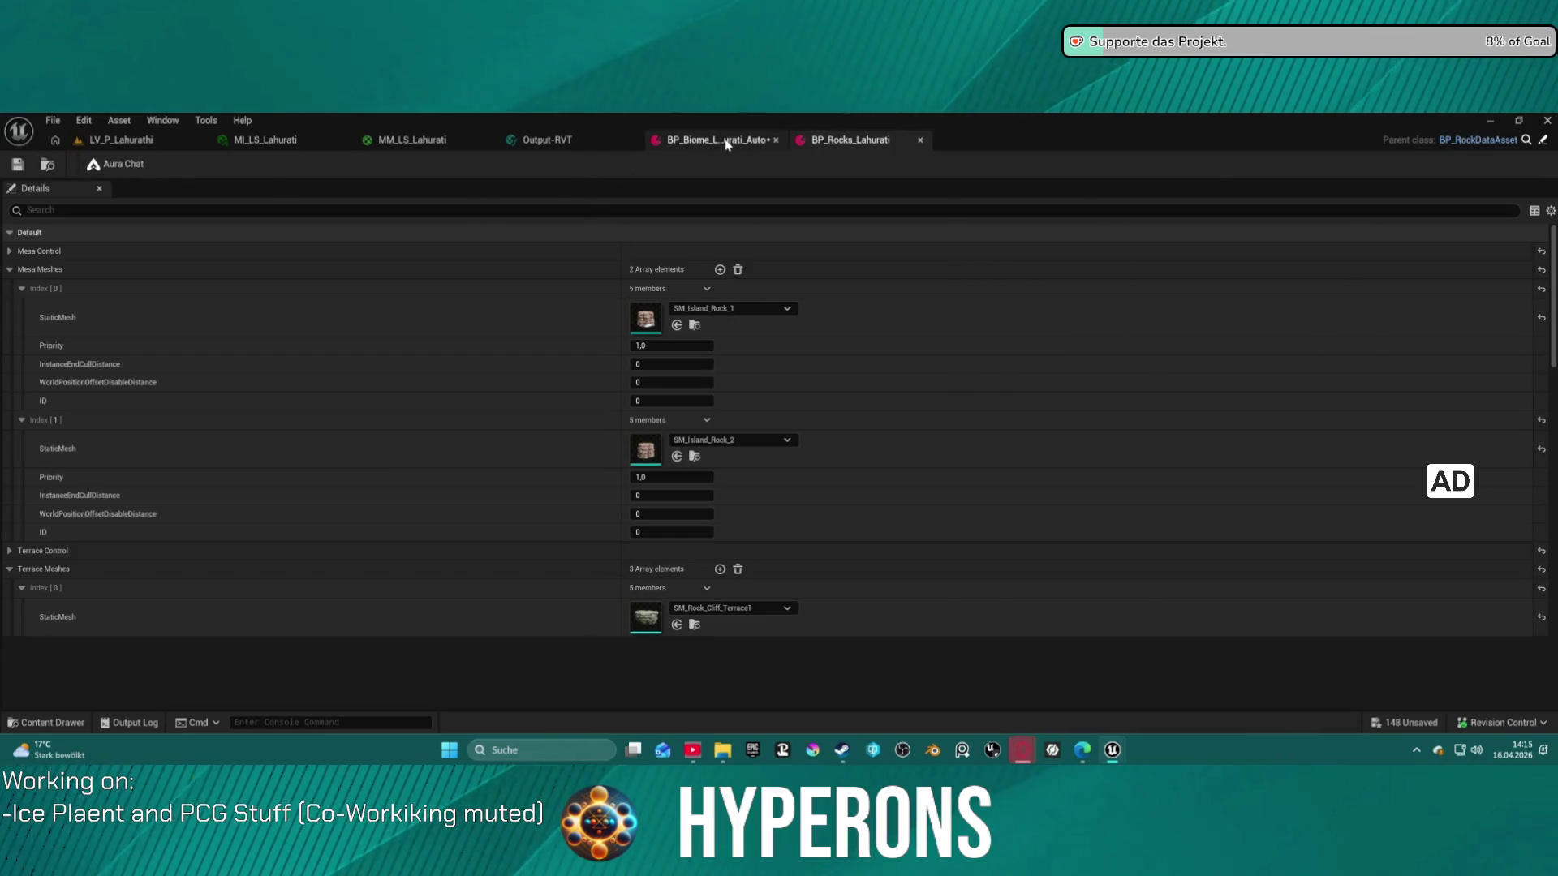
click(721, 143)
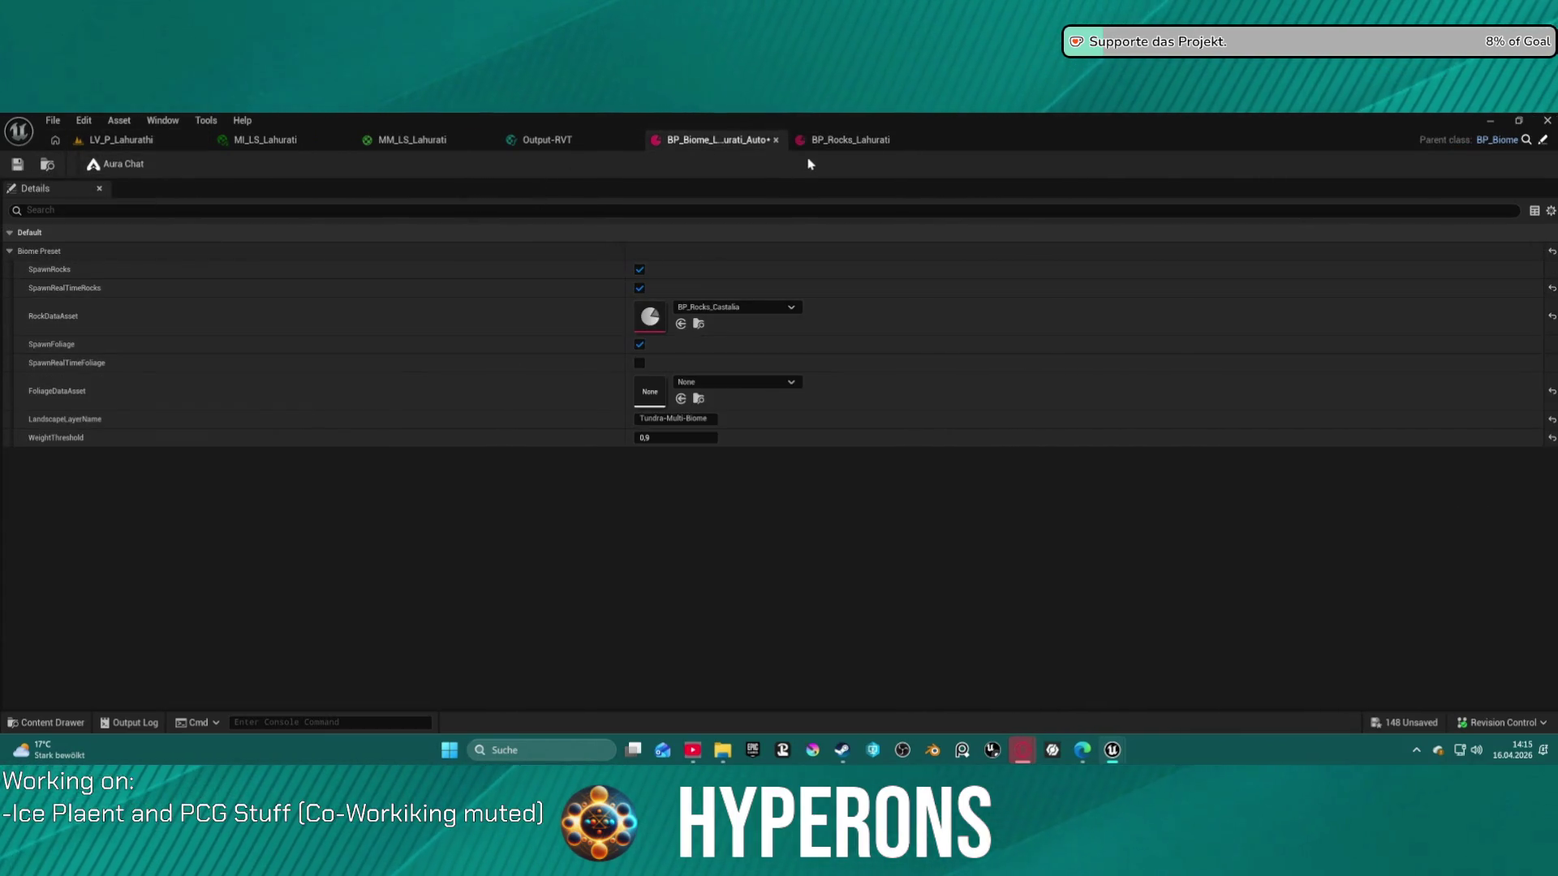
click(834, 154)
click(714, 141)
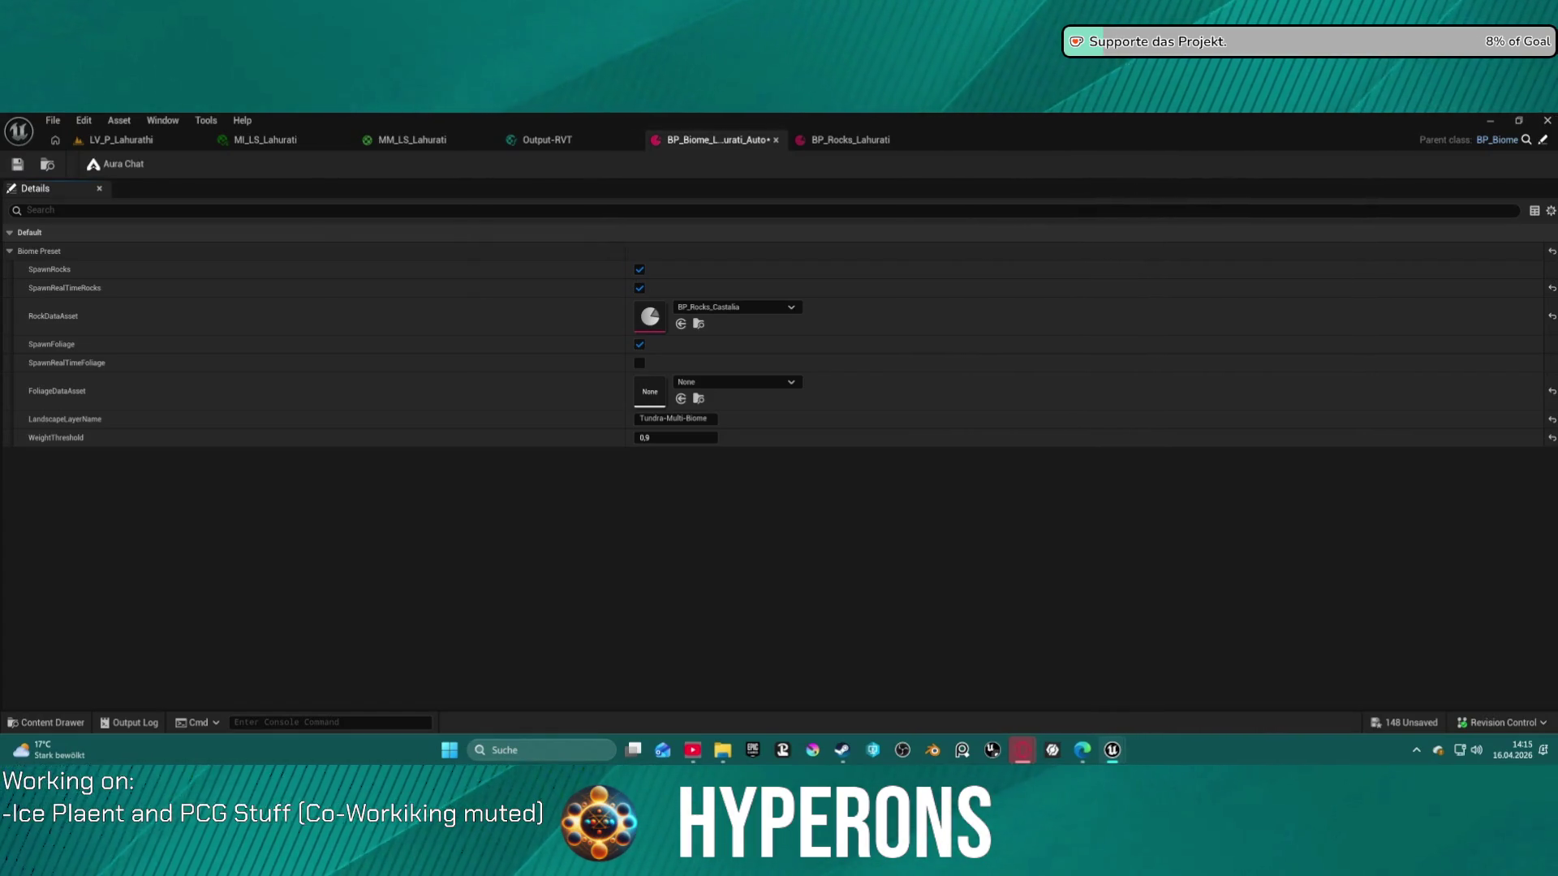
mouse_move(747, 188)
mouse_down()
mouse_move(714, 312)
mouse_move(689, 336)
mouse_move(714, 316)
mouse_up()
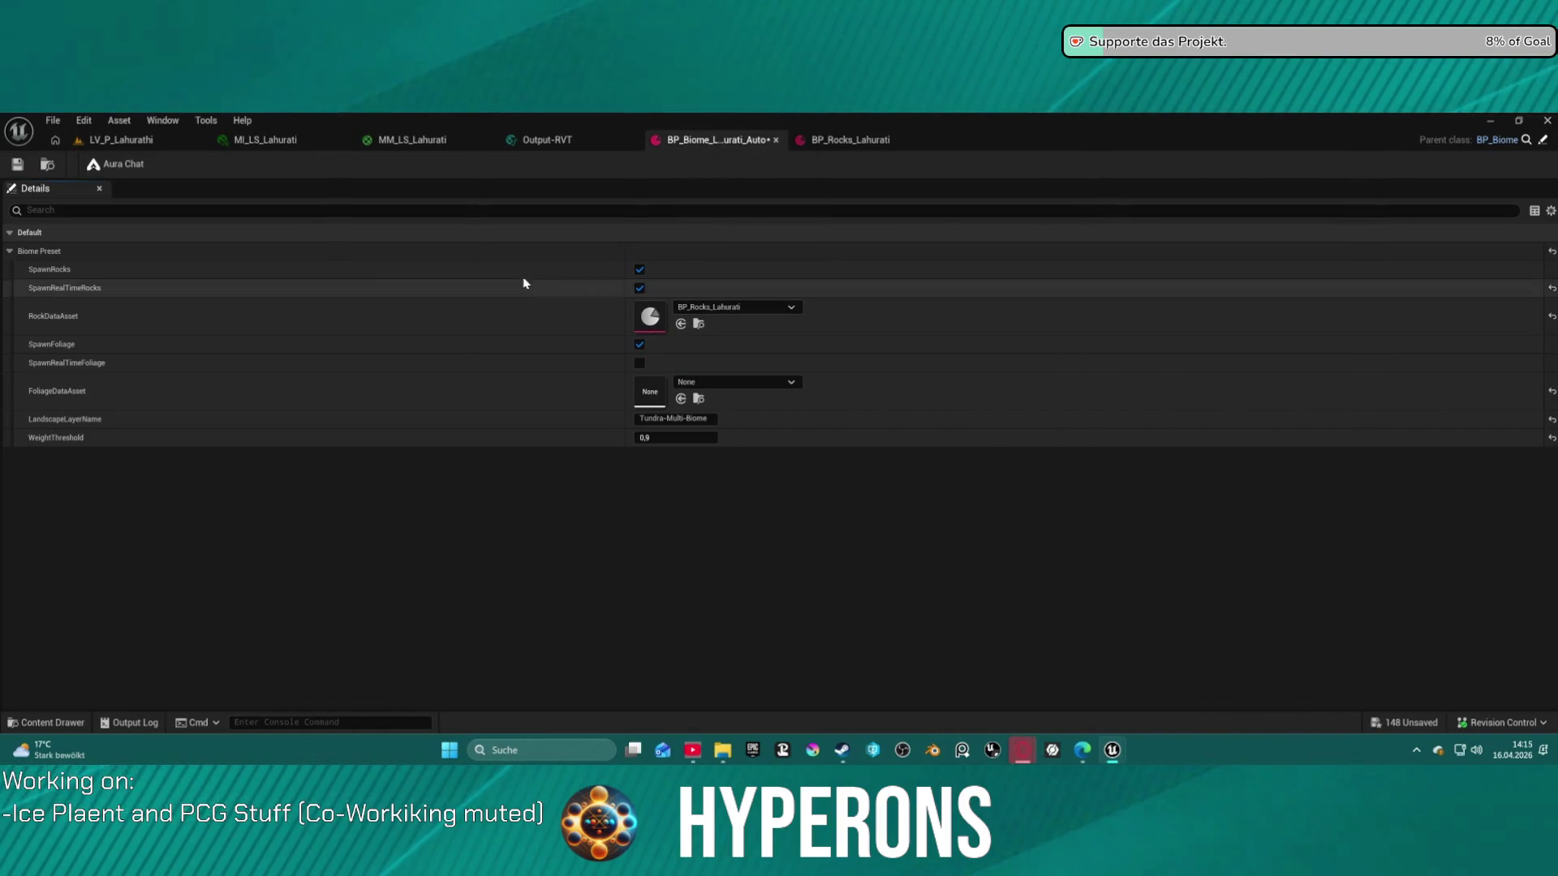
click(122, 139)
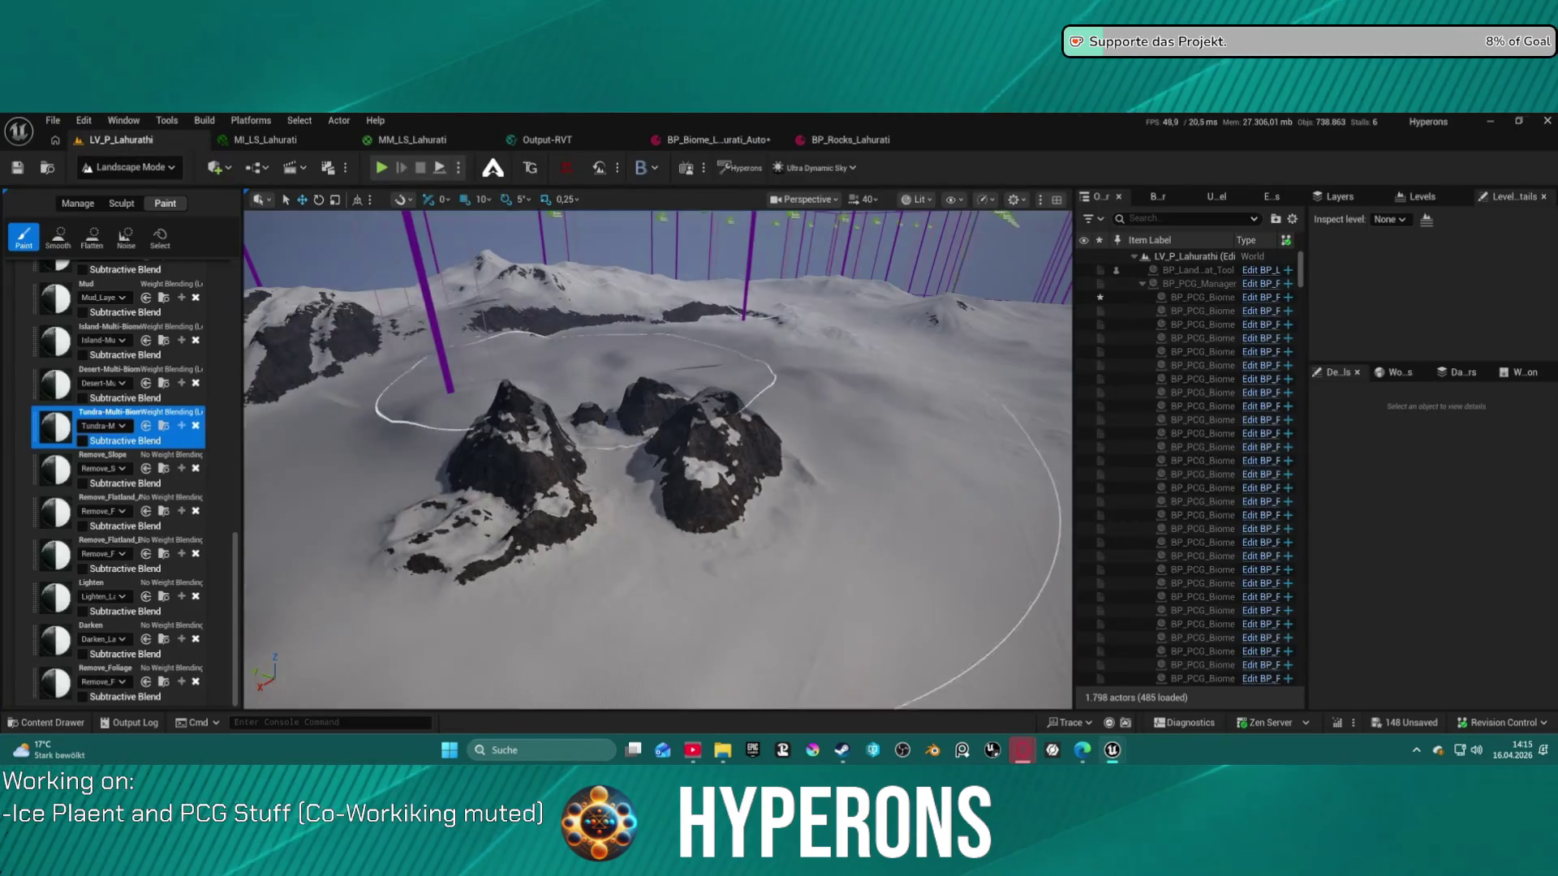
Save all changes, switch from Landscape to Selection mode, and save the Lahurati biome asset
key(ctrl+s)
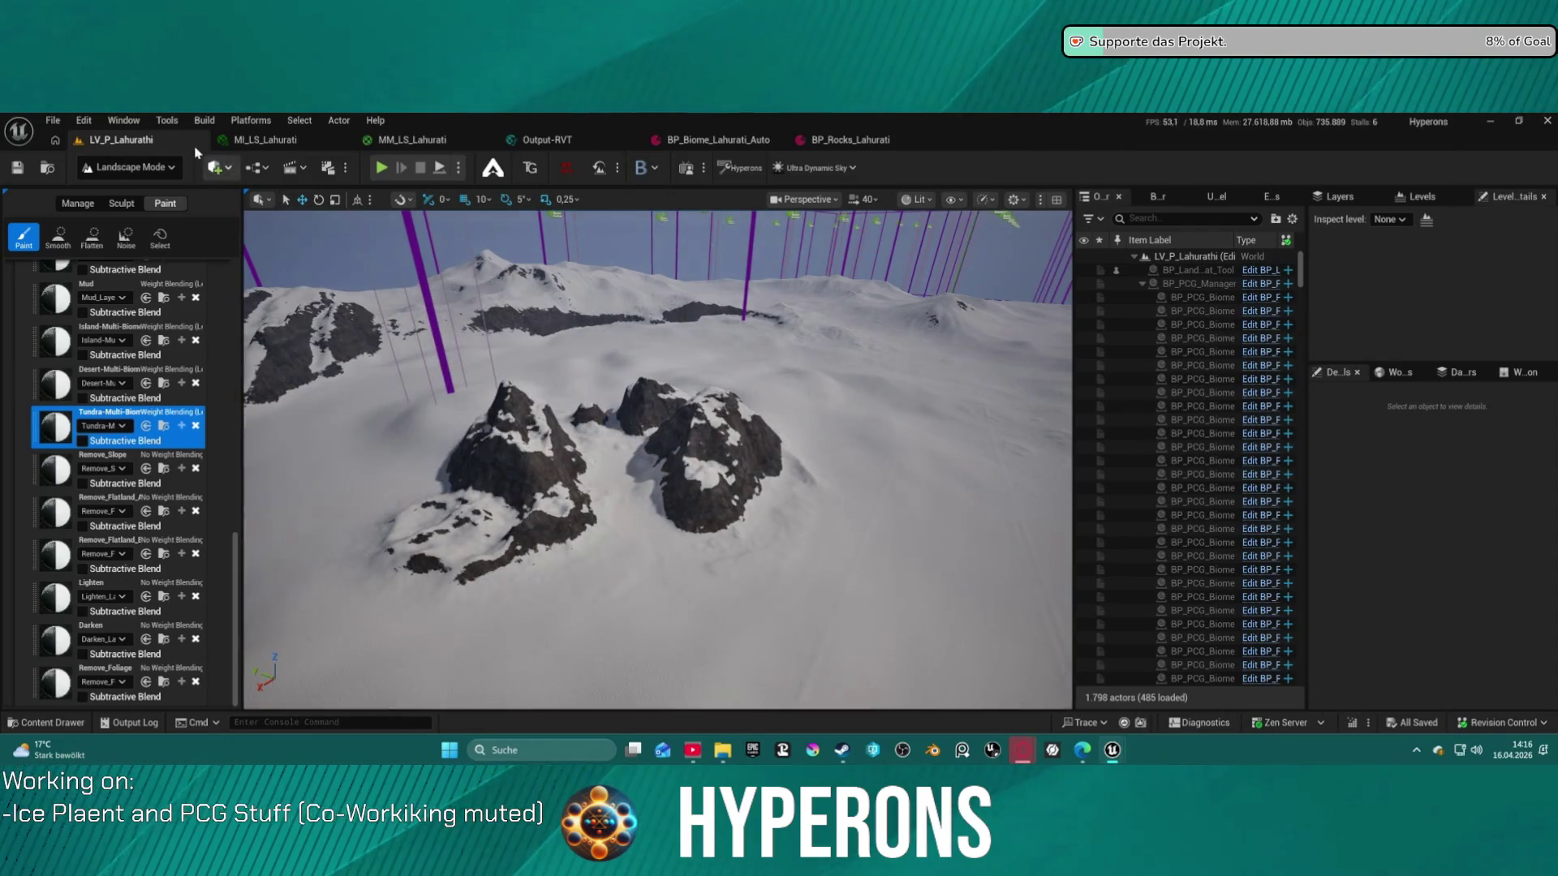
click(130, 167)
click(157, 216)
drag(696, 394, 684, 332)
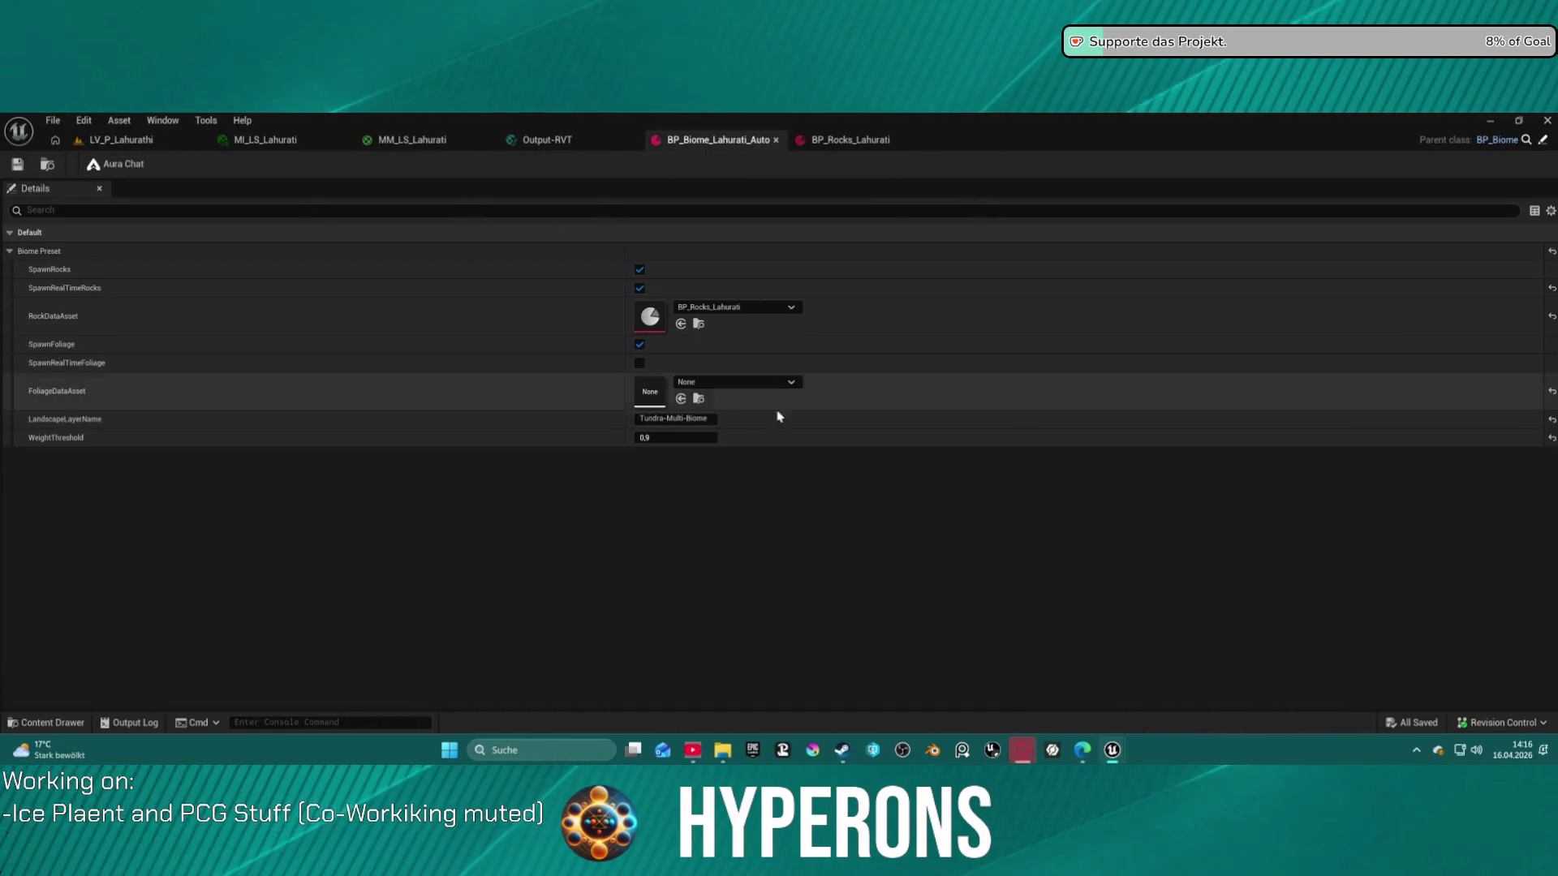
click(17, 165)
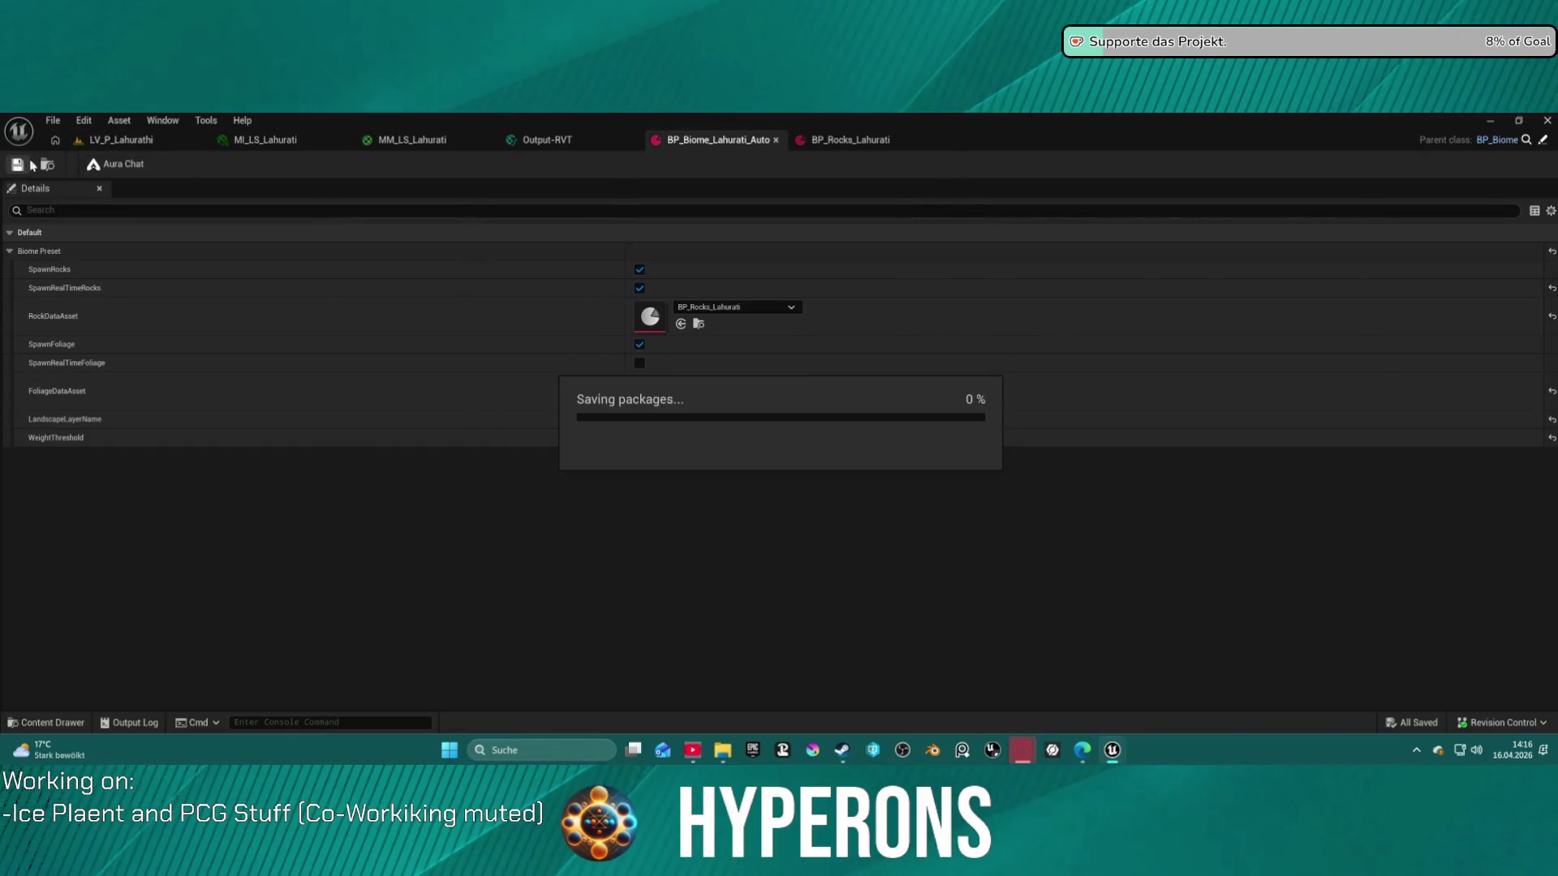
click(147, 141)
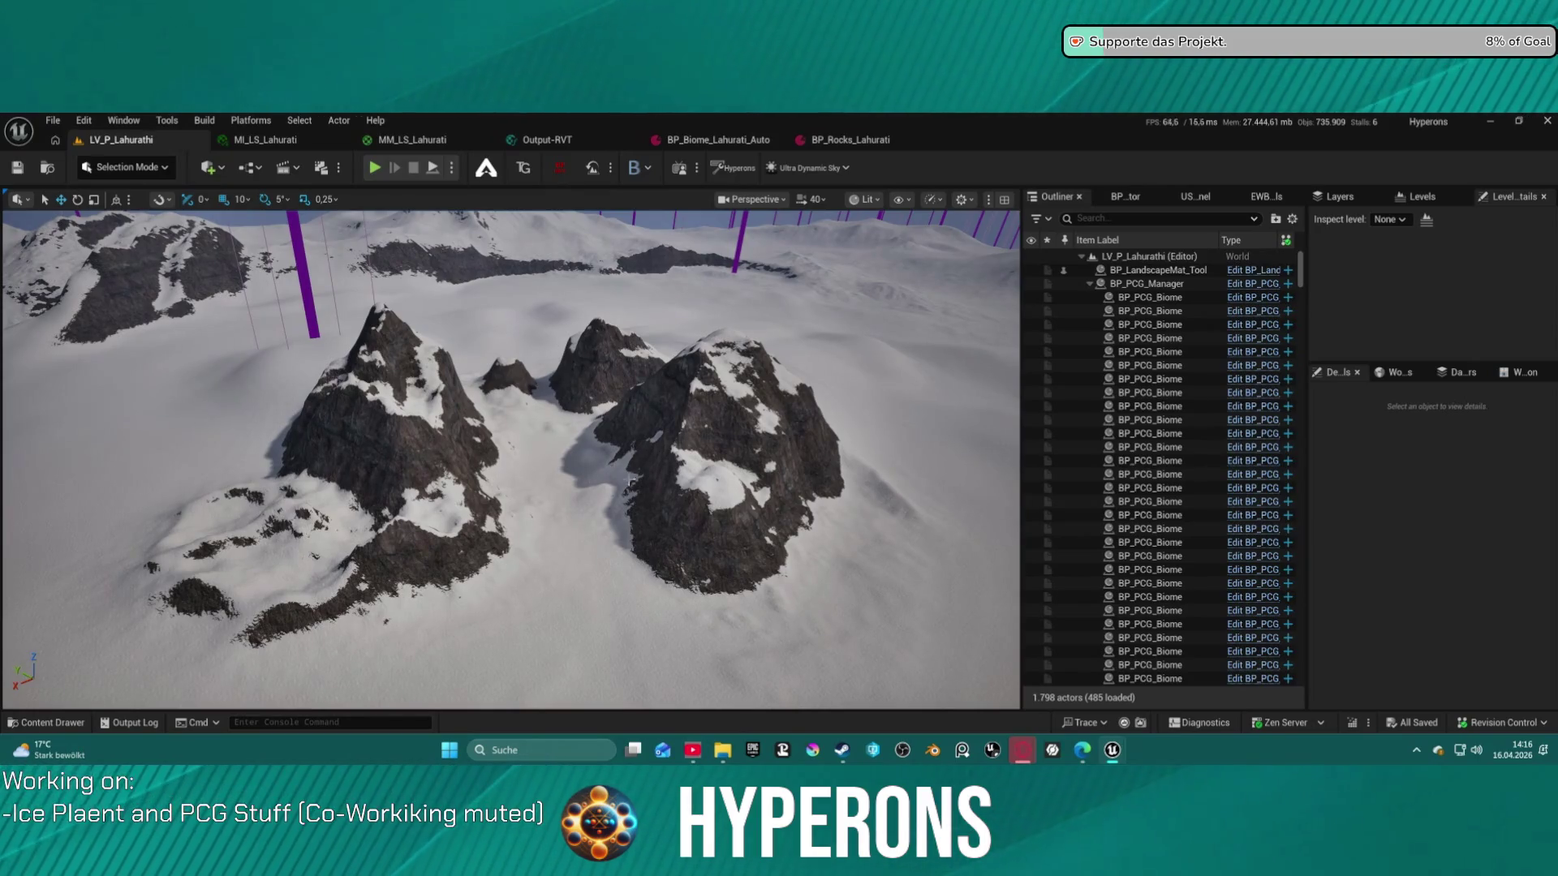
Select all 144 BP_PCG_Biome actors in the Outliner starting from one biome row
scroll(601, 329, up, 5)
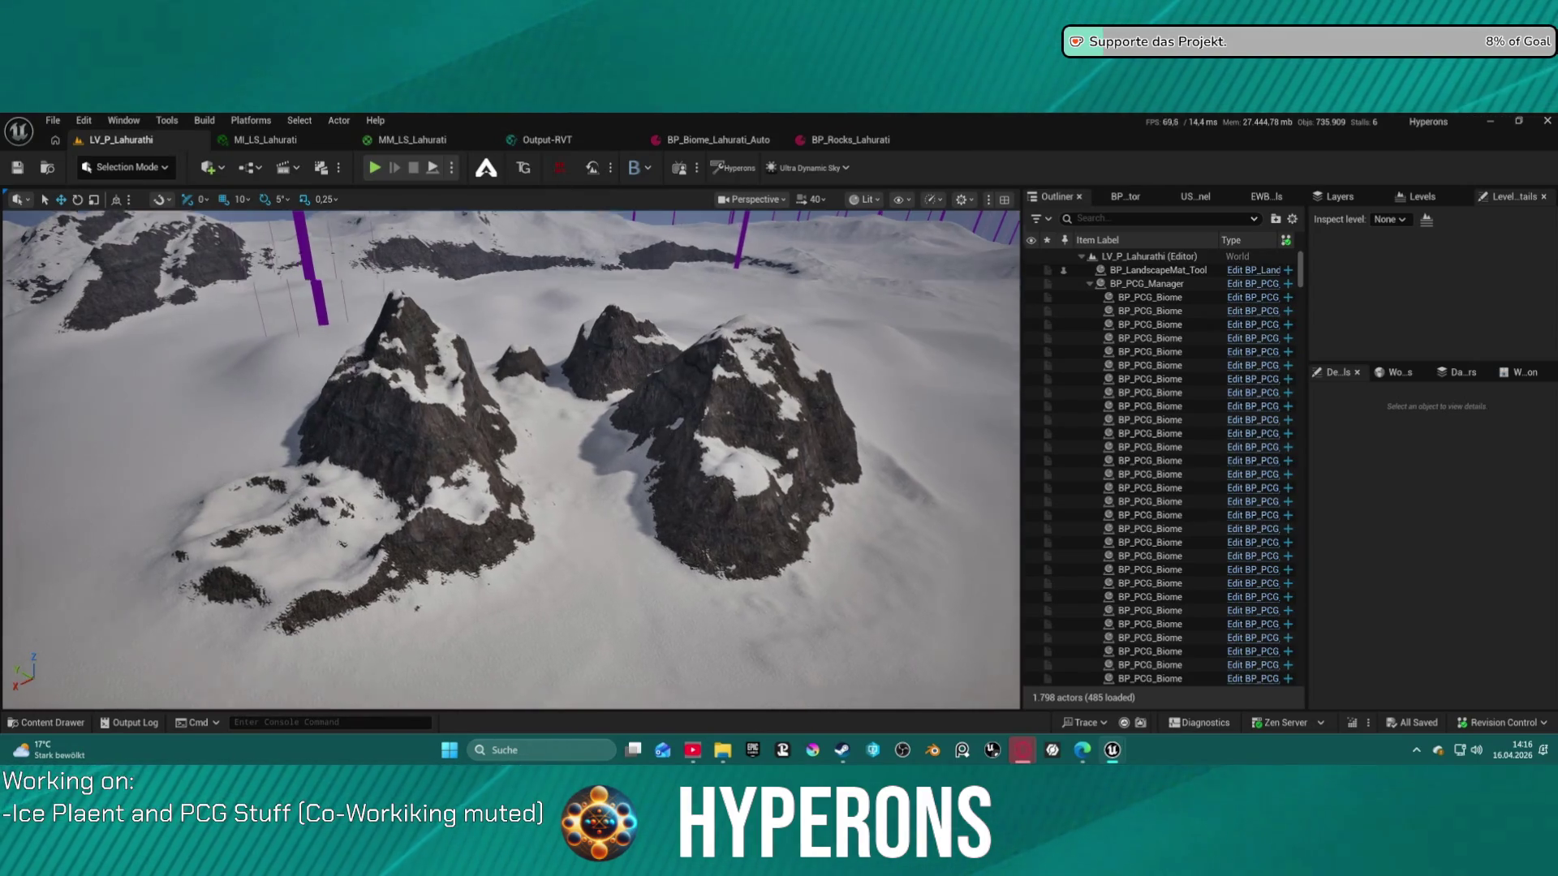
scroll(601, 329, down, 5)
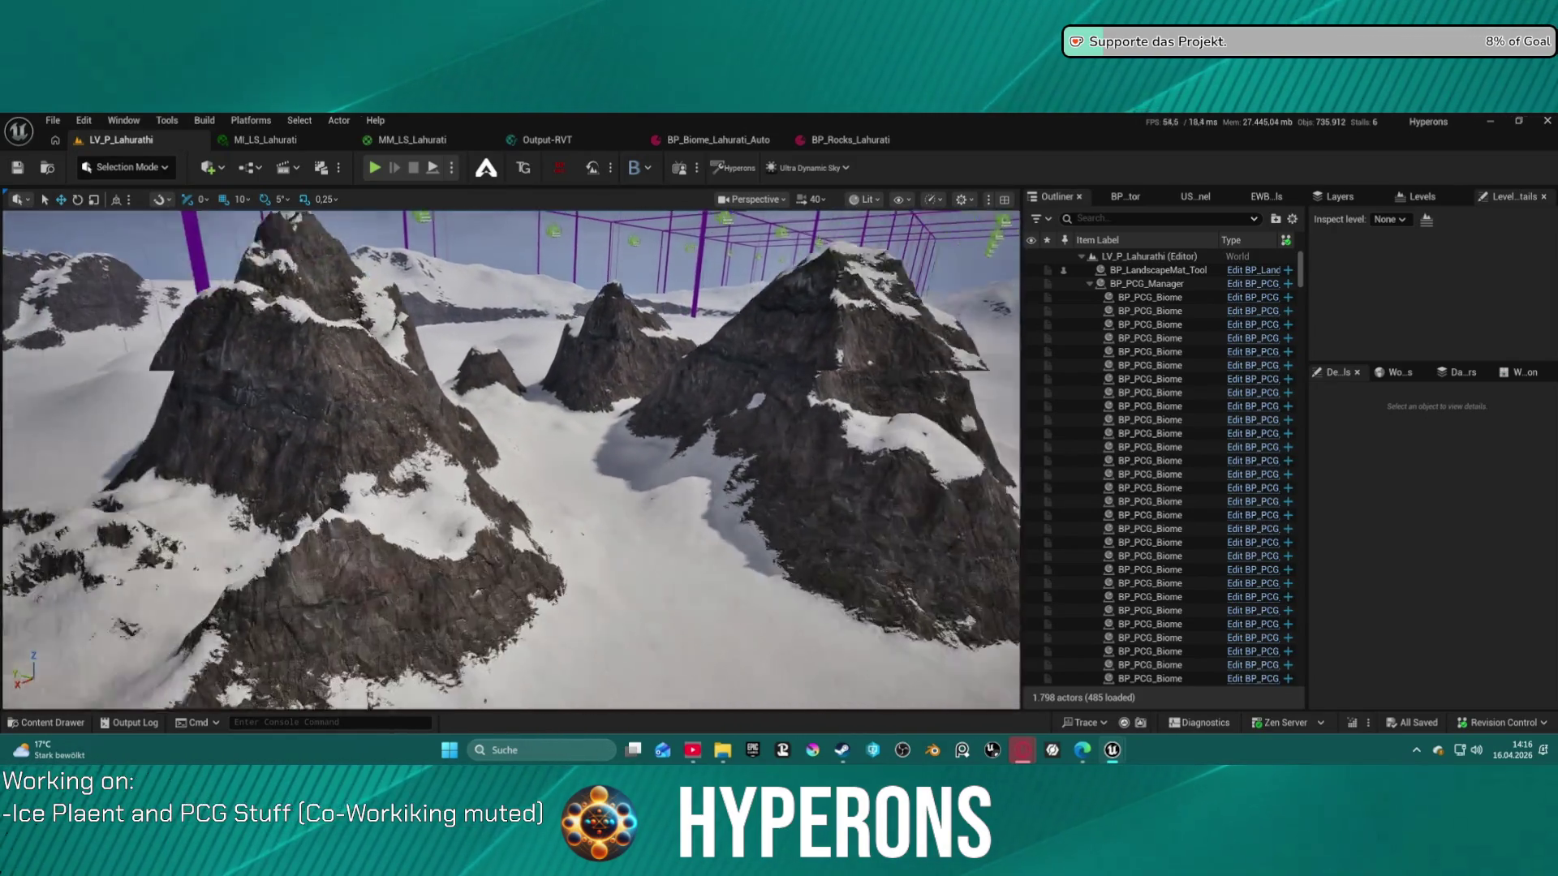
mouse_move(607, 212)
mouse_down()
mouse_move(607, 292)
mouse_move(607, 203)
mouse_move(607, 252)
mouse_up()
click(1150, 297)
scroll(1196, 536, down, 15)
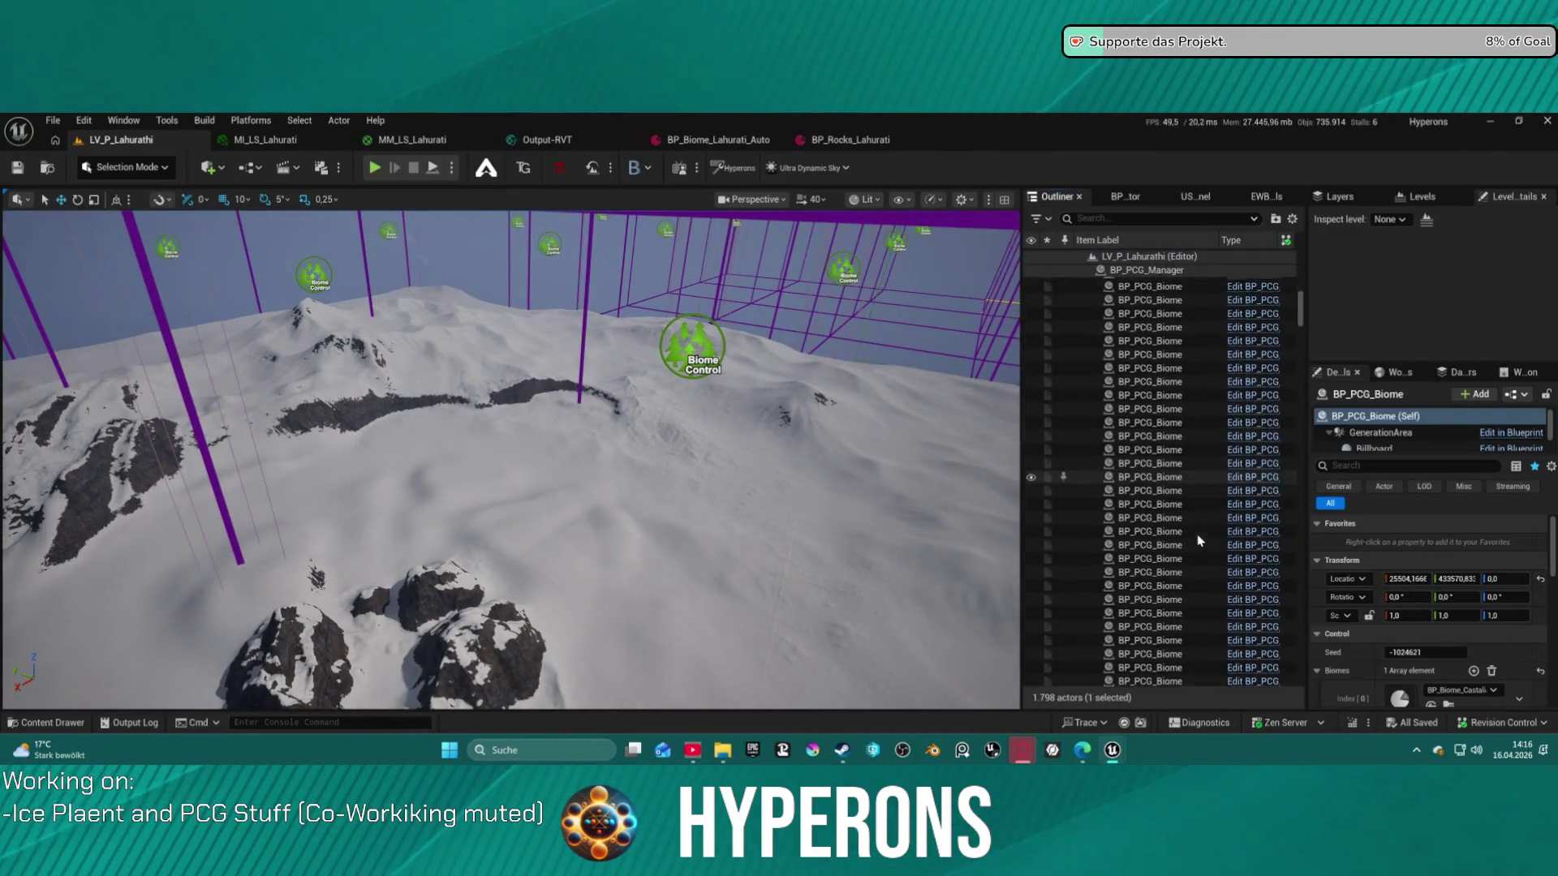
scroll(1196, 574, down, 15)
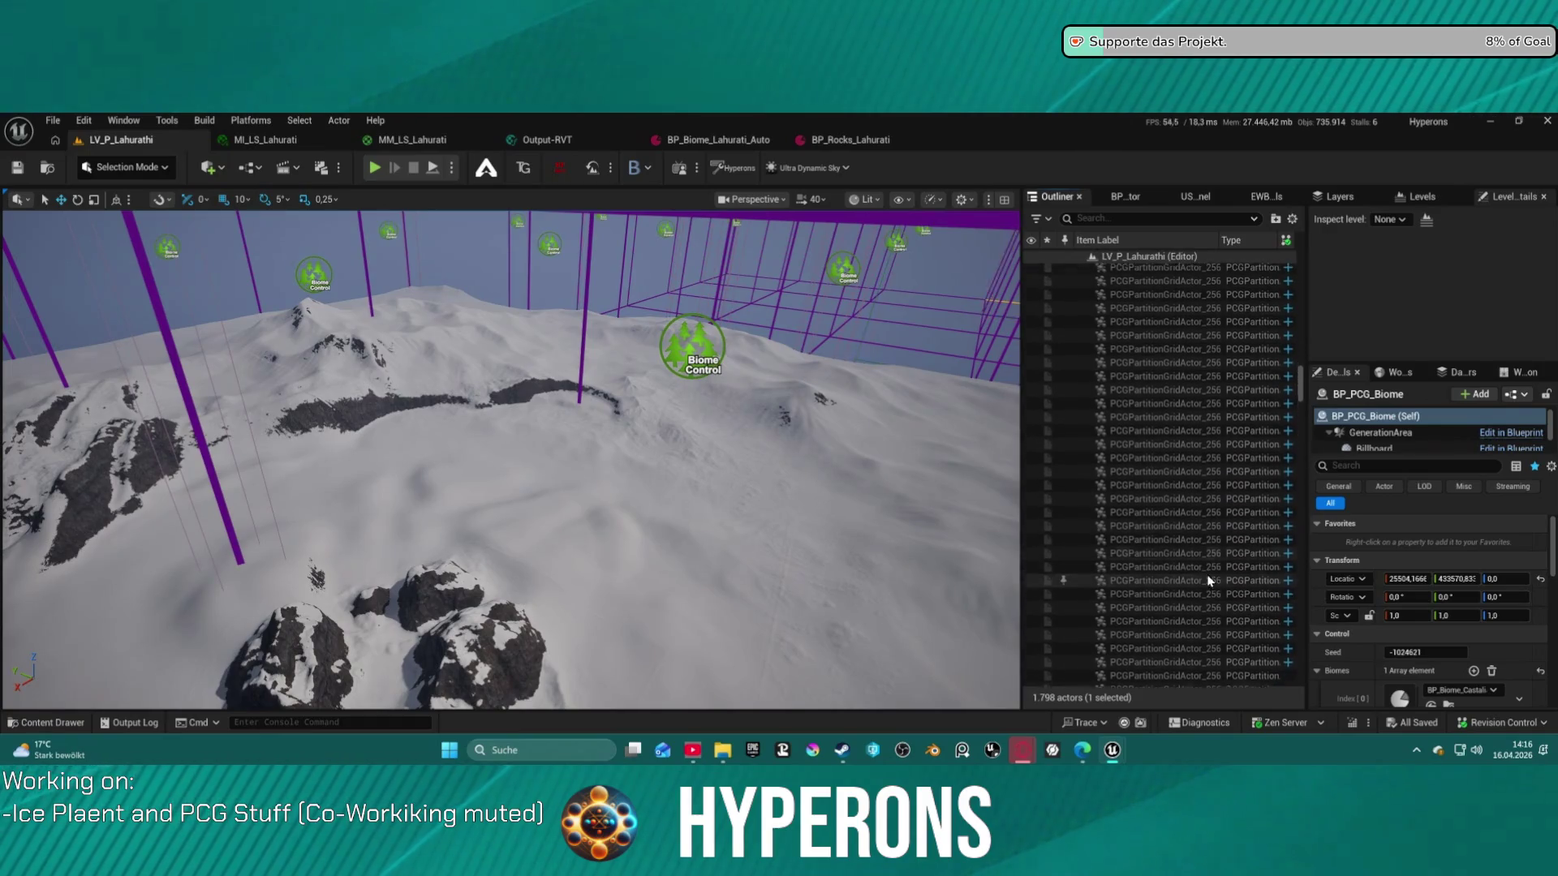
scroll(1217, 560, up, 15)
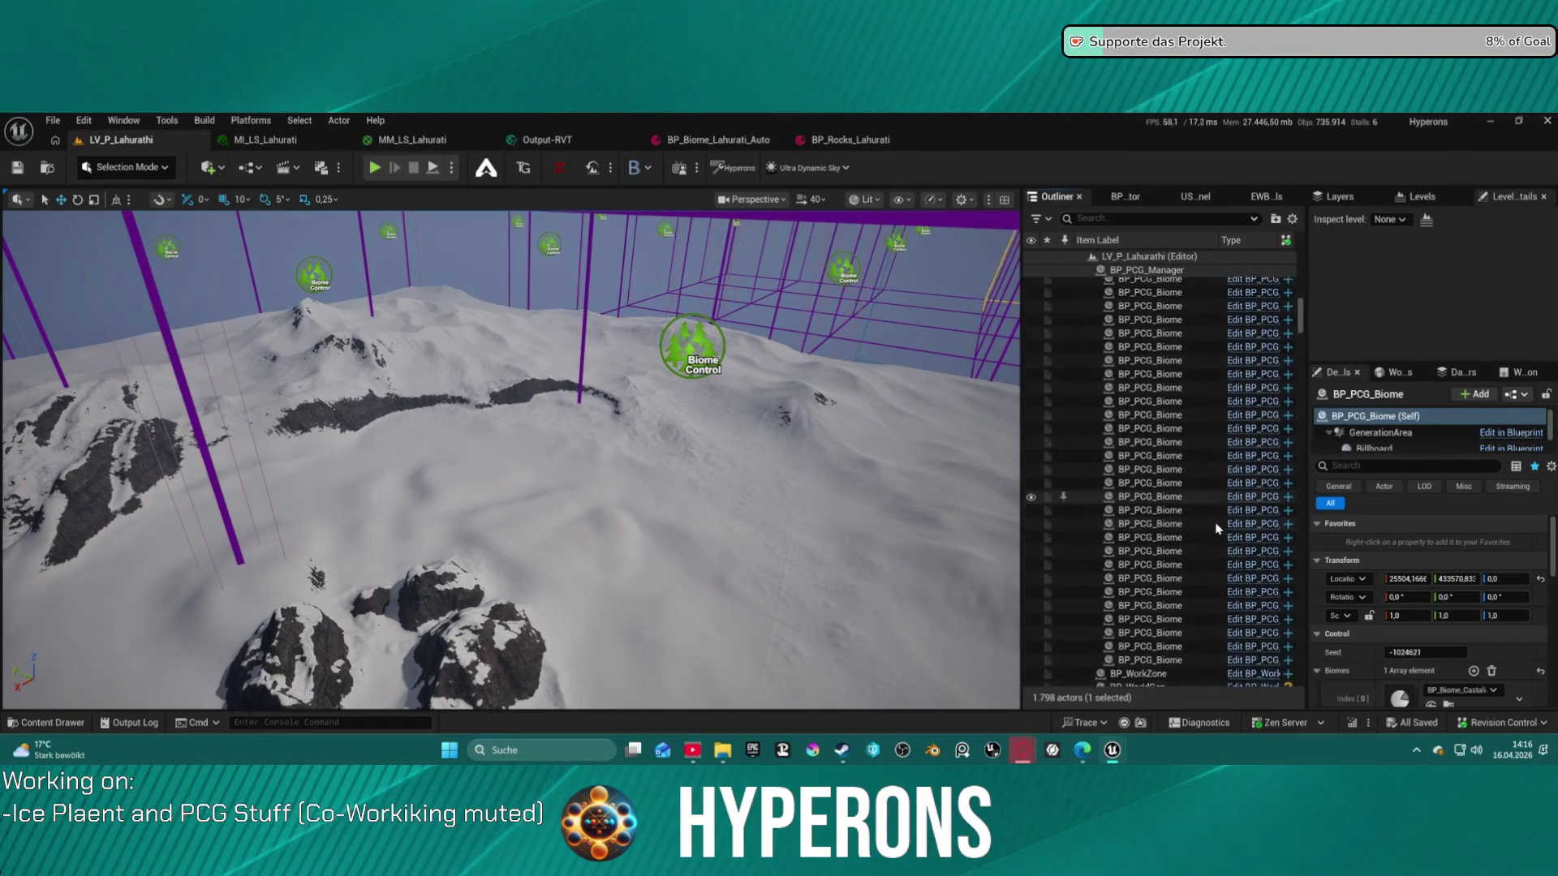
key(ctrl+shift+a)
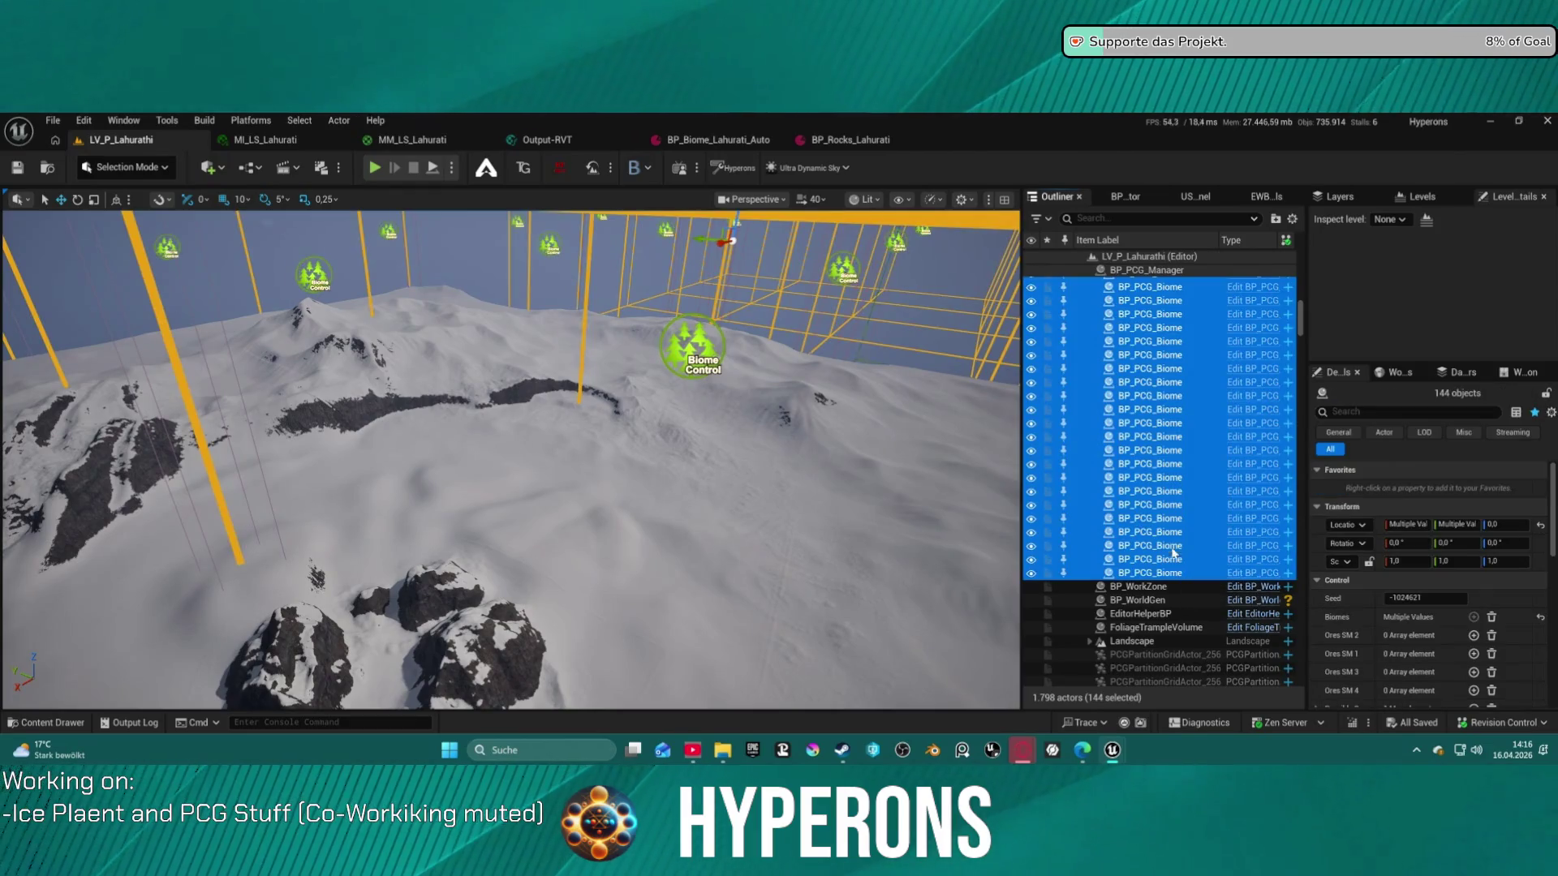
Clear the Biomes array and add a single BP_Biome_Lahurati_Auto entry to all biome actors
scroll(1410, 561, down, 2)
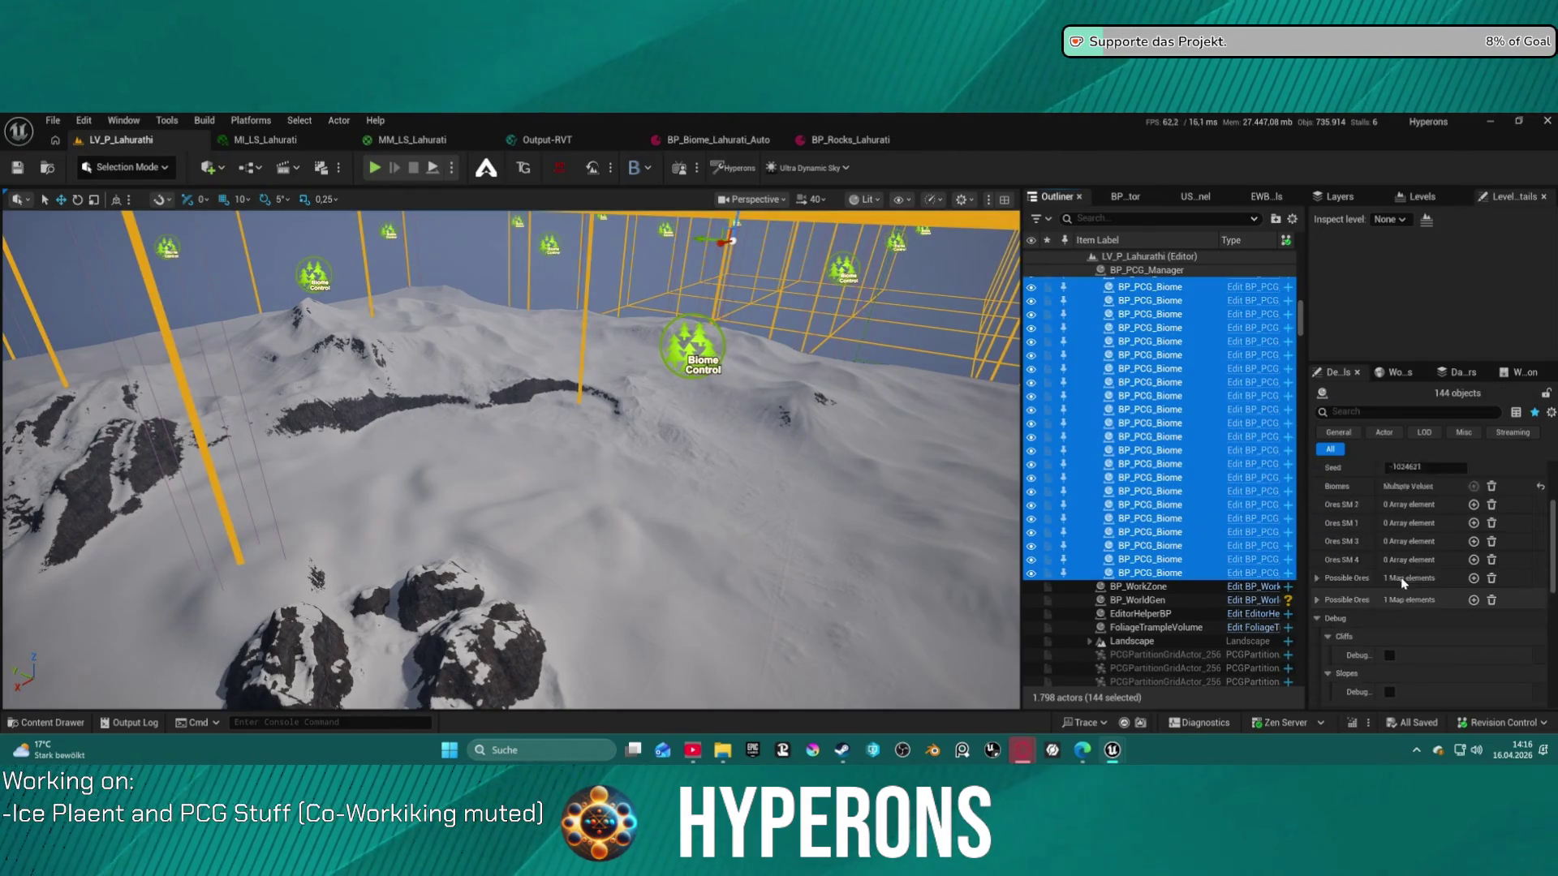
scroll(1397, 578, up, 1)
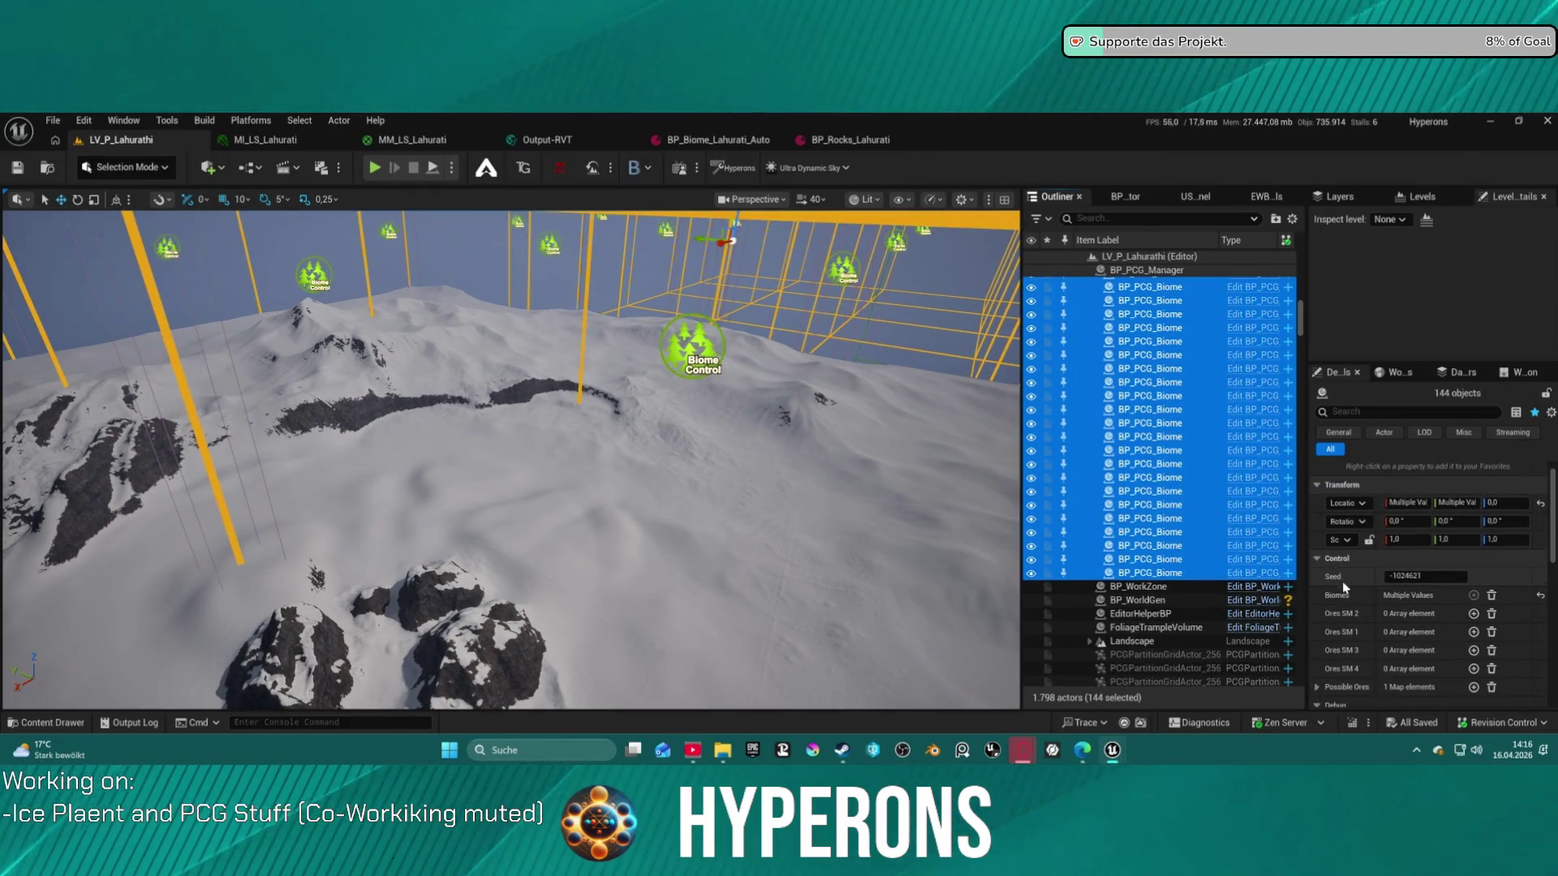
click(1491, 596)
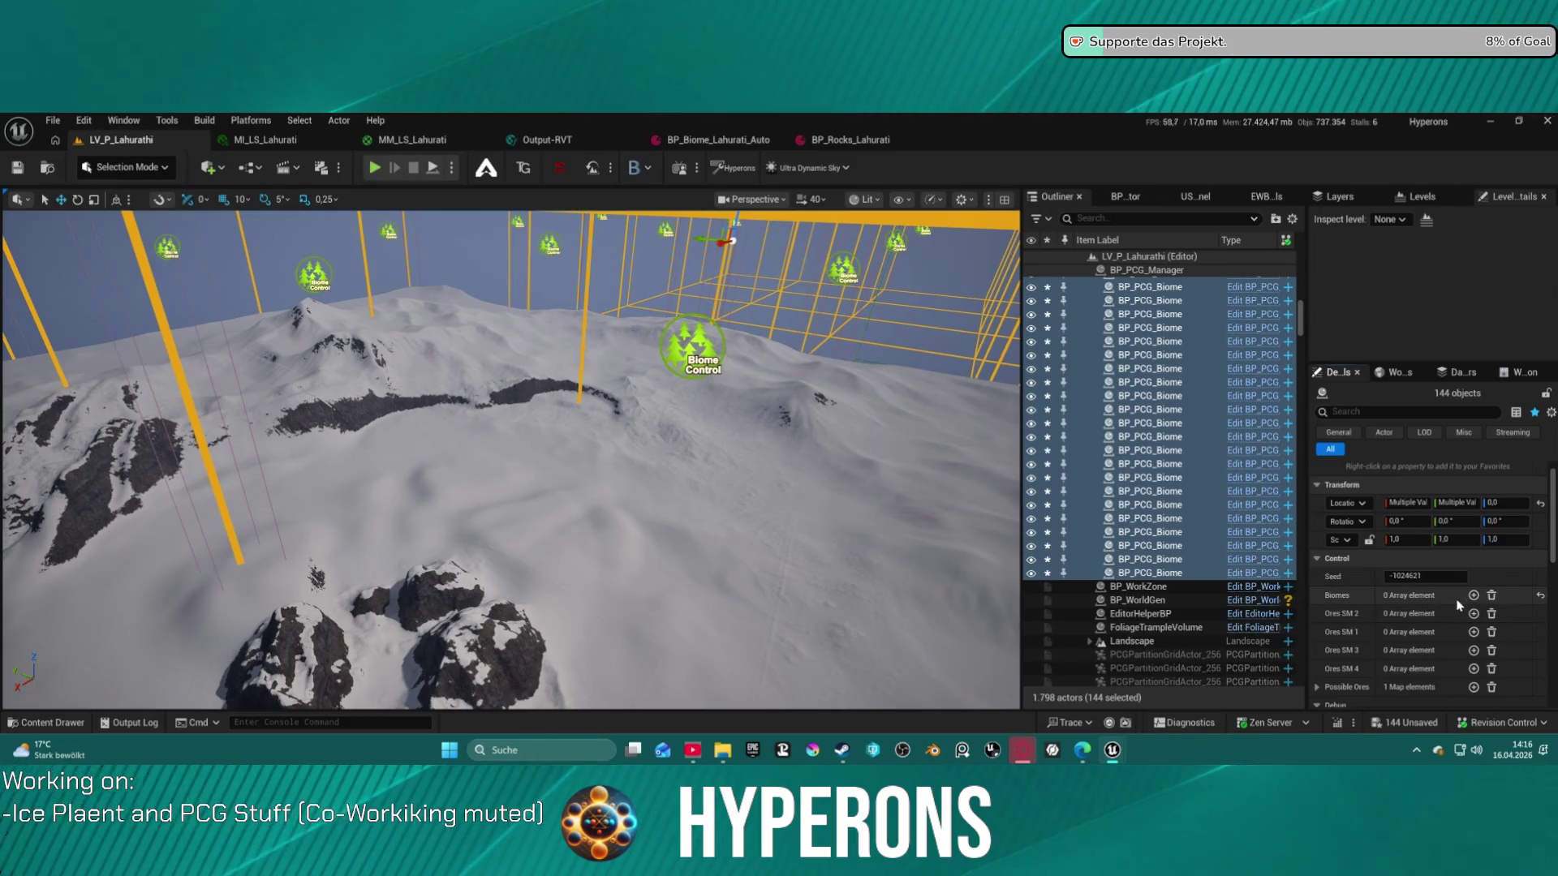
click(1474, 596)
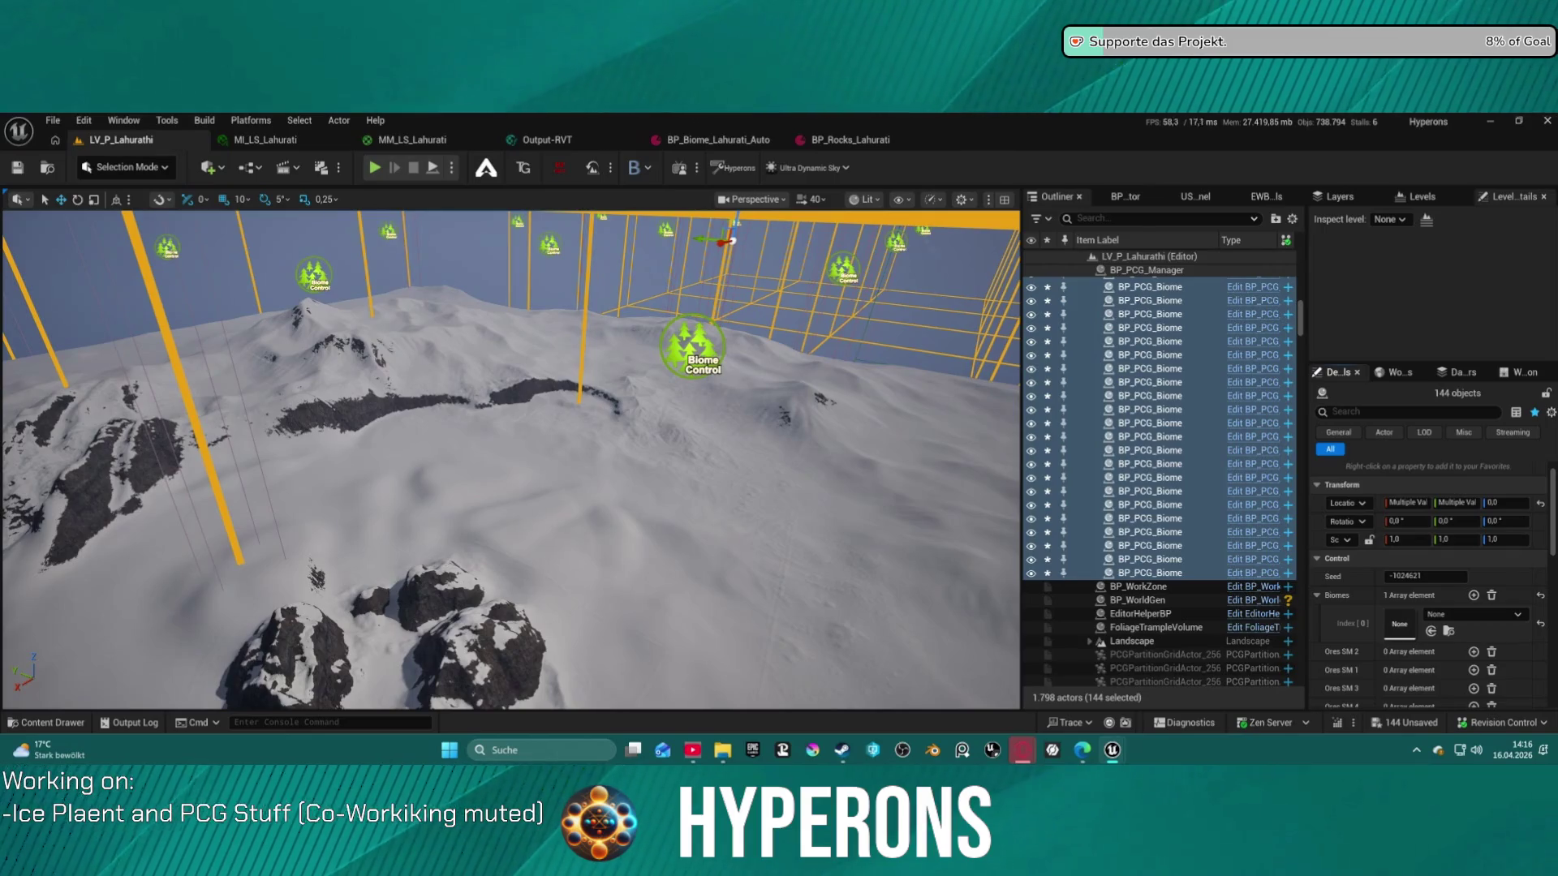
click(1402, 624)
click(1453, 654)
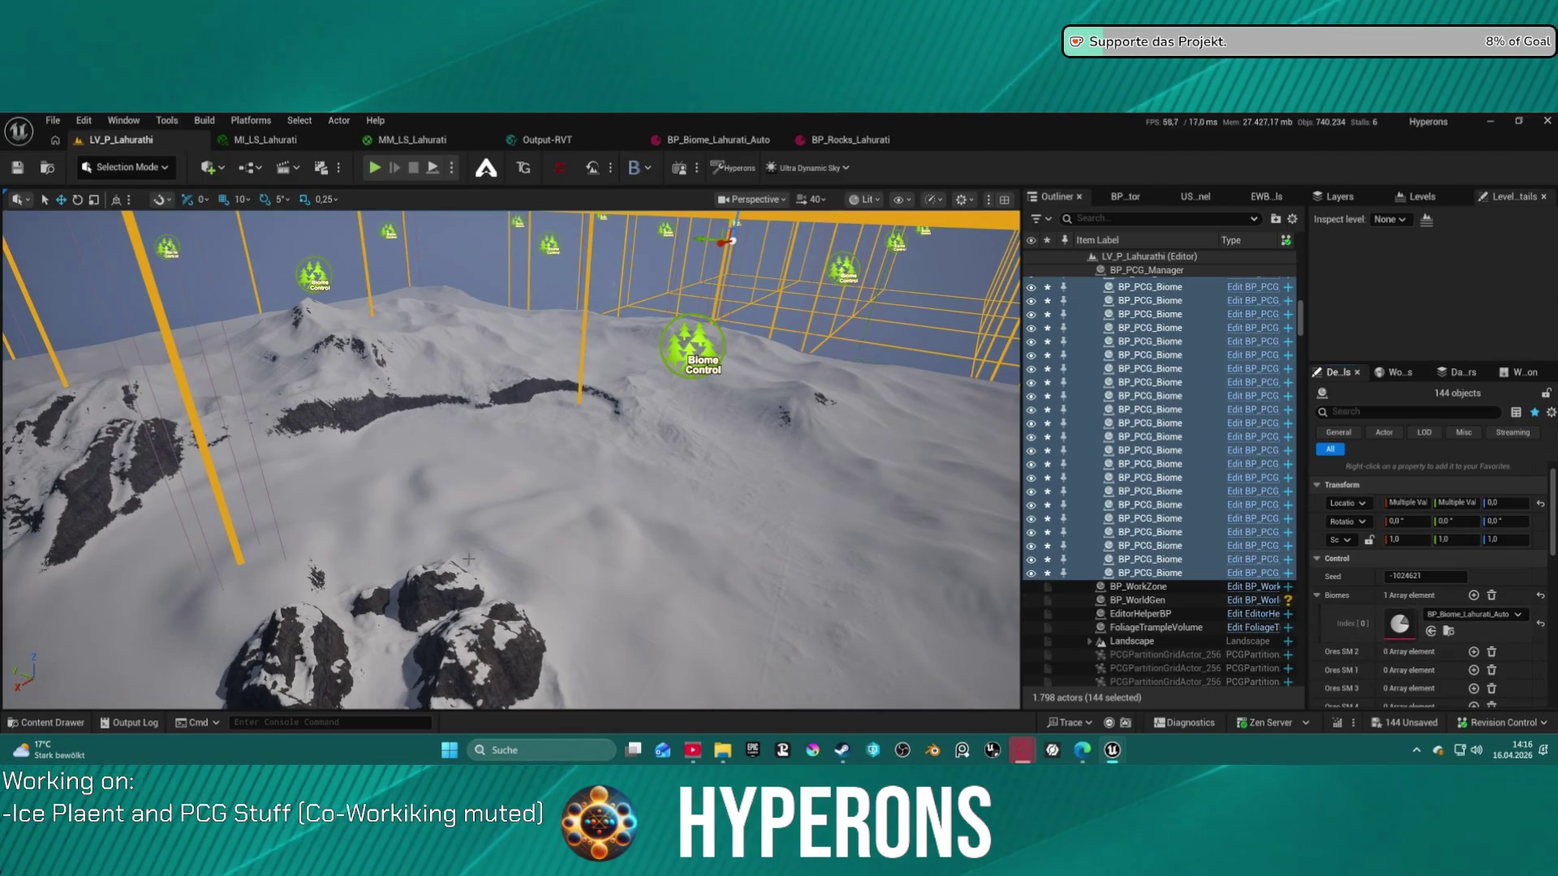
scroll(511, 460, up, 5)
mouse_move(511, 460)
mouse_down()
mouse_move(511, 341)
mouse_move(446, 304)
mouse_move(479, 284)
mouse_move(438, 272)
mouse_move(422, 301)
mouse_move(471, 284)
mouse_move(454, 300)
mouse_move(479, 309)
mouse_up()
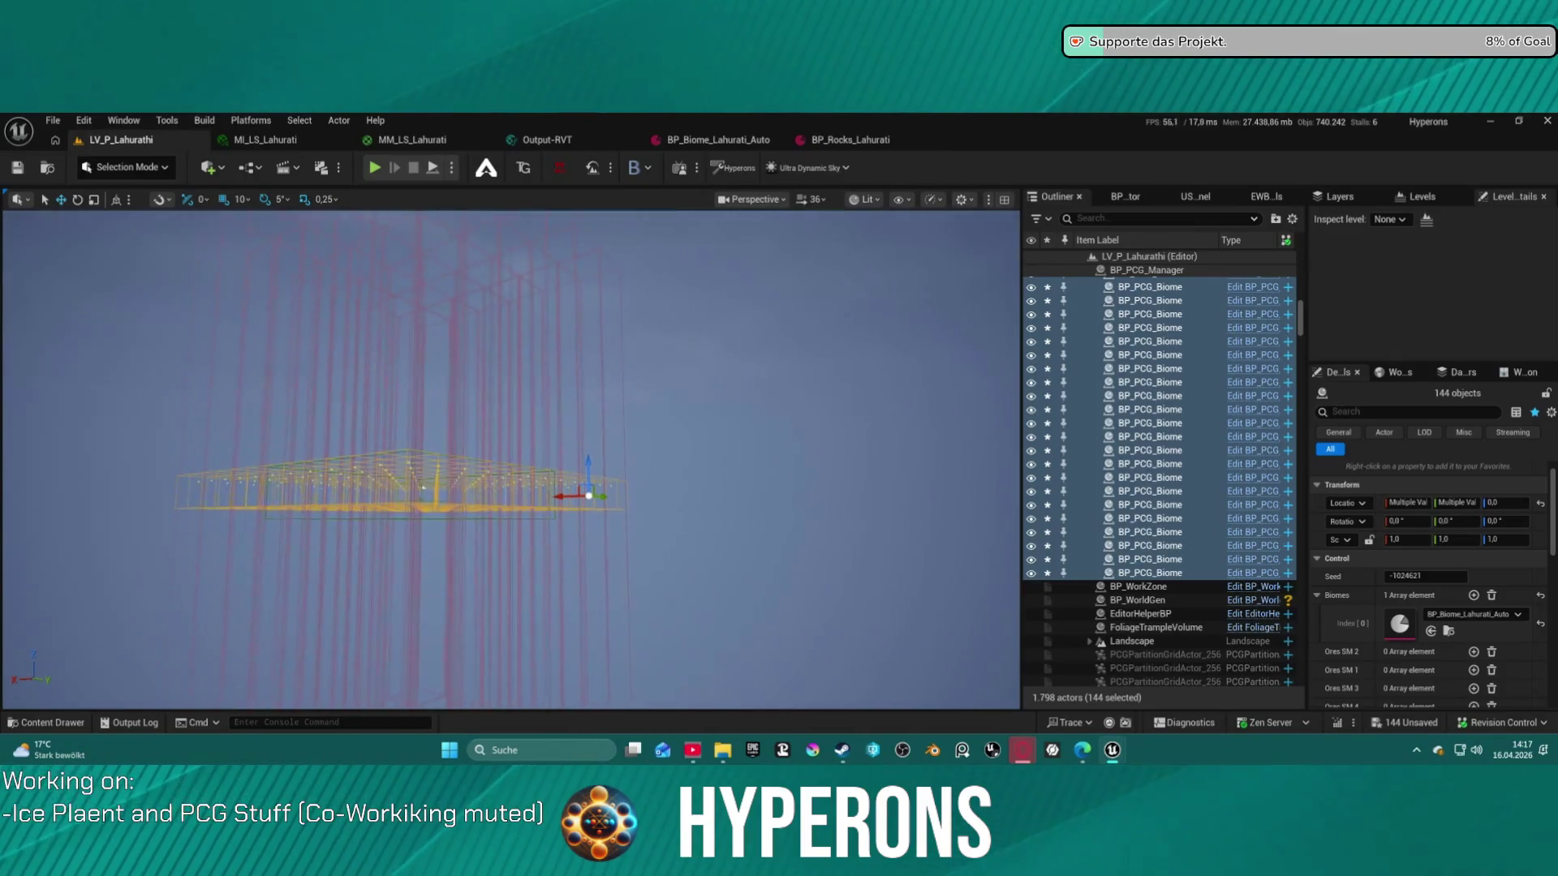
Fly down to the snowy rock peaks and back up above the biome grid
mouse_move(479, 308)
mouse_down()
mouse_move(483, 344)
mouse_move(483, 300)
mouse_move(458, 302)
mouse_up()
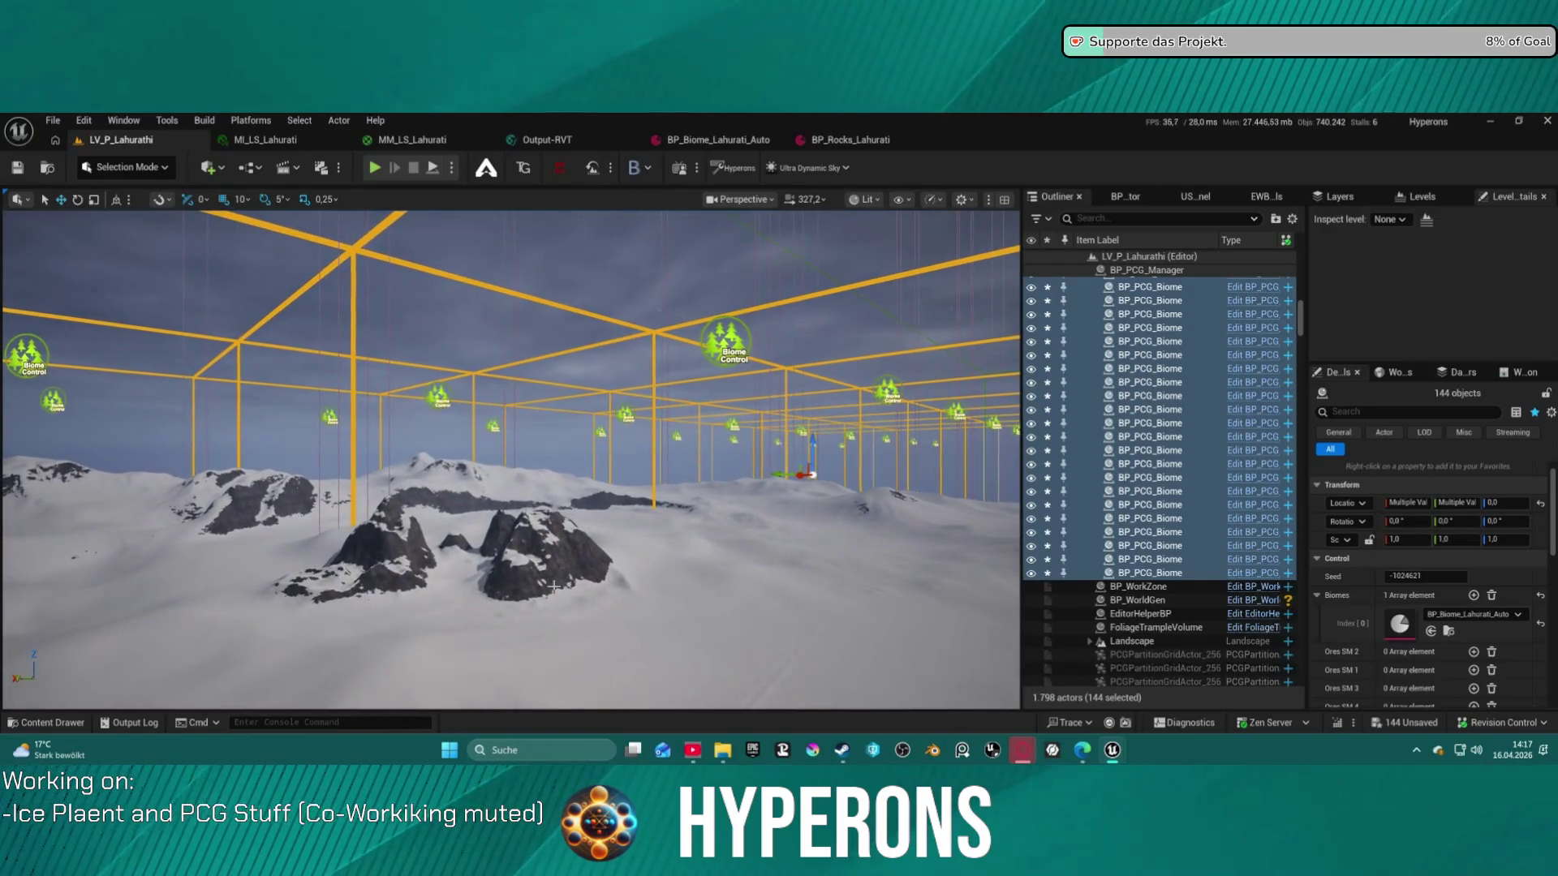
mouse_move(488, 533)
mouse_down()
mouse_move(487, 485)
mouse_move(519, 548)
mouse_up()
scroll(490, 491, down, 5)
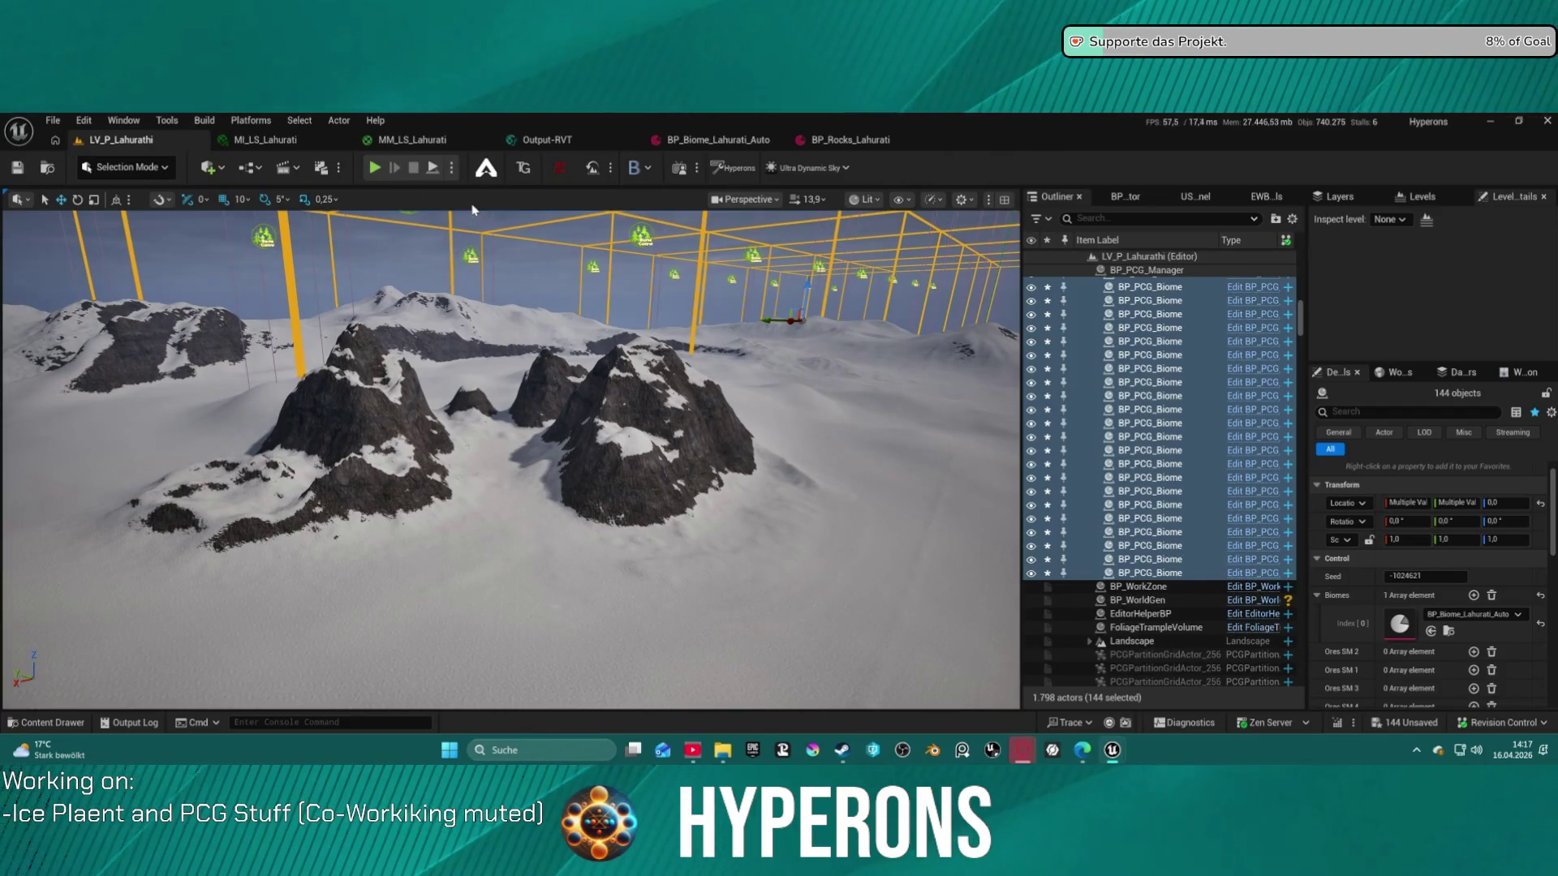
drag(520, 455, 520, 422)
scroll(642, 267, up, 5)
drag(642, 267, 642, 268)
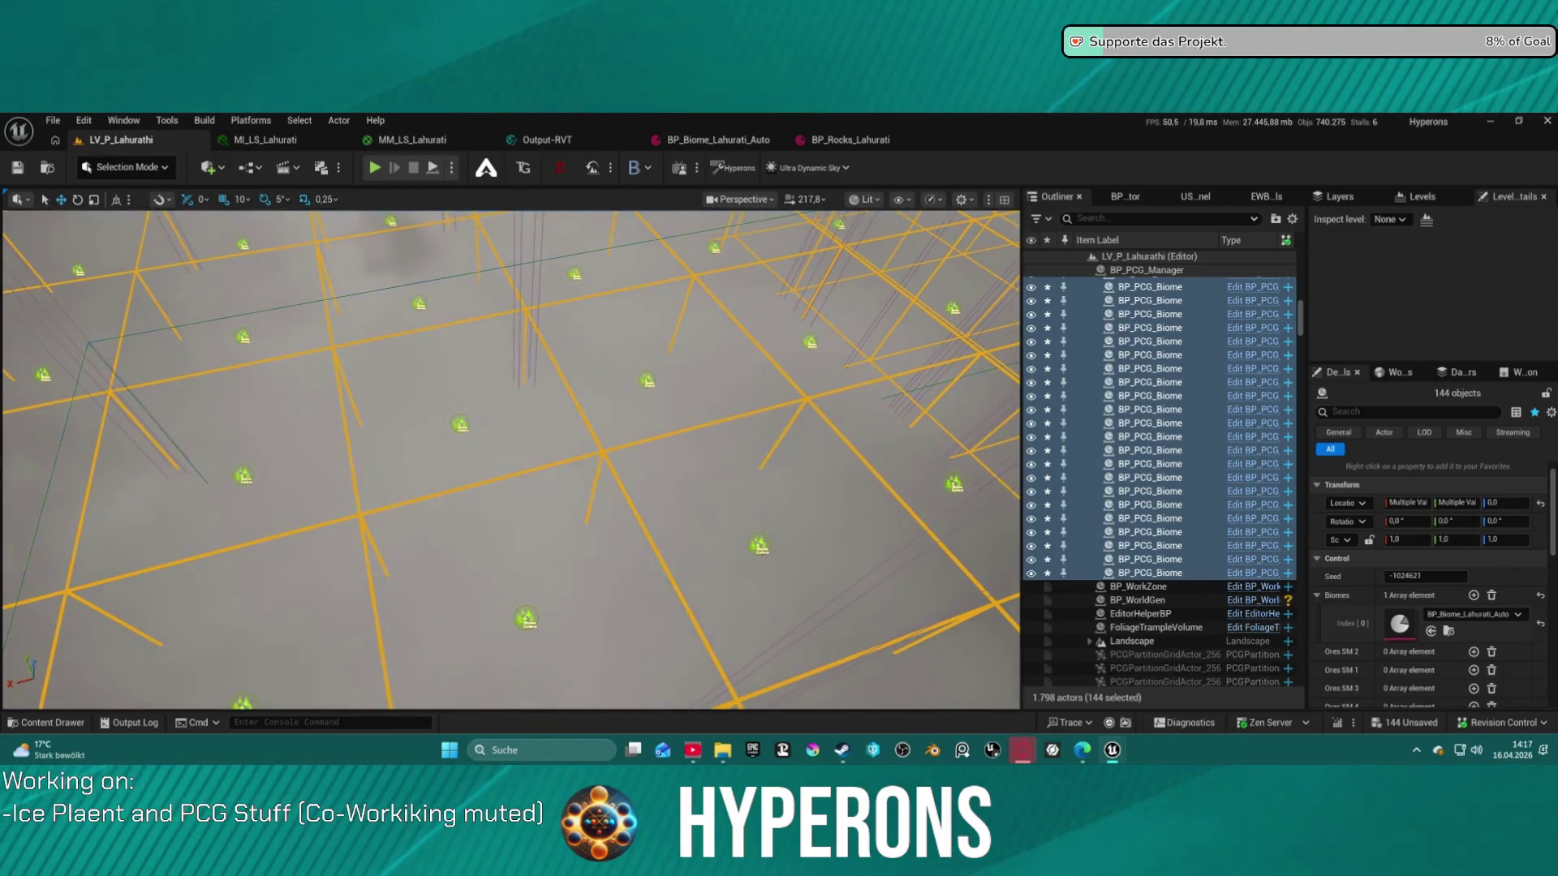
Select four biome cells around the rock peaks, then fly toward the peaks
click(619, 411)
ctrl+click(568, 302)
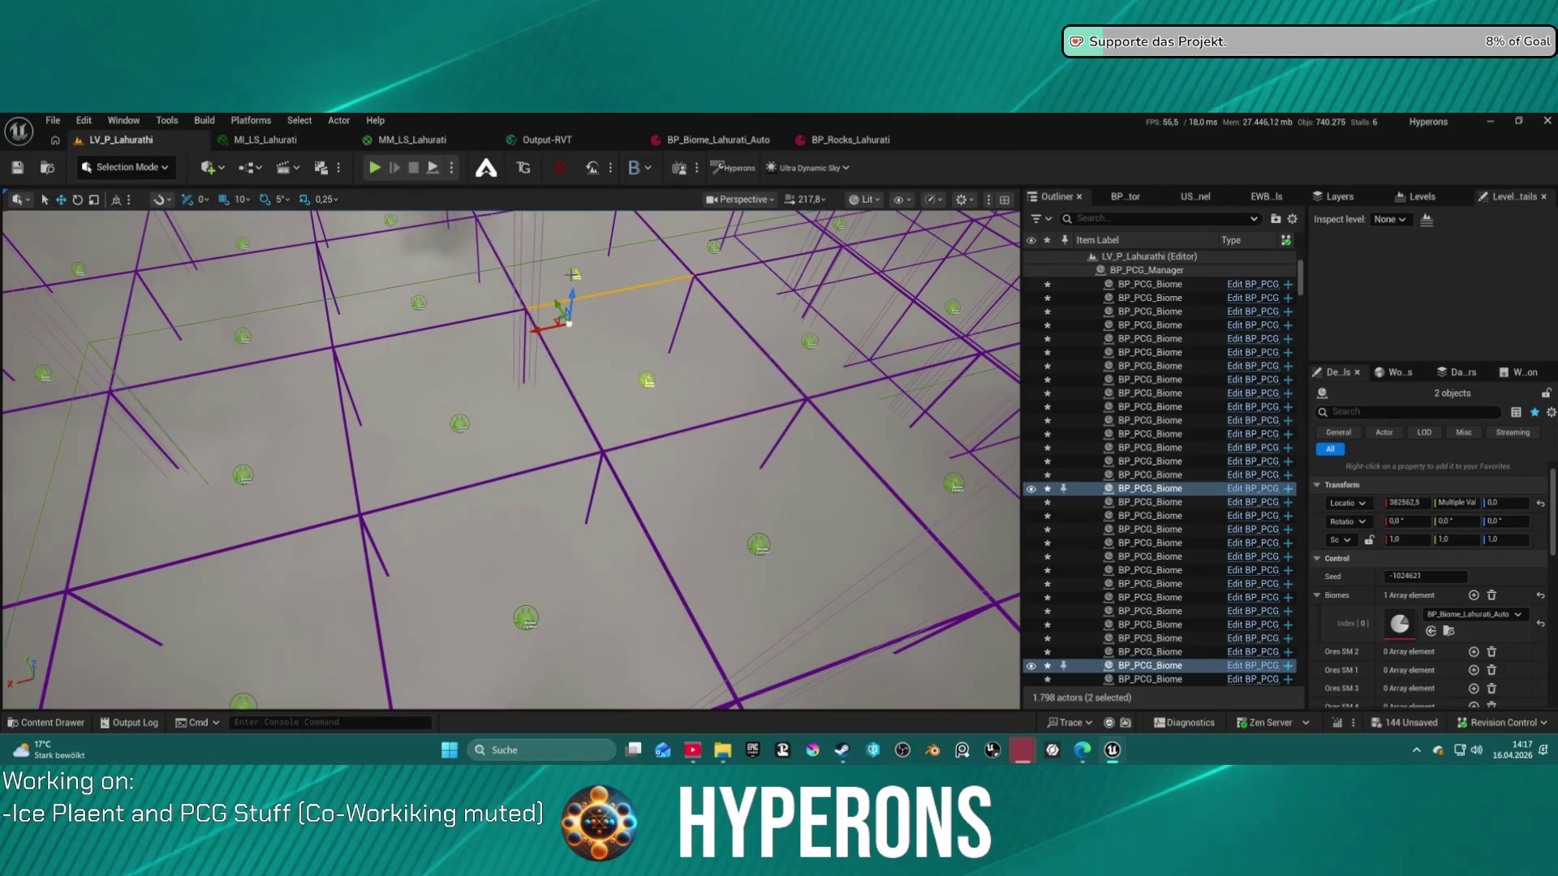
ctrl+click(418, 304)
ctrl+click(460, 425)
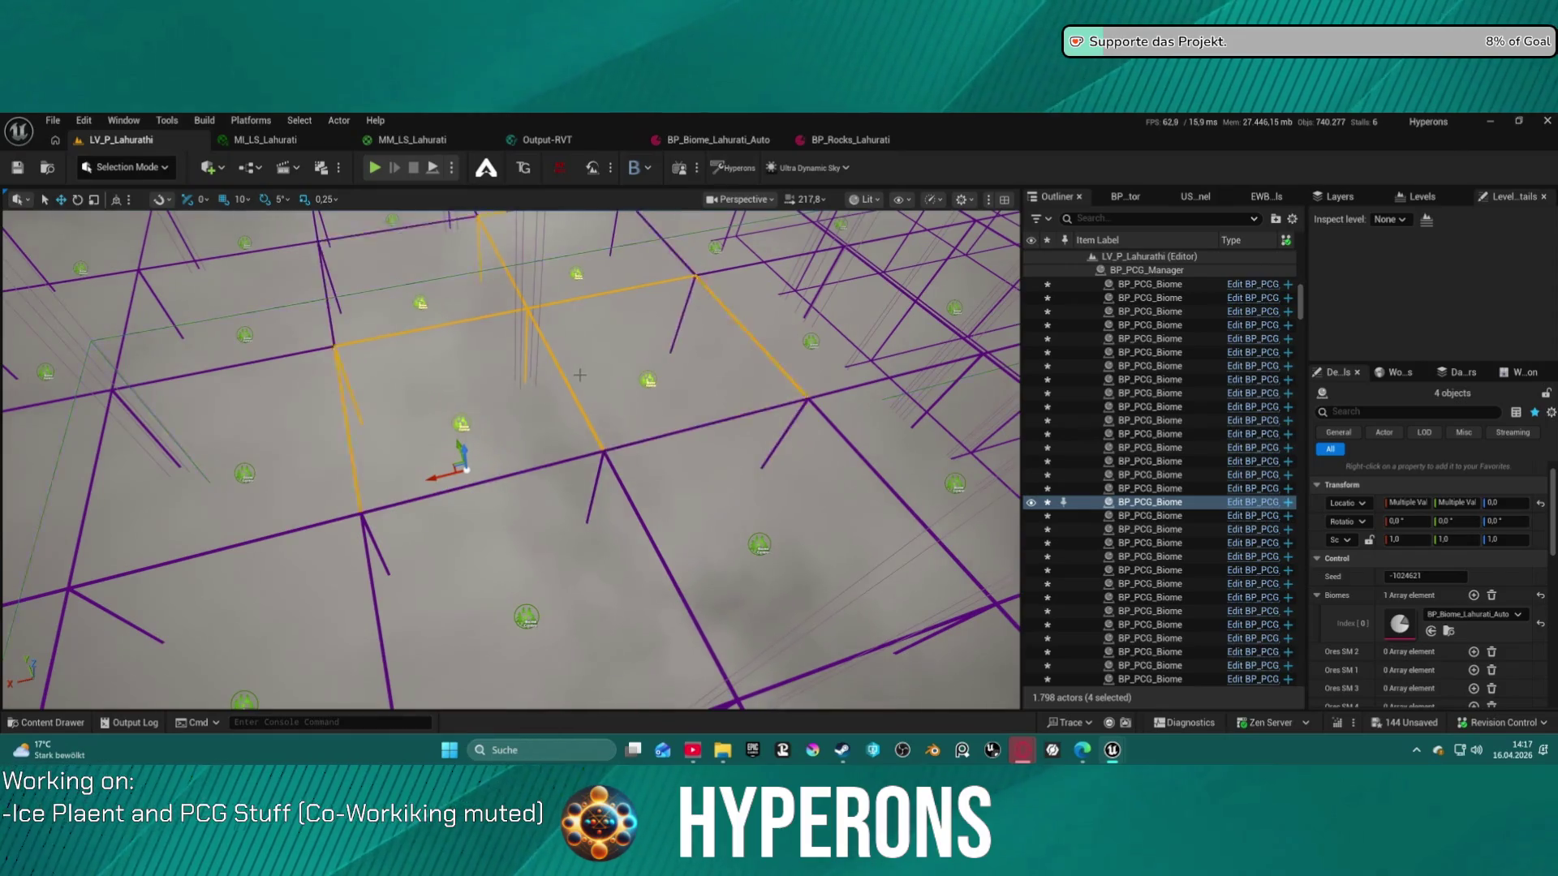
scroll(575, 462, up, 5)
drag(568, 454, 568, 405)
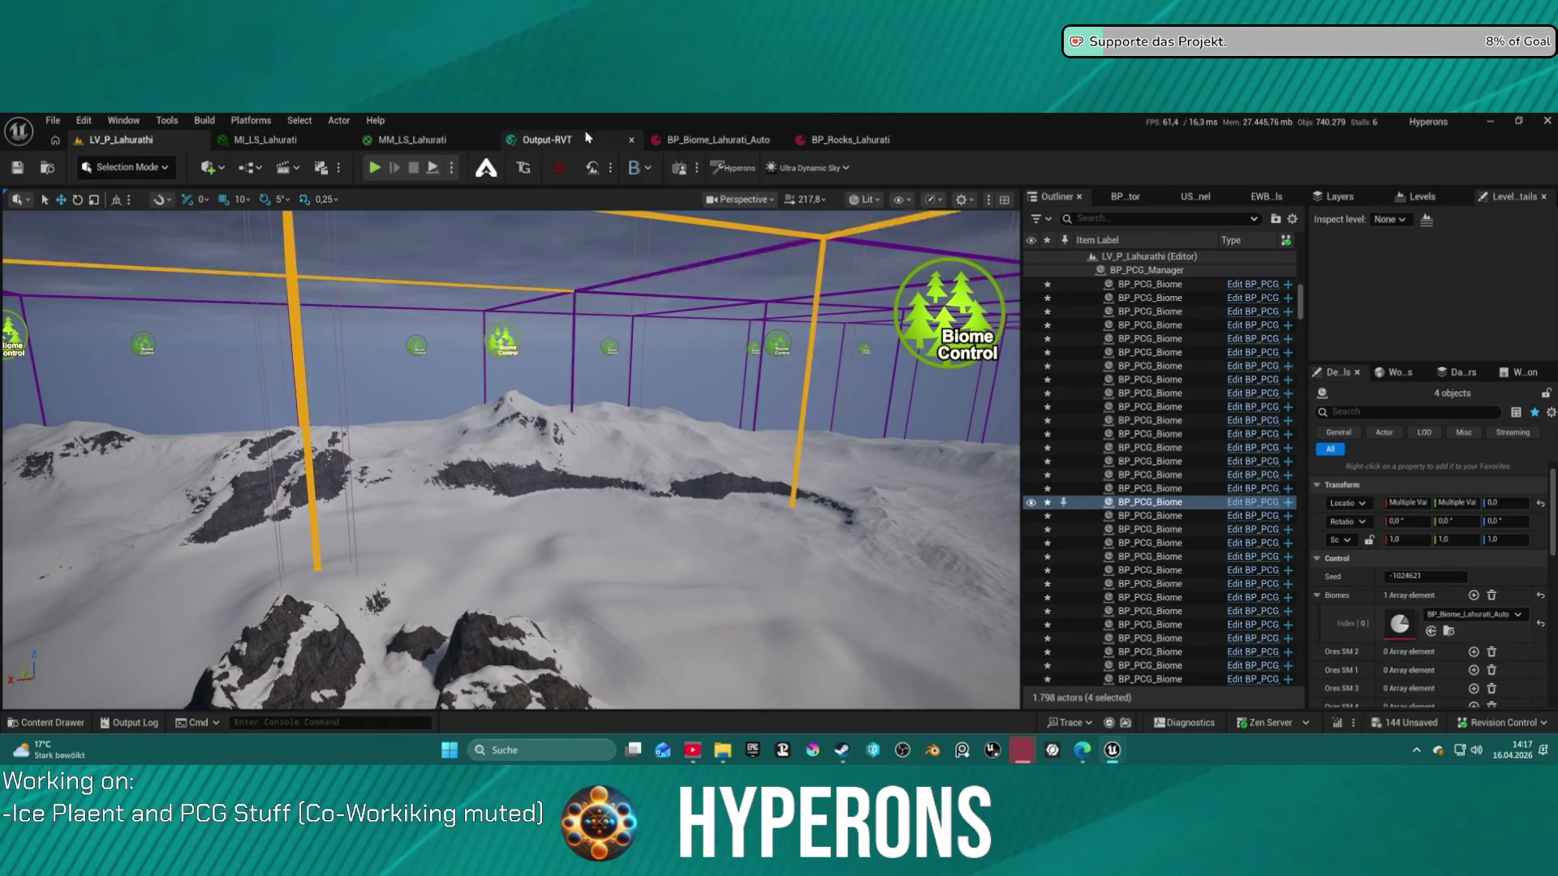
scroll(489, 623, down, 3)
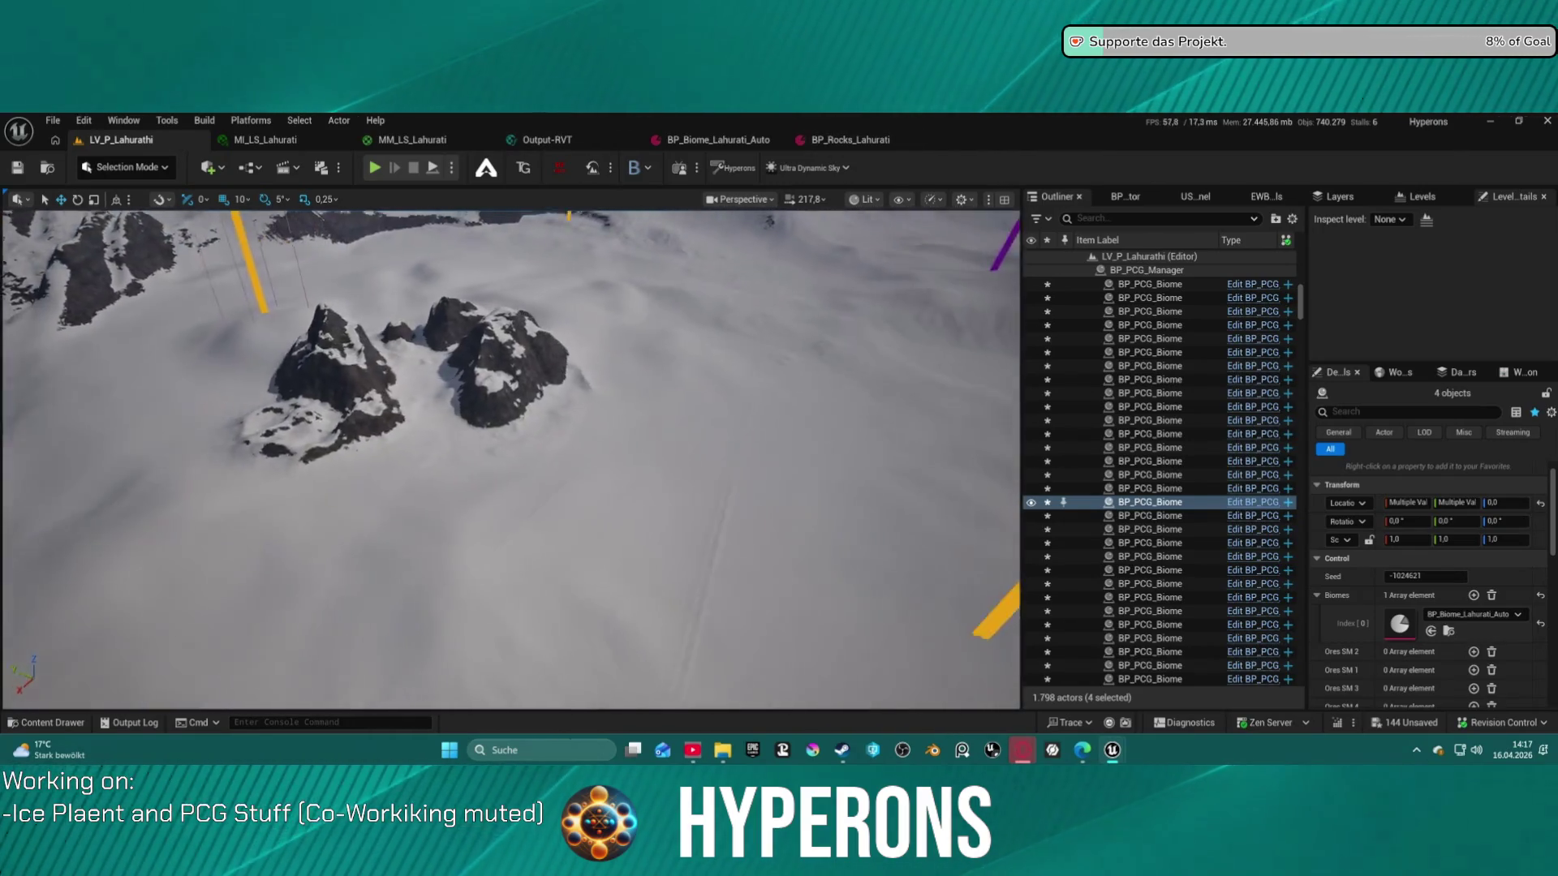
mouse_move(611, 637)
mouse_down()
mouse_move(605, 600)
mouse_move(611, 637)
mouse_up()
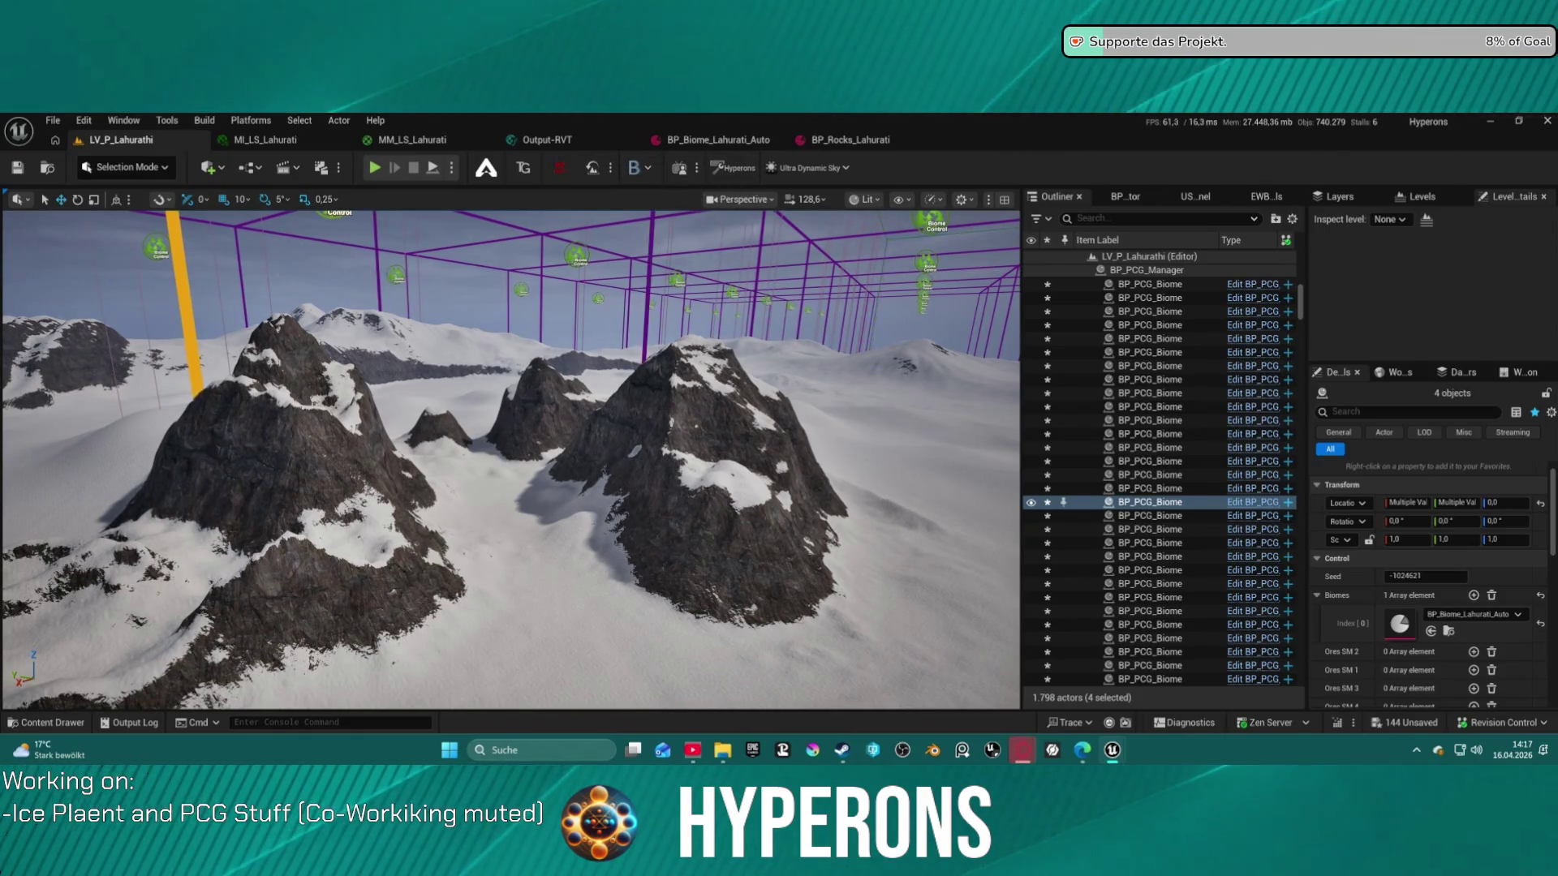
Run Generate Biome Content for the four selected biome cells, repeated three times
scroll(1373, 613, down, 8)
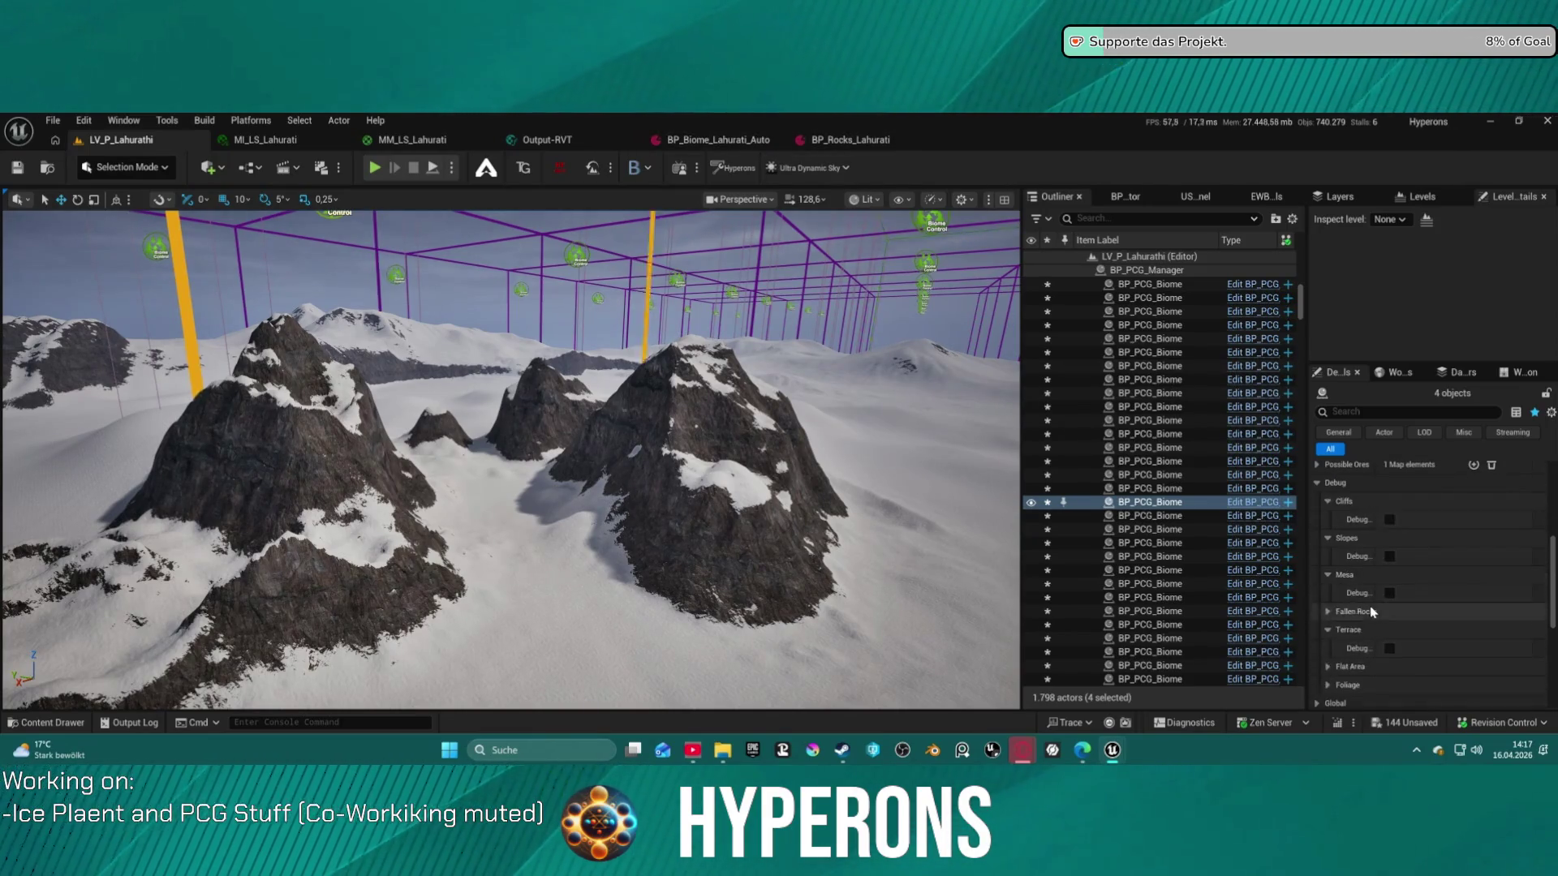
scroll(1428, 604, down, 4)
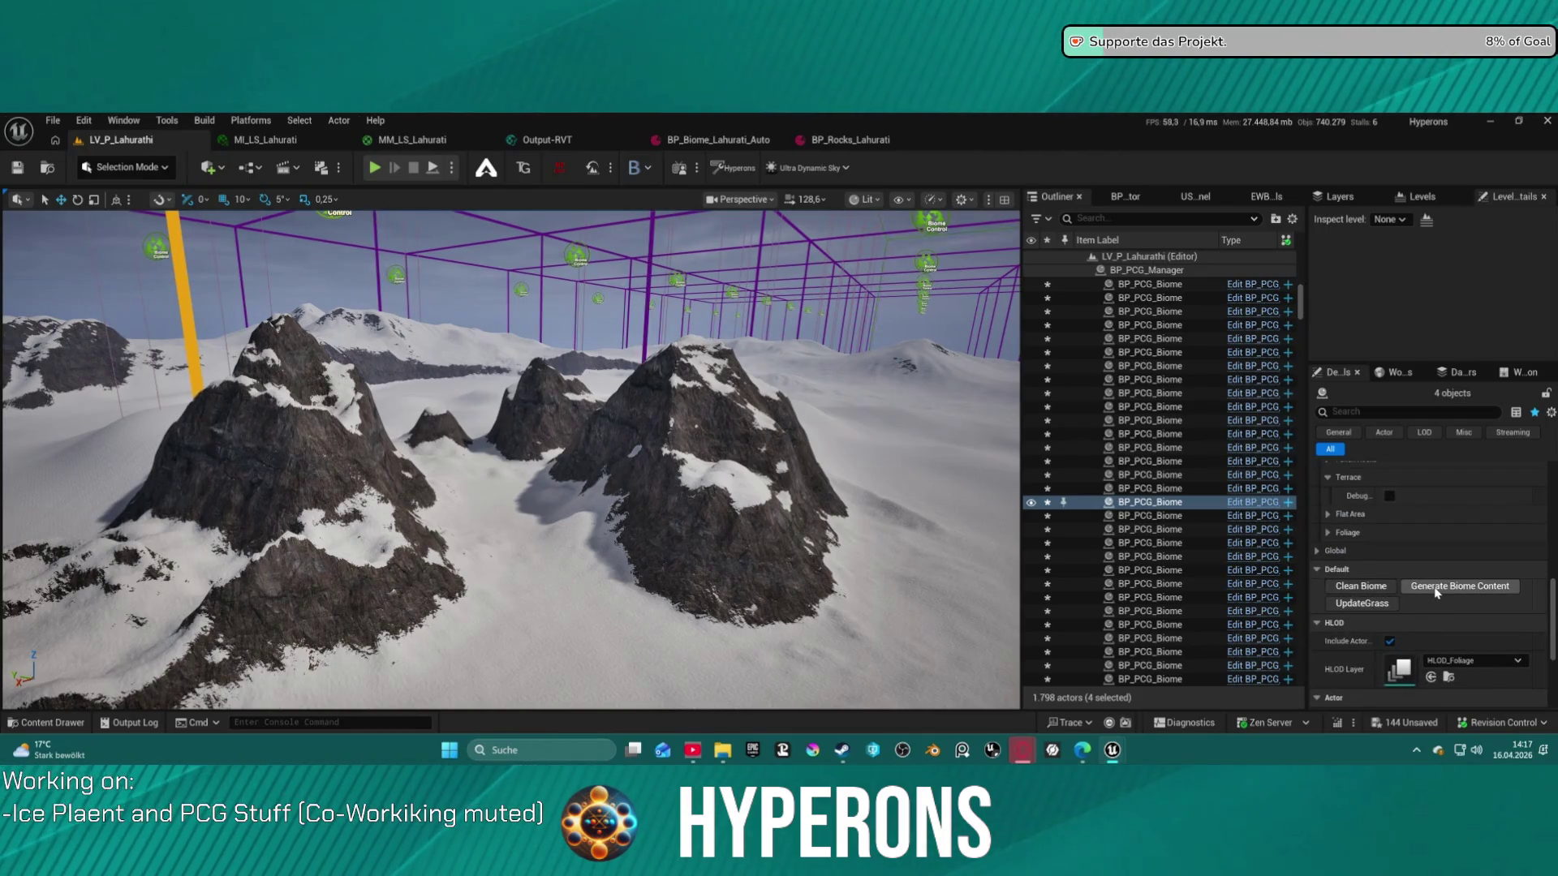
click(1438, 588)
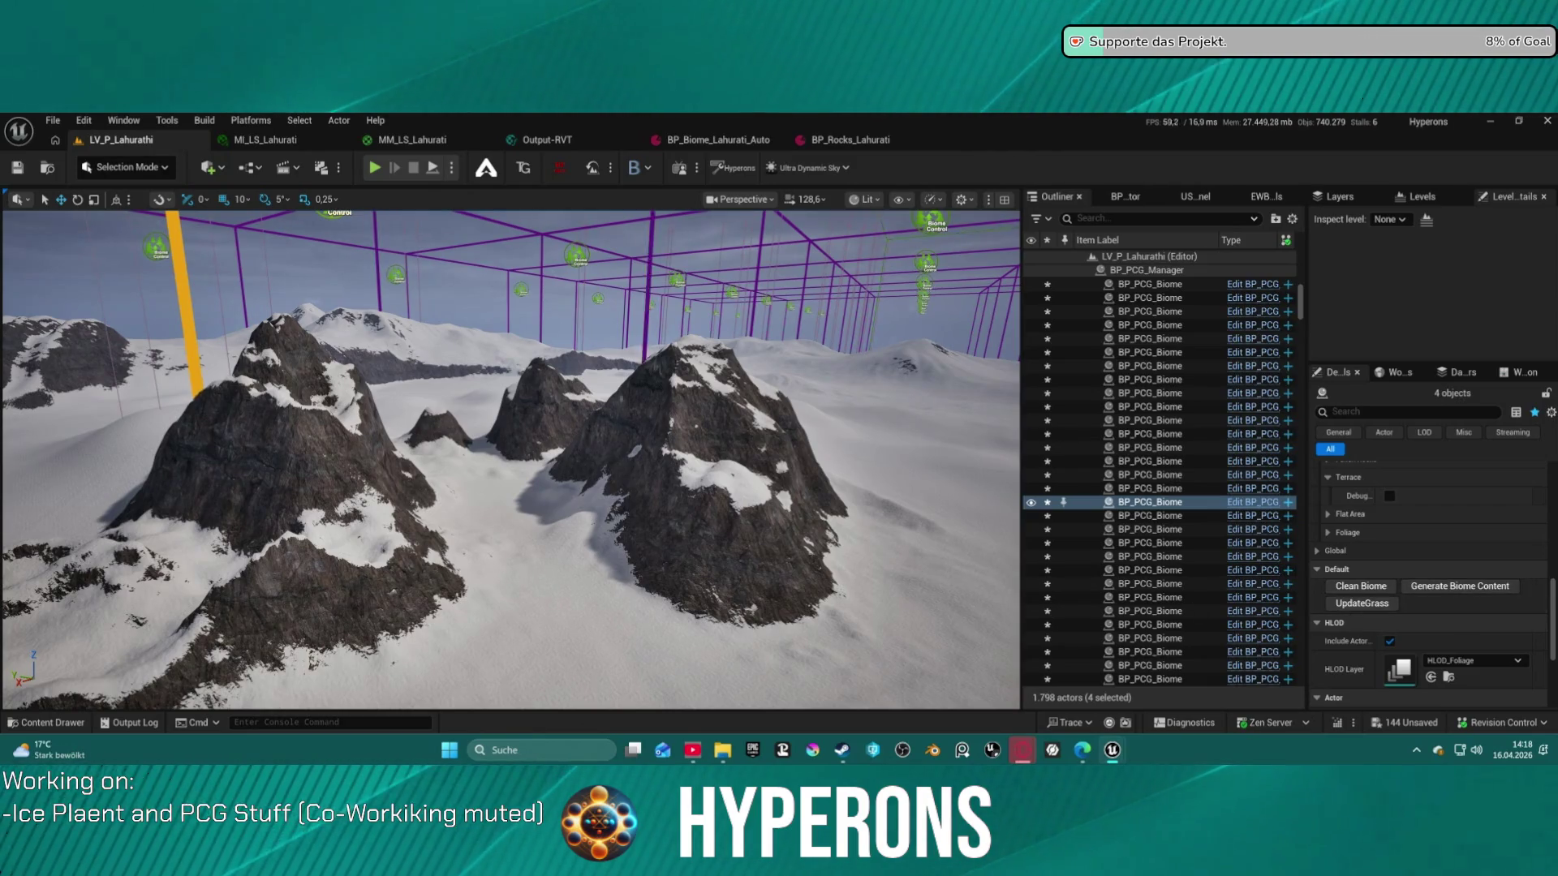
click(1438, 587)
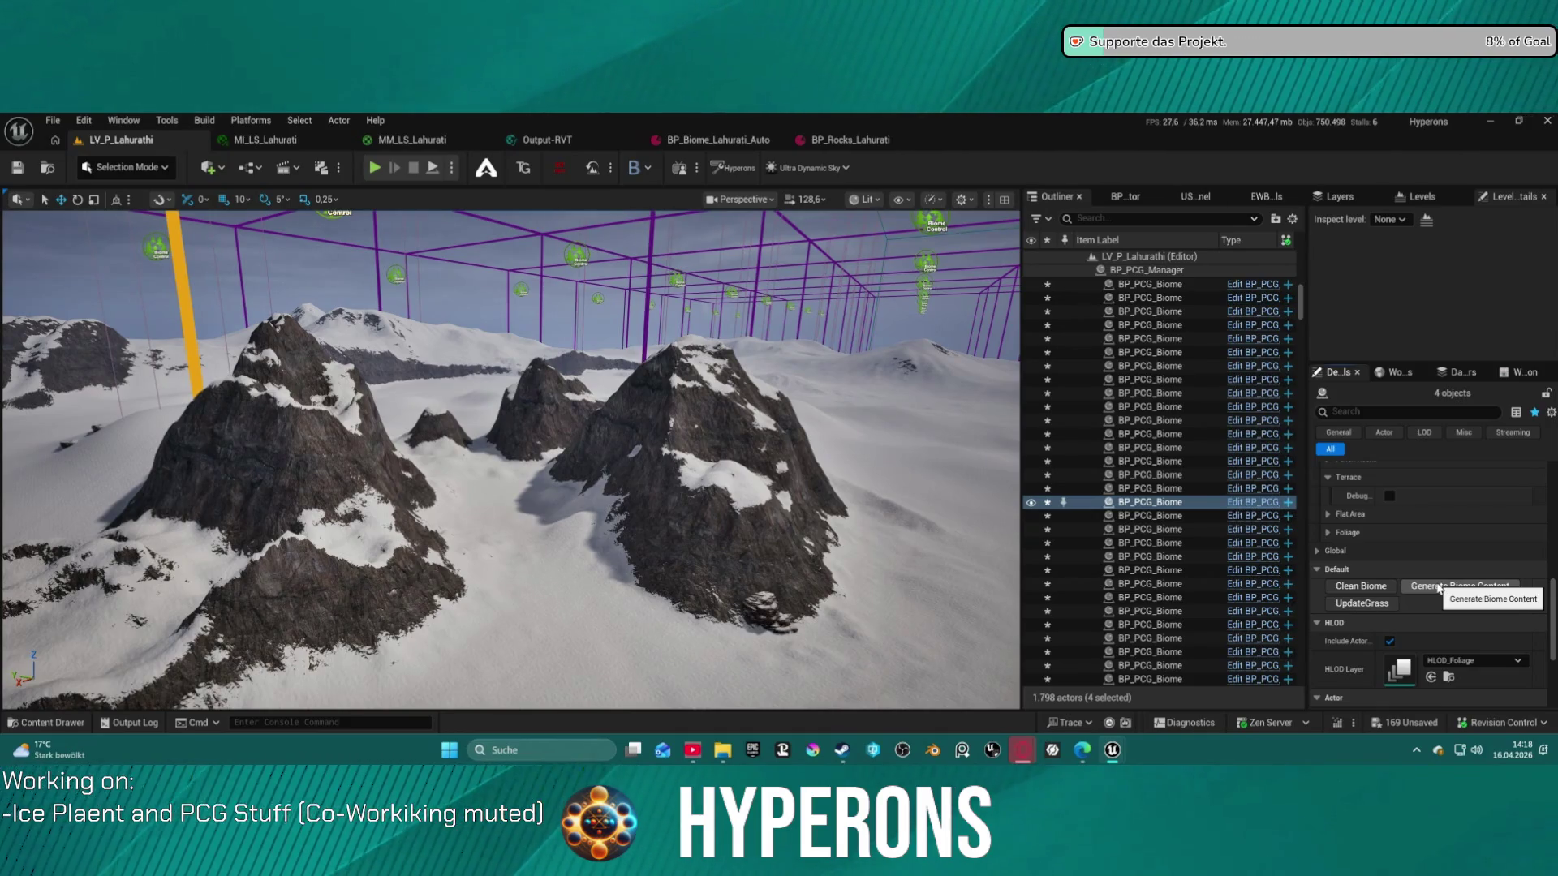
click(1414, 586)
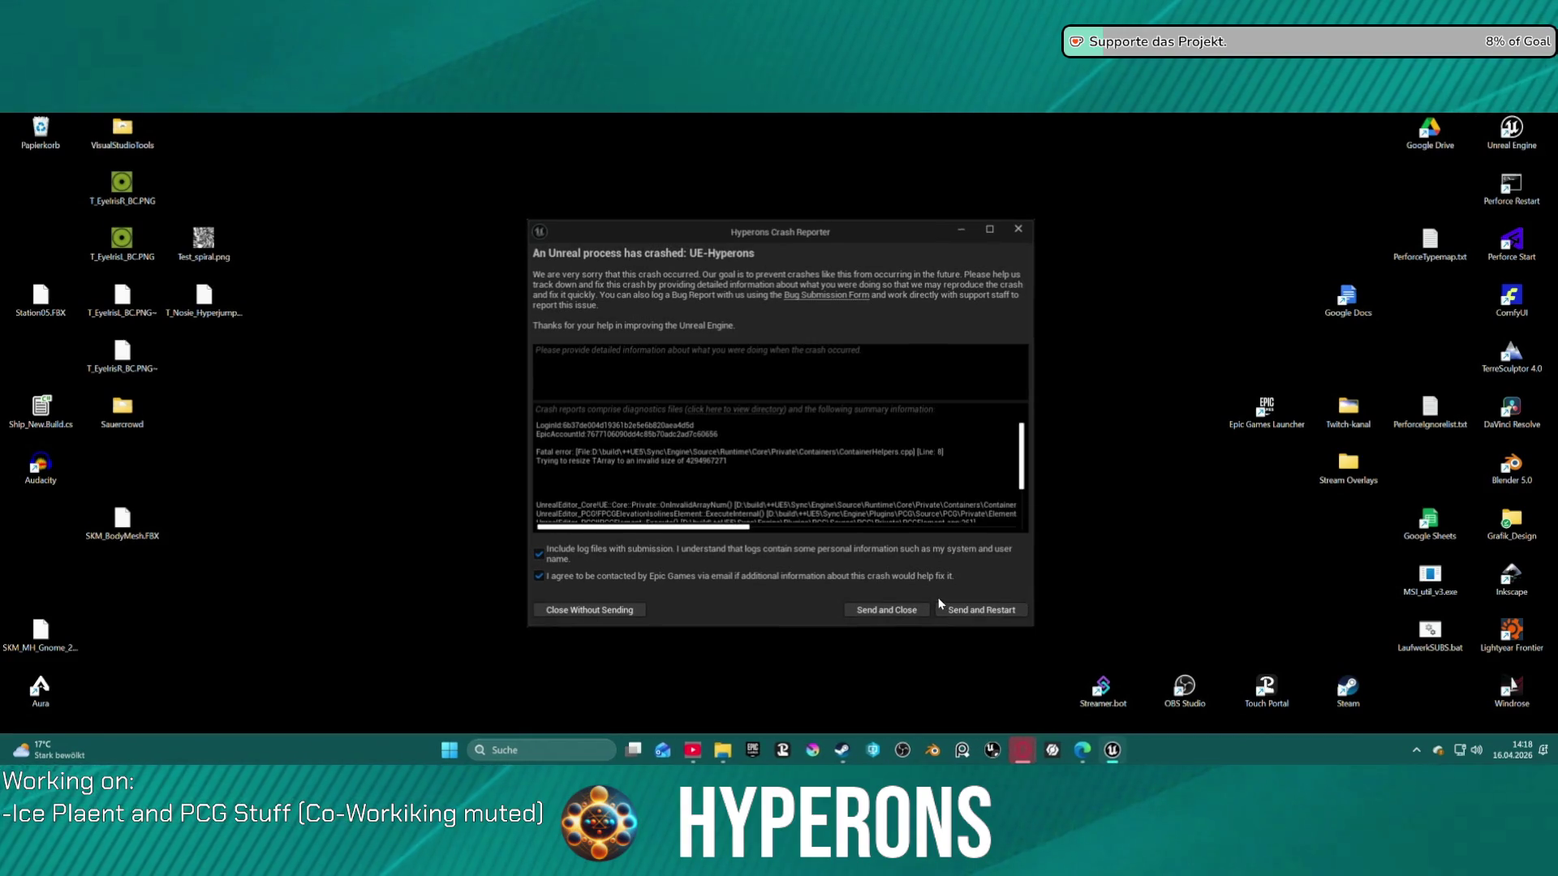
Send the crash report and restart Unreal Editor from the crash reporter
scroll(797, 533, right, 3)
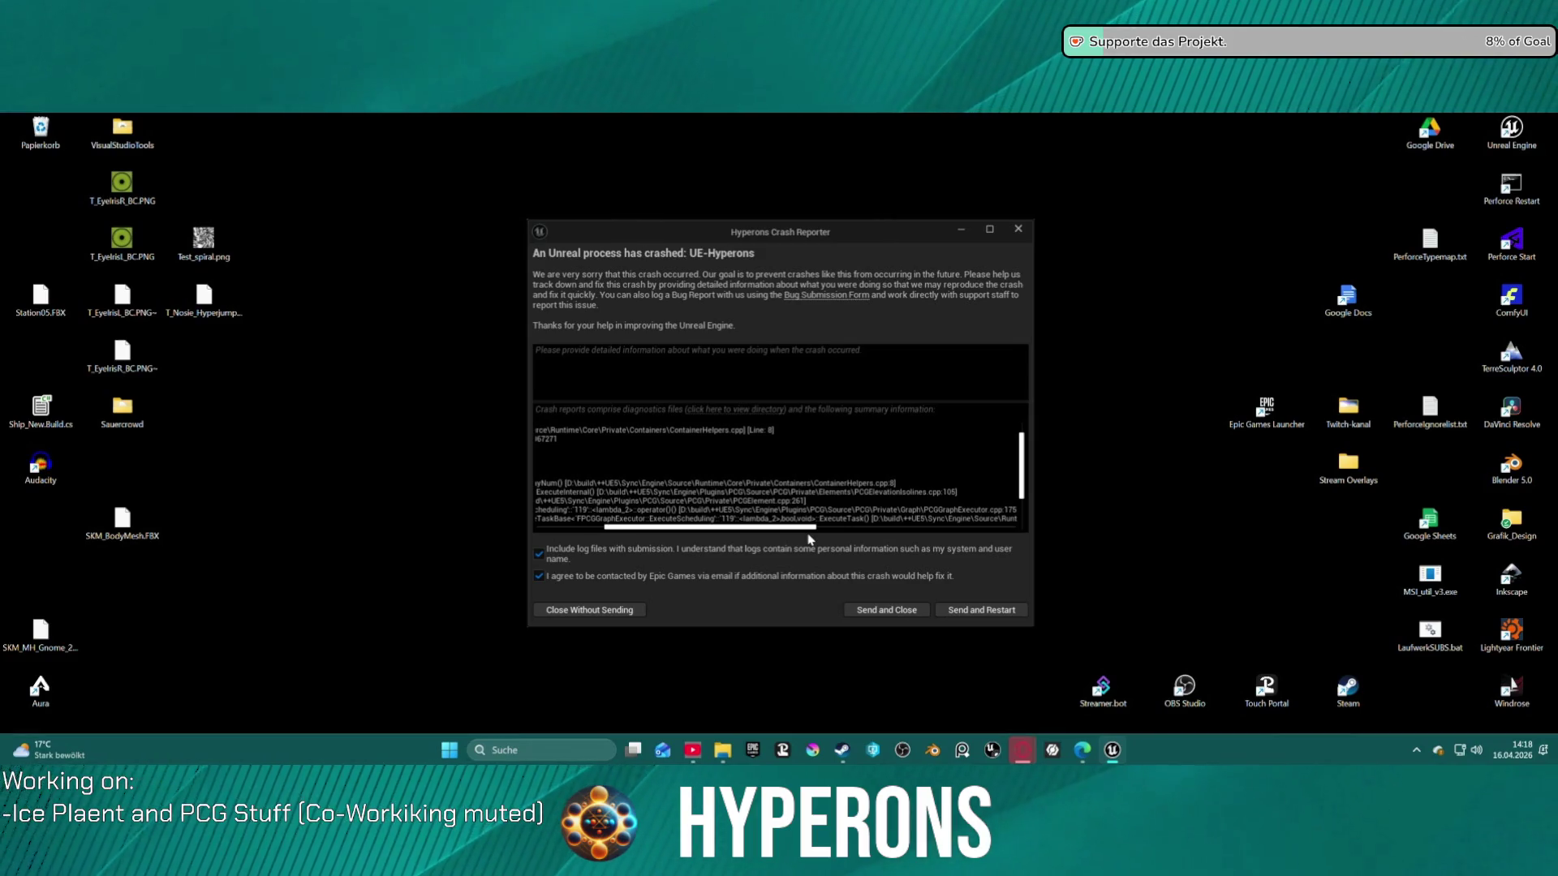
click(1000, 616)
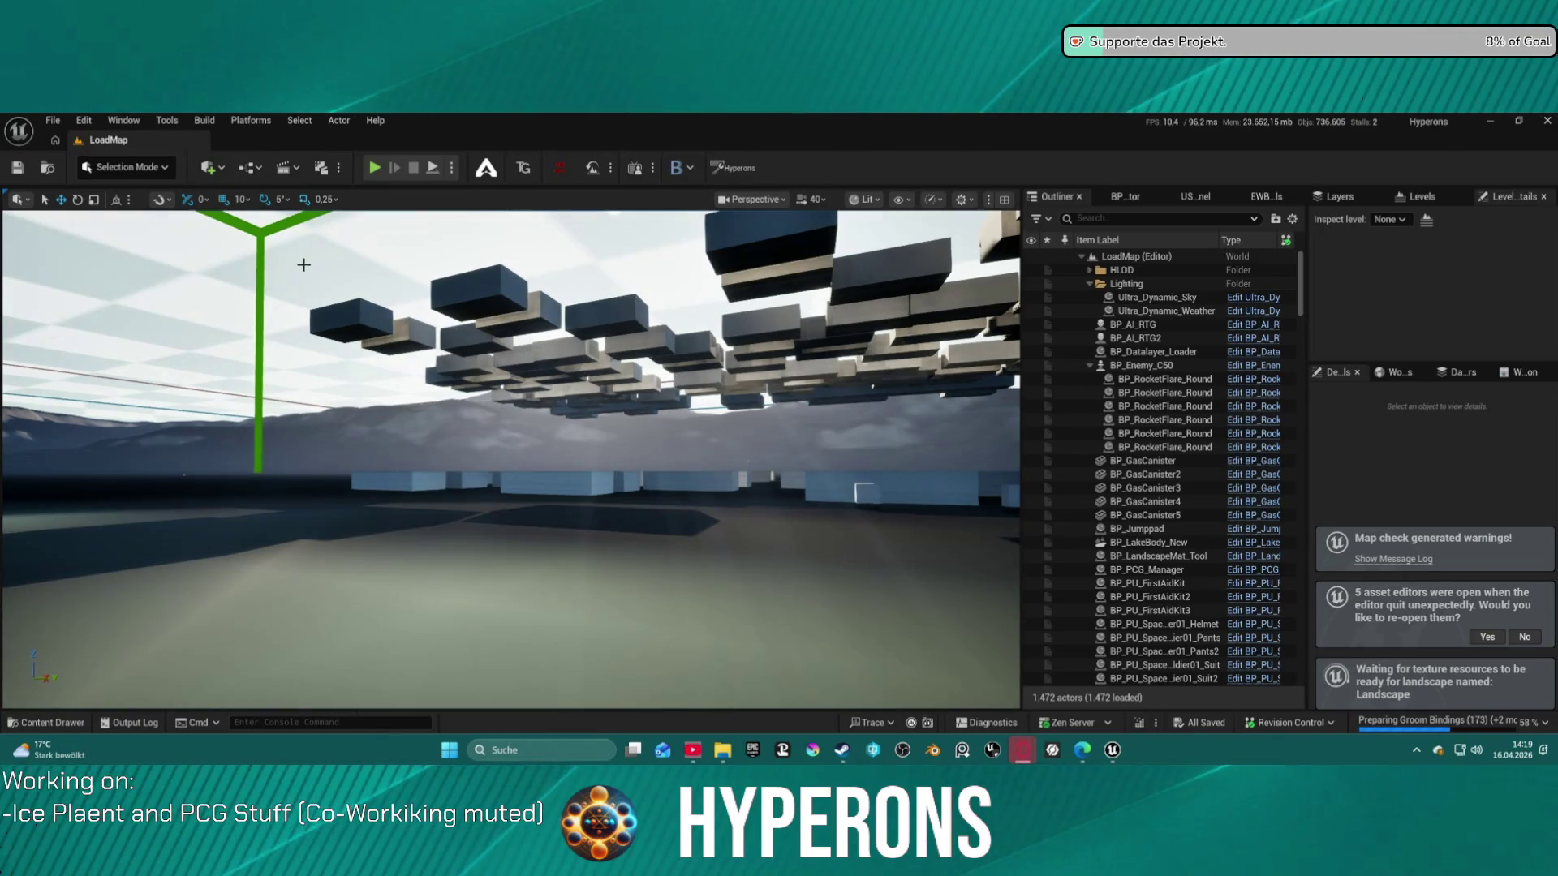
Dismiss Cube171's action list and load DEV_Cave_Landscape from File > Recent Levels
right_click(550, 369)
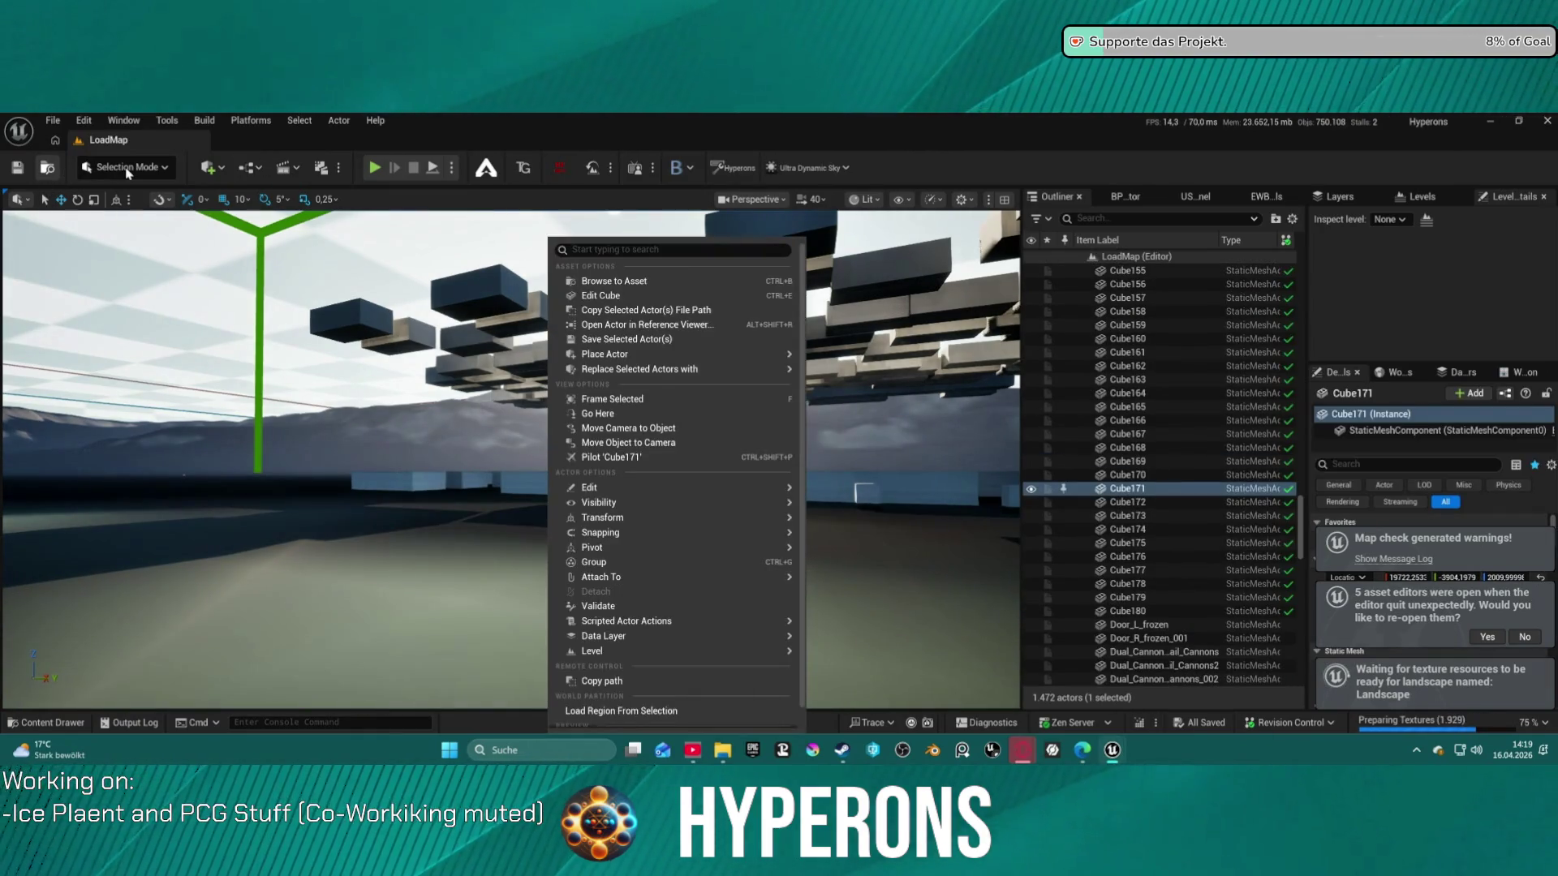
click(128, 168)
click(122, 168)
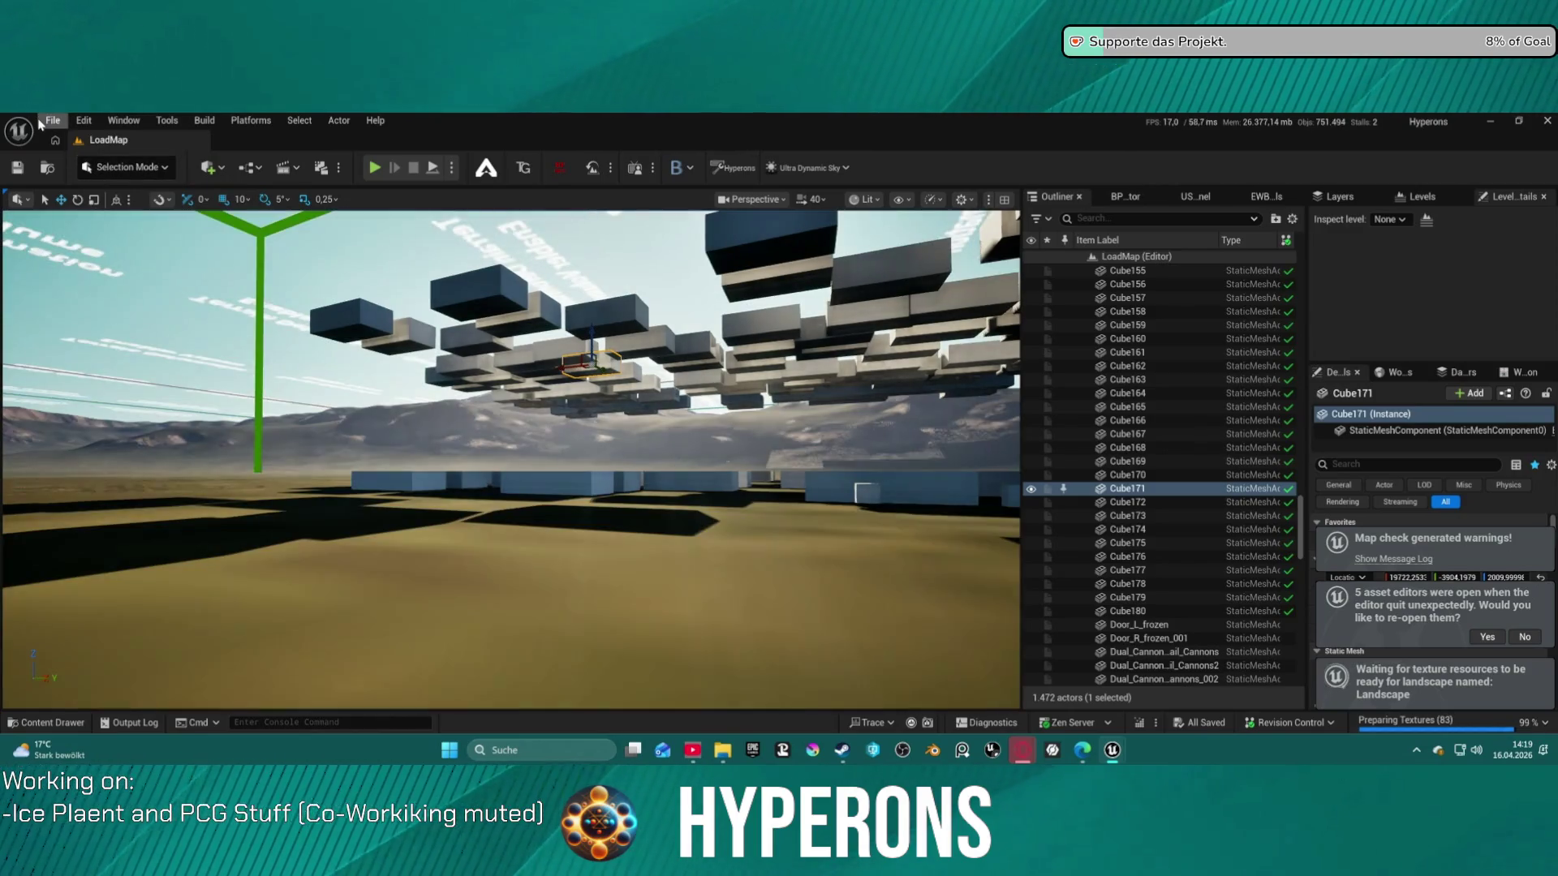
click(50, 120)
mouse_move(122, 217)
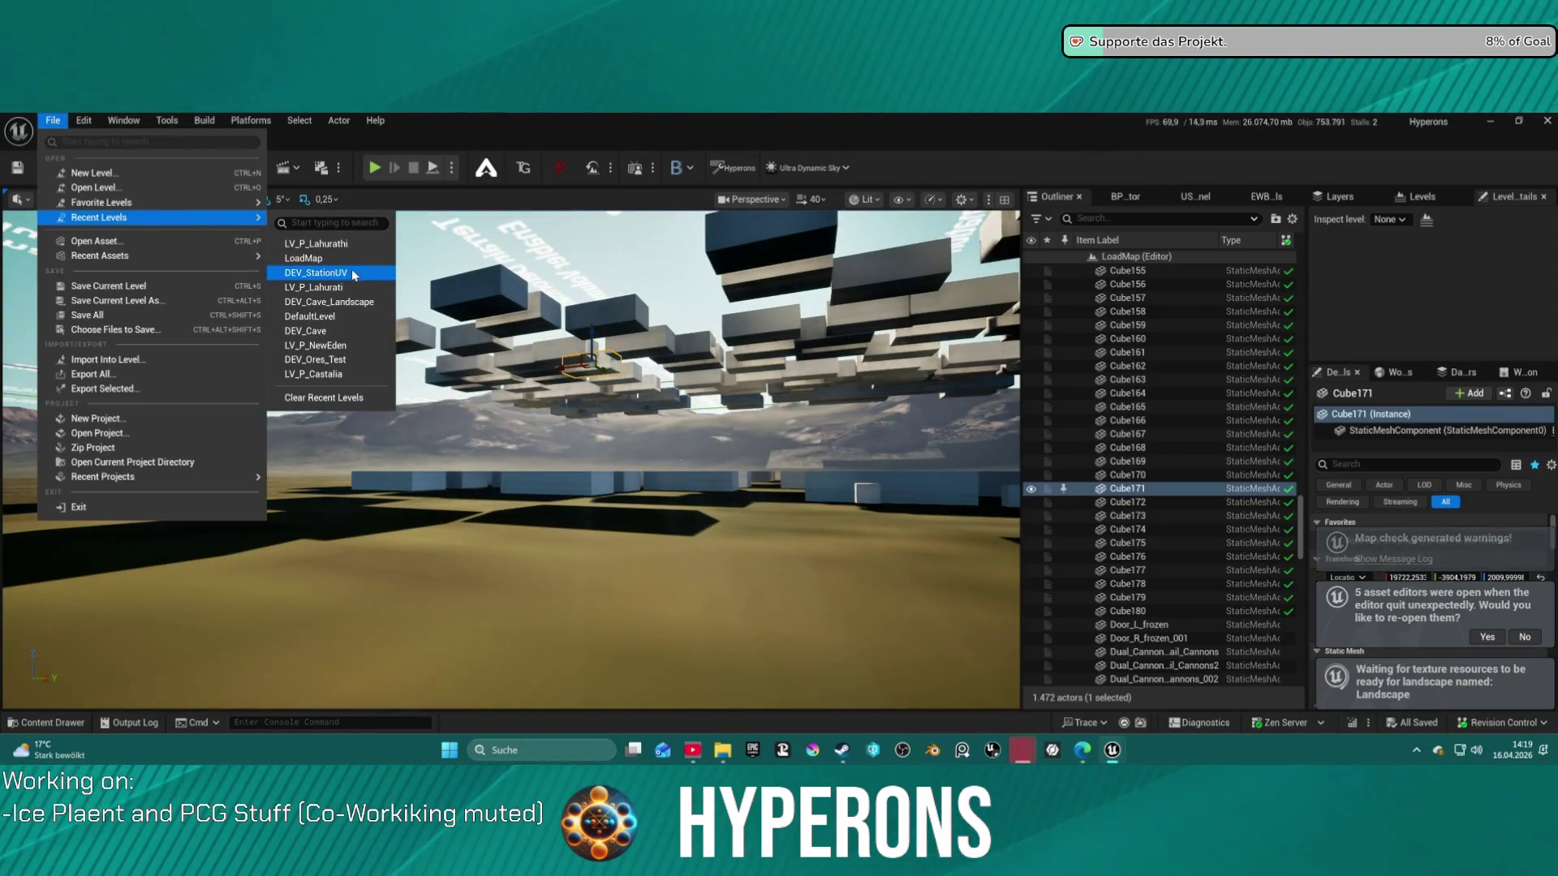
click(488, 336)
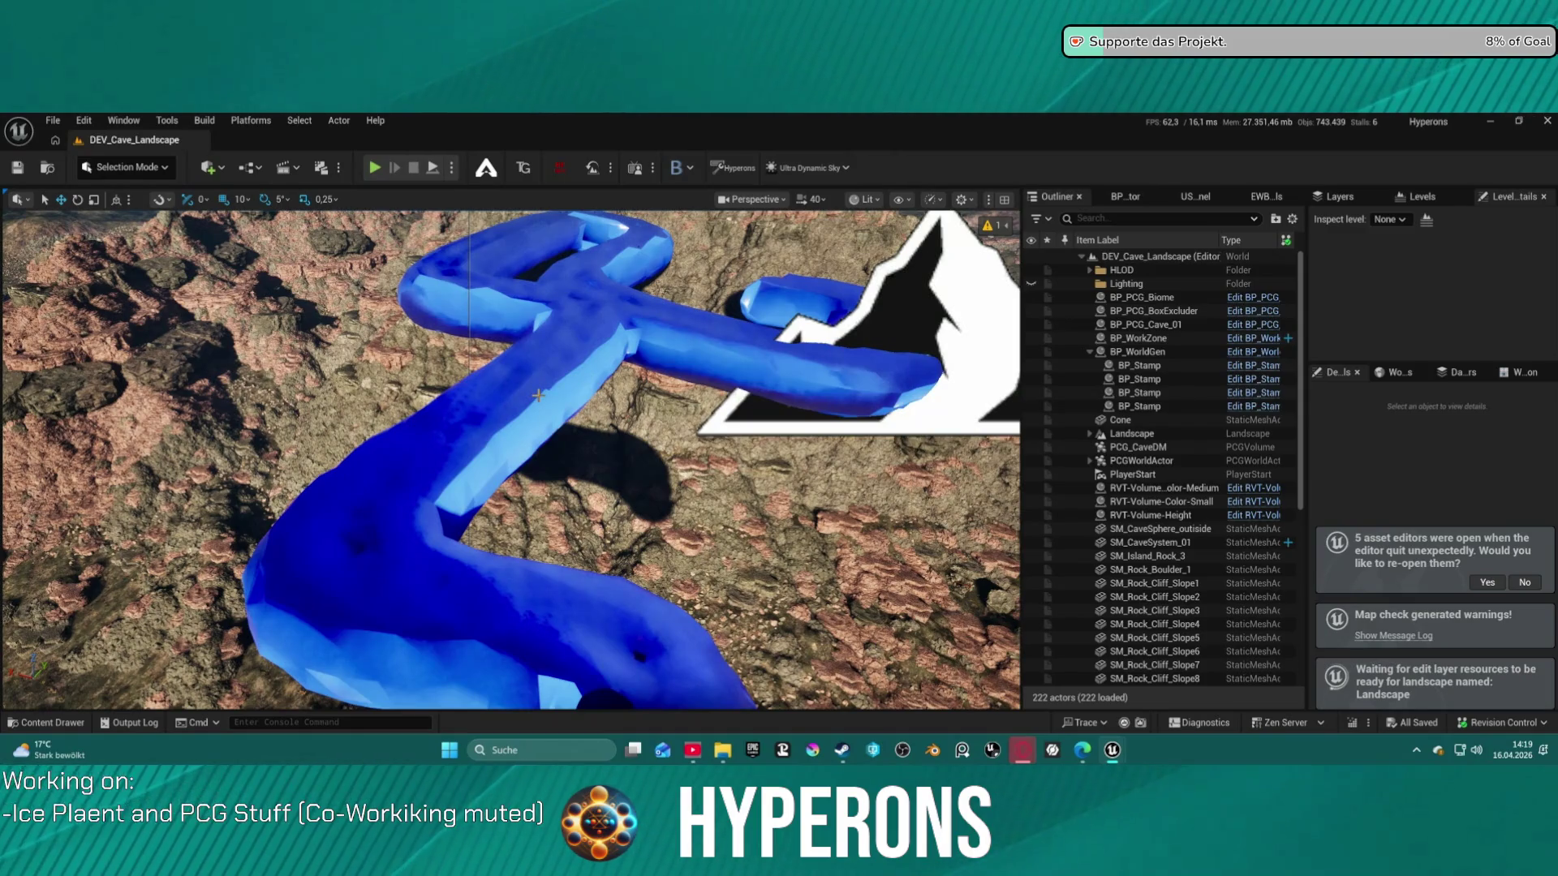
Delete the SM_CaveSystem_01 cave mesh and fly the viewport out toward the horizon
click(538, 395)
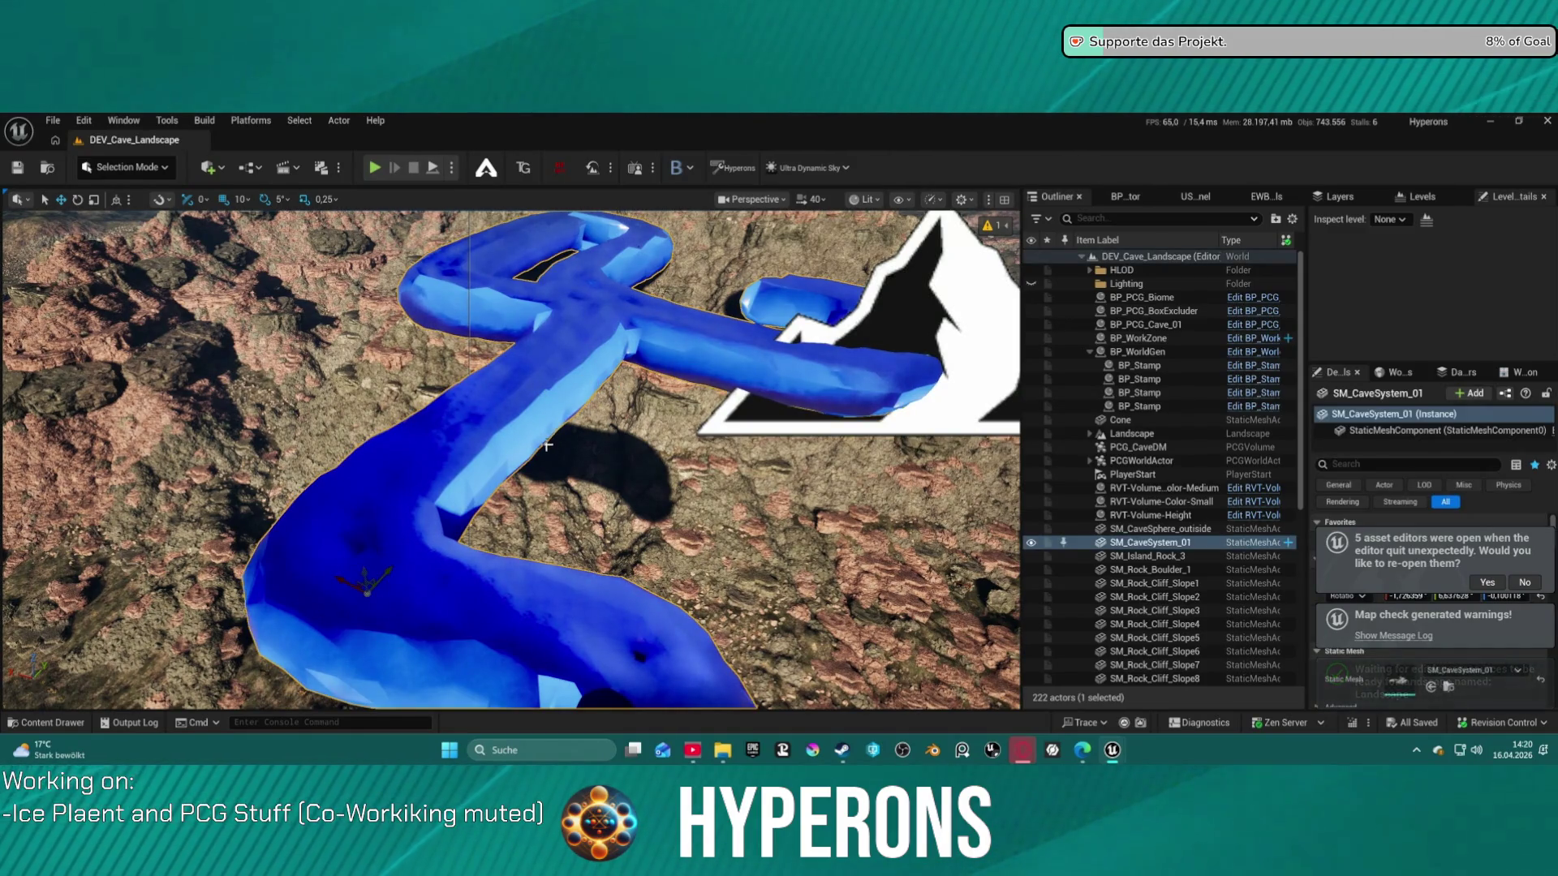
key(Delete)
mouse_move(512, 459)
mouse_down()
mouse_move(491, 333)
mouse_move(381, 333)
mouse_move(520, 333)
mouse_move(454, 333)
mouse_up()
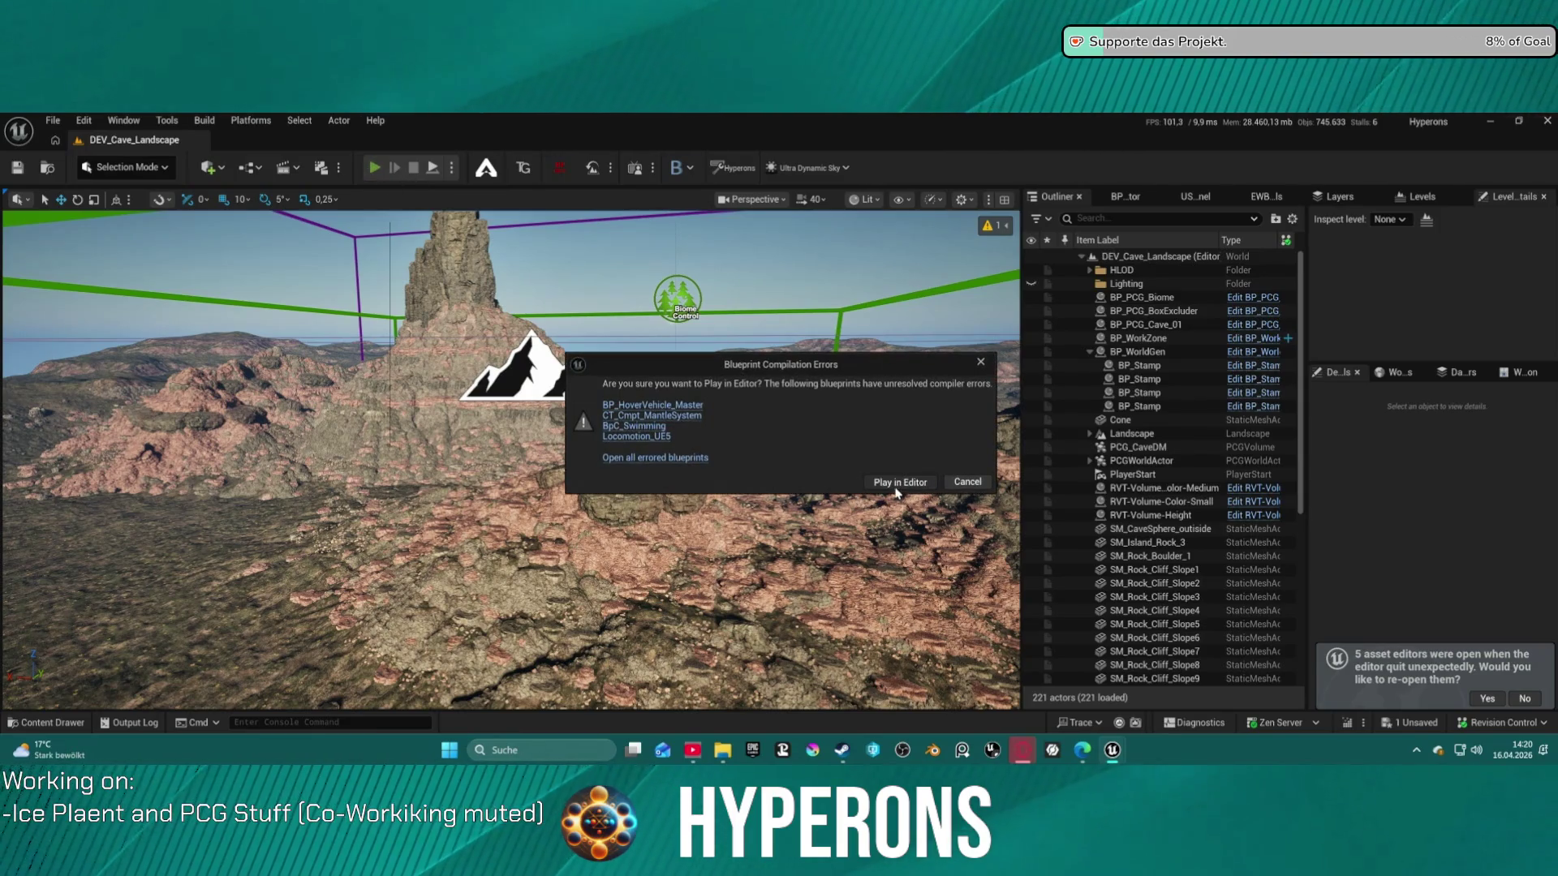
Dismiss the compile-errors warning and launch Play in Editor with Alt+P
key(Escape)
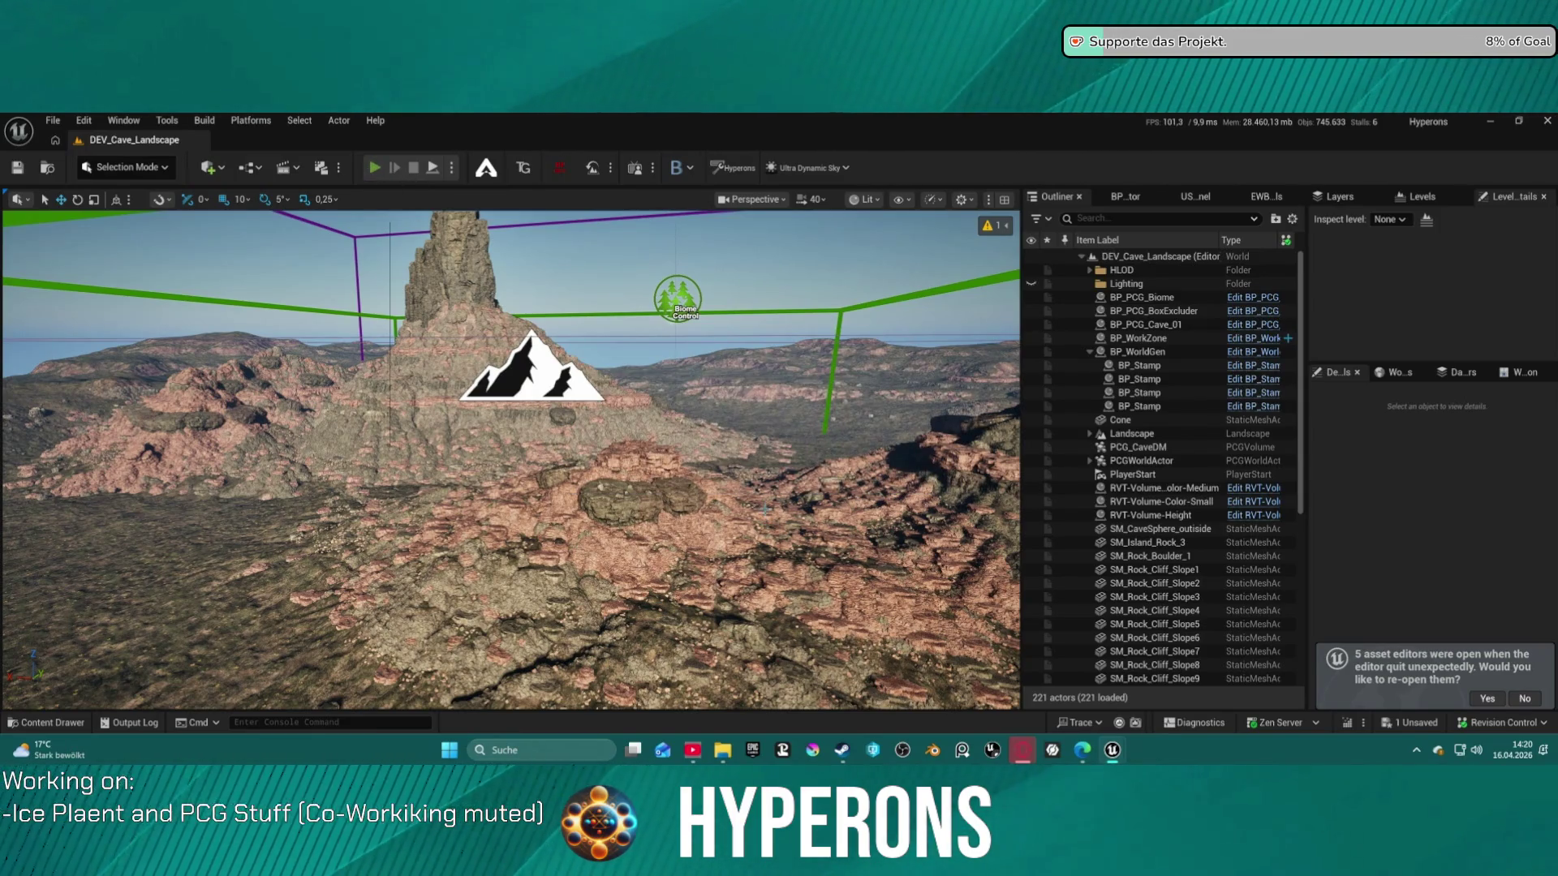
key(alt+p)
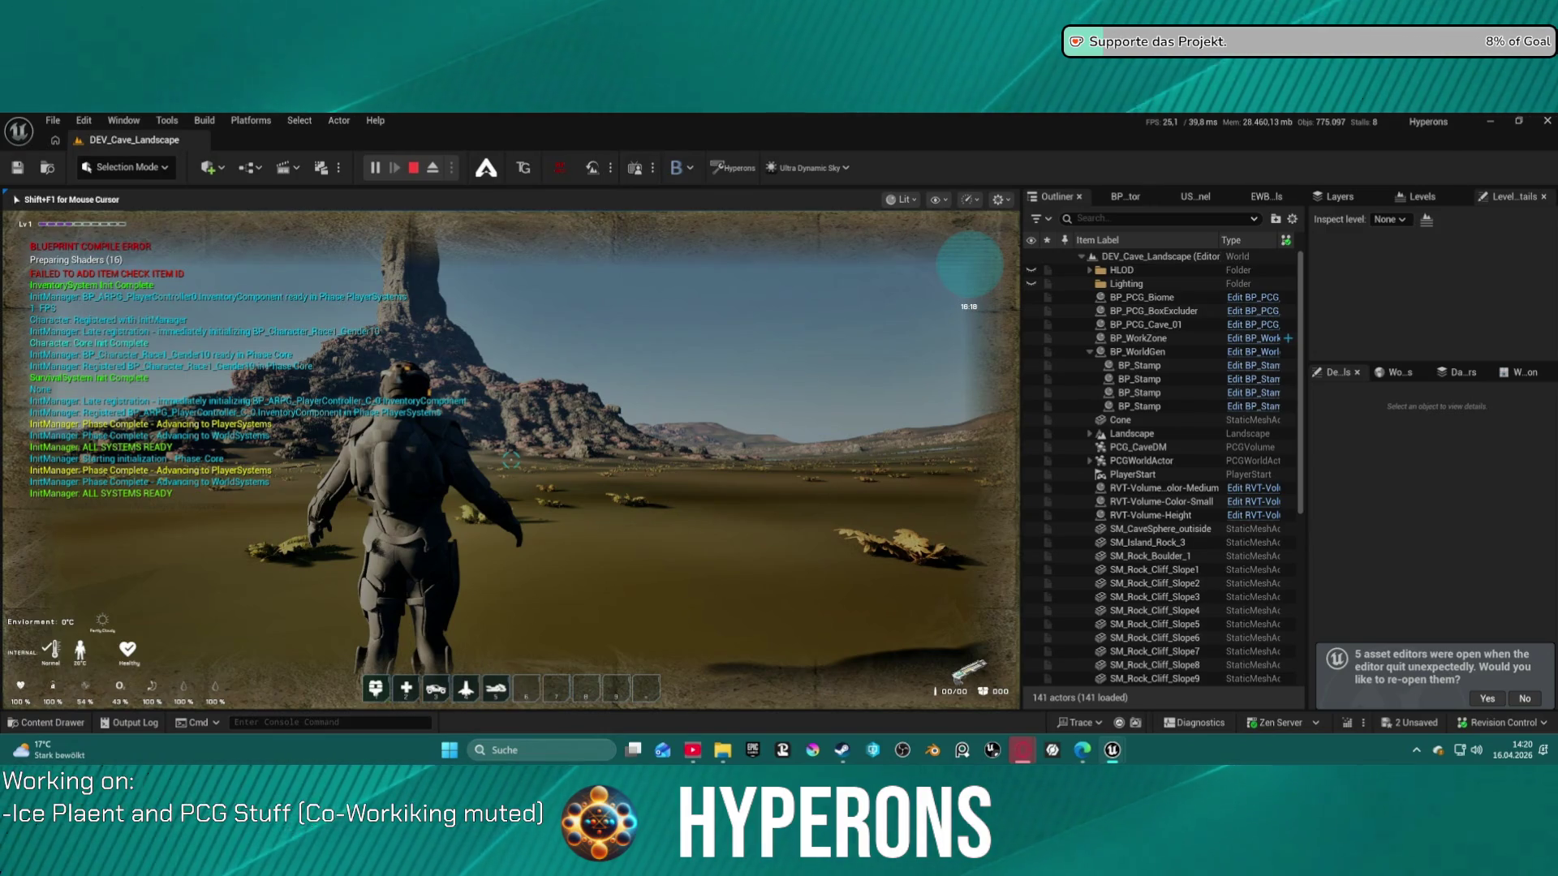
Run forward into the grassland, briefly freeing the mouse to use the console
key(w)
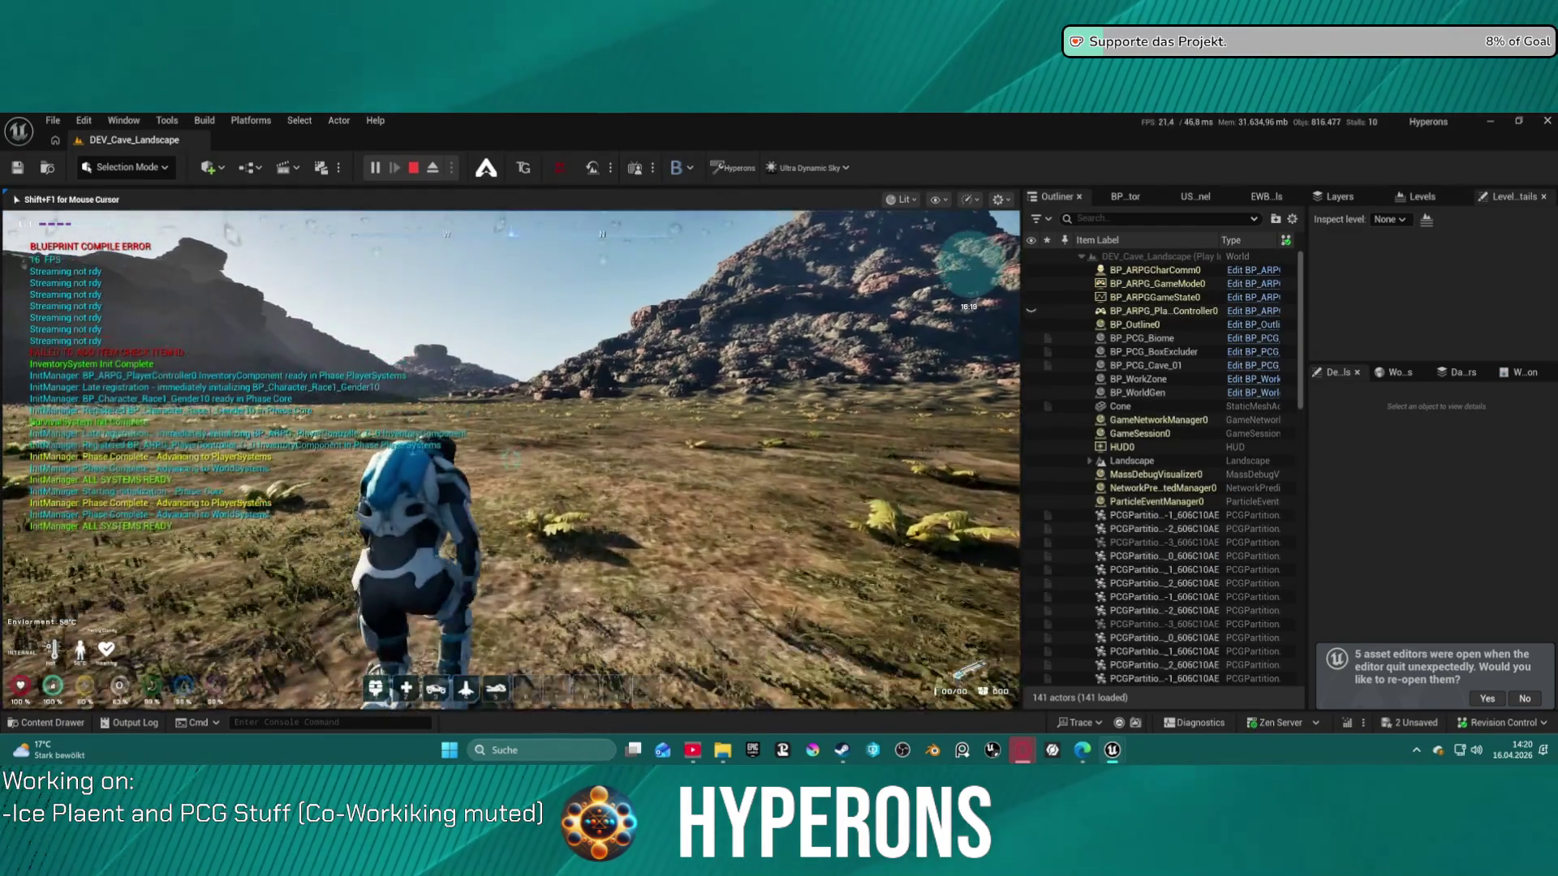
key(w)
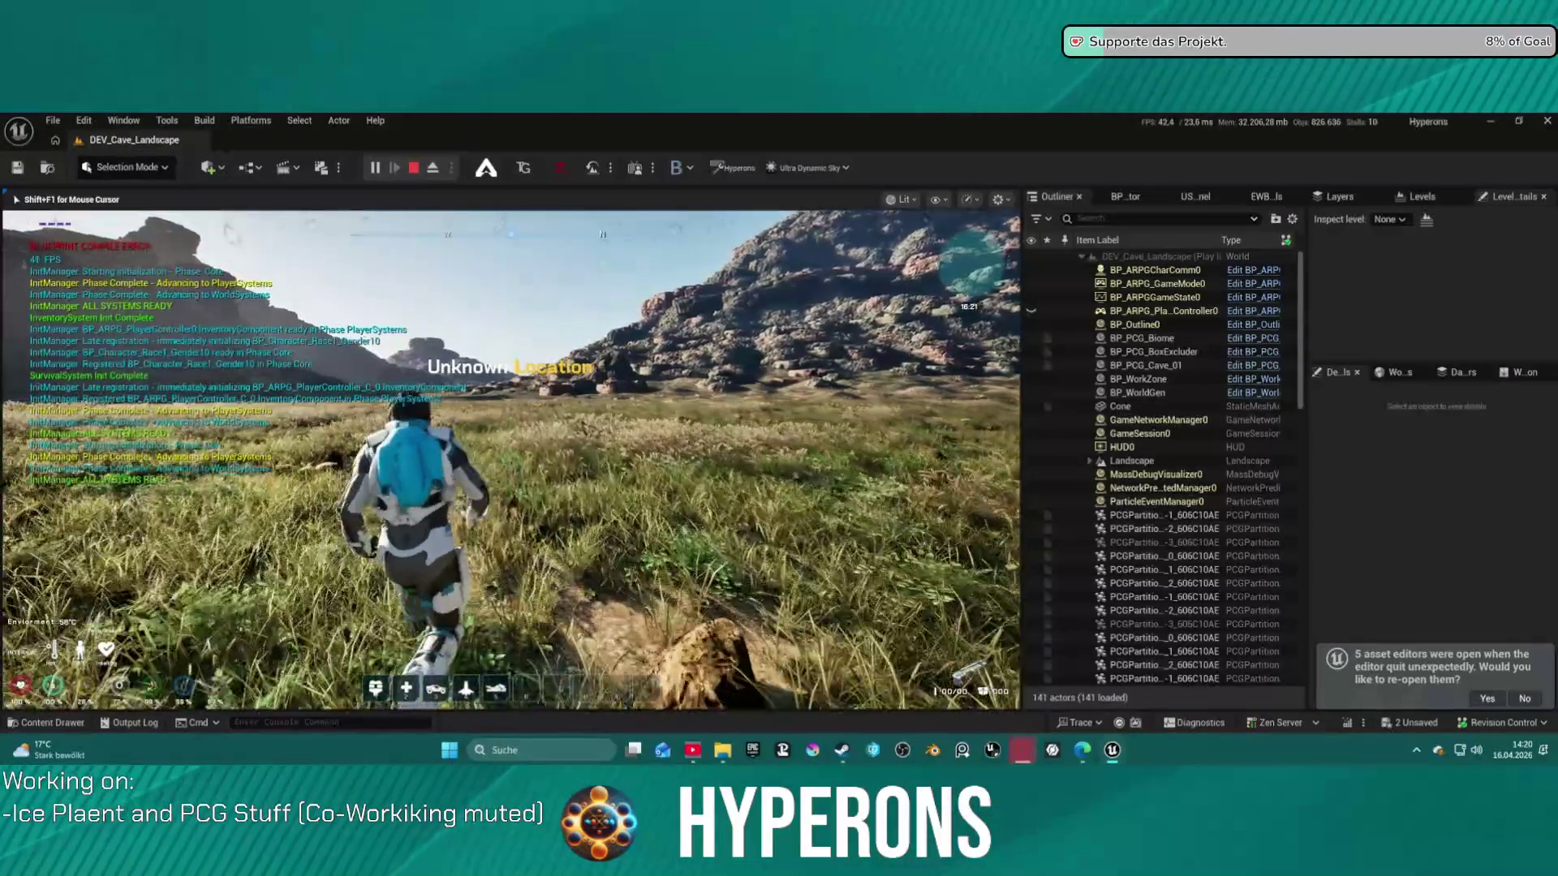
key(super)
click(312, 726)
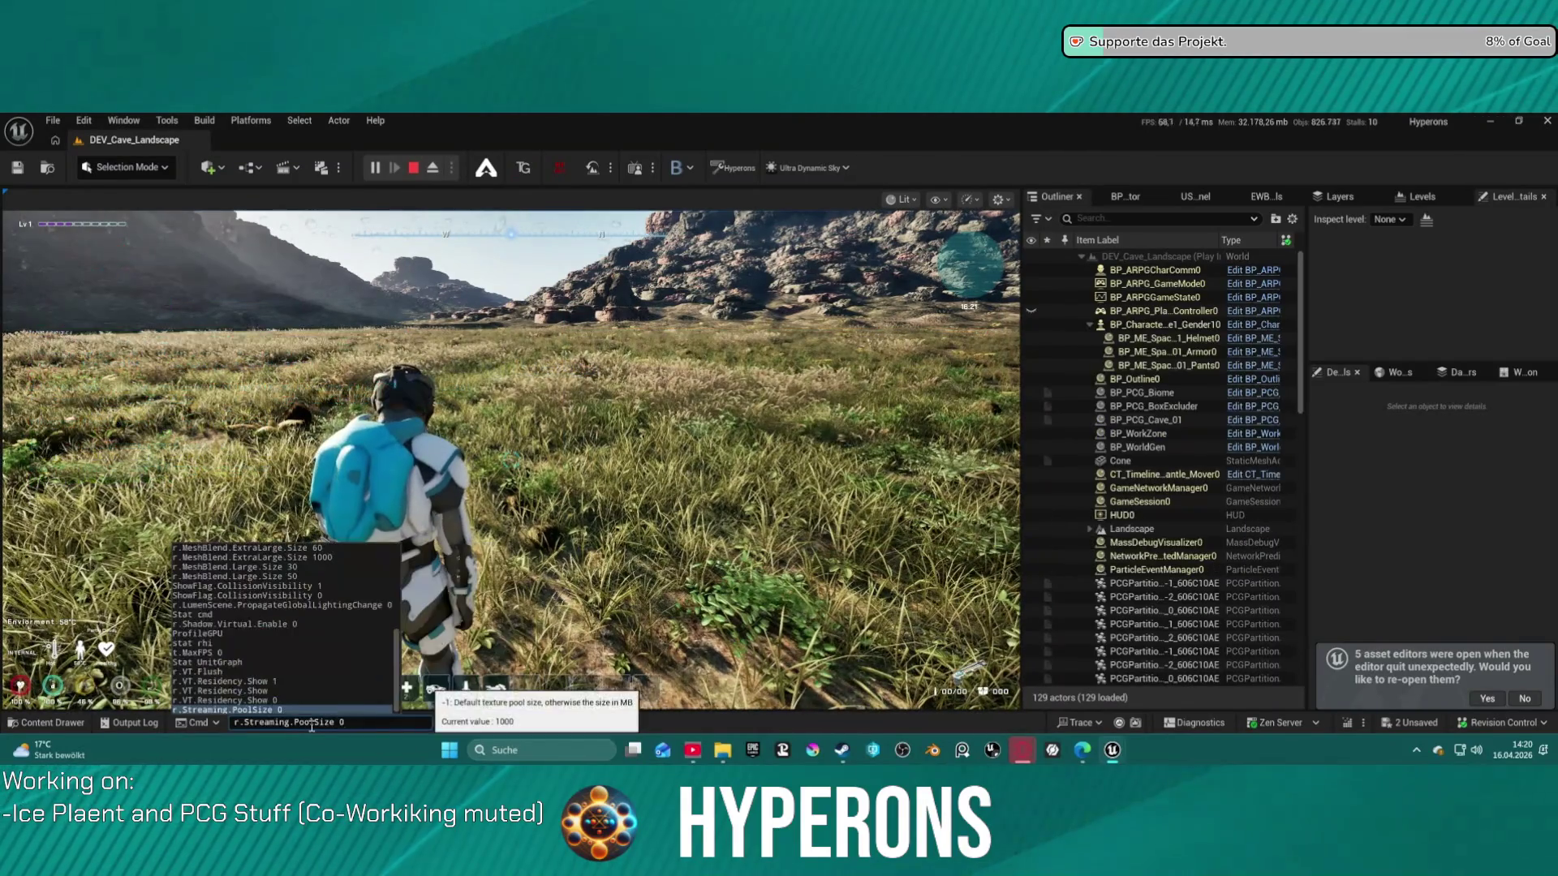
click(519, 454)
Keep running through the tall grass toward the rocky hill
key(w)
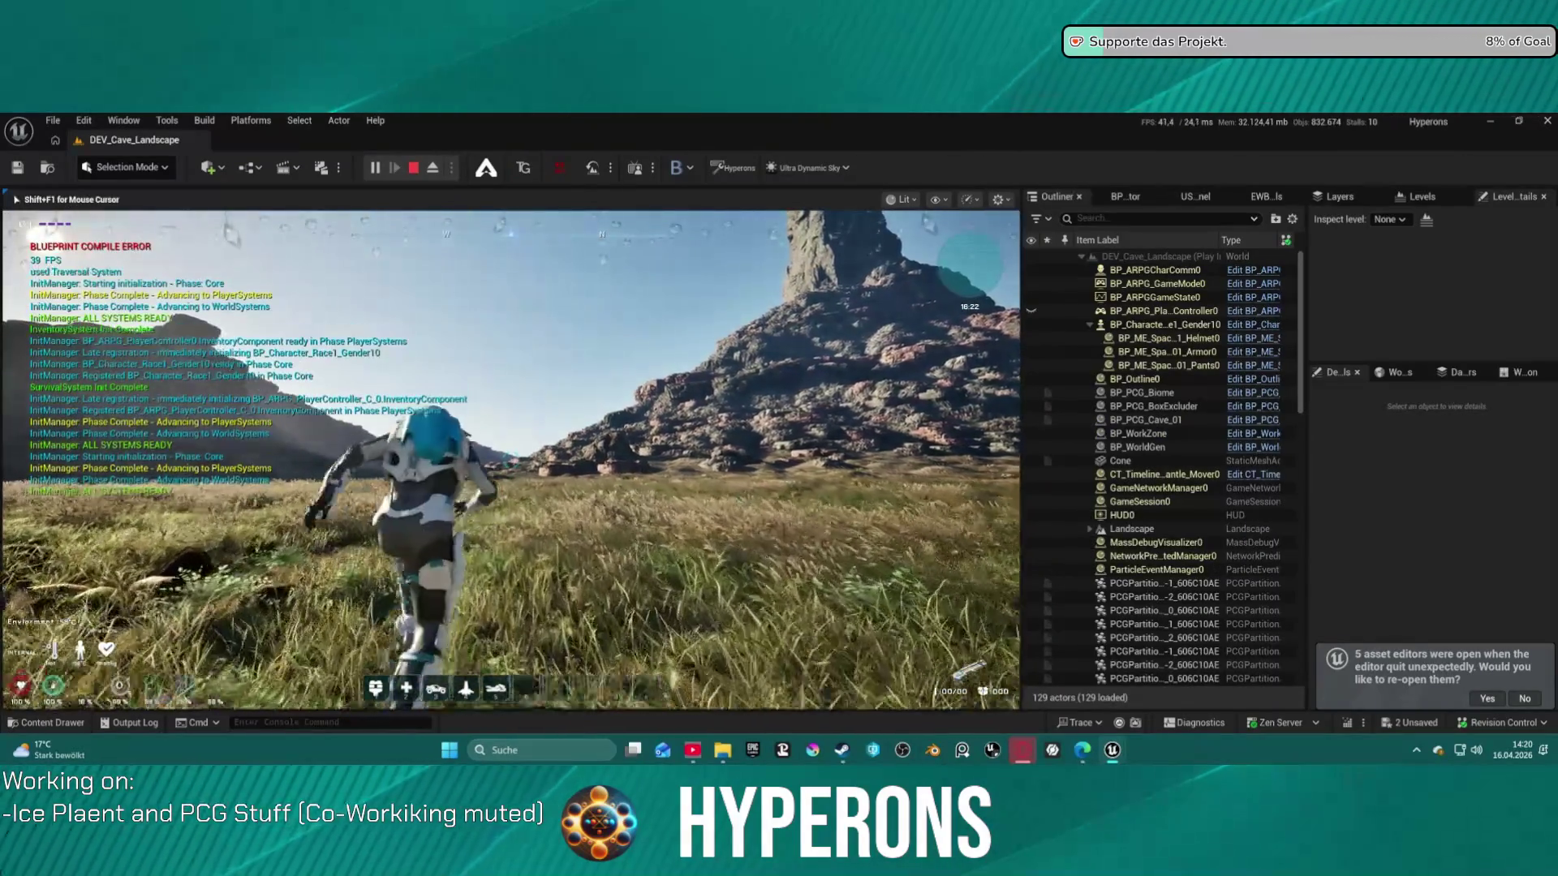
key(w)
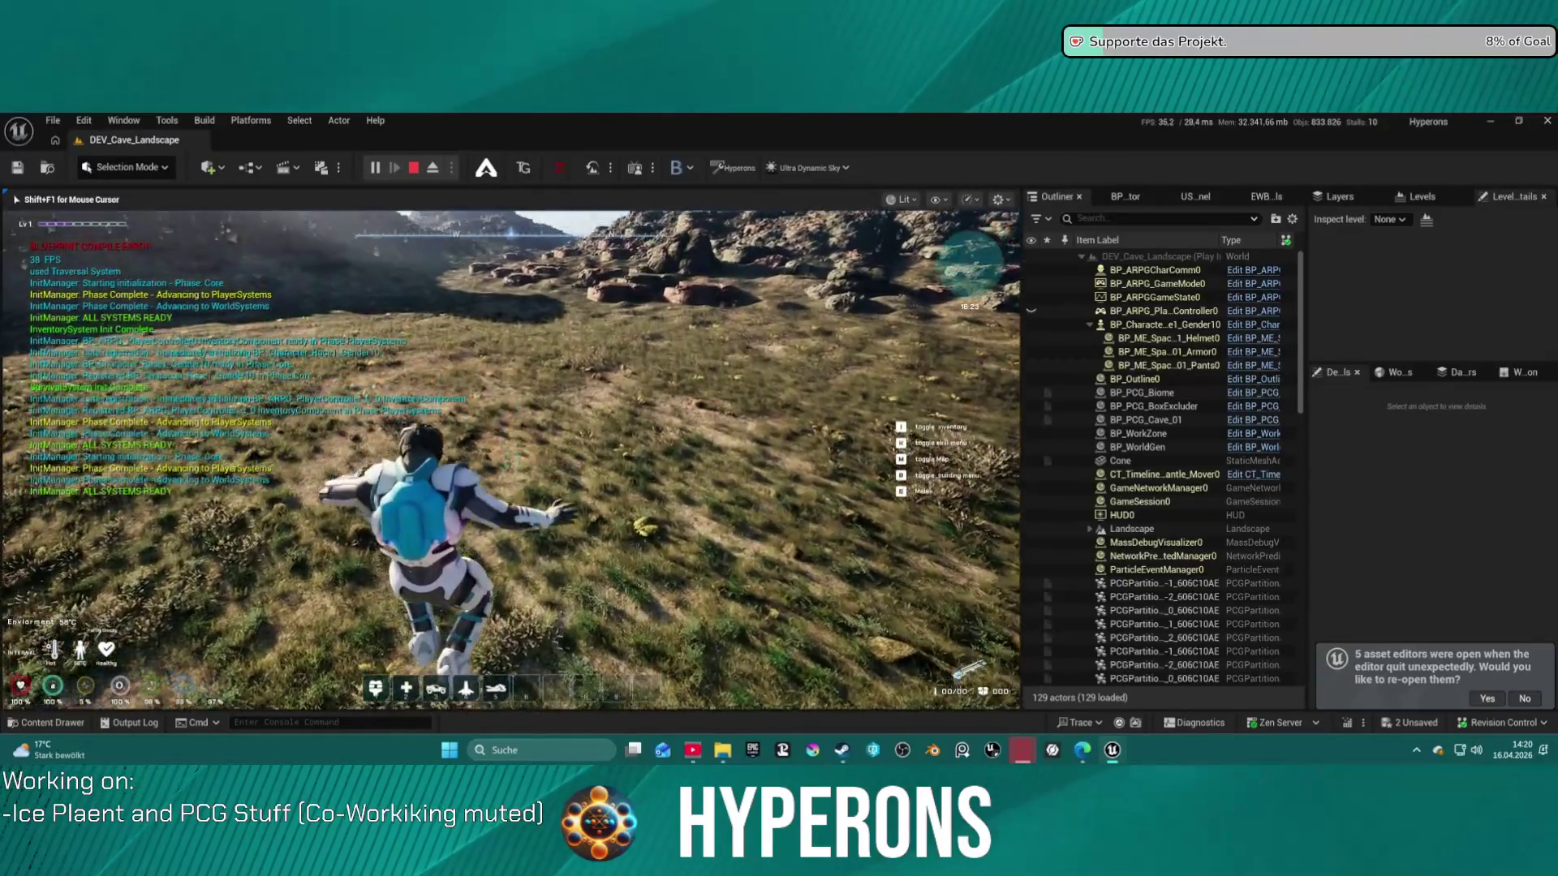
key(w)
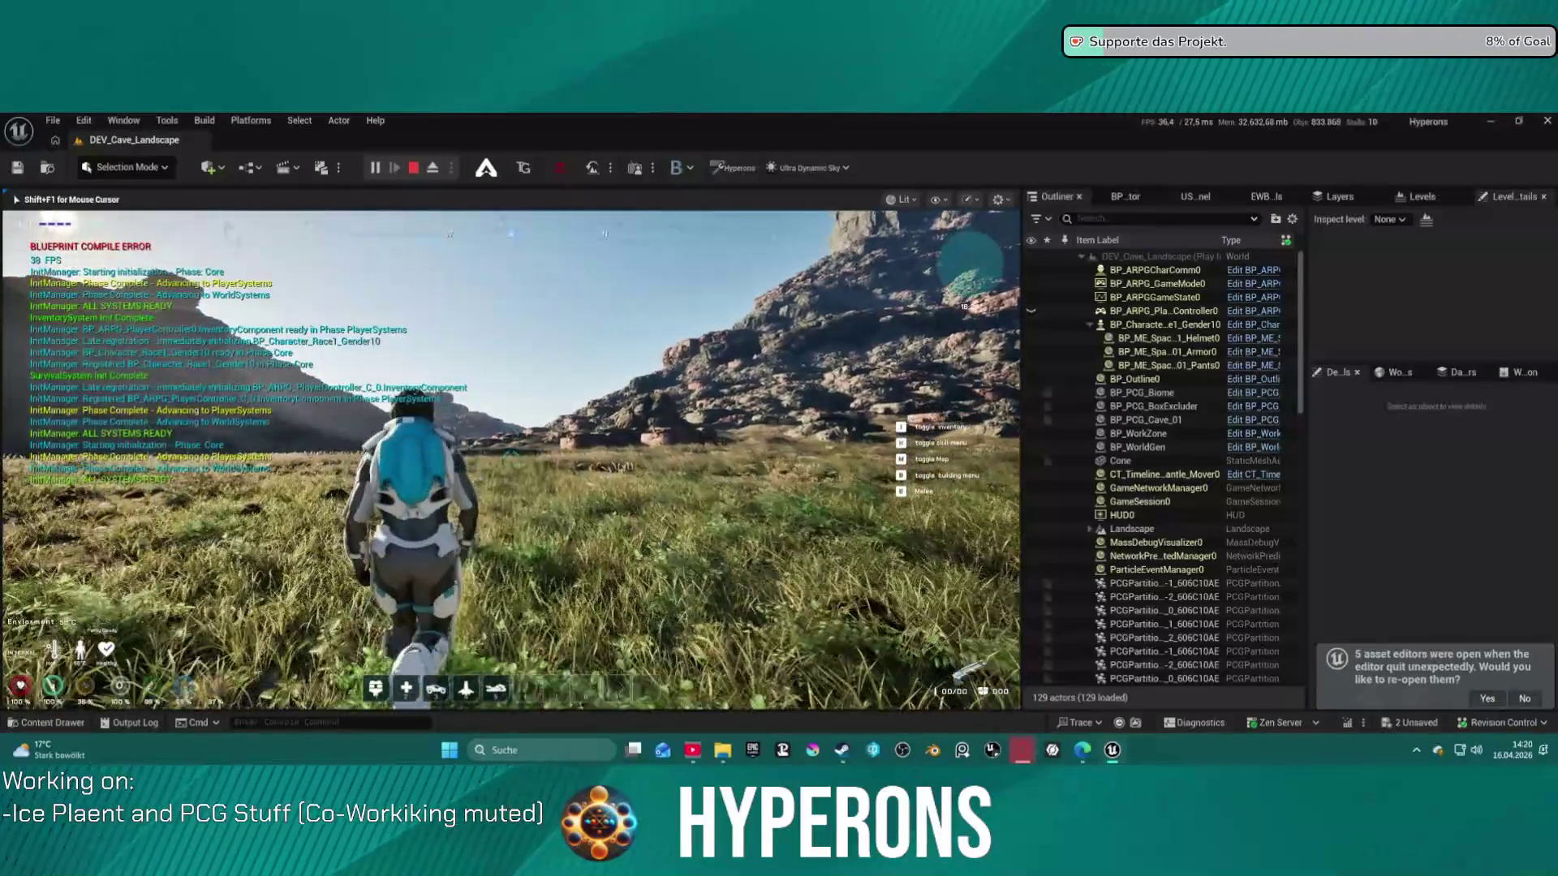
key(w)
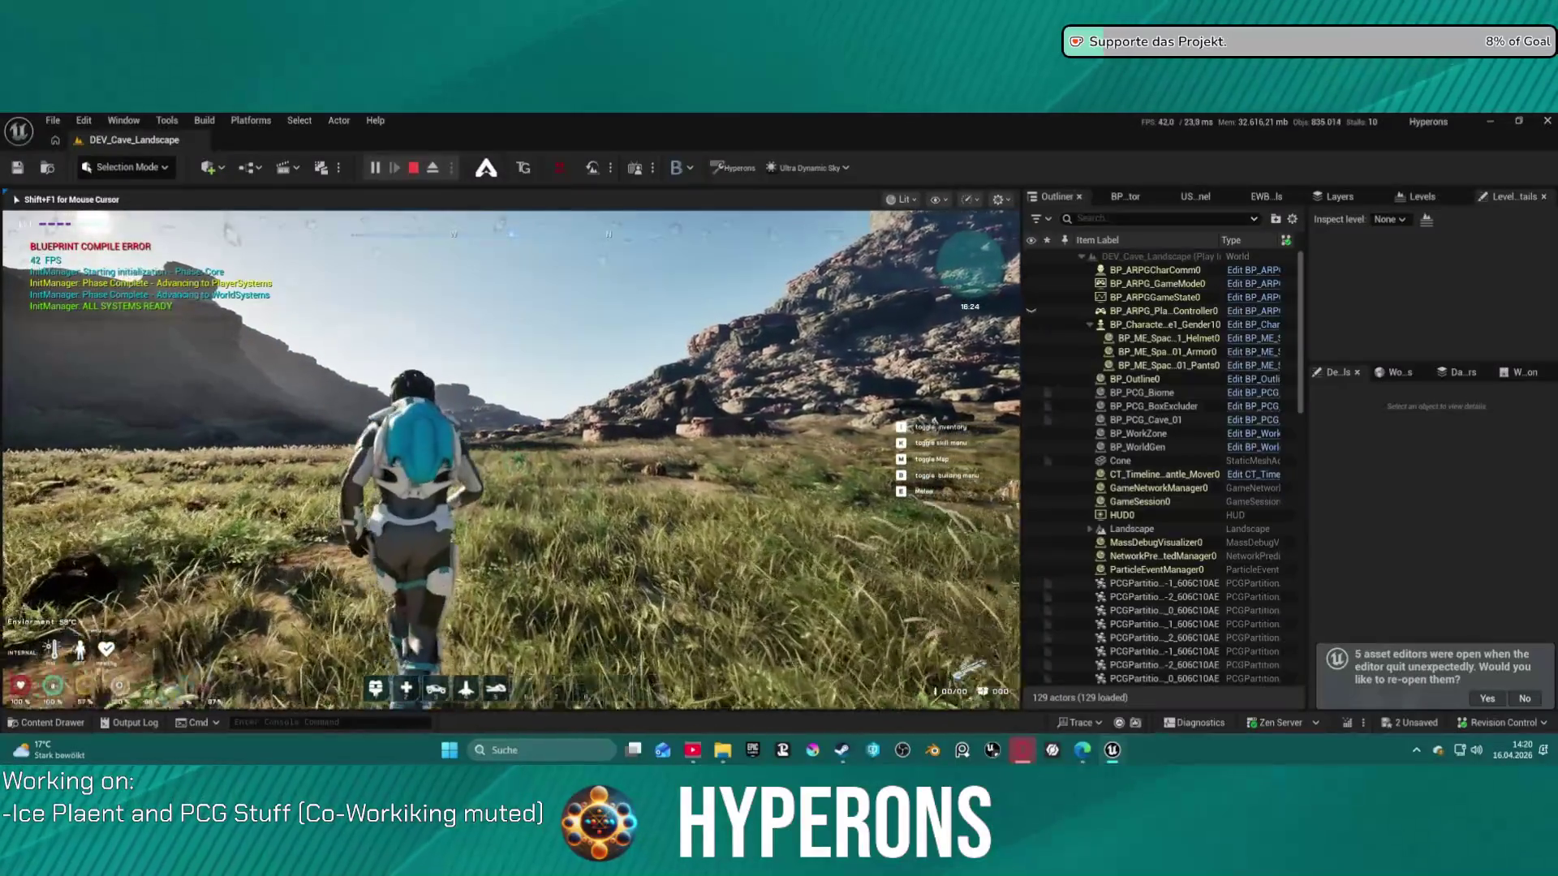
key(w)
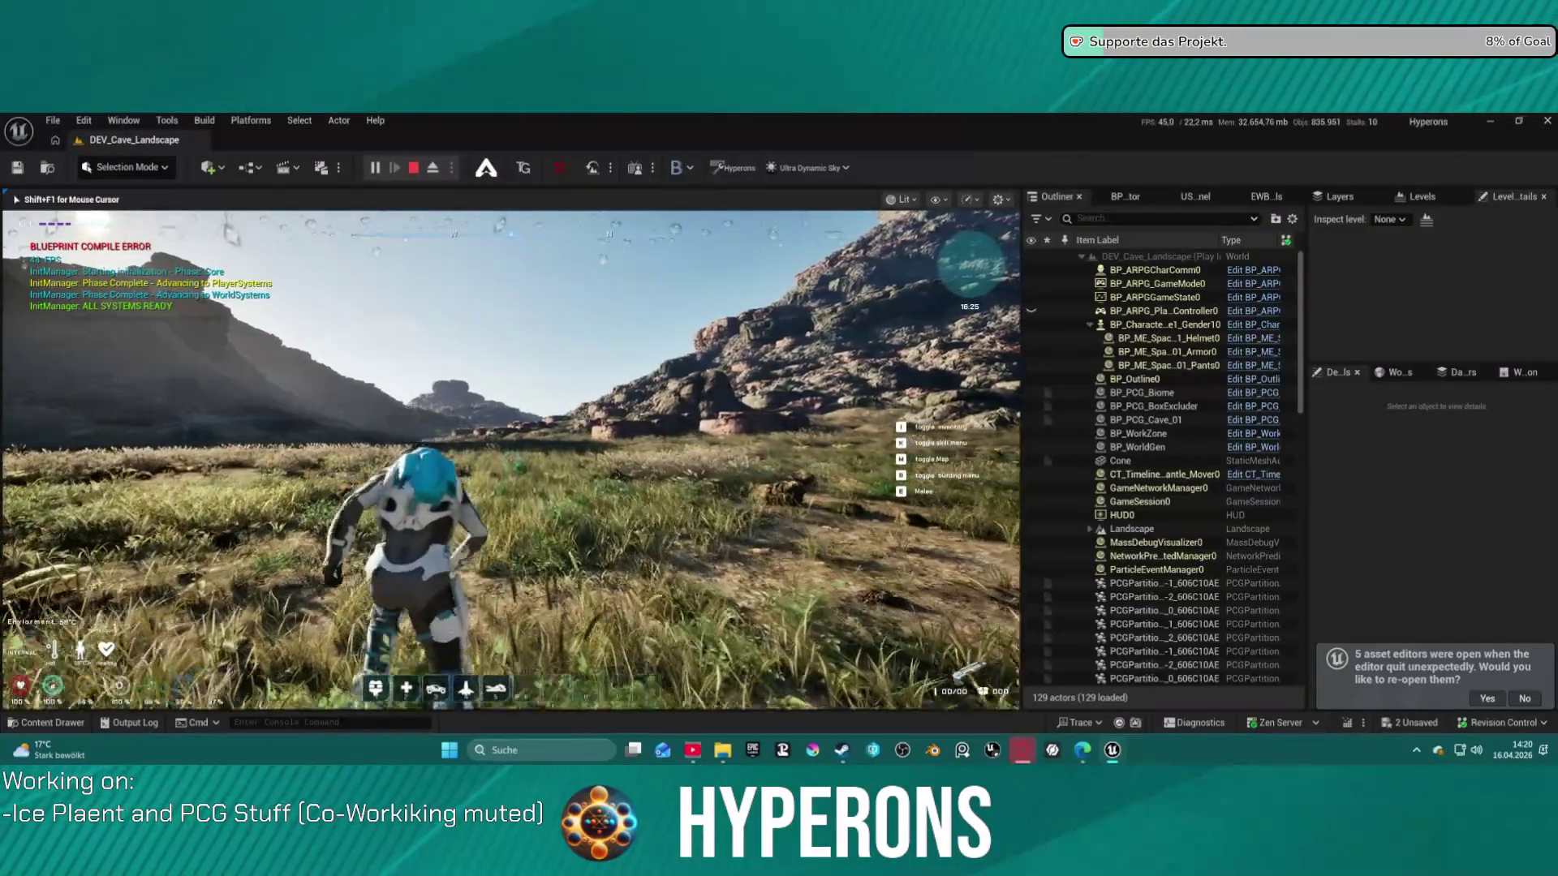
key(w)
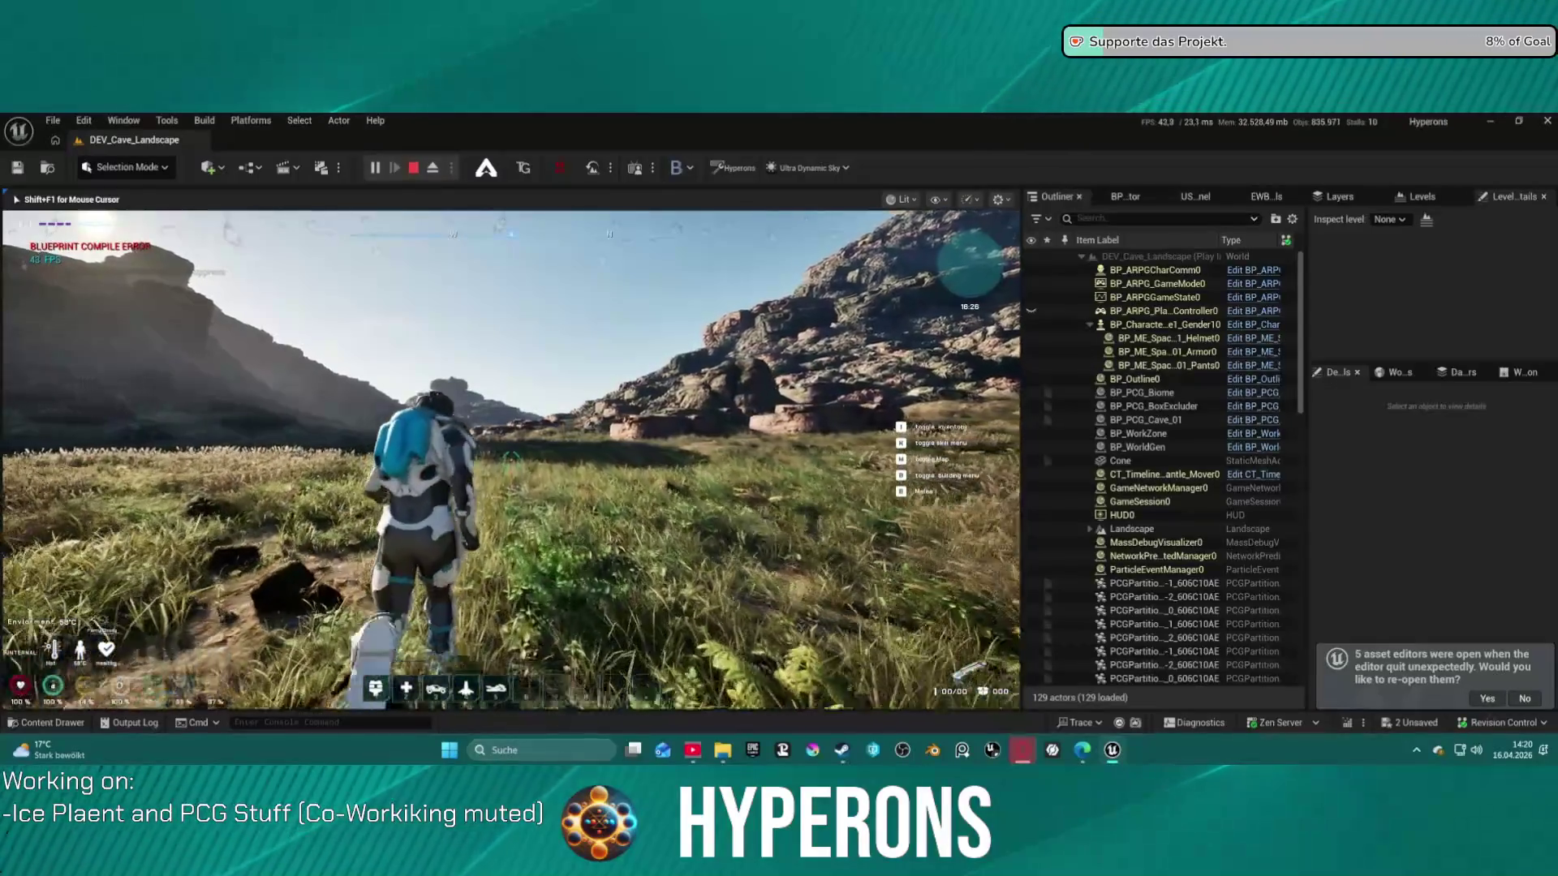
key(w)
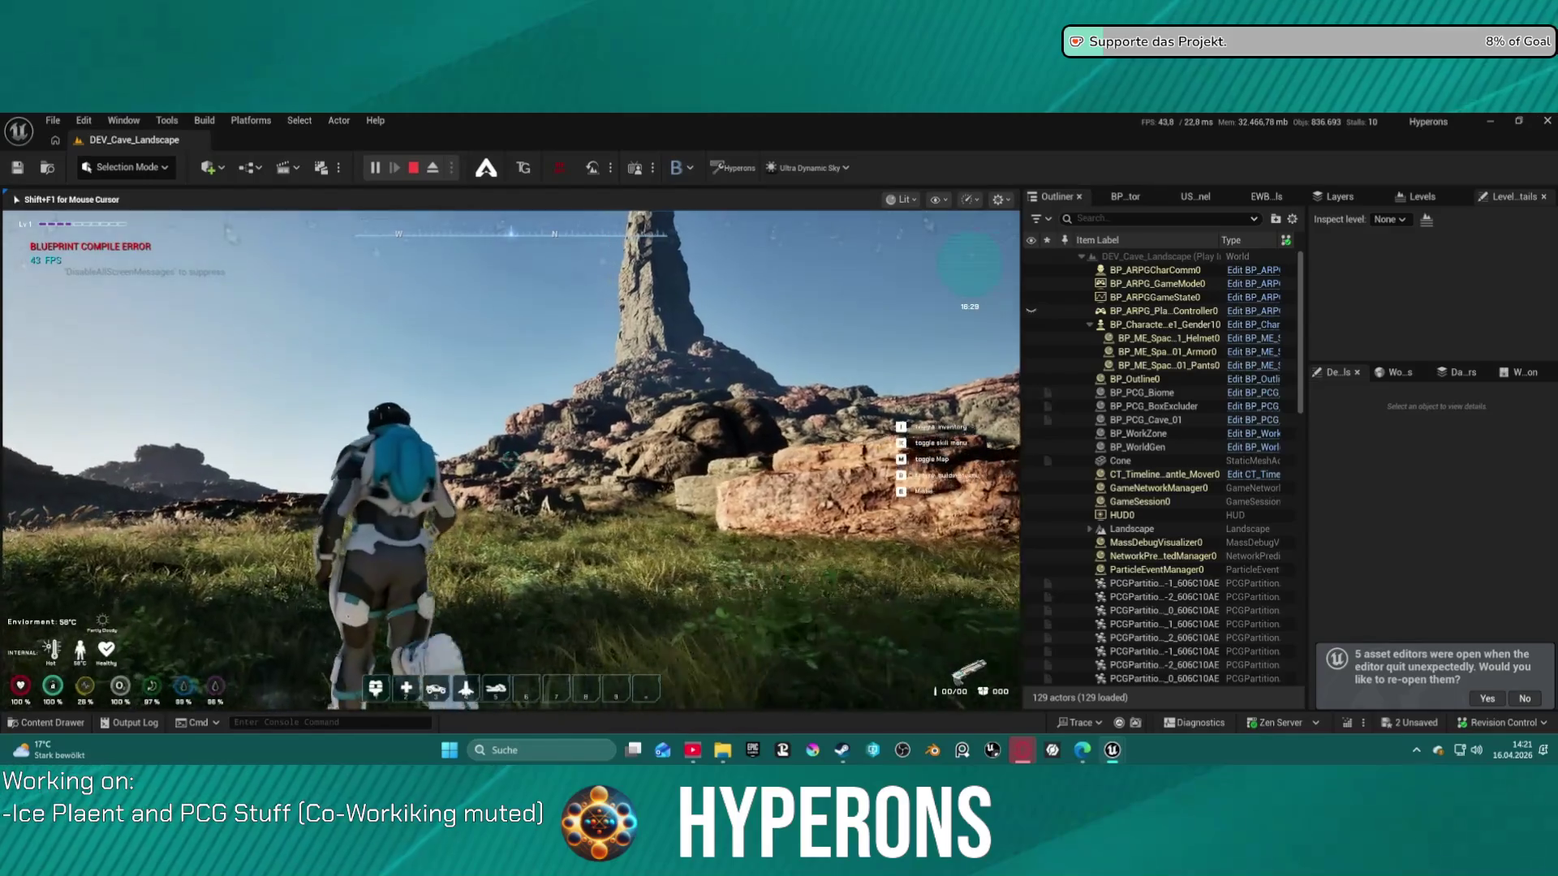
key(w)
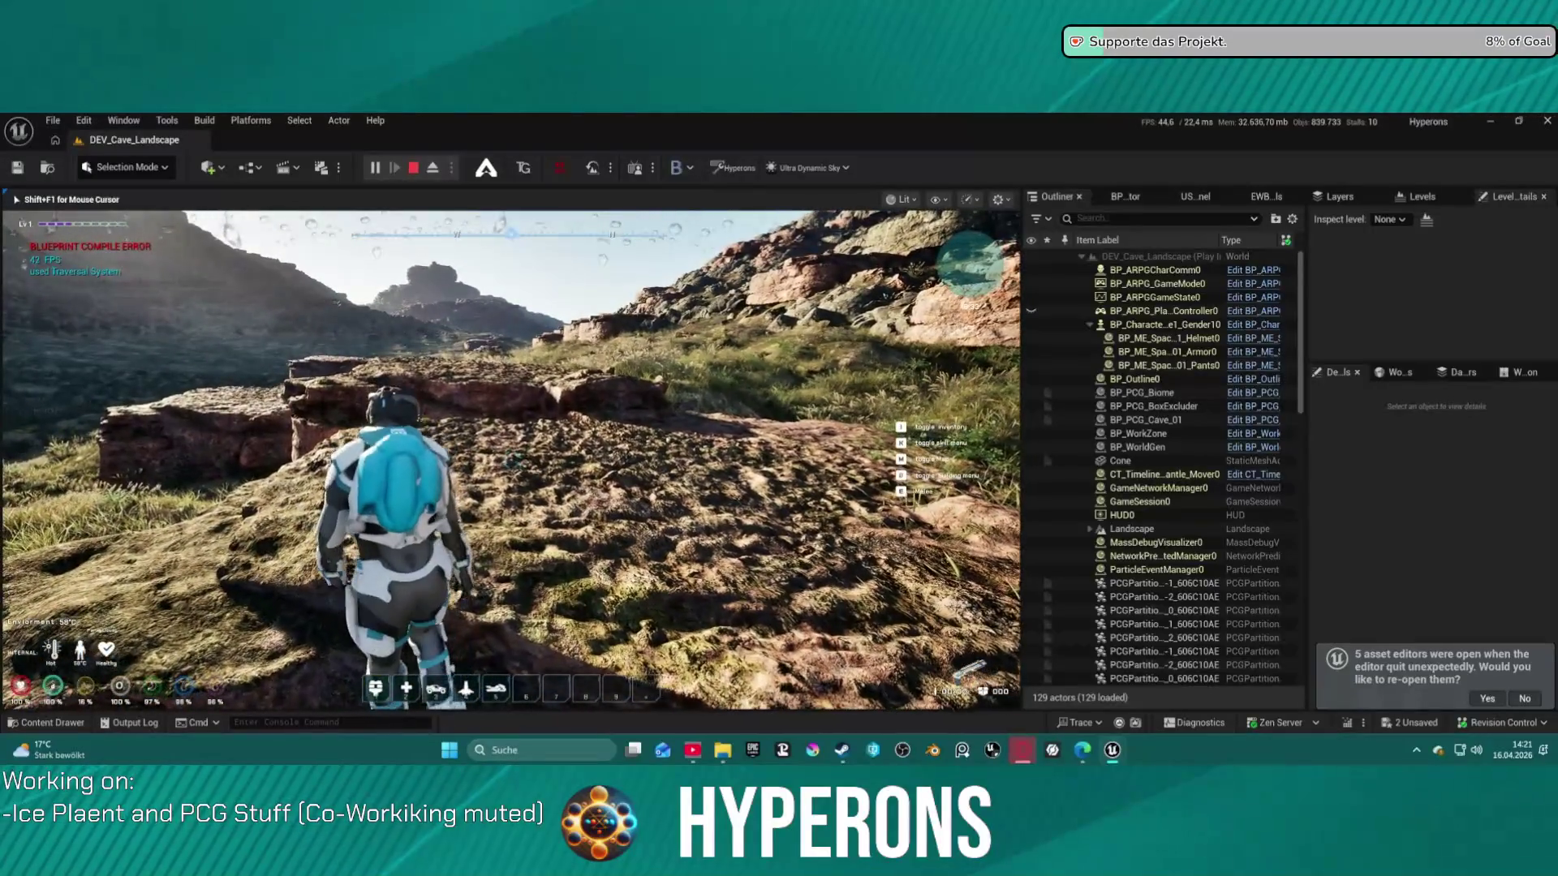
Walk forward-left, jump onto the rock ledge, and run up the grassy slope
key(w)
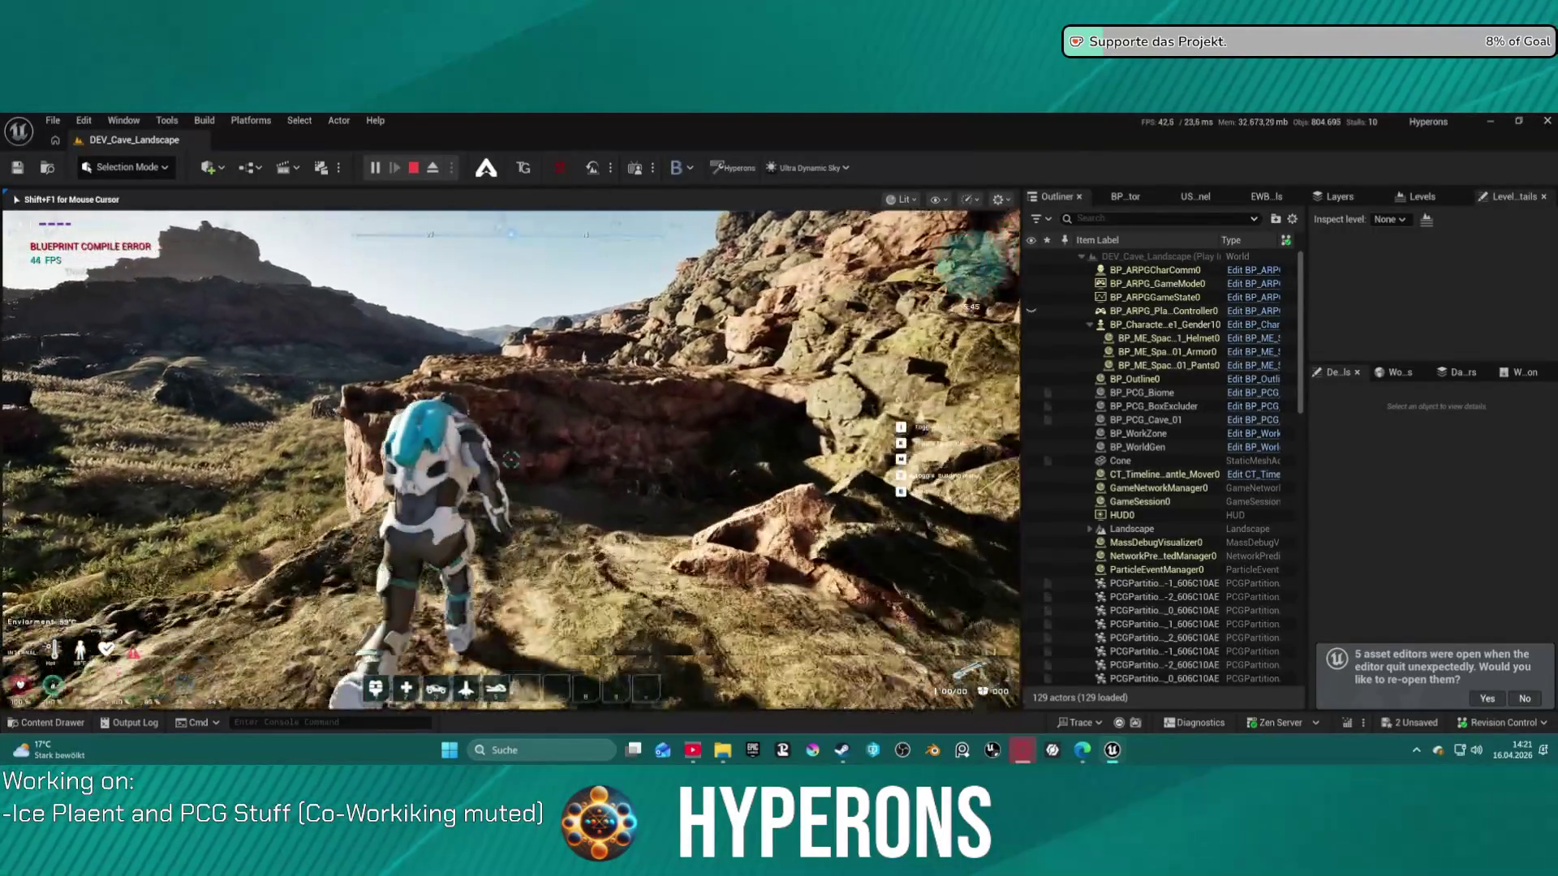
key(space)
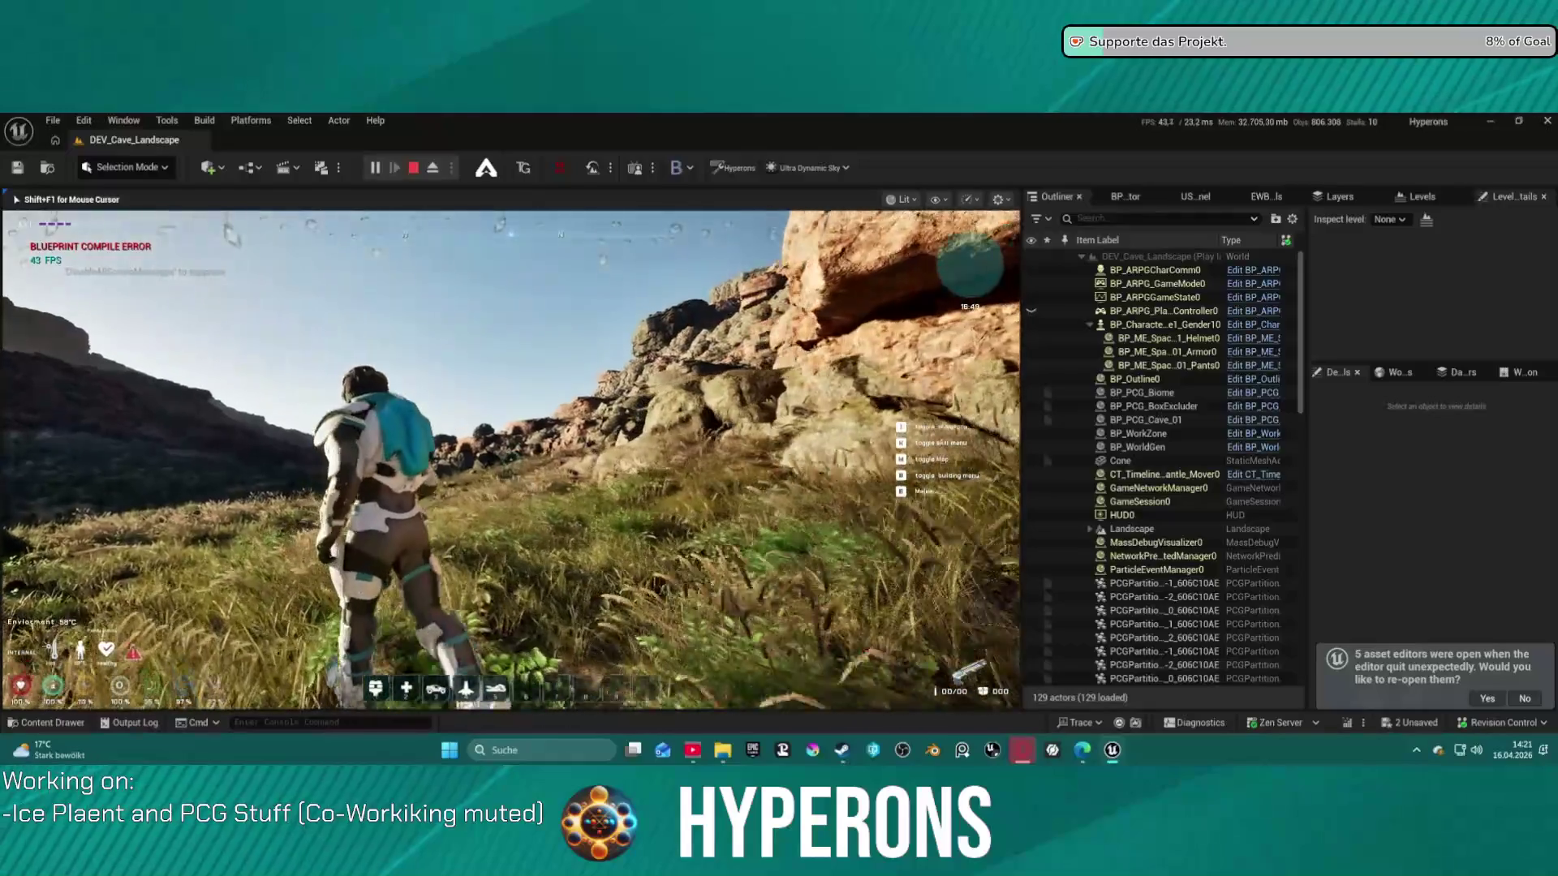
key(w)
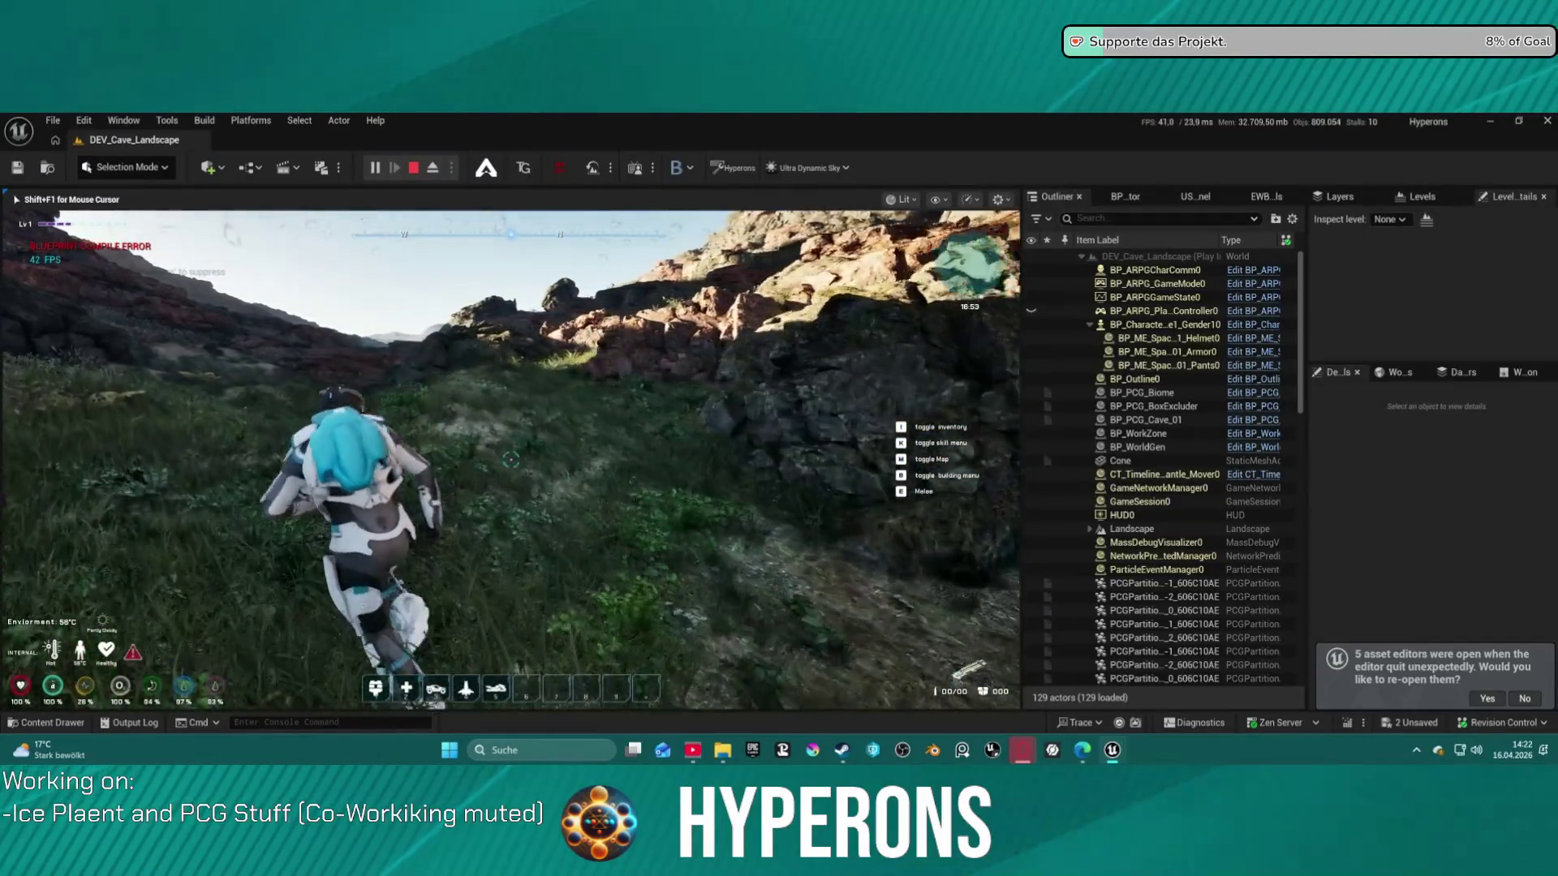
Cross the slope veering left and advance up toward the rock wall
key(w)
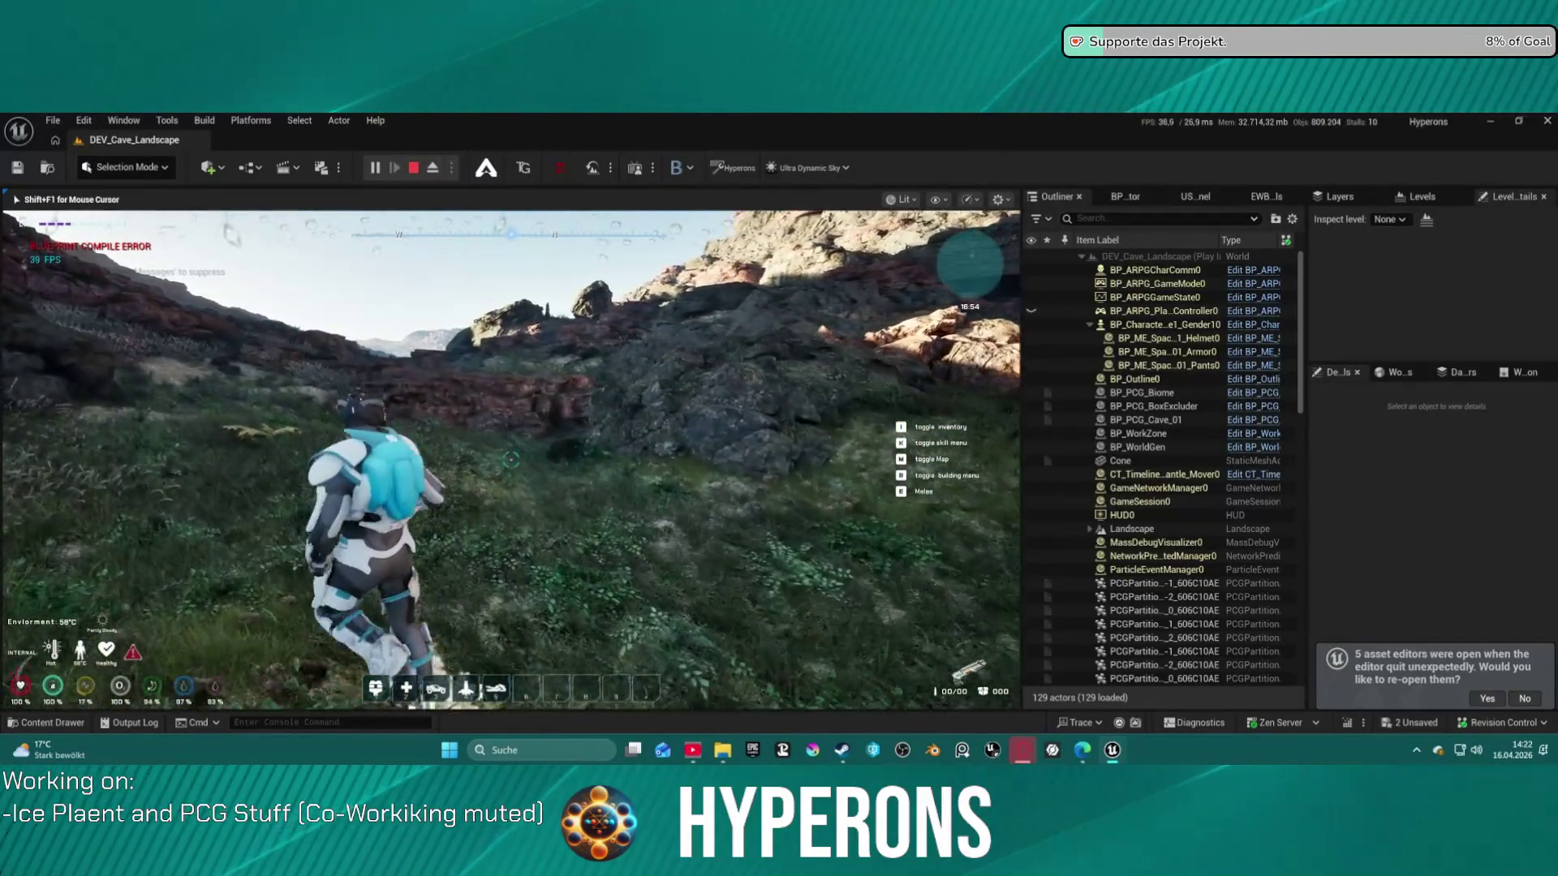
key(a)
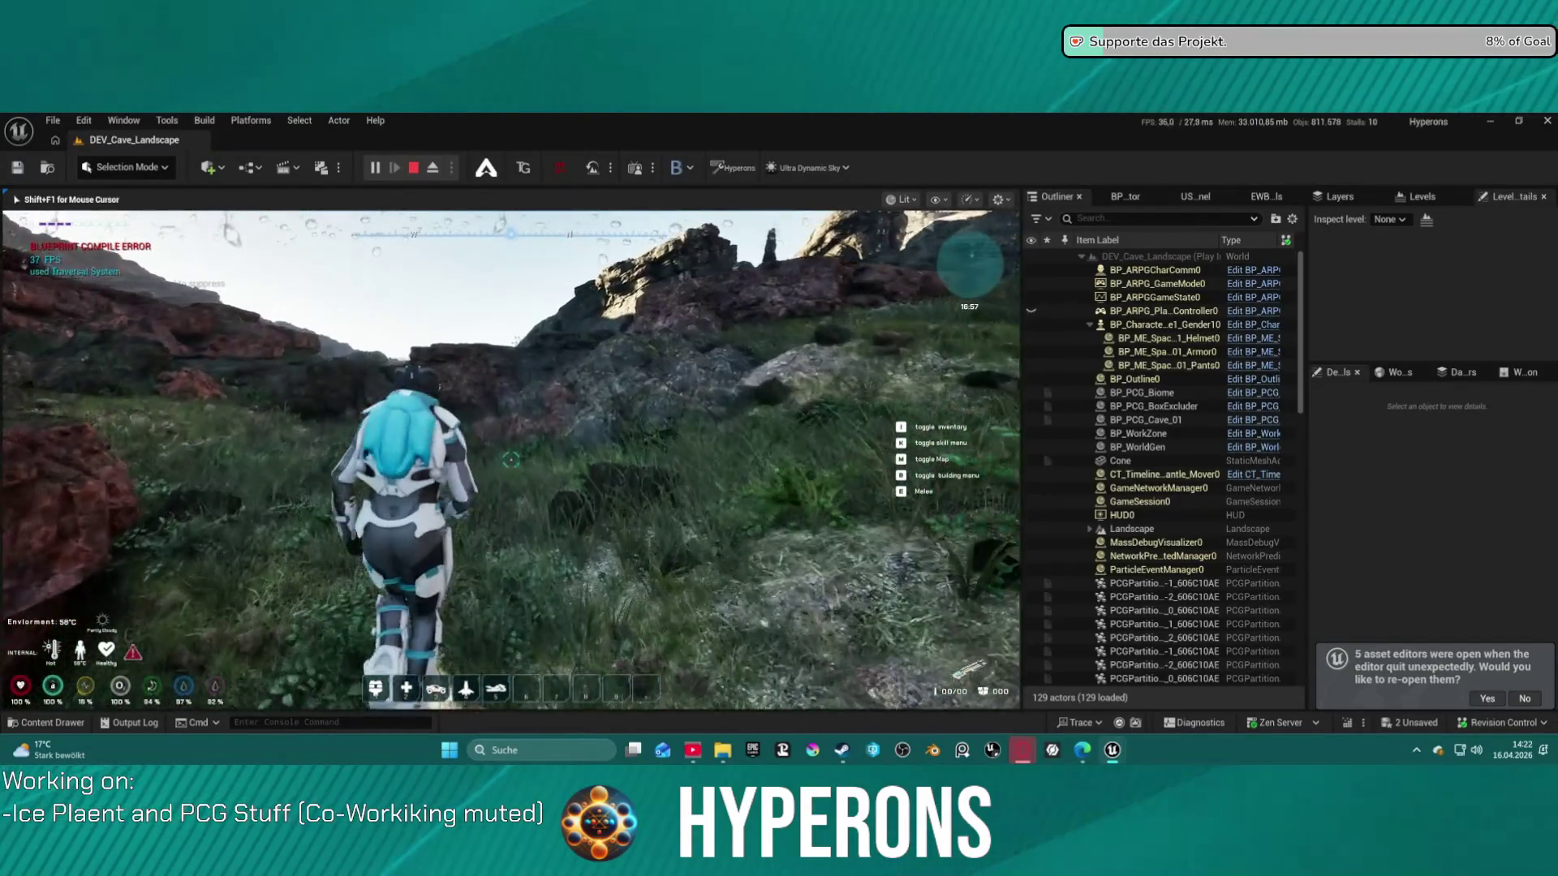
key(w)
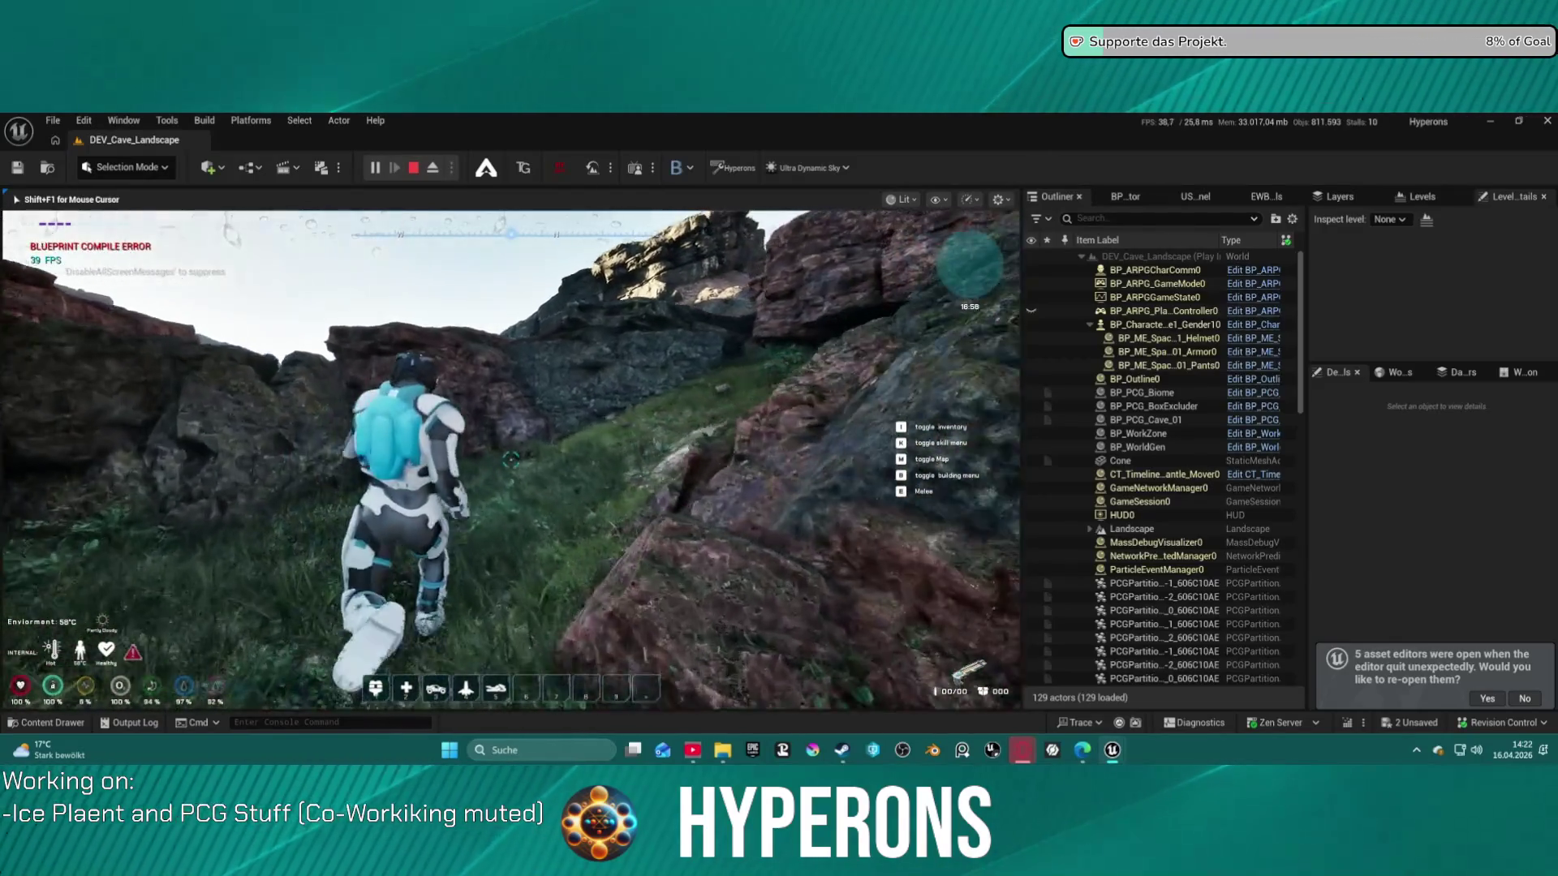
key(w)
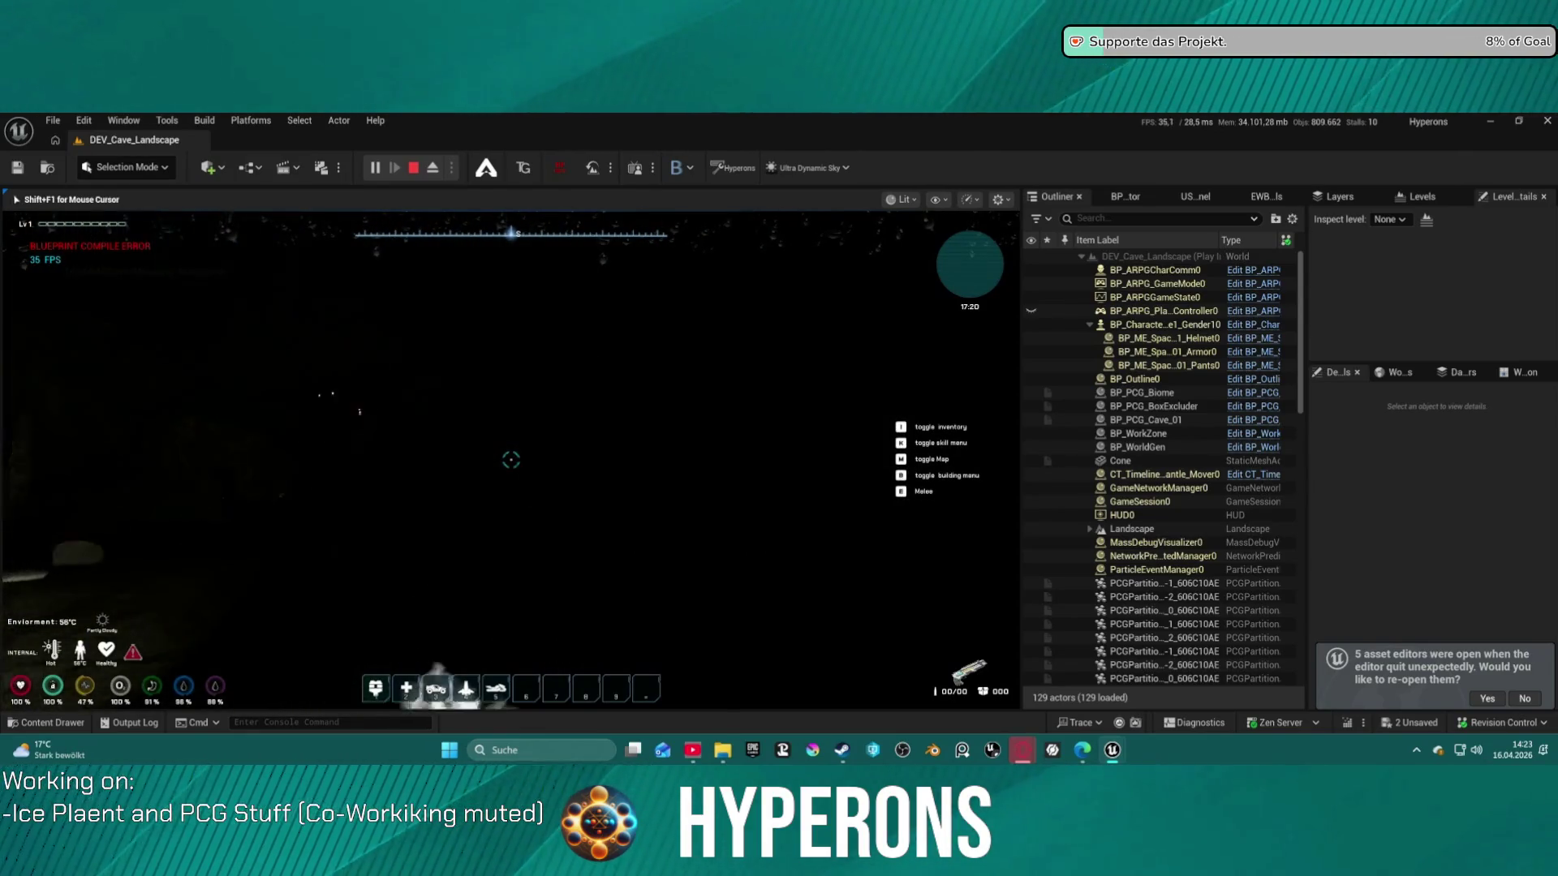
Walk deeper into the cave toward the lit stalagmites, then stop the play session
key(w)
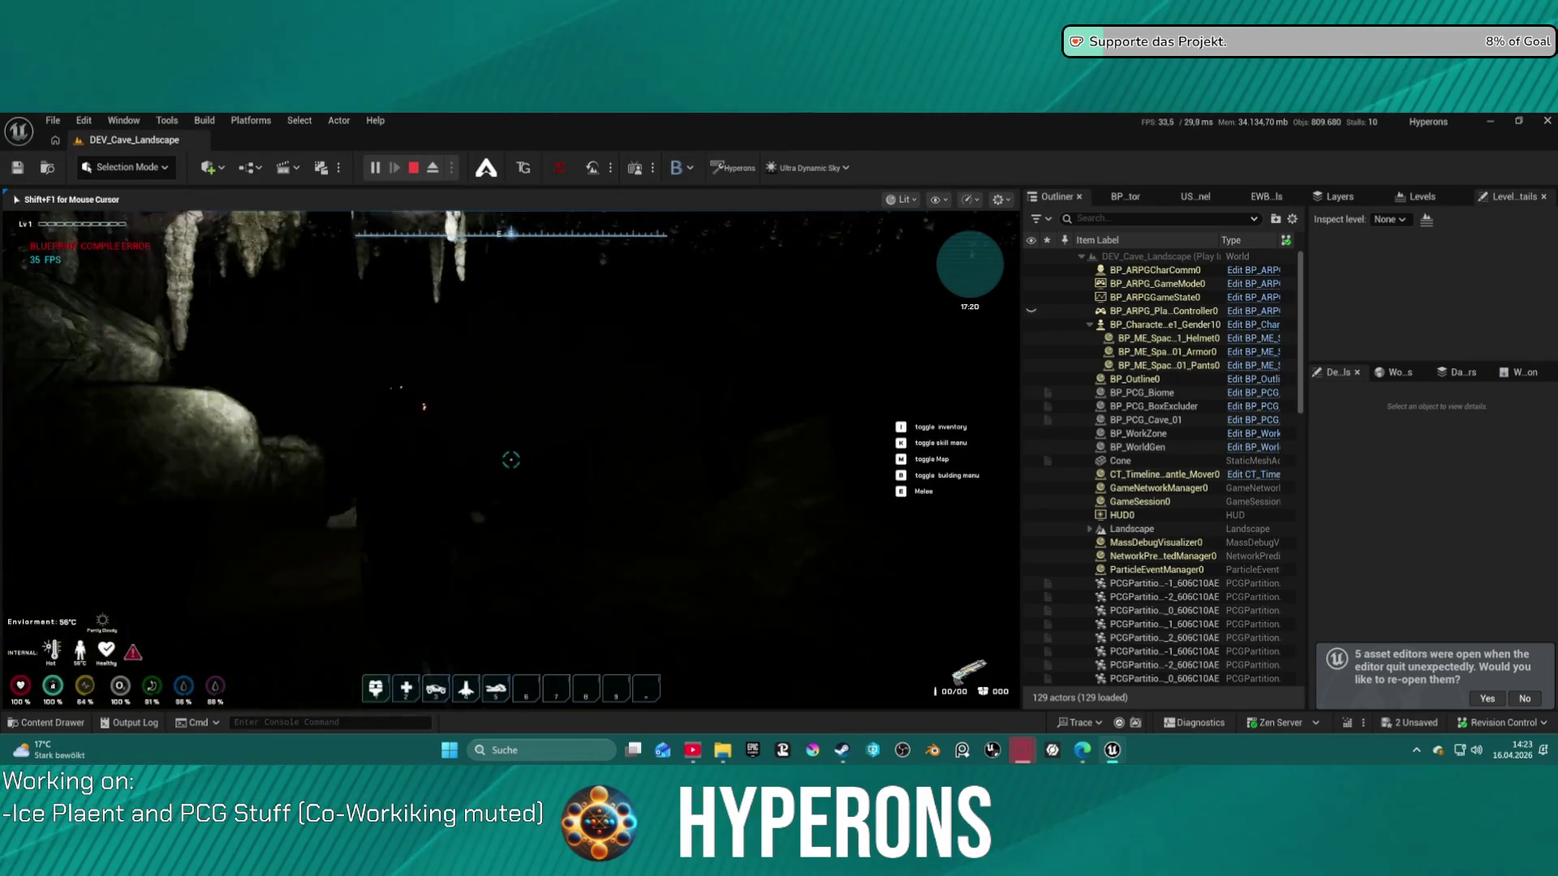
key(w)
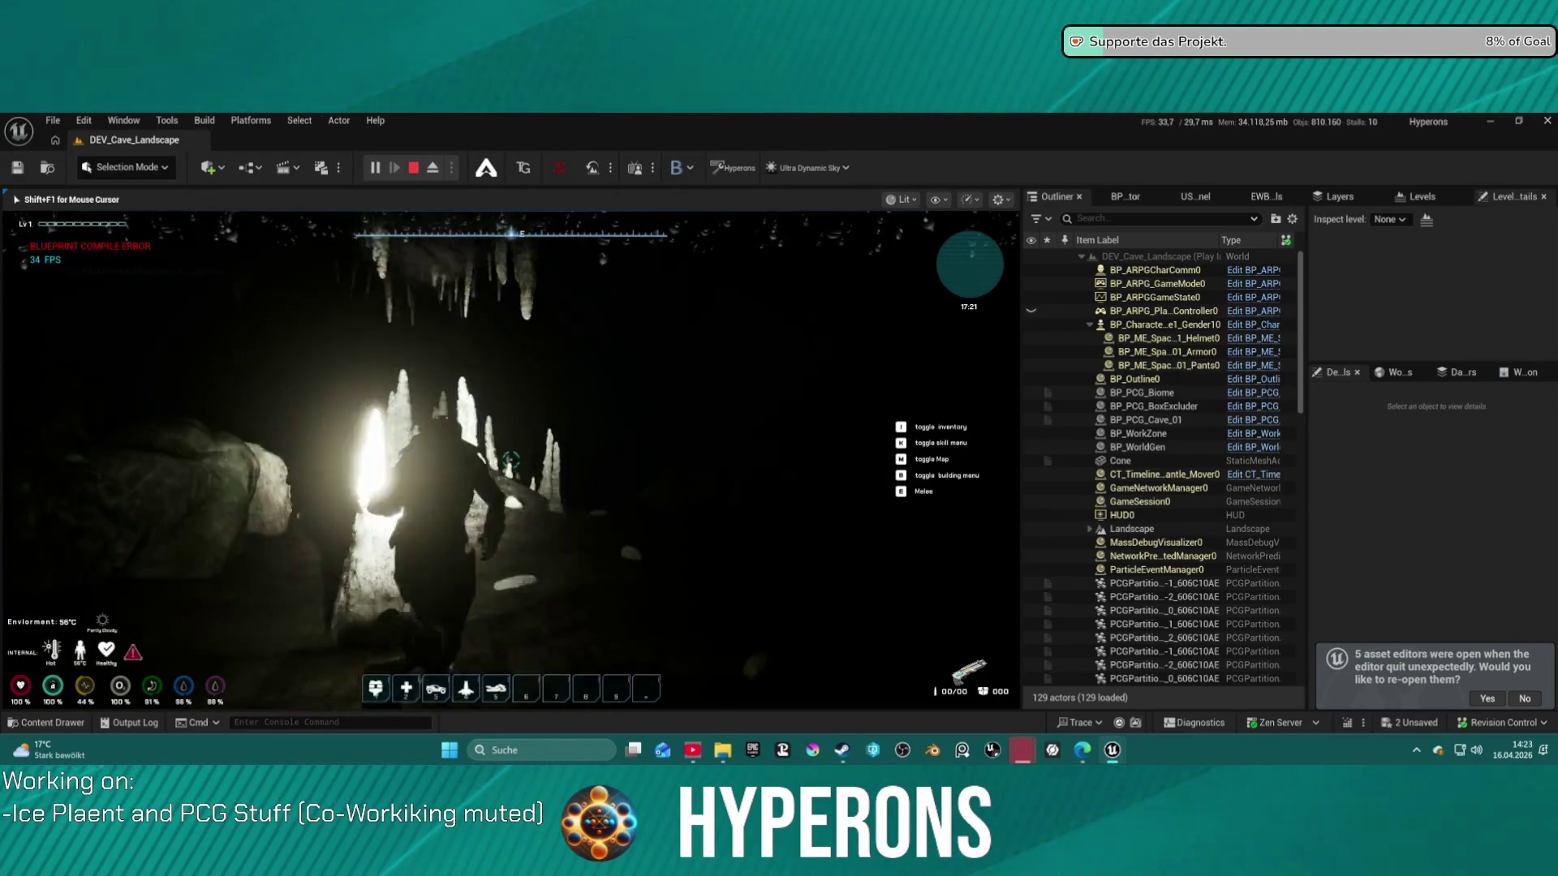
key(w)
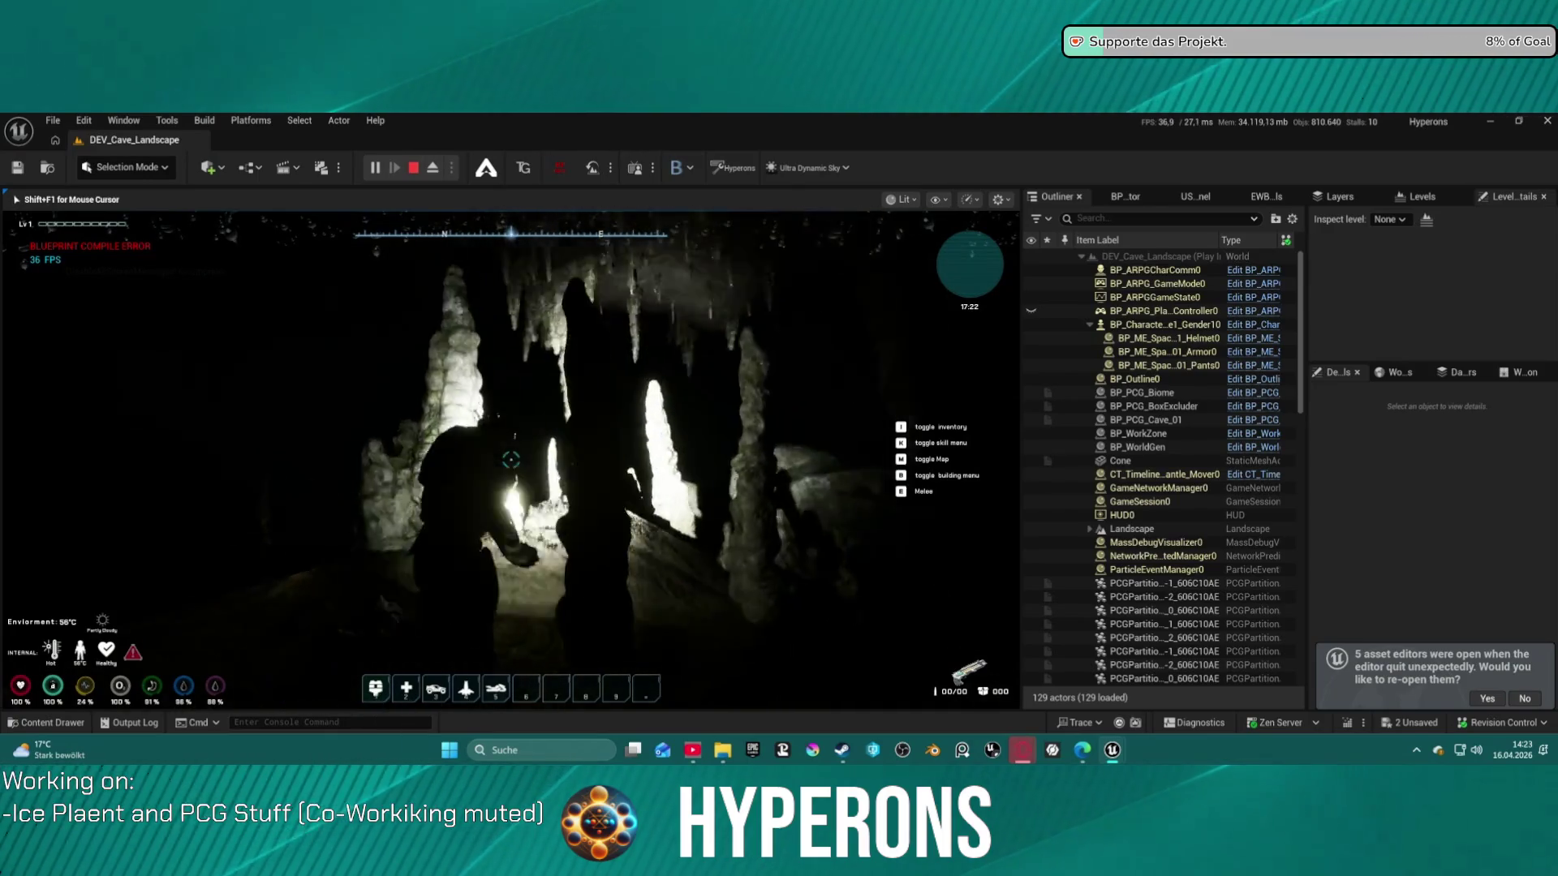
key(Escape)
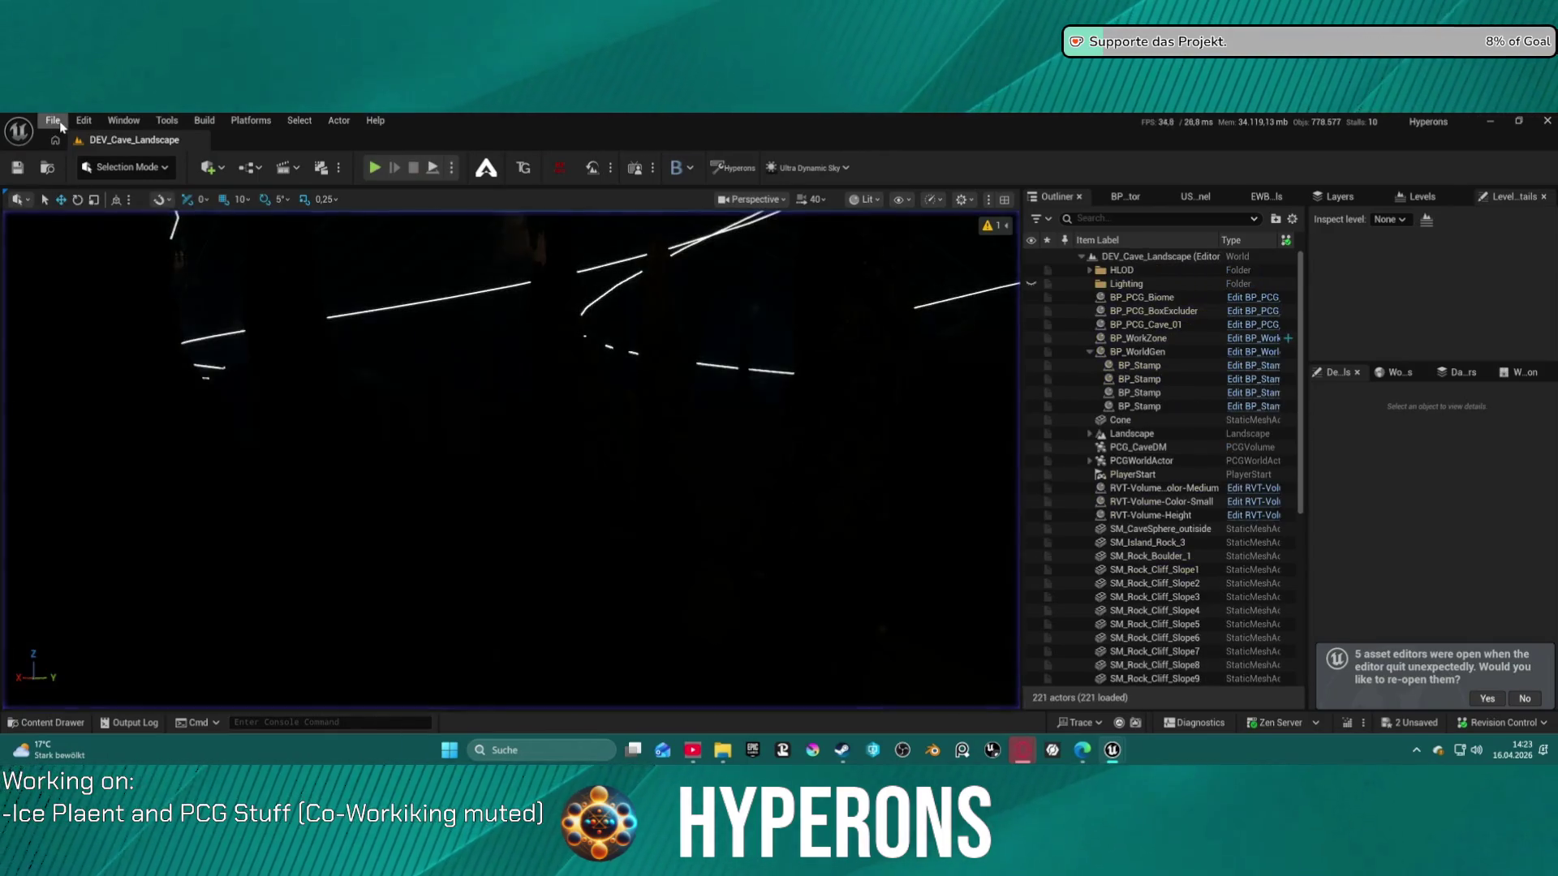
Switch to LV_P_Lahurathi via Recent Levels, saving the deleted SM_CaveSystem_01 change
click(53, 120)
mouse_move(256, 224)
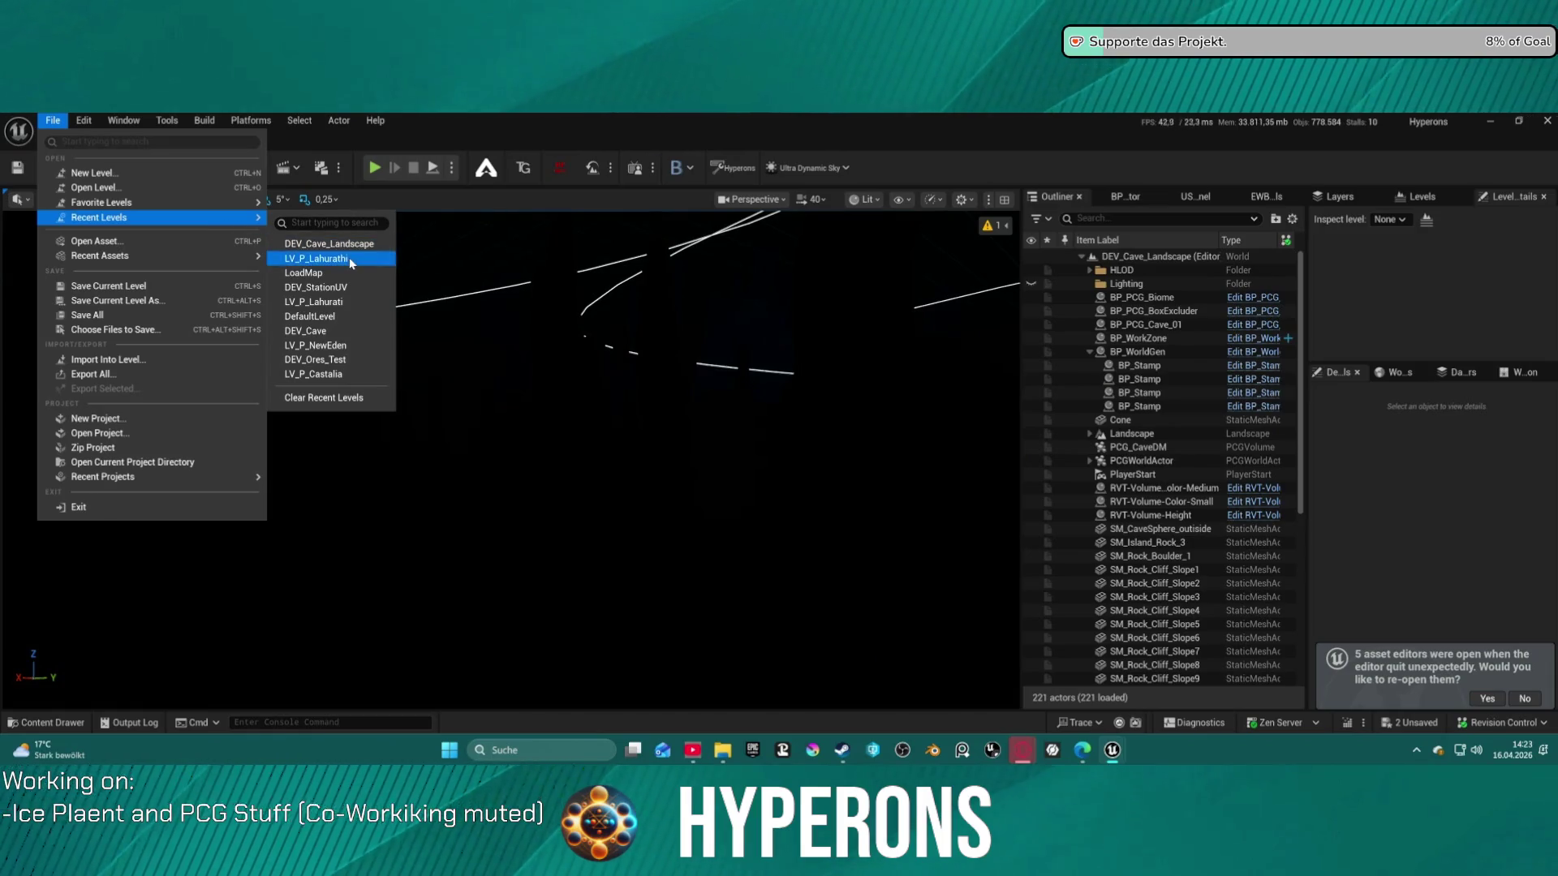
click(349, 258)
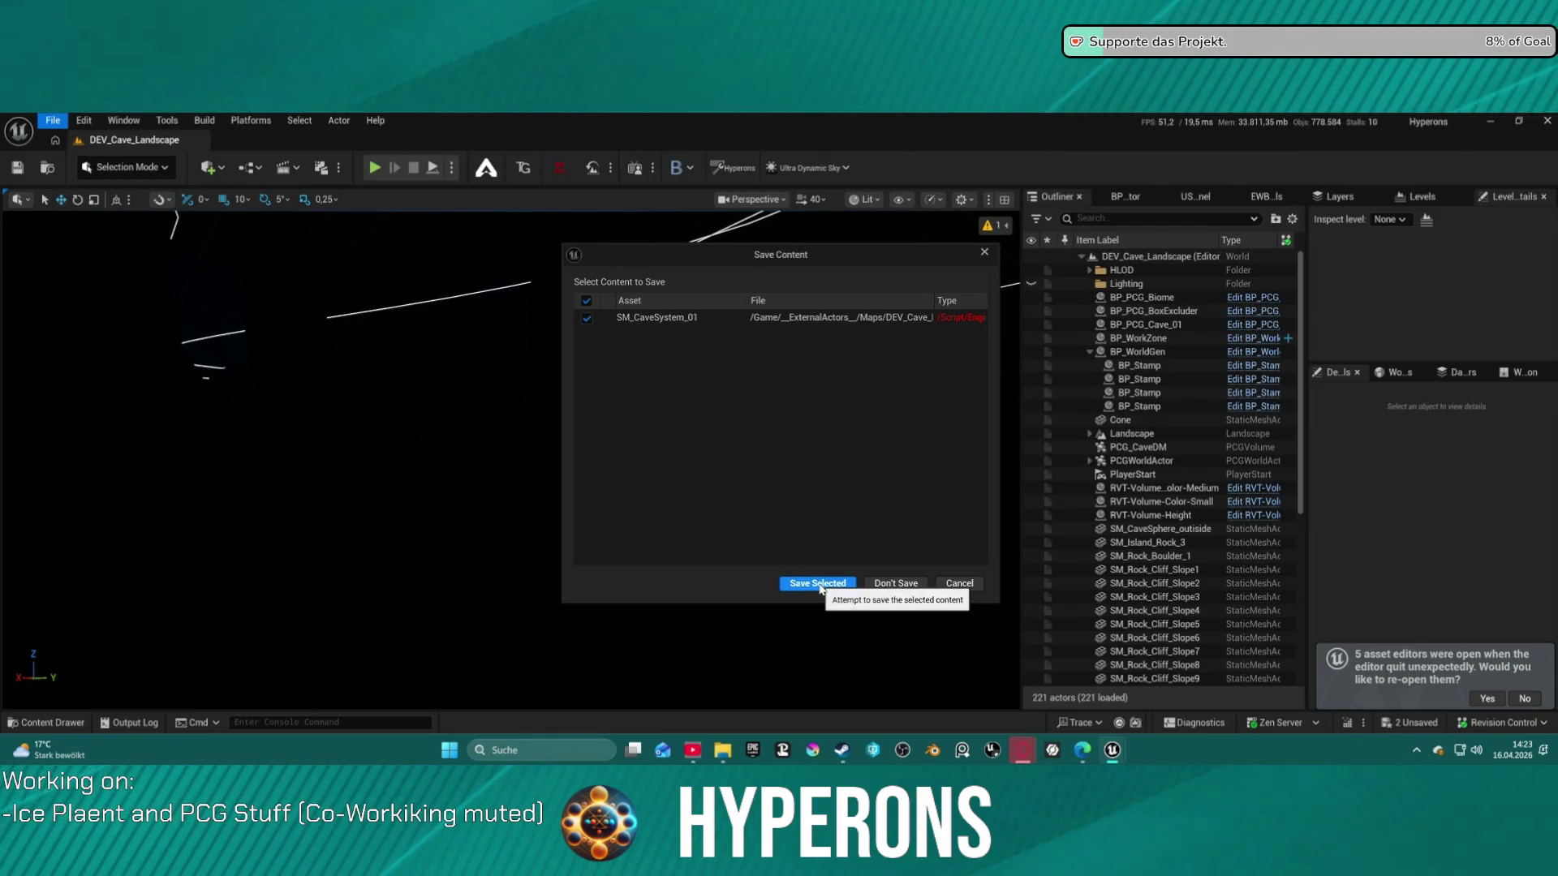
click(816, 583)
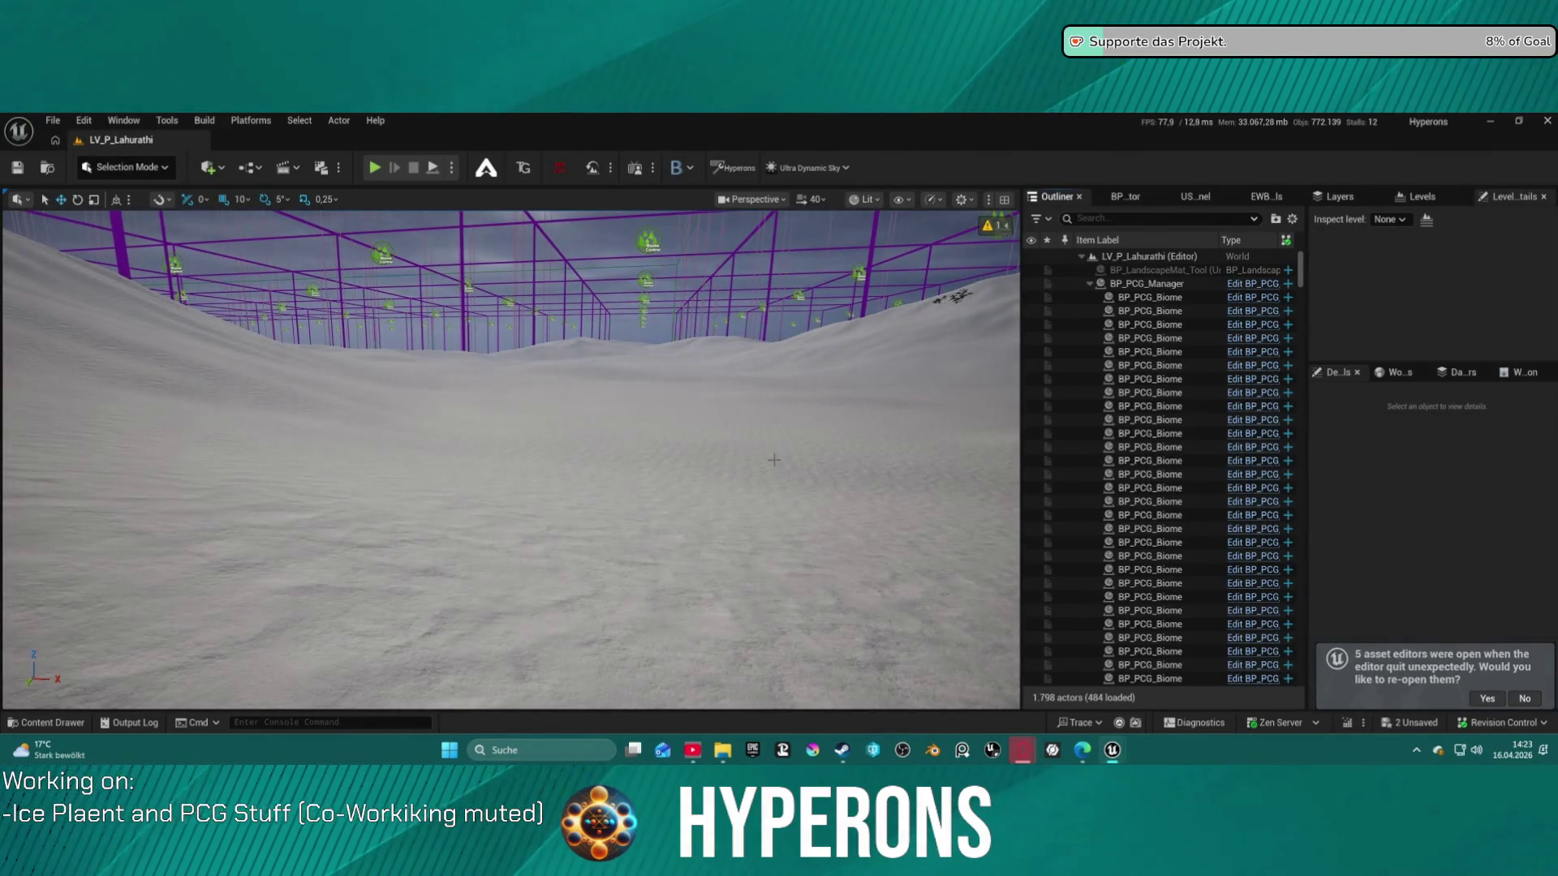
Inspect the PCG manager's grid of biome actors and peek at one biome blueprint
mouse_move(519, 455)
mouse_down()
mouse_move(454, 503)
mouse_move(593, 369)
mouse_move(597, 397)
mouse_up()
click(1090, 284)
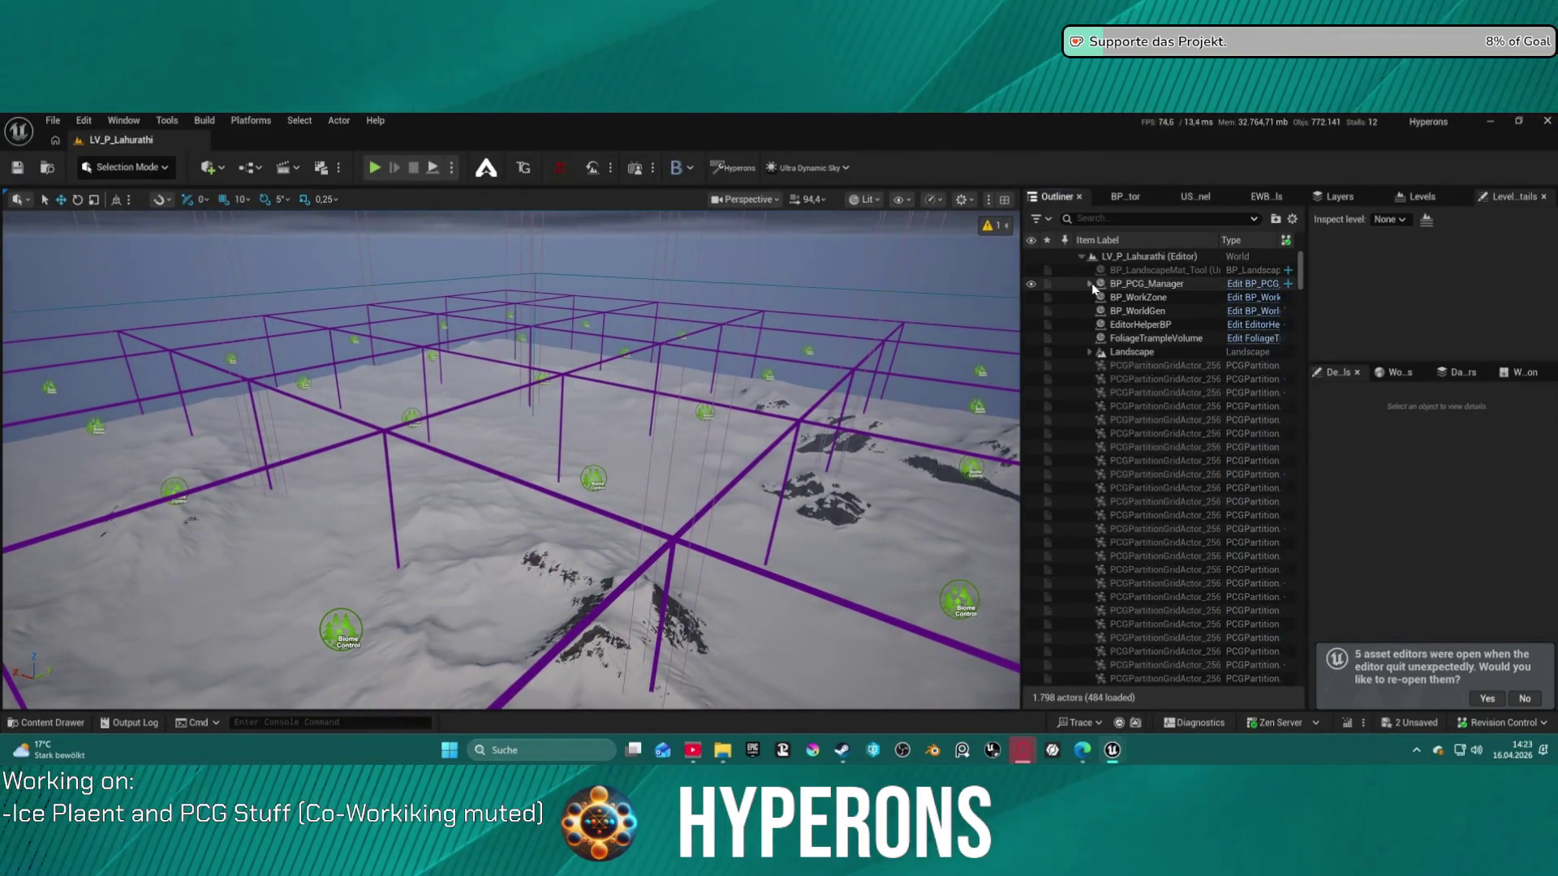
click(1091, 284)
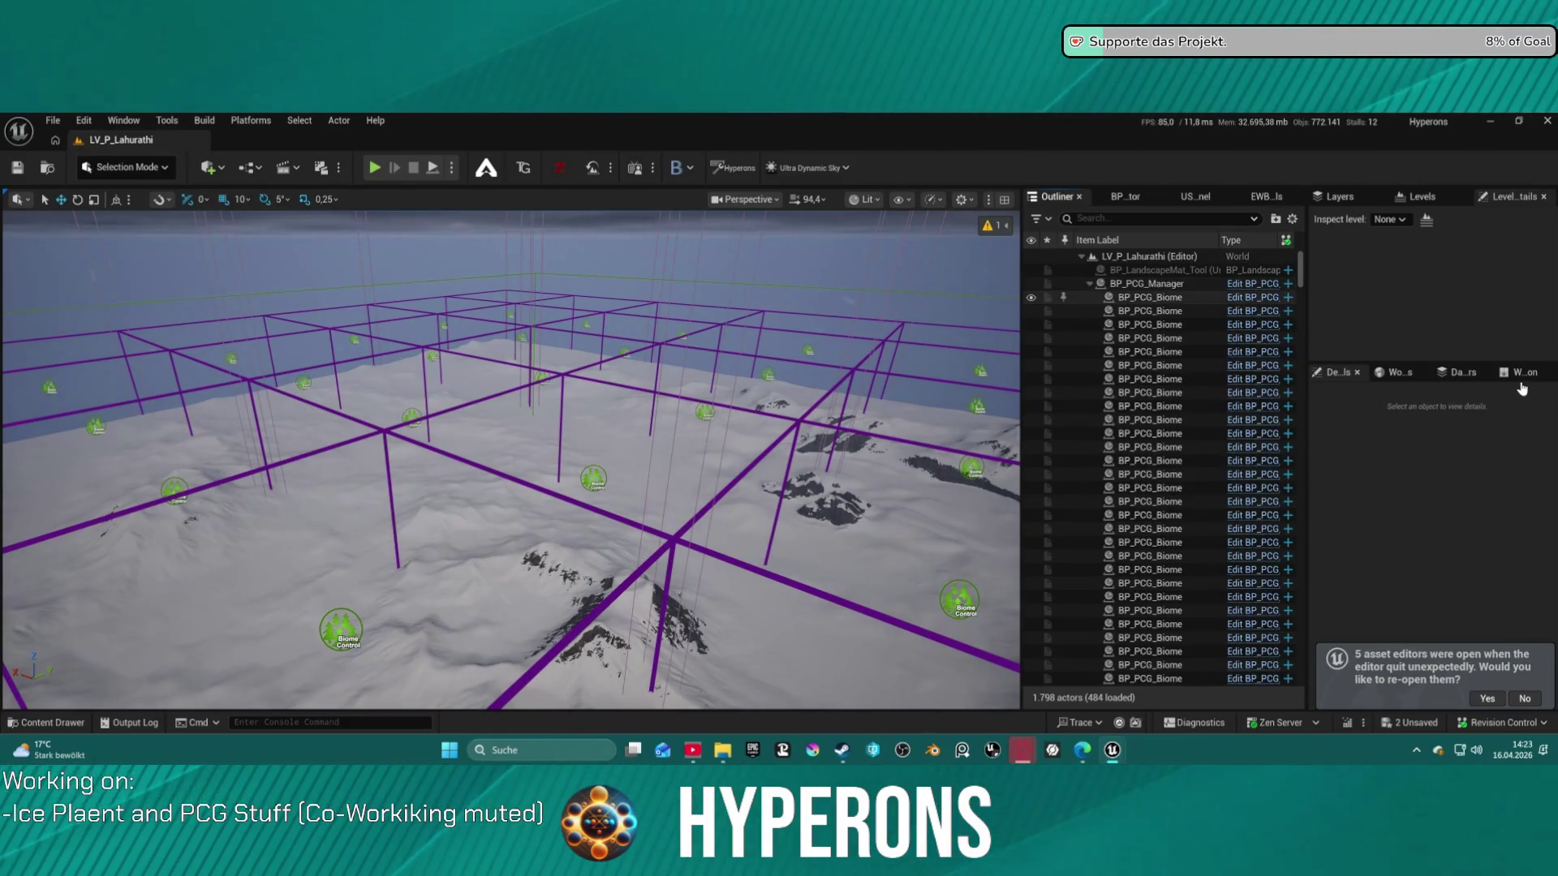
double_click(1101, 309)
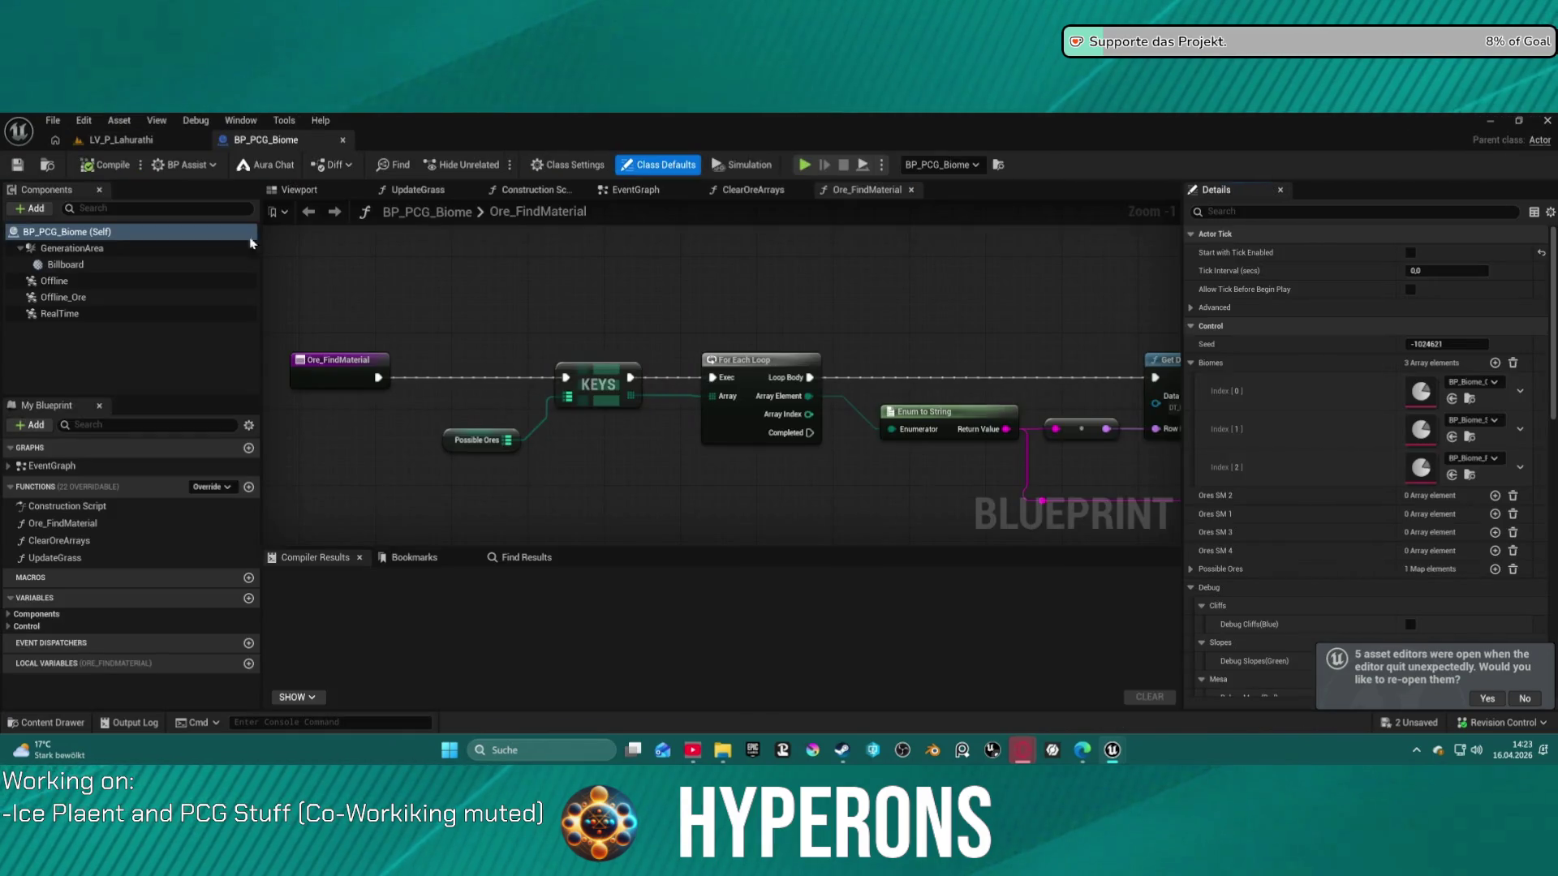
click(122, 139)
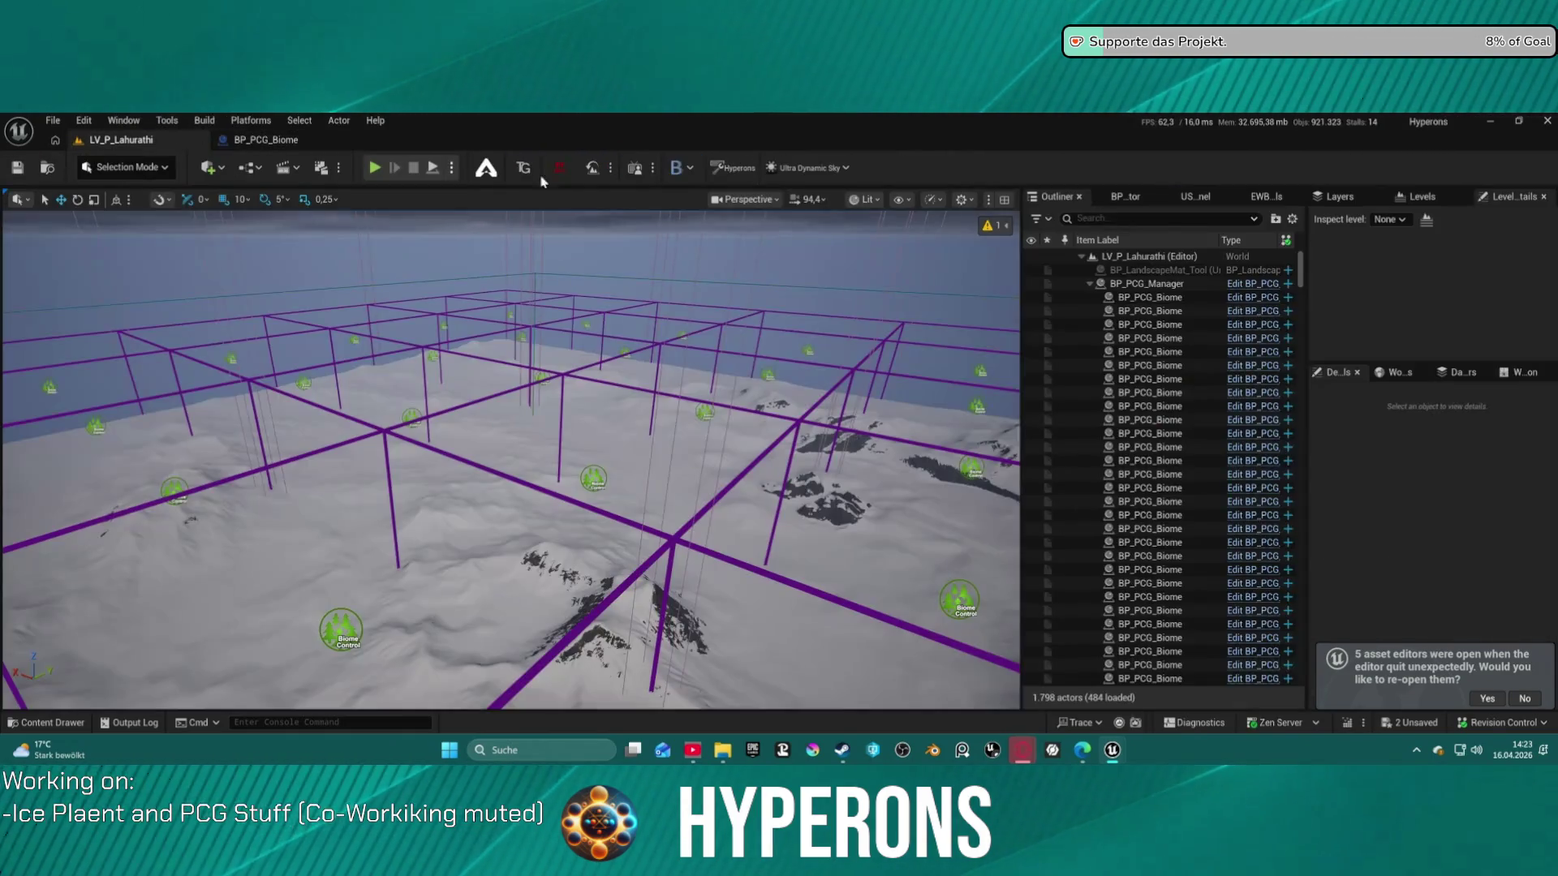
Clear BP_PCG_Manager's spawned biome actors, save the level, and delete the manager
click(1168, 284)
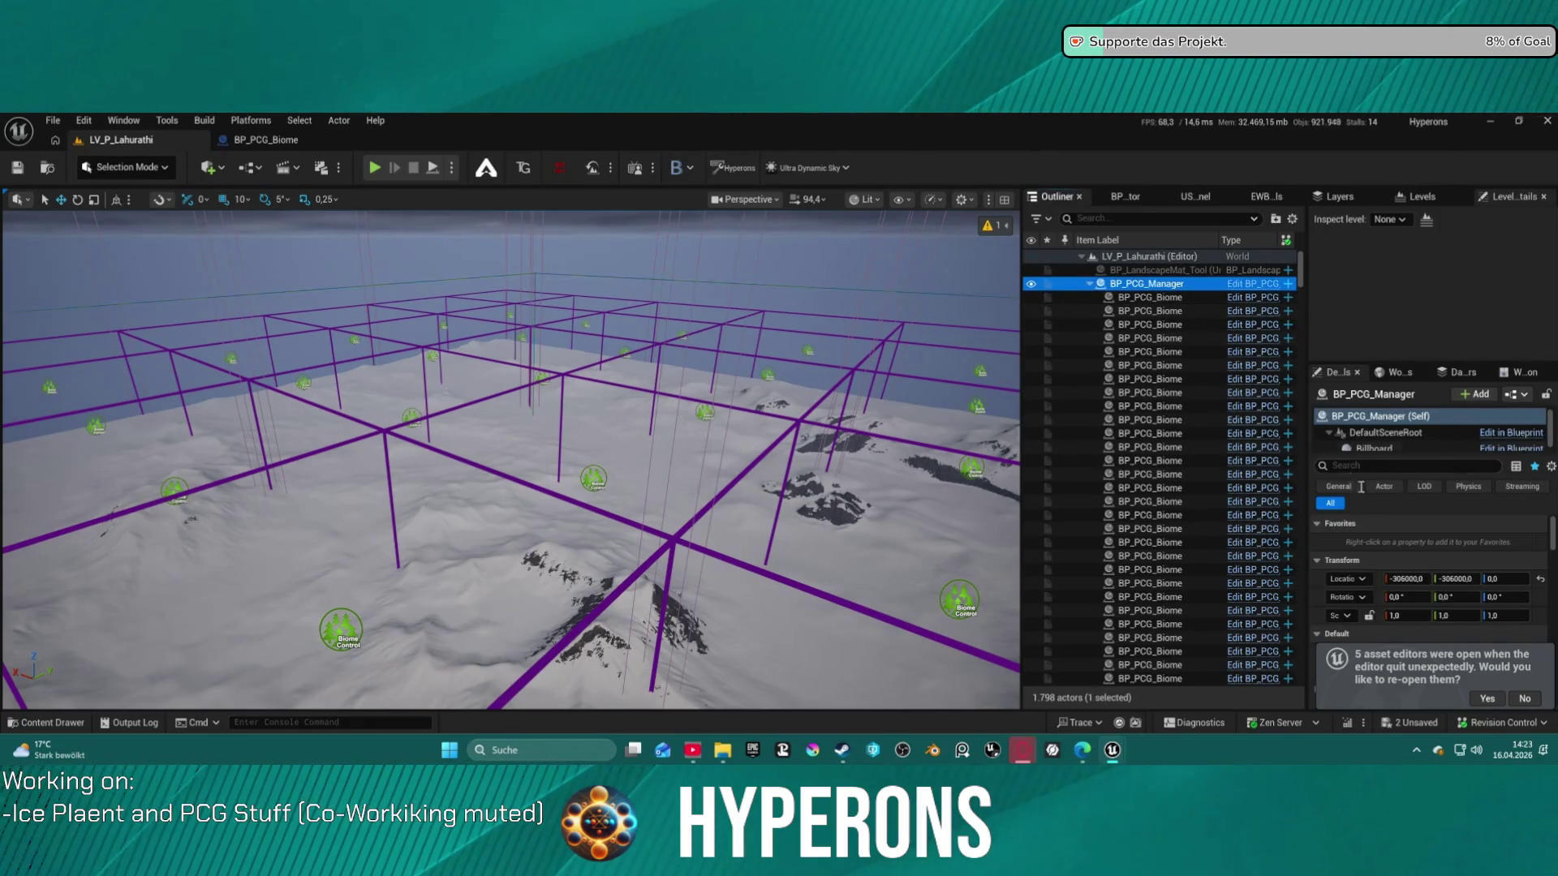
click(1514, 703)
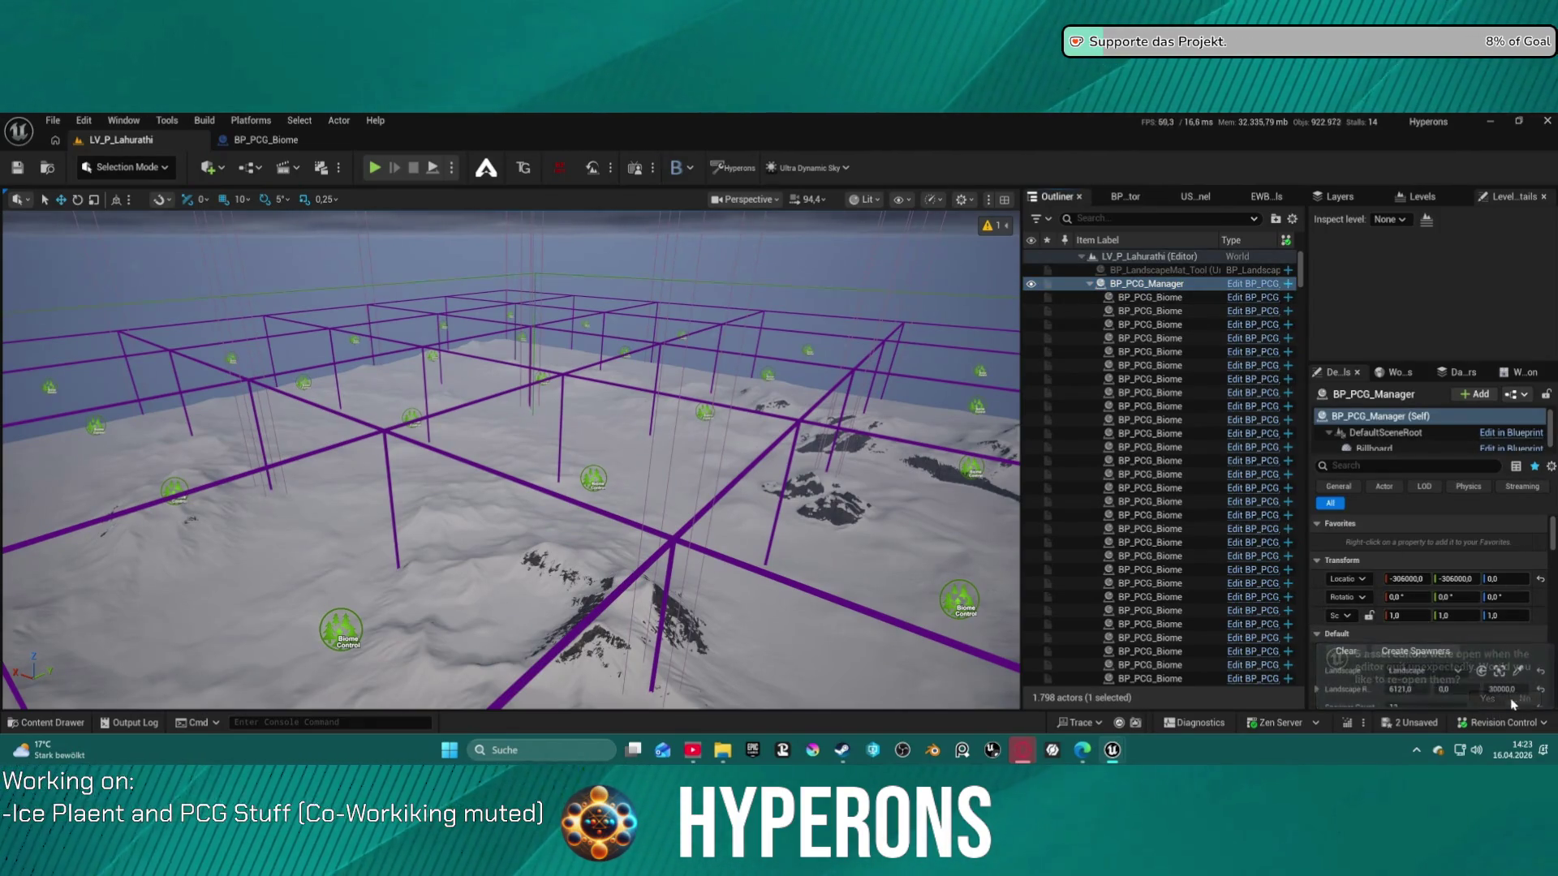
click(1346, 655)
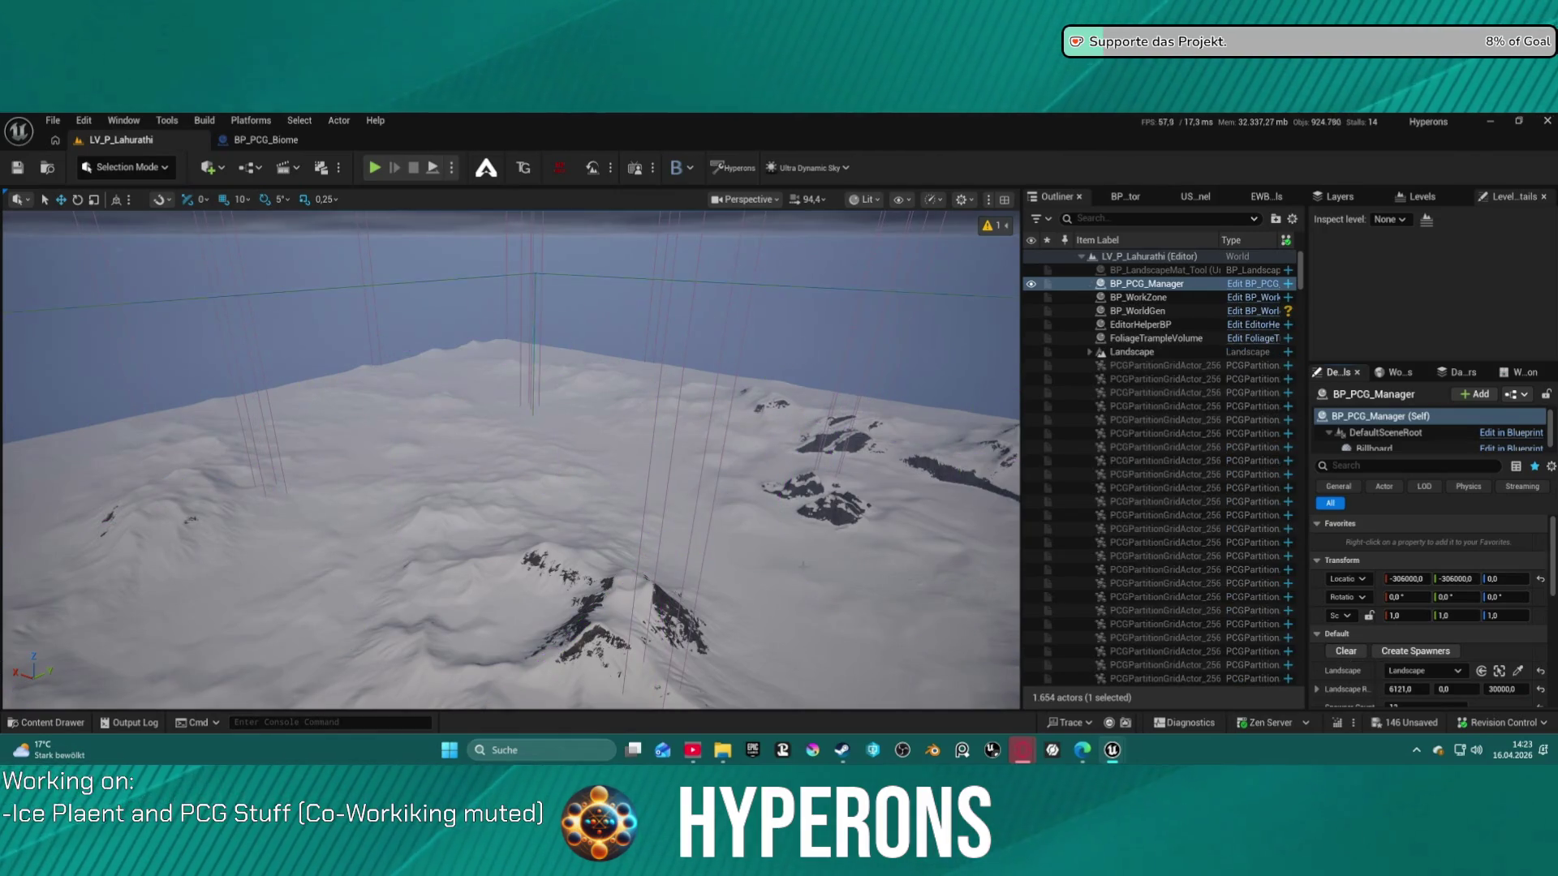
key(ctrl+s)
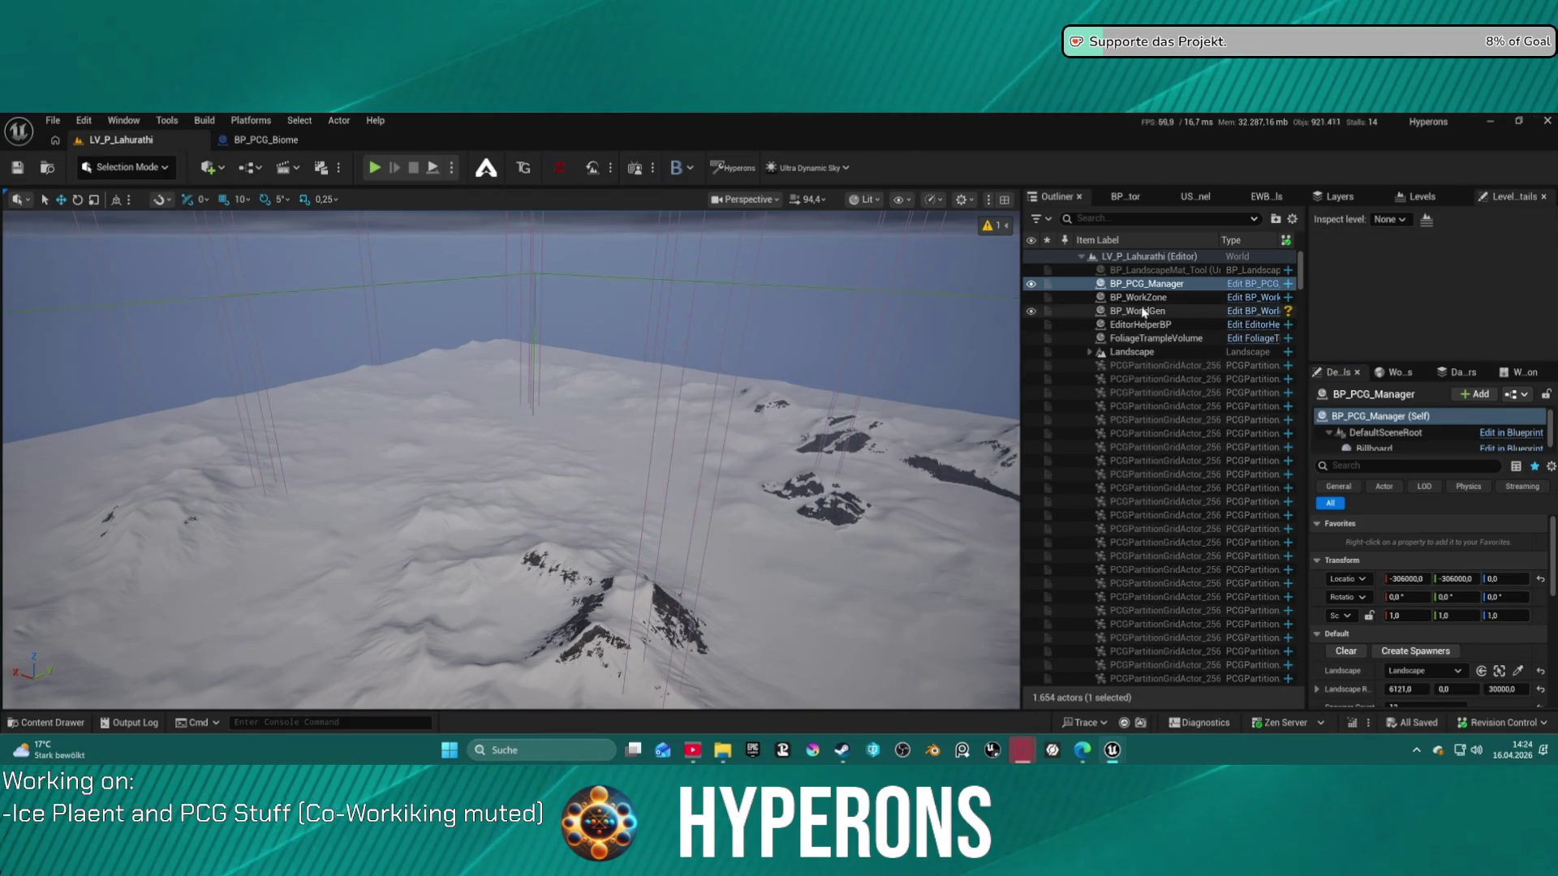
key(Delete)
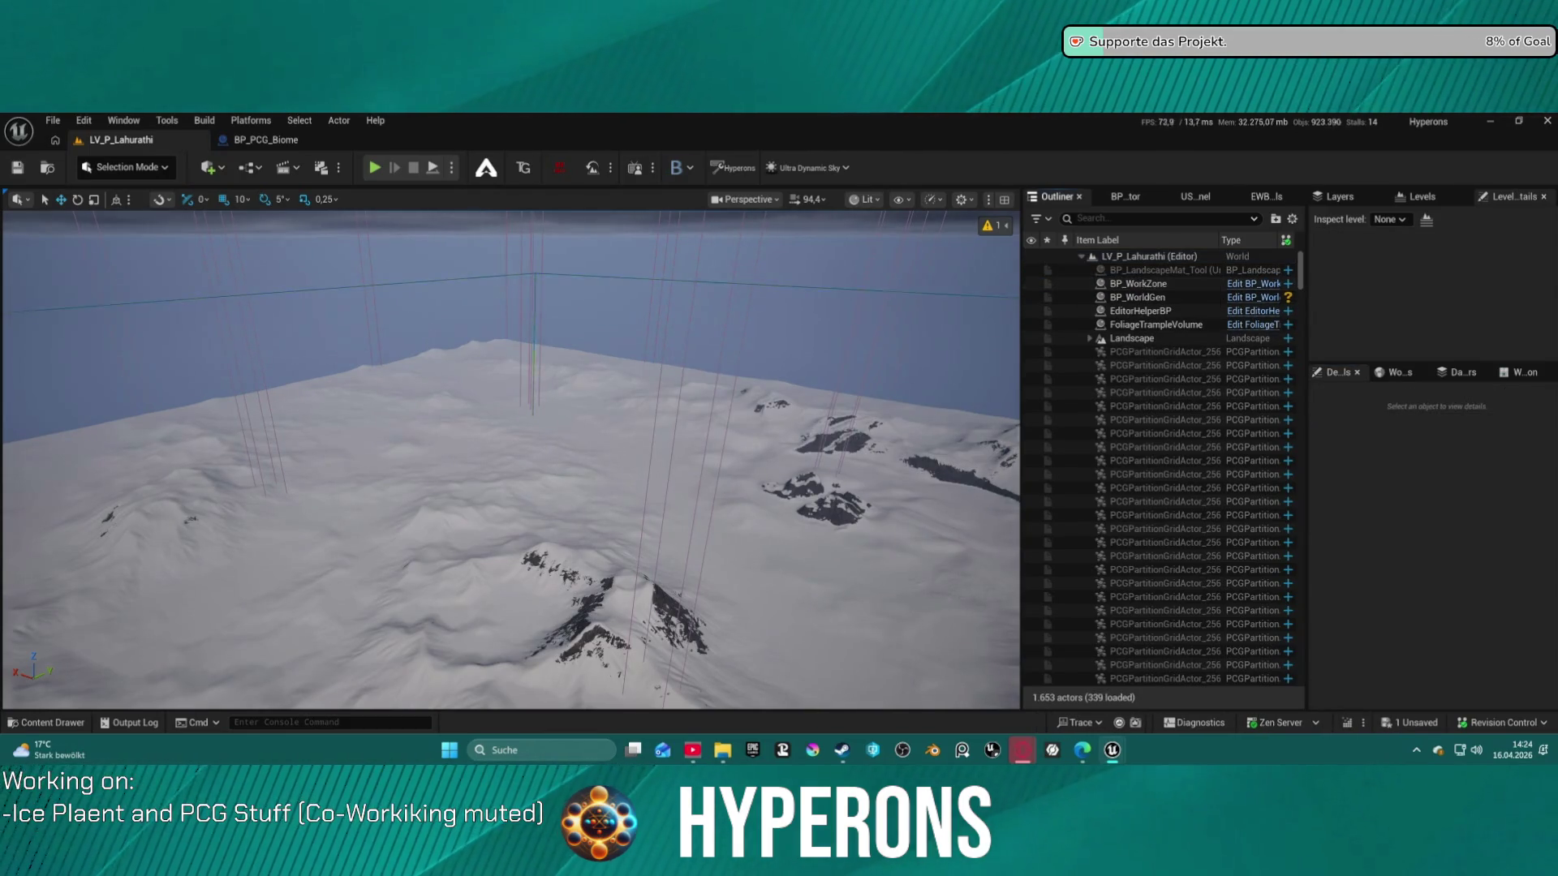
Place a new BP_PCG_Biome actor and move it onto the rocky snow peak
drag(573, 338, 521, 637)
mouse_move(826, 643)
mouse_down()
mouse_move(737, 557)
mouse_move(328, 513)
mouse_move(278, 487)
mouse_move(441, 243)
mouse_move(514, 539)
mouse_move(560, 511)
mouse_up()
scroll(1444, 622, down, 3)
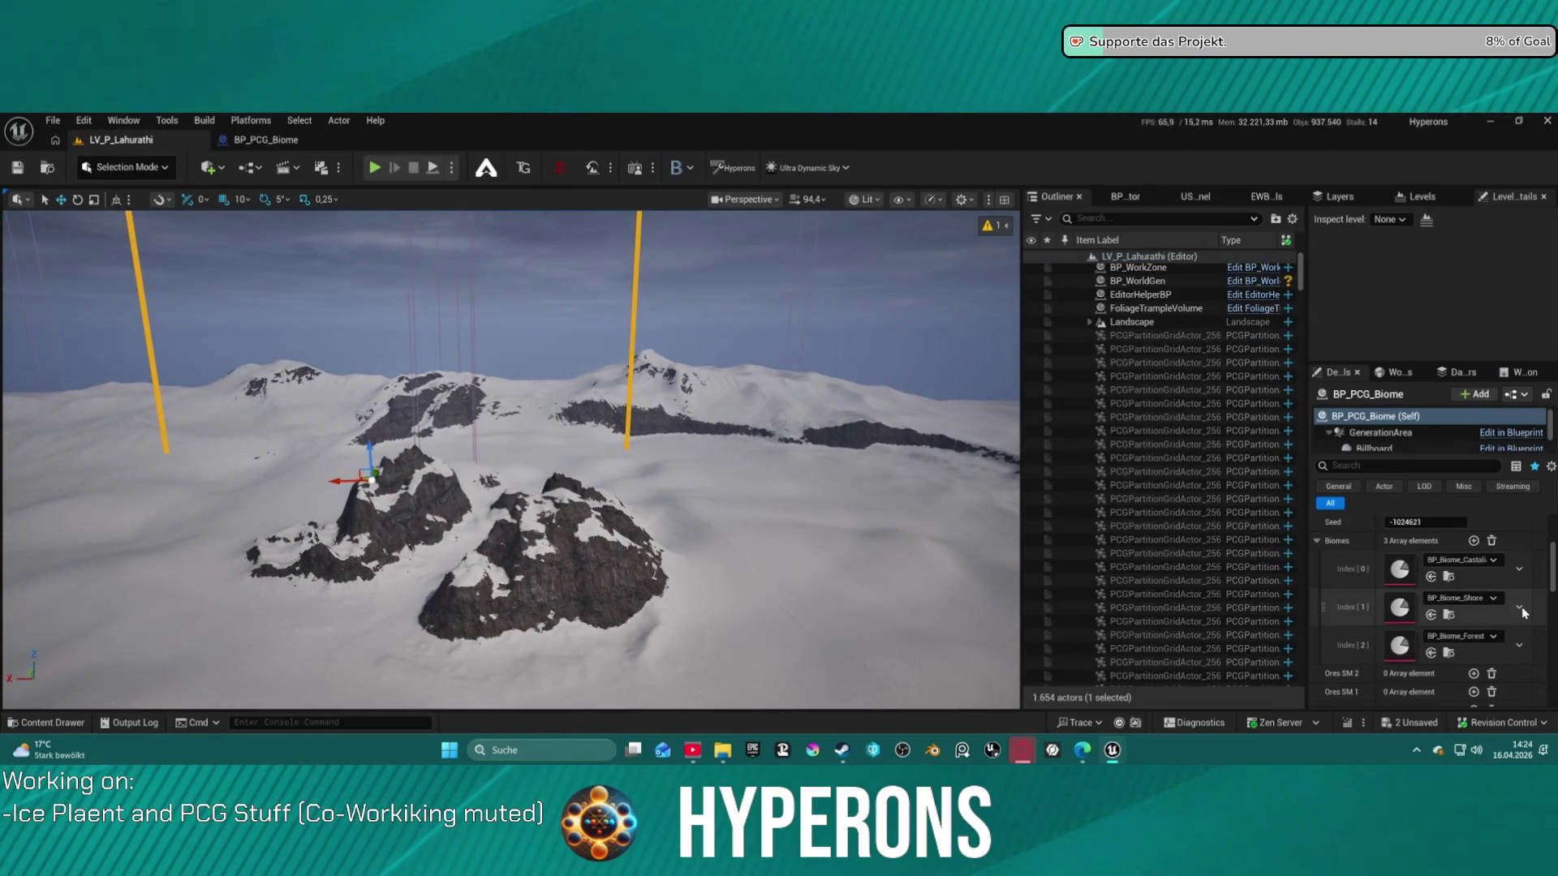
Select the landscape actor, frame it in the view, and save the level
click(1521, 608)
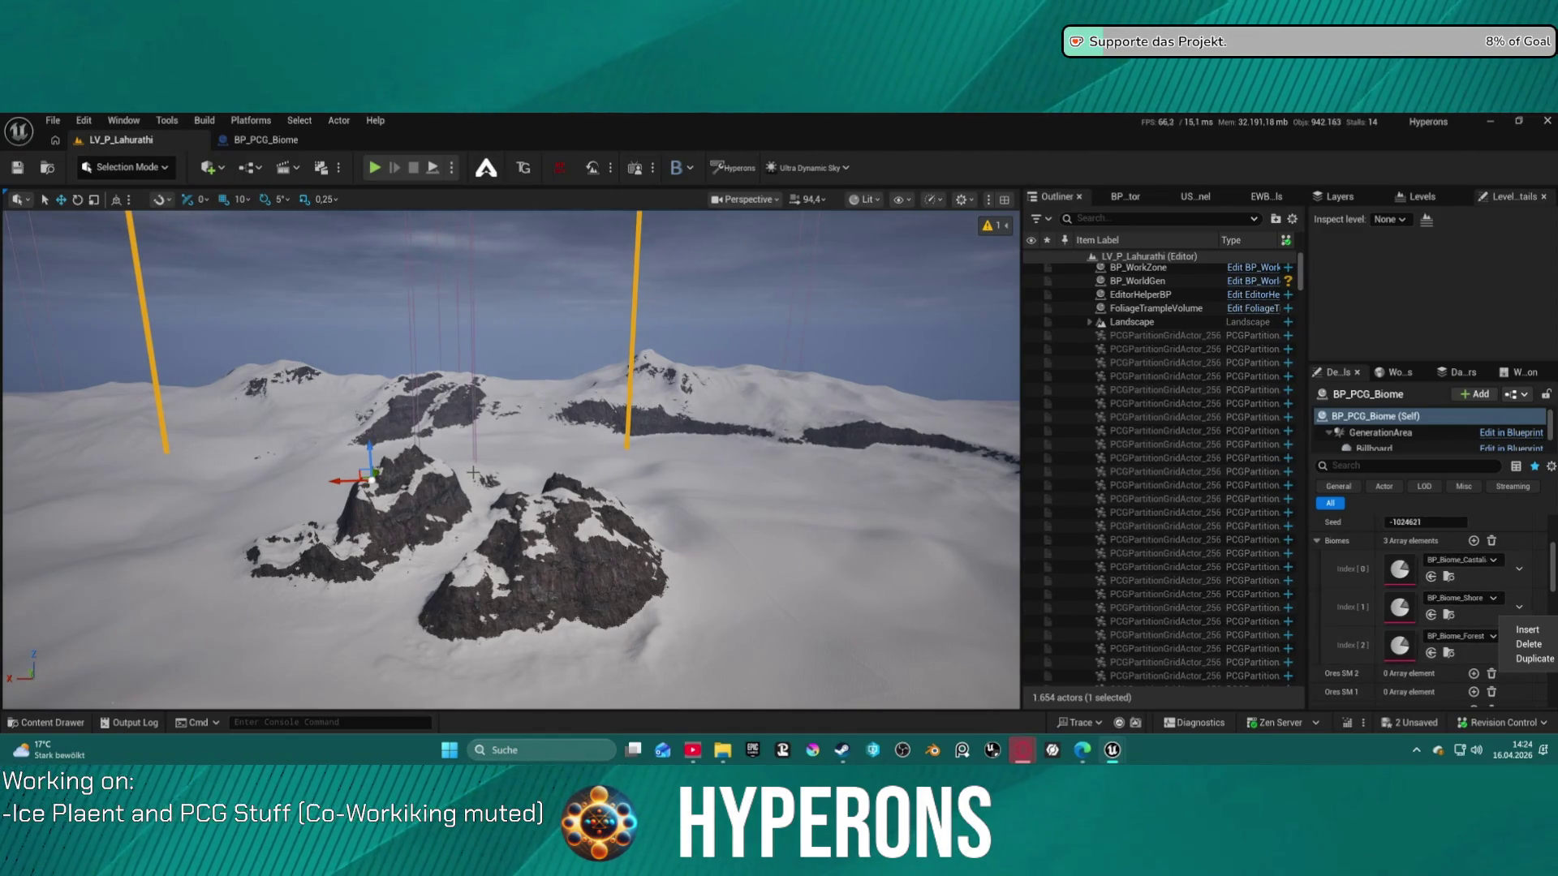
drag(466, 472, 324, 435)
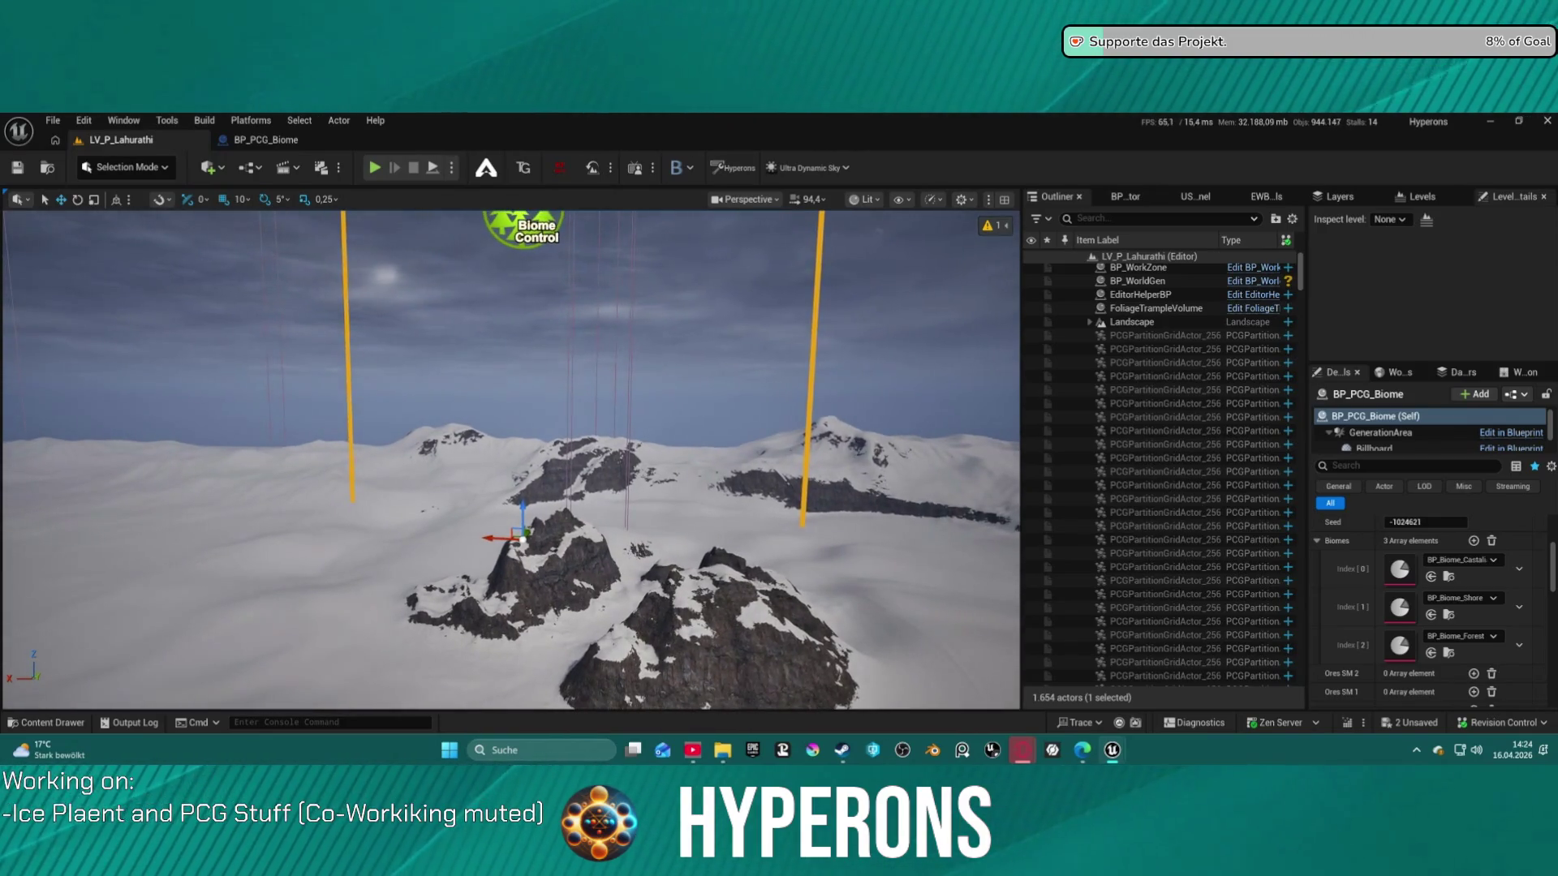
click(1090, 323)
click(1132, 322)
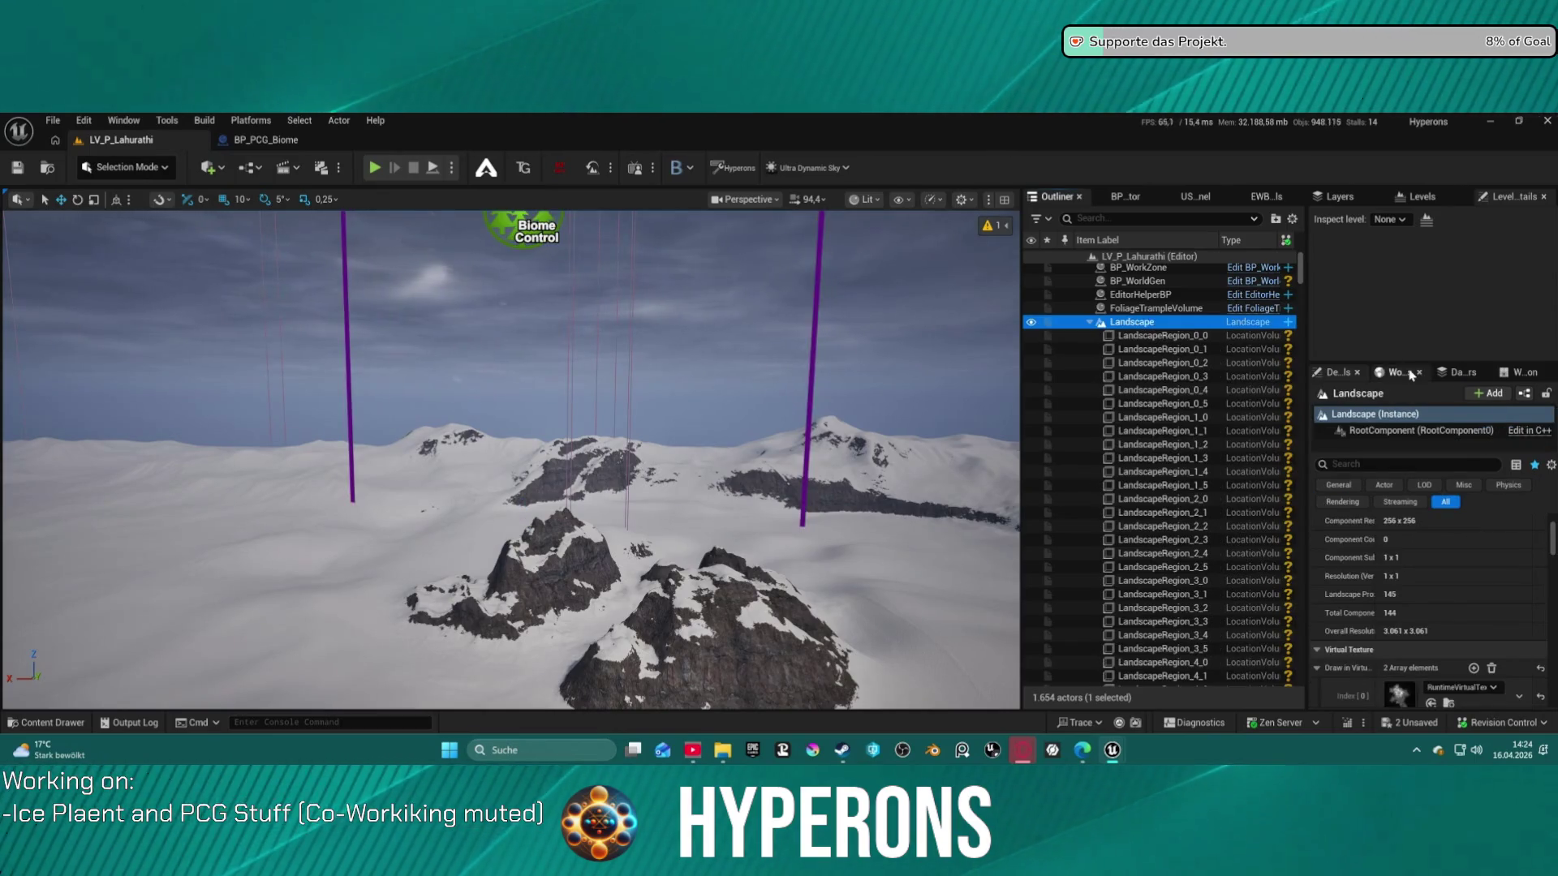
scroll(1461, 596, up, 5)
scroll(1377, 566, up, 1)
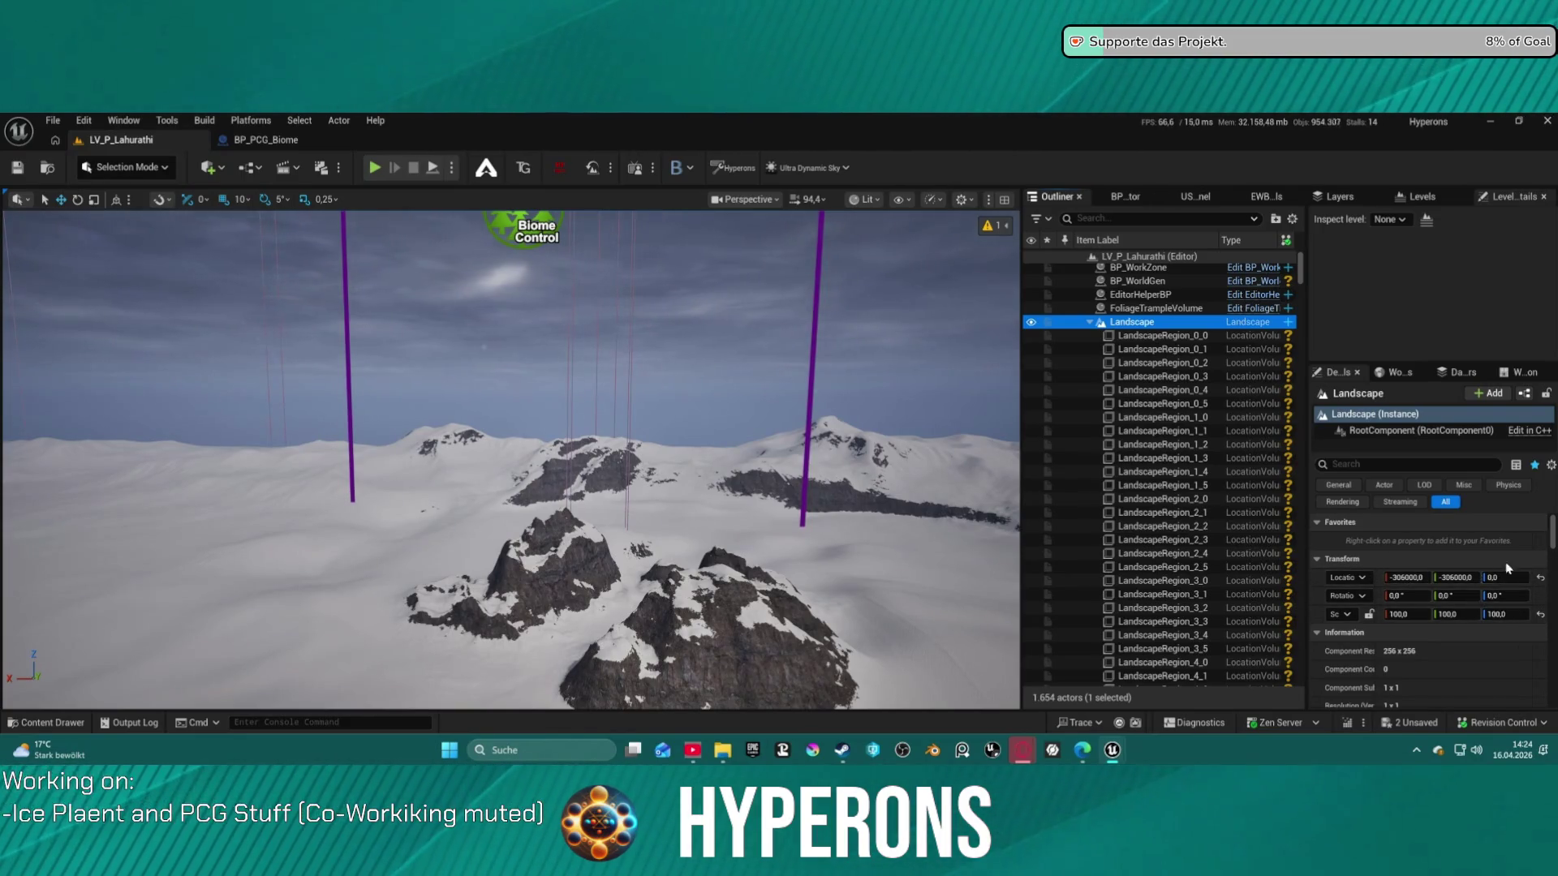
key(f)
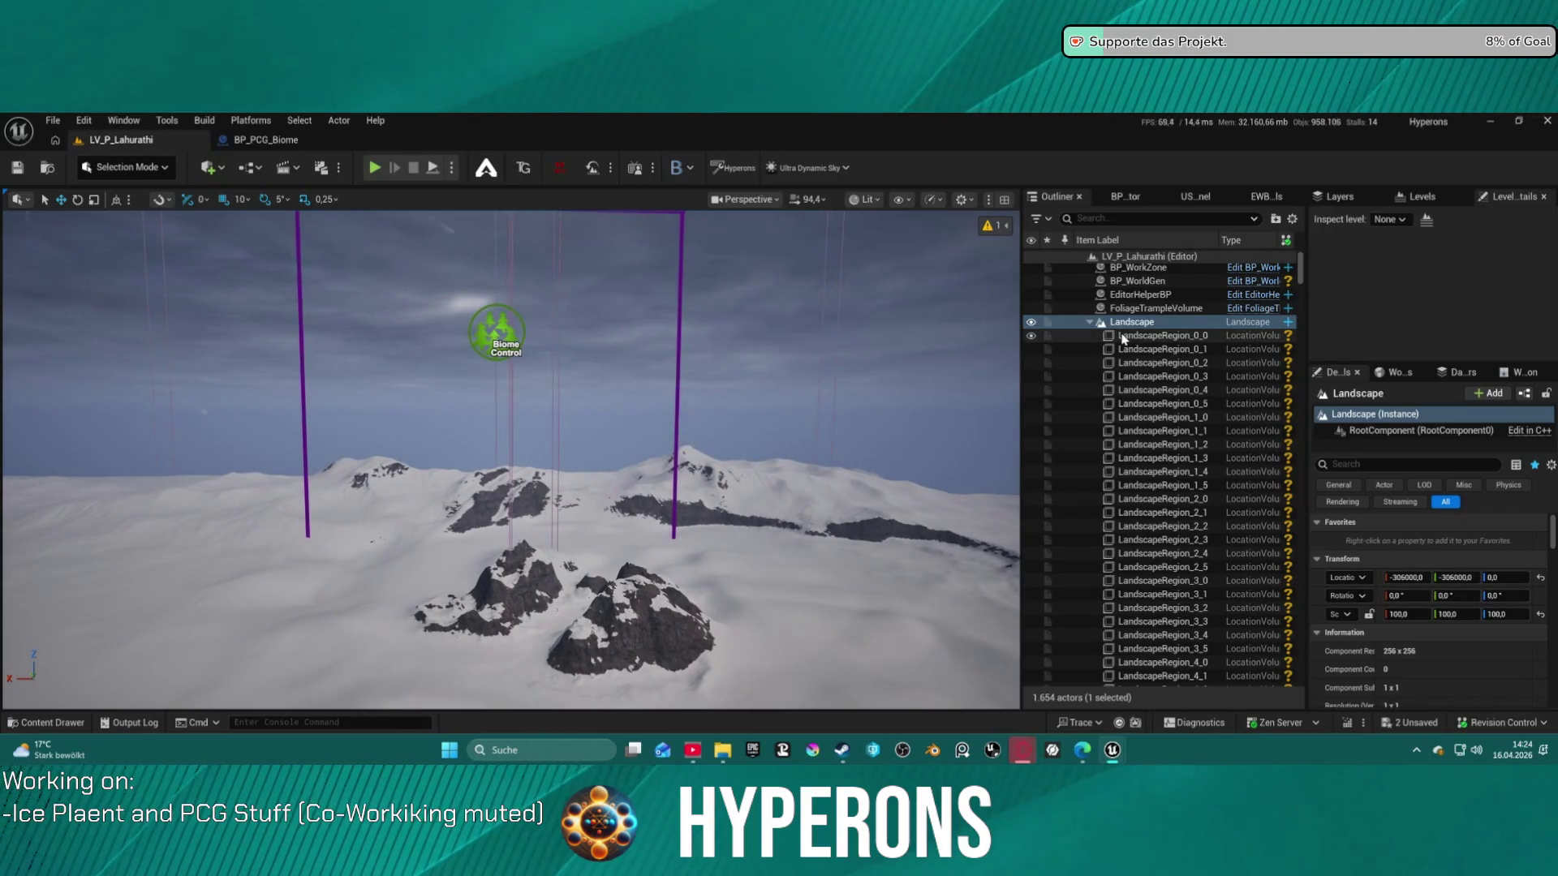
key(ctrl+s)
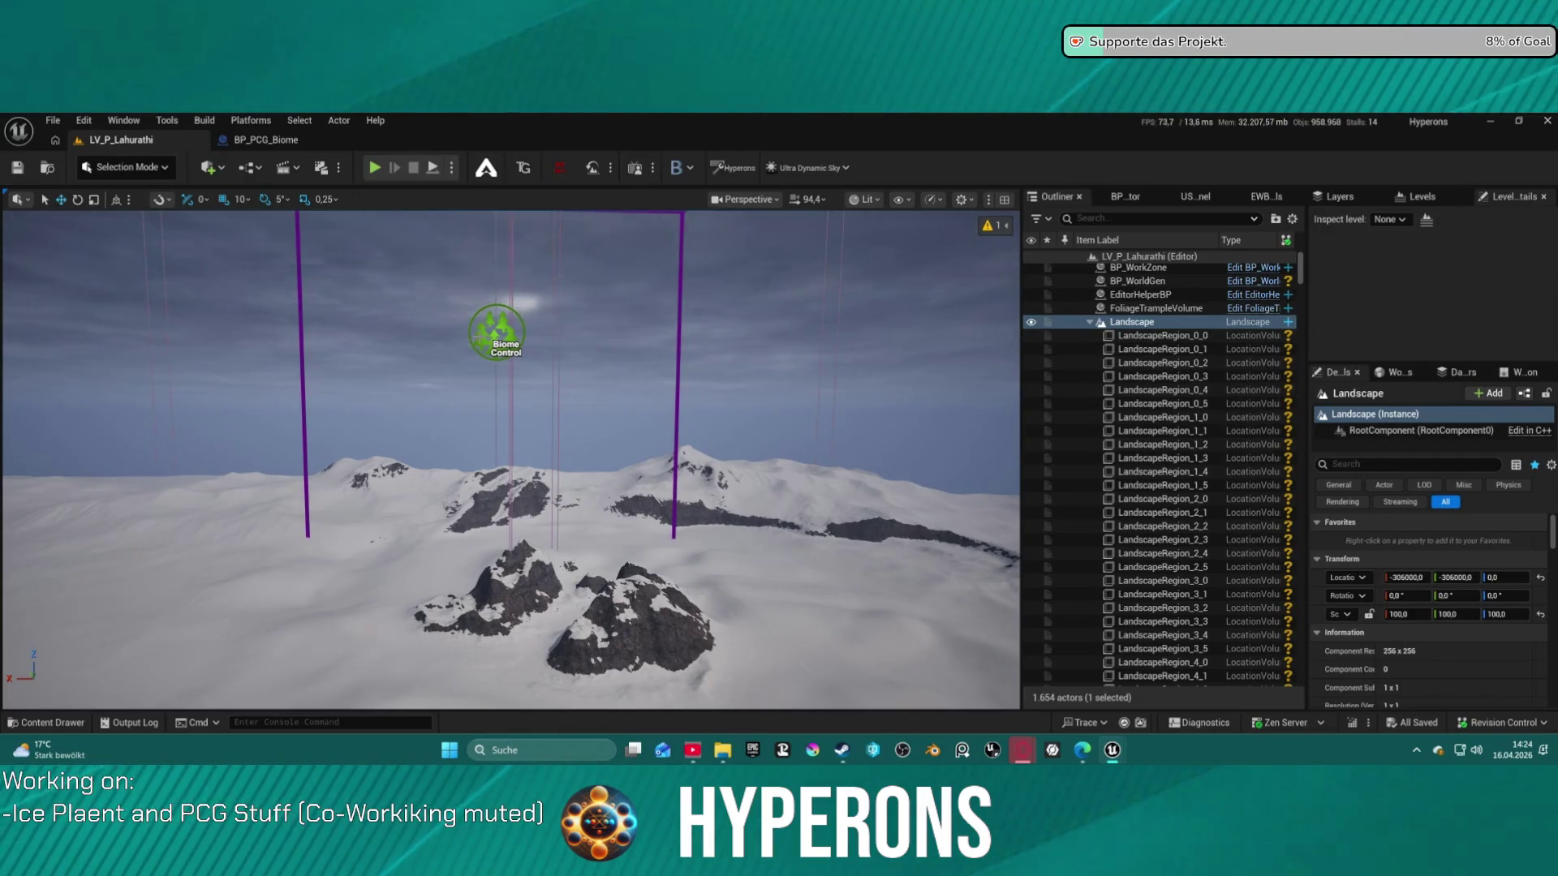
Select BP_PCG_Biome and show its Offline component using the PCG_BiomeOffline graph
click(496, 333)
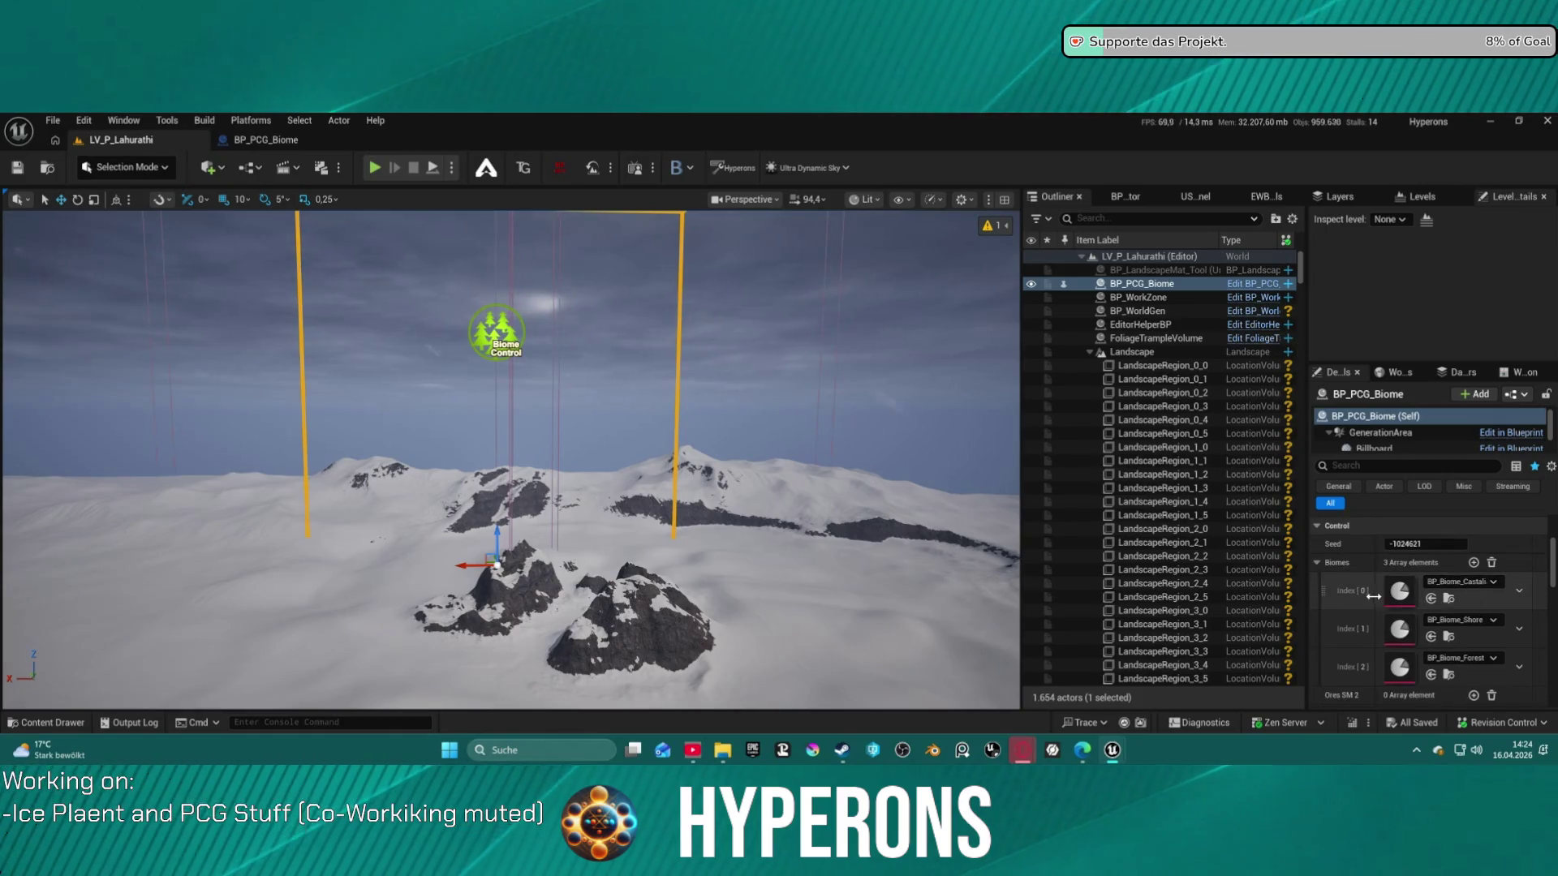
scroll(1379, 601, down, 10)
scroll(1404, 616, down, 1)
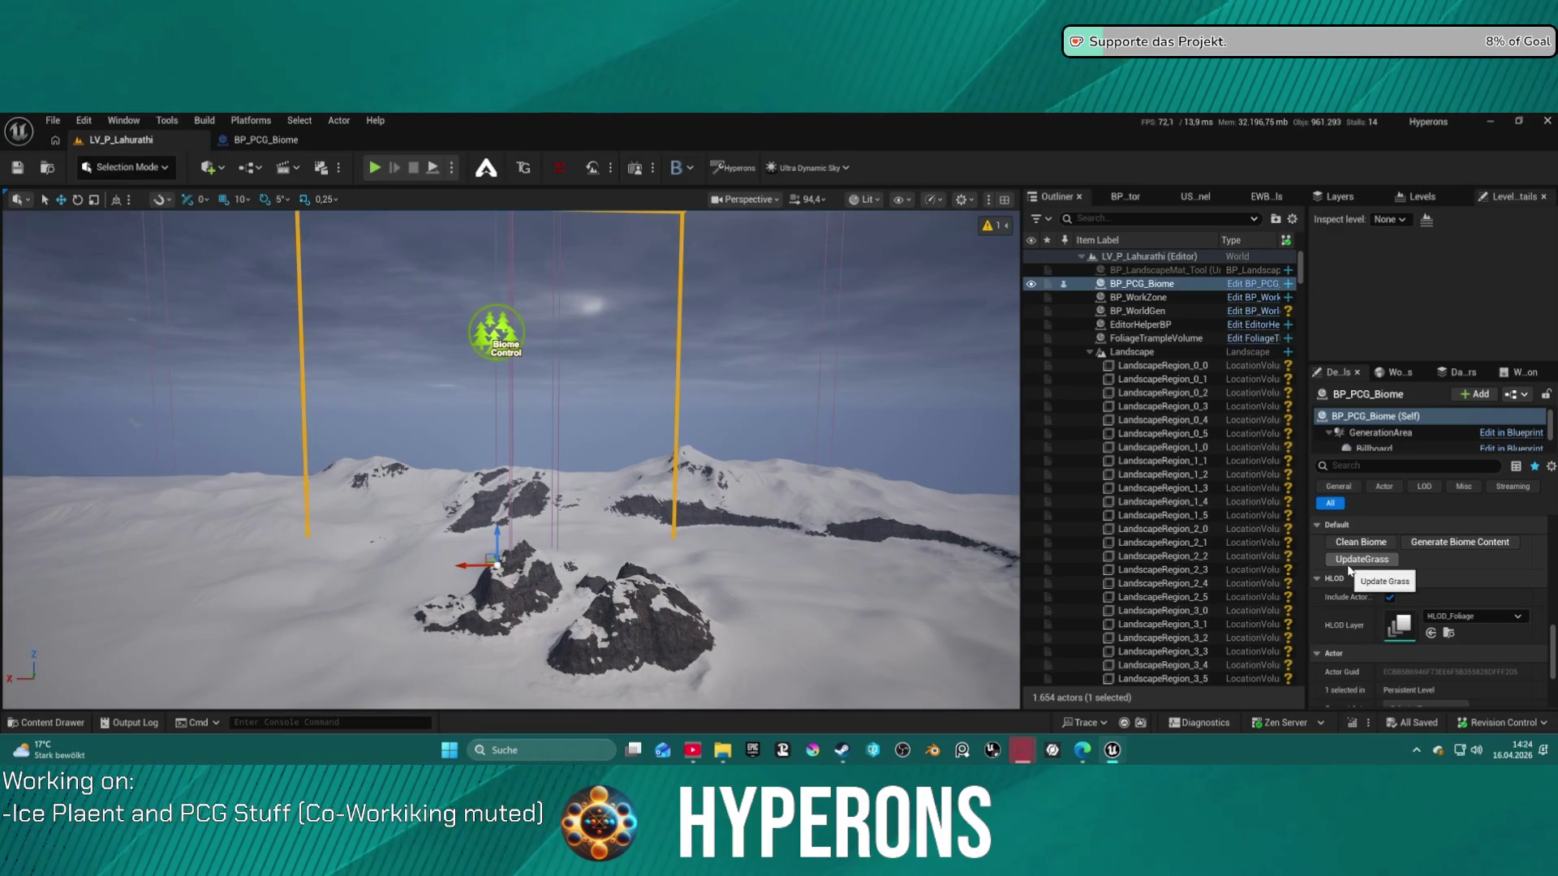
scroll(1349, 570, down, 3)
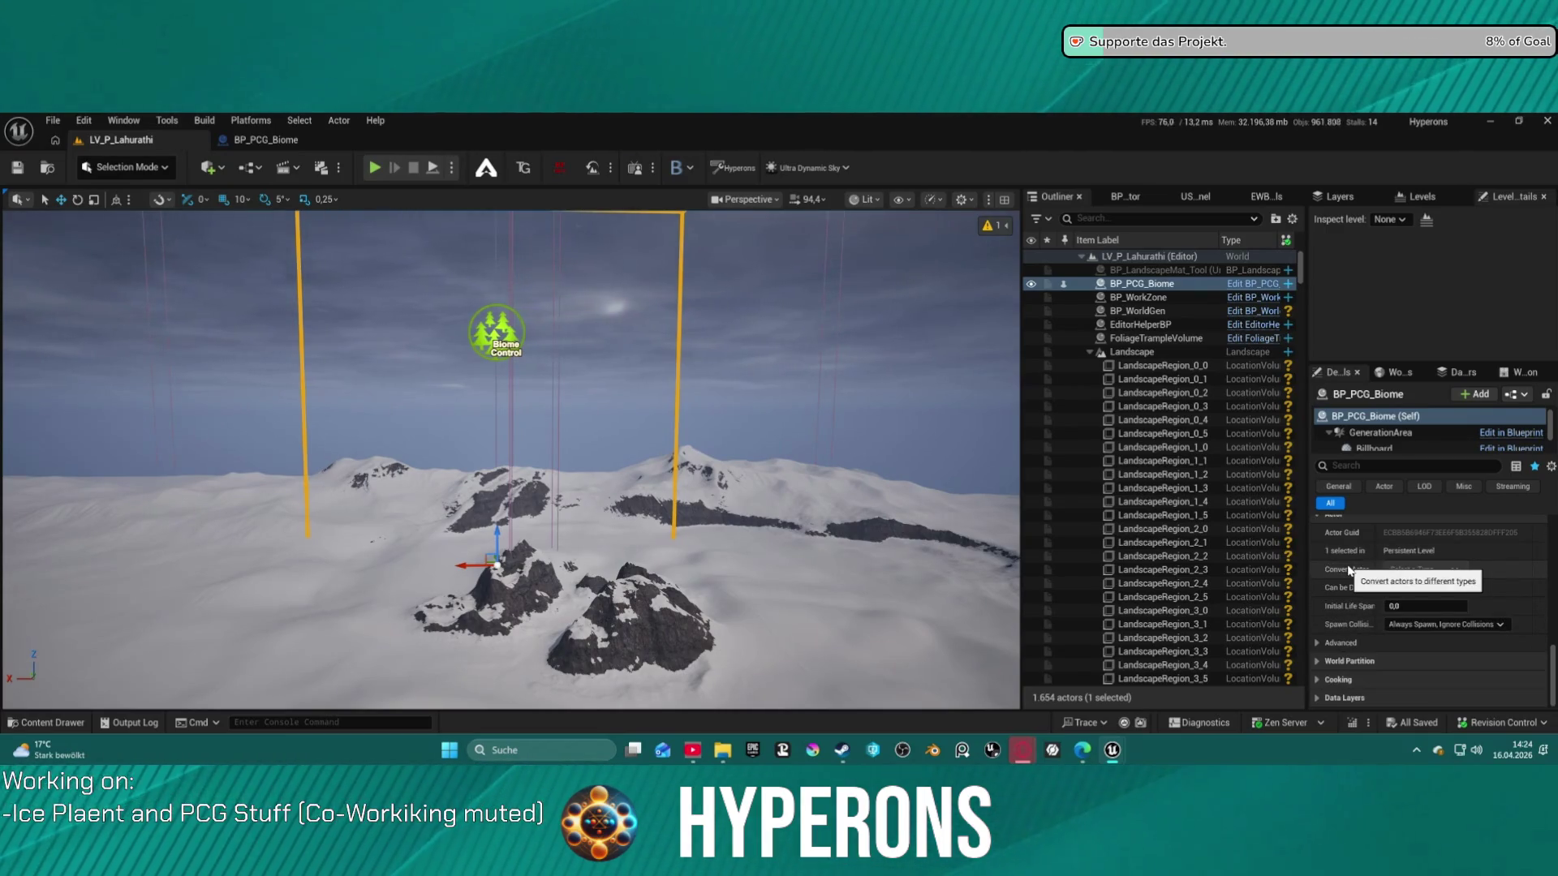
scroll(1350, 570, up, 10)
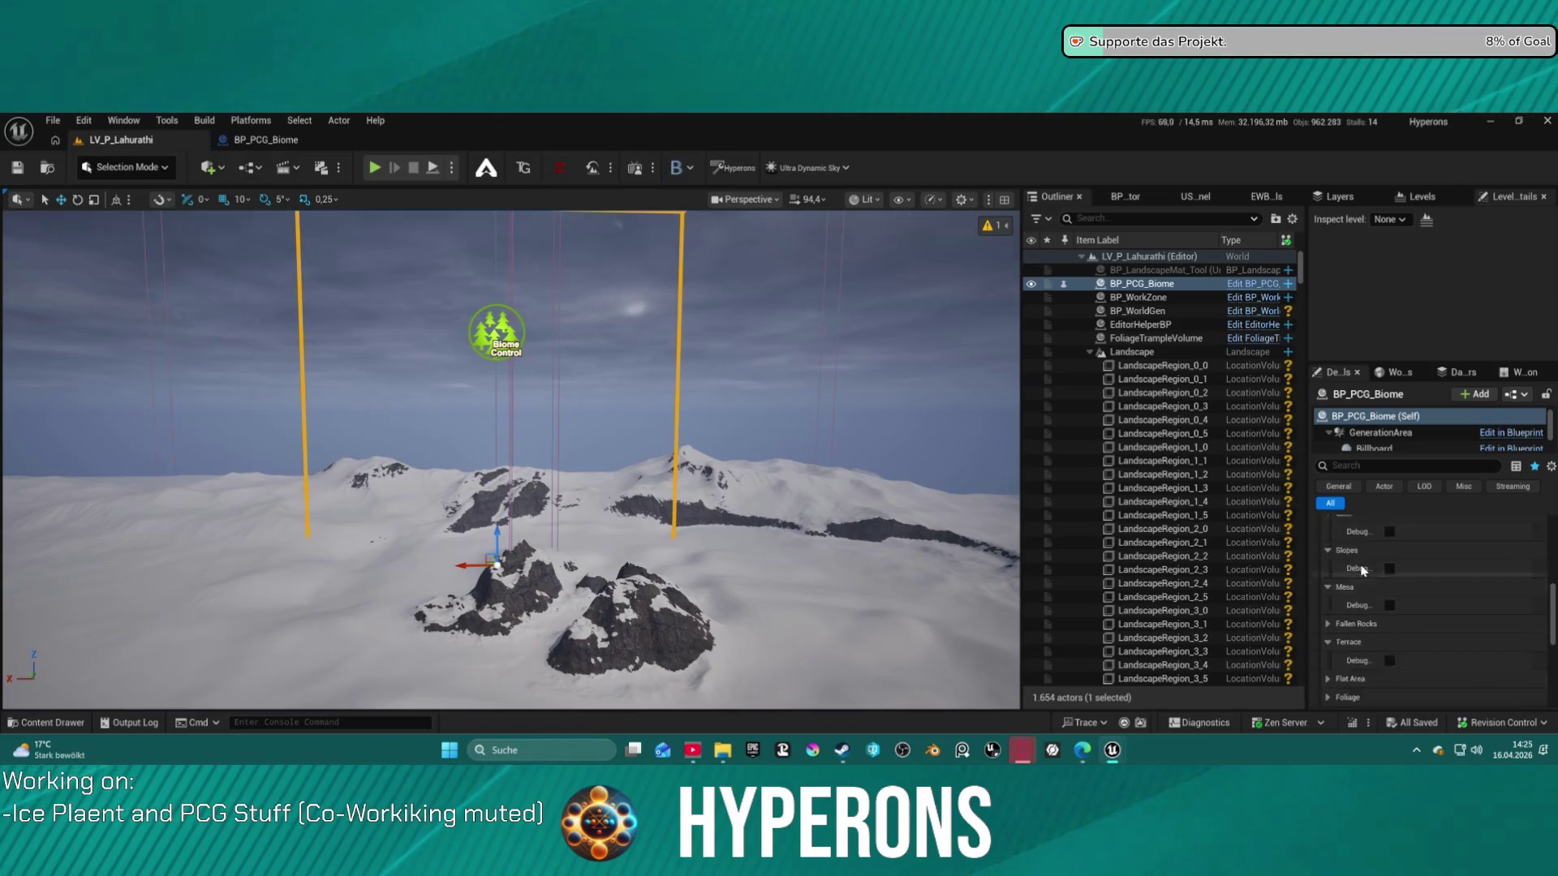
scroll(1375, 569, up, 4)
scroll(1368, 426, down, 3)
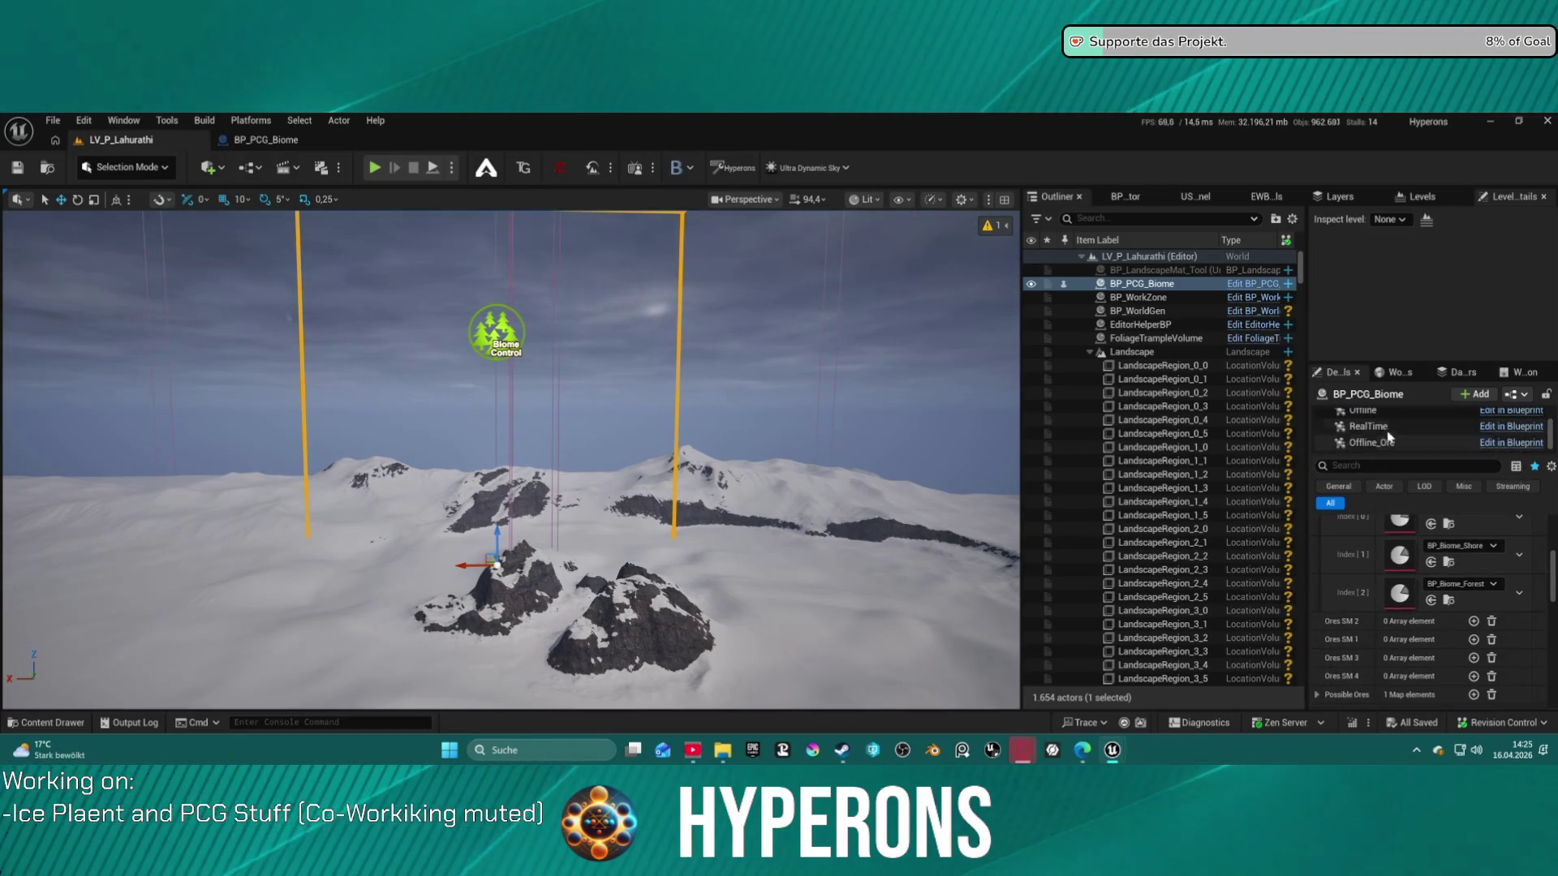
click(1368, 416)
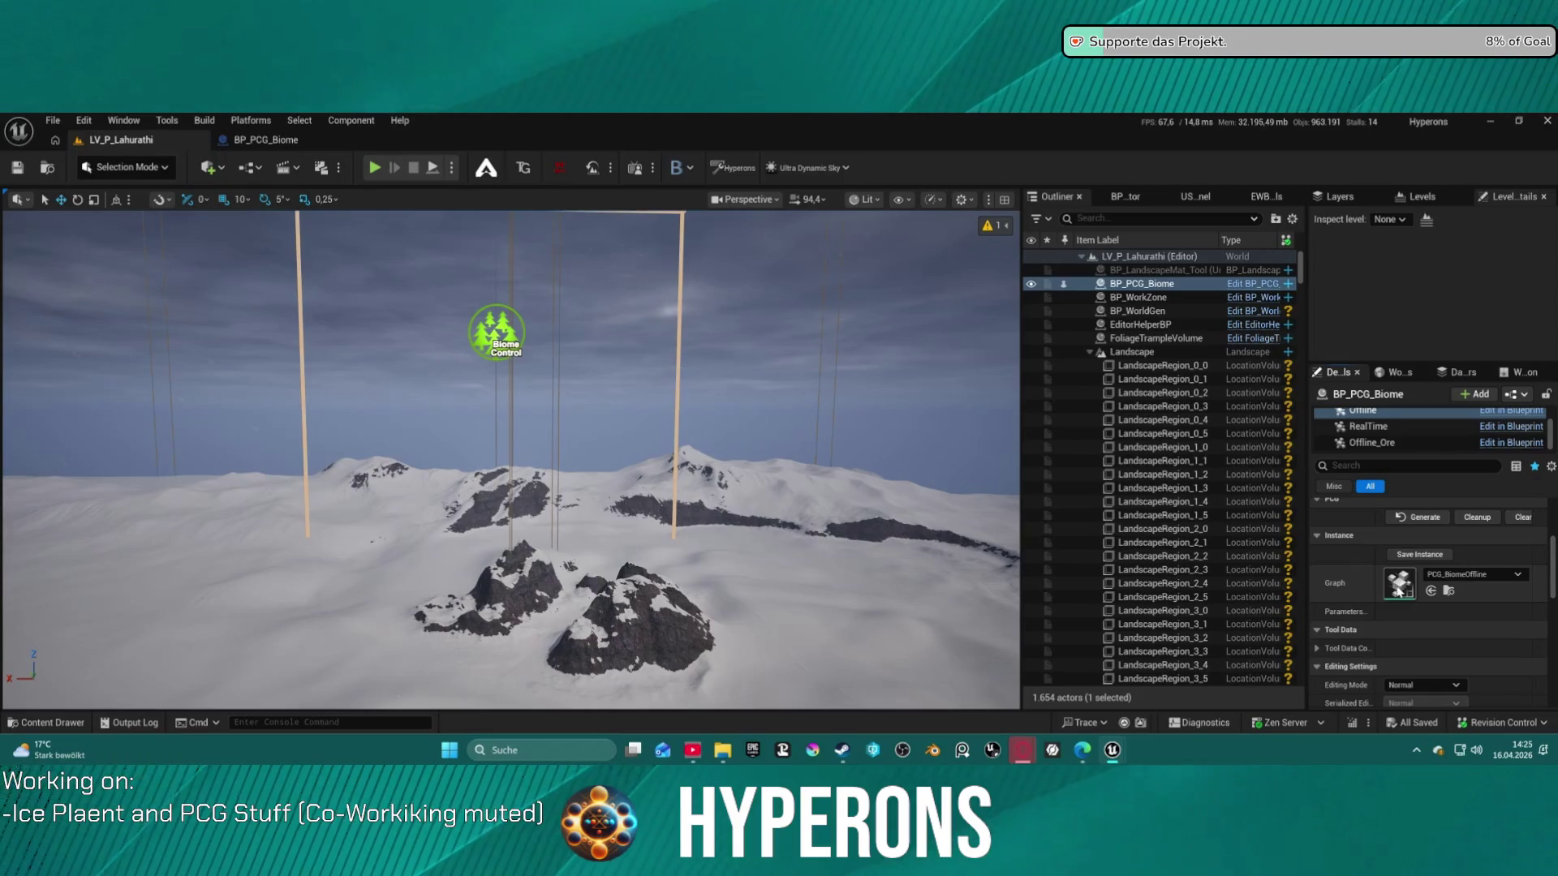
Open PCG_BiomeOffline, then its PCG_Offline_Rocks subgraph, and jump to the Elevation Isolines node
double_click(1397, 590)
scroll(687, 509, up, 6)
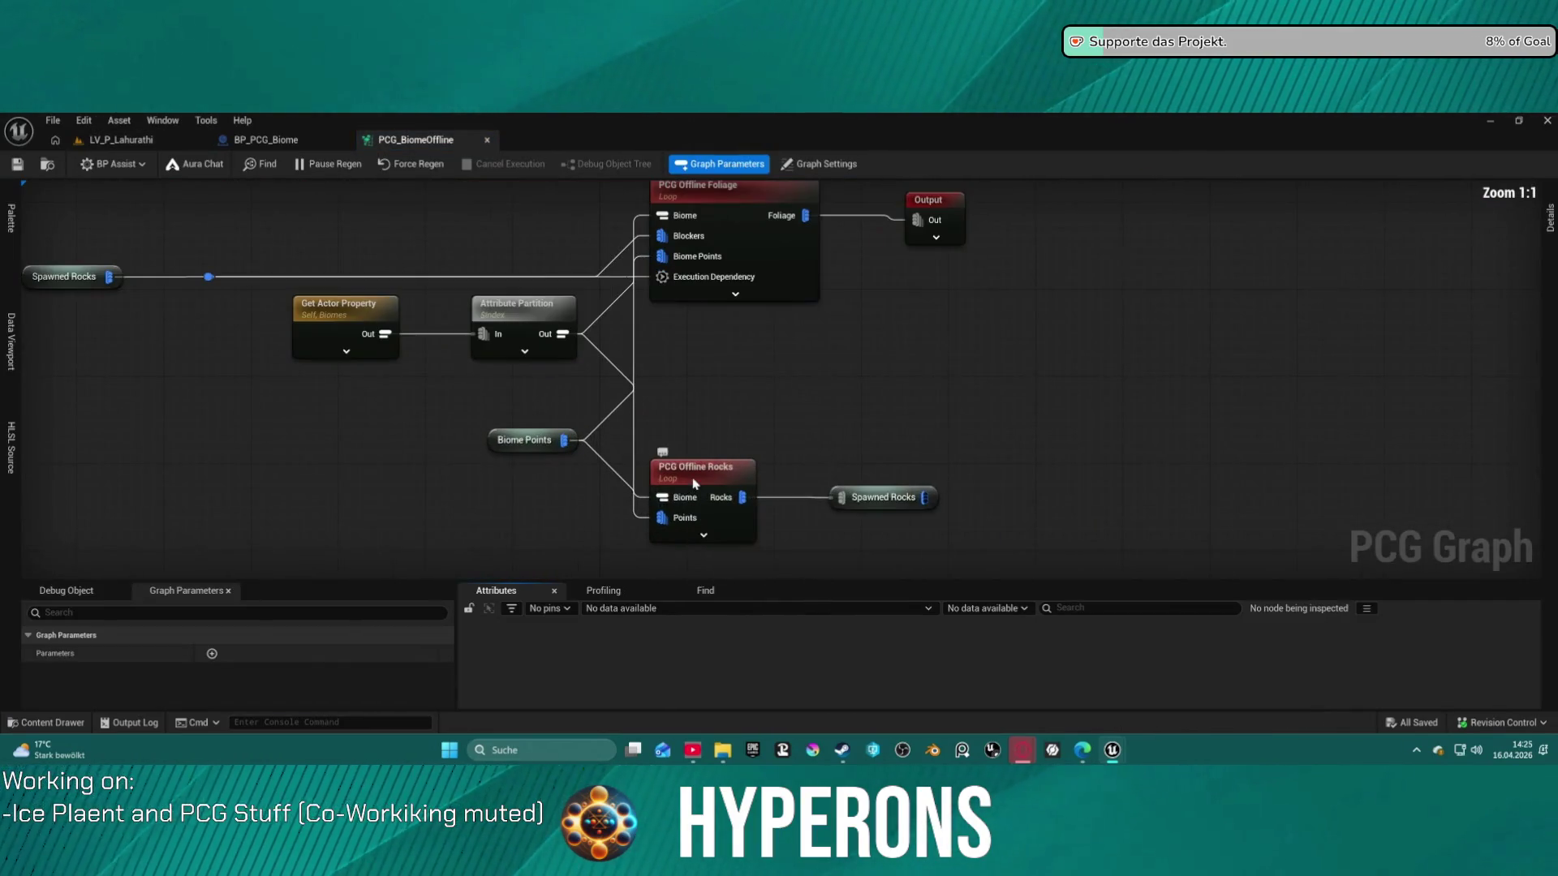
double_click(703, 482)
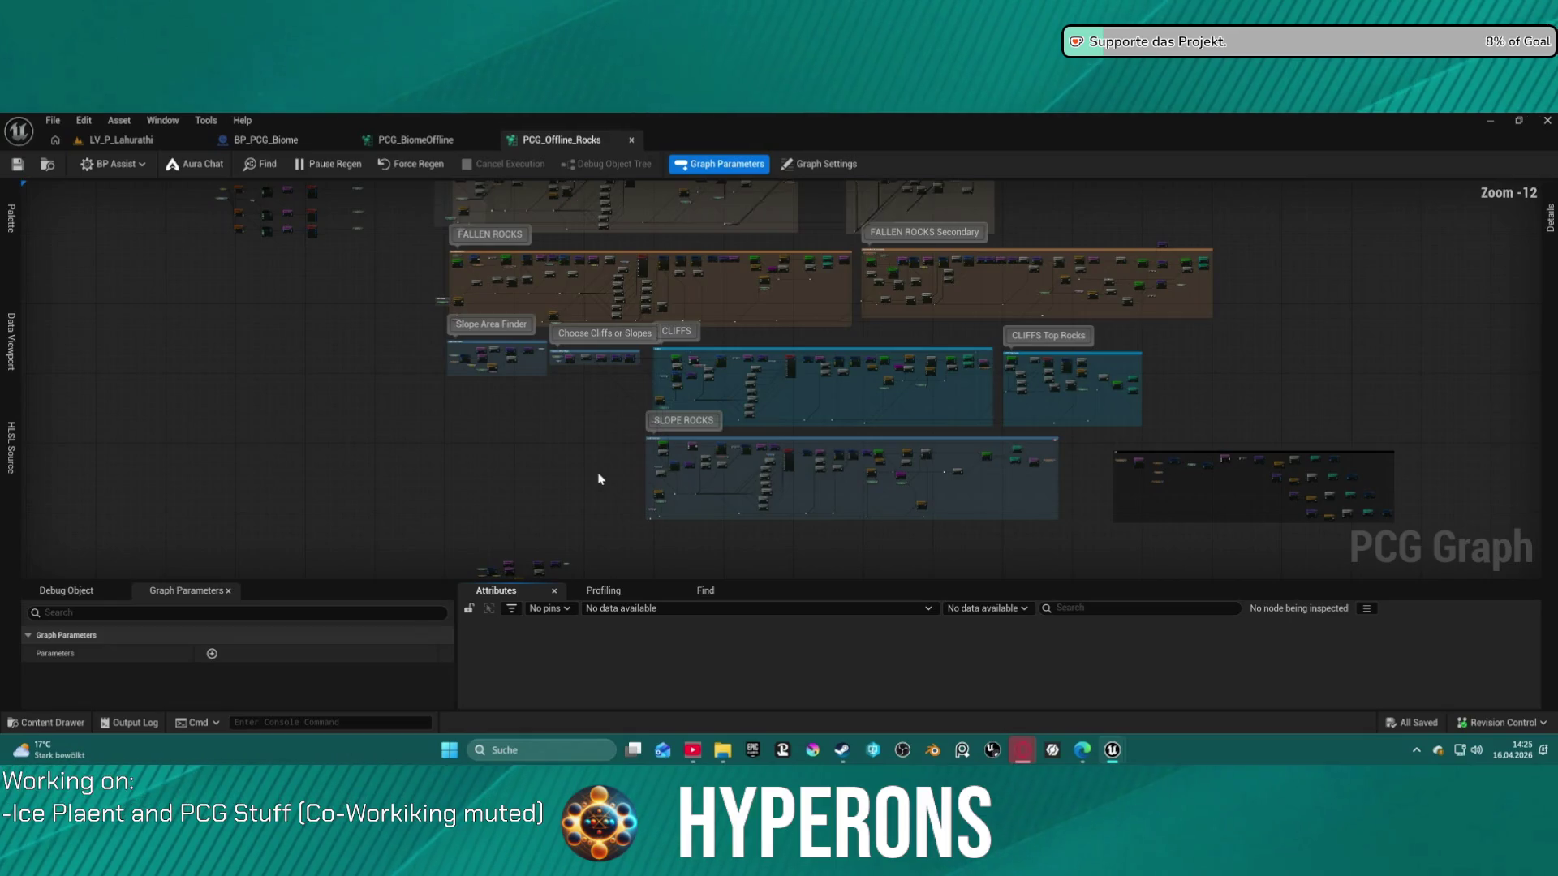
scroll(605, 479, up, 6)
scroll(529, 388, up, 6)
drag(529, 388, 816, 367)
scroll(816, 367, down, 6)
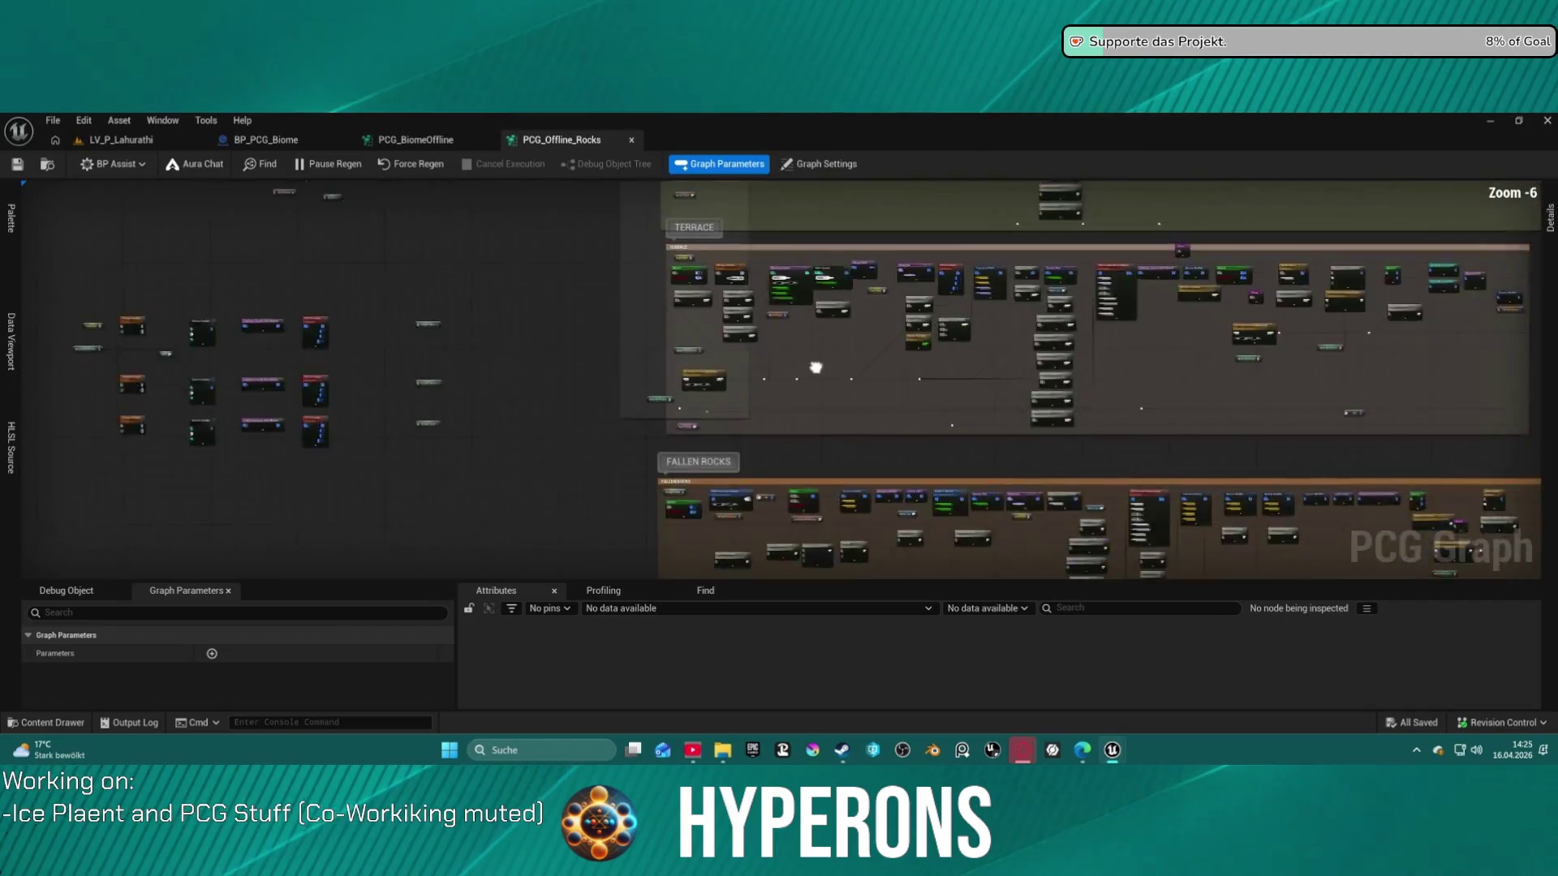
scroll(635, 578, down, 1)
click(705, 591)
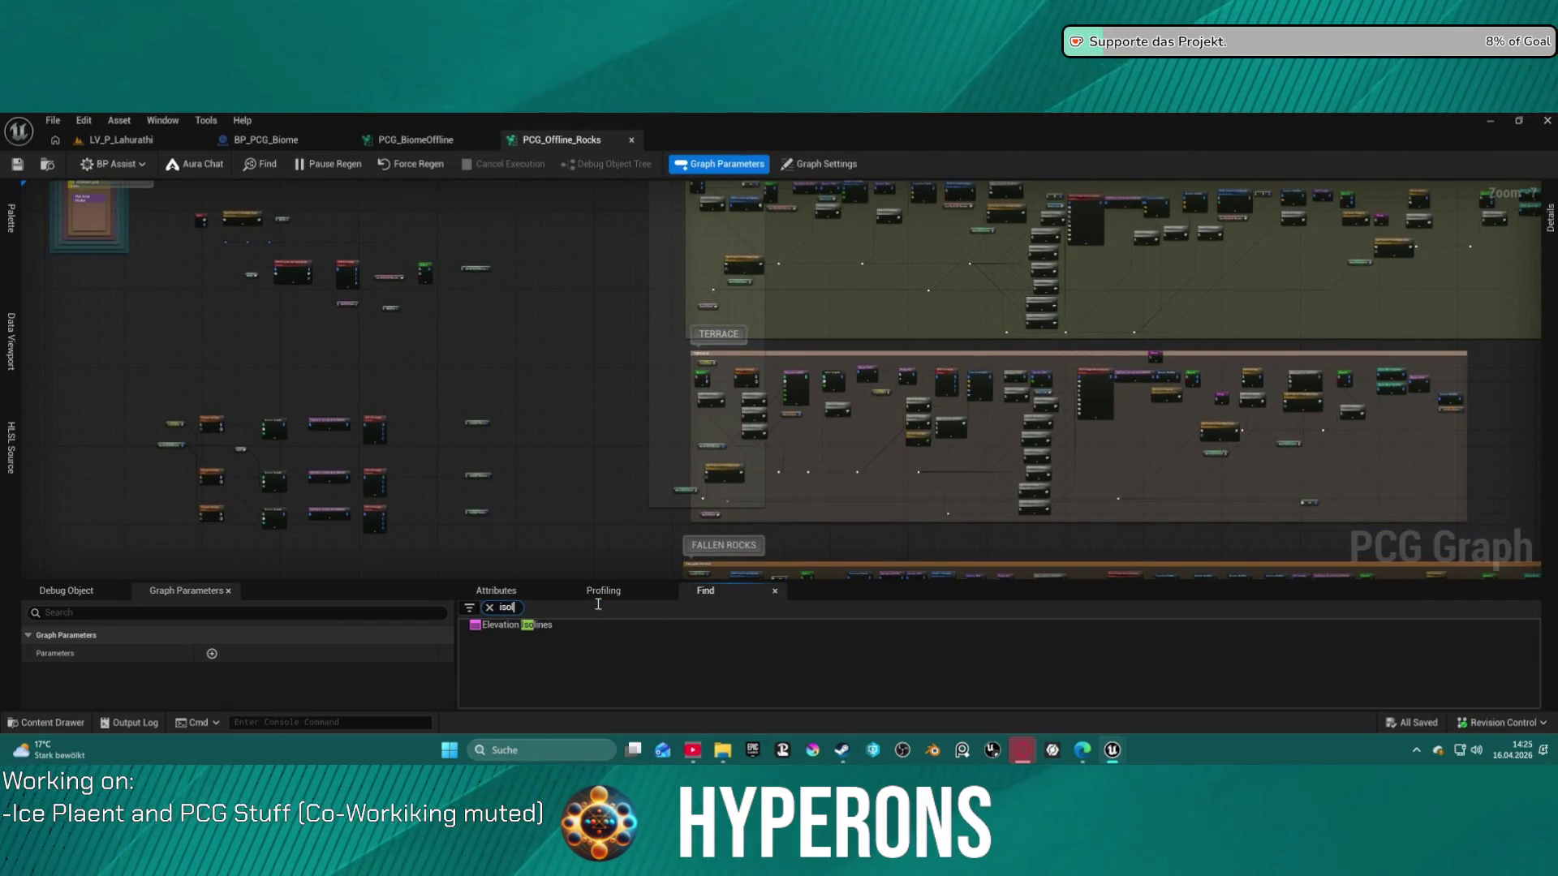
double_click(519, 625)
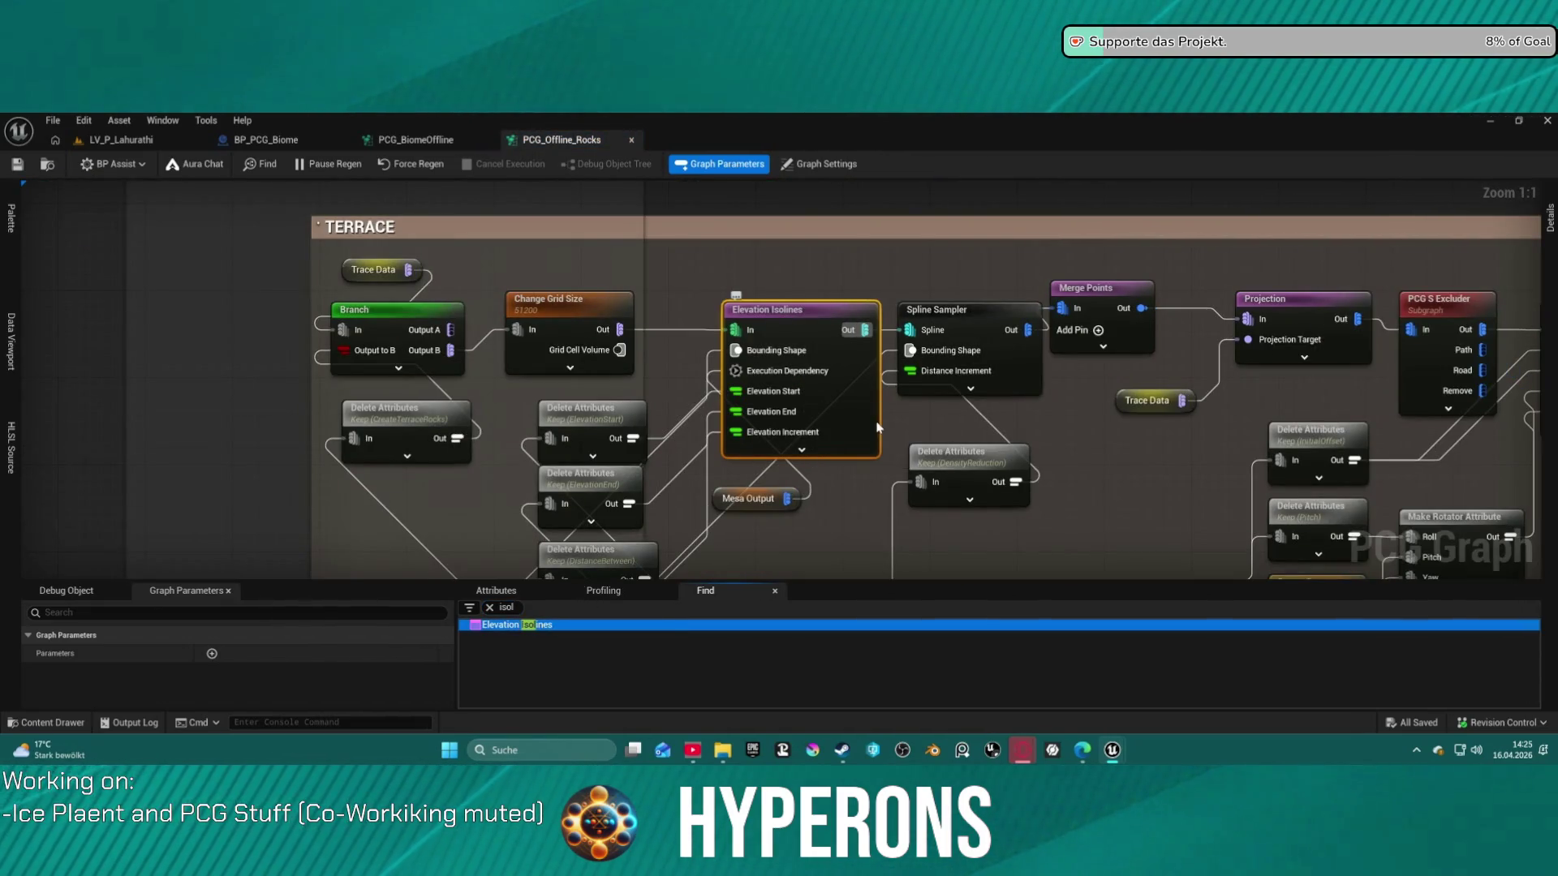
Review the TERRACE and MESA node groups, then switch to the BP_PCG_Biome blueprint
mouse_move(884, 425)
mouse_down()
mouse_move(746, 415)
mouse_move(698, 349)
mouse_move(826, 293)
mouse_move(900, 316)
mouse_move(918, 404)
mouse_move(917, 389)
mouse_up()
drag(791, 463, 766, 441)
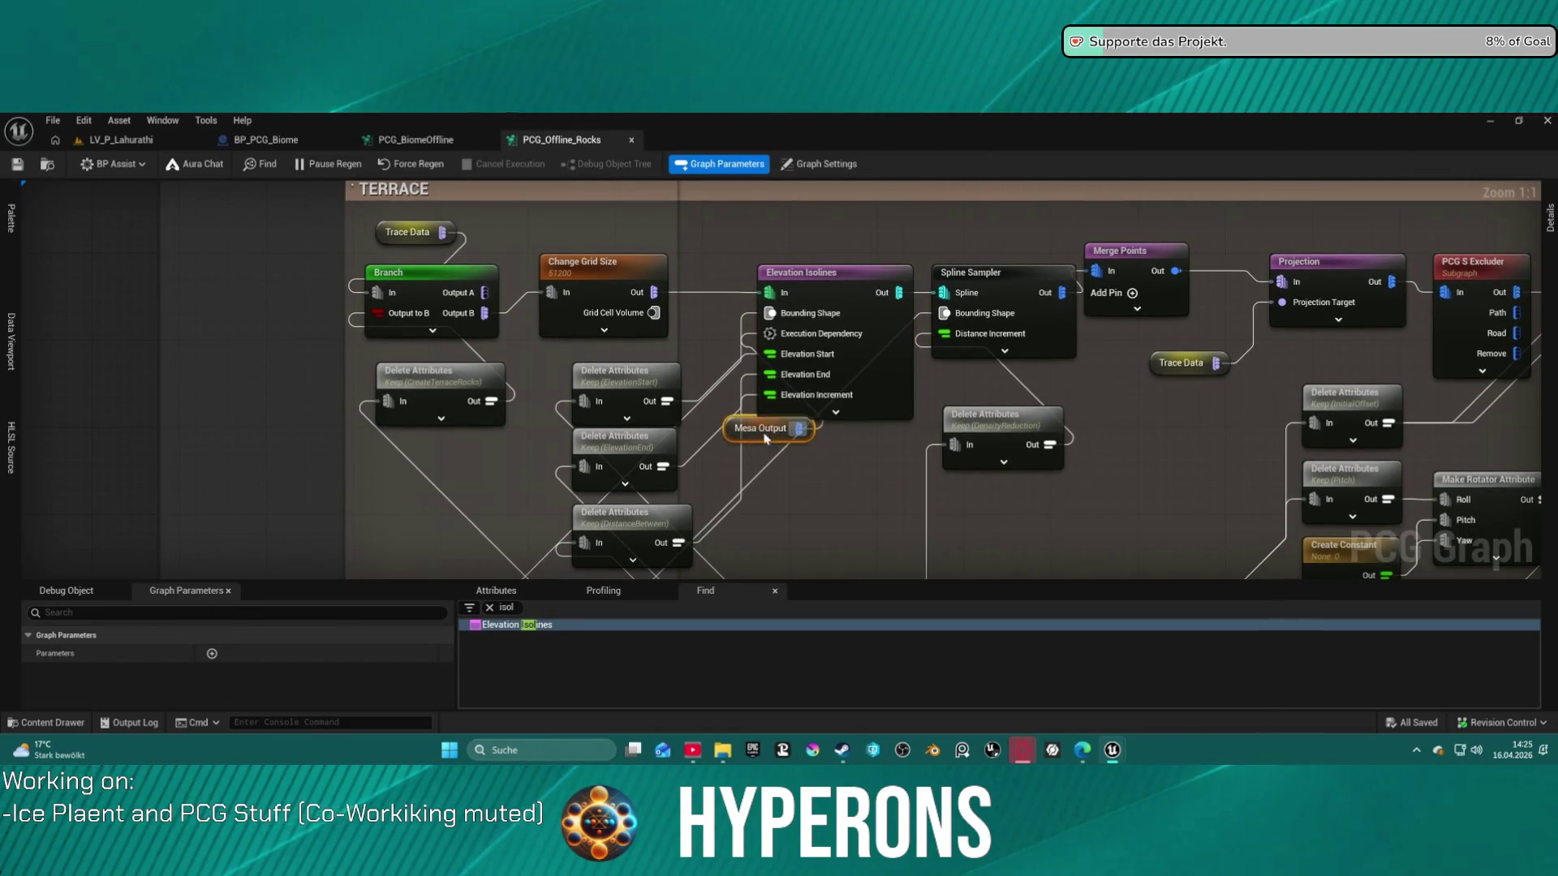
scroll(766, 440, down, 12)
scroll(753, 367, up, 5)
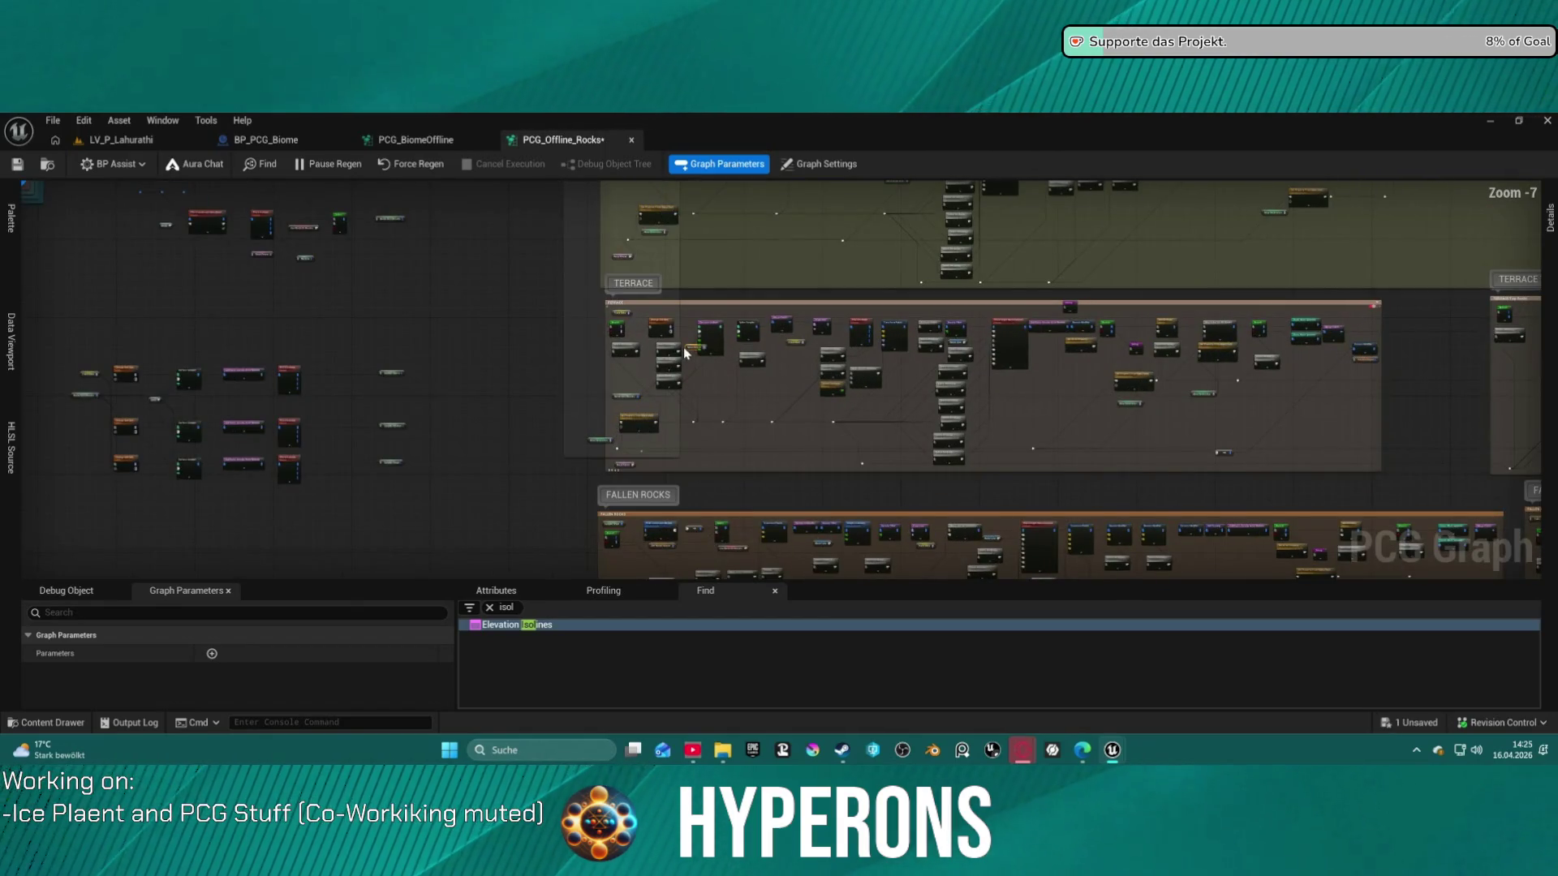
scroll(754, 349, up, 2)
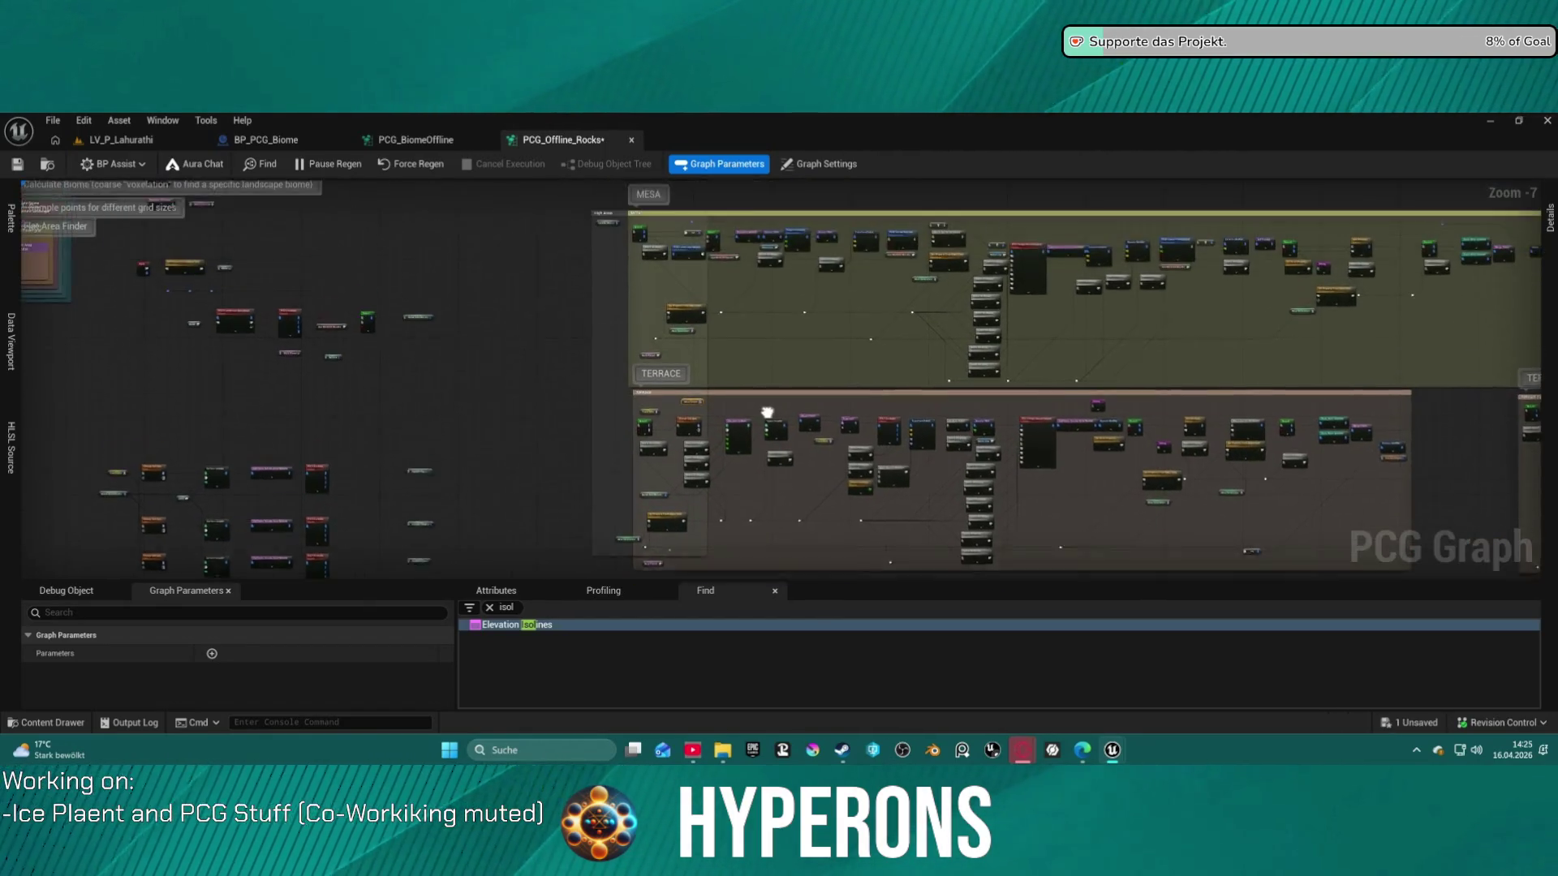
scroll(773, 410, up, 2)
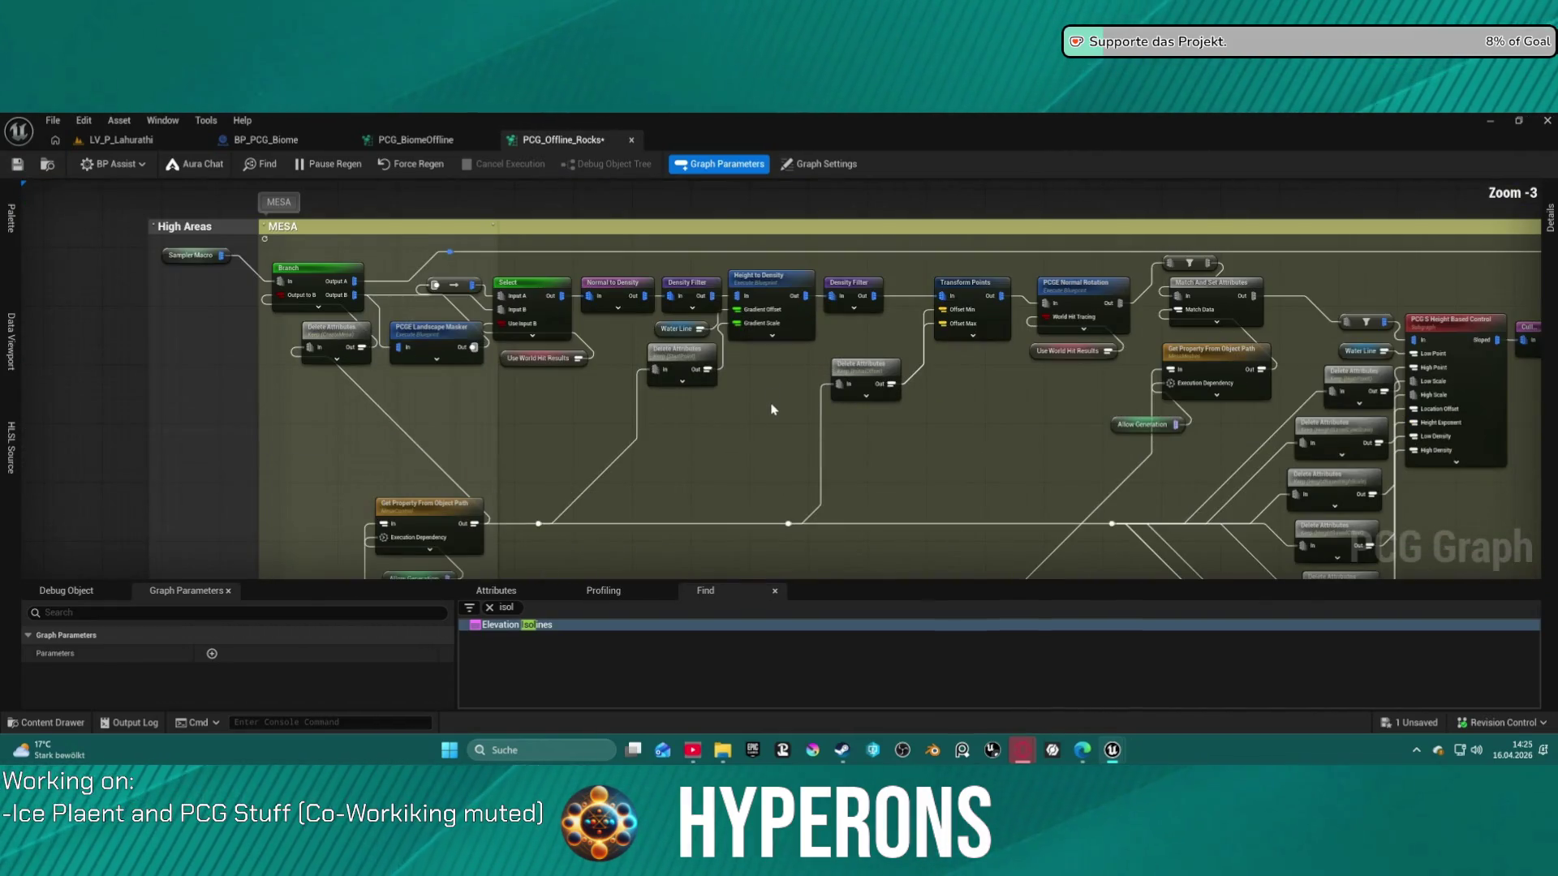
mouse_move(761, 459)
mouse_down()
mouse_move(716, 320)
mouse_move(714, 48)
mouse_move(714, 73)
mouse_up()
mouse_move(779, 365)
mouse_down()
mouse_move(771, 463)
mouse_move(767, 369)
mouse_move(690, 409)
mouse_move(106, 466)
mouse_up()
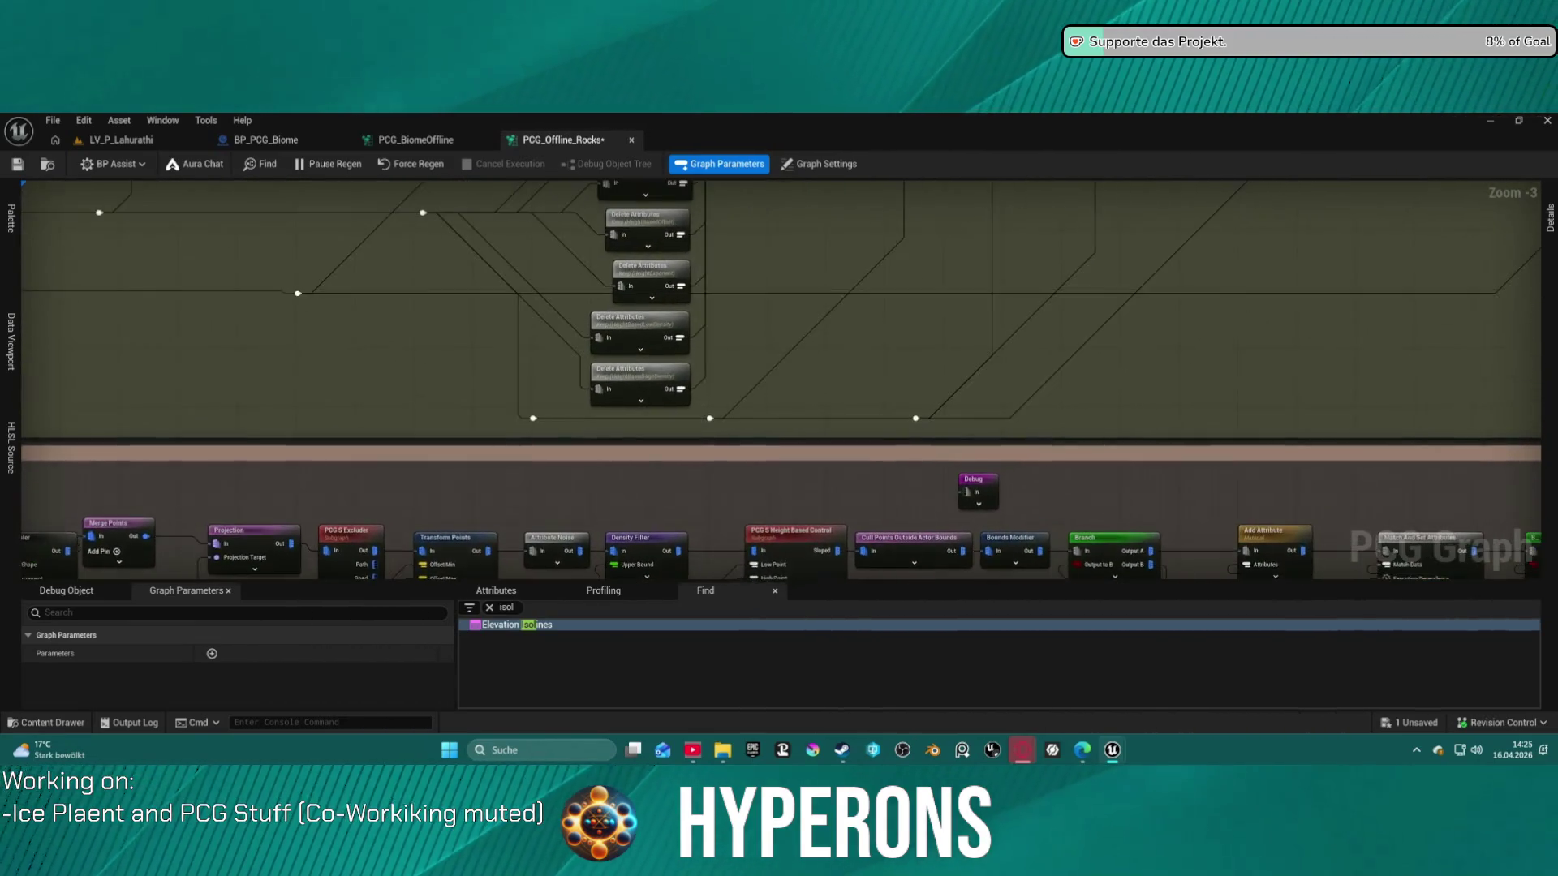
scroll(779, 382, down, 1)
mouse_move(779, 487)
mouse_down()
mouse_move(770, 390)
mouse_move(174, 382)
mouse_move(704, 381)
mouse_up()
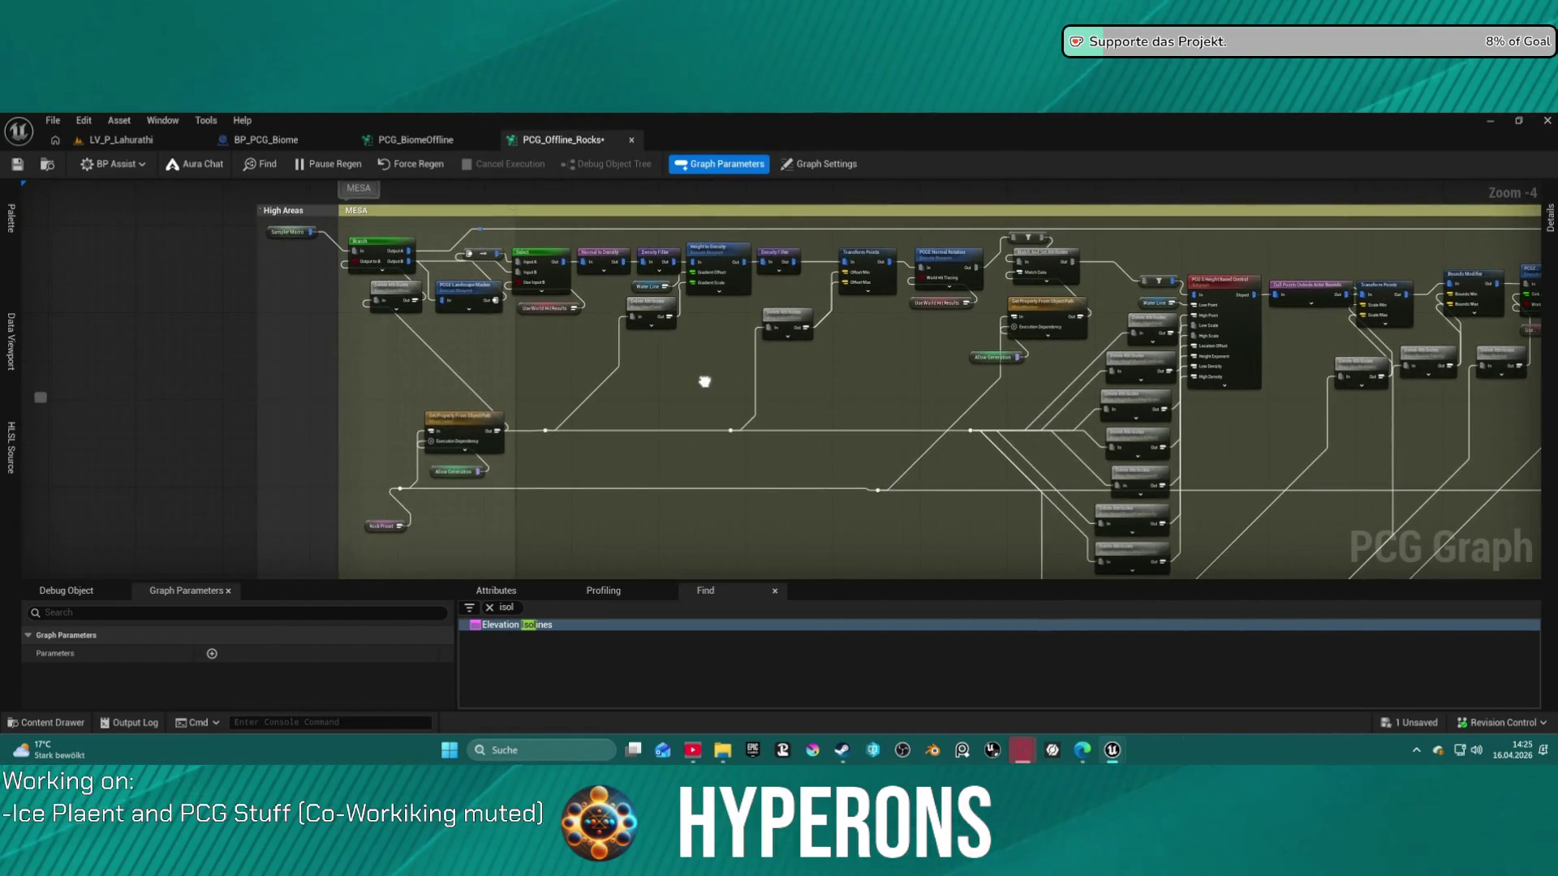
click(253, 142)
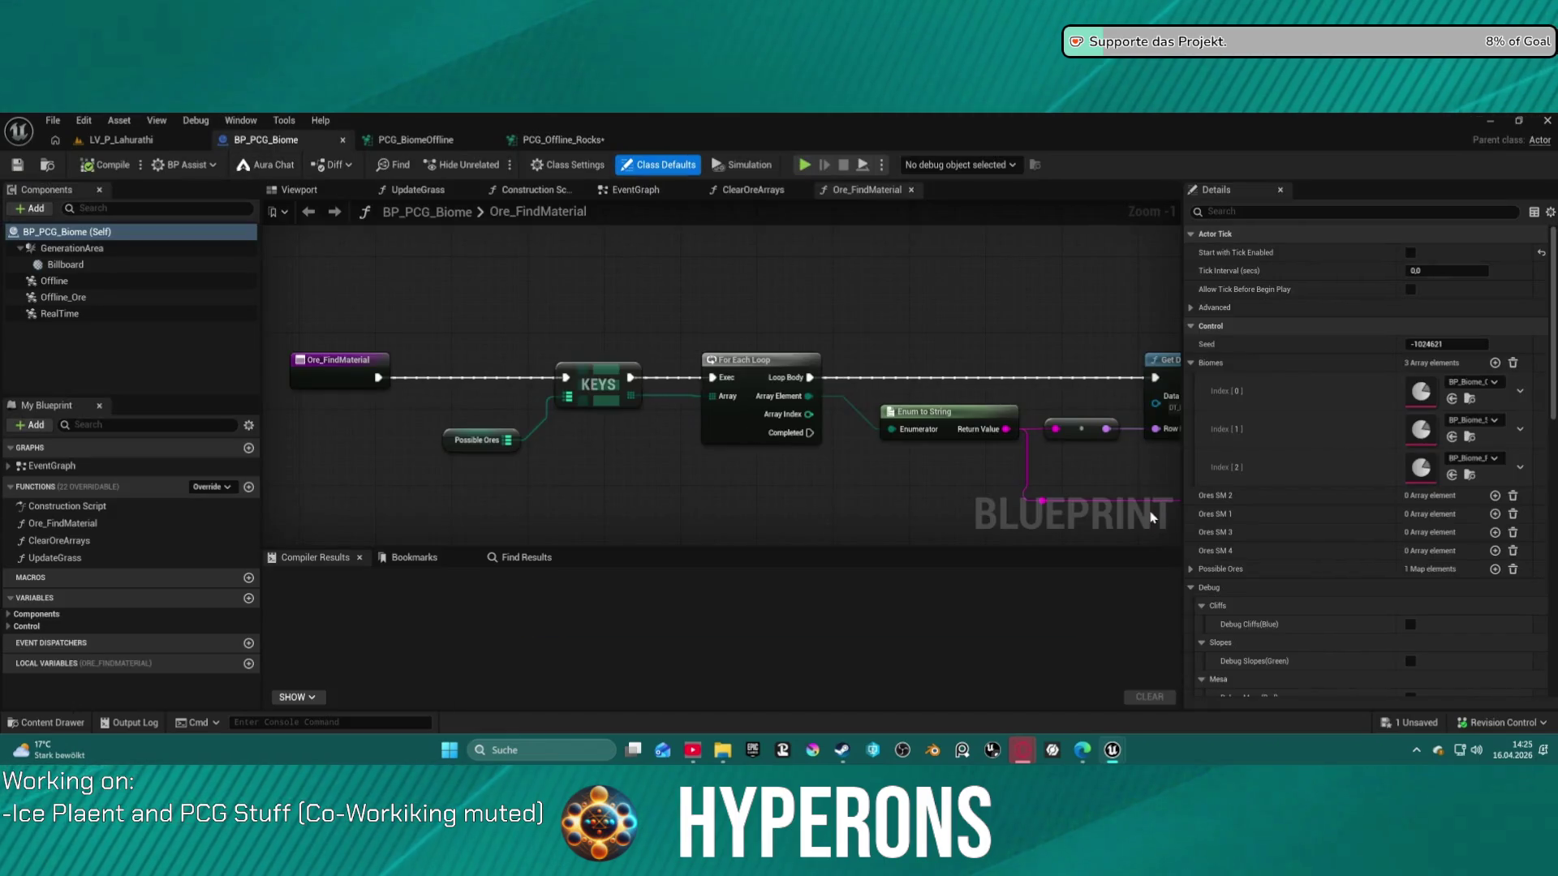
Open BP_Biome_Castalia_Auto and its BP_Rocks_Castalia rock data, expanding Mesa Control
double_click(1420, 403)
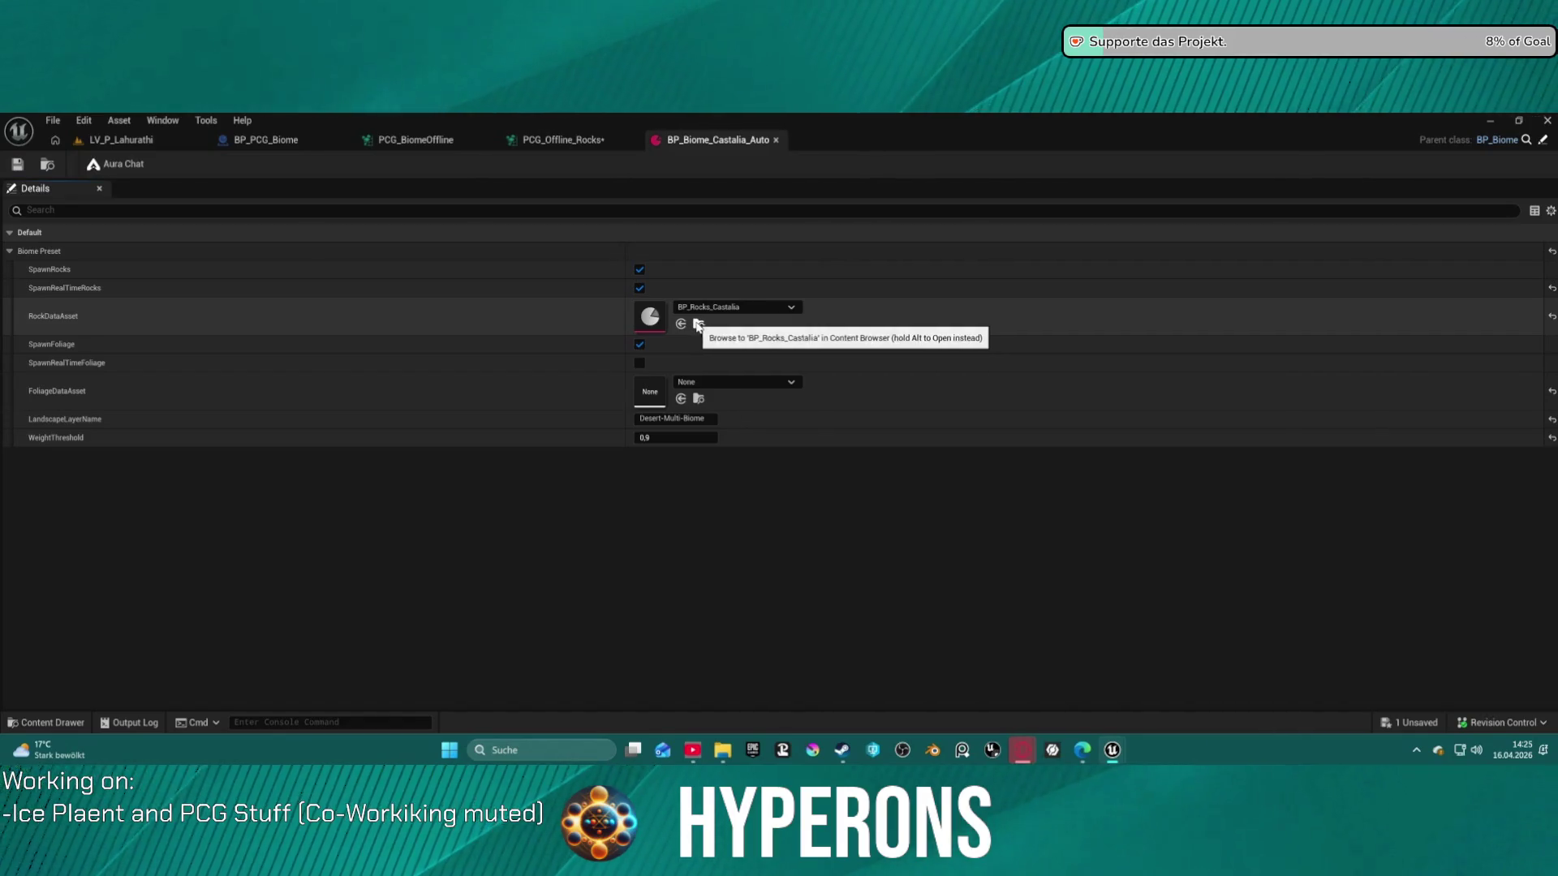
double_click(650, 316)
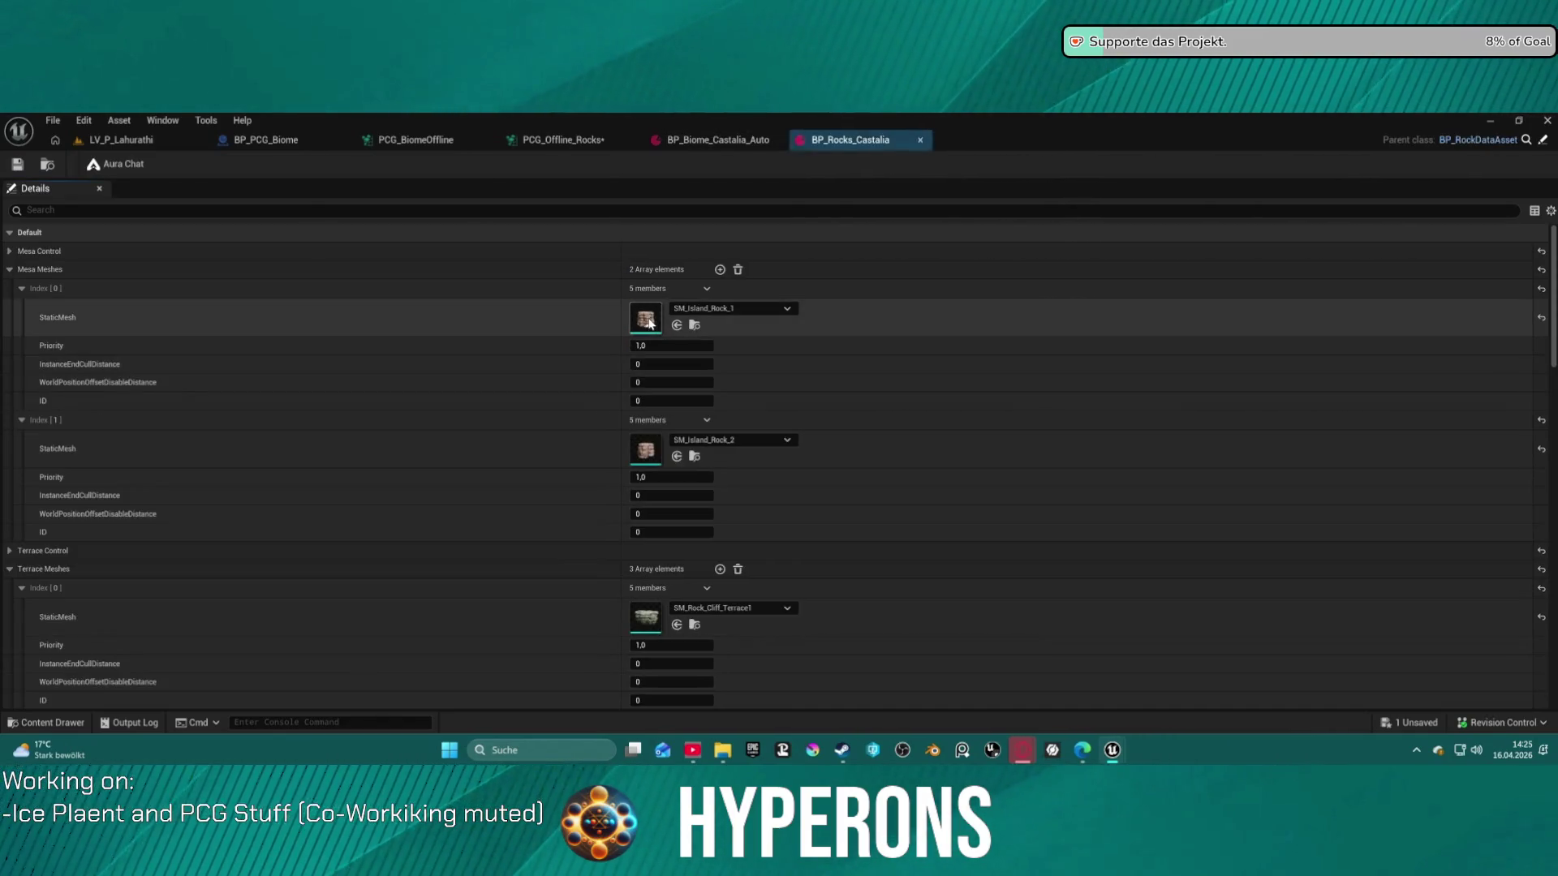
click(9, 251)
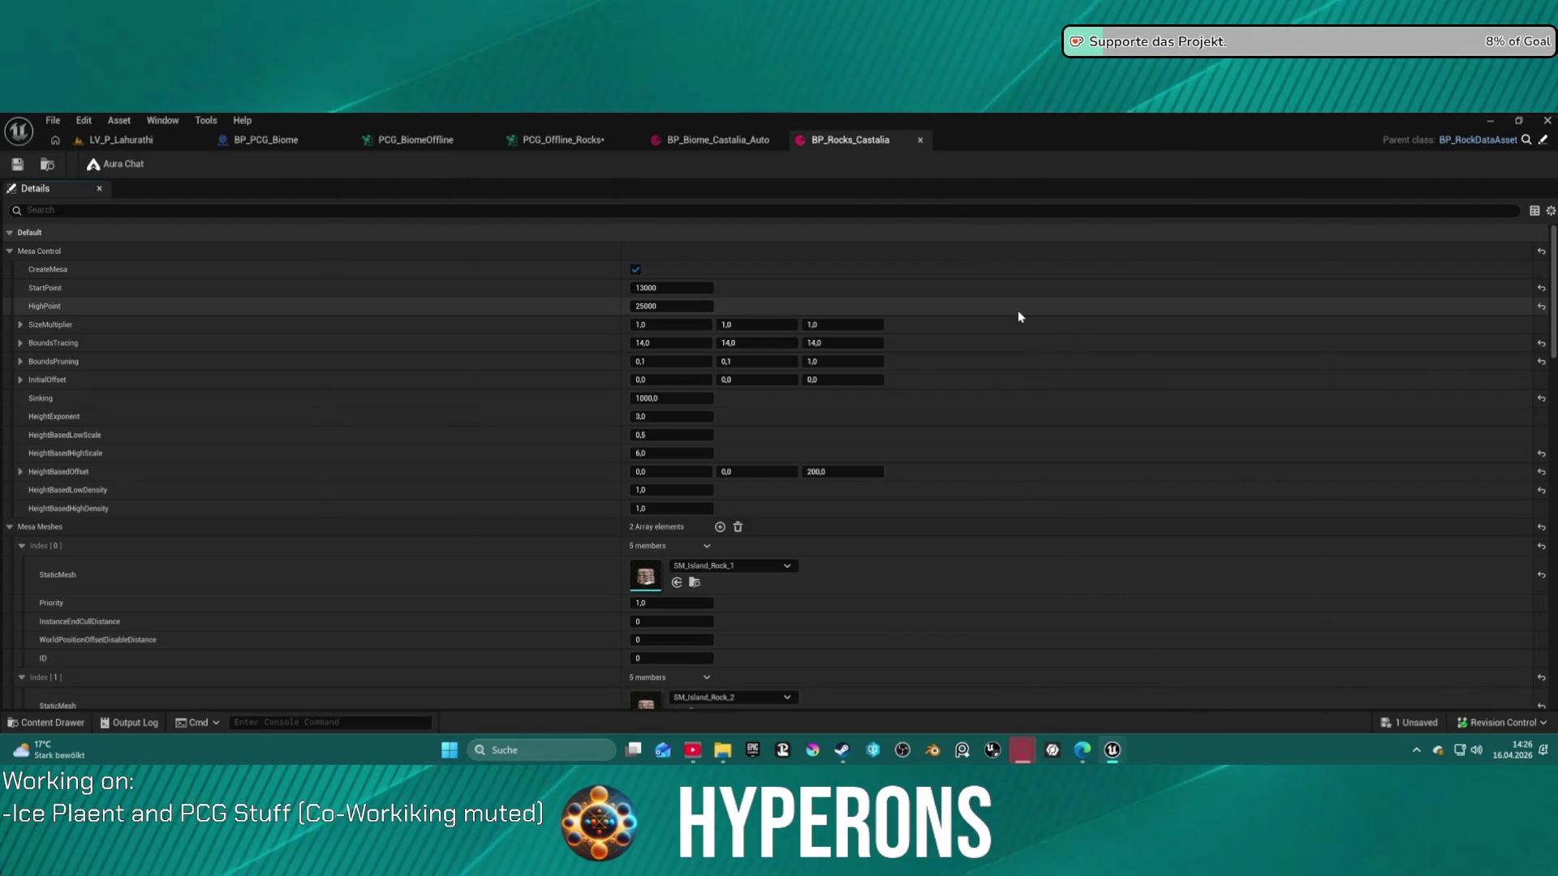
Review the Mesa Meshes and Terrace Control settings, then go back to the PCG_Offline_Rocks graph
scroll(414, 417, down, 10)
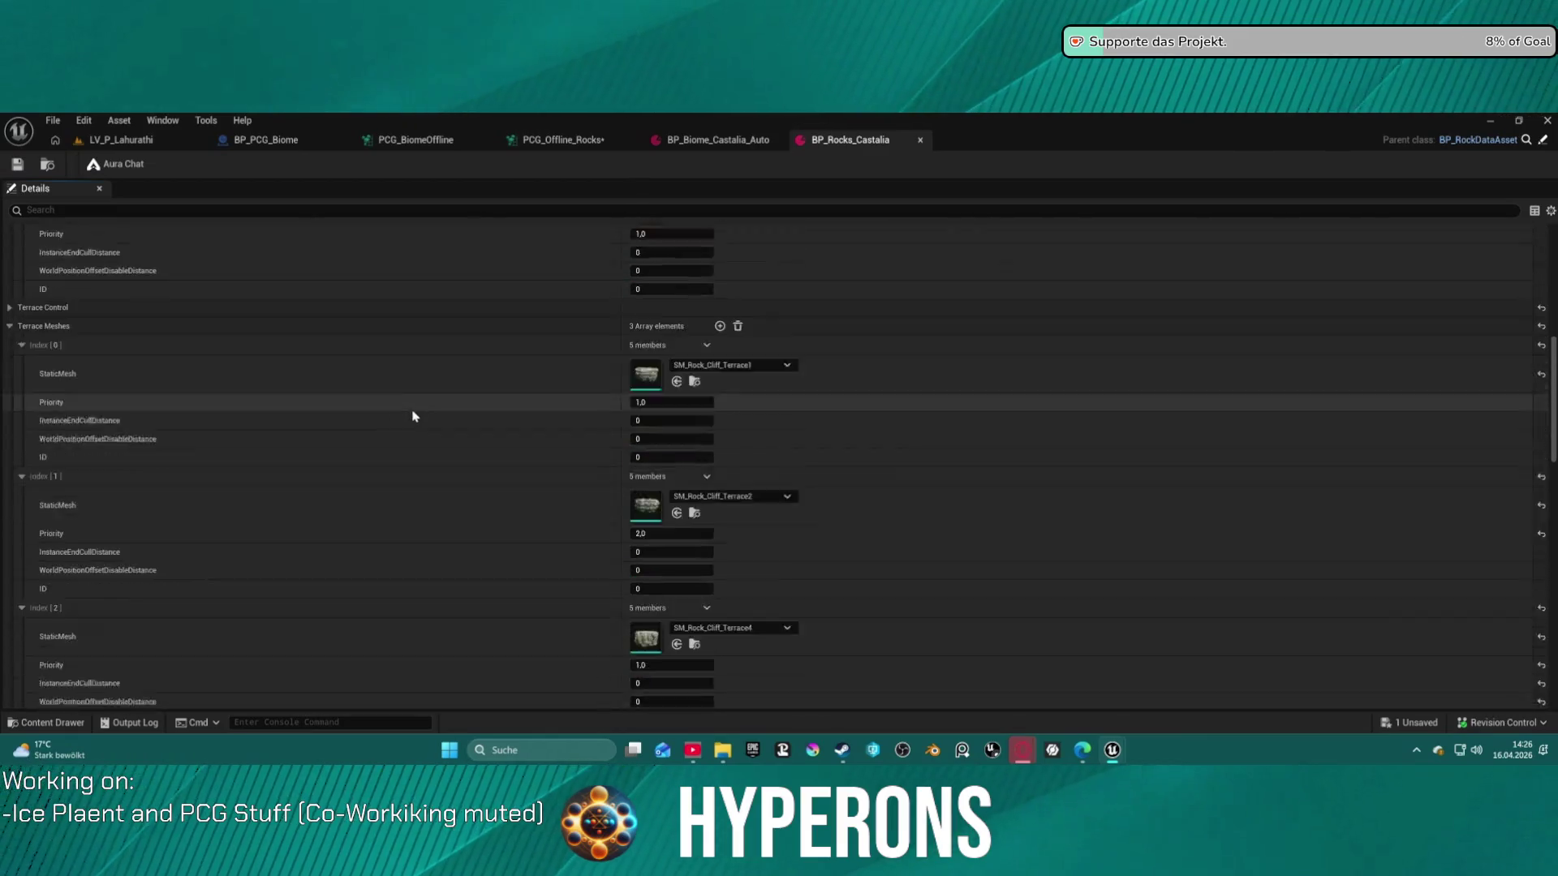
scroll(401, 405, down, 10)
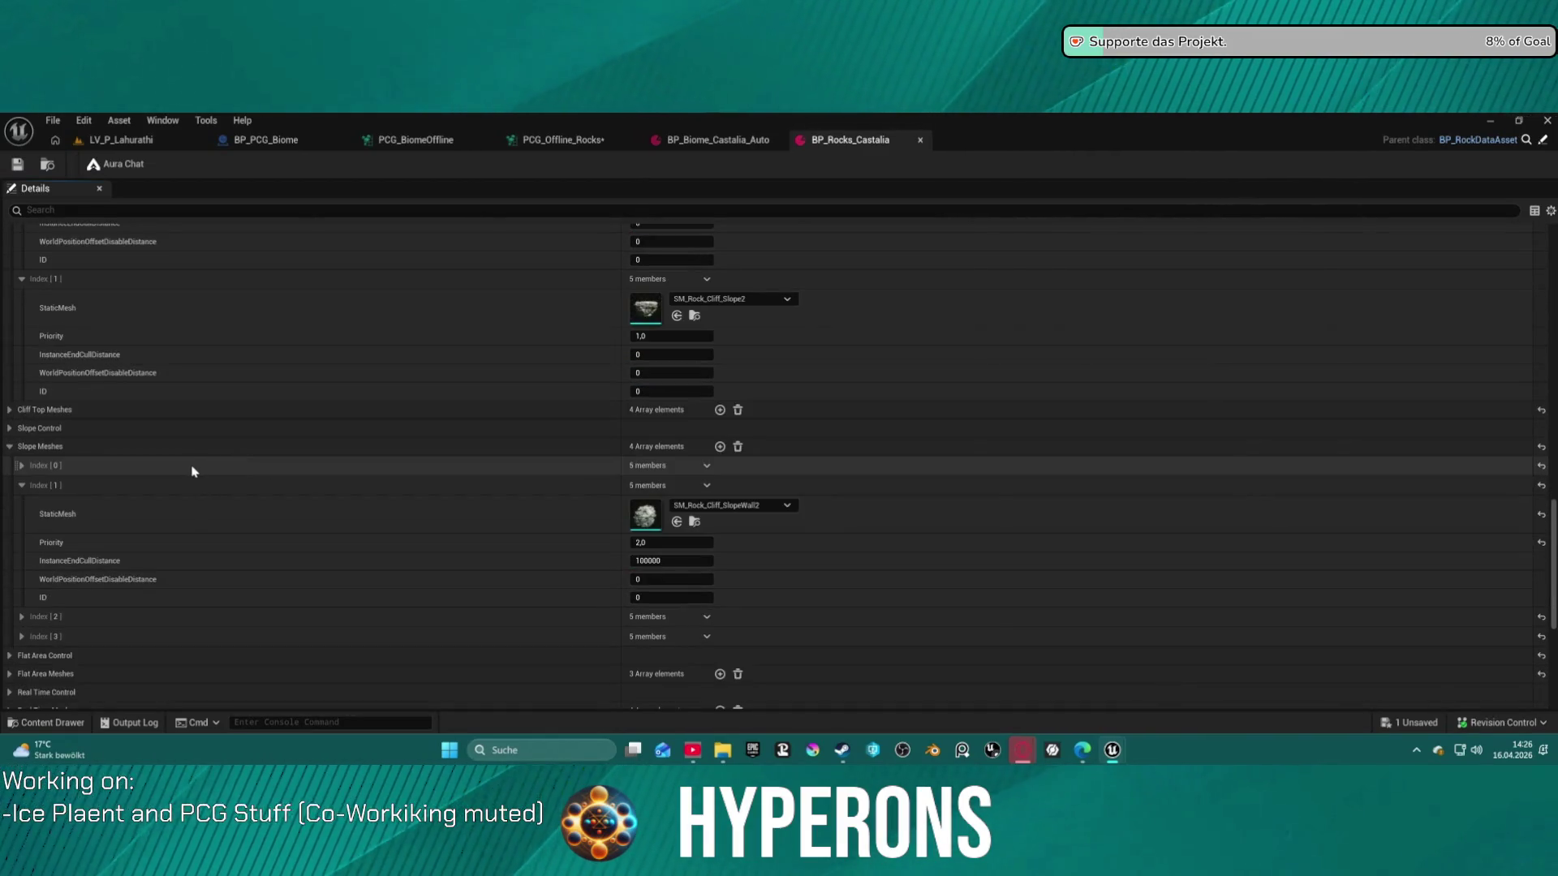
scroll(95, 440, down, 5)
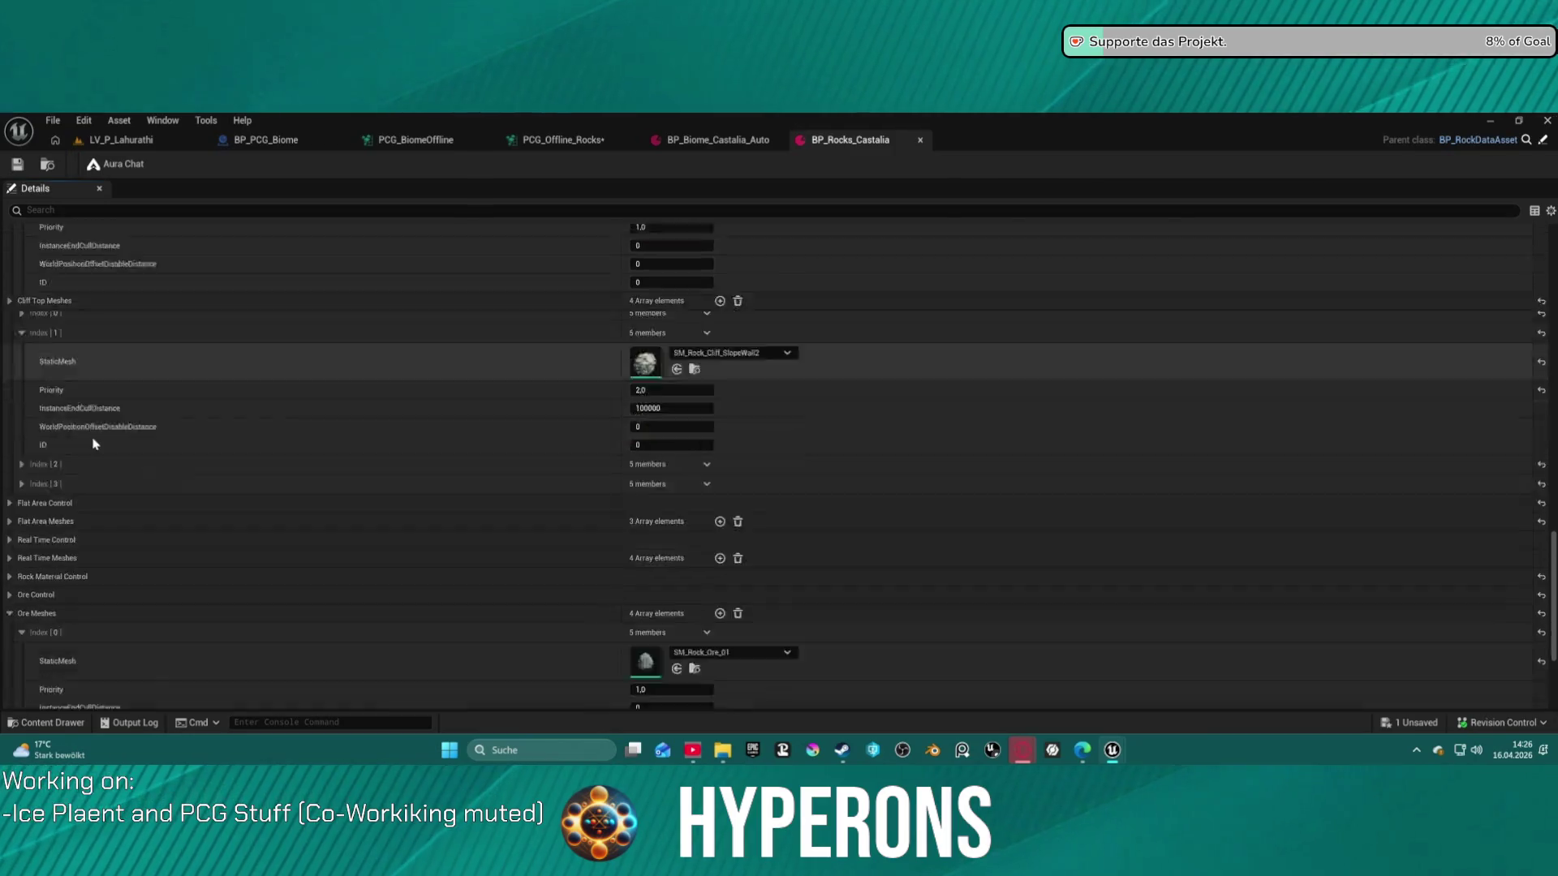
scroll(46, 574, up, 5)
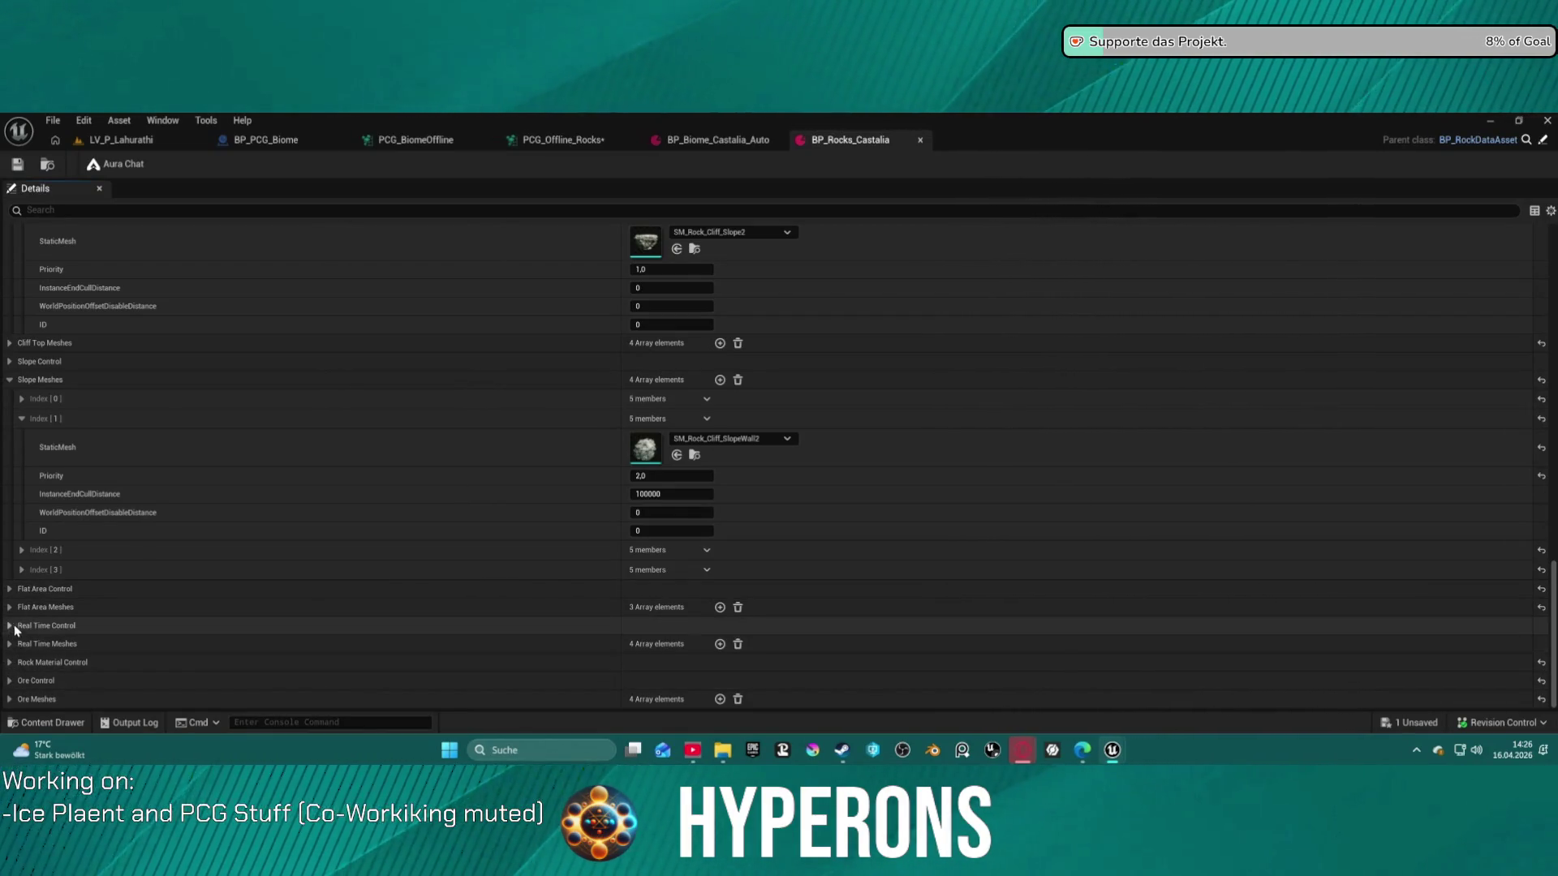
scroll(247, 602, up, 10)
scroll(309, 601, up, 5)
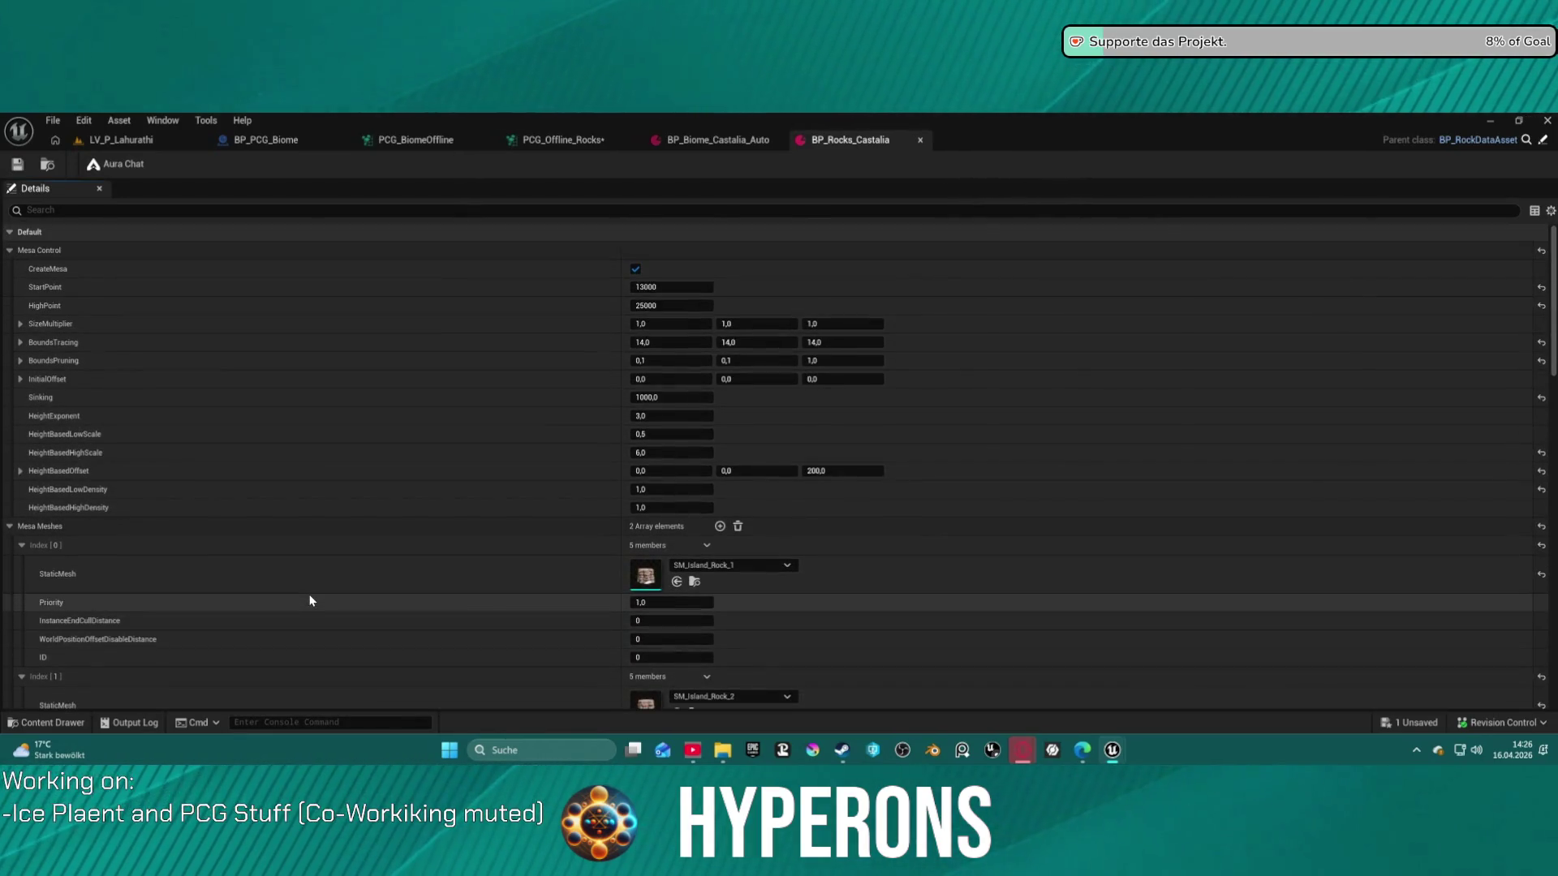
click(10, 528)
click(11, 547)
click(11, 548)
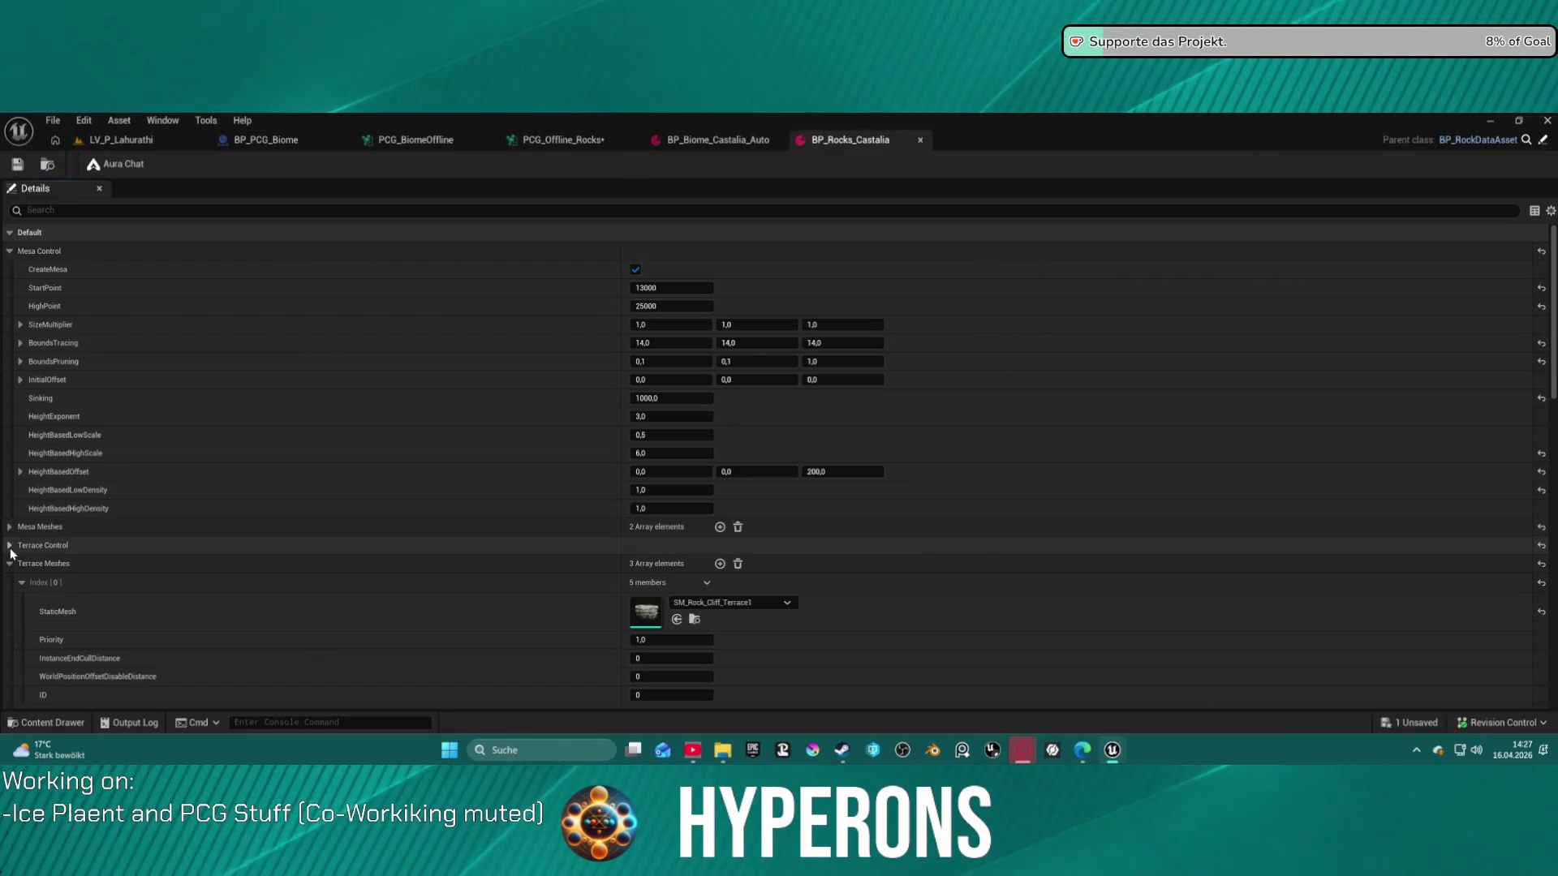
click(560, 140)
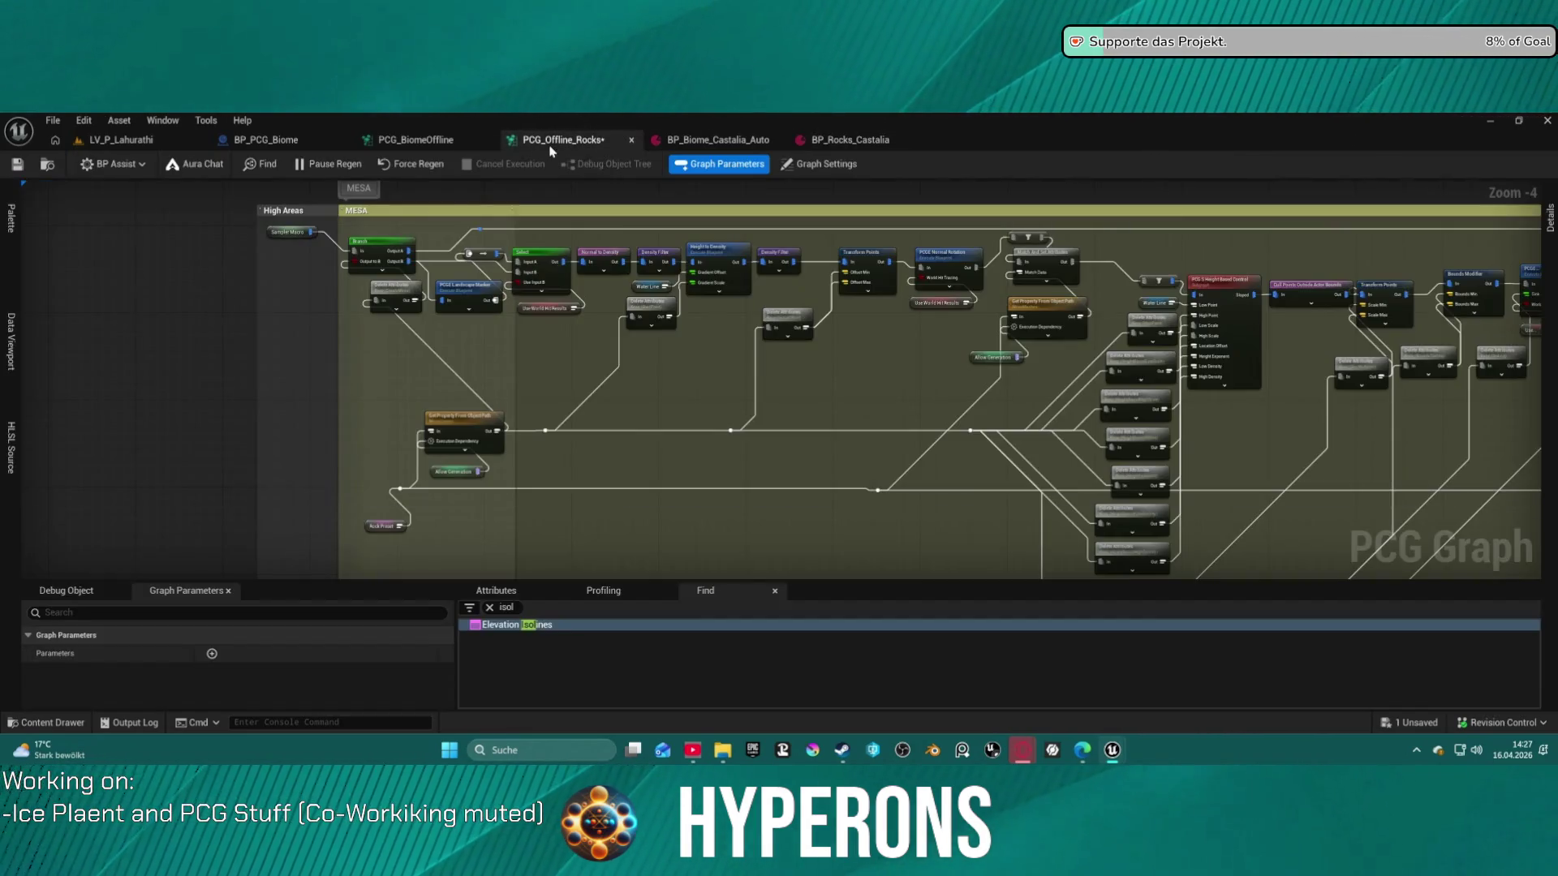
Pan across the TERRACE top rocks nodes, then switch back to the LV_P_Lahurathi level
mouse_move(291, 234)
mouse_down()
mouse_move(302, 441)
mouse_move(312, 417)
mouse_move(36, 496)
mouse_up()
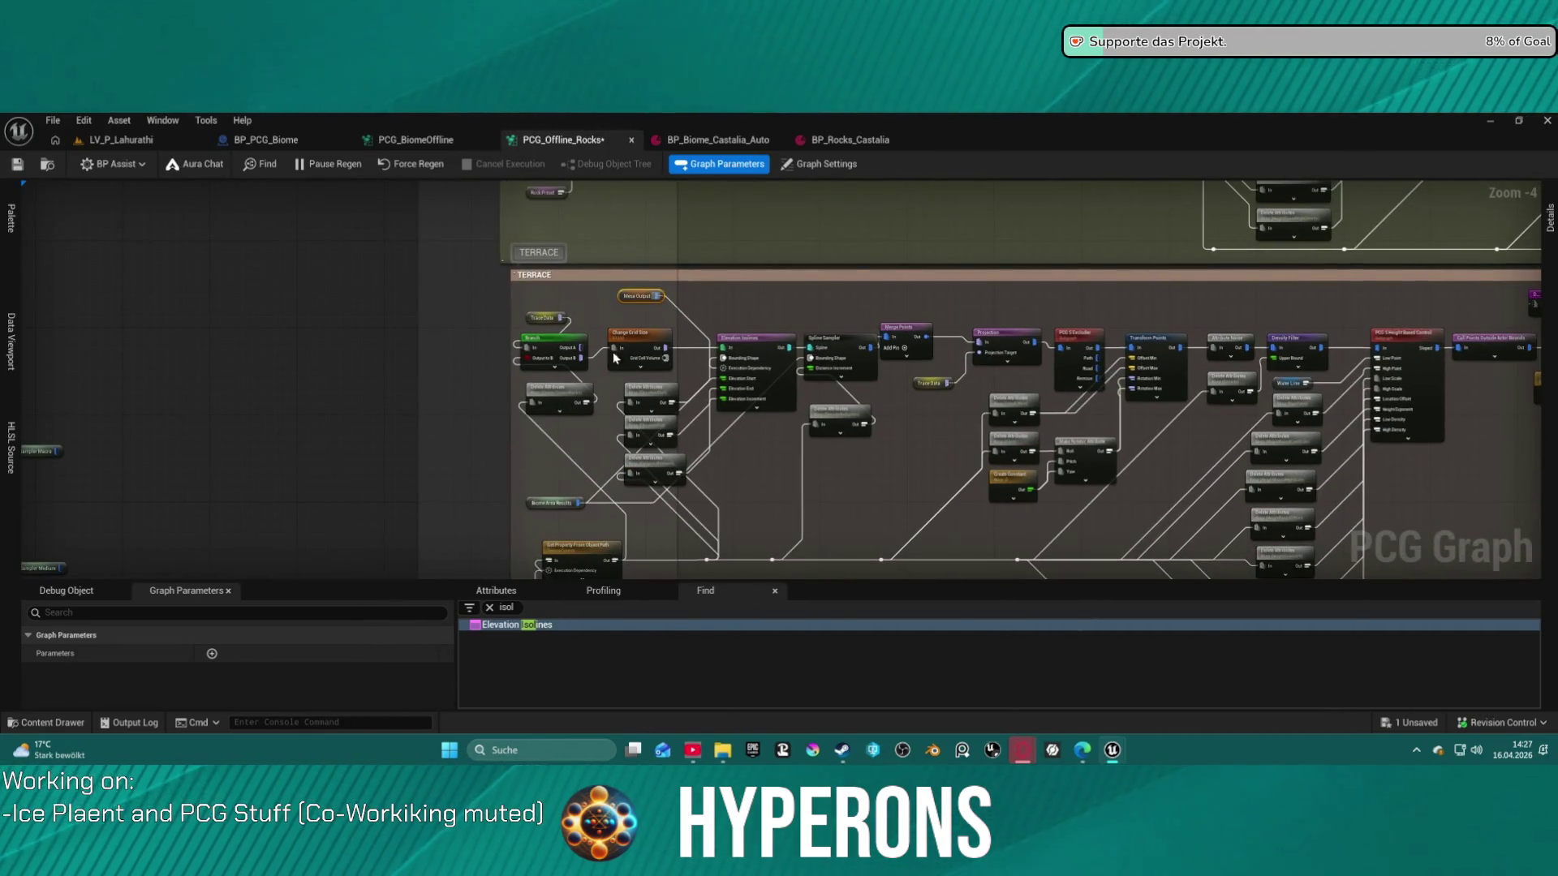
mouse_move(1120, 432)
mouse_down()
mouse_move(194, 381)
mouse_move(32, 357)
mouse_up()
mouse_move(811, 381)
mouse_down()
mouse_move(554, 375)
mouse_move(725, 375)
mouse_move(758, 267)
mouse_move(487, 203)
mouse_move(528, 244)
mouse_move(3, 299)
mouse_up()
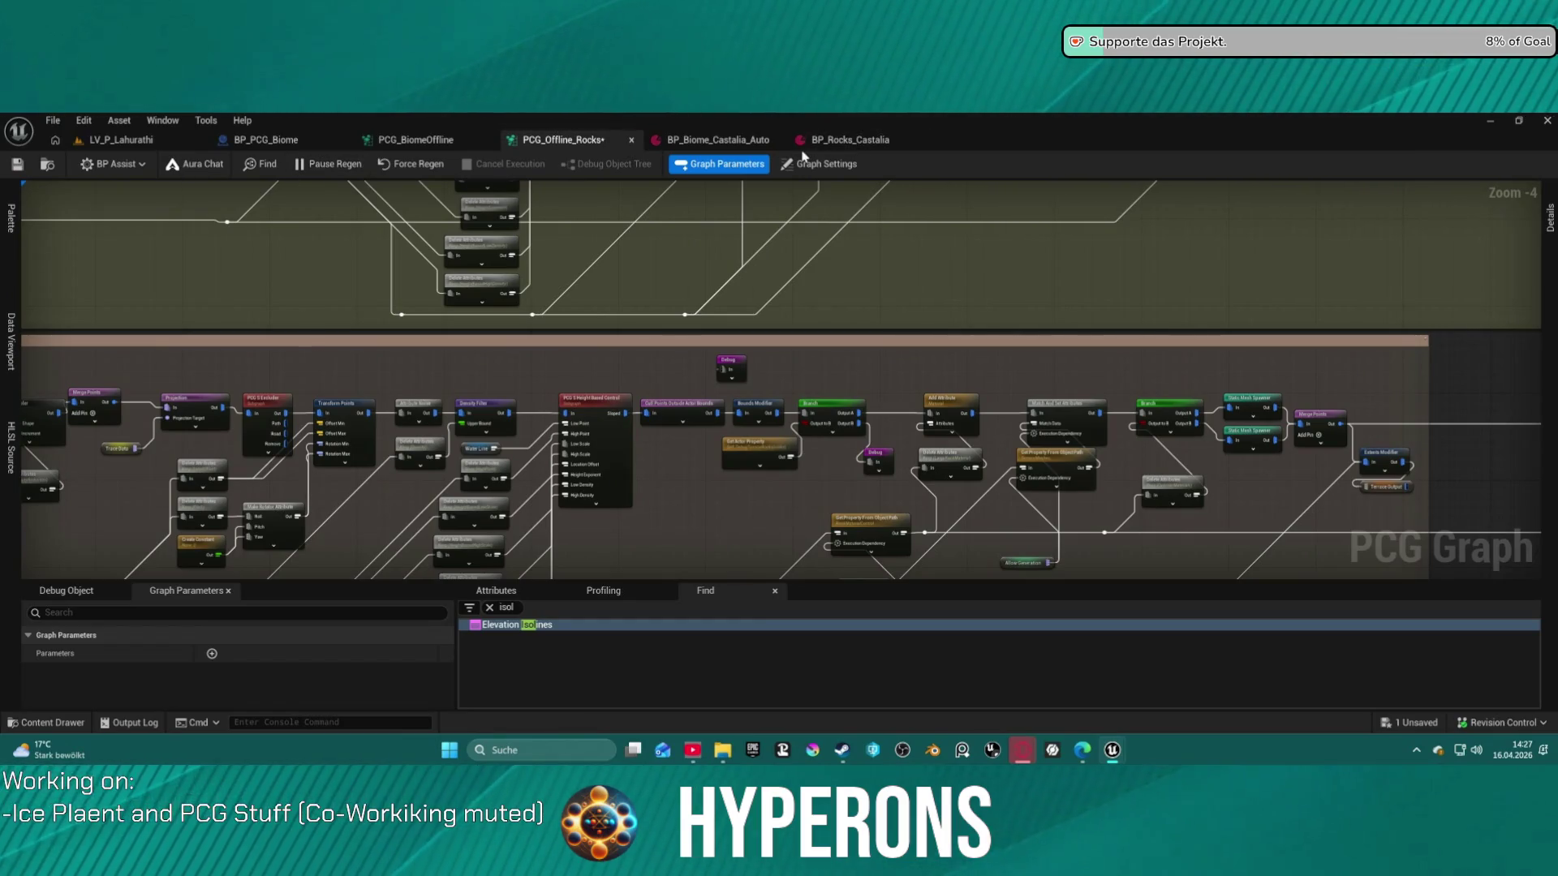
click(77, 146)
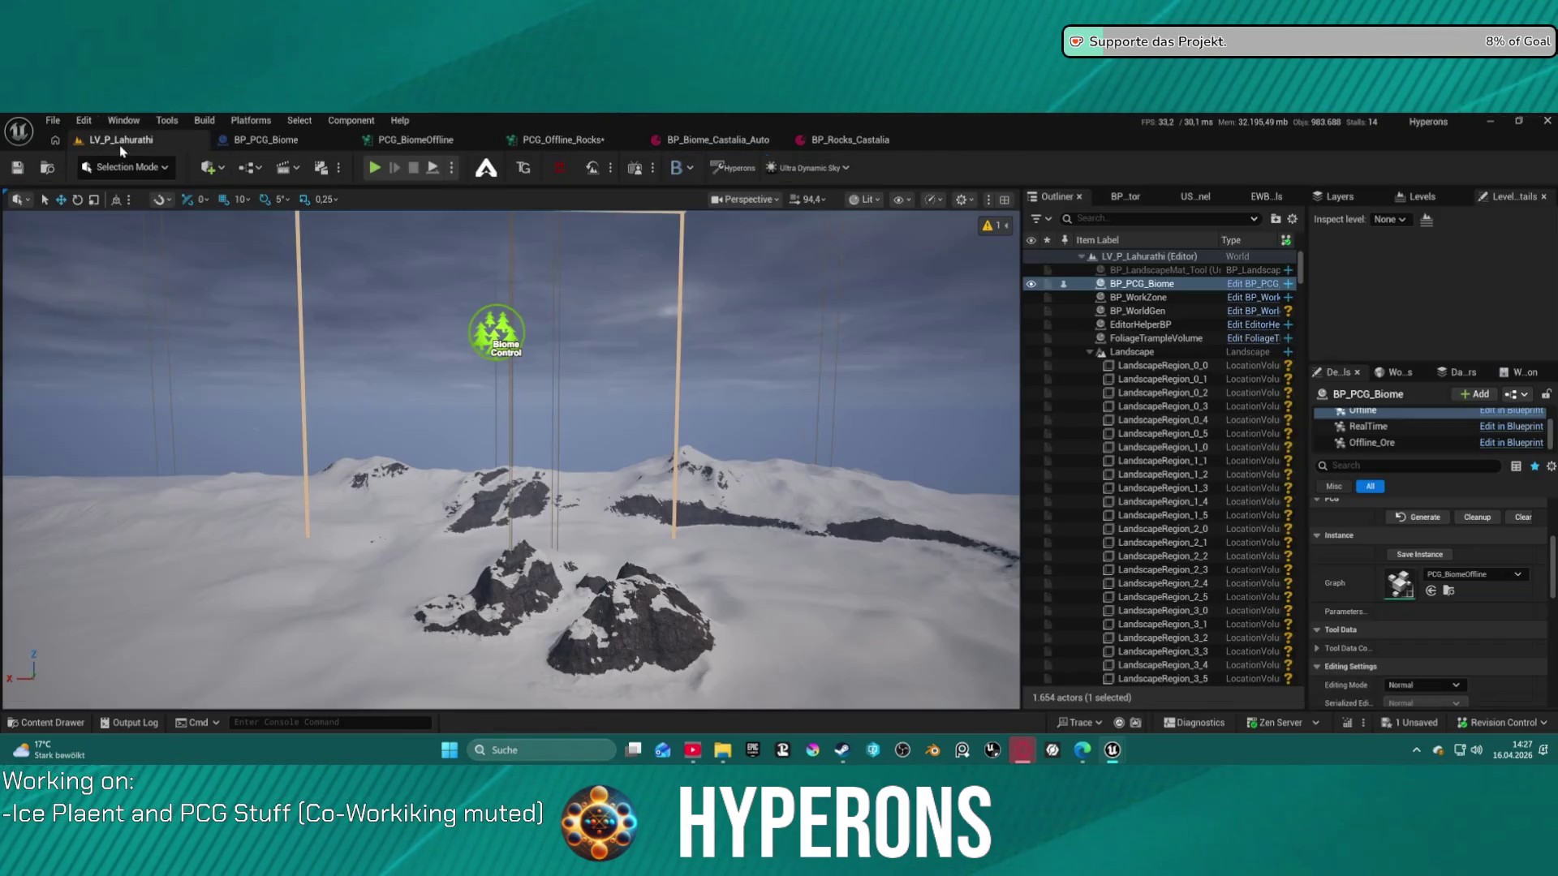
Select the BP_PCG_Biome actor itself to show its Seed and Biomes properties
scroll(1453, 625, up, 5)
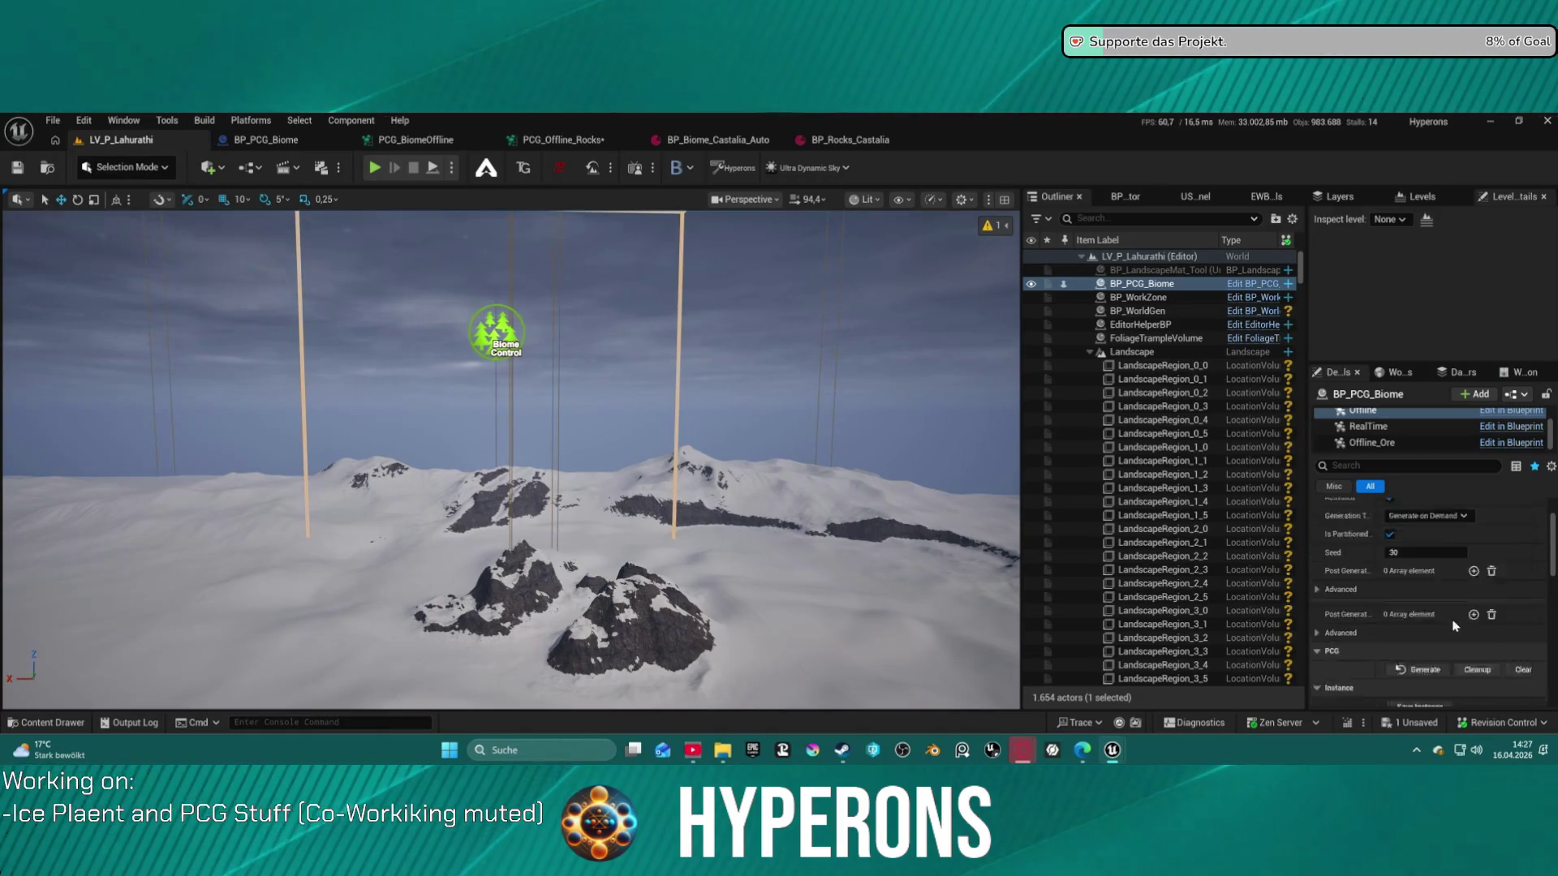
scroll(1396, 426, up, 3)
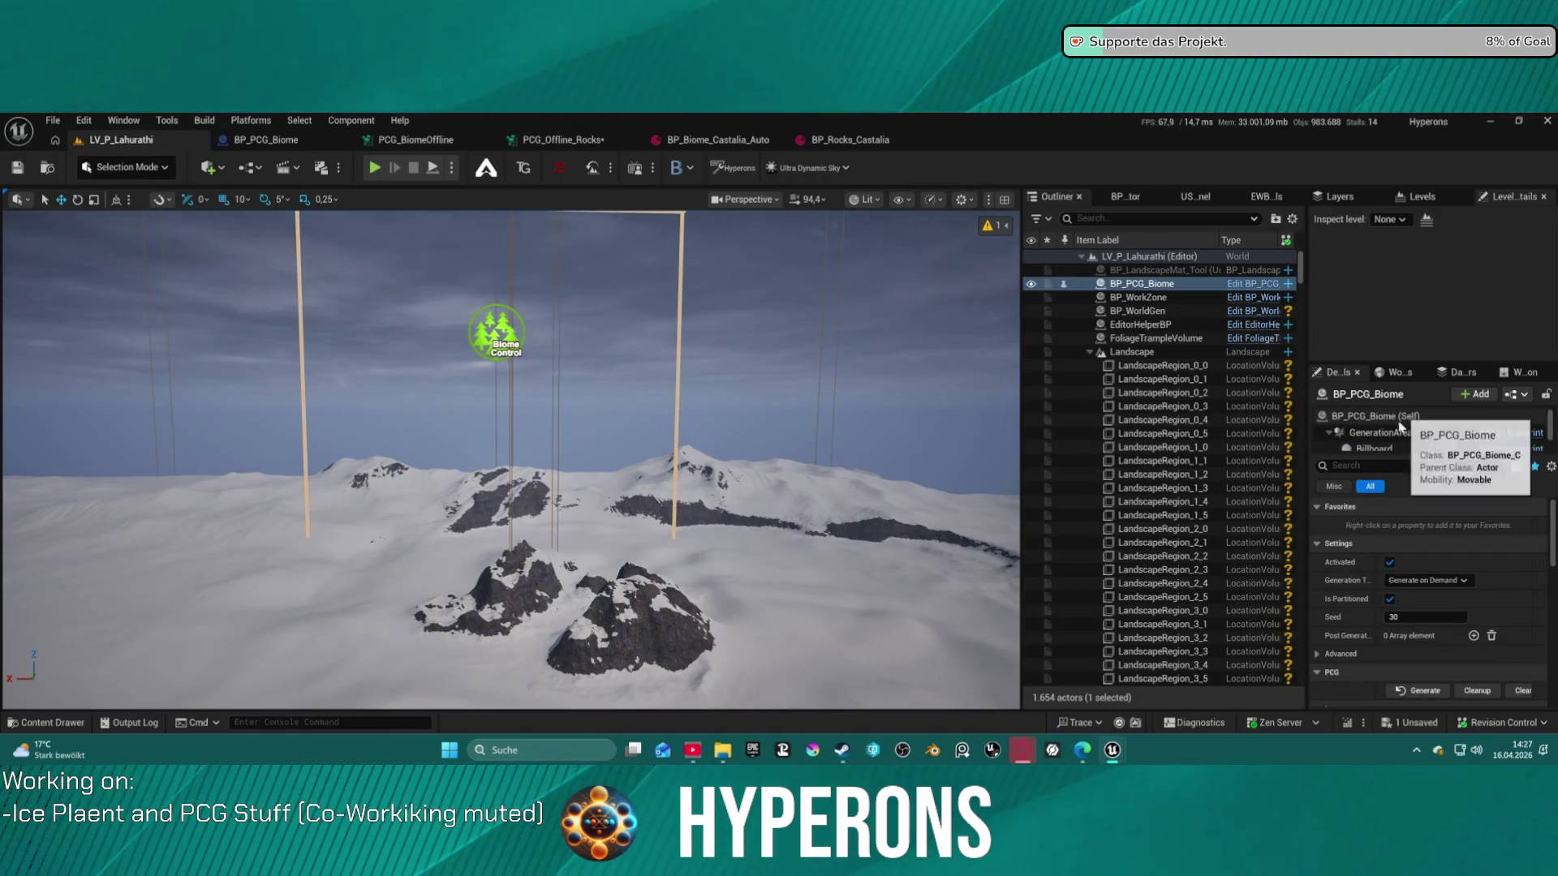
click(1379, 417)
click(1380, 417)
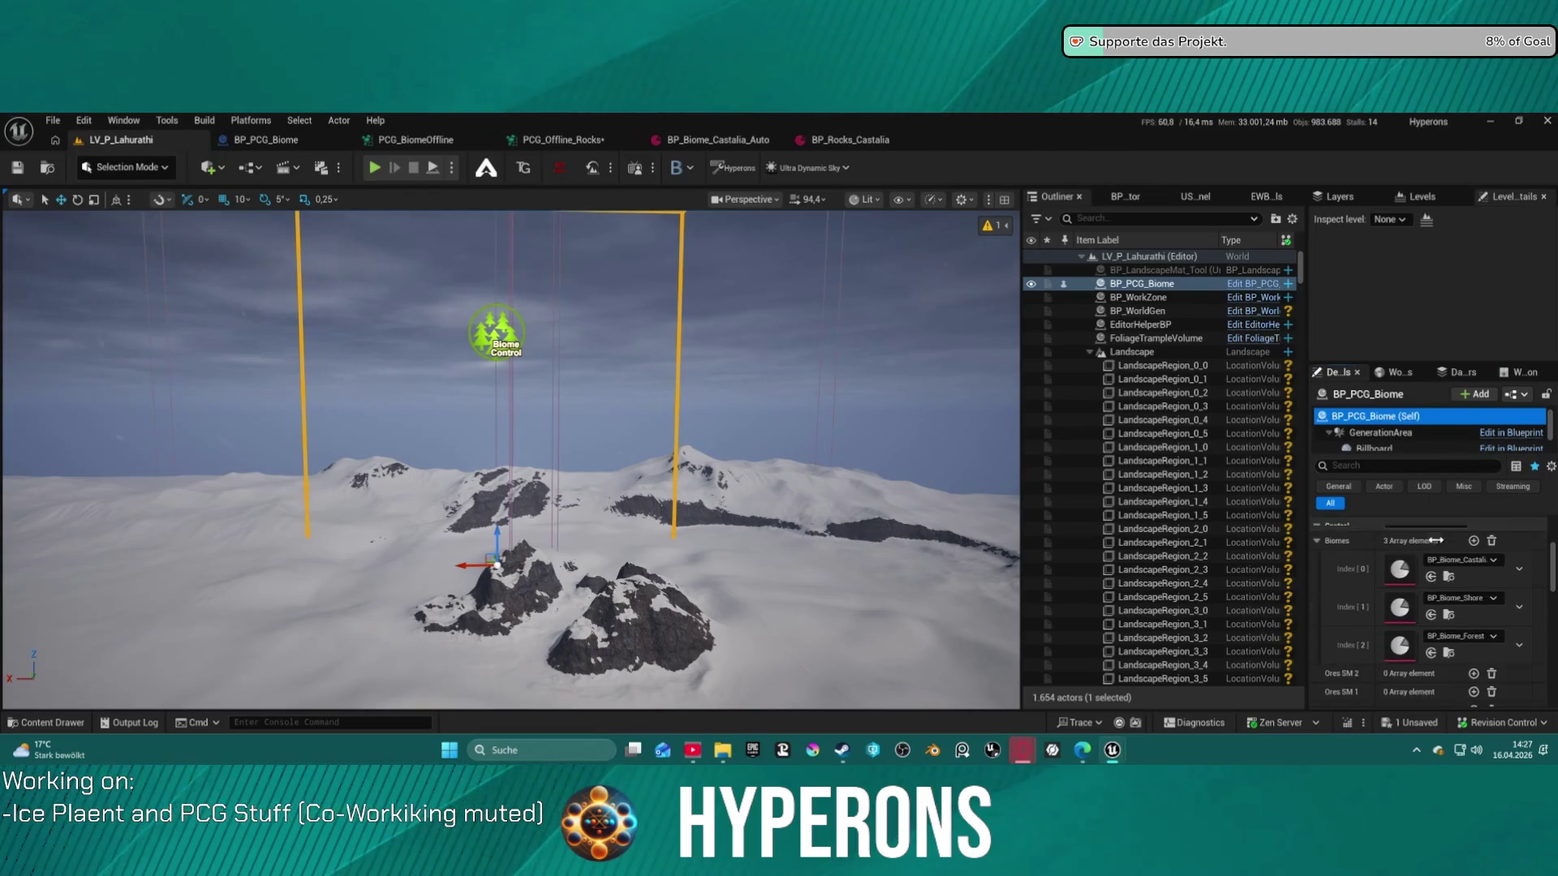
scroll(1465, 562, down, 2)
Remove BP_Biome_Shore and BP_Biome_Forest, set the remaining biome to BP_Biome_Lahurati_Auto, and open it
click(1475, 563)
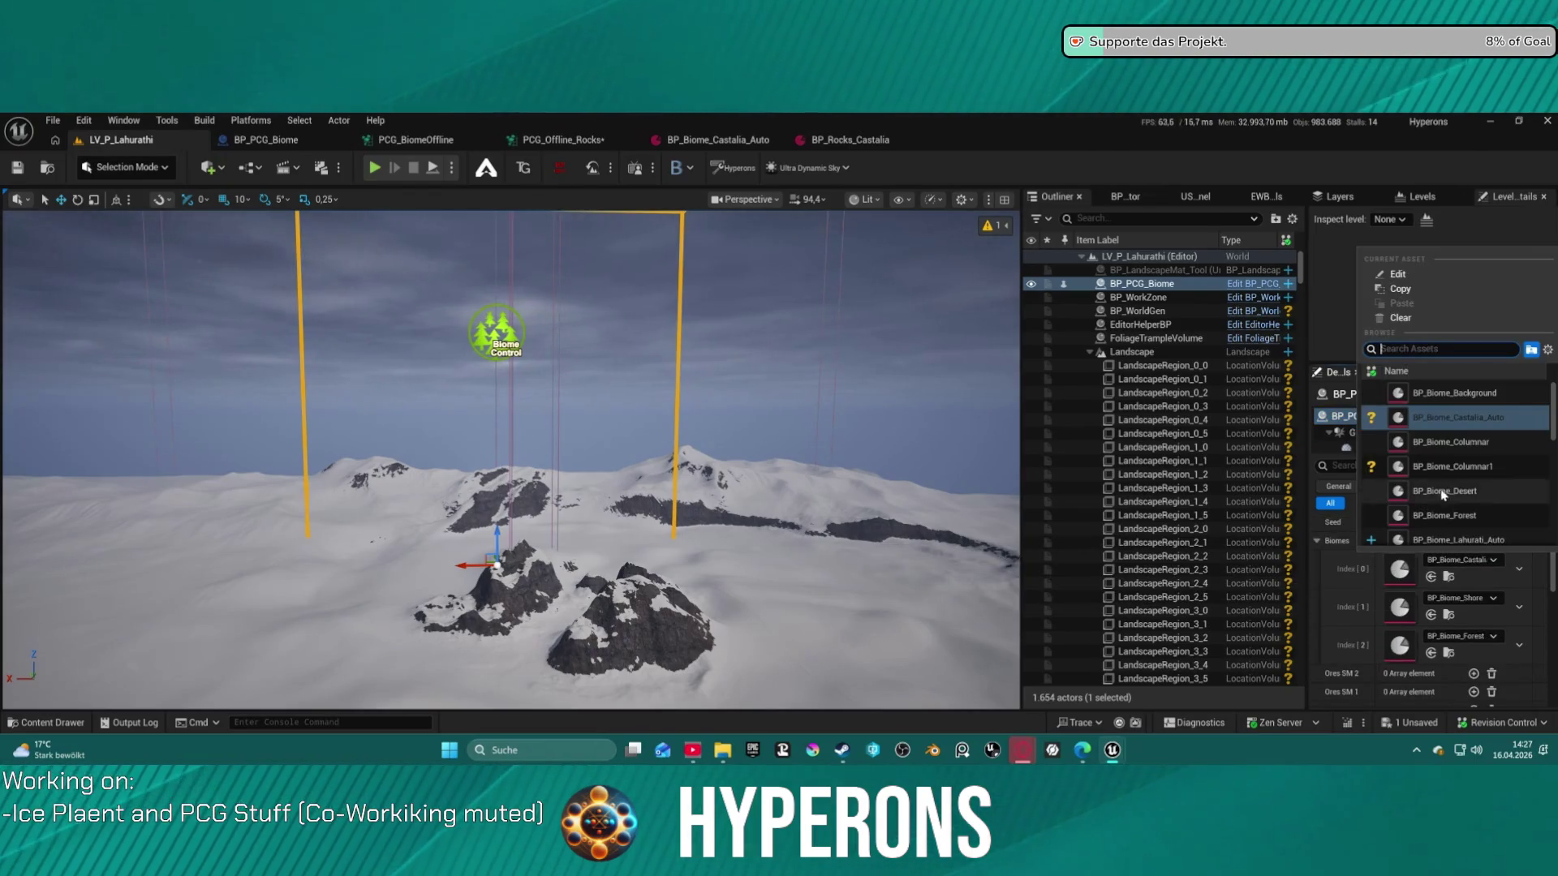
click(1520, 608)
click(1528, 644)
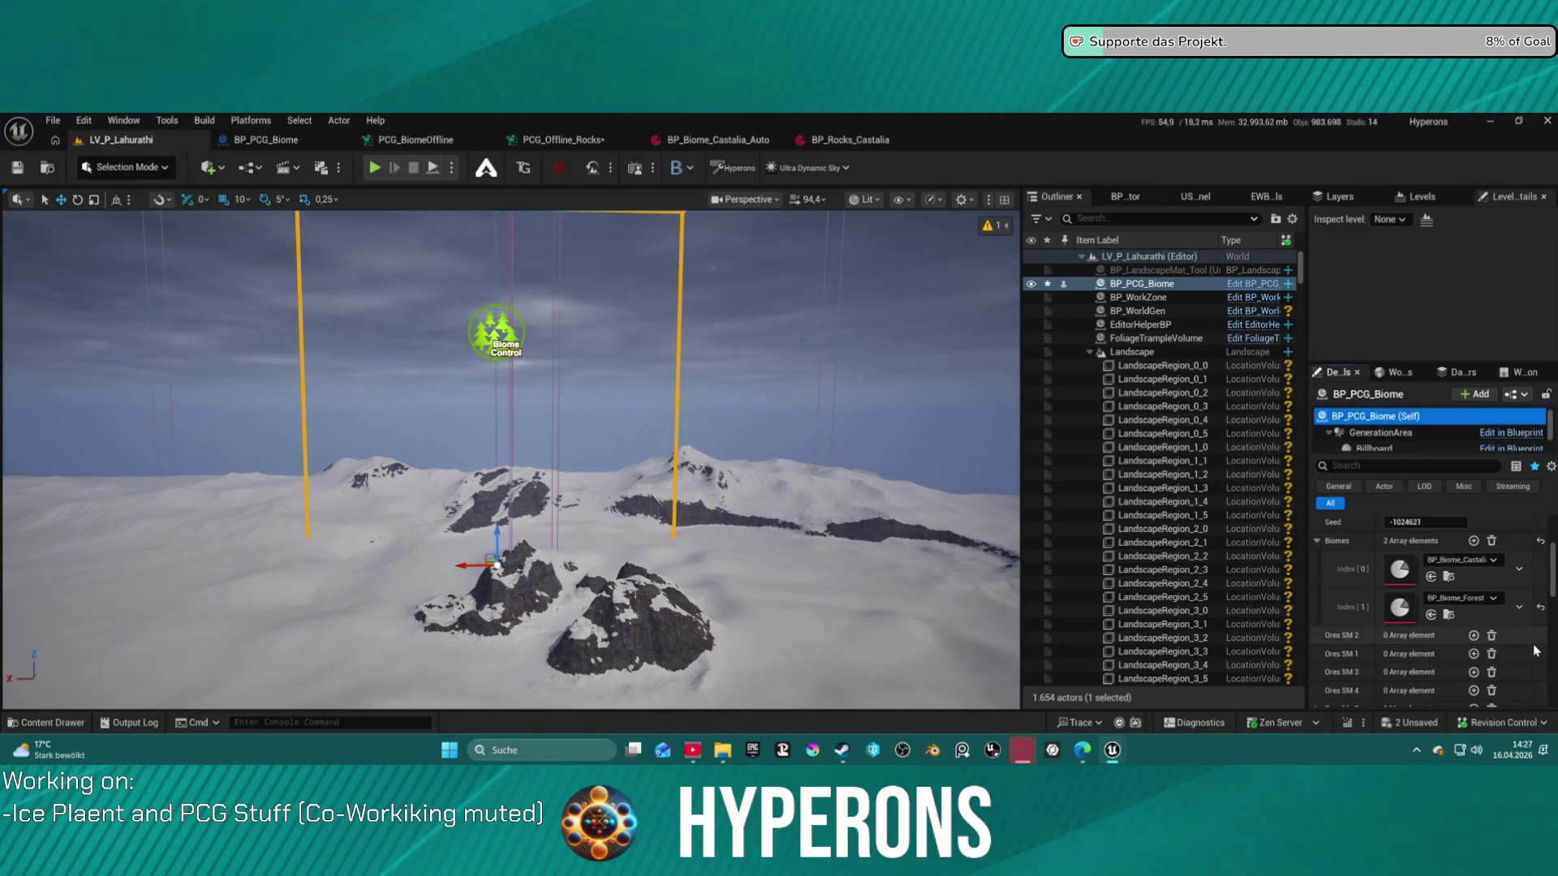
click(1530, 644)
click(1460, 560)
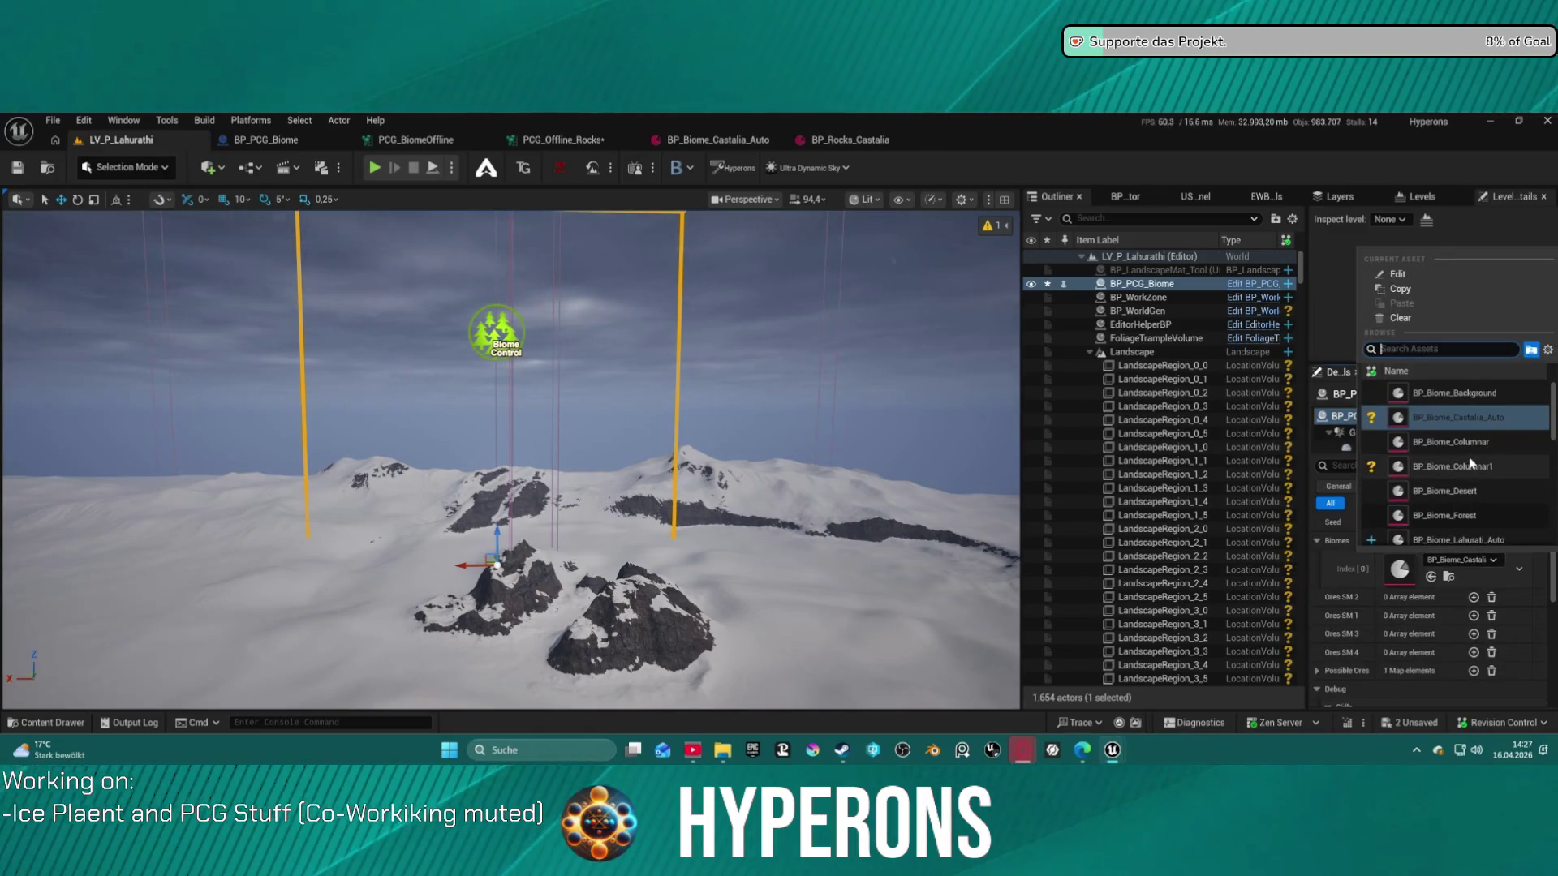
click(1477, 542)
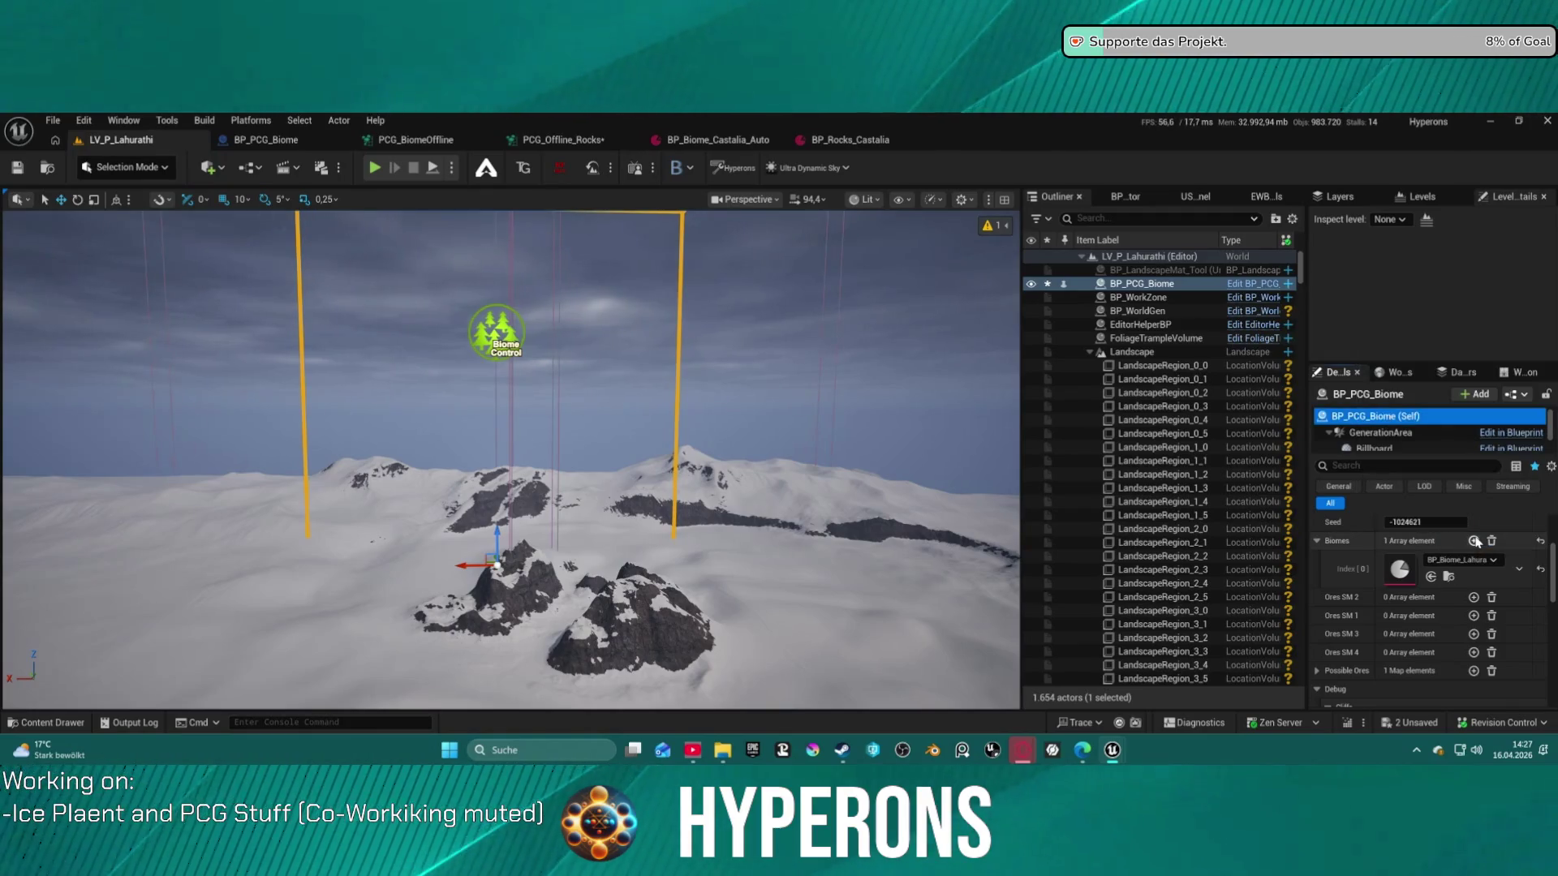
double_click(1402, 569)
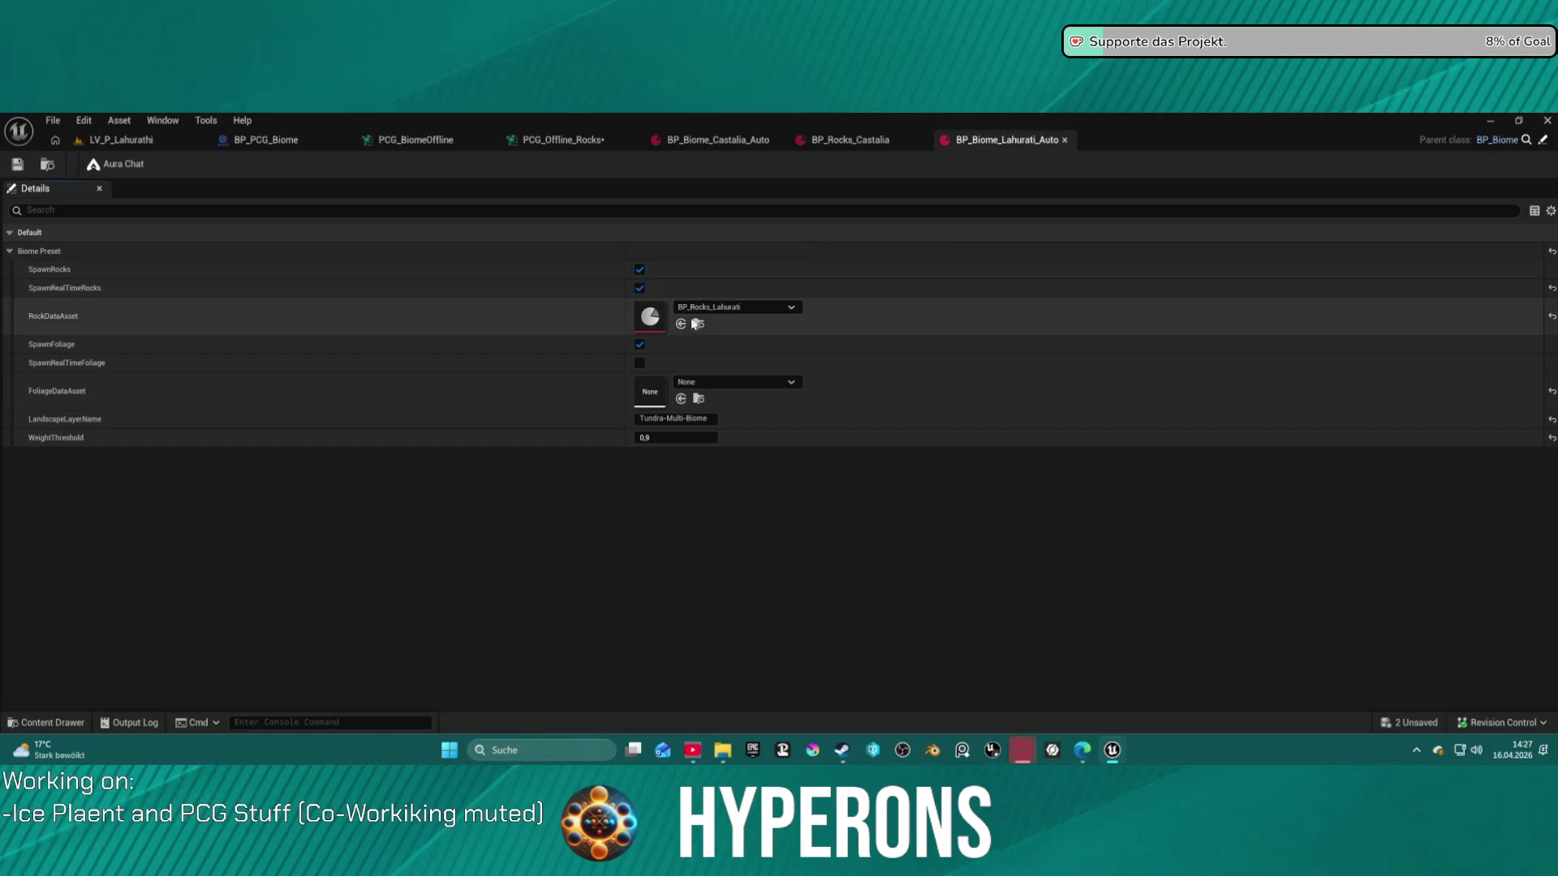
Open BP_Rocks_Lahurati and collapse its Mesa mesh entries to reach Terrace Control
double_click(647, 323)
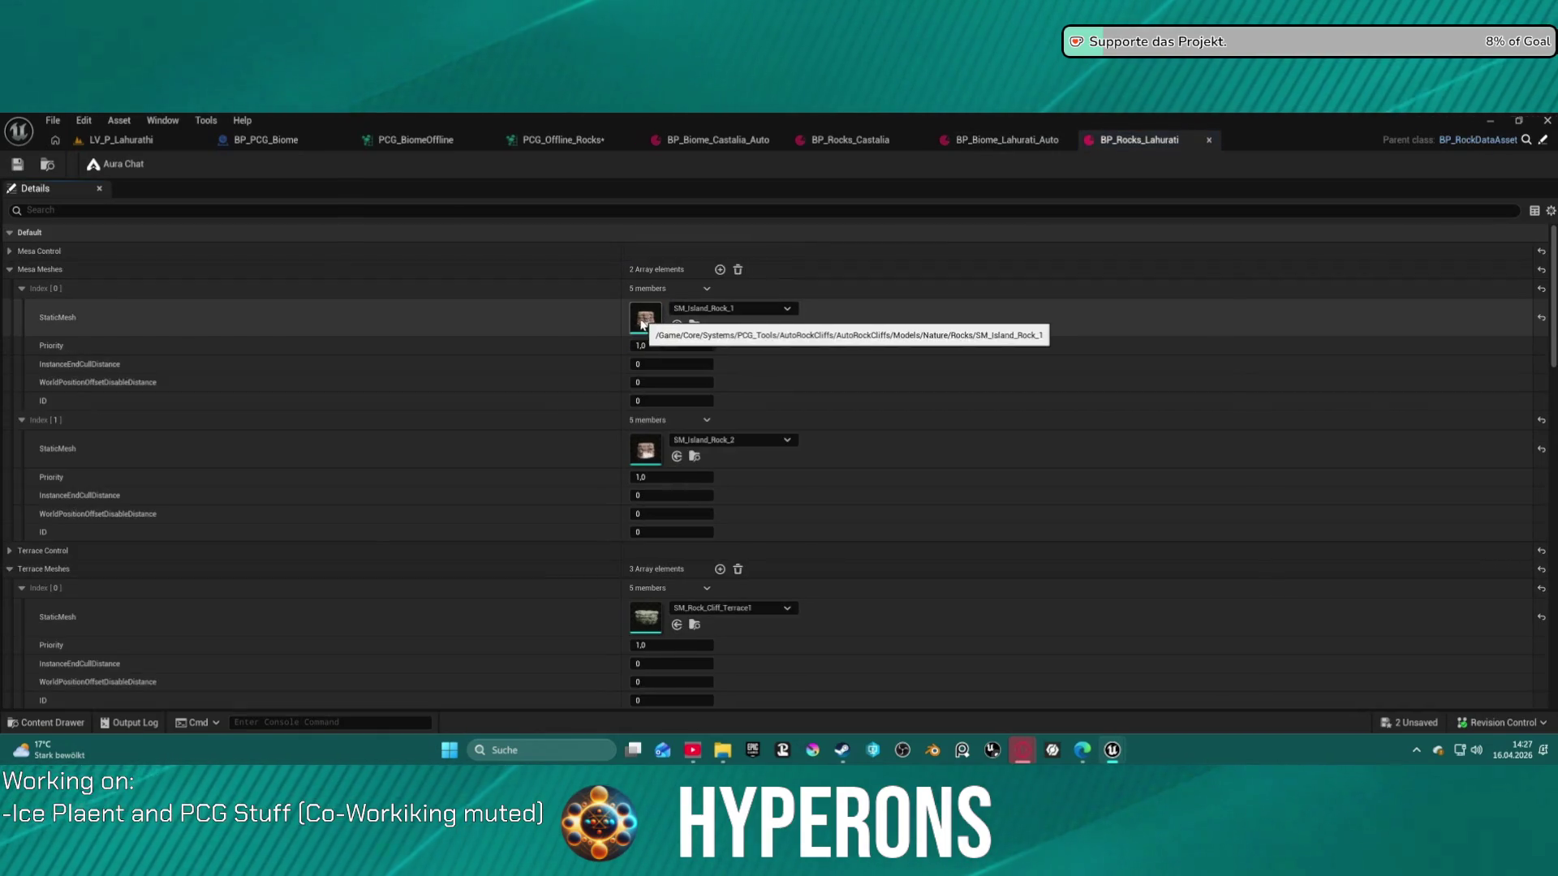
click(20, 289)
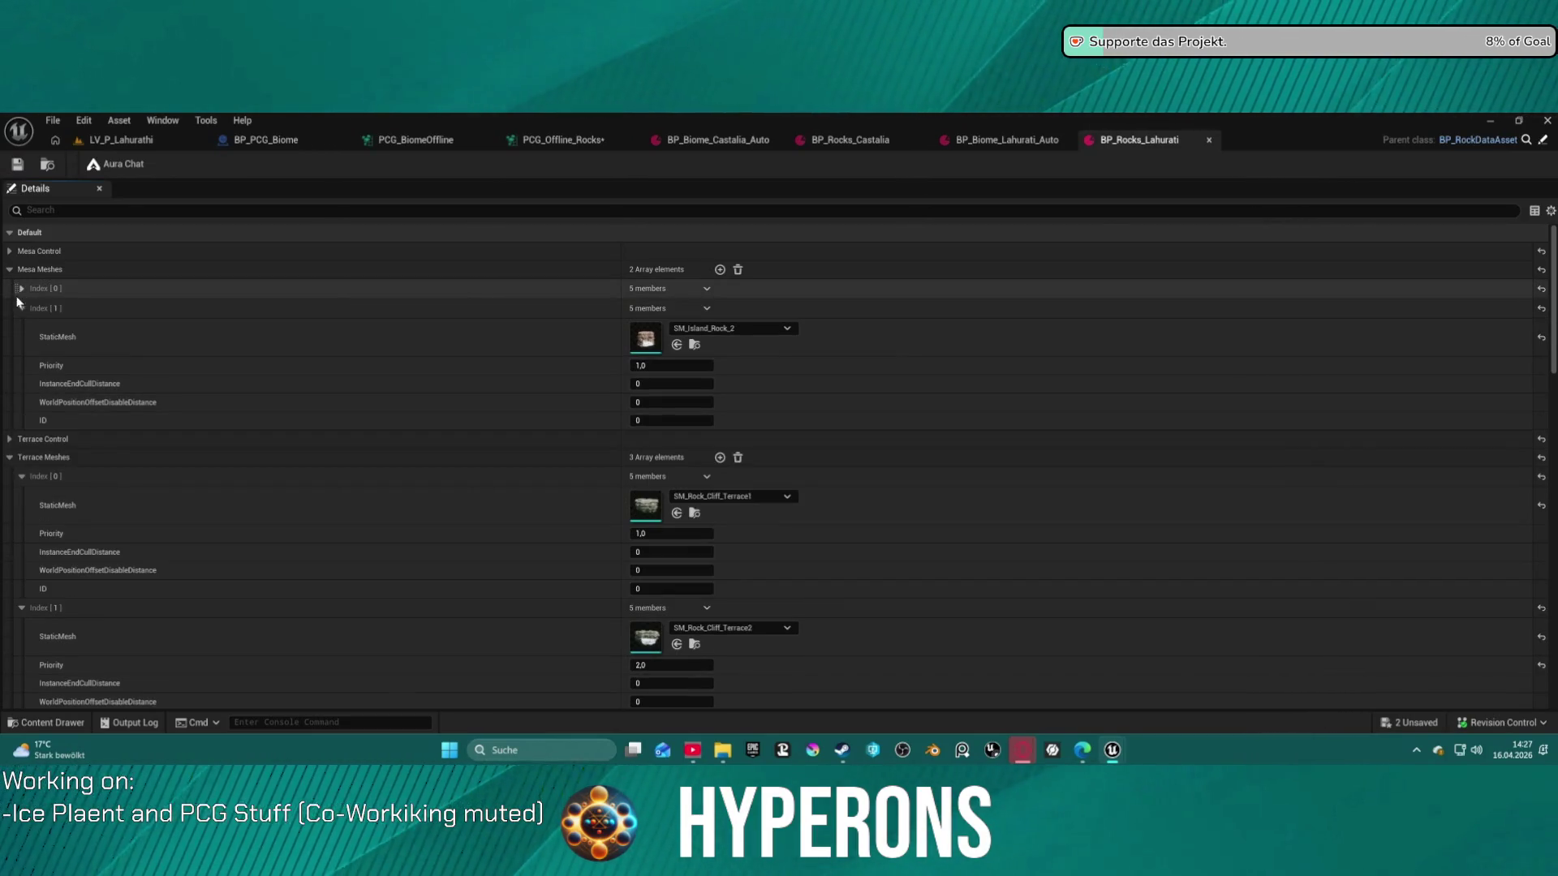
click(21, 310)
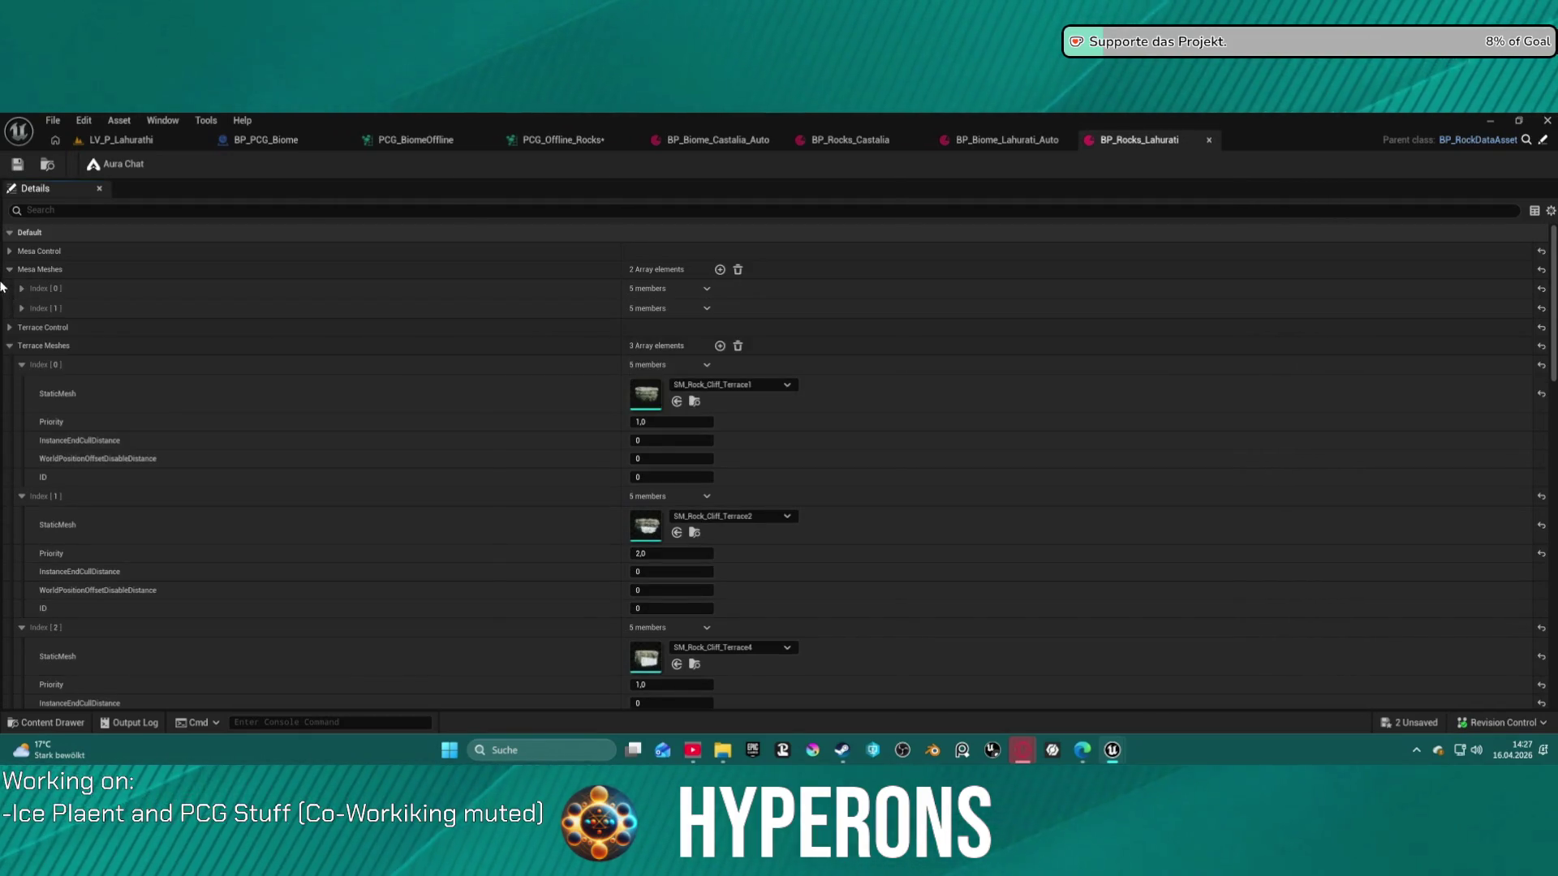
click(9, 269)
click(9, 288)
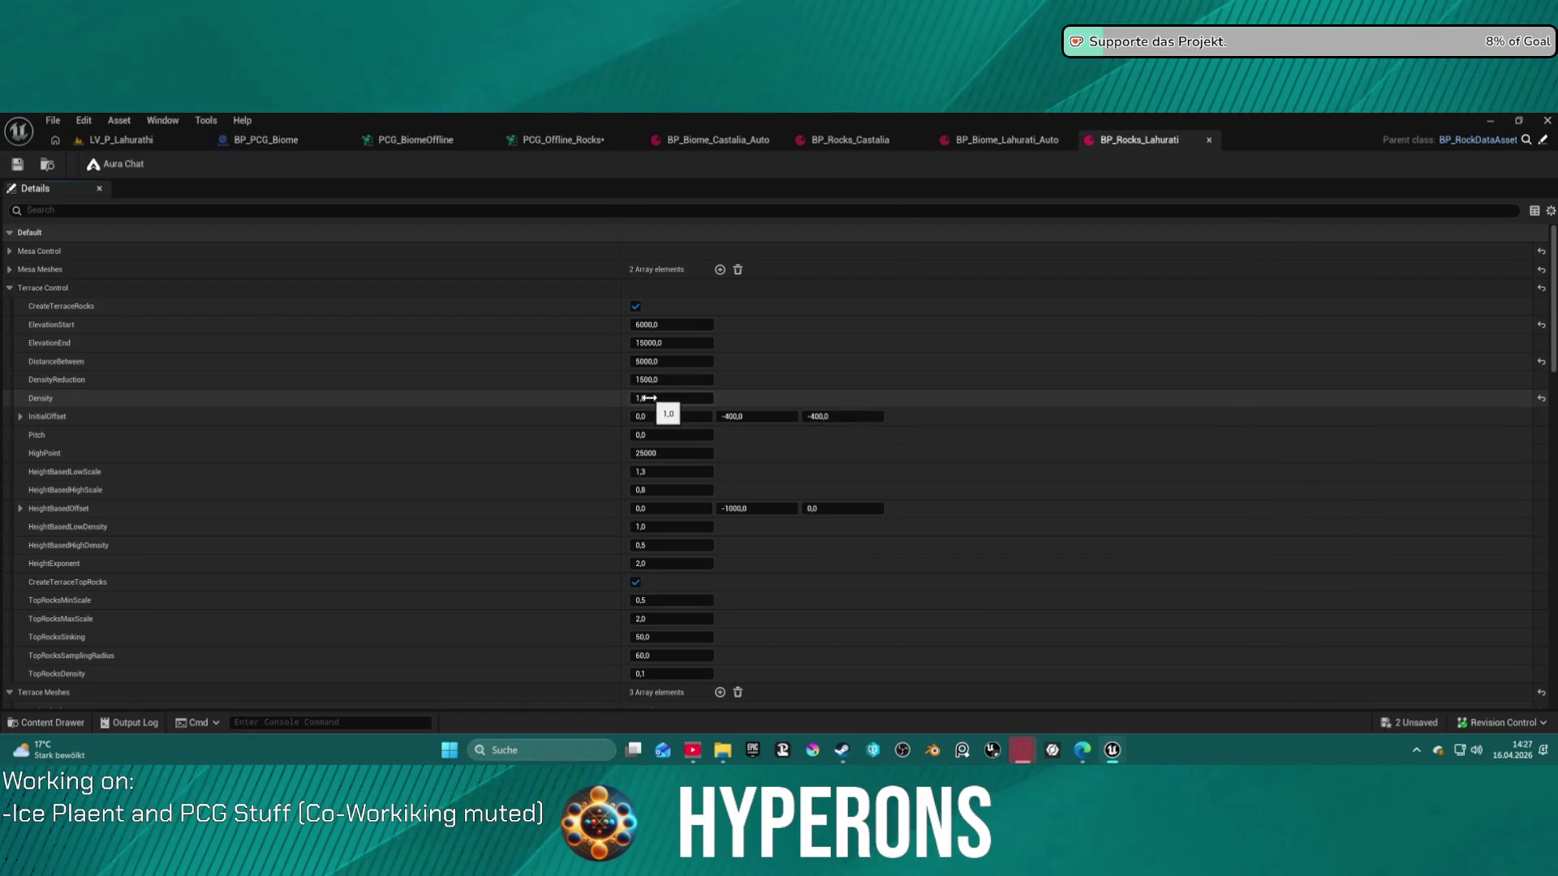
Turn off CreateTerraceRocks, save the asset, and return to the LV_P_Lahurathi level
click(638, 307)
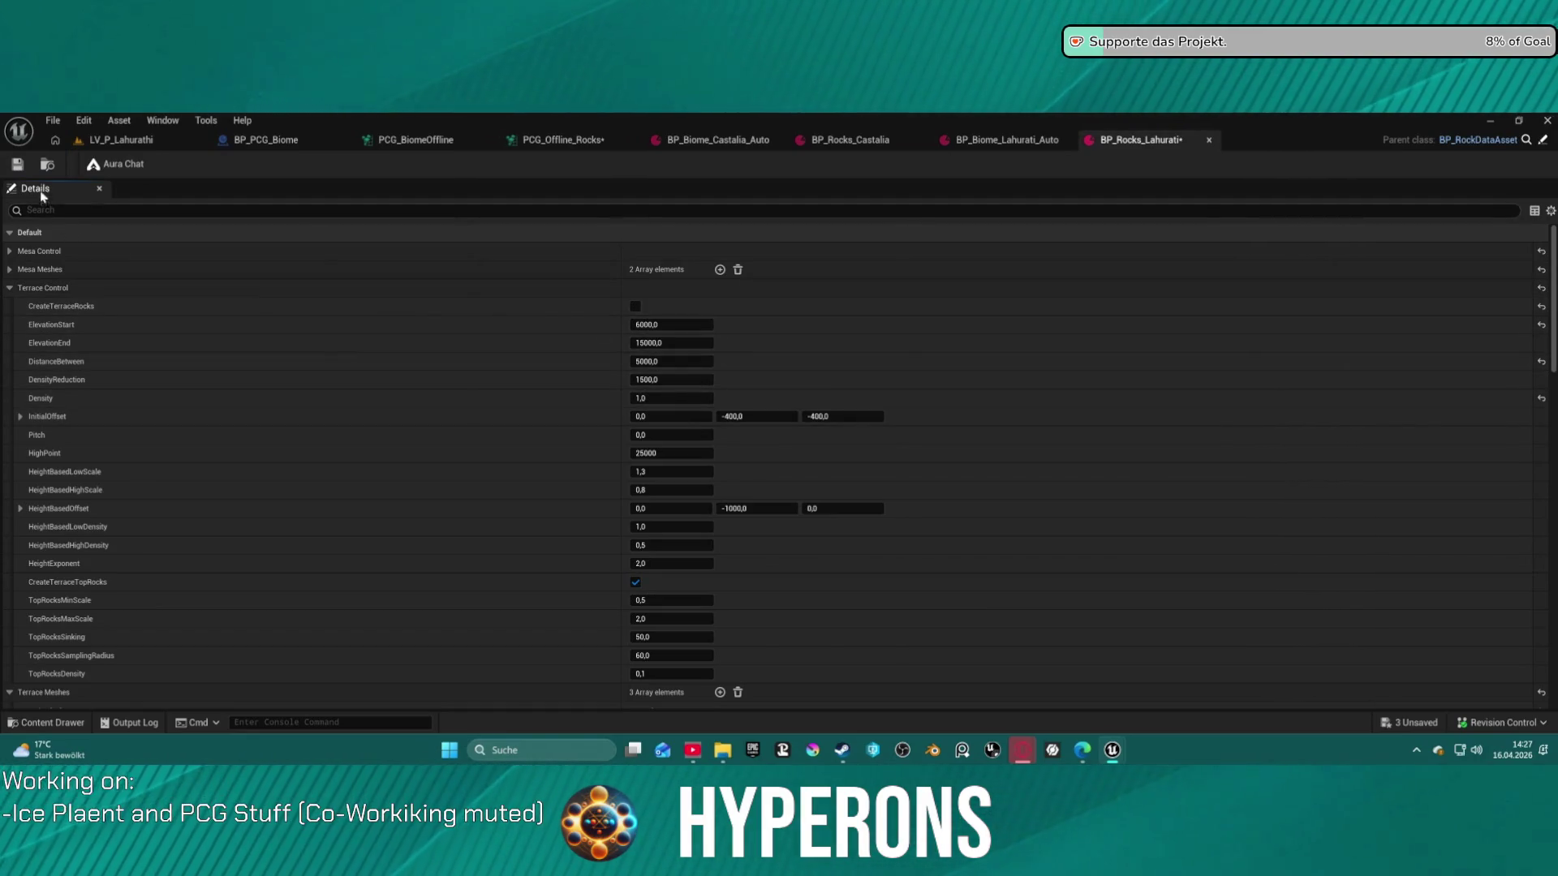
click(23, 169)
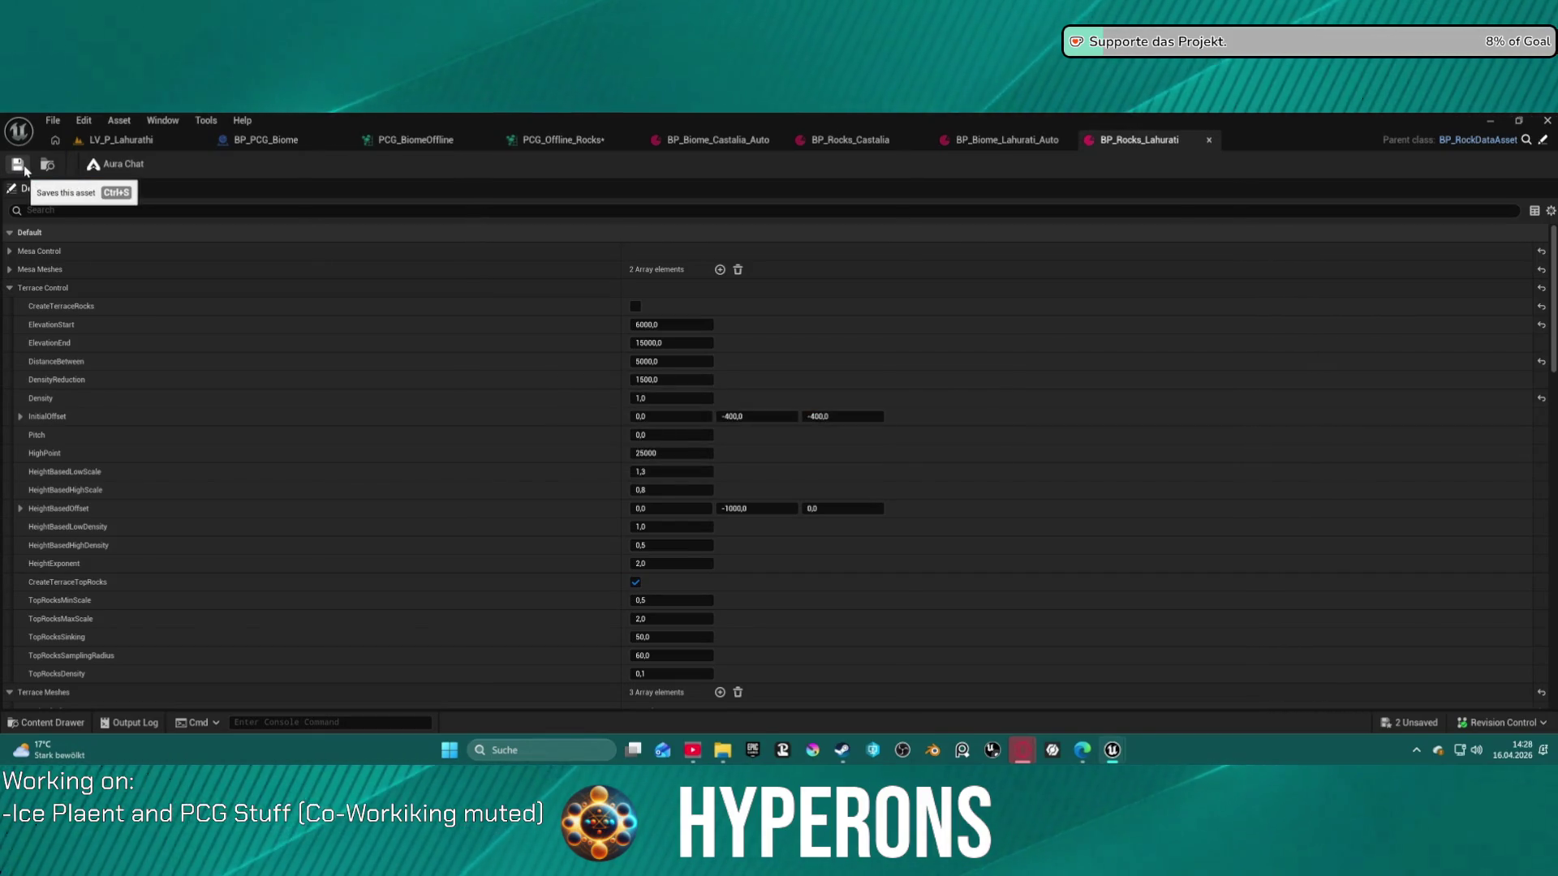
click(97, 144)
scroll(1436, 614, down, 10)
scroll(1437, 614, down, 3)
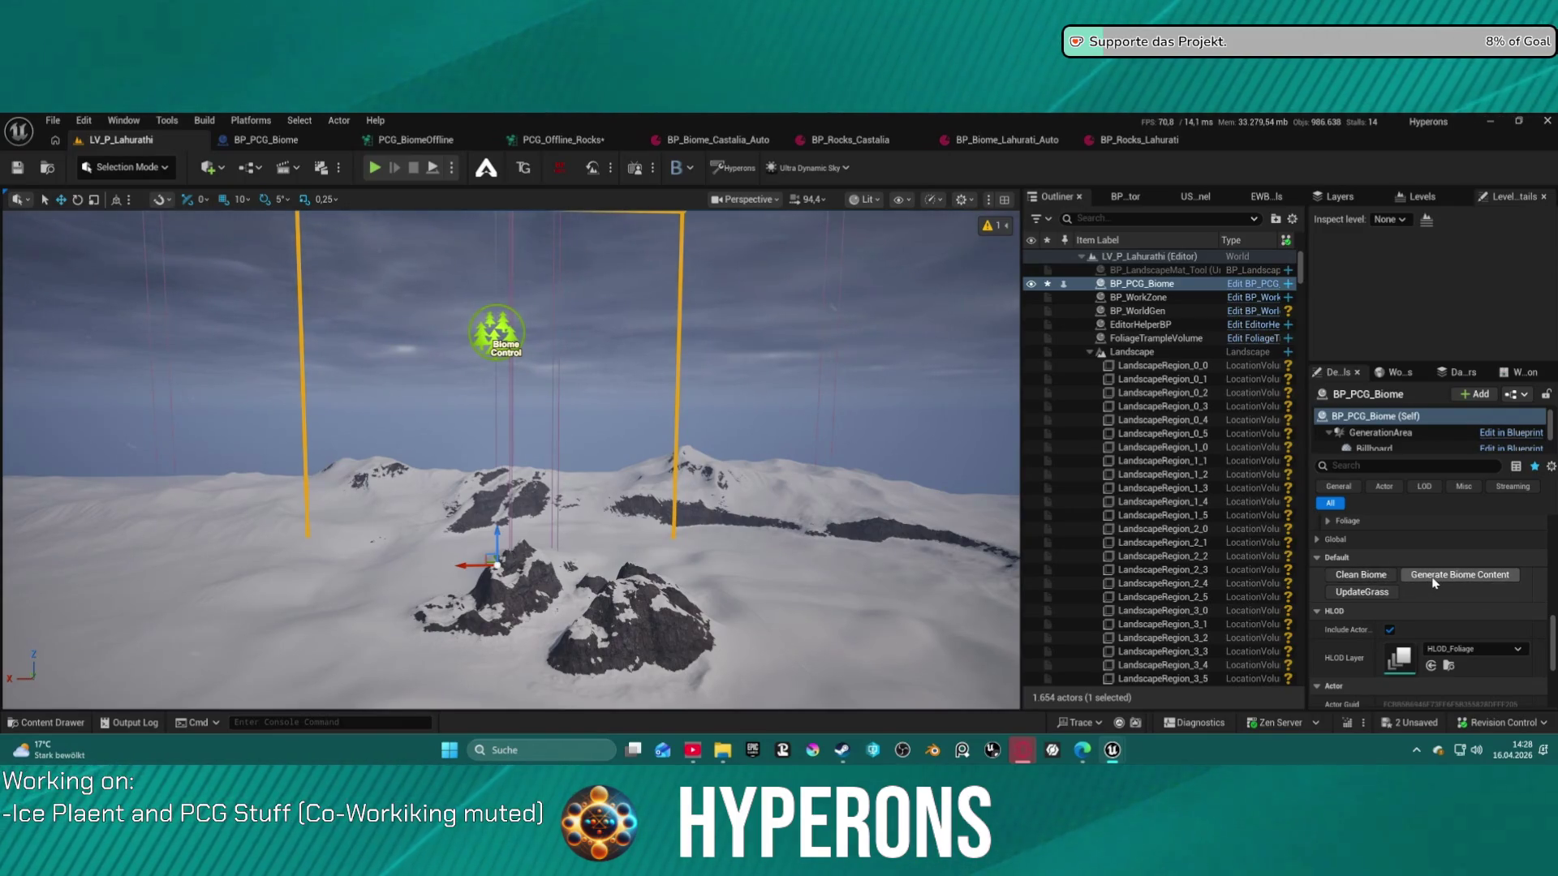
Generate Biome Content on BP_PCG_Biome, inspect the new rock mounds, and reopen BP_Rocks_Lahurati
click(1434, 577)
click(706, 581)
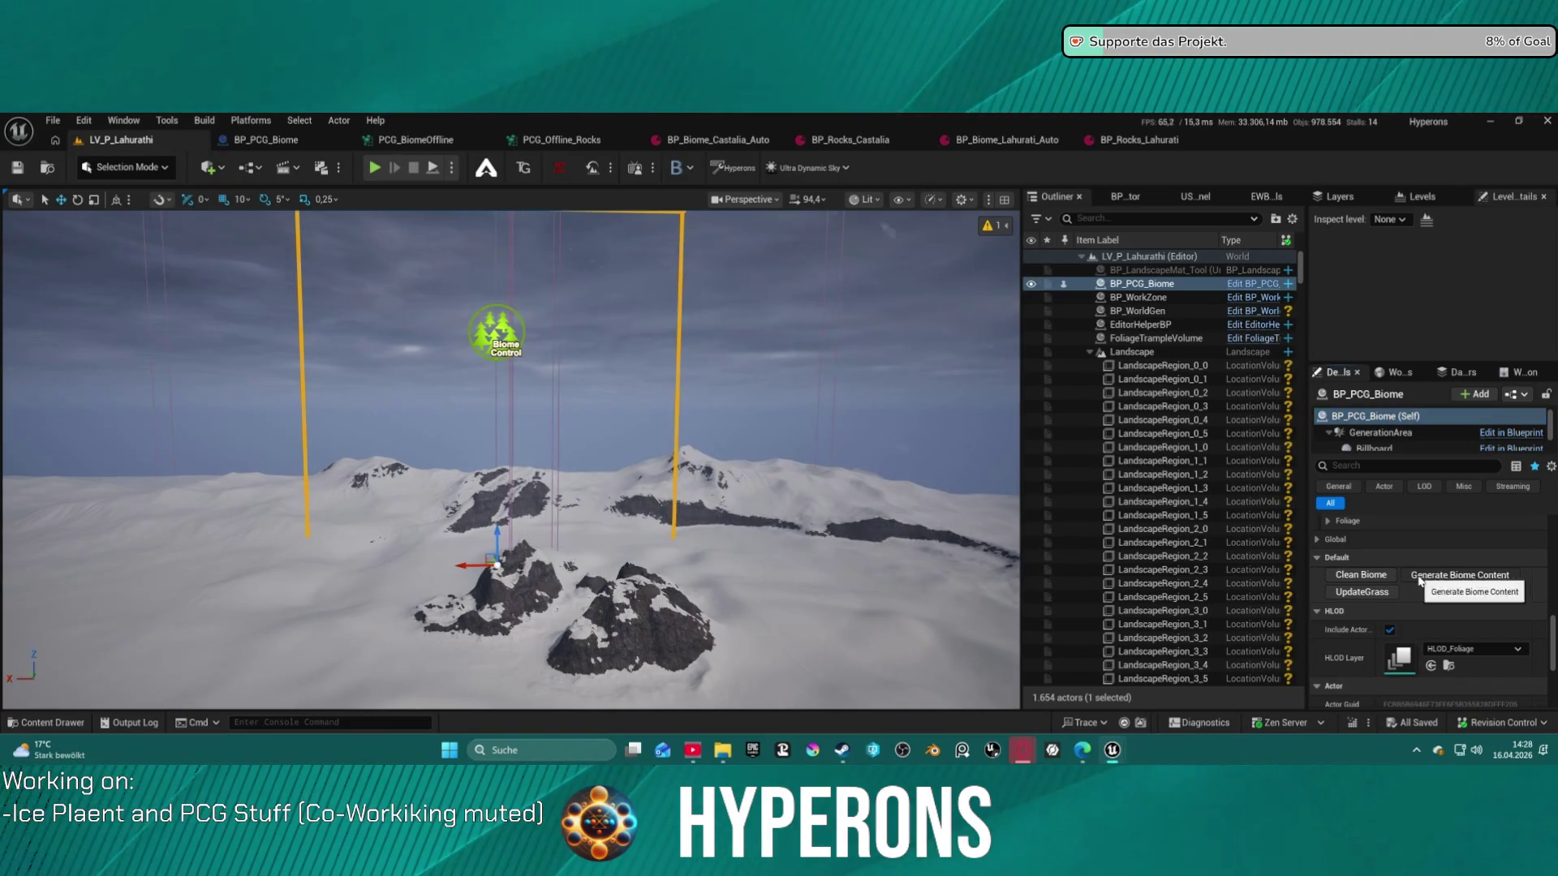
mouse_move(519, 455)
mouse_down()
mouse_move(552, 365)
mouse_move(552, 268)
mouse_move(661, 268)
mouse_up()
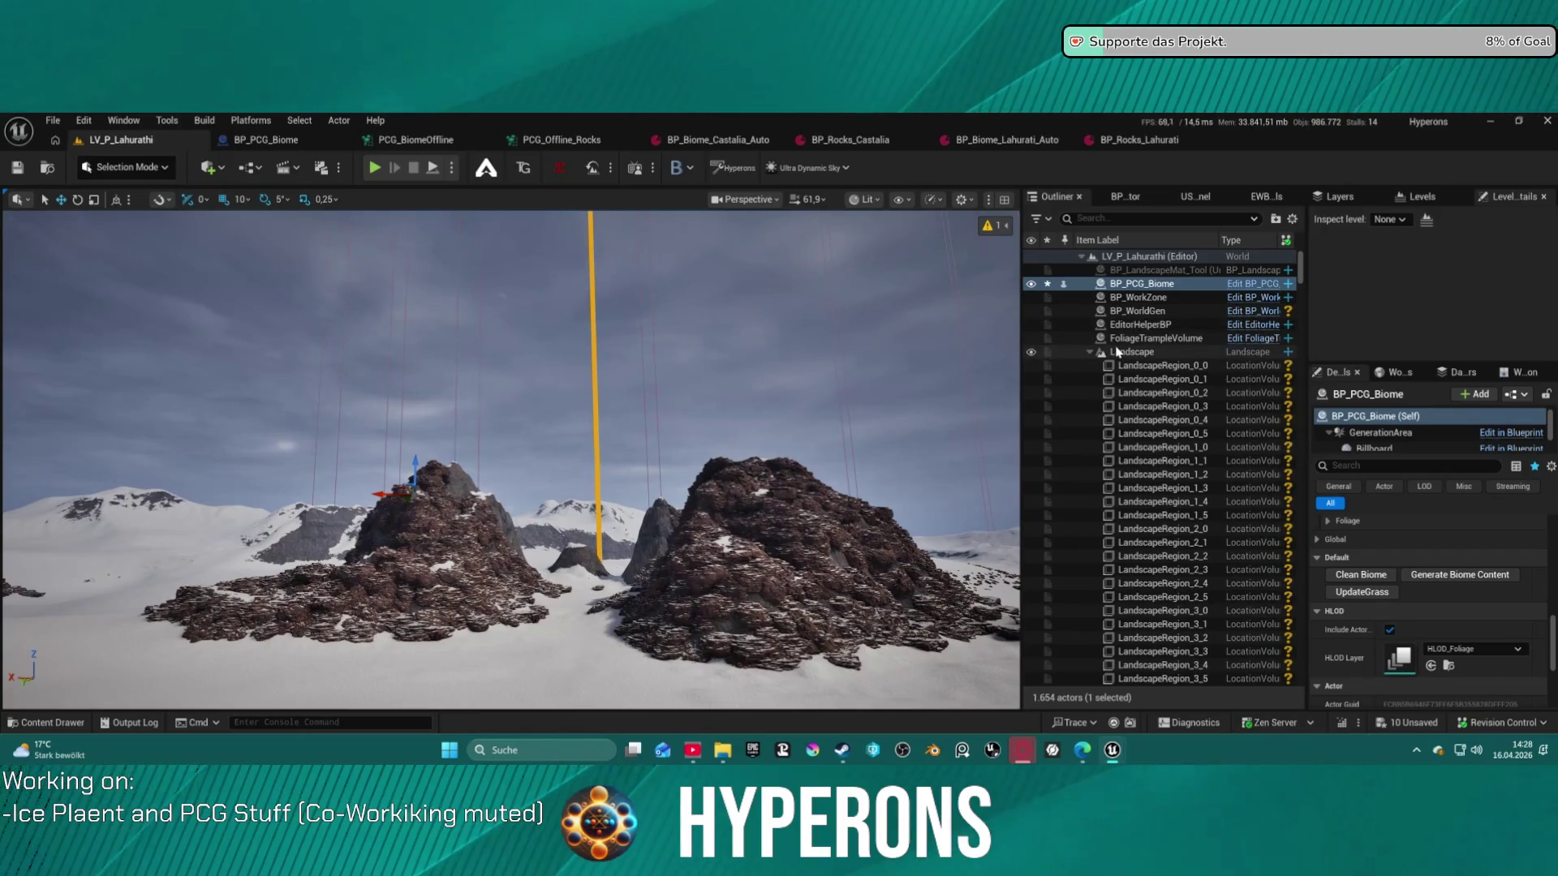
click(1133, 142)
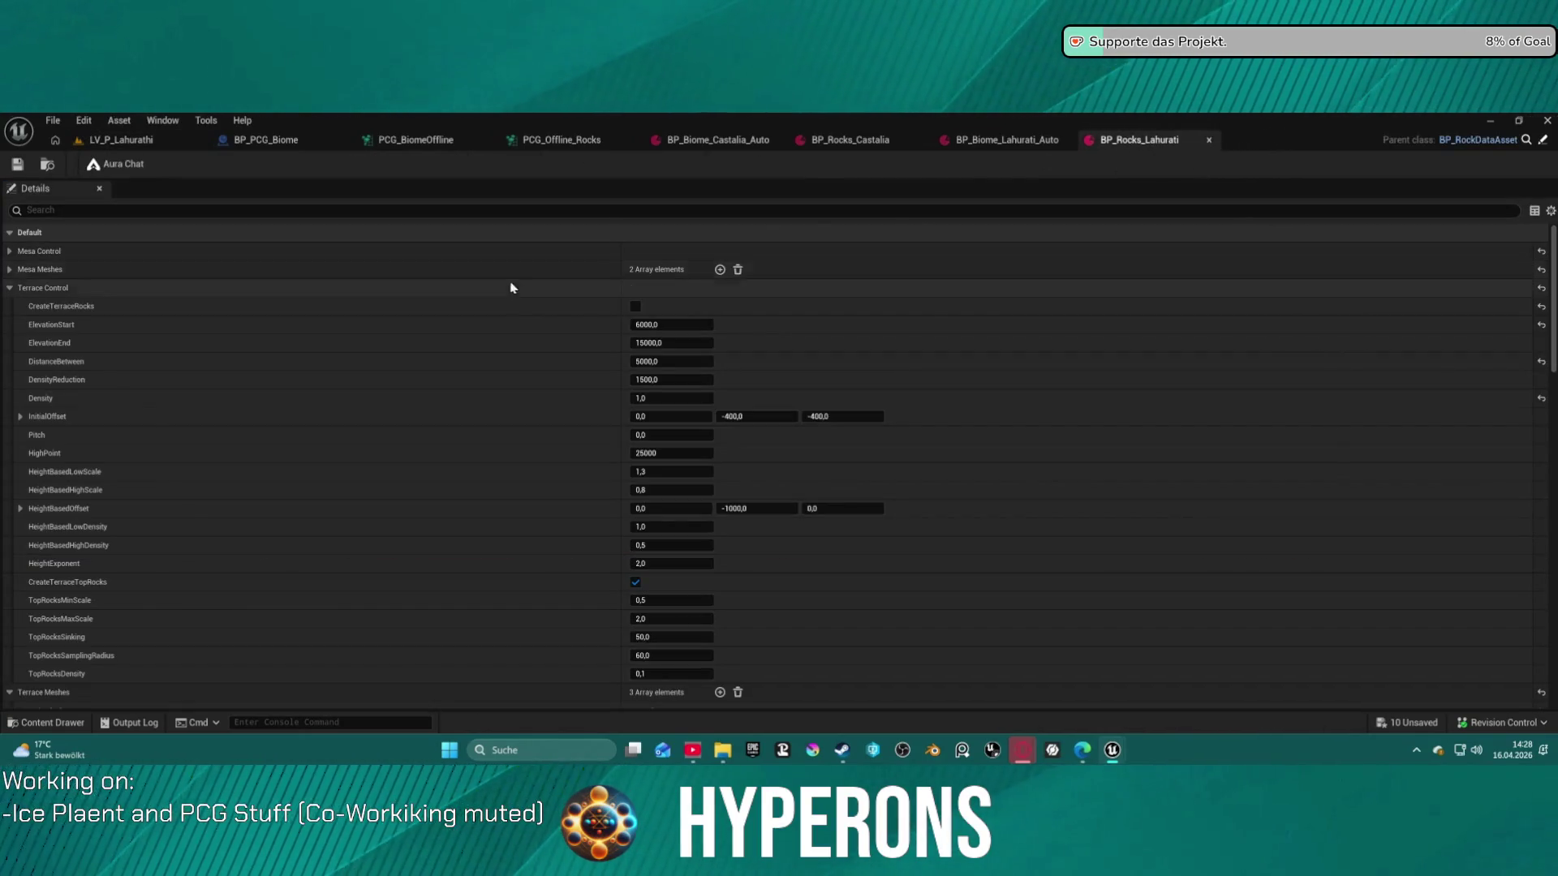
Regenerate the biome content on the Lahurati level, look over the rocks, and return to BP_Rocks_Lahurati
click(122, 139)
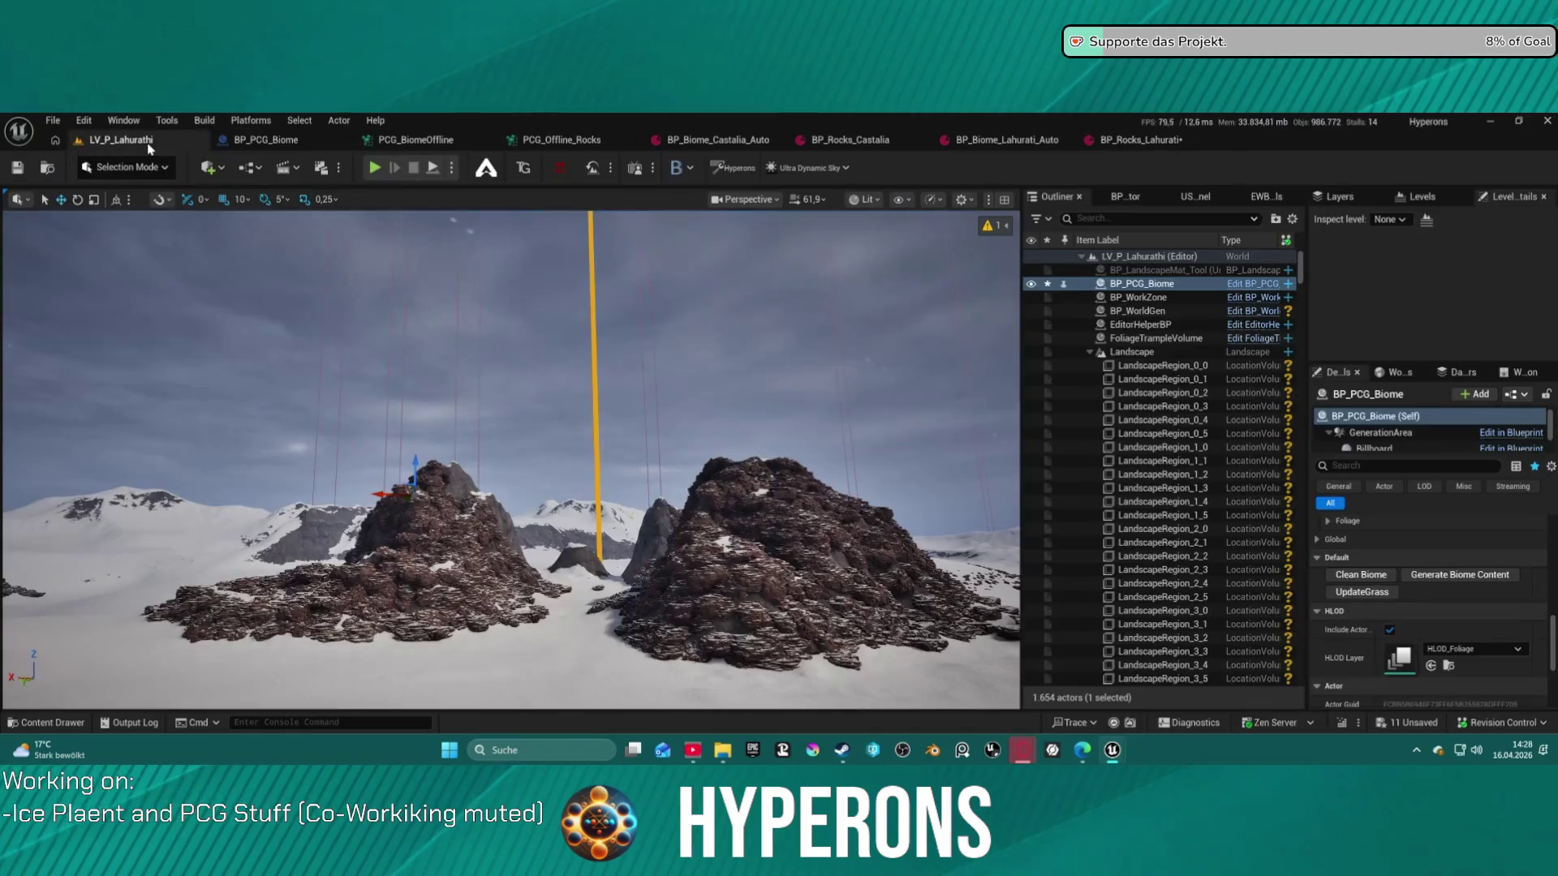
click(1419, 578)
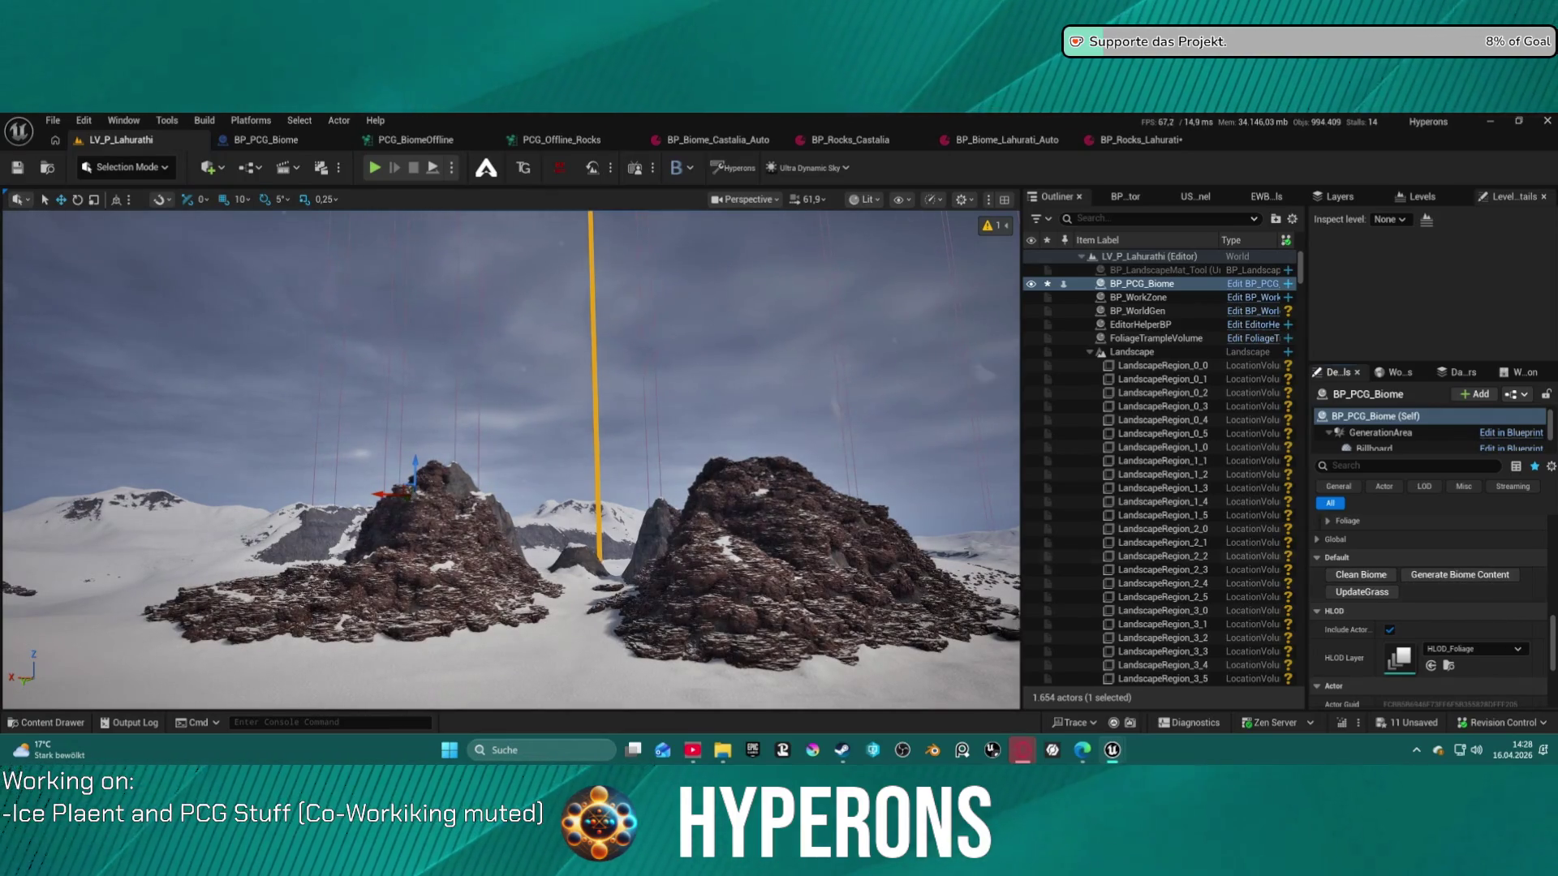
mouse_move(511, 458)
mouse_down()
mouse_move(633, 536)
mouse_move(601, 503)
mouse_move(600, 520)
mouse_up()
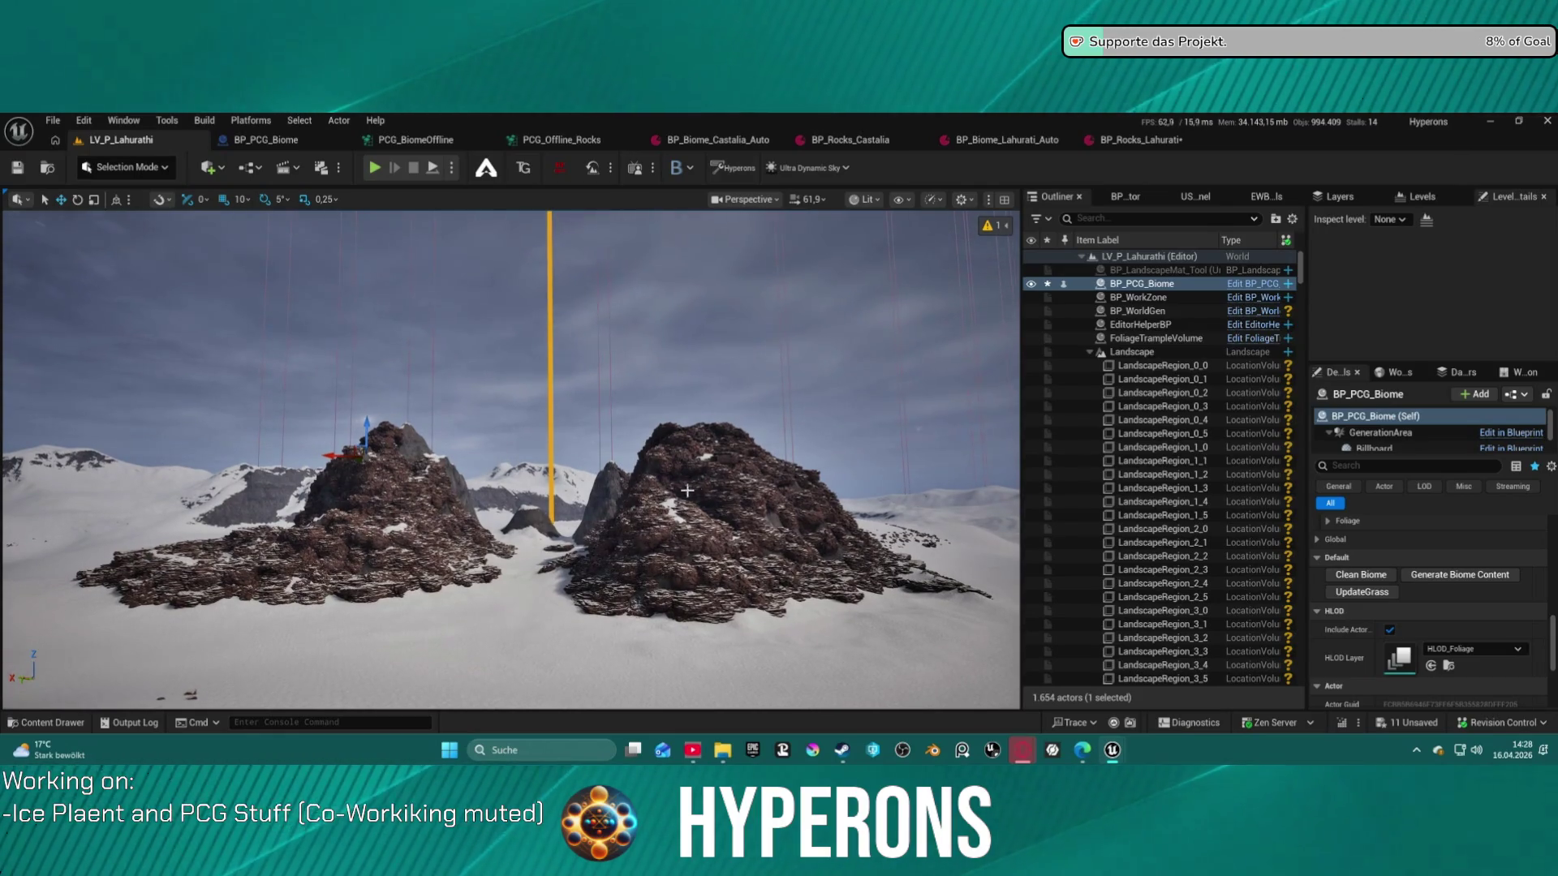
click(1140, 142)
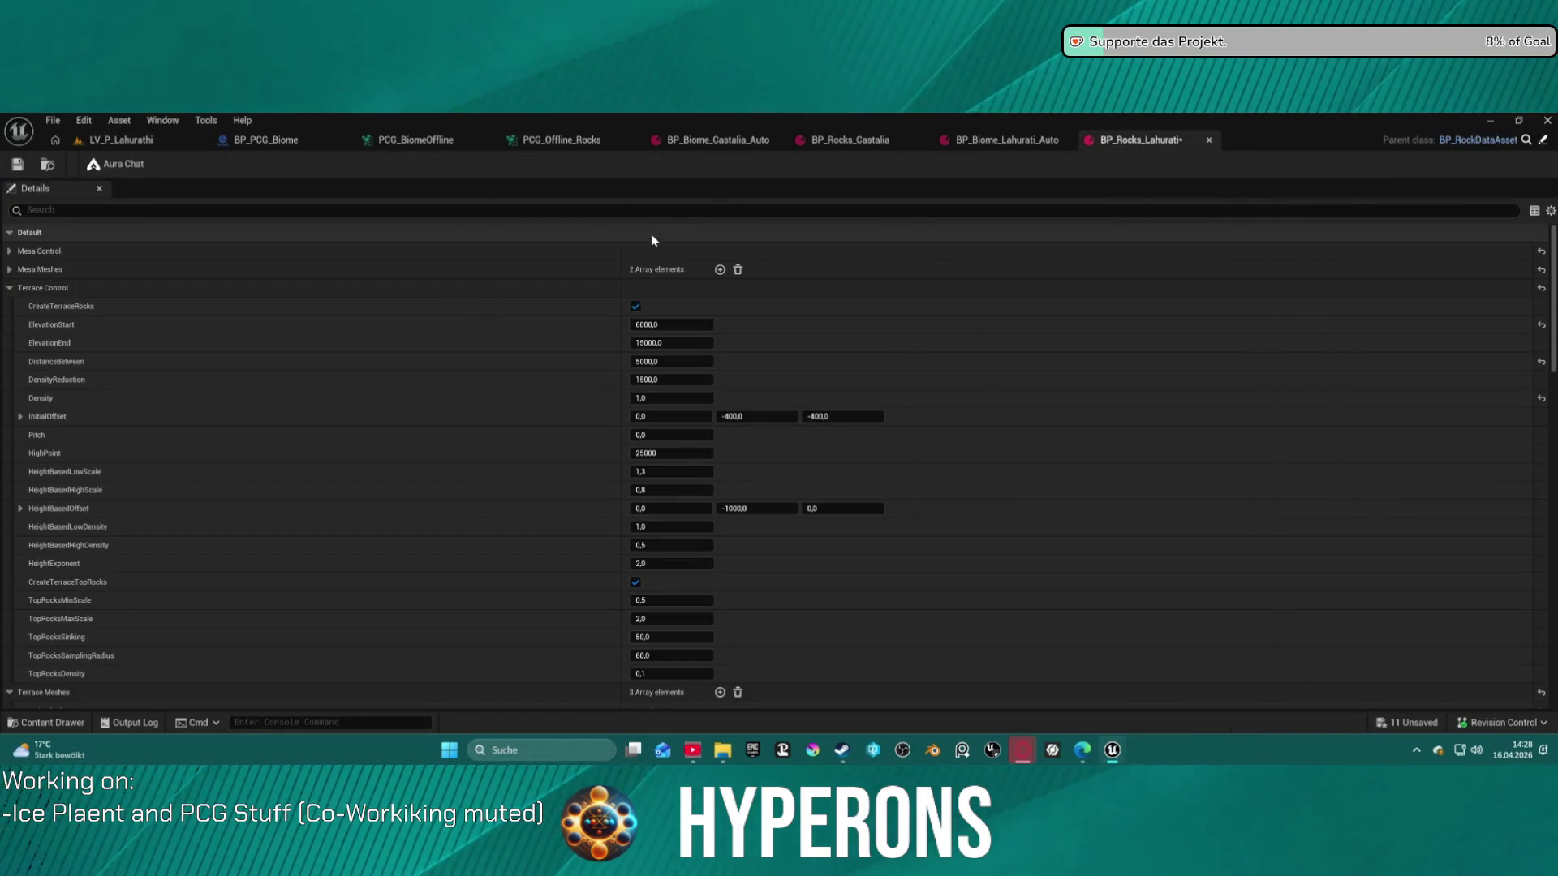
key(ctrl+space)
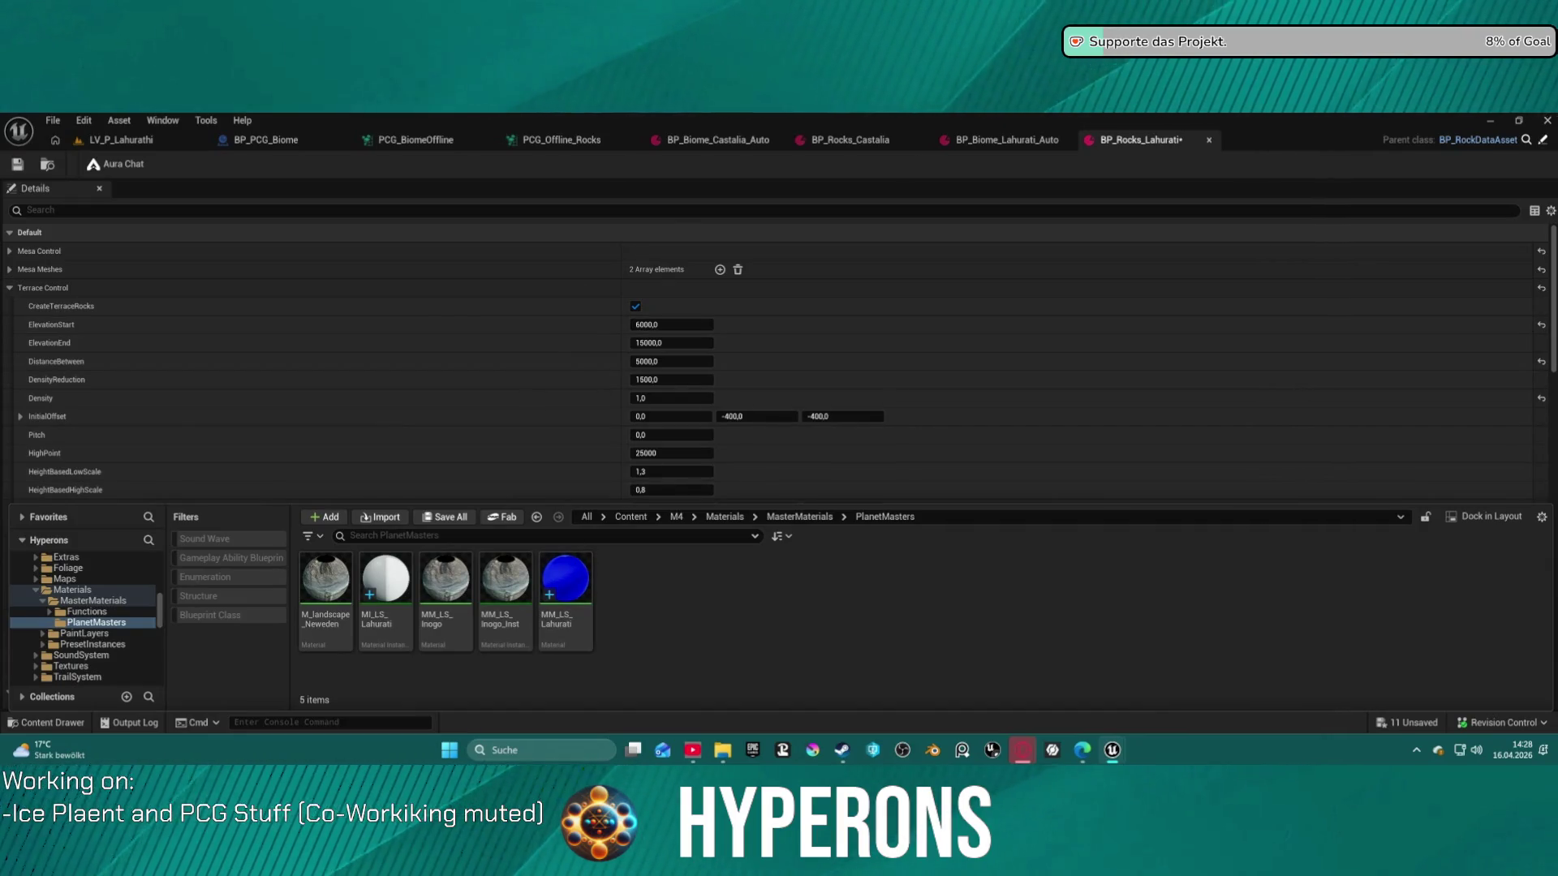
Hide the Content Drawer, view the Forest rock preset, and close the BP_Rocks_Castalia asset
key(ctrl+space)
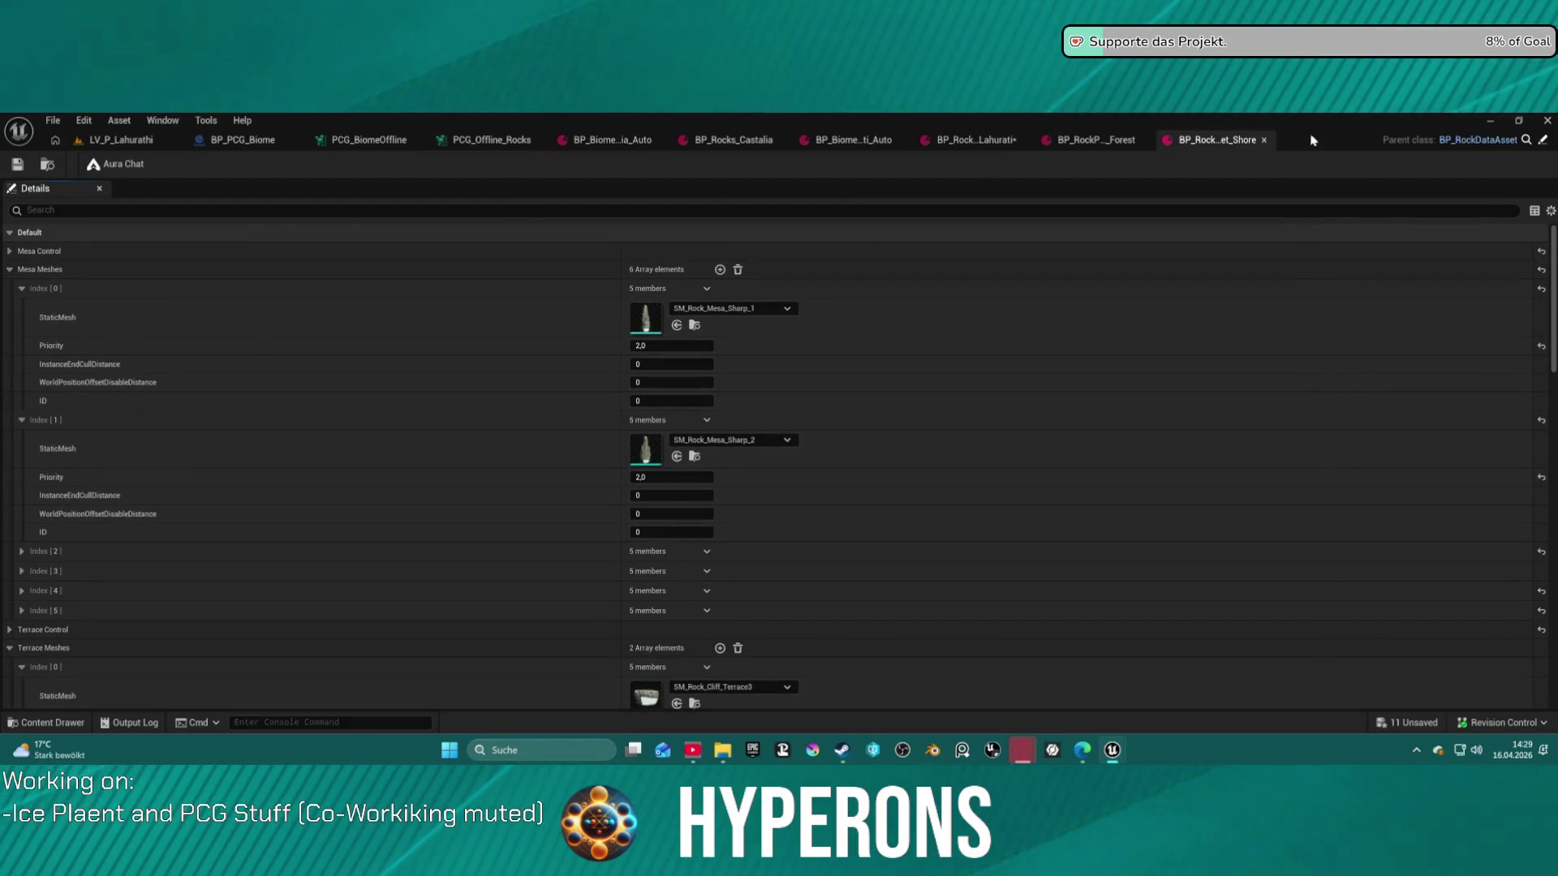
click(1115, 147)
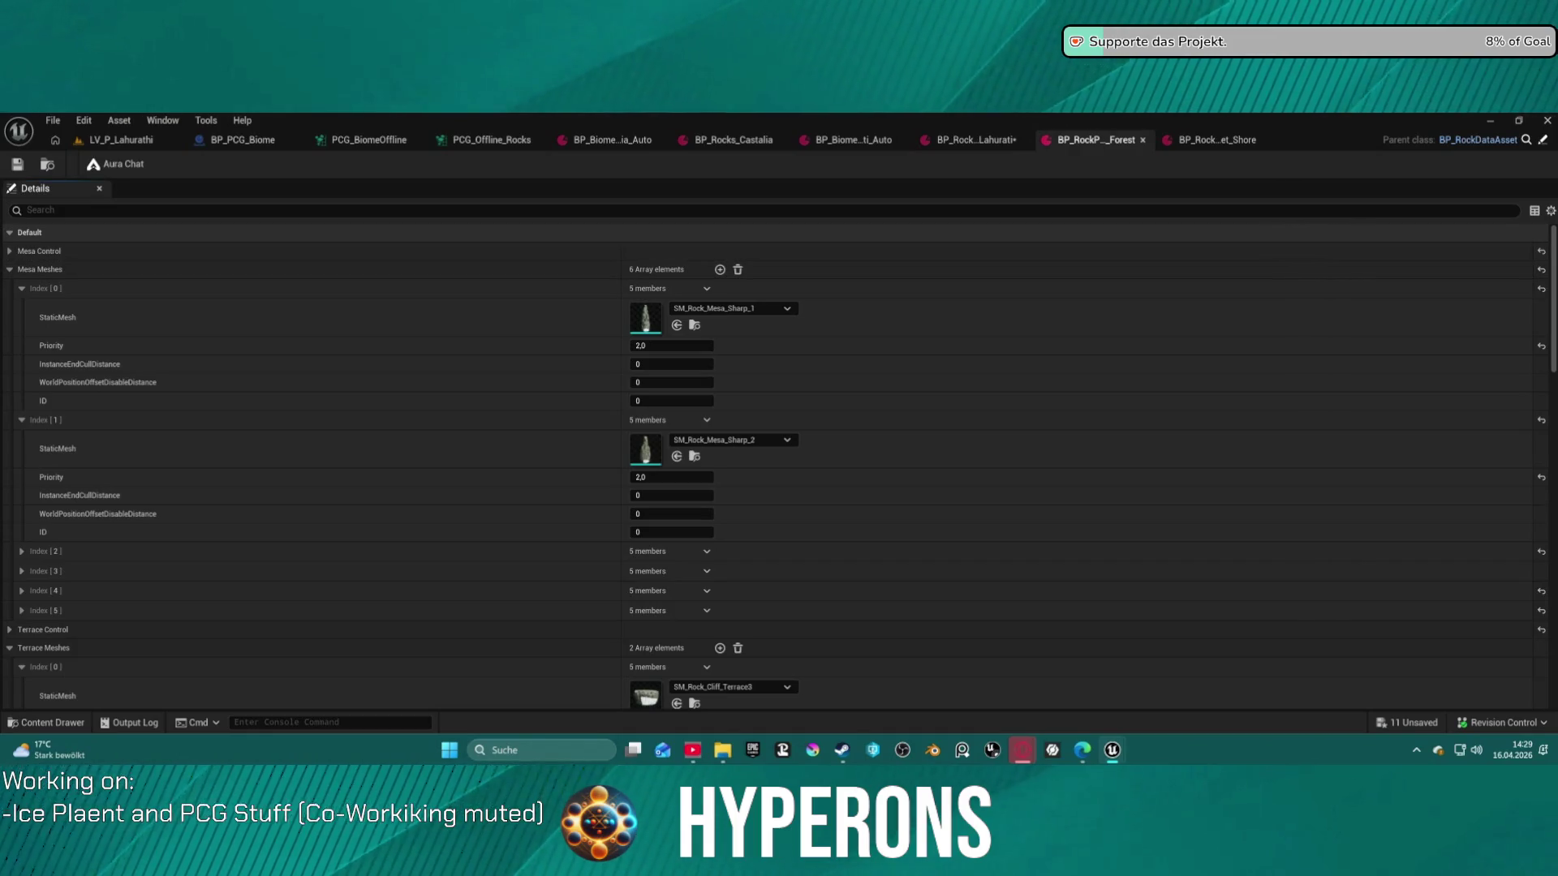
click(709, 145)
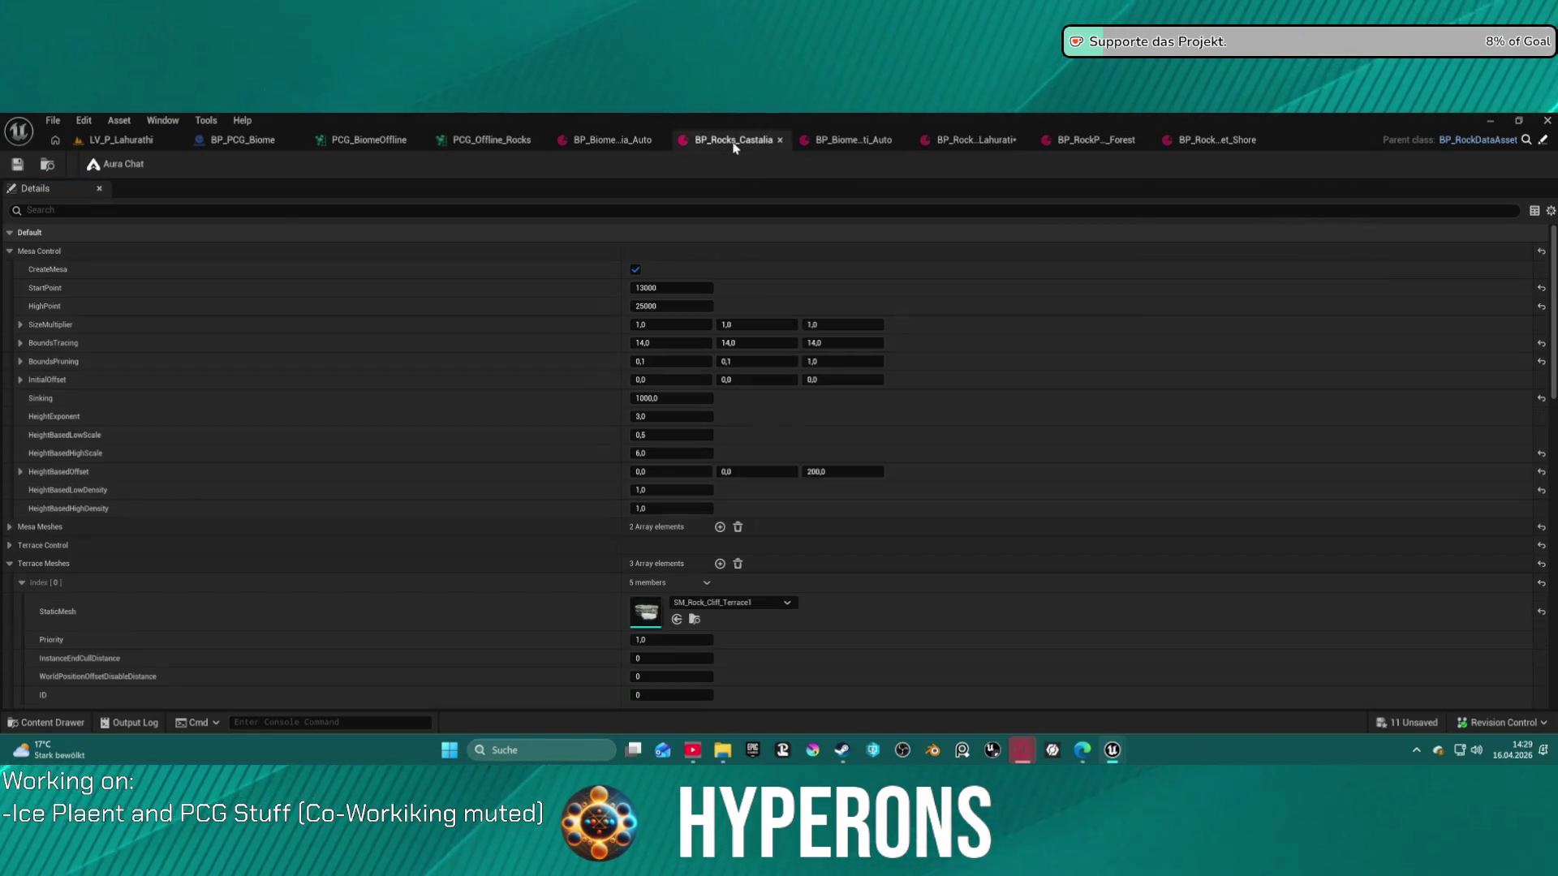
click(780, 140)
click(986, 140)
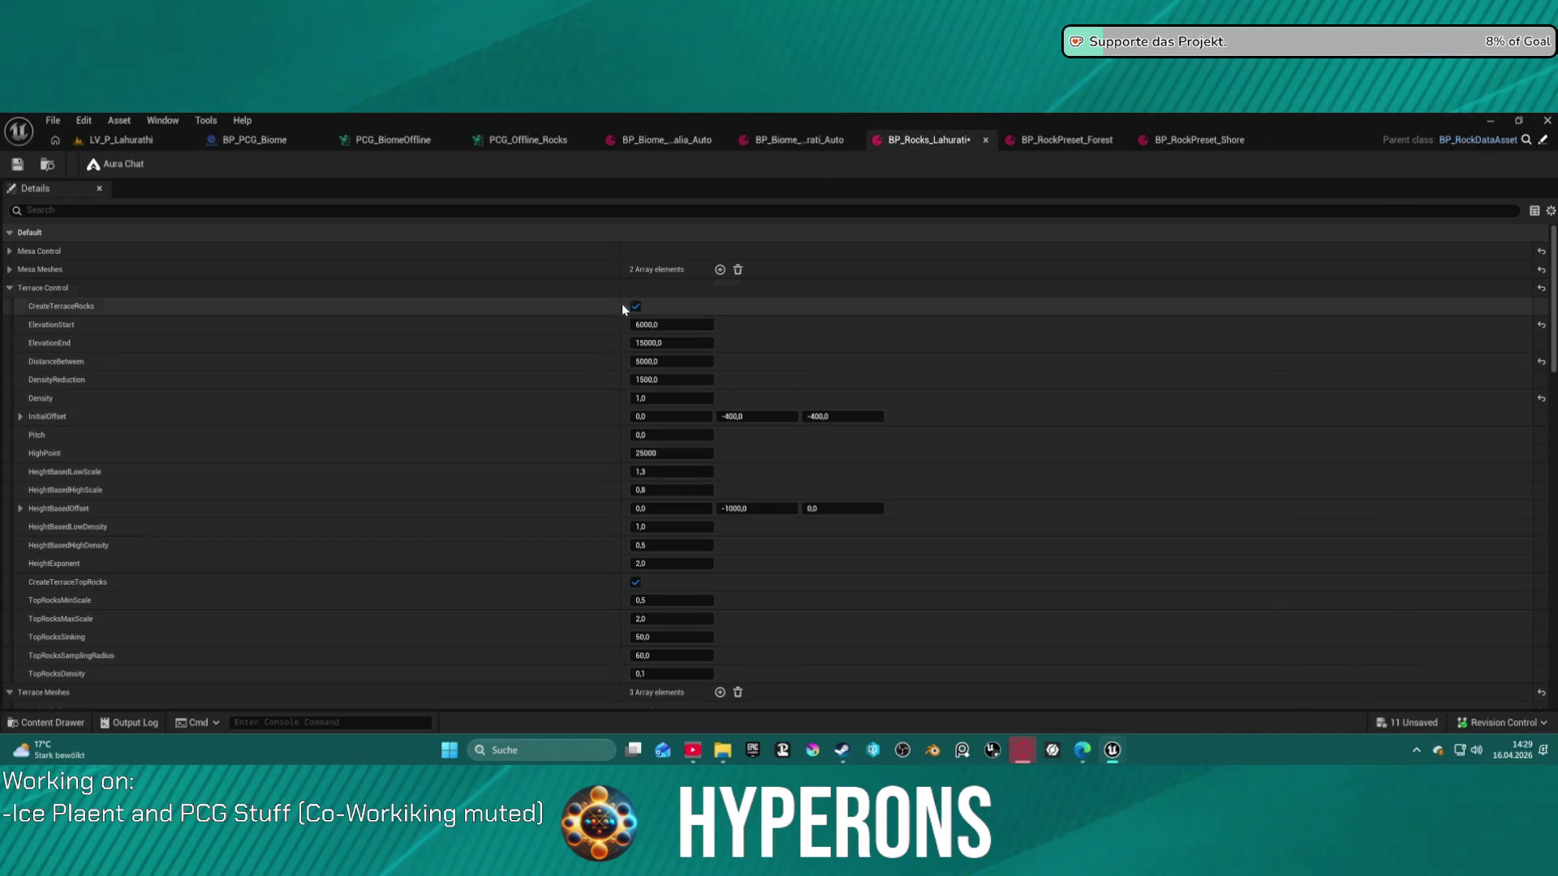
Clear BP_Rocks_Lahurati's Mesa Meshes, paste in six copied mesa entries, then switch to BP_RockPreset_Shore
click(738, 269)
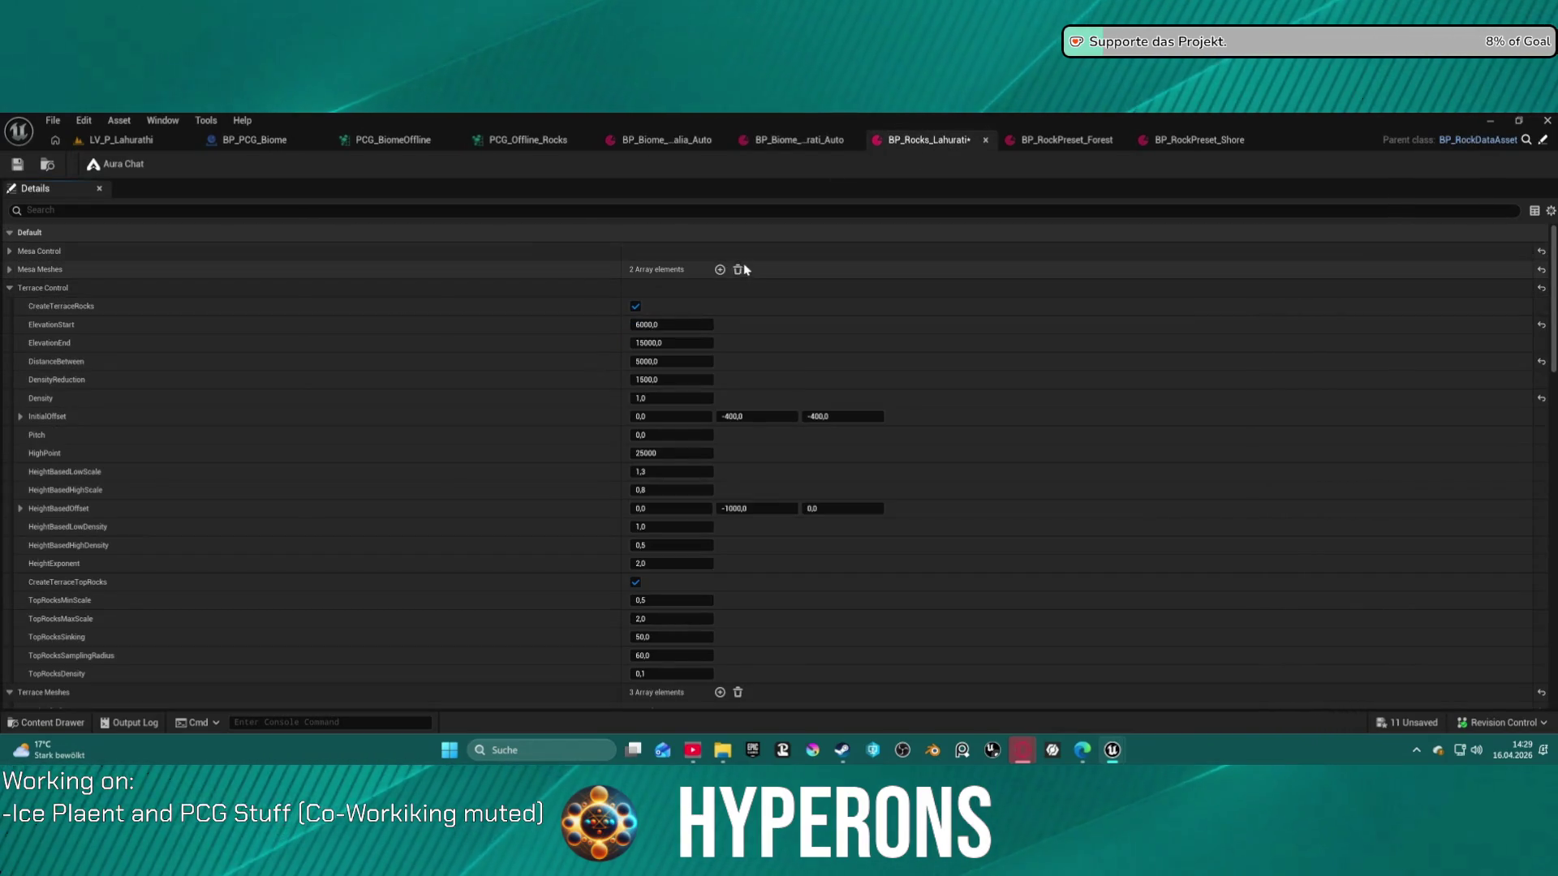
key(ctrl+v)
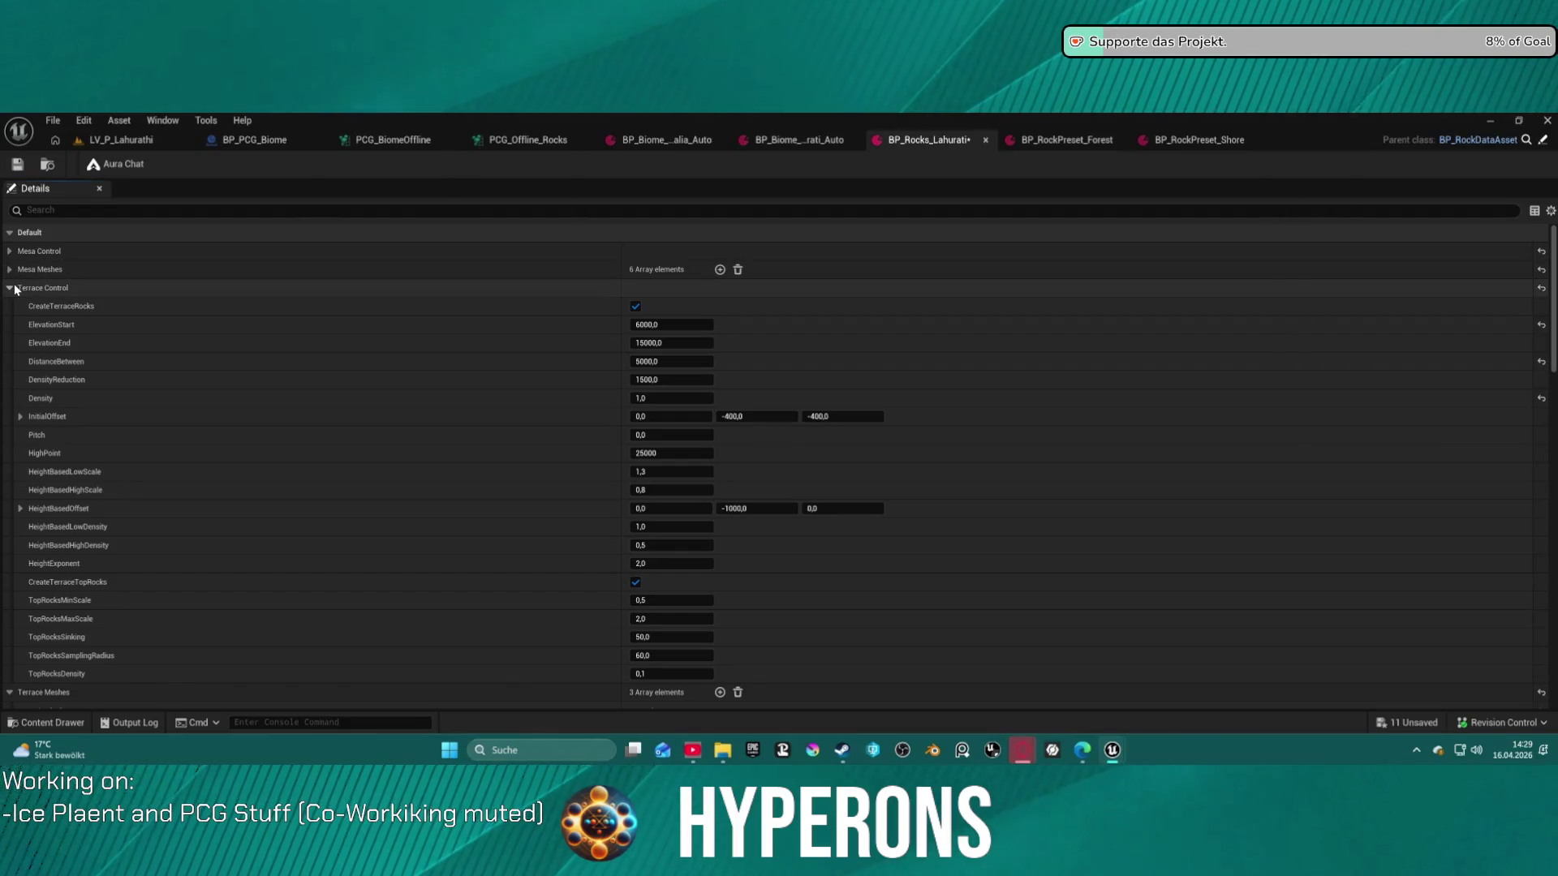
click(32, 288)
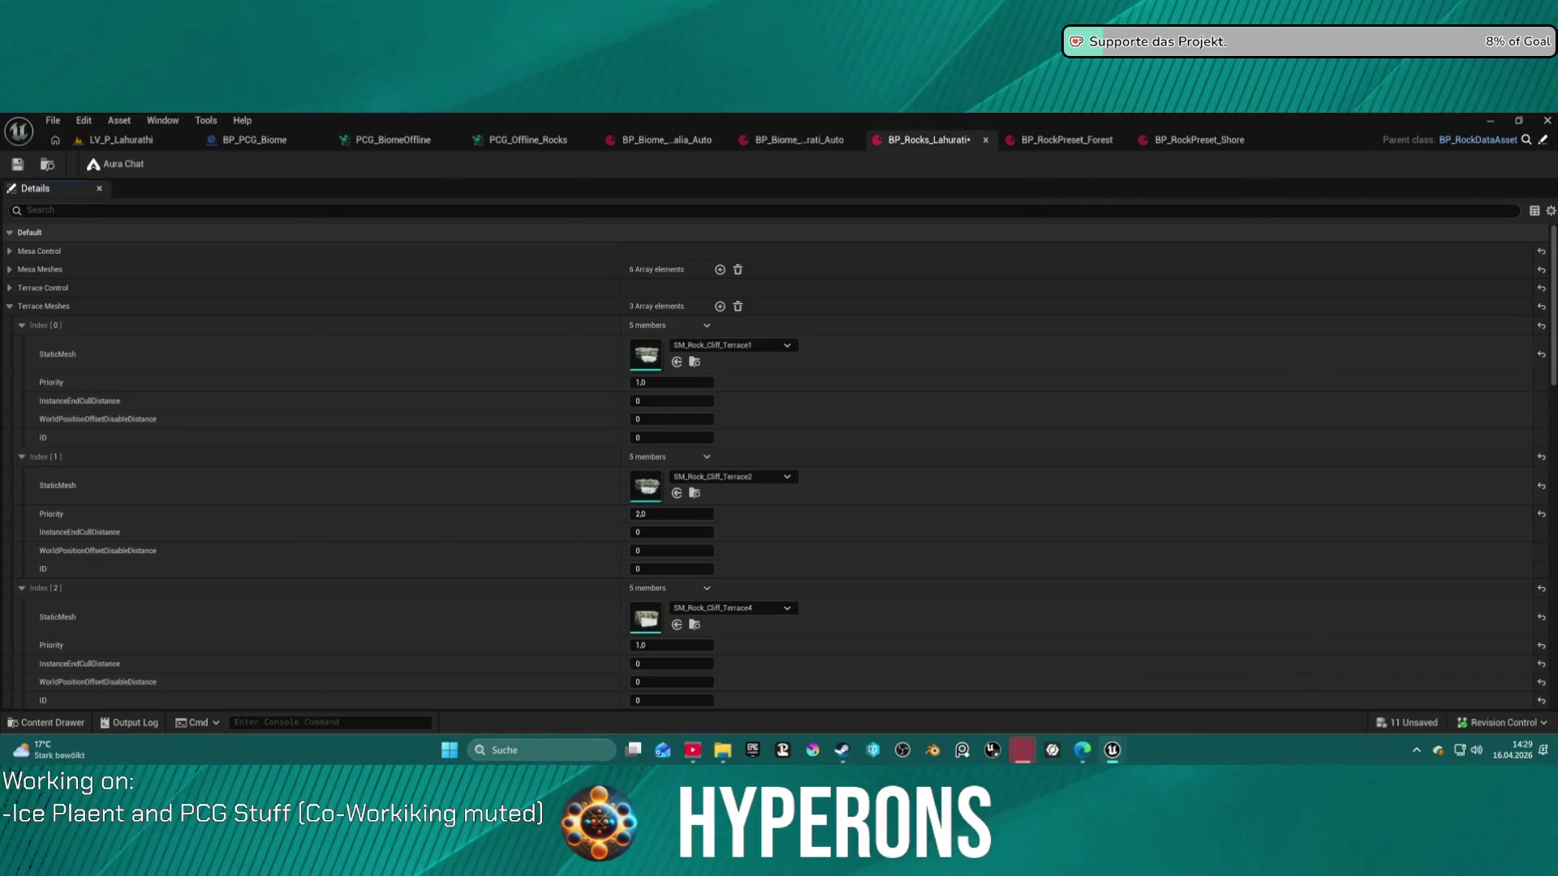
click(1167, 140)
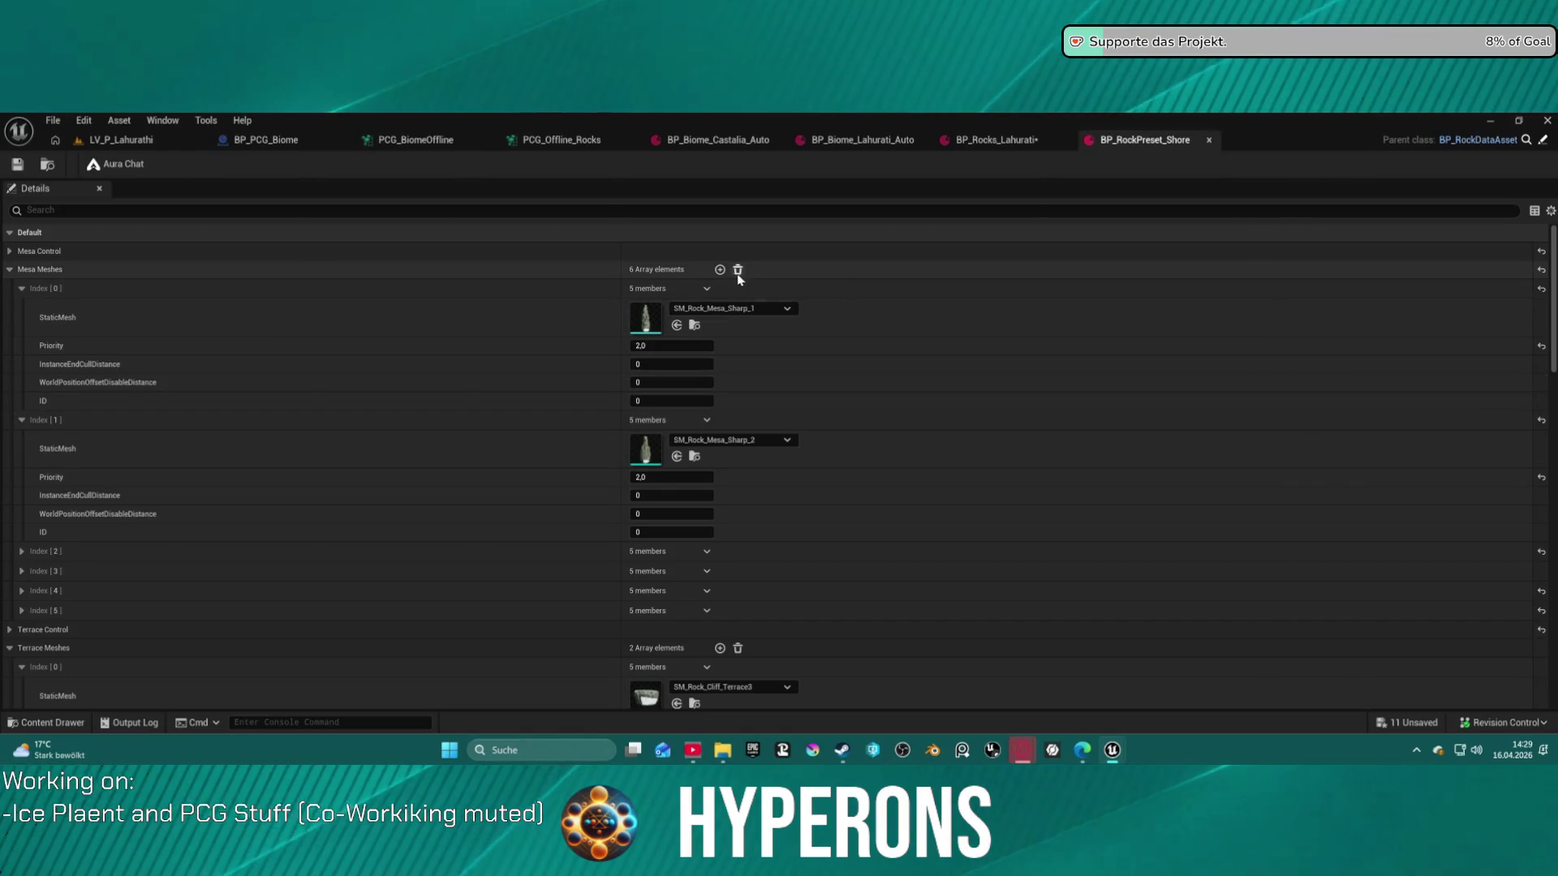
Clear and restore the Terrace, Terrace Top and Fallen Meshes lists, then empty Cliff Meshes
click(10, 269)
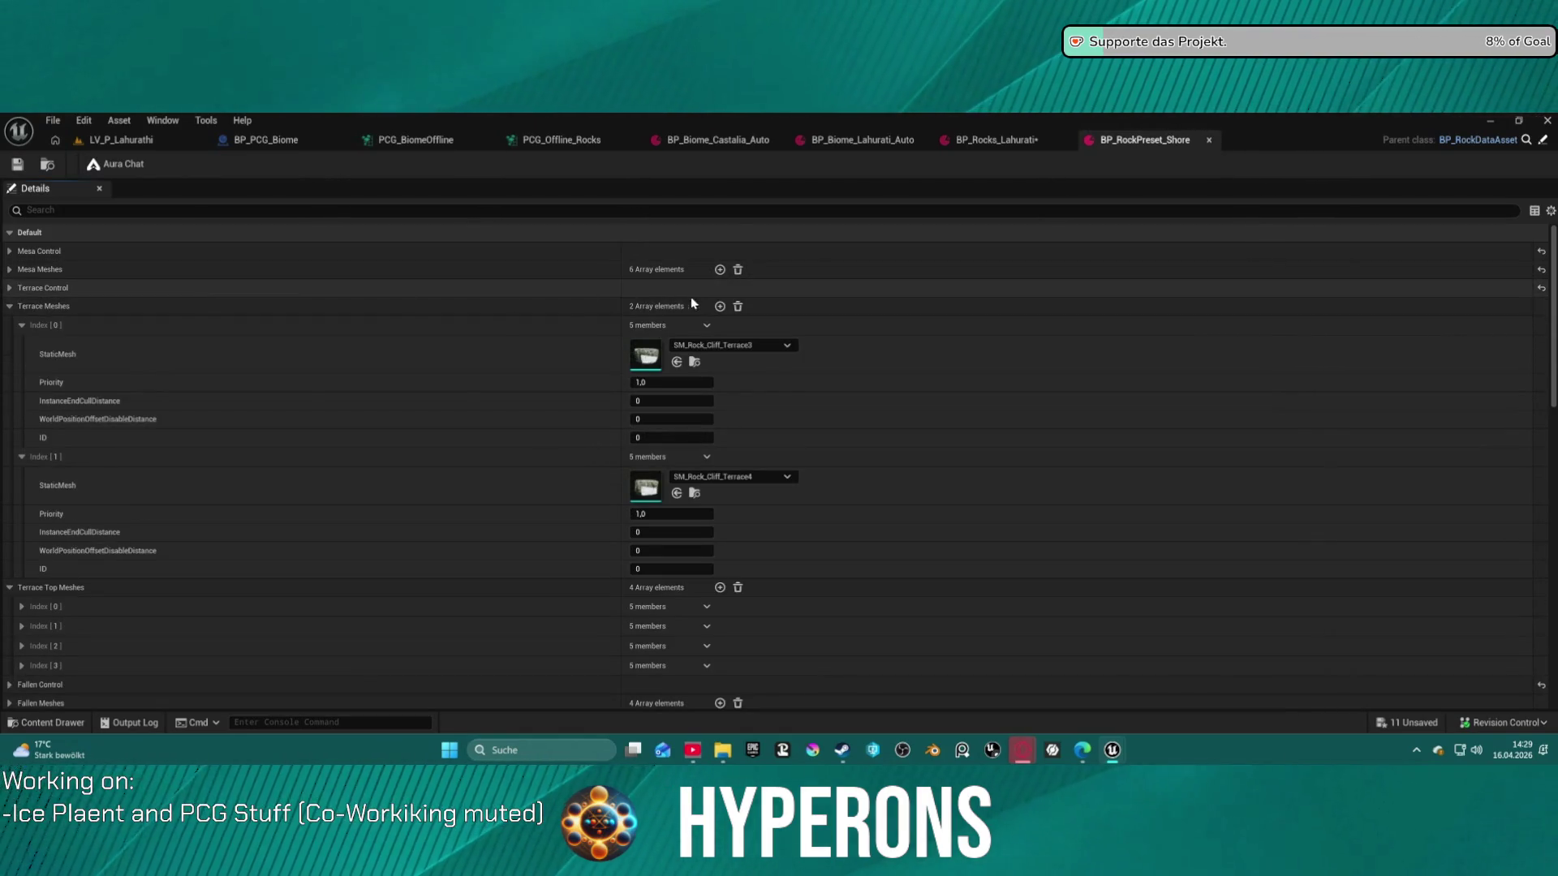
click(741, 308)
key(ctrl+z)
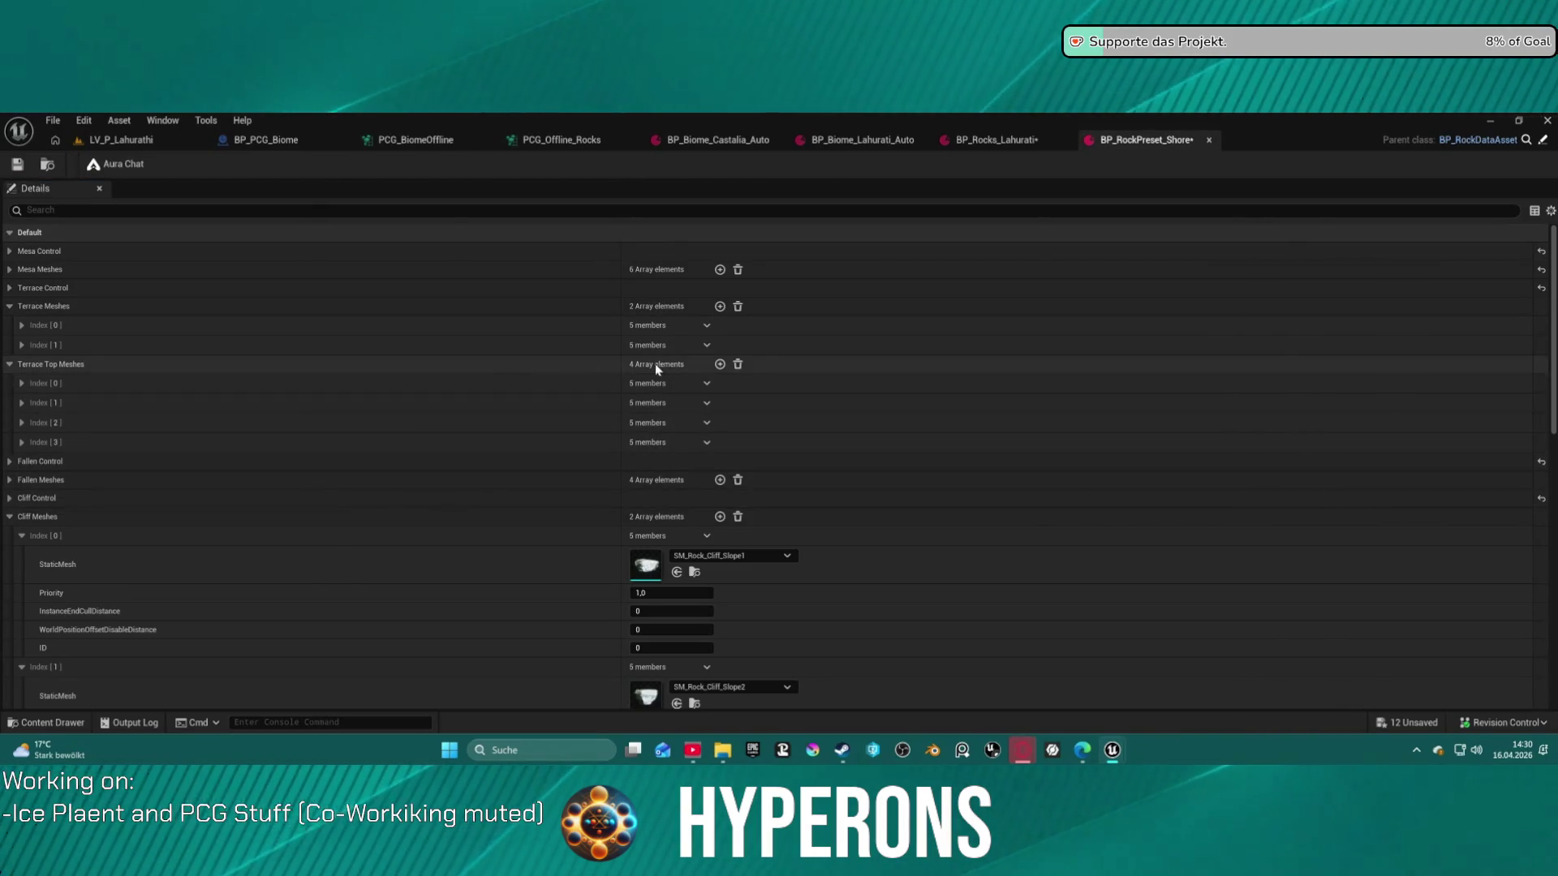
click(738, 365)
key(ctrl+z)
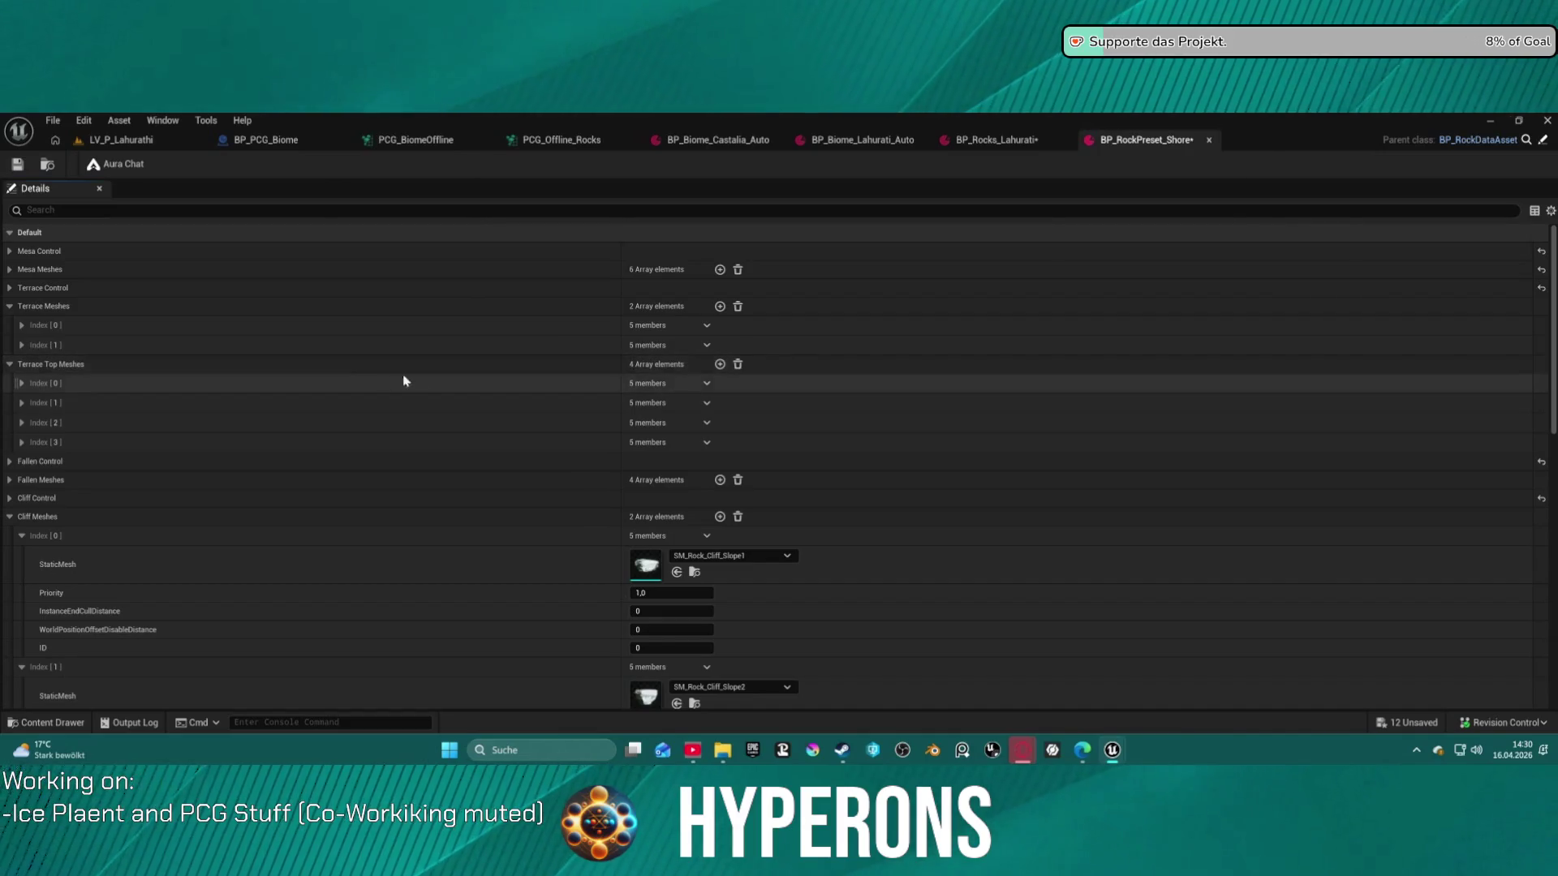
click(10, 365)
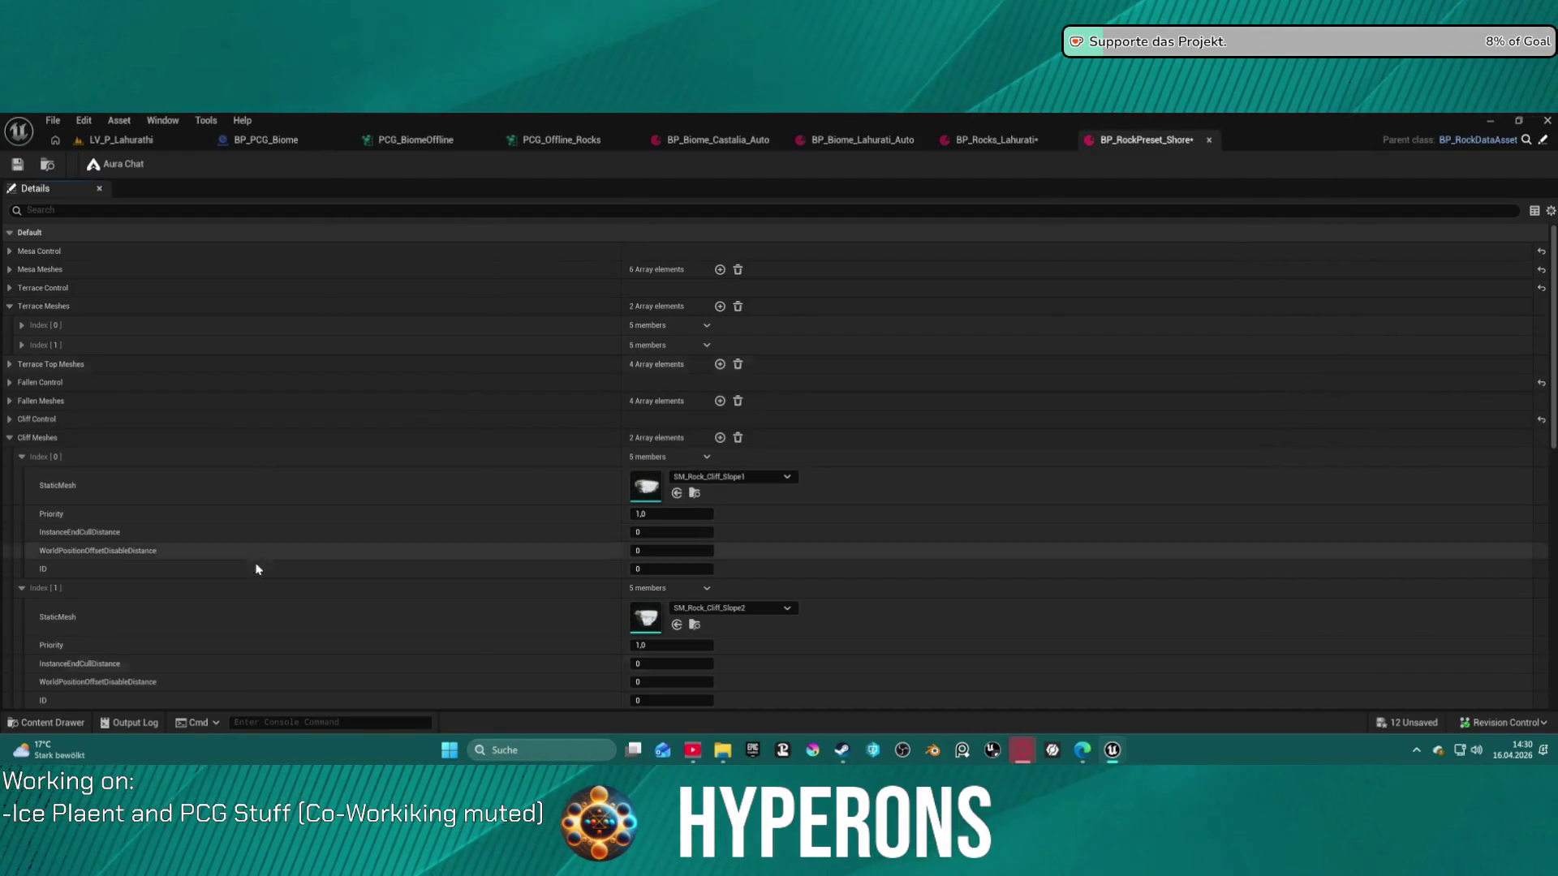
click(10, 401)
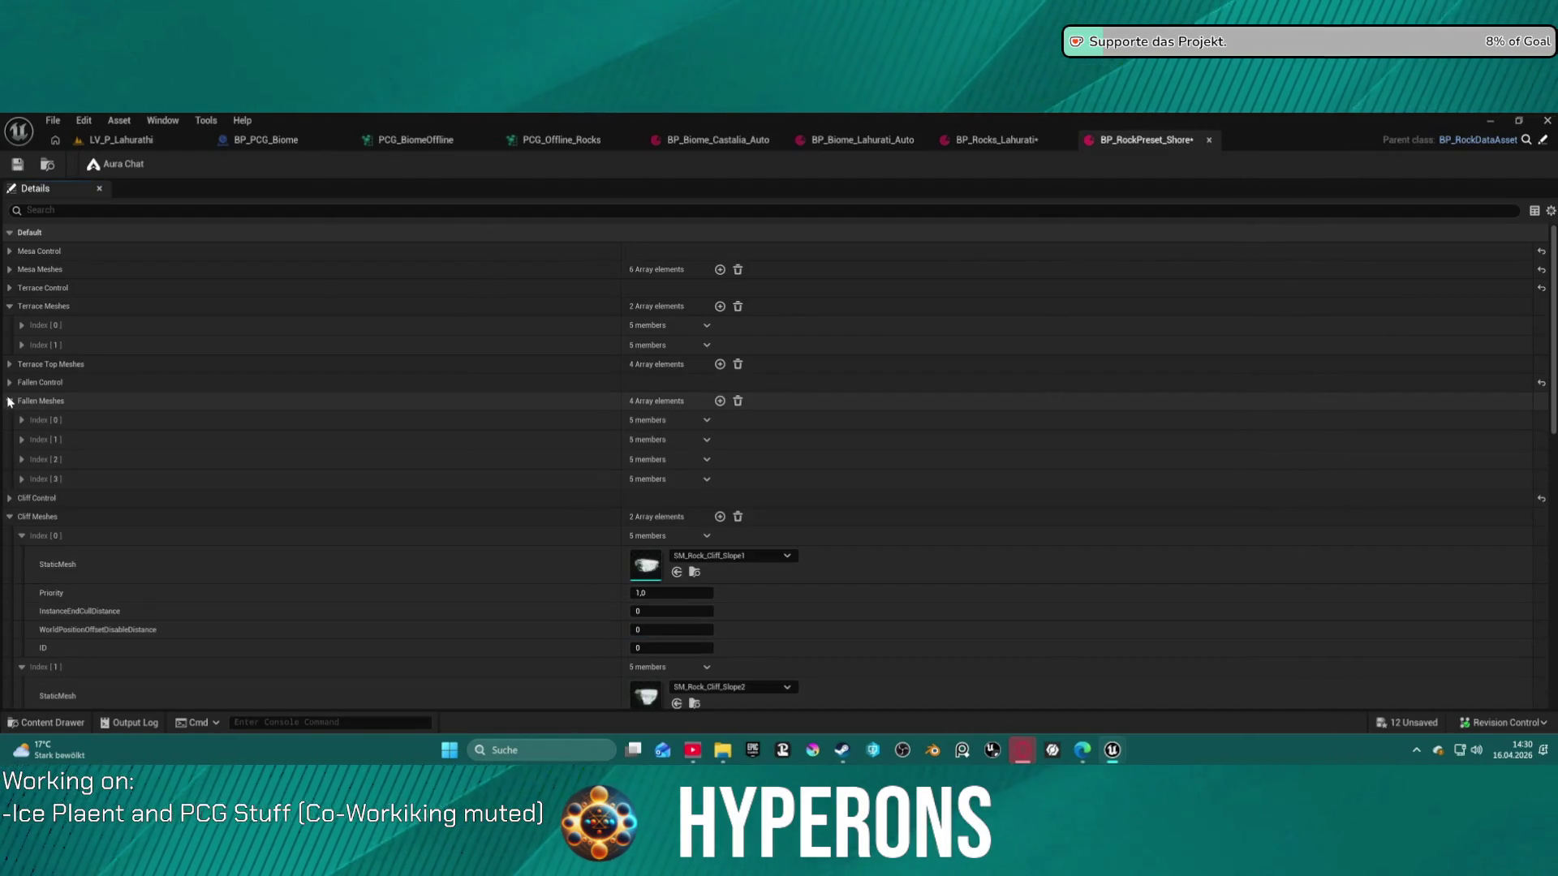
click(738, 401)
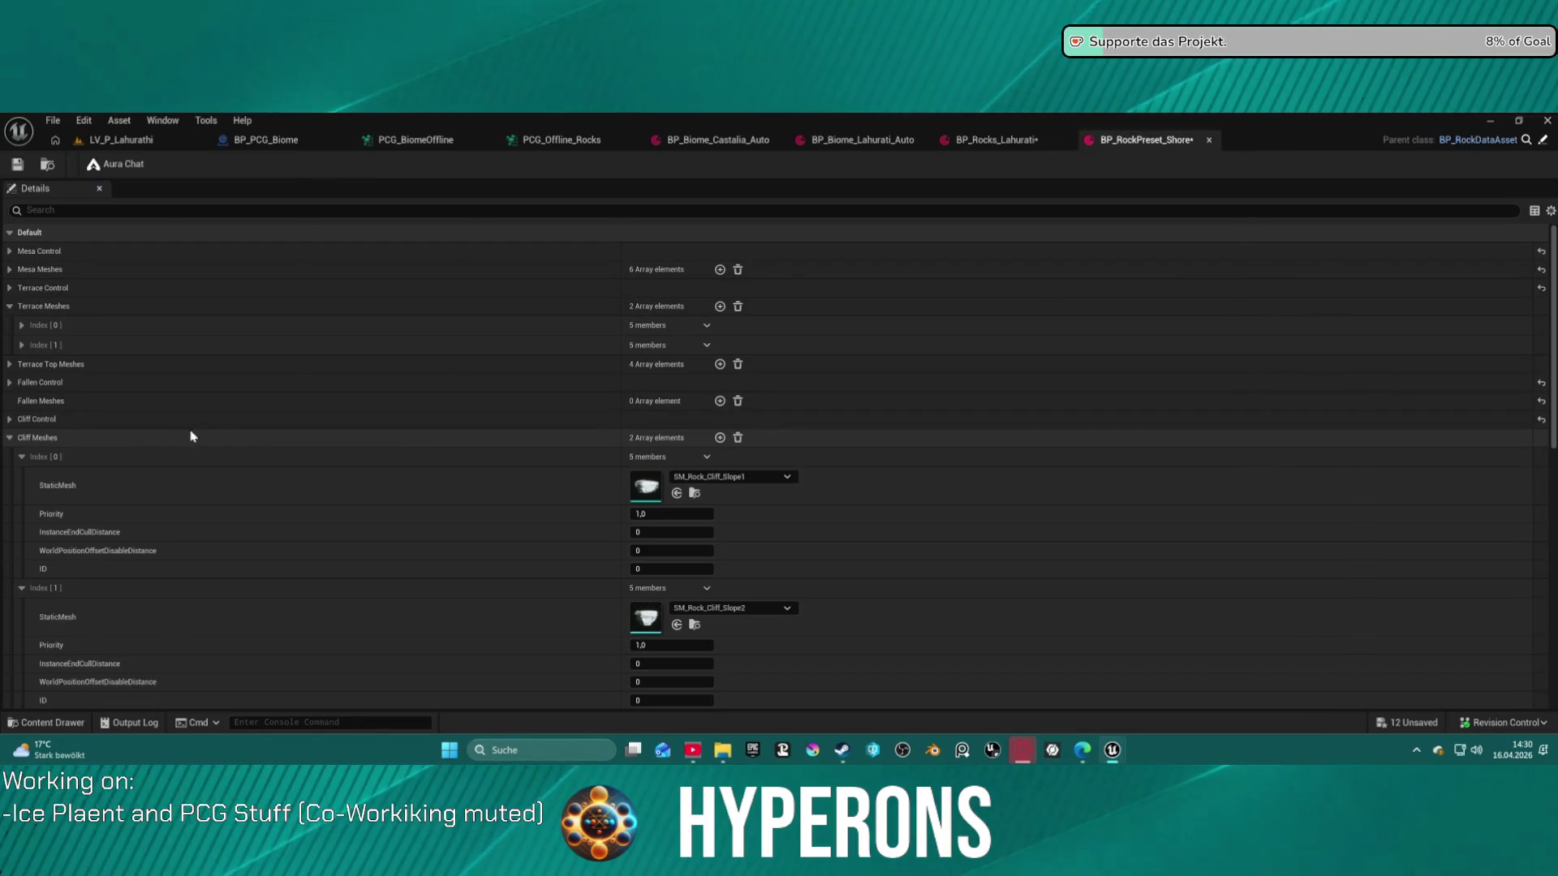
key(ctrl+z)
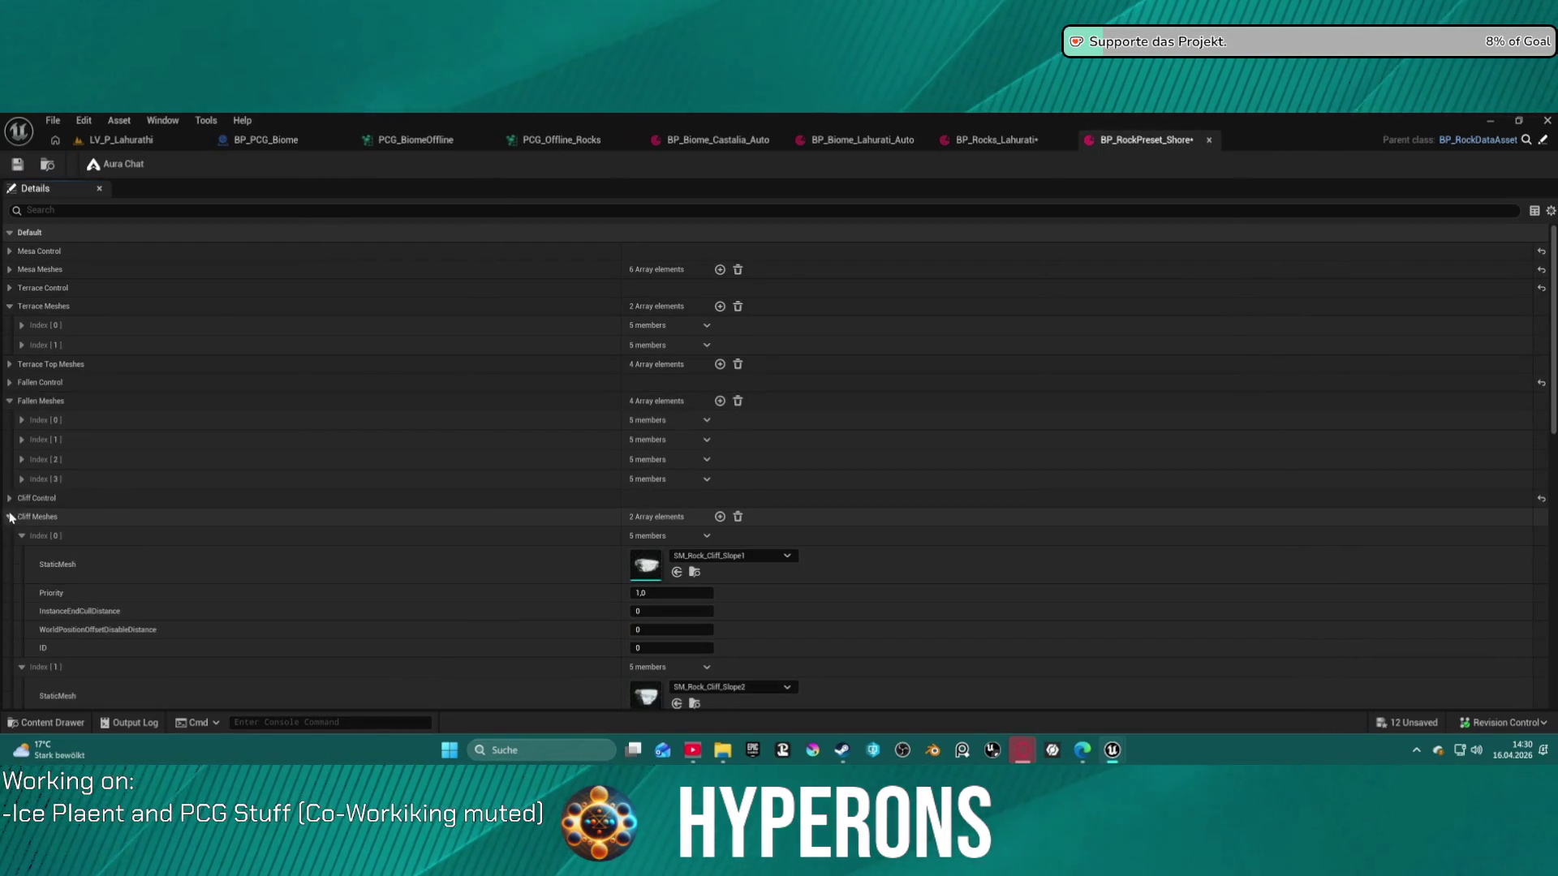
click(737, 517)
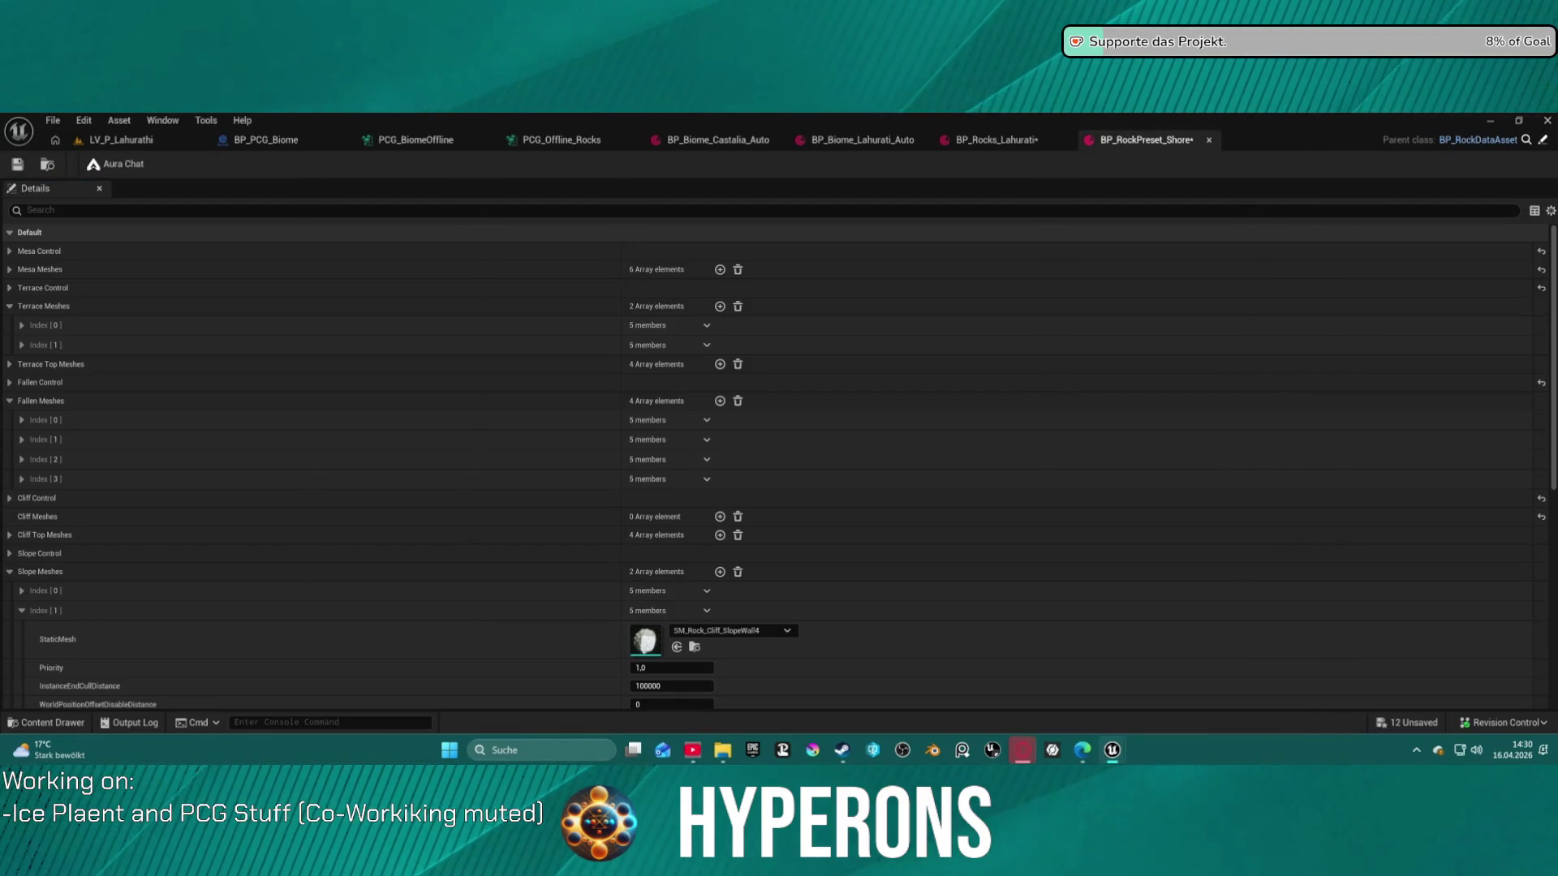
Paste back two Cliff Meshes entries, check out and save BP_RockPreset_Shore, and return to LV_P_Lahurathi
key(ctrl+v)
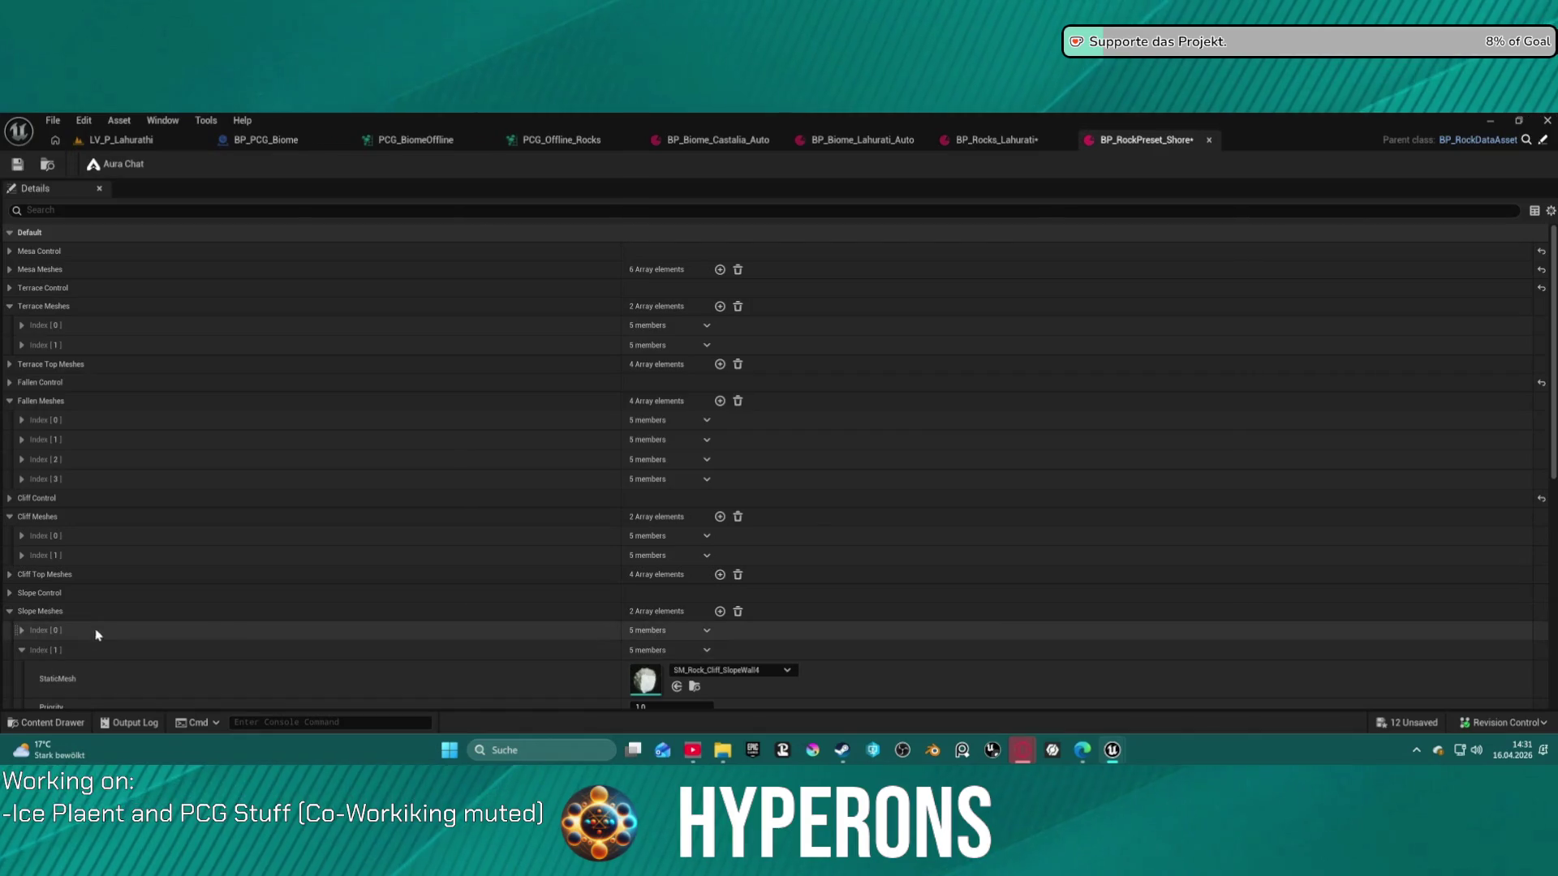
click(8, 611)
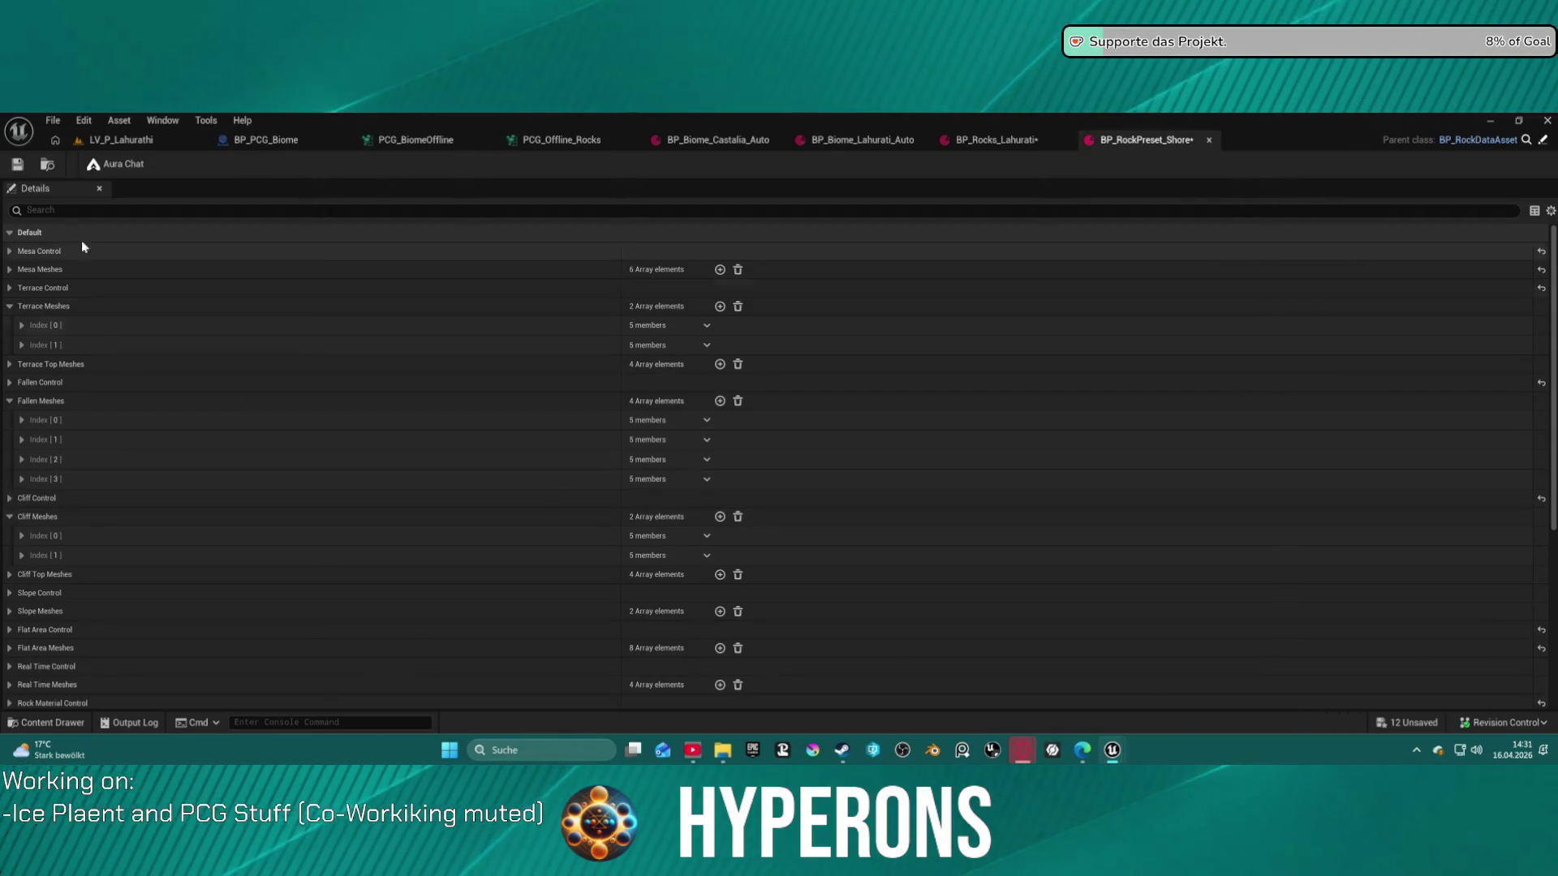
click(16, 166)
click(812, 584)
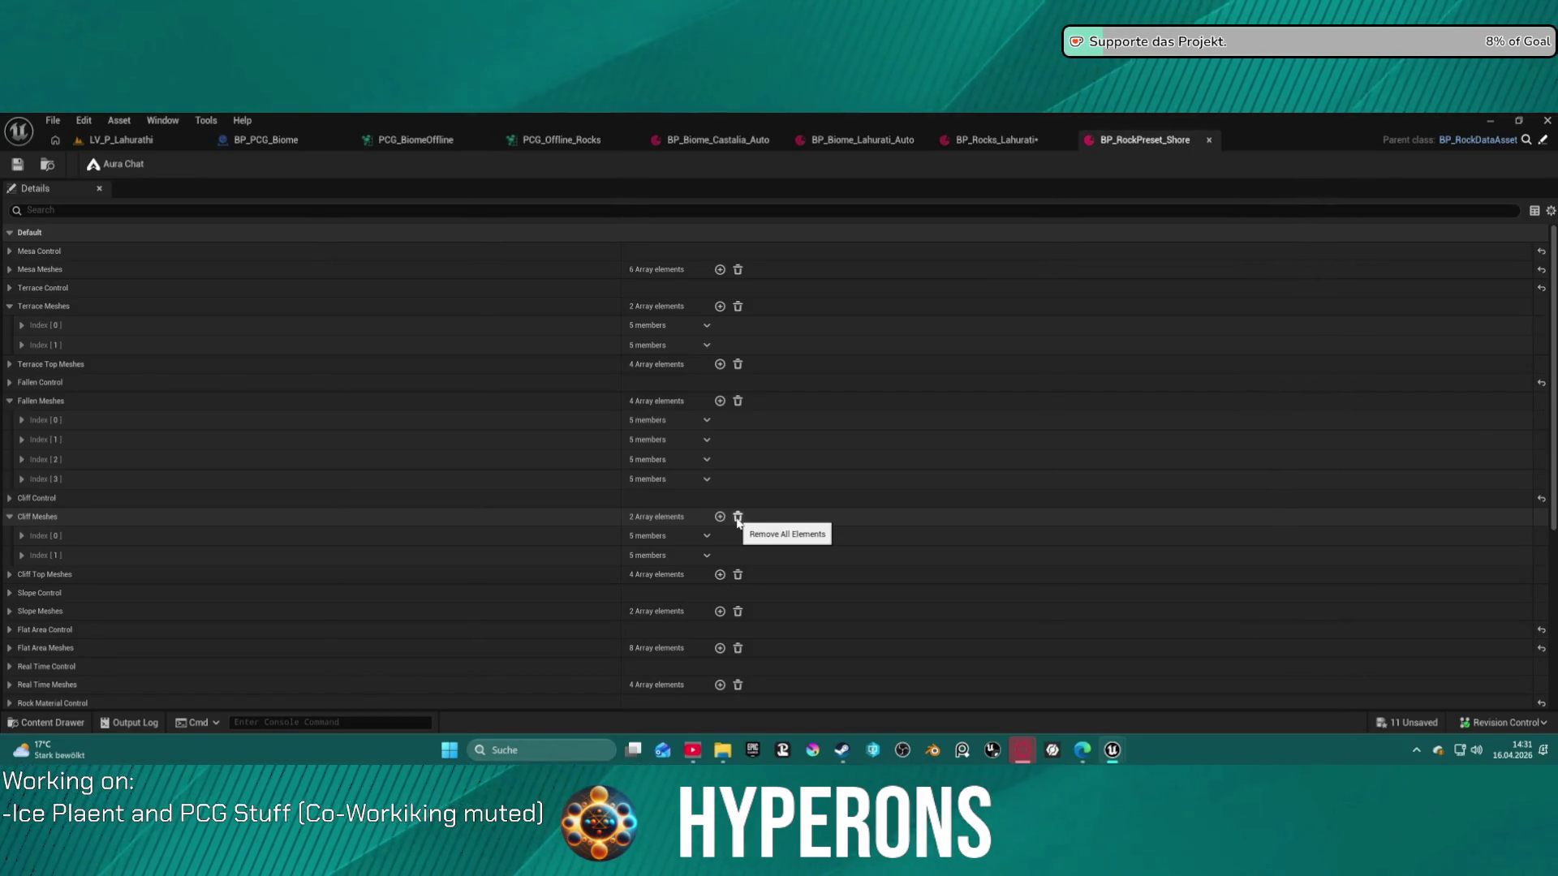
click(121, 140)
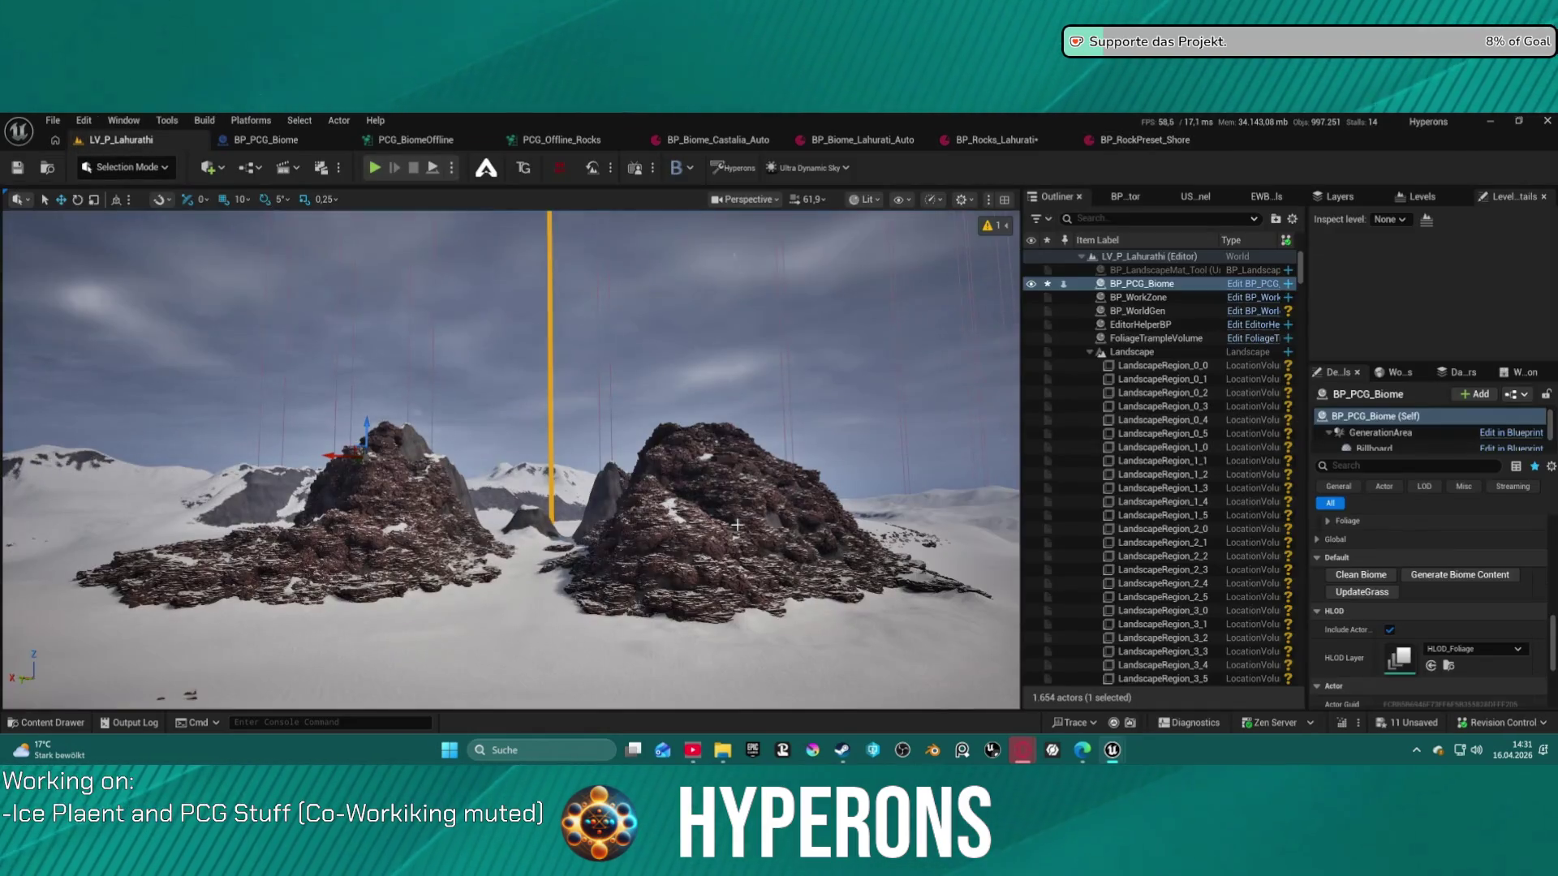
Clean and regenerate BP_PCG_Biome's content, then open the assigned BP_Biome_Lahurati_Auto preset
click(1361, 574)
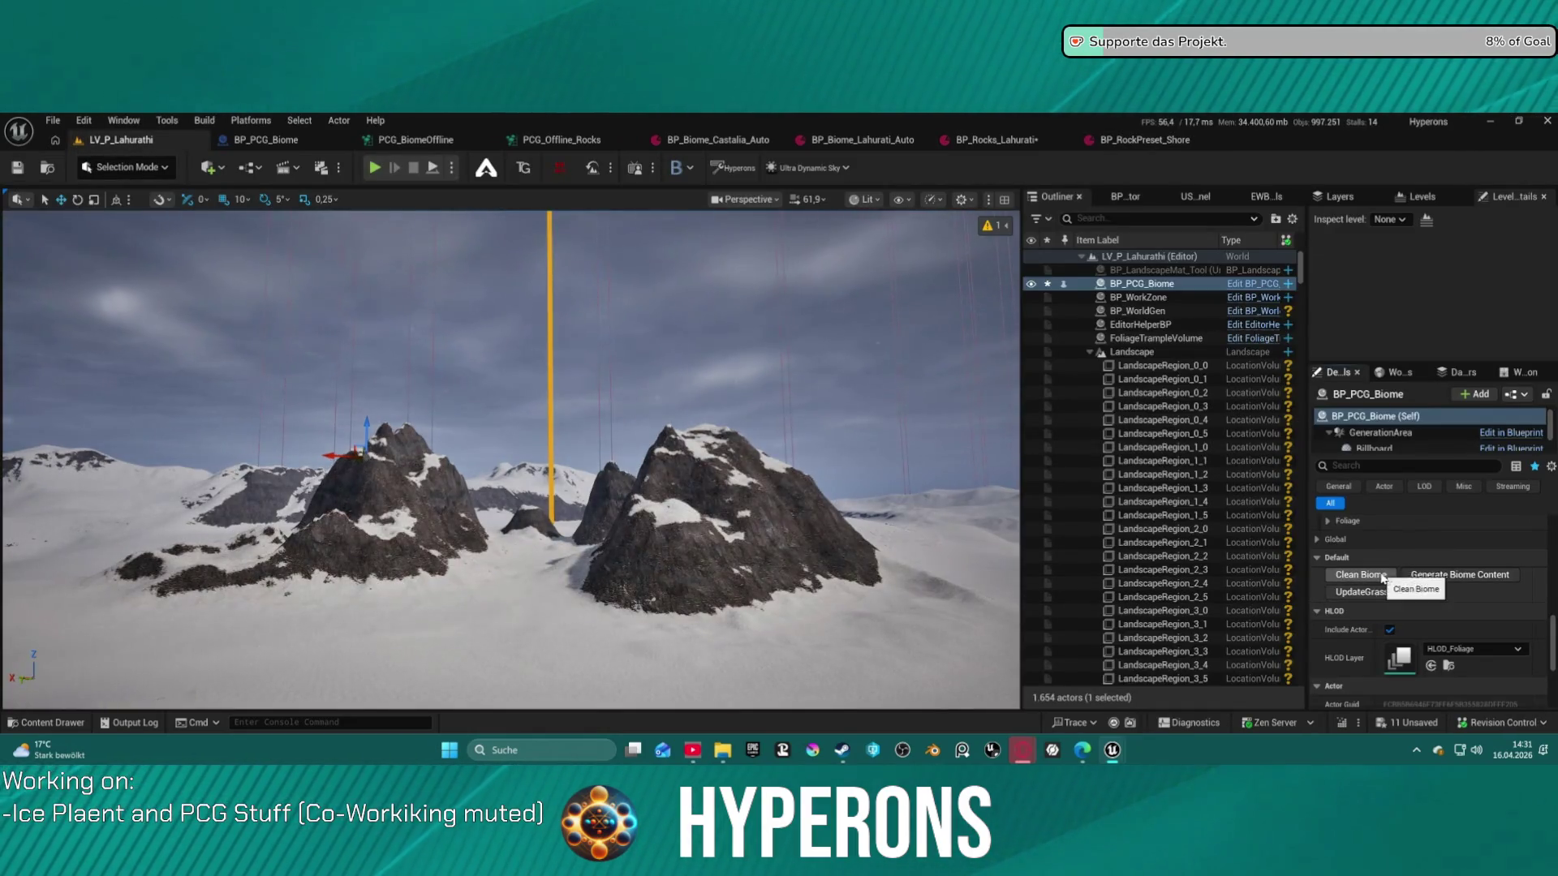
click(1433, 576)
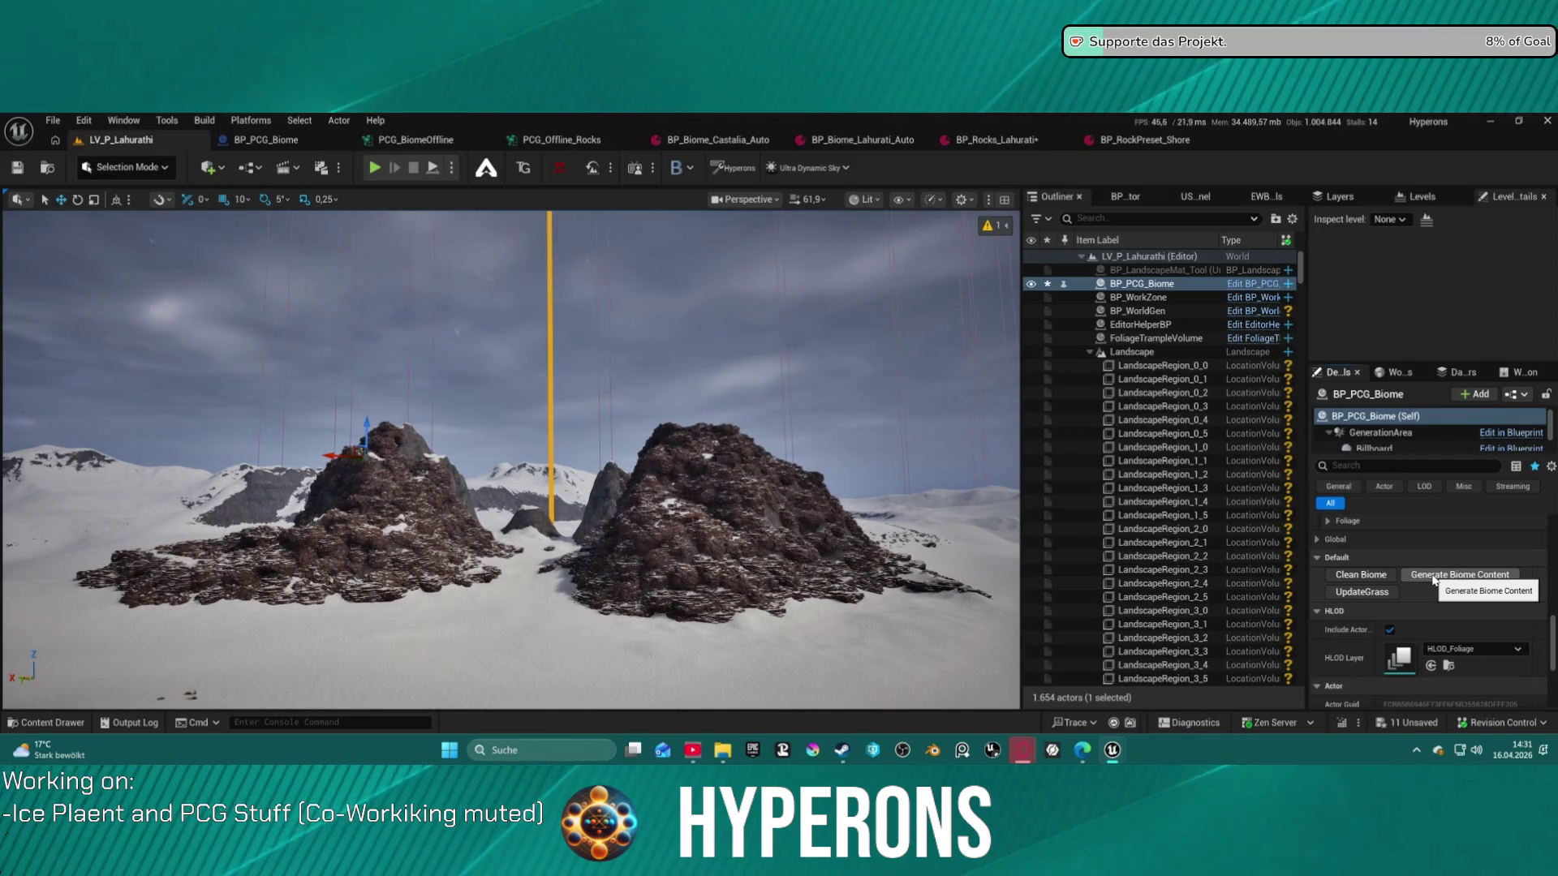
scroll(1400, 535, up, 3)
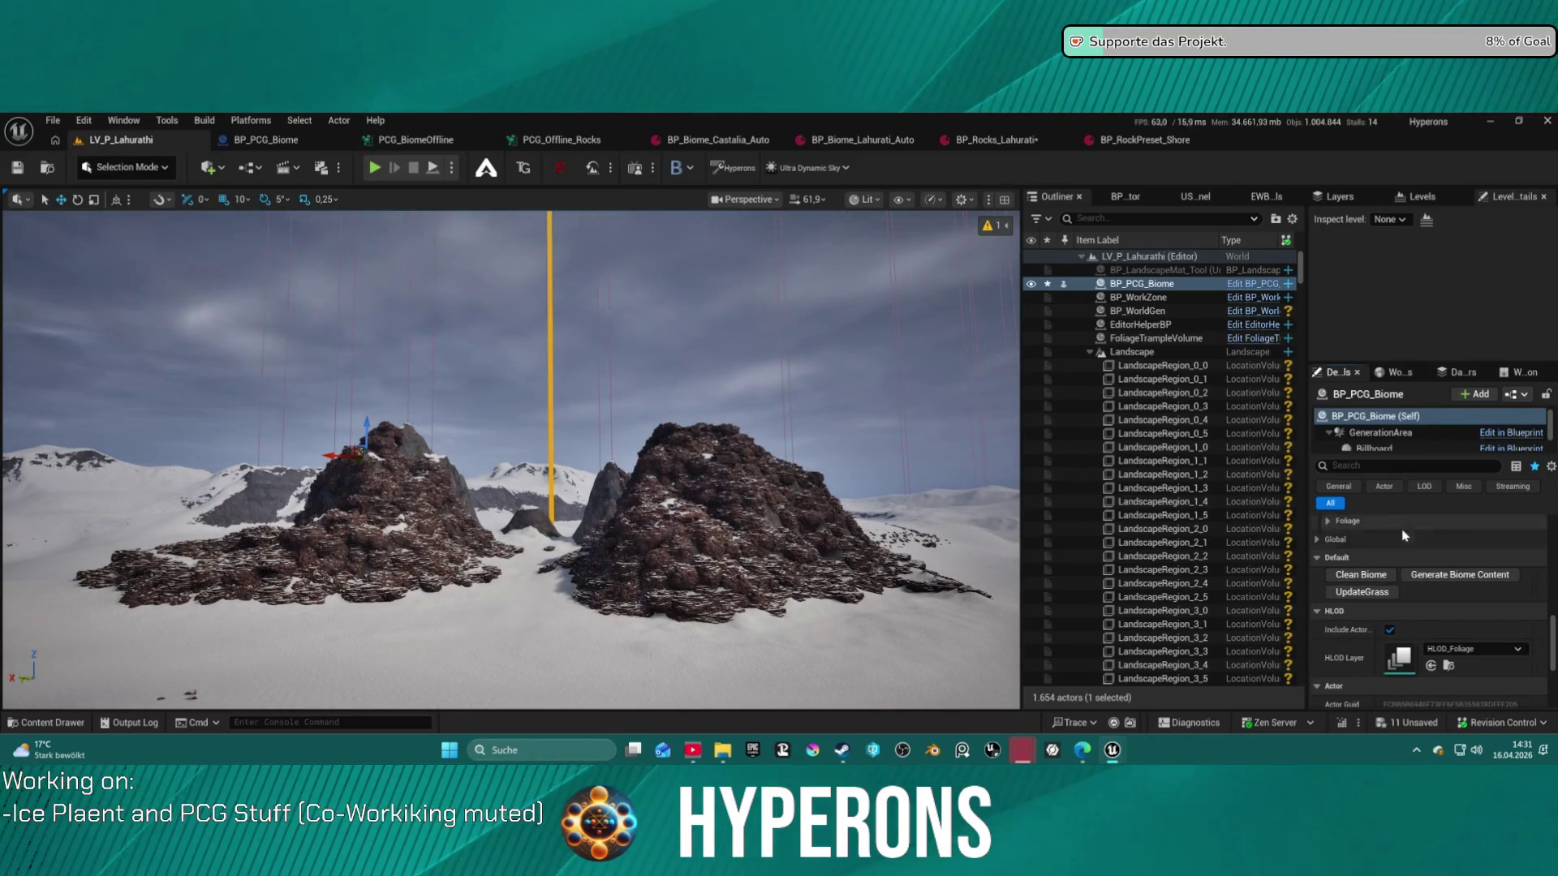
scroll(1396, 557, up, 10)
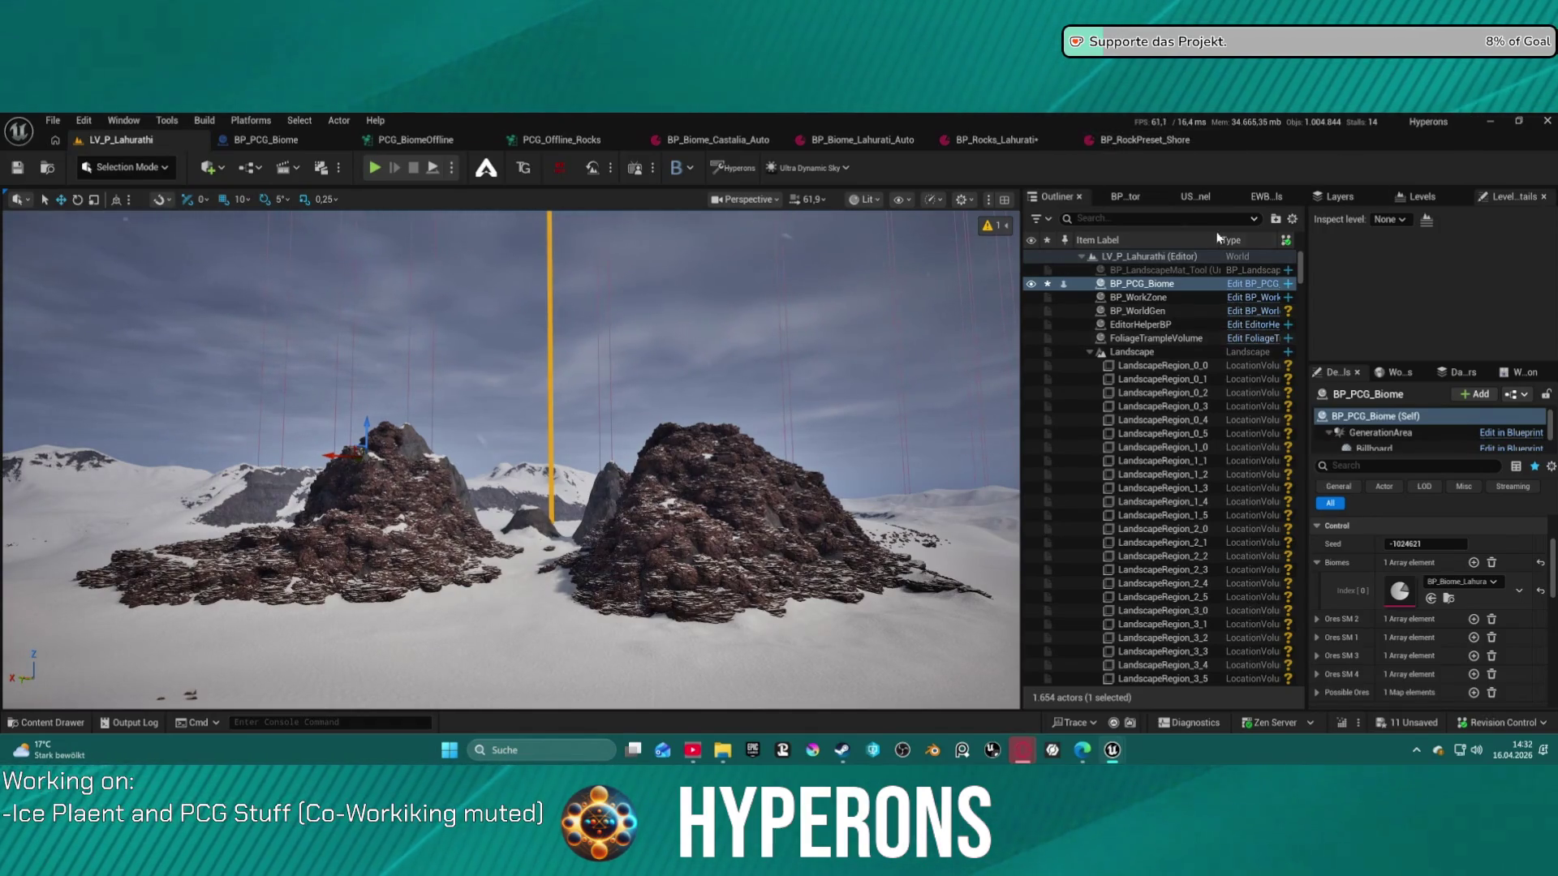
double_click(1400, 591)
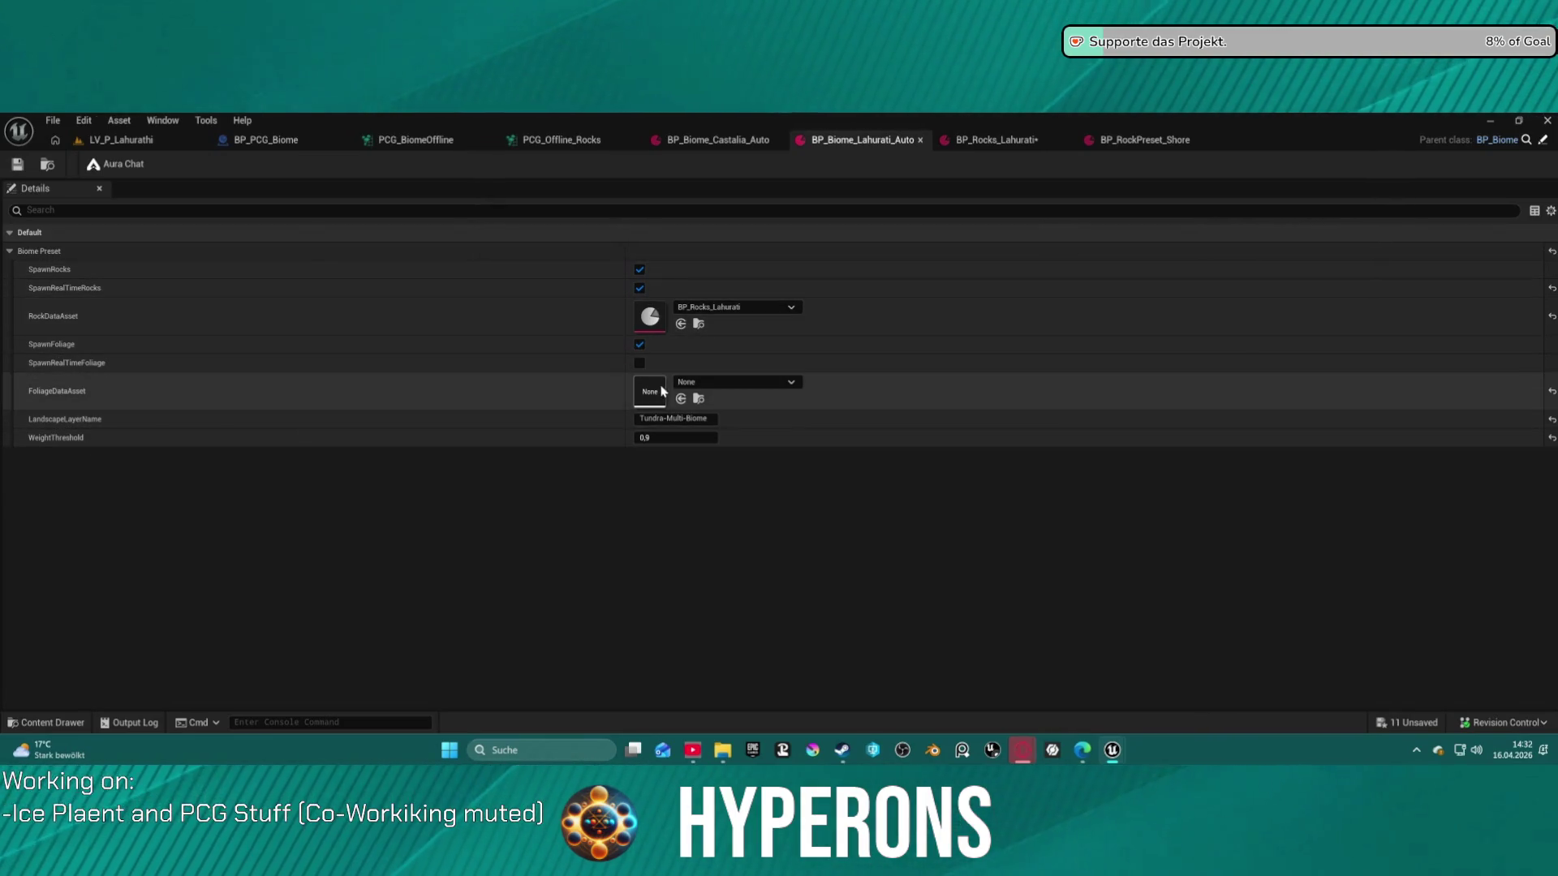
Reset the Biomes array to one slot and assign BP_Biome_Lahurati_Auto to Index 0
double_click(647, 318)
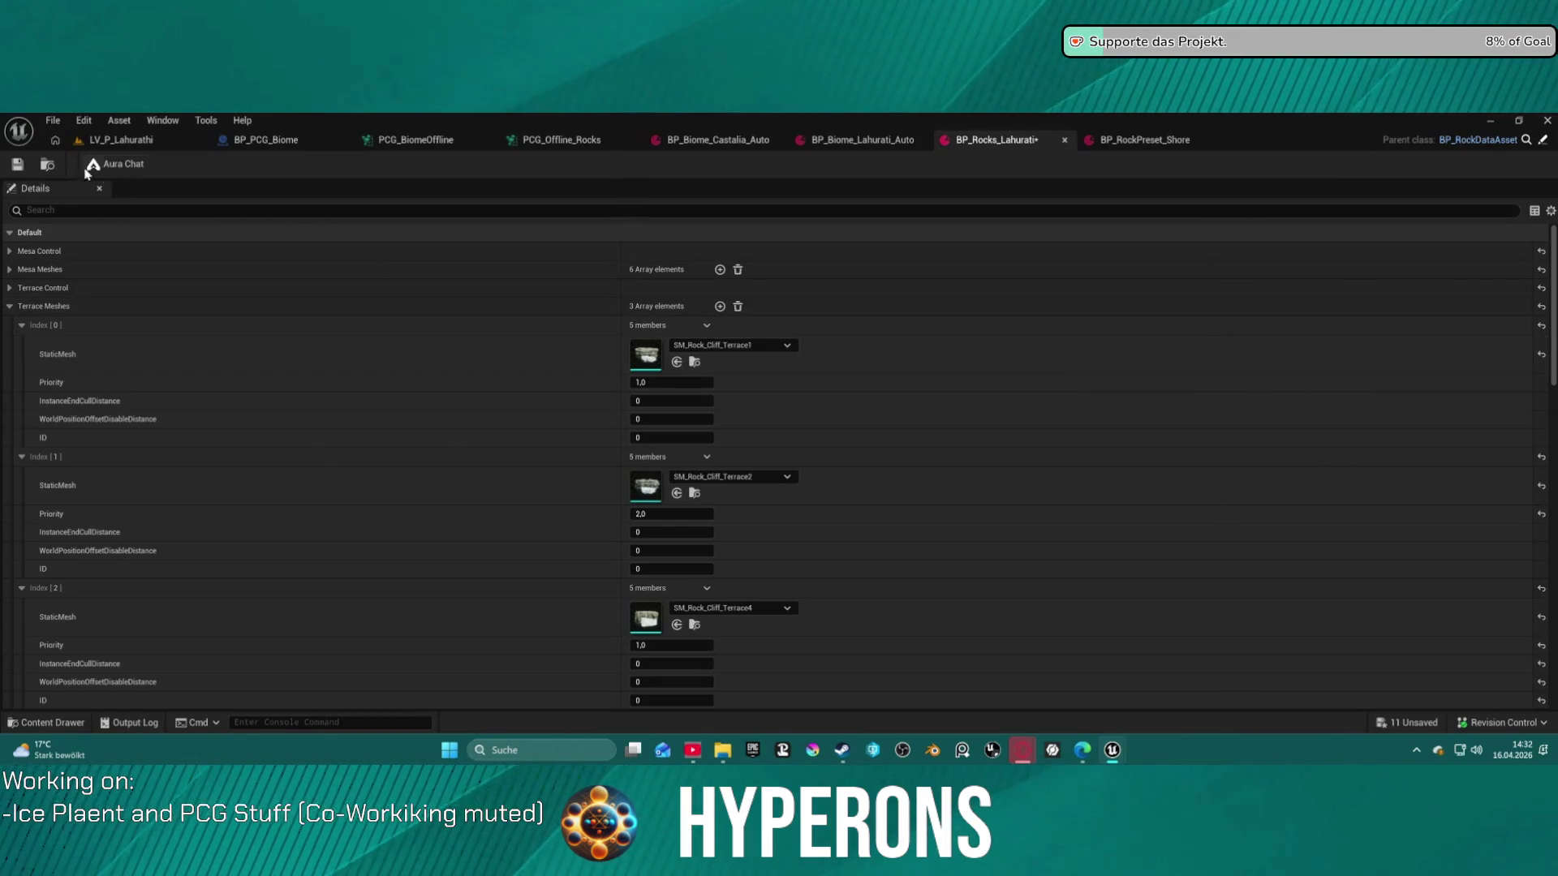
click(120, 140)
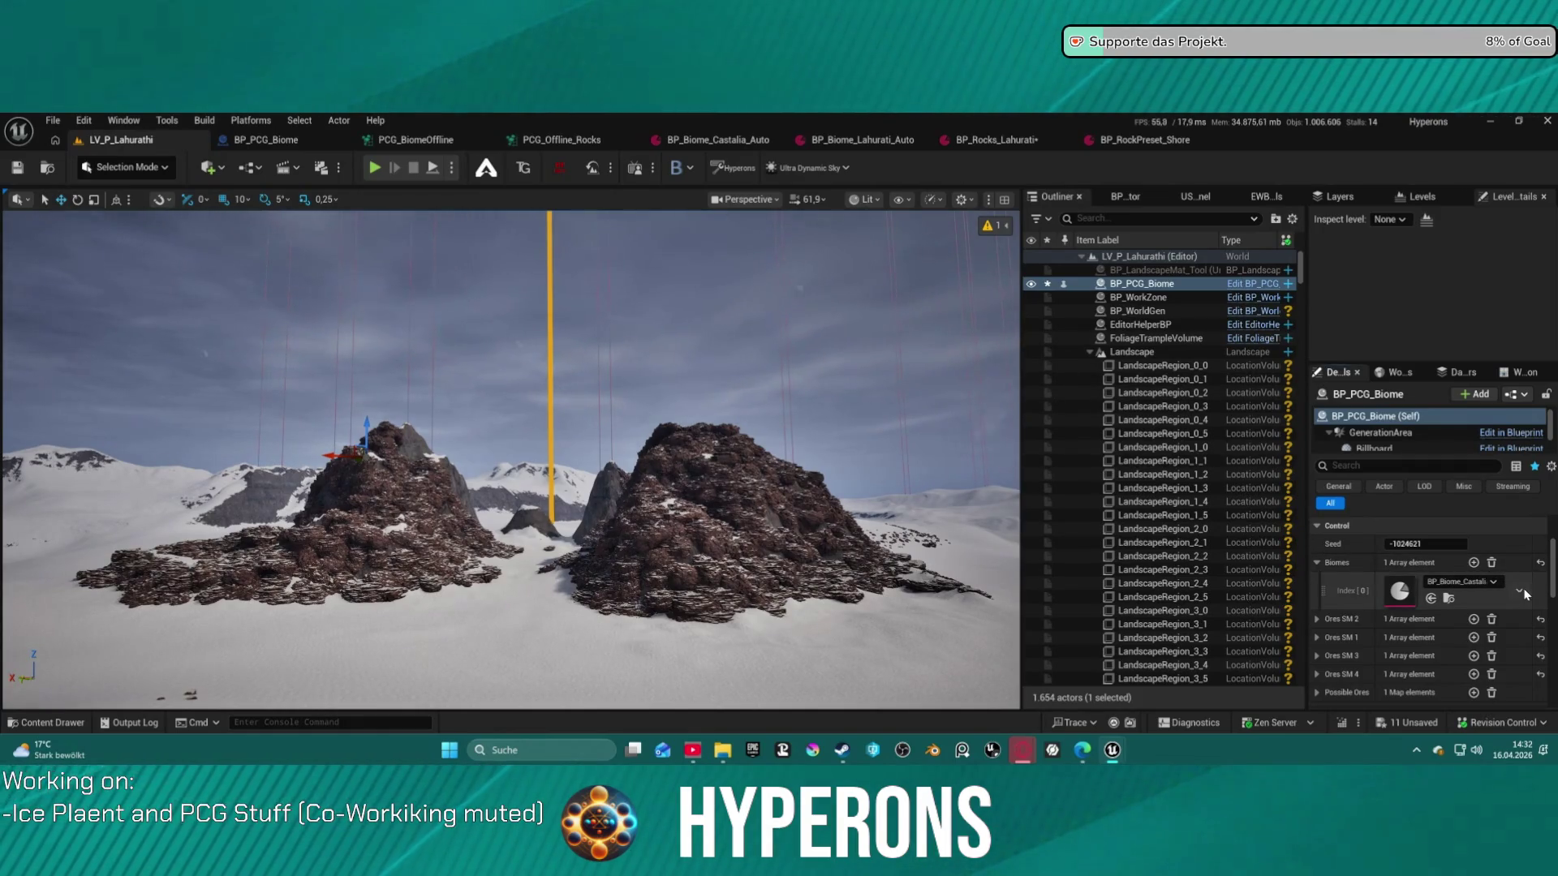
click(1540, 563)
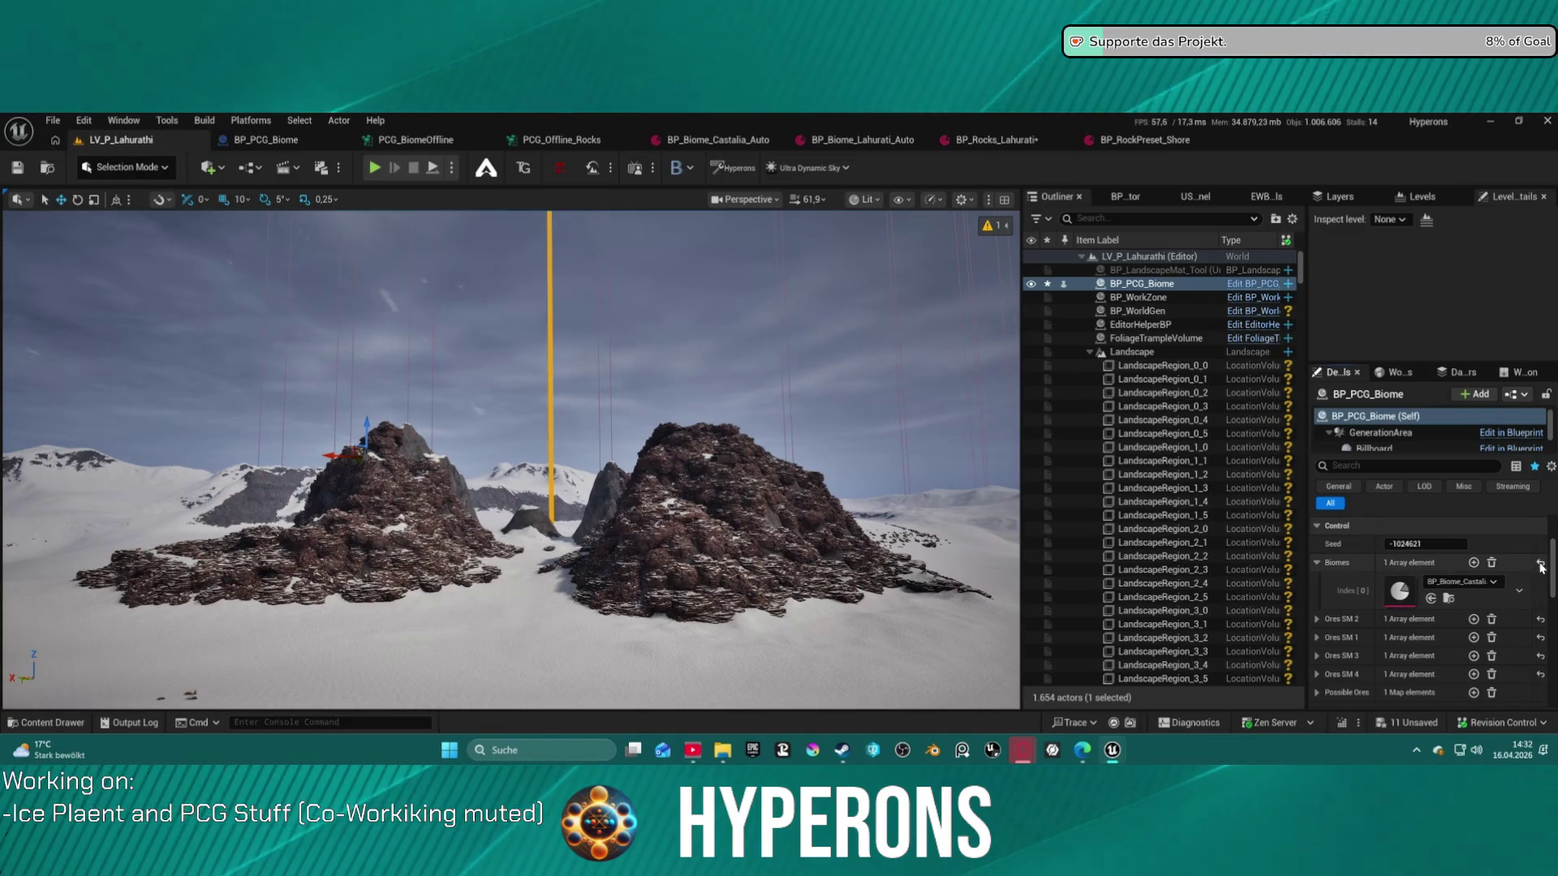
click(1491, 563)
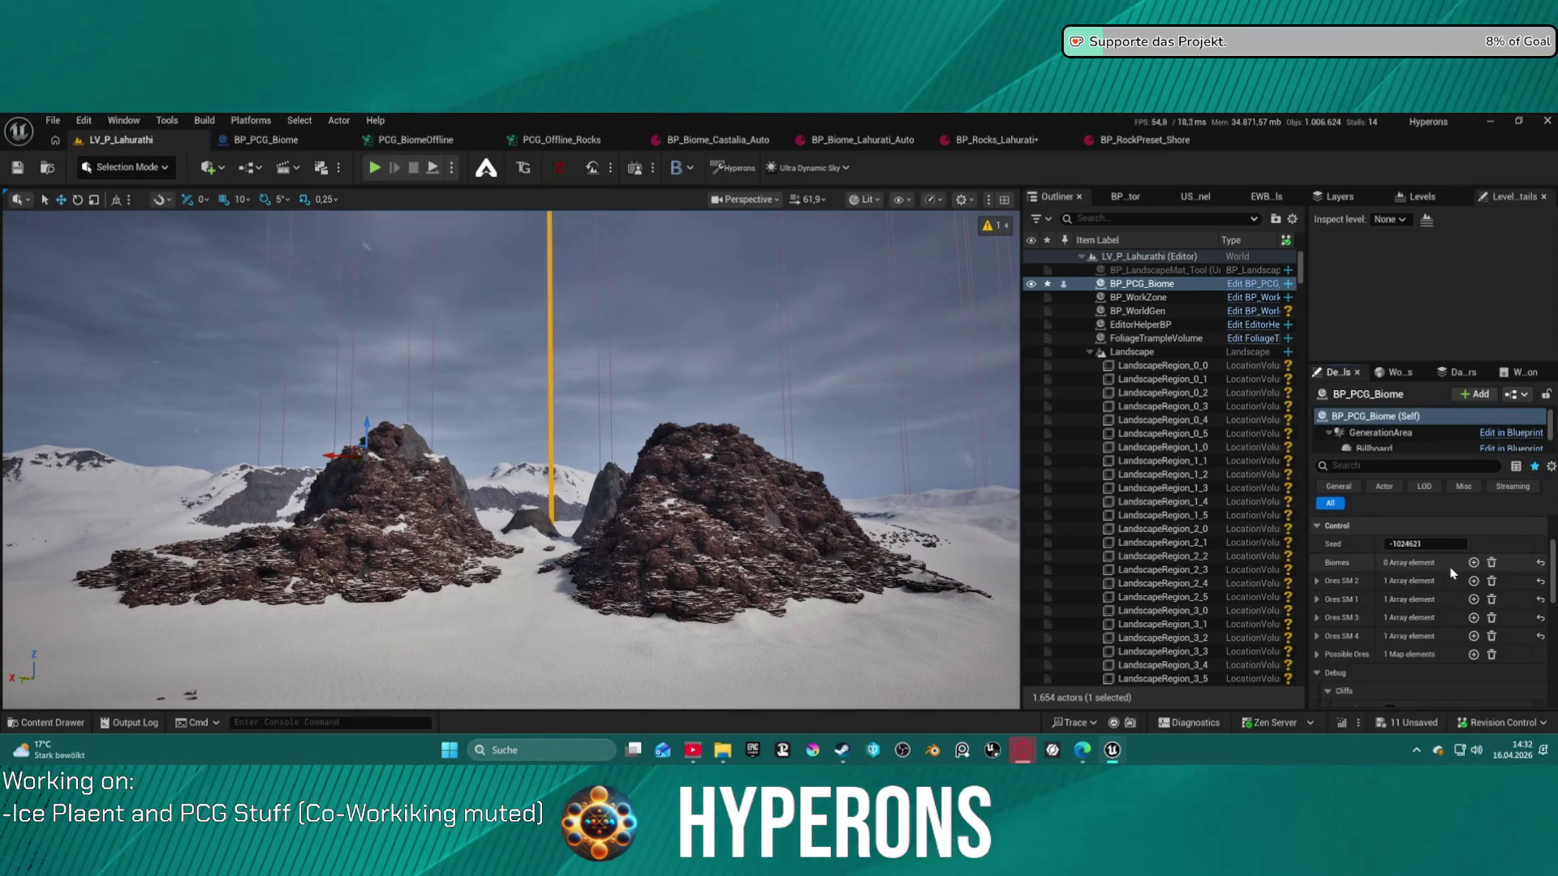
click(1474, 563)
click(1452, 595)
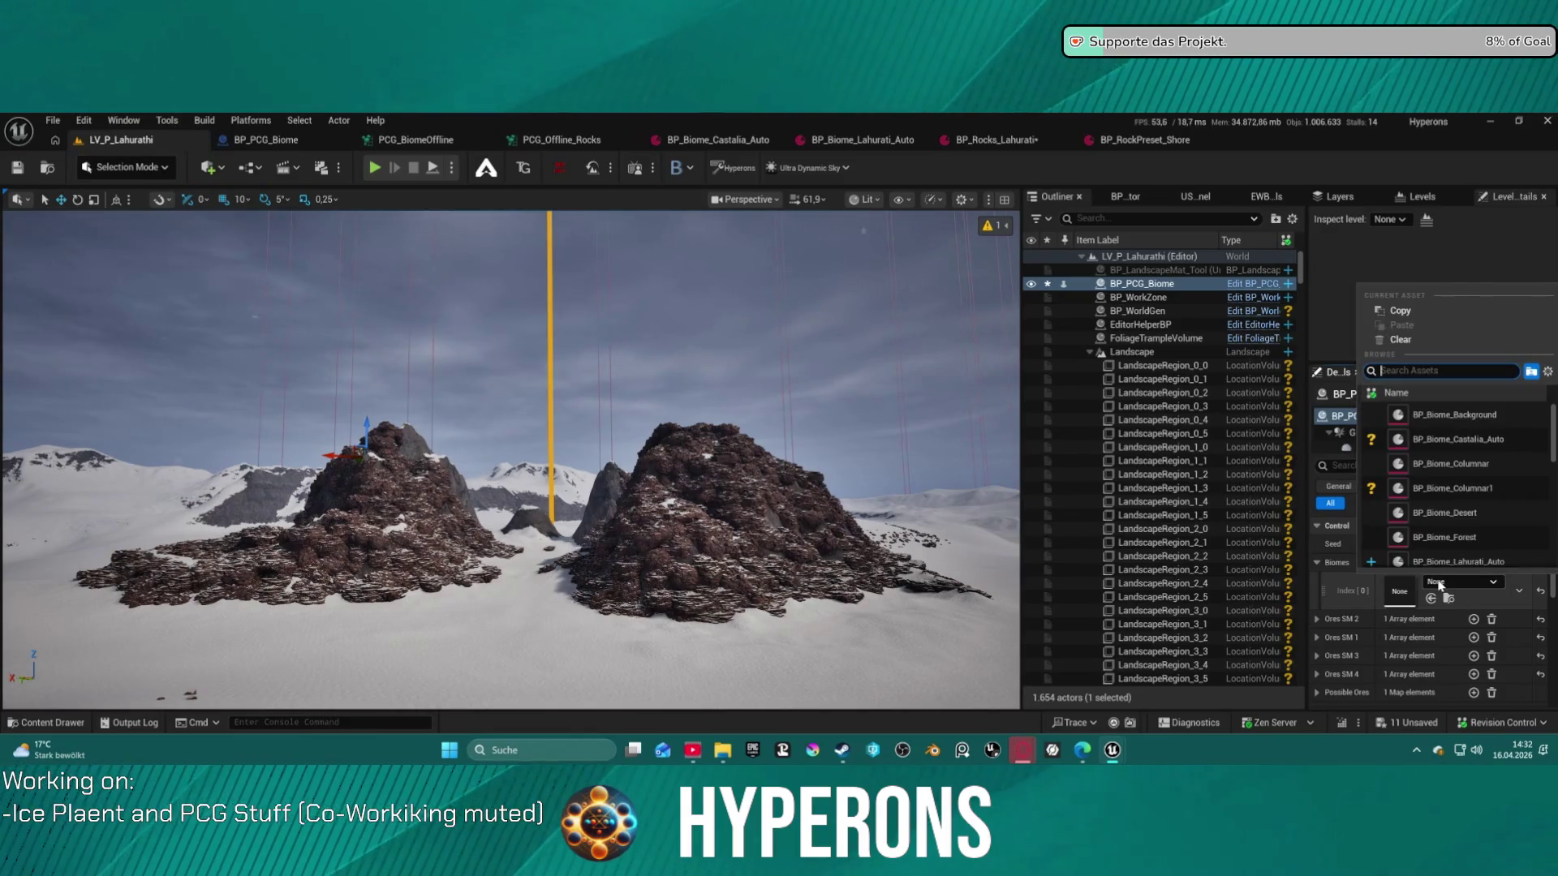
scroll(1482, 525, down, 3)
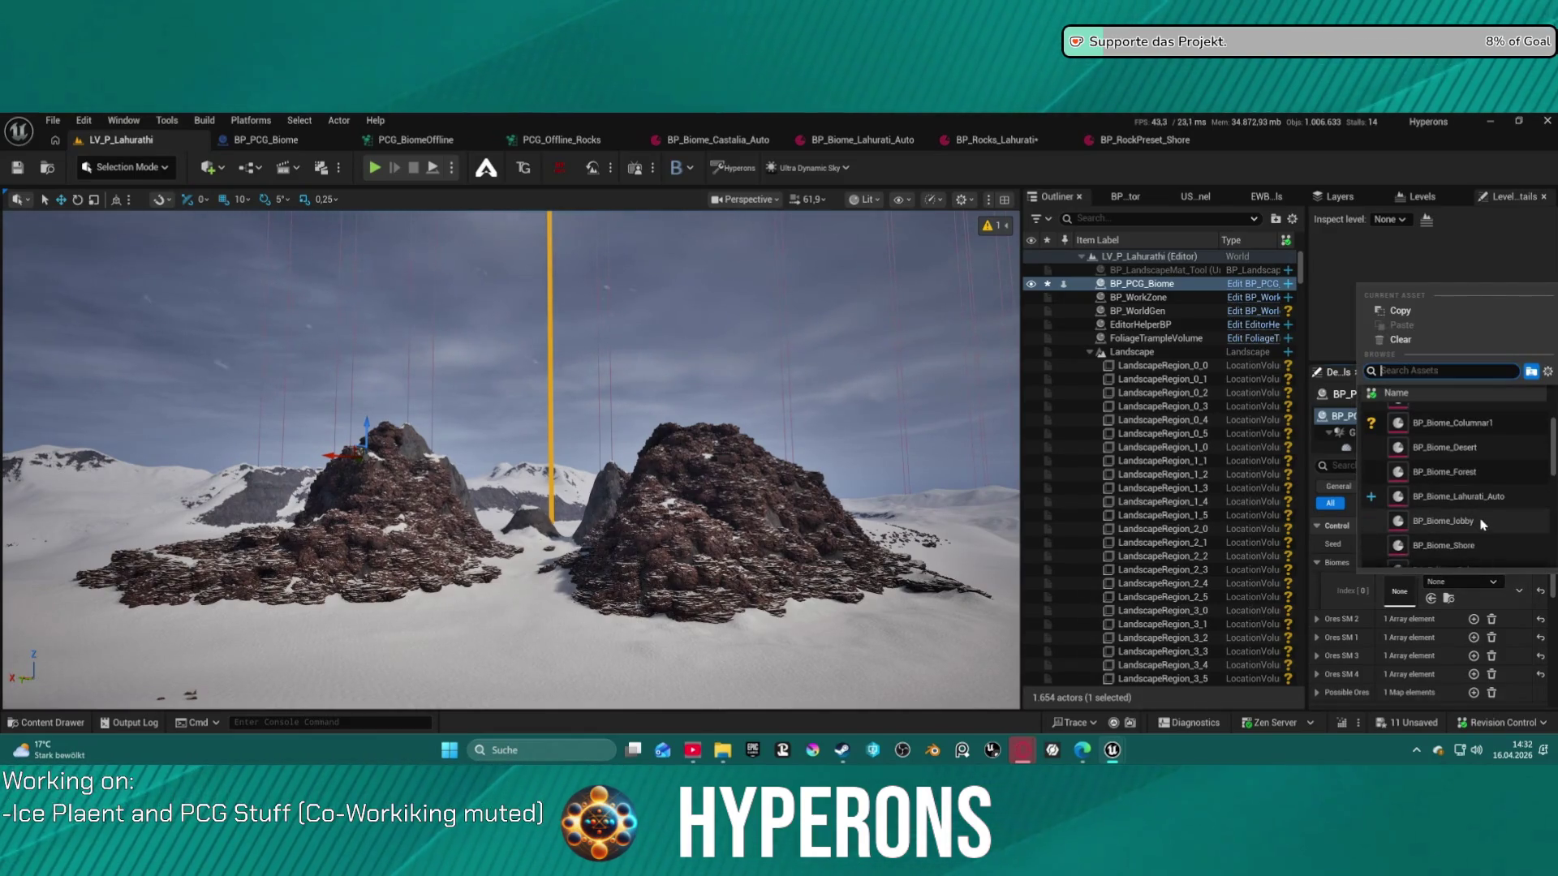
scroll(1453, 535, up, 1)
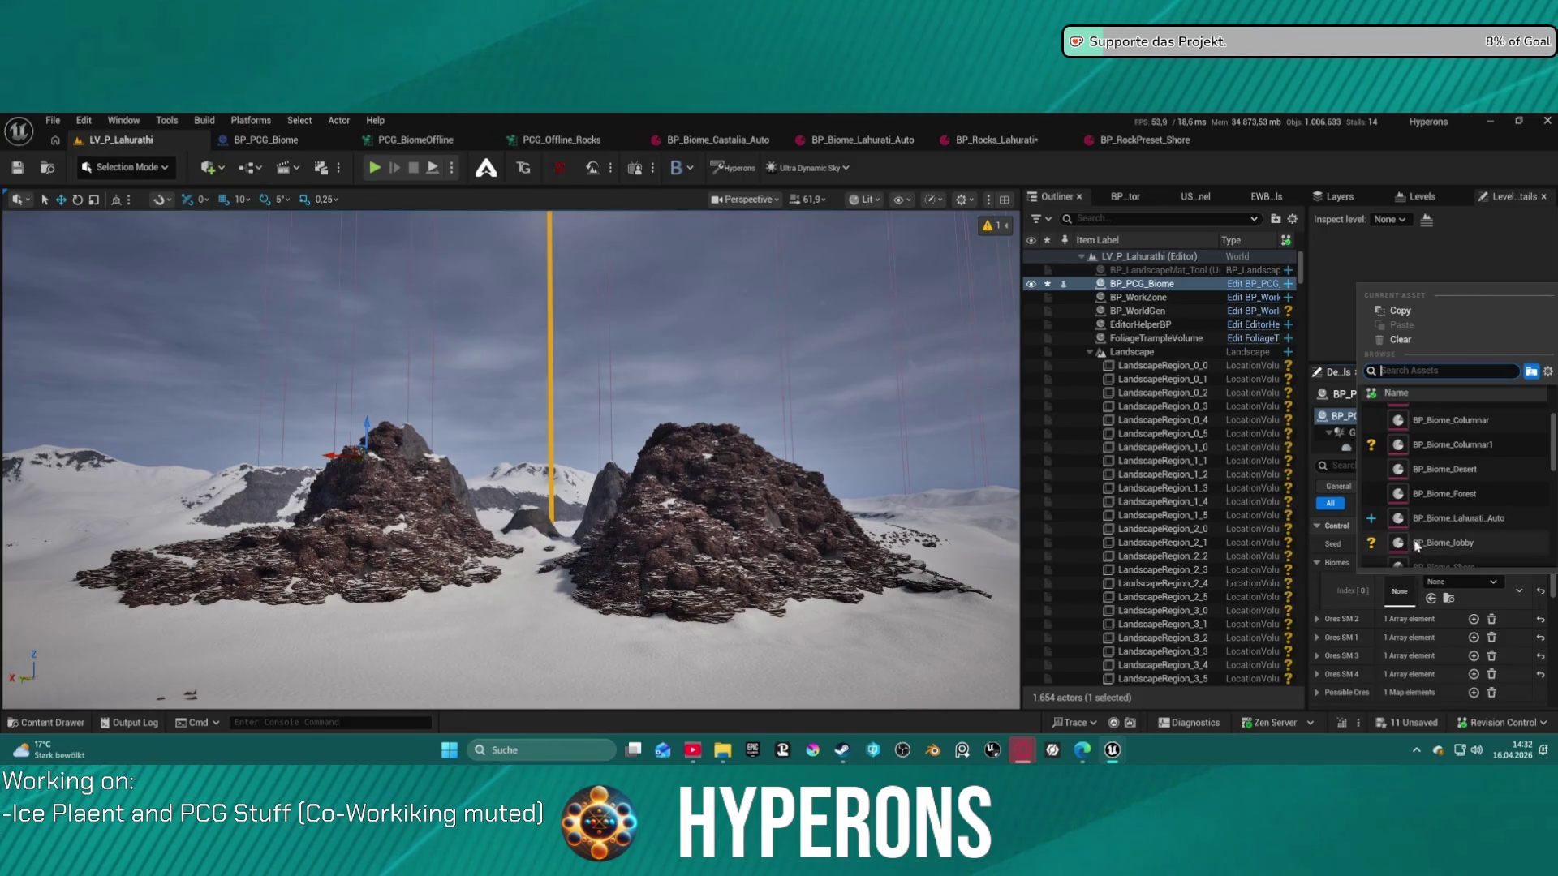
click(1428, 520)
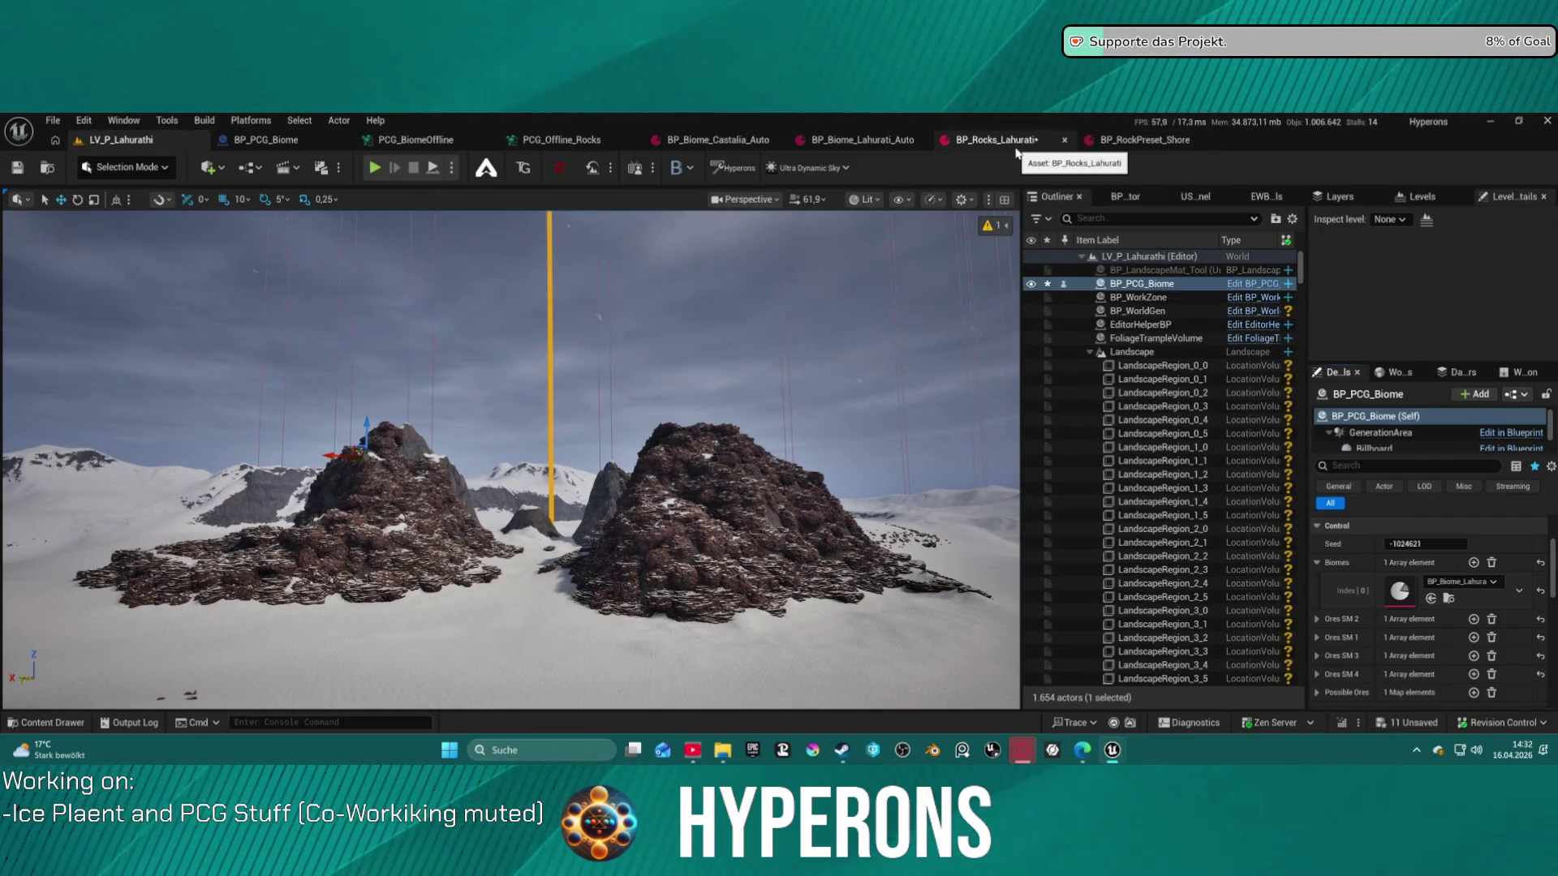
Open the preset's BP_Rocks_Lahurati rock data, save it, and return to the LV_P_Lahurathi level
double_click(1401, 591)
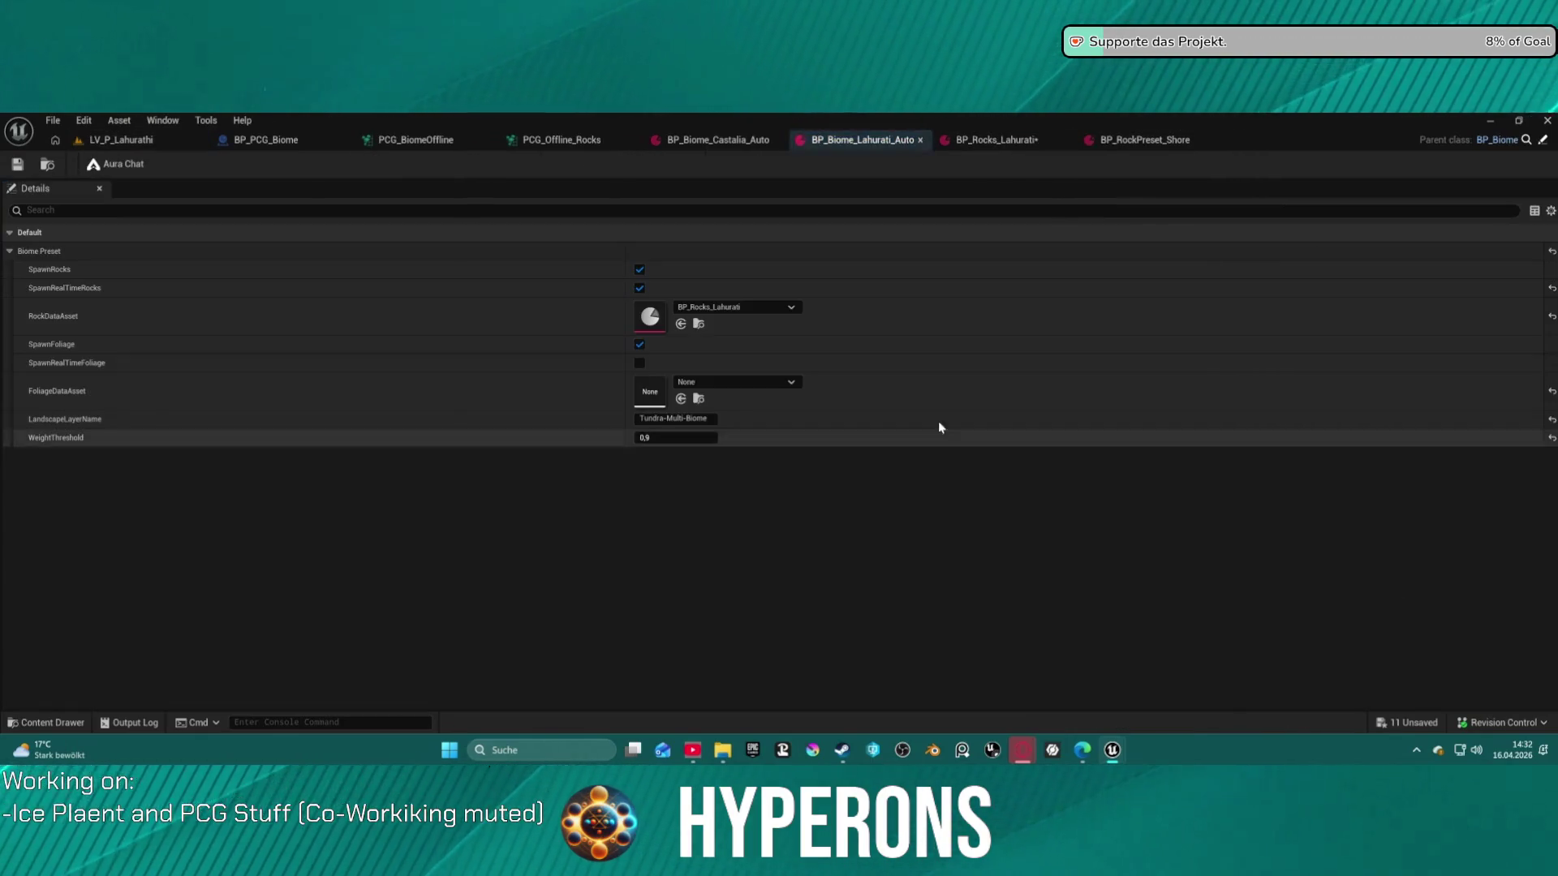
double_click(665, 317)
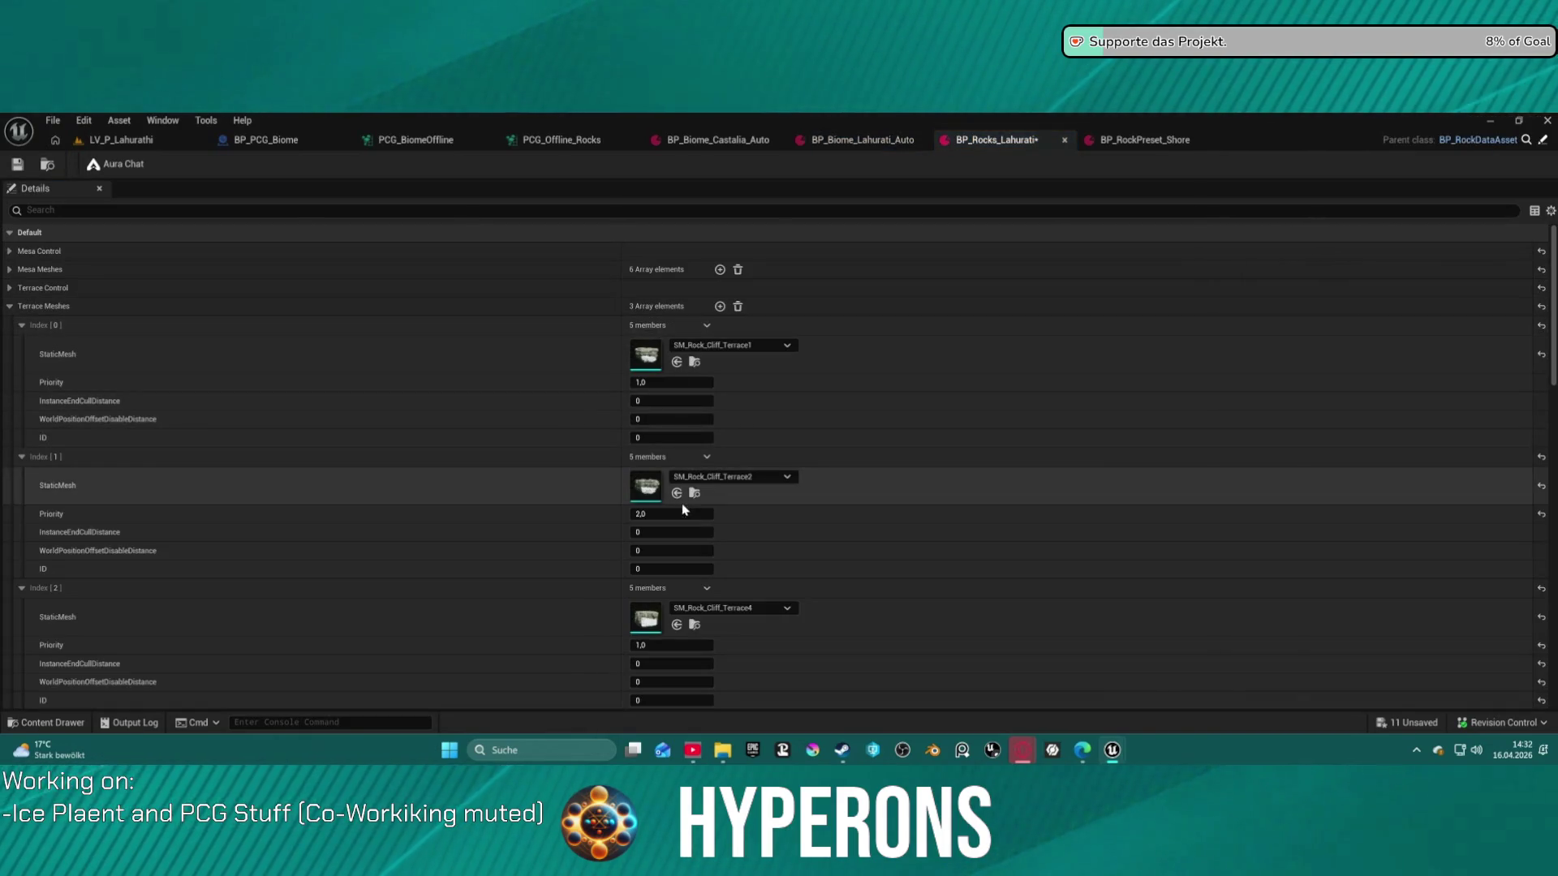
scroll(649, 598, down, 15)
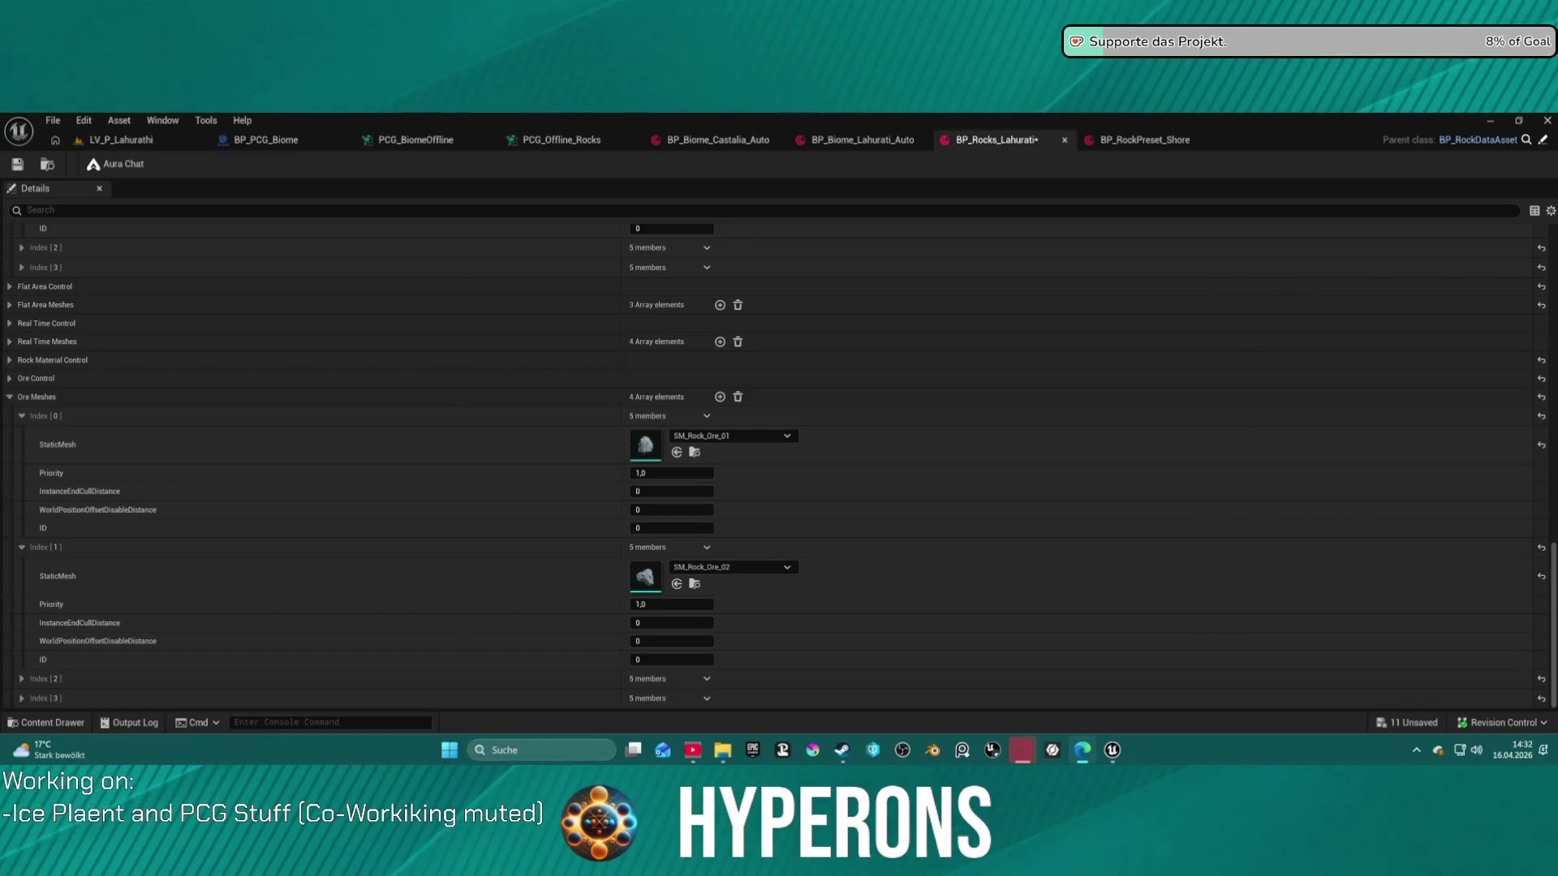
click(20, 168)
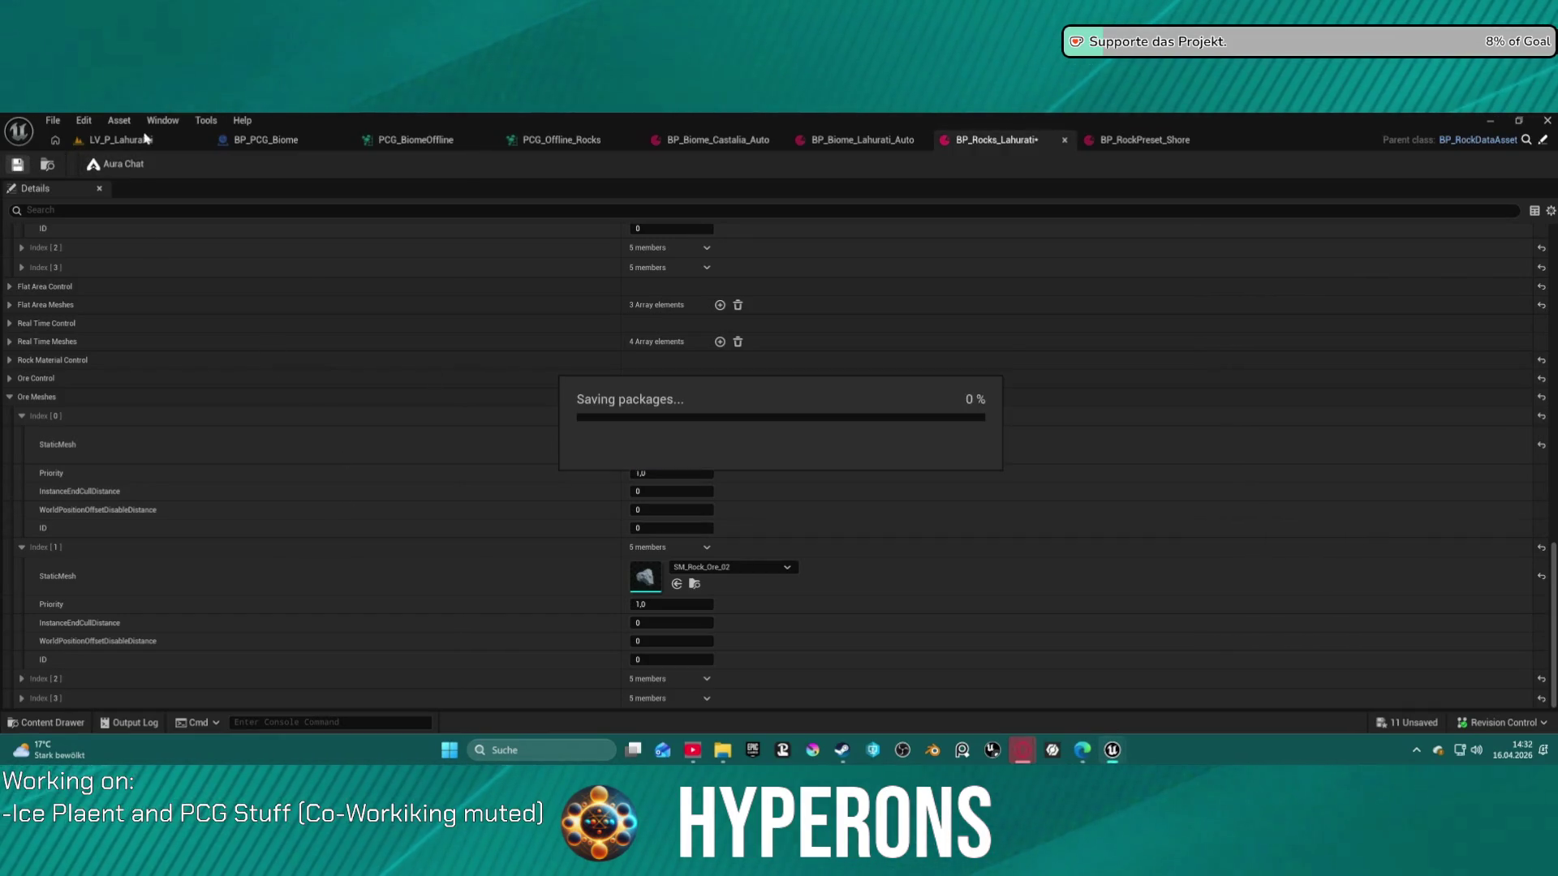
click(140, 144)
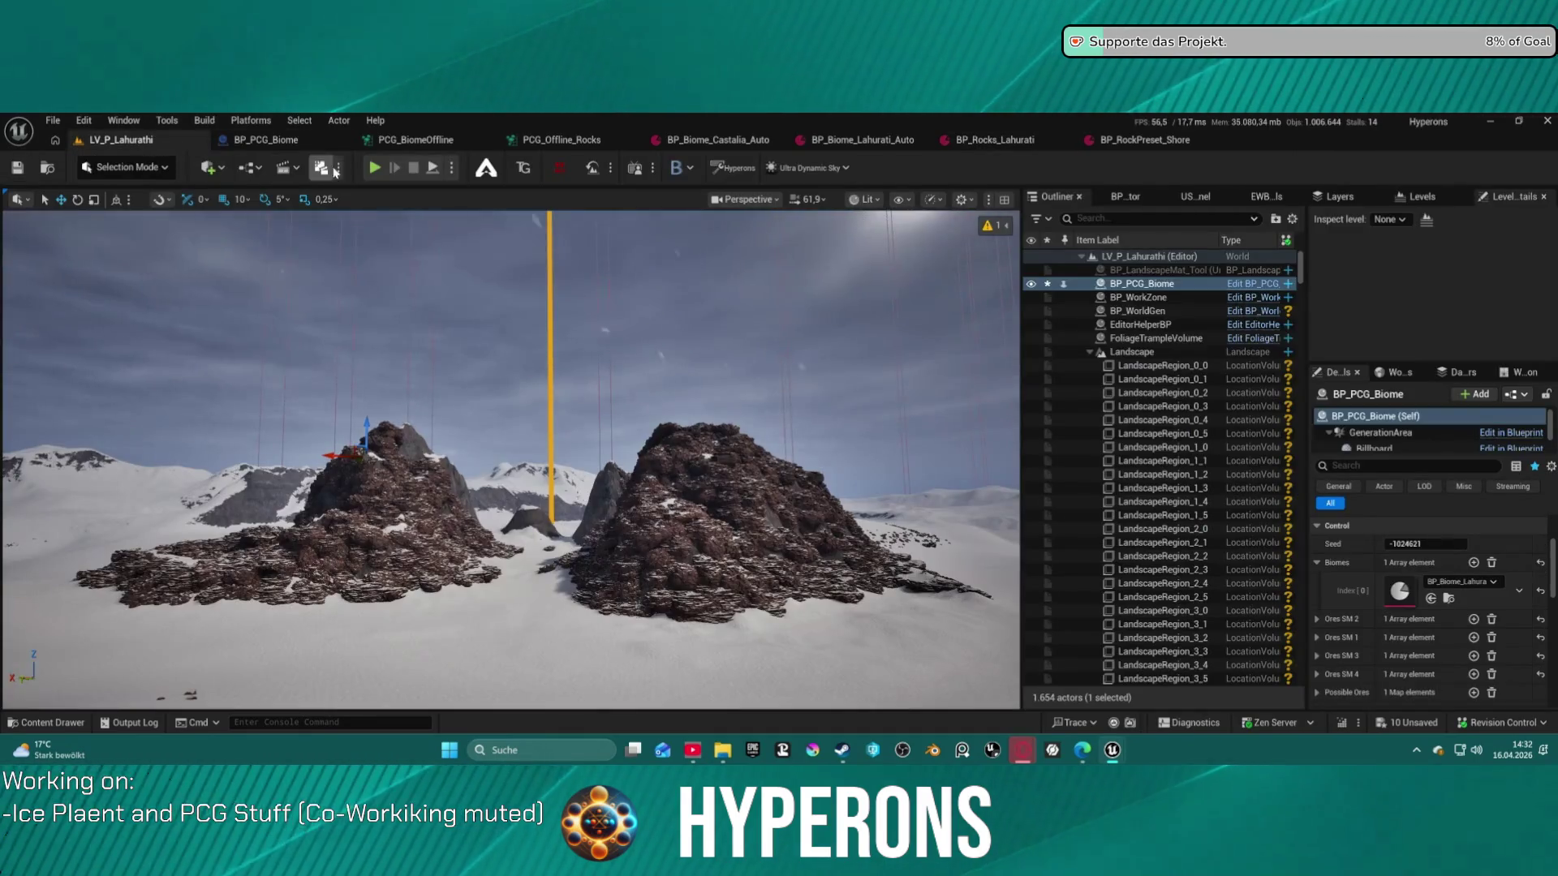
Generate, clean, and regenerate BP_PCG_Biome content repeatedly to rebuild rock piles on both mountains
scroll(1433, 601, down, 5)
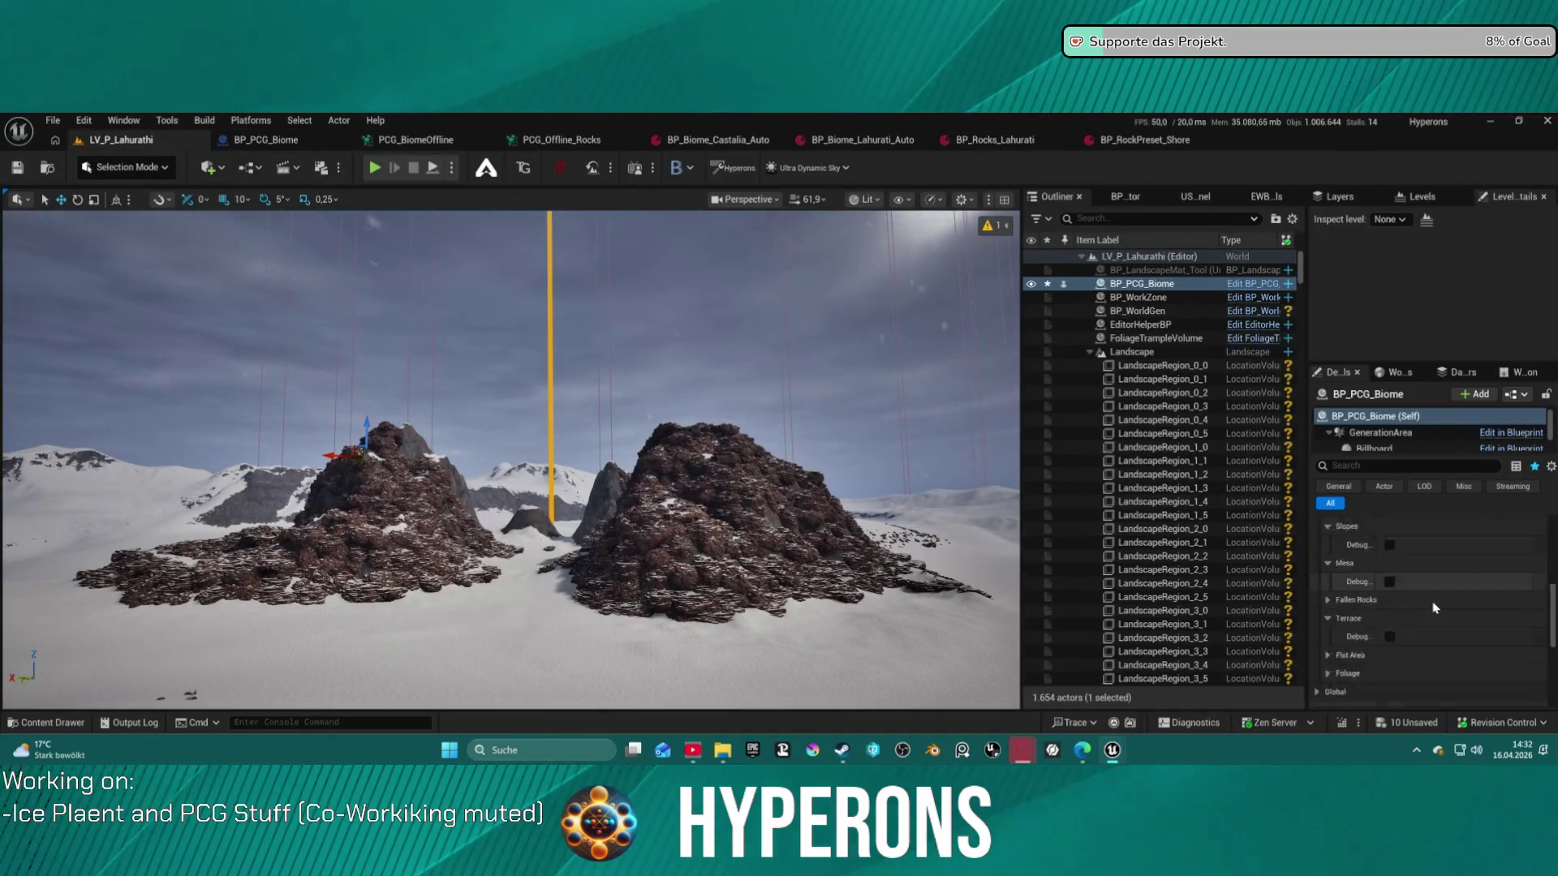
scroll(1433, 605, up, 2)
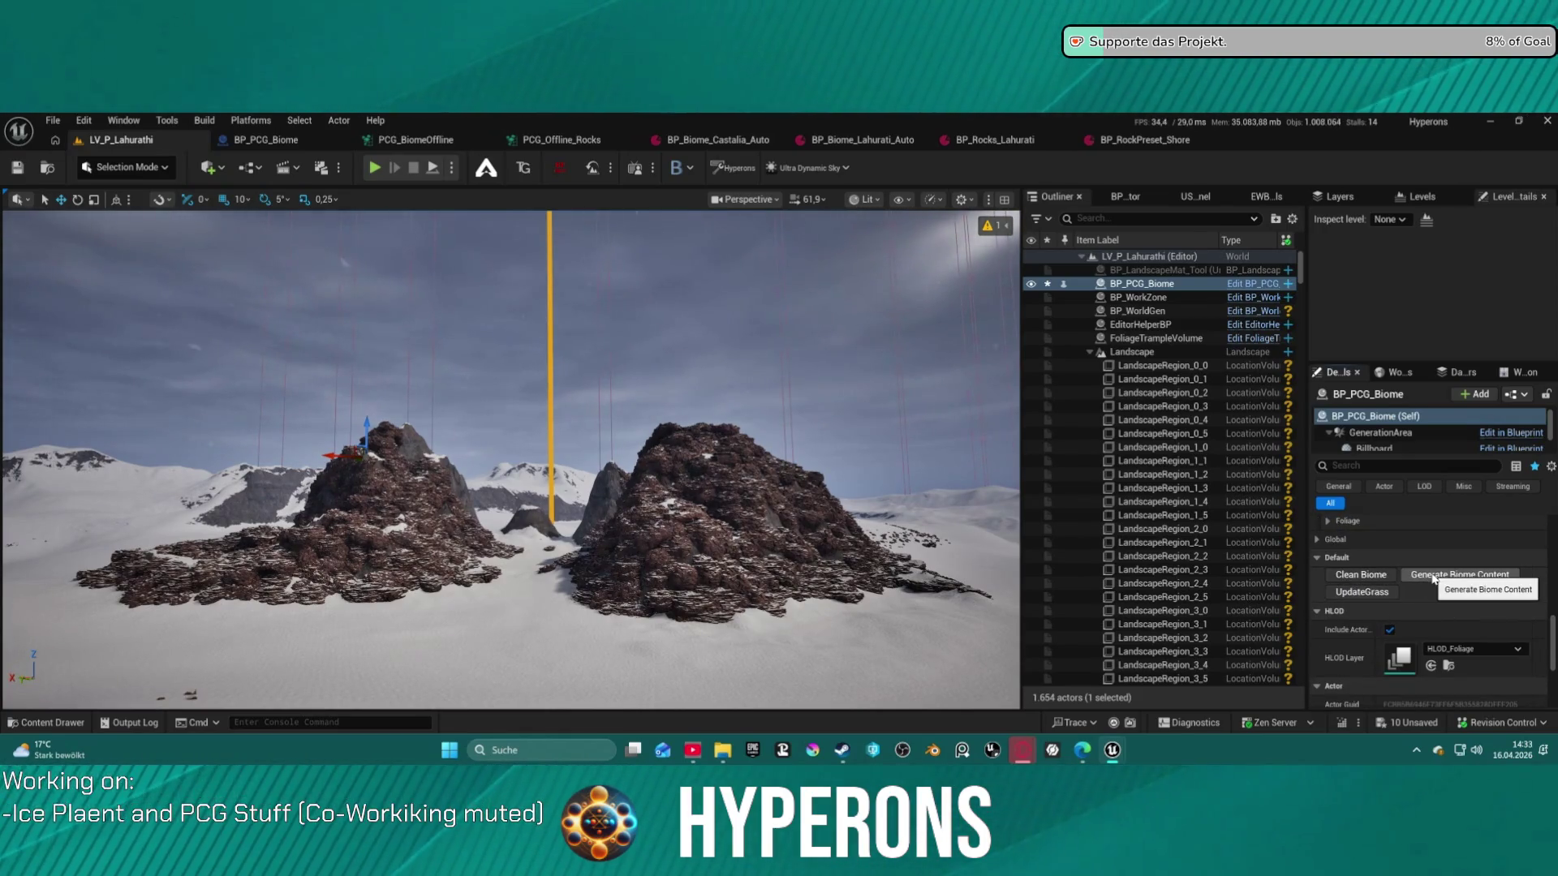
click(1429, 576)
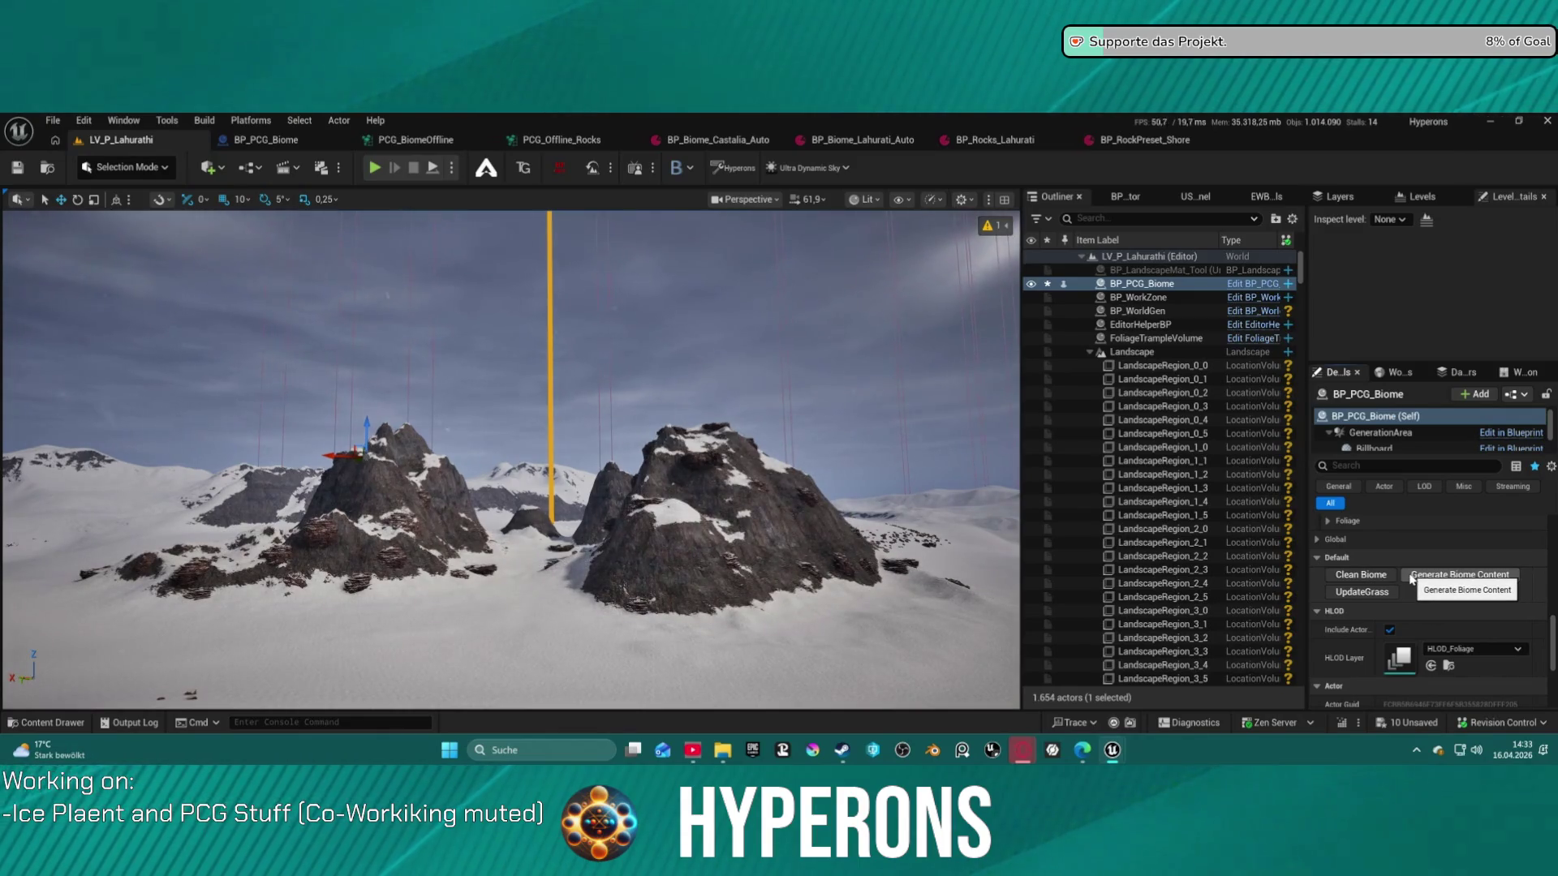
click(1416, 576)
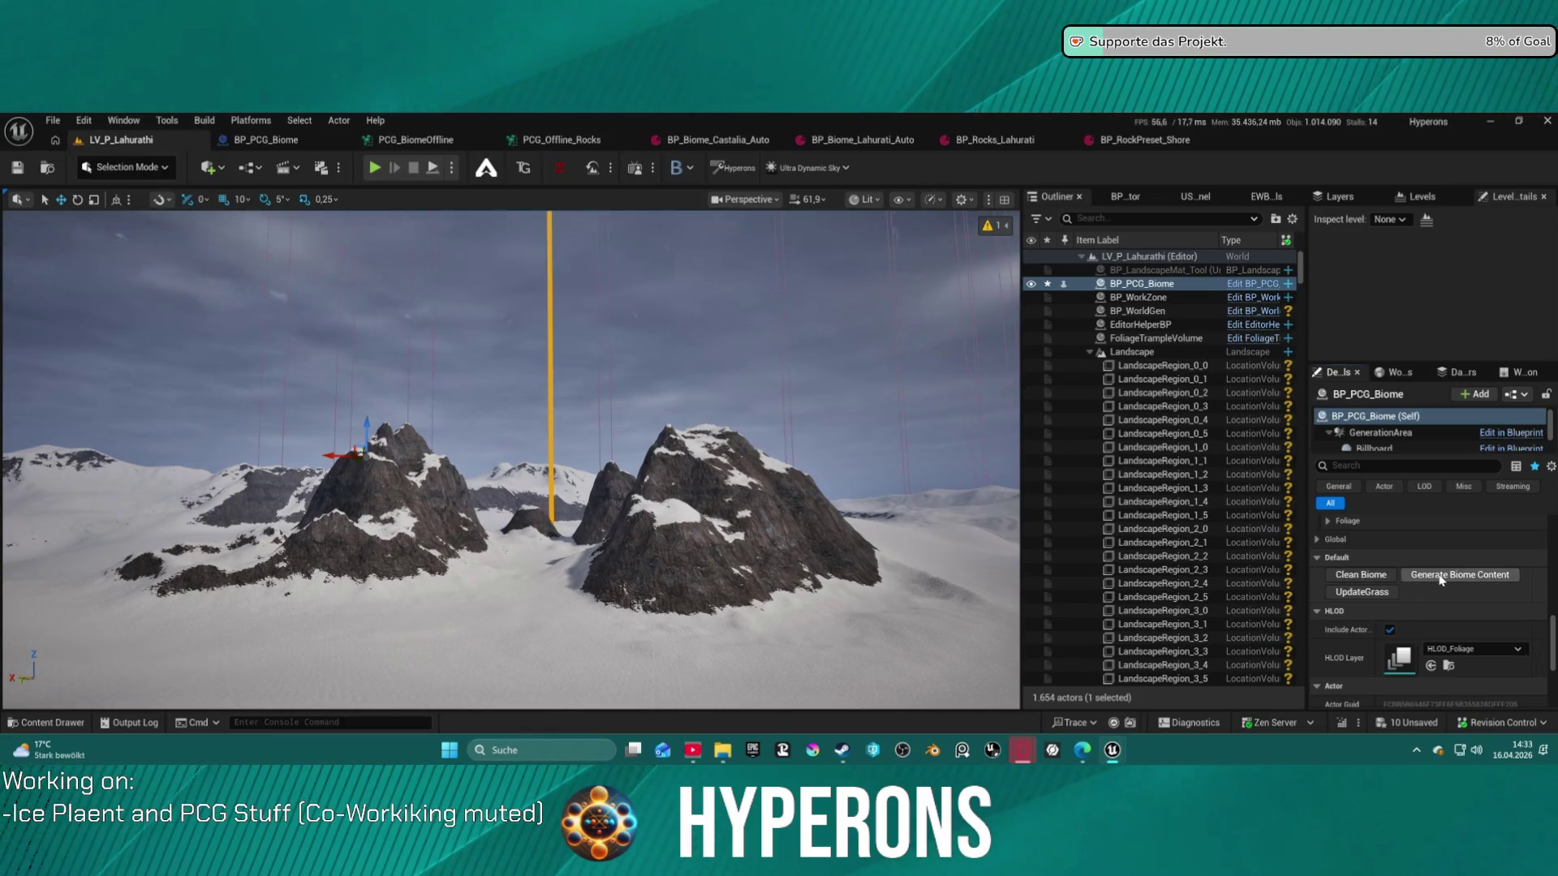
click(1440, 576)
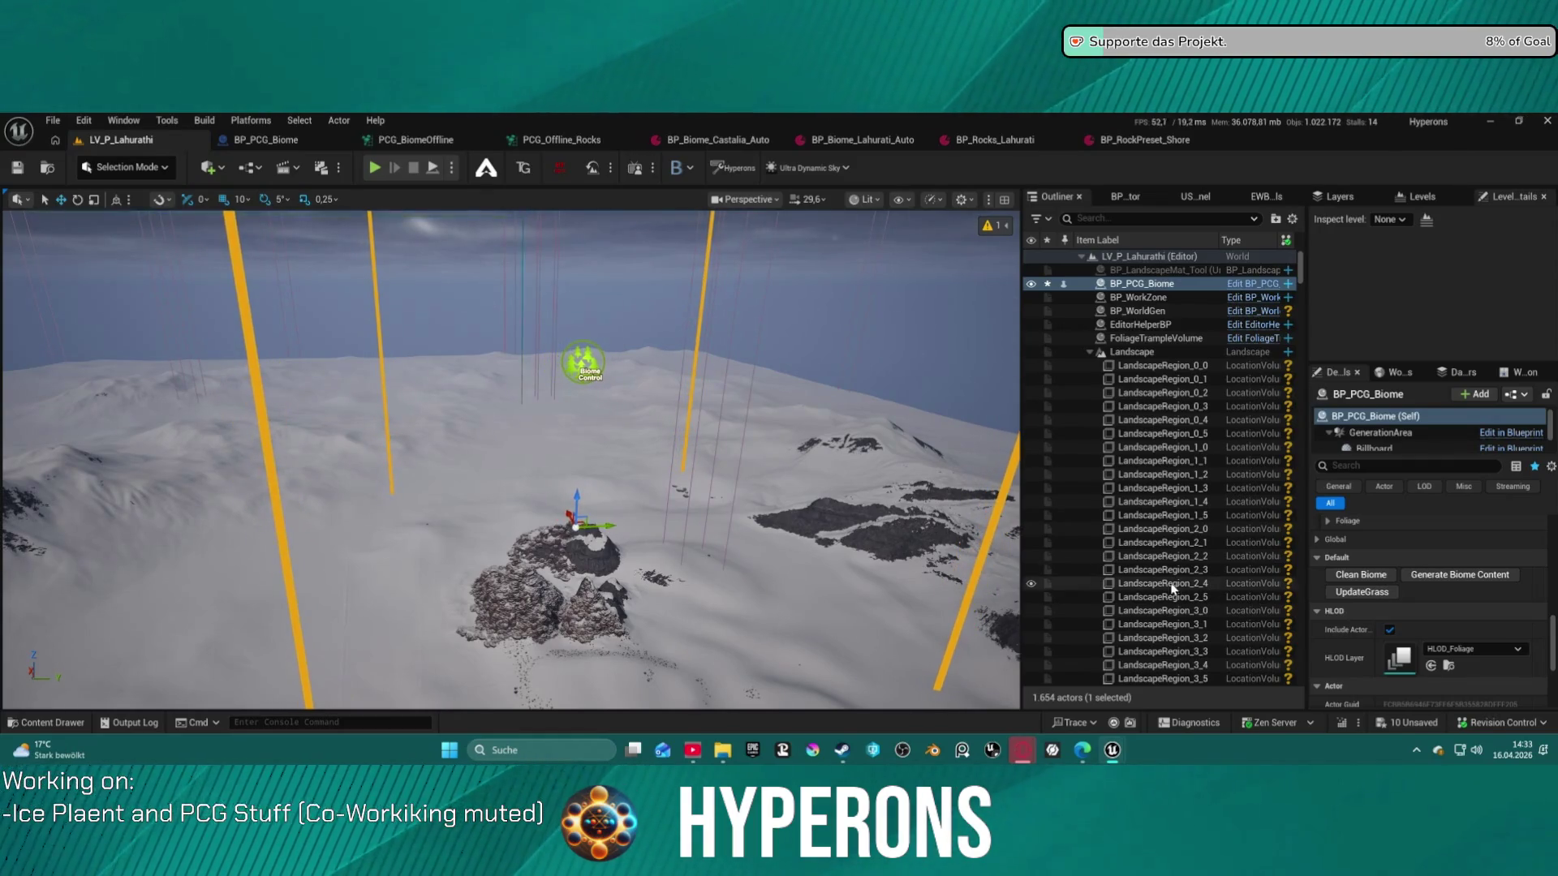
click(1434, 576)
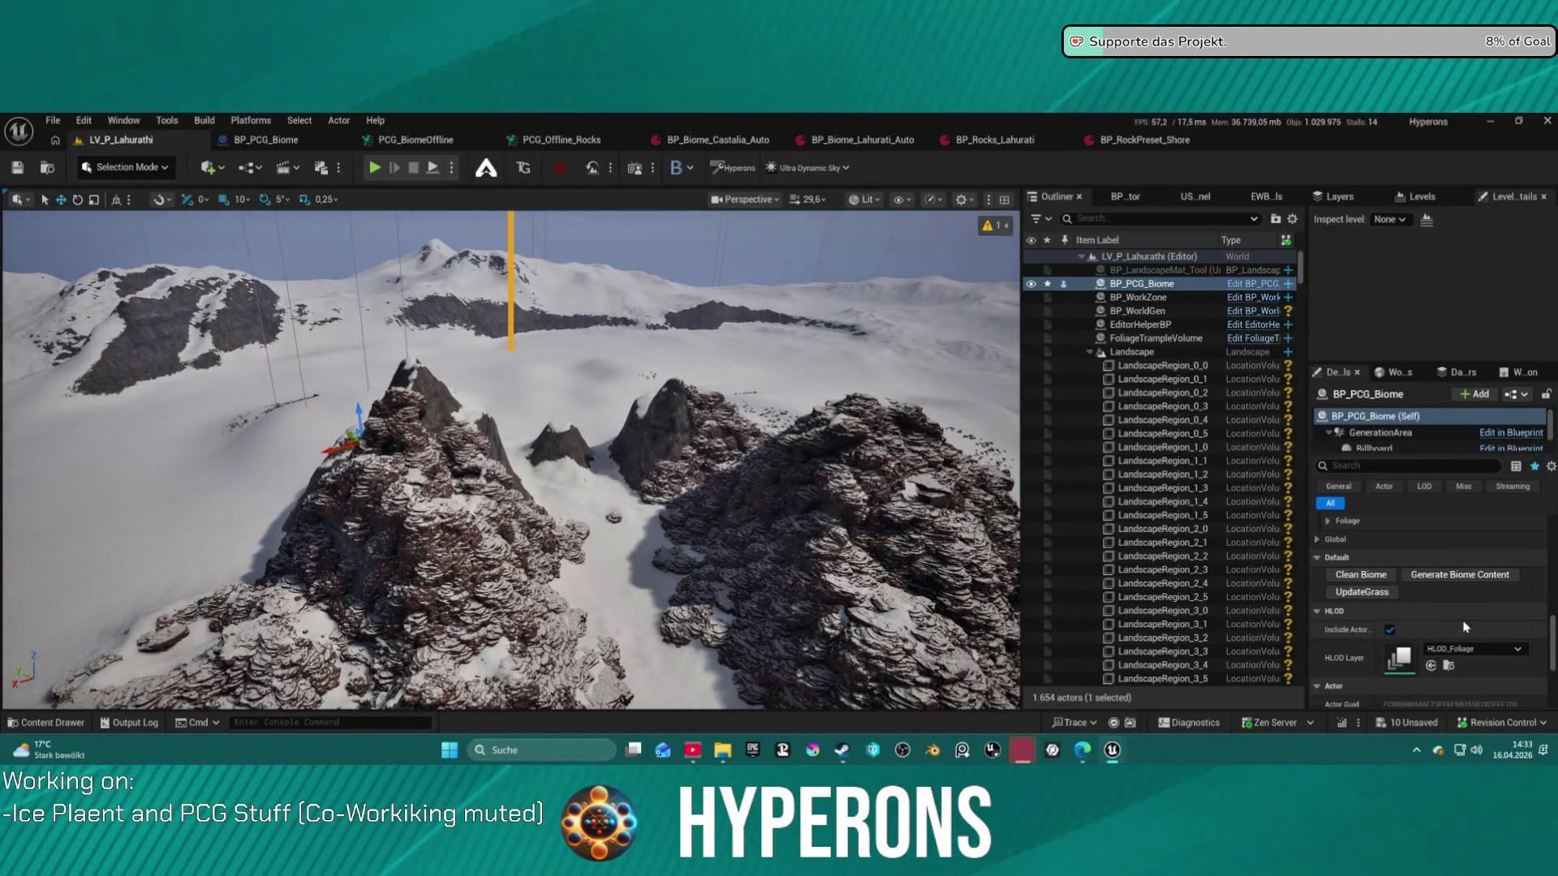
scroll(1457, 560, up, 5)
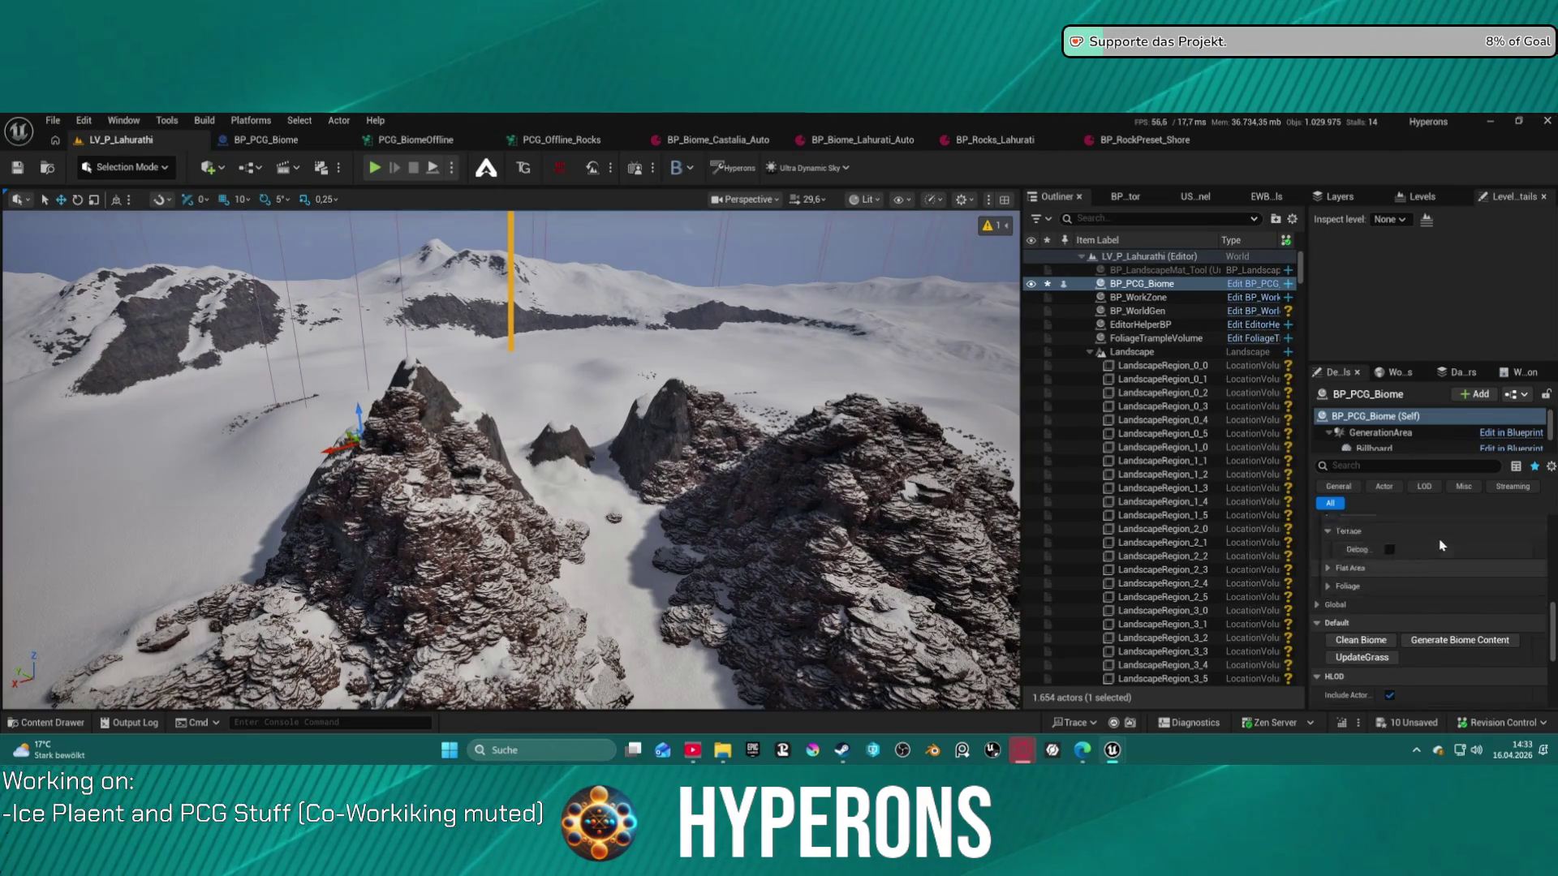
Set the Biomes Index 0 entry to BP_Biome_Forest
scroll(1453, 616, down, 1)
click(1441, 670)
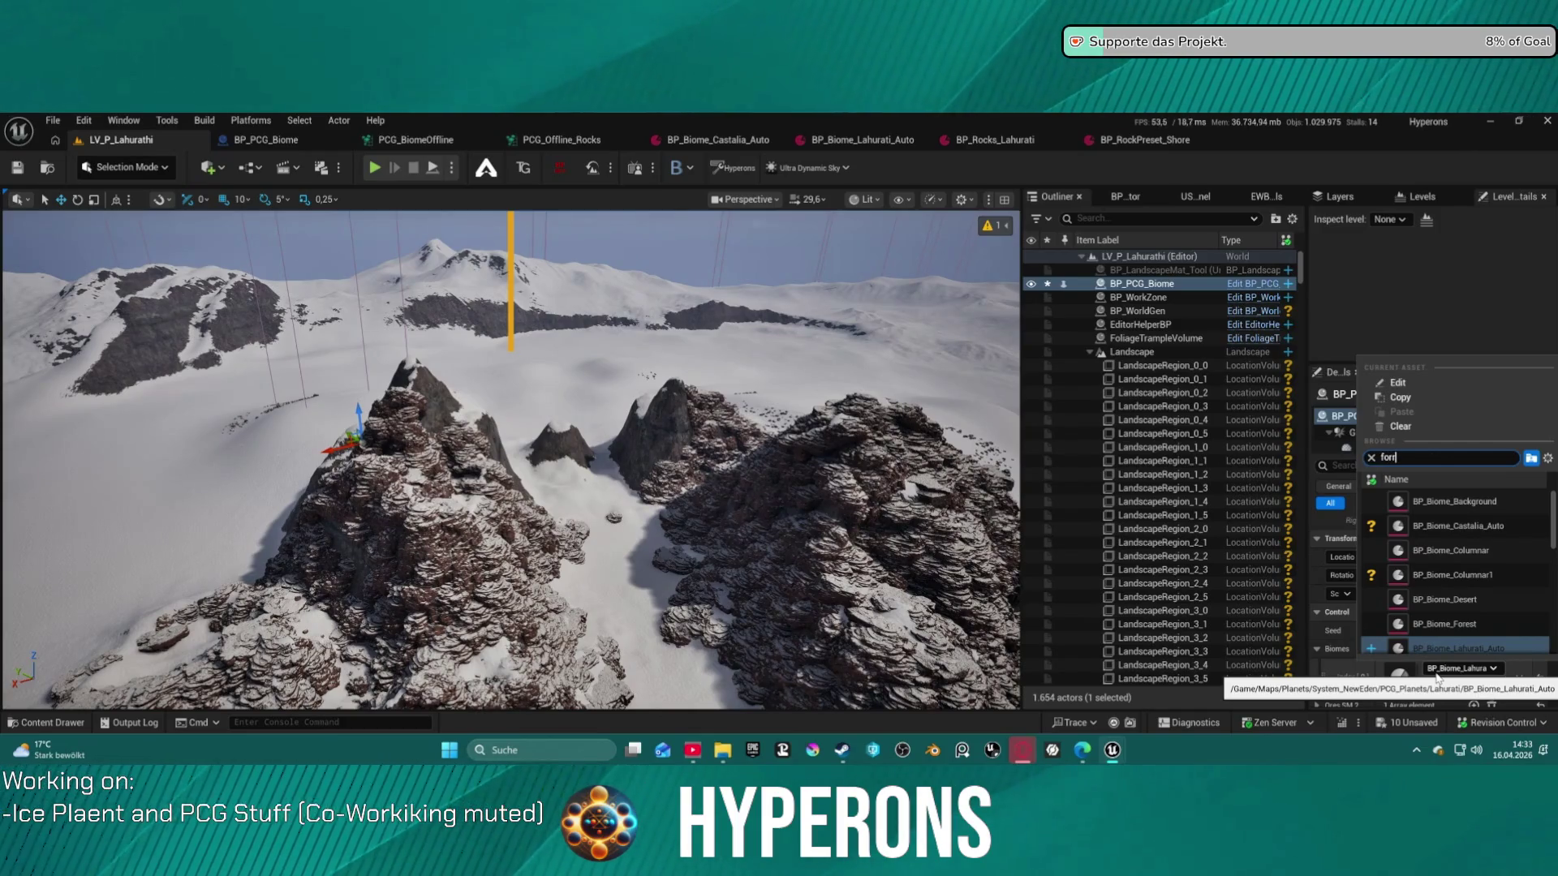
key(BackSpace)
text(re)
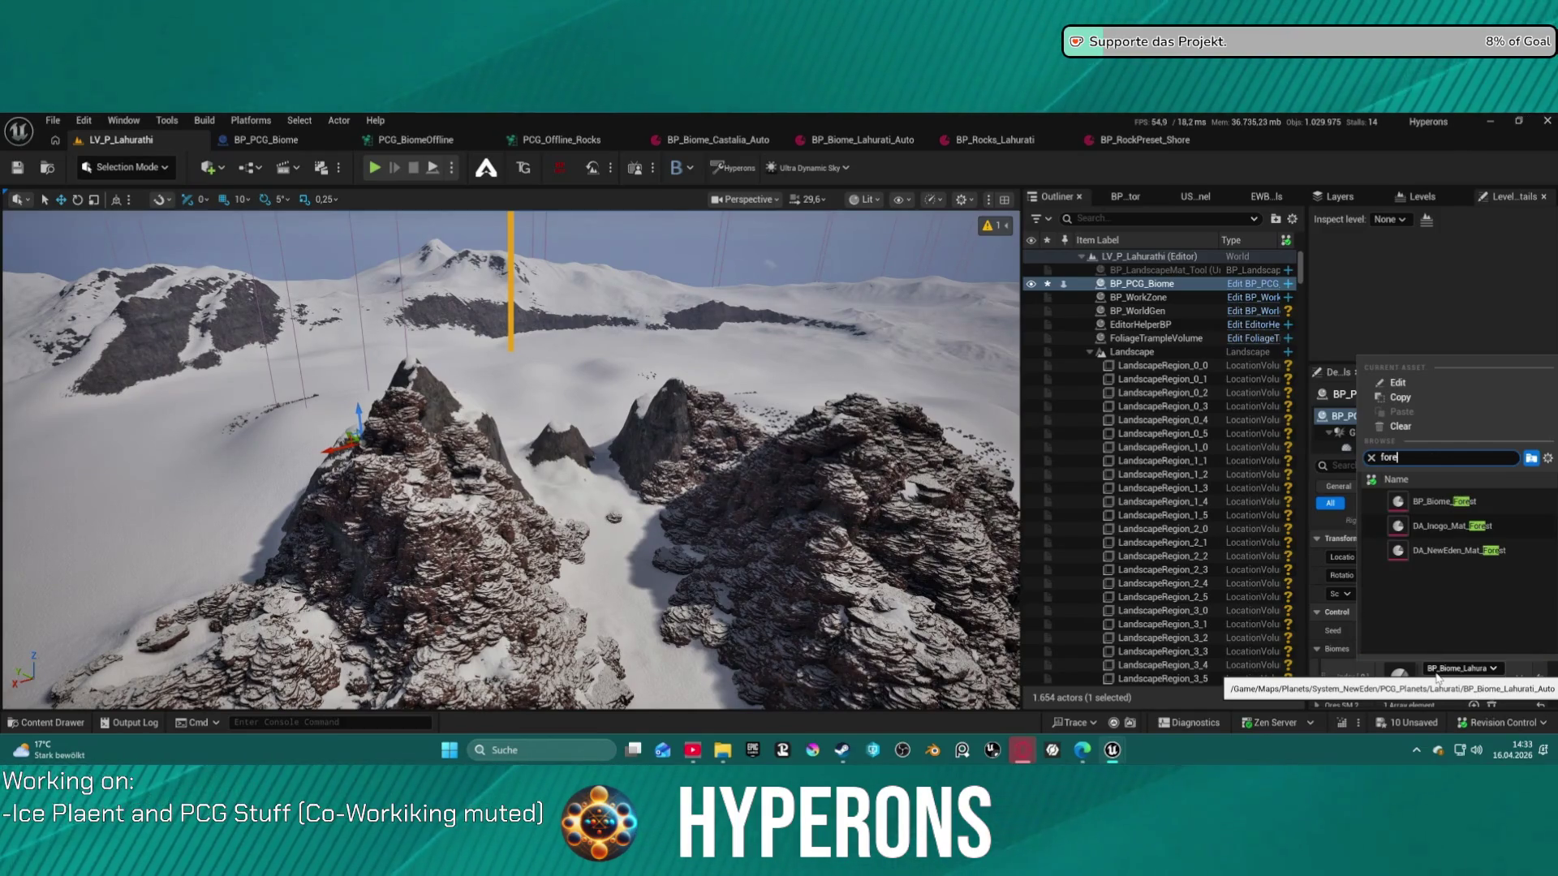
click(1436, 503)
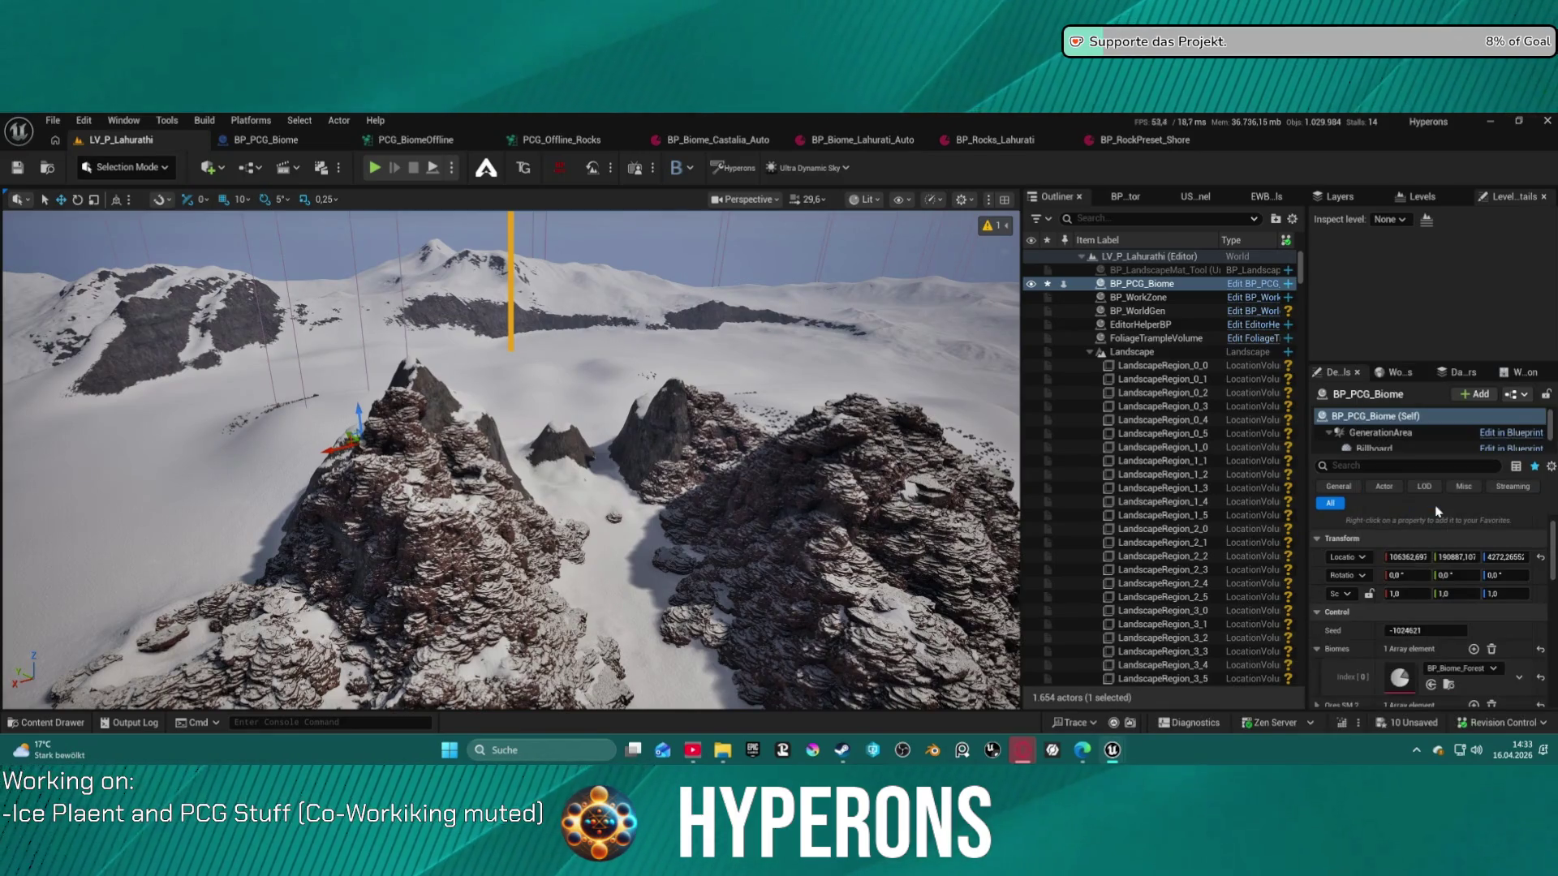
Clean and regenerate the biome to grow pine forest, inspect the trees, then clear it again
scroll(1444, 676, down, 2)
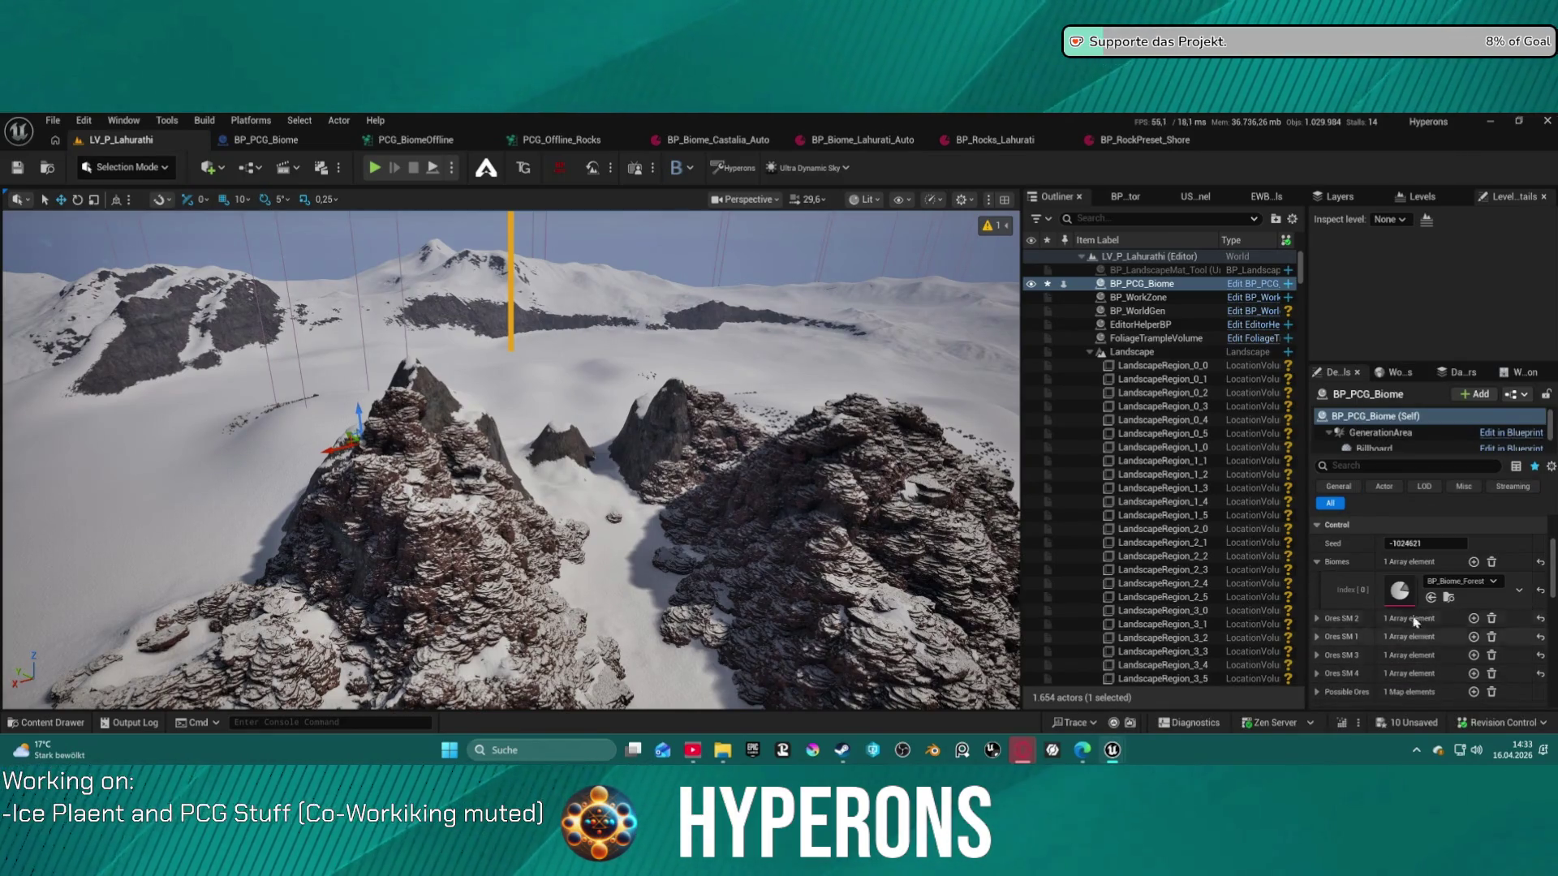
scroll(1160, 487, down, 2)
scroll(1412, 595, down, 5)
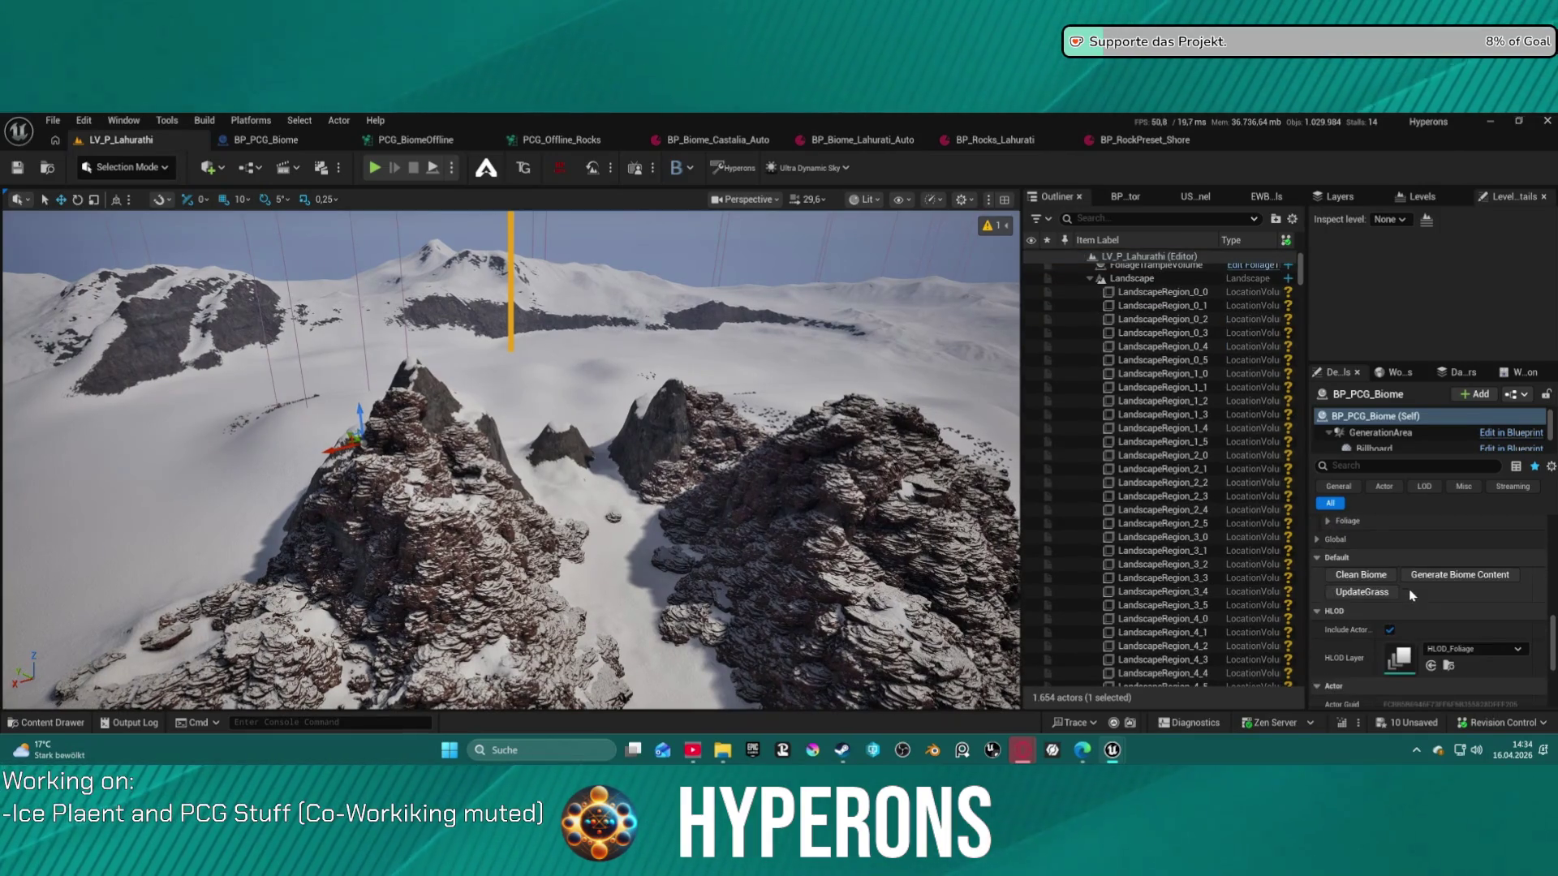
click(1363, 576)
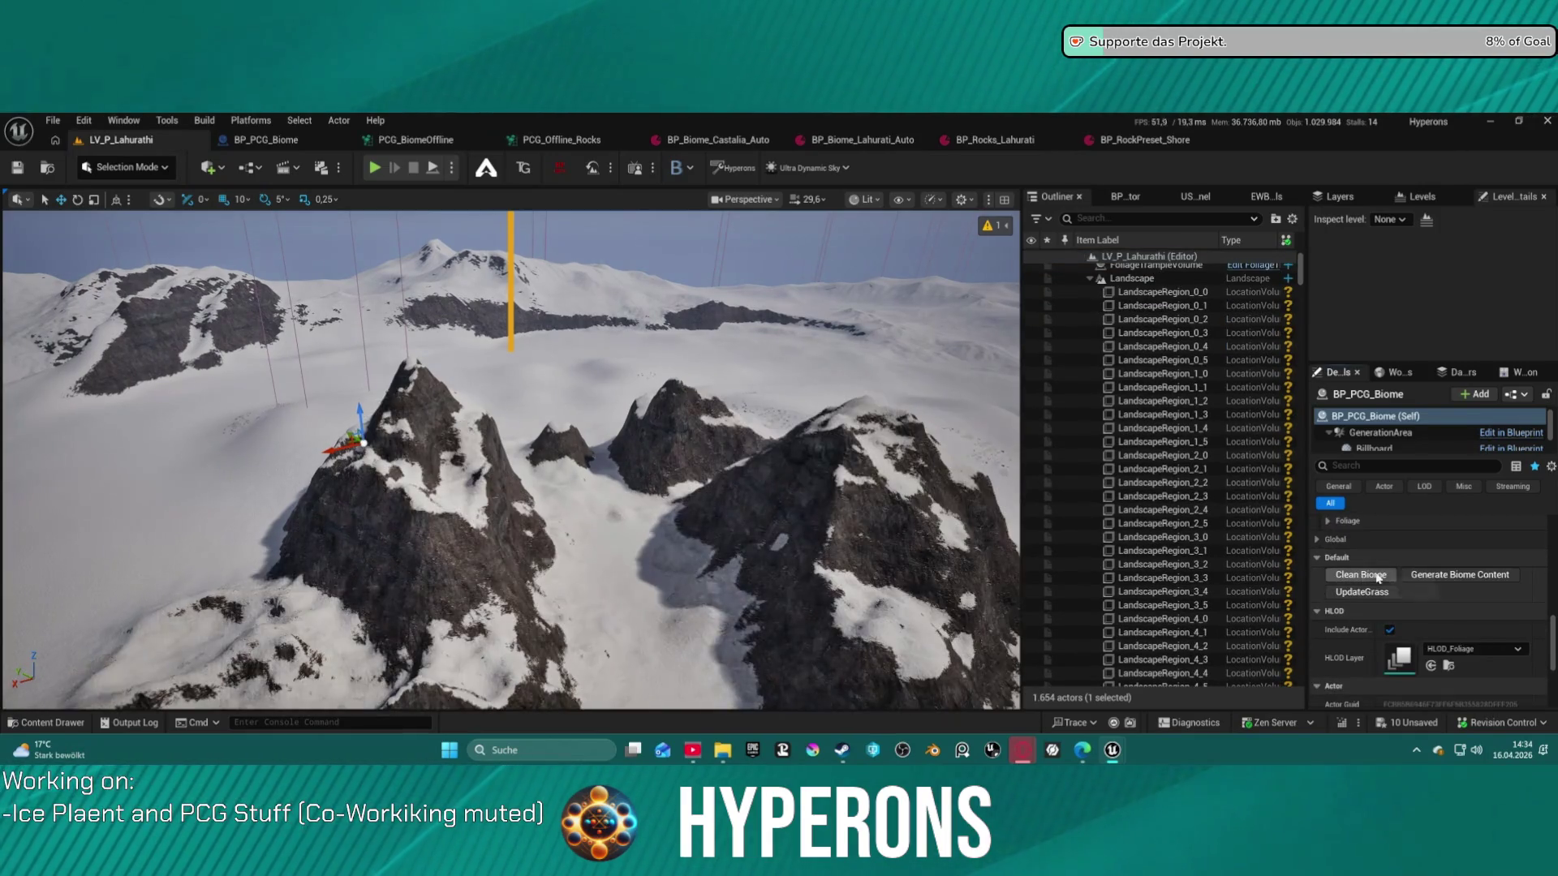
click(1459, 576)
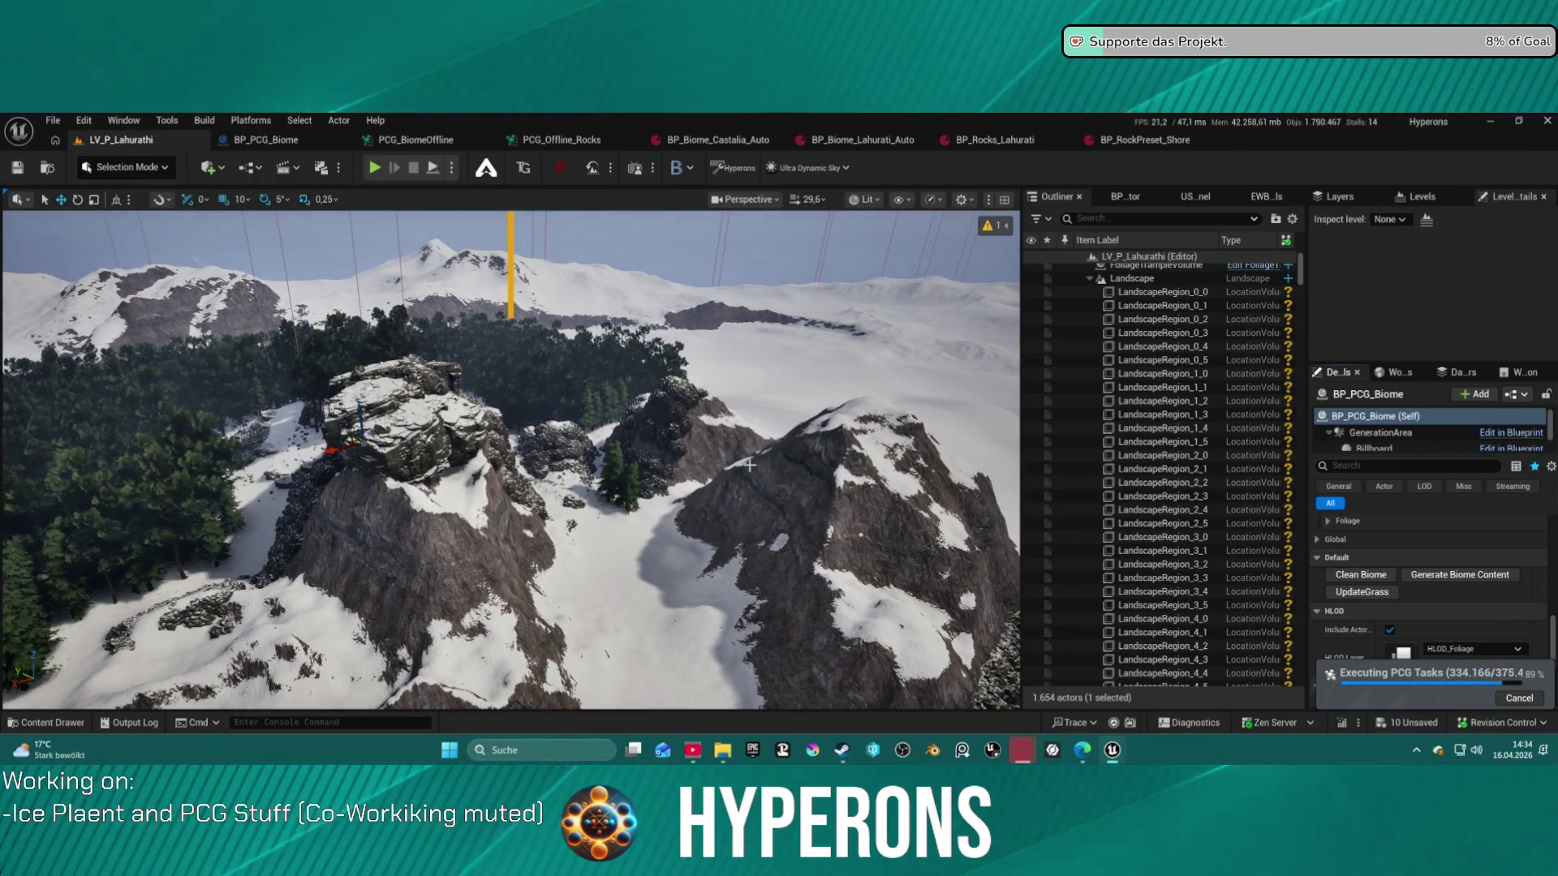
mouse_move(730, 436)
mouse_down()
mouse_move(718, 243)
mouse_move(718, 365)
mouse_move(706, 325)
mouse_move(731, 444)
mouse_up()
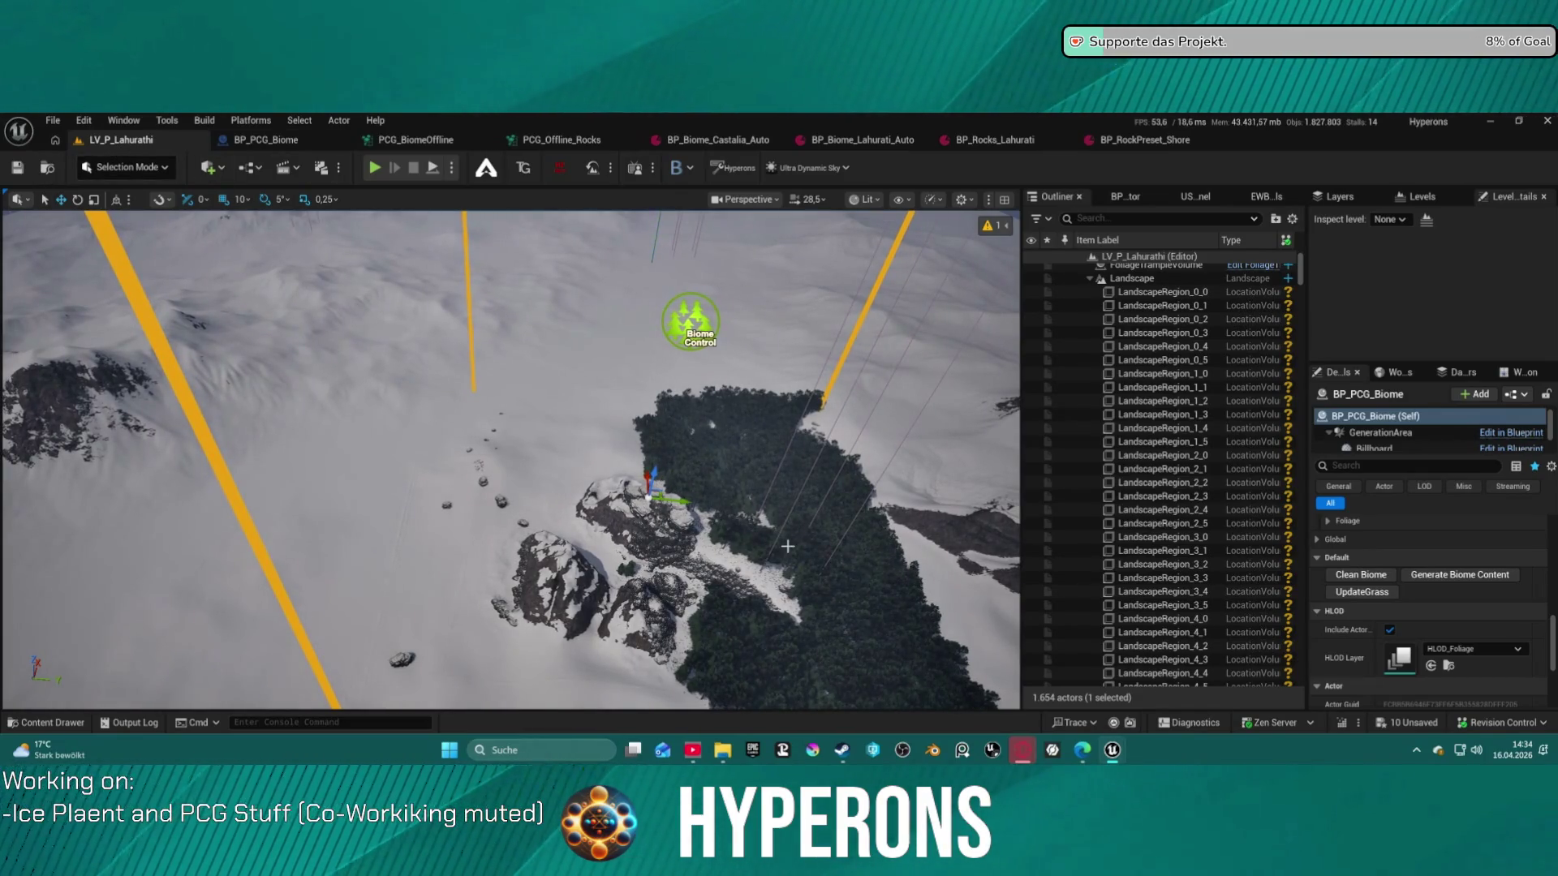
click(1360, 575)
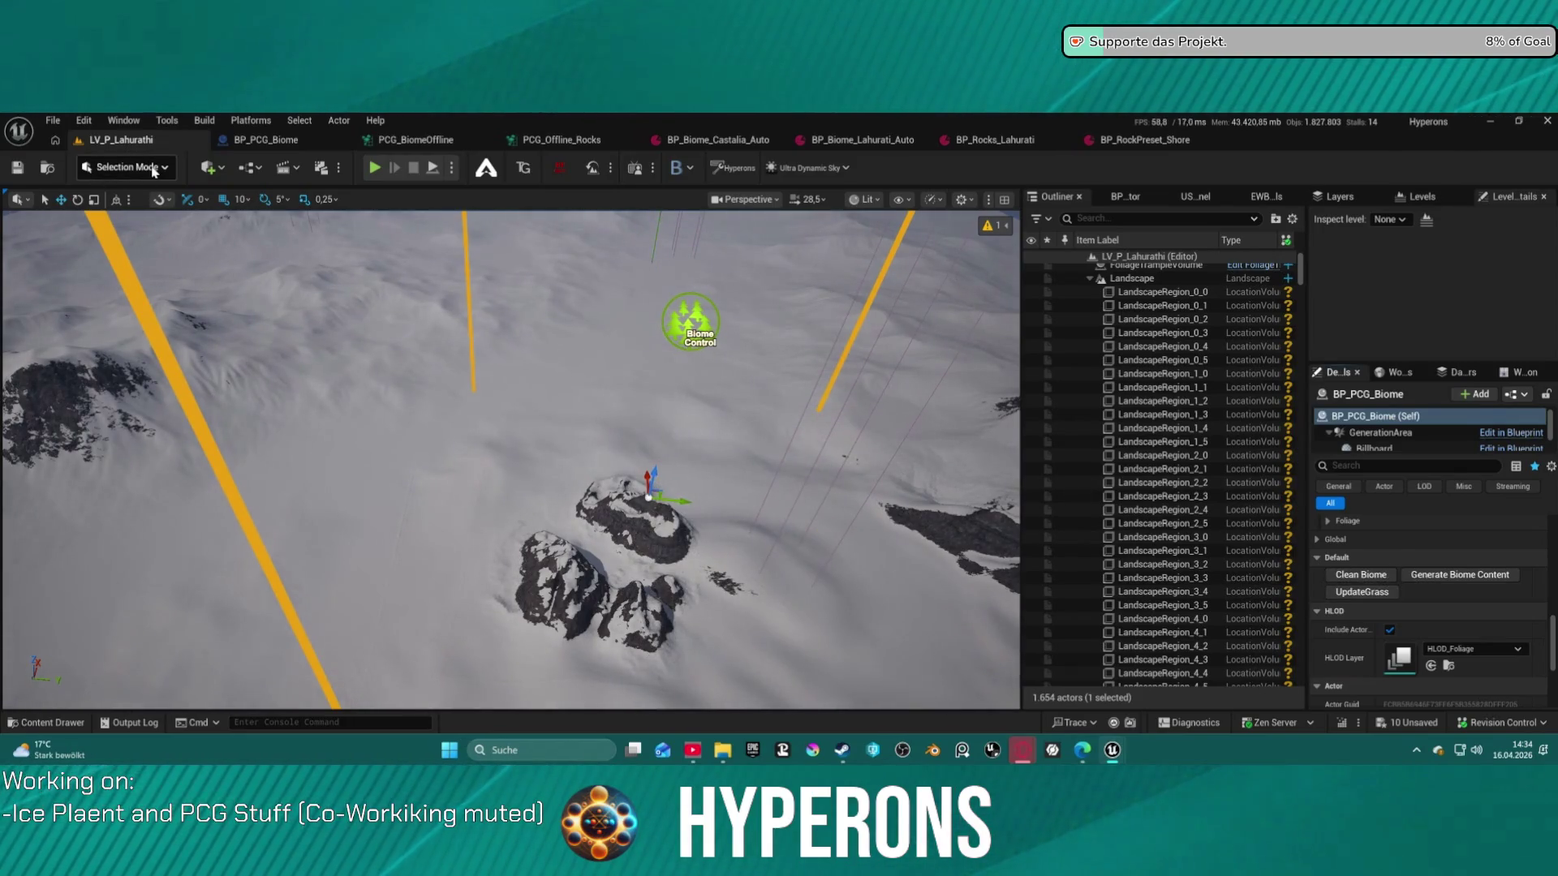
Delete all PCG world actors via Tools > PCG Framework, leaving 629 actors in the level
click(167, 120)
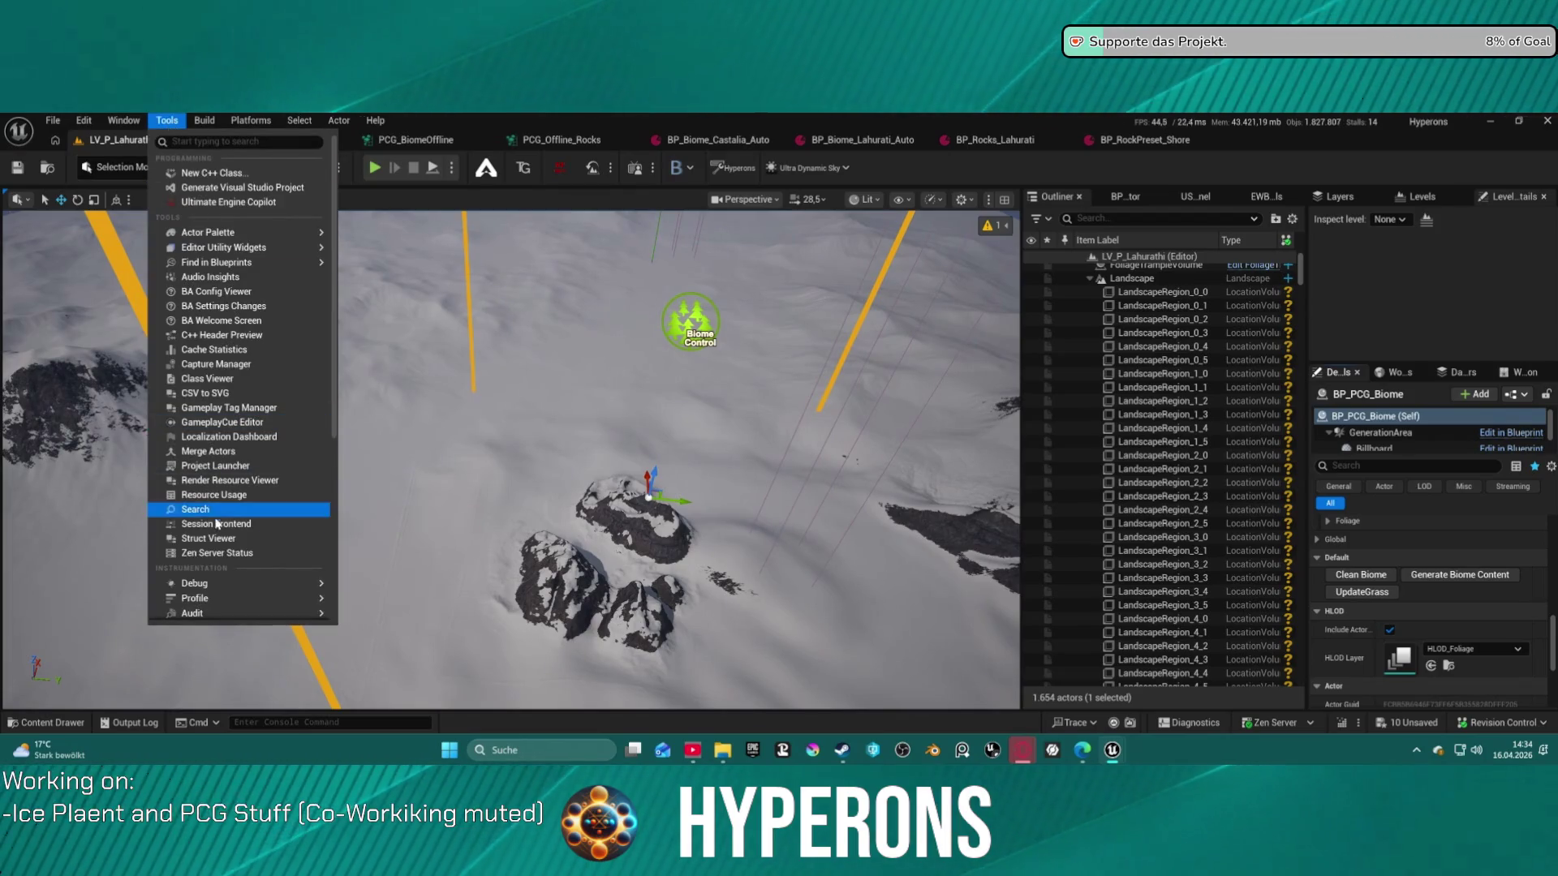
mouse_move(124, 120)
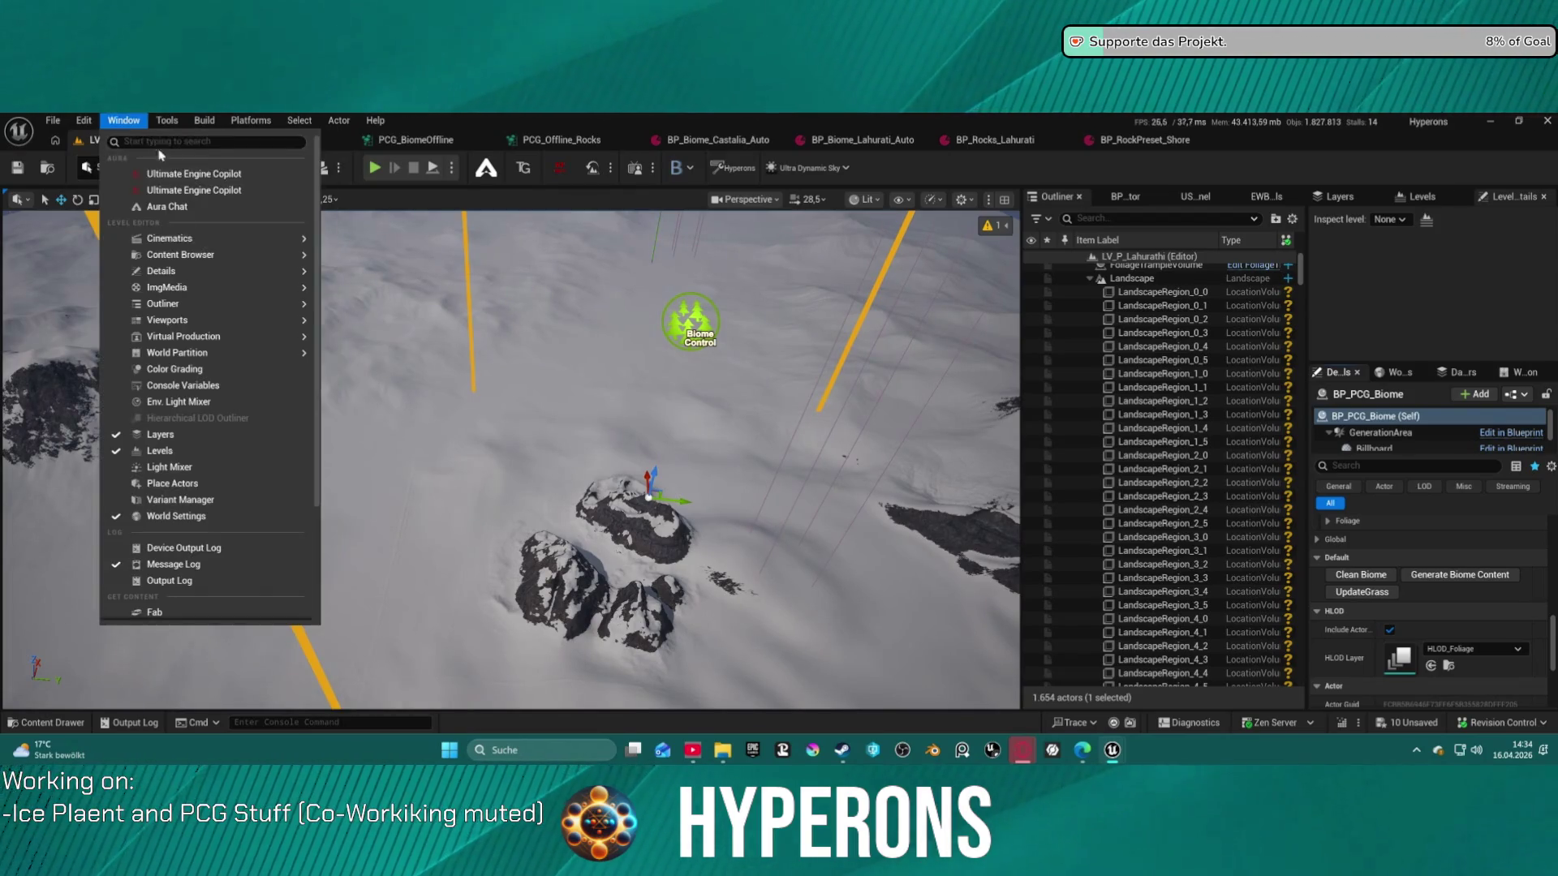
scroll(231, 593, down, 2)
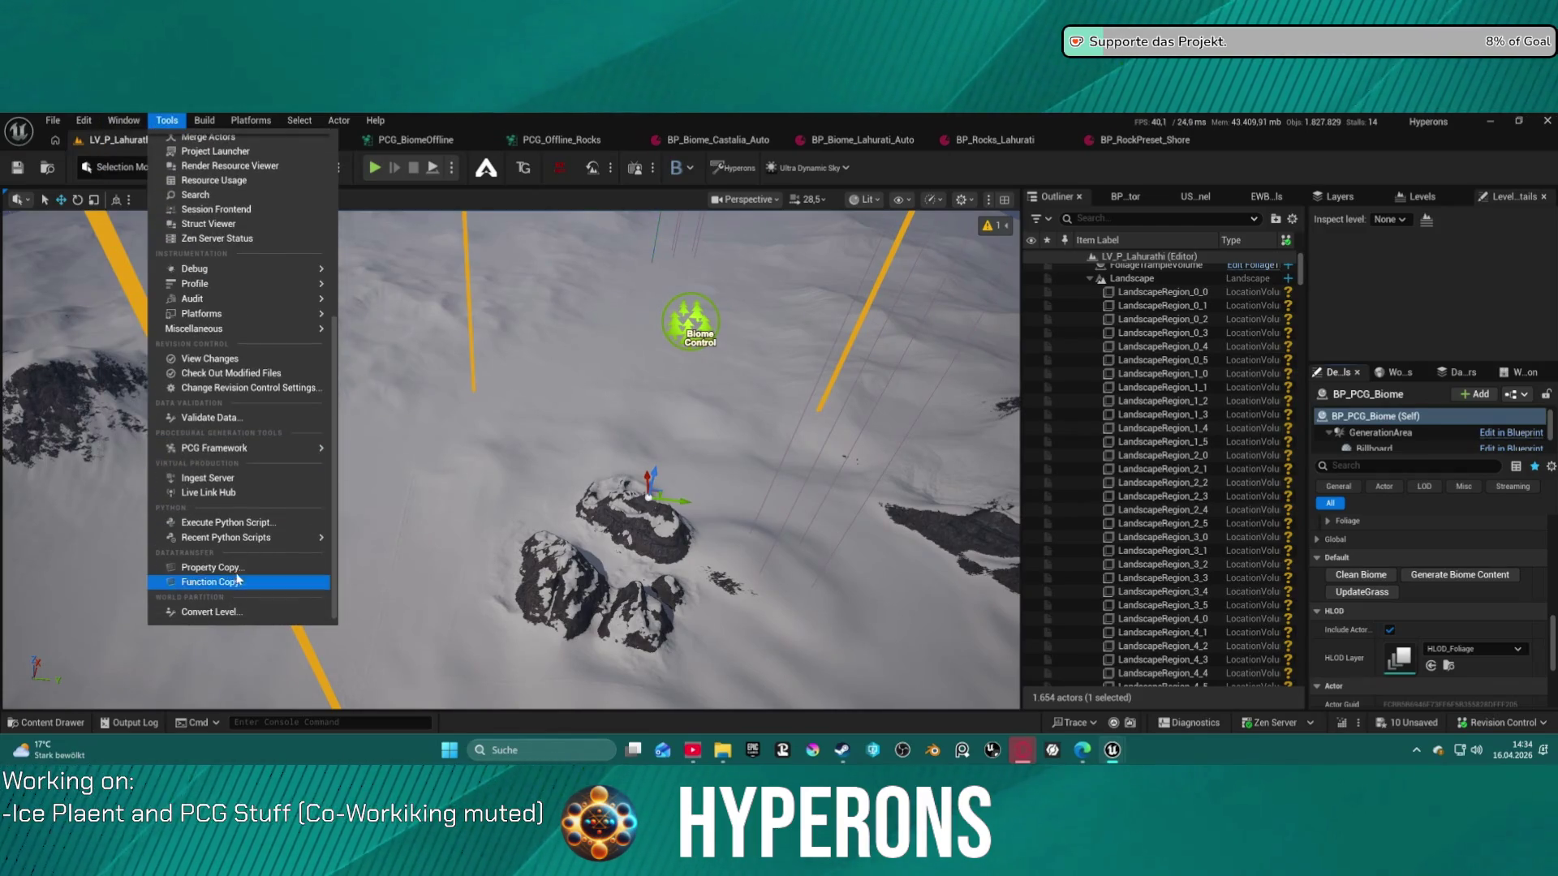
mouse_move(308, 447)
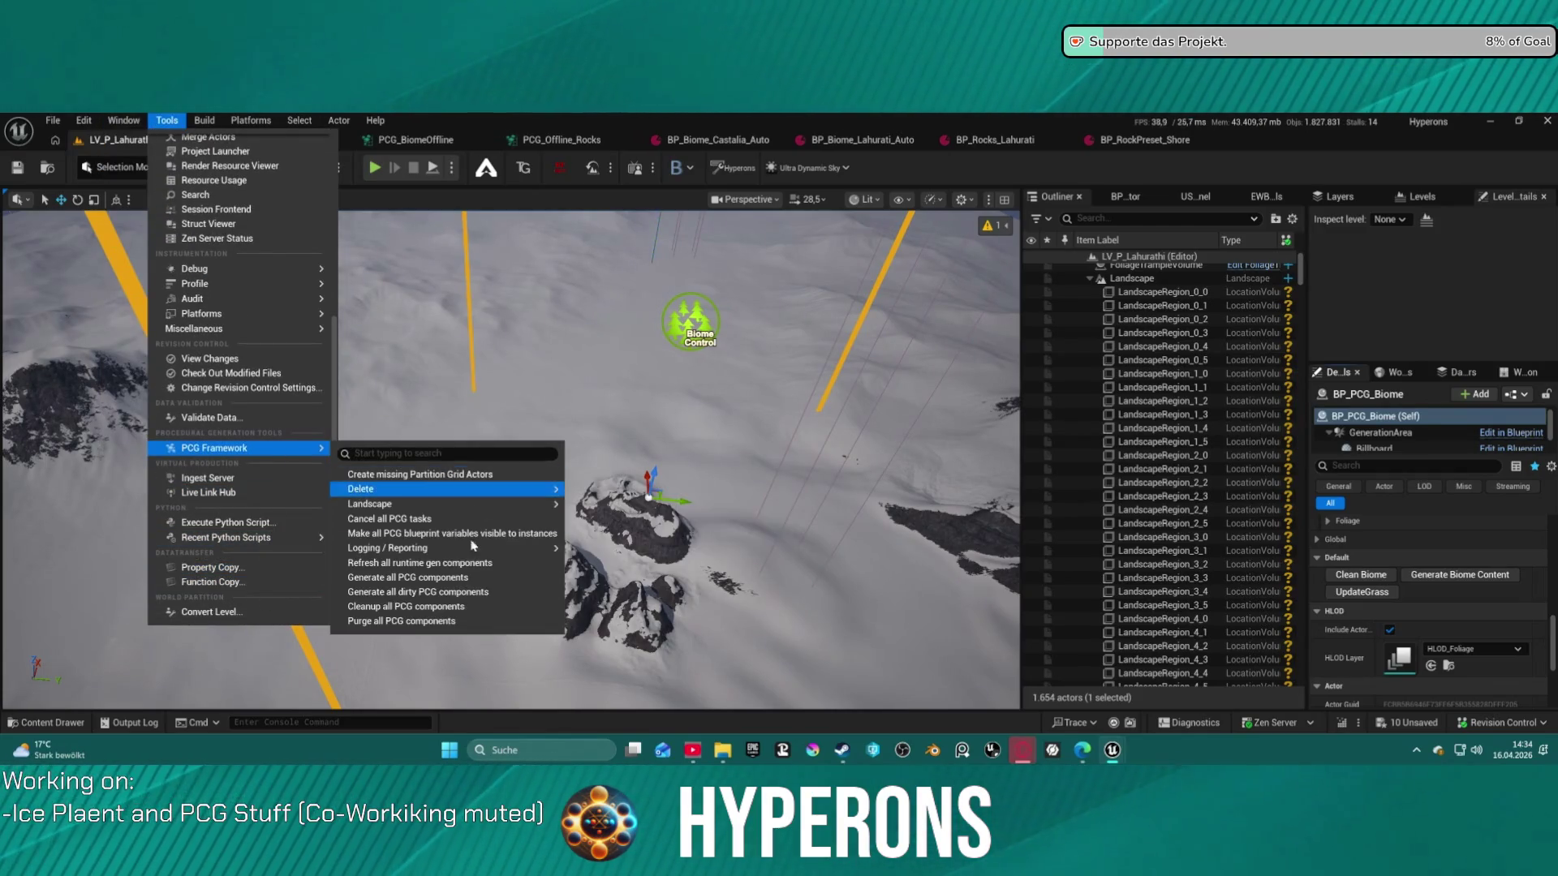
mouse_move(406, 507)
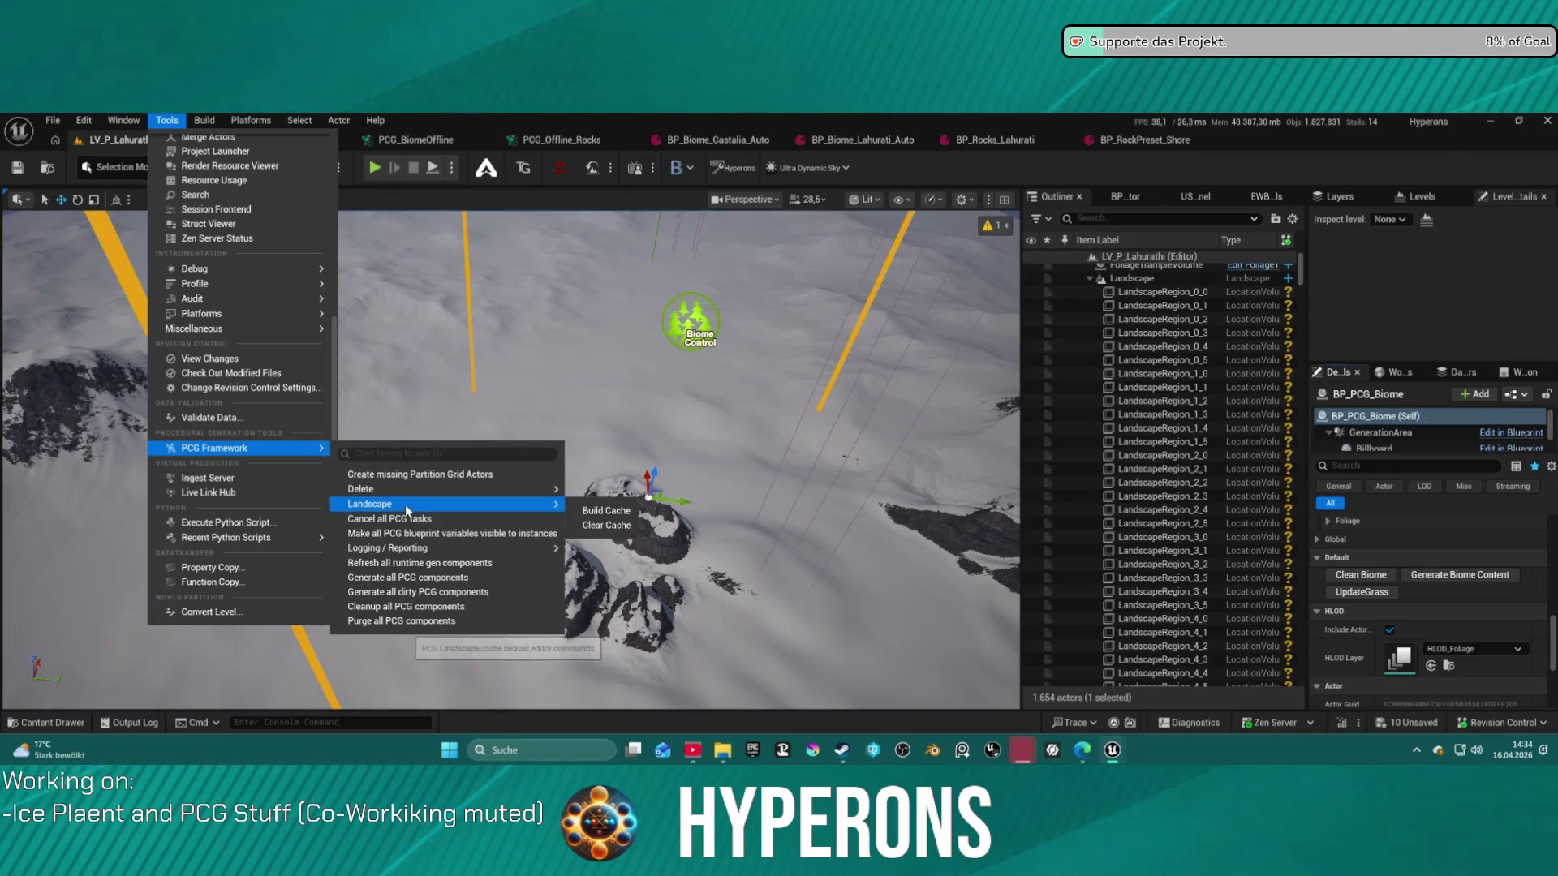
mouse_move(446, 489)
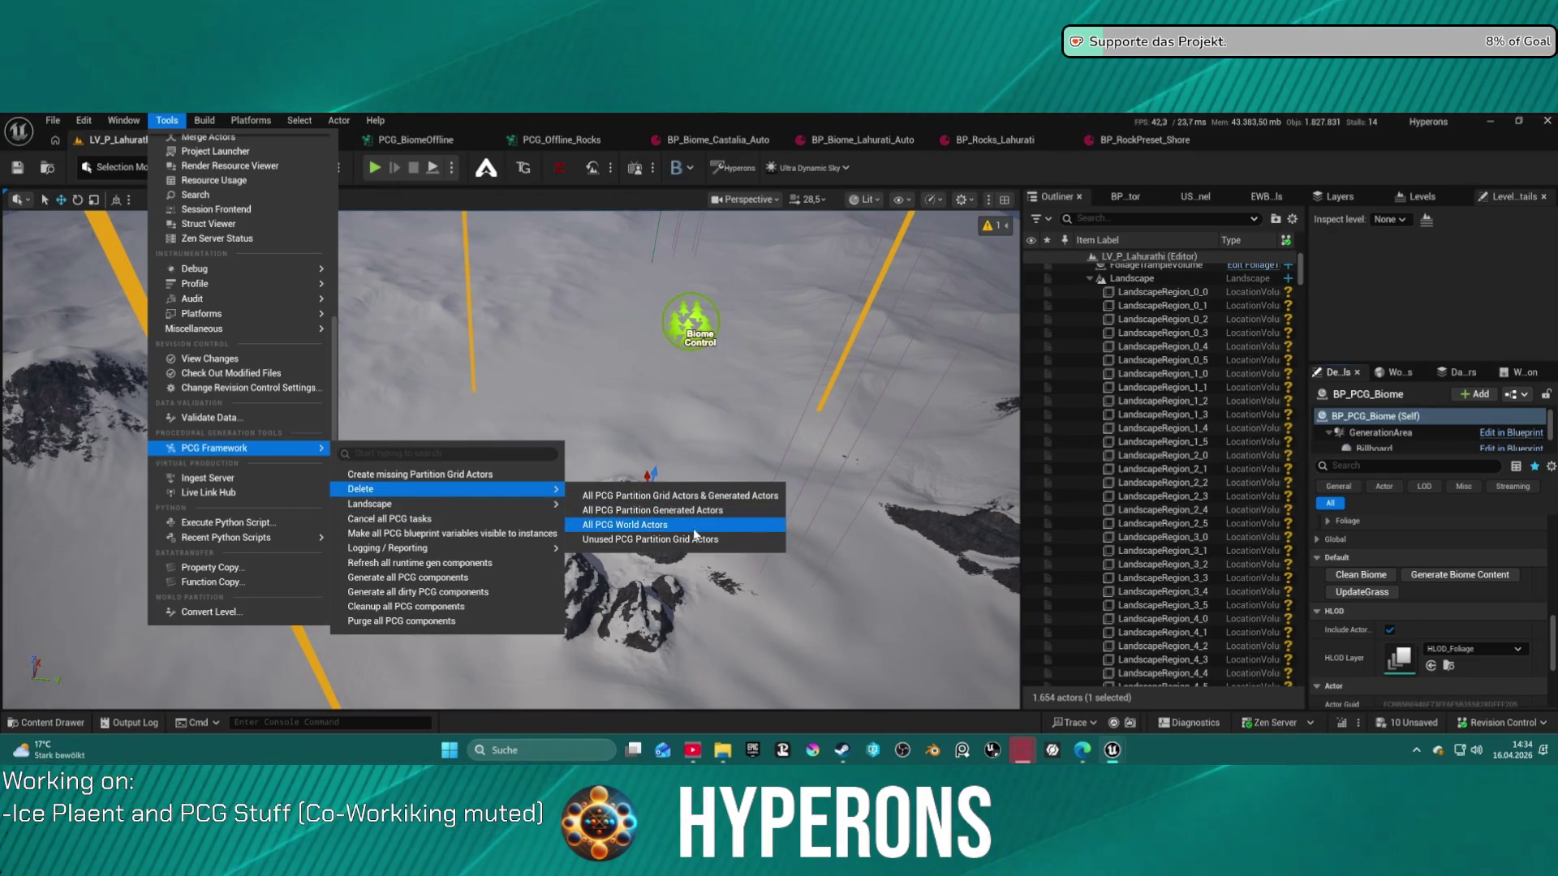
click(641, 525)
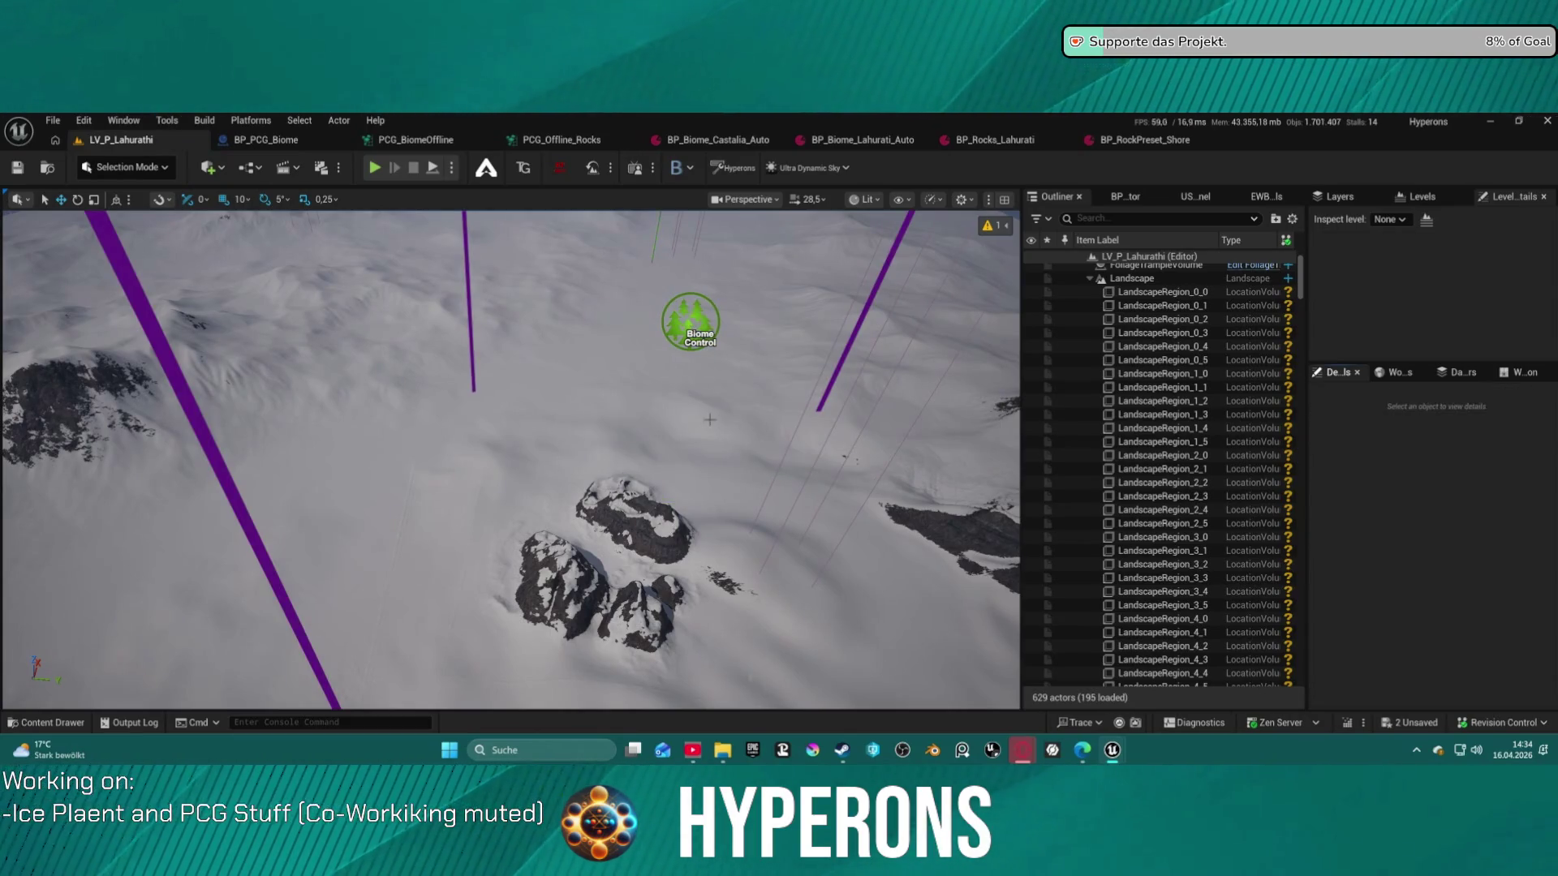
click(690, 321)
Generate BP_PCG_Biome content again and view the restored pine forest around rock outcrops
scroll(1393, 559, down, 5)
scroll(1394, 558, down, 6)
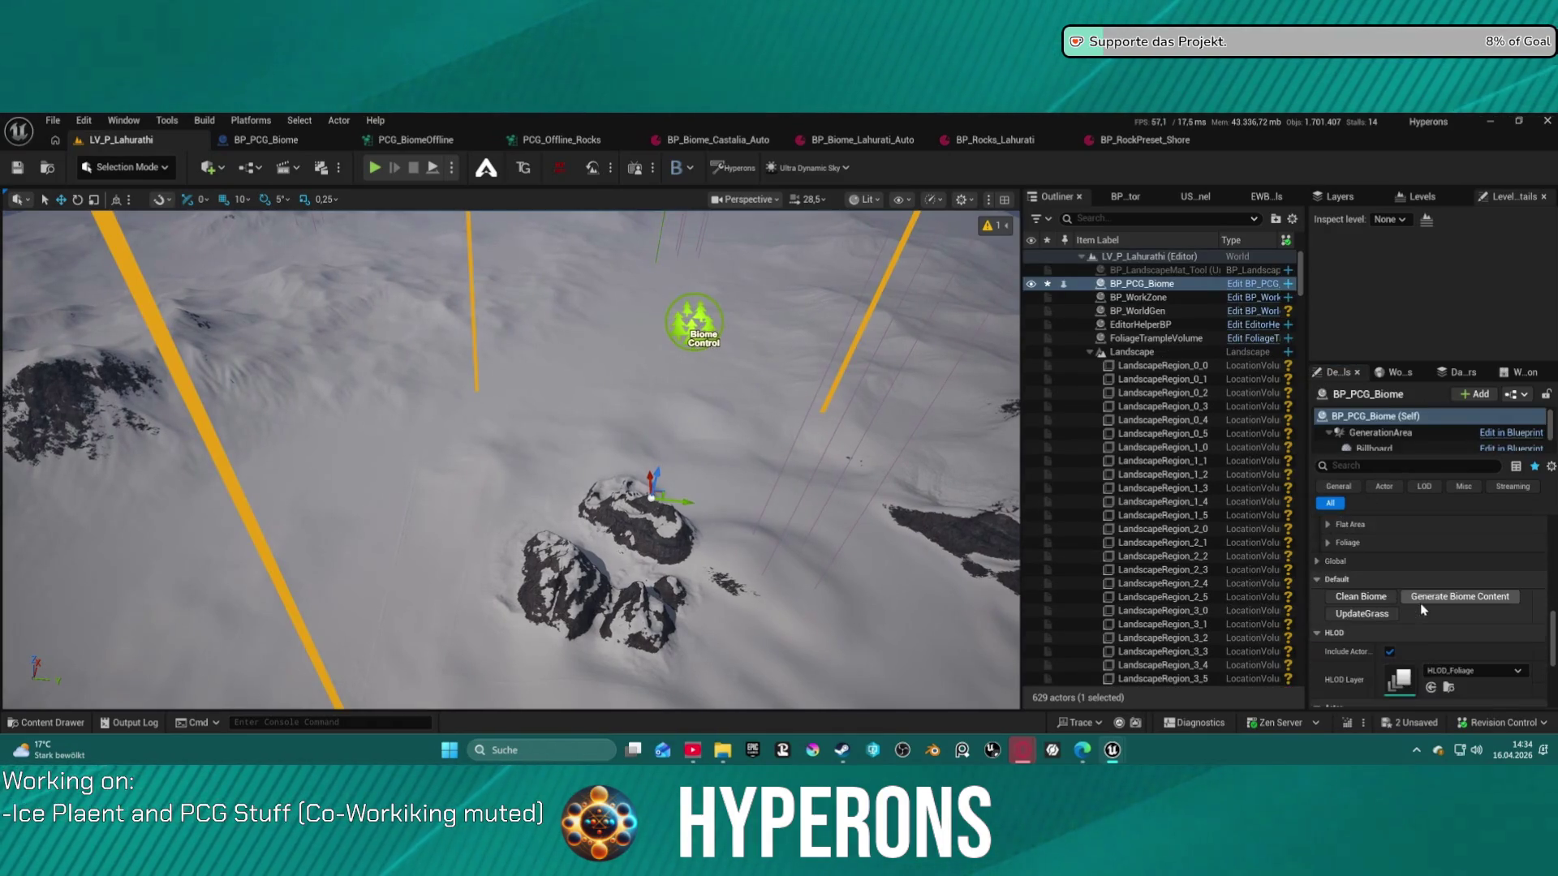
click(1444, 578)
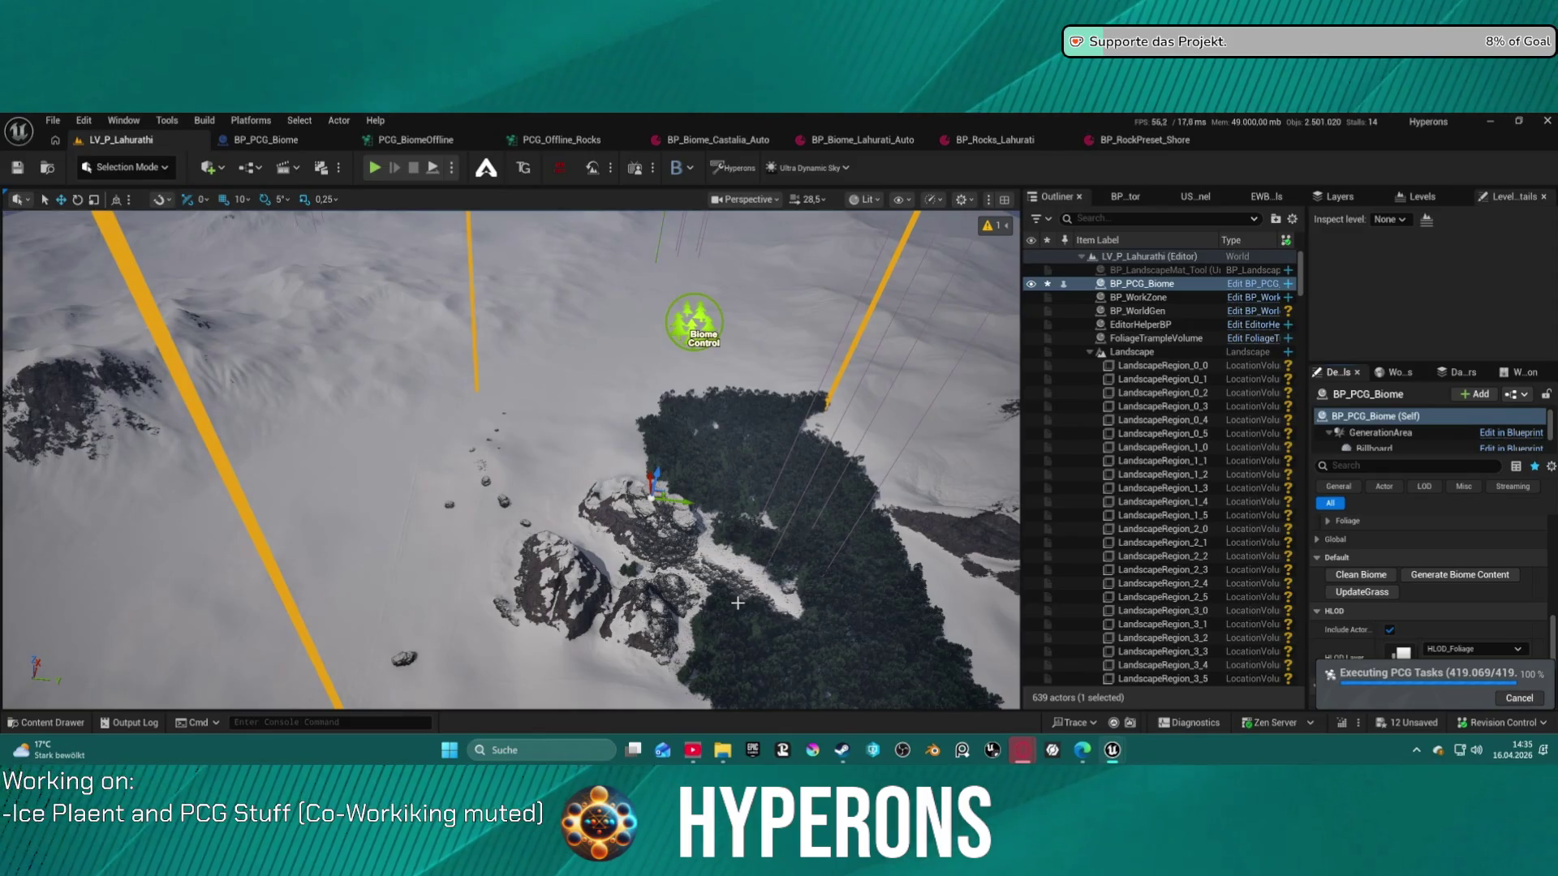
mouse_move(732, 604)
mouse_down()
mouse_move(455, 686)
mouse_move(272, 615)
mouse_up()
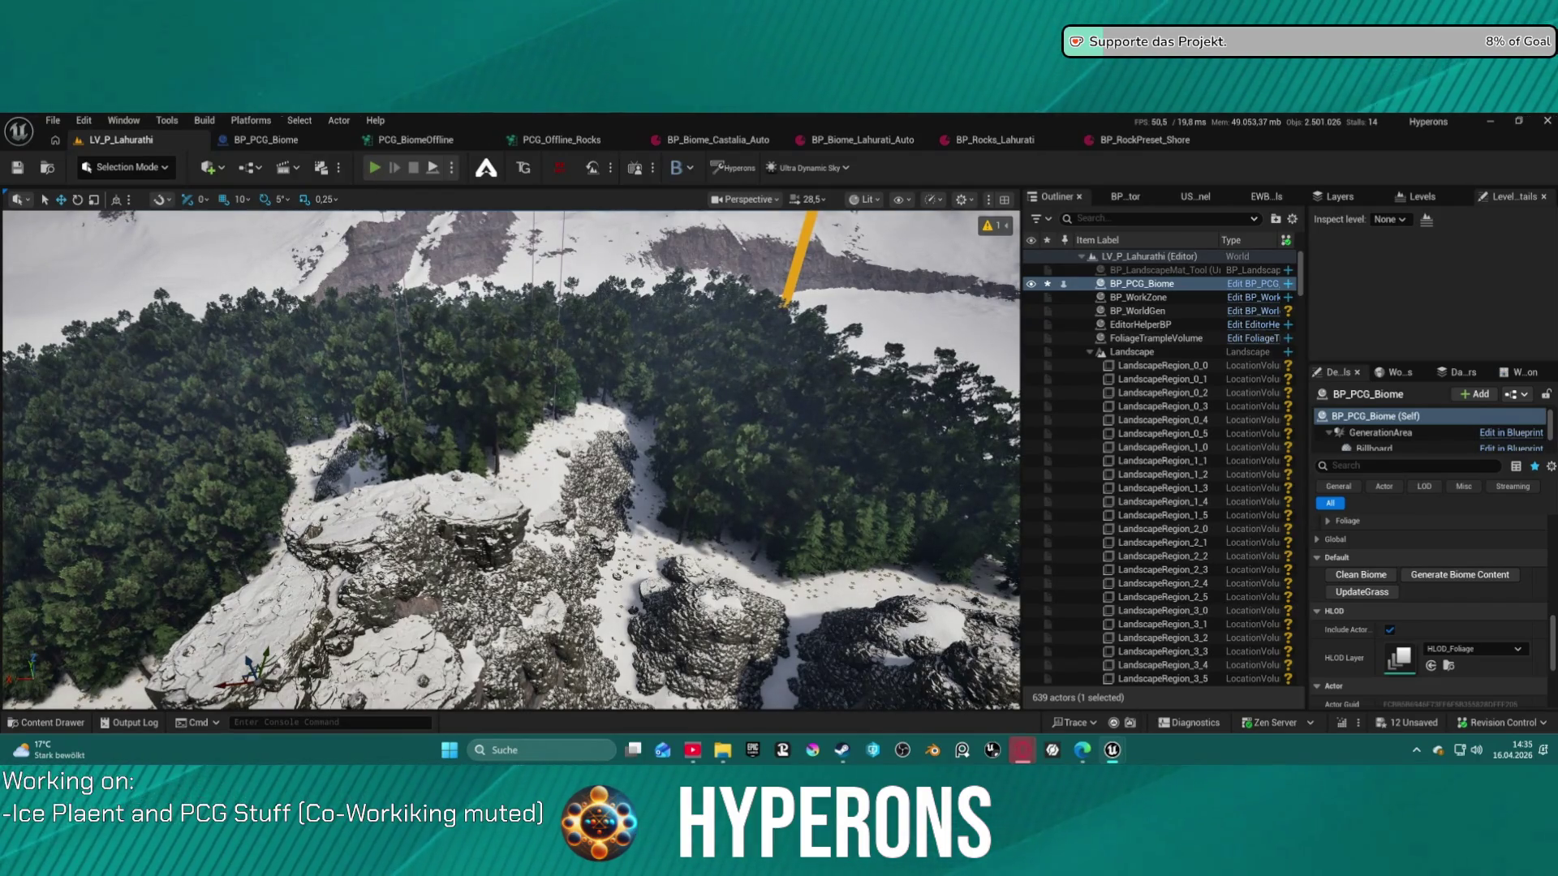
Play LV_P_Lahurathi in the editor, running to the rock outcrop and jumping up the snowy slope
key(alt+p)
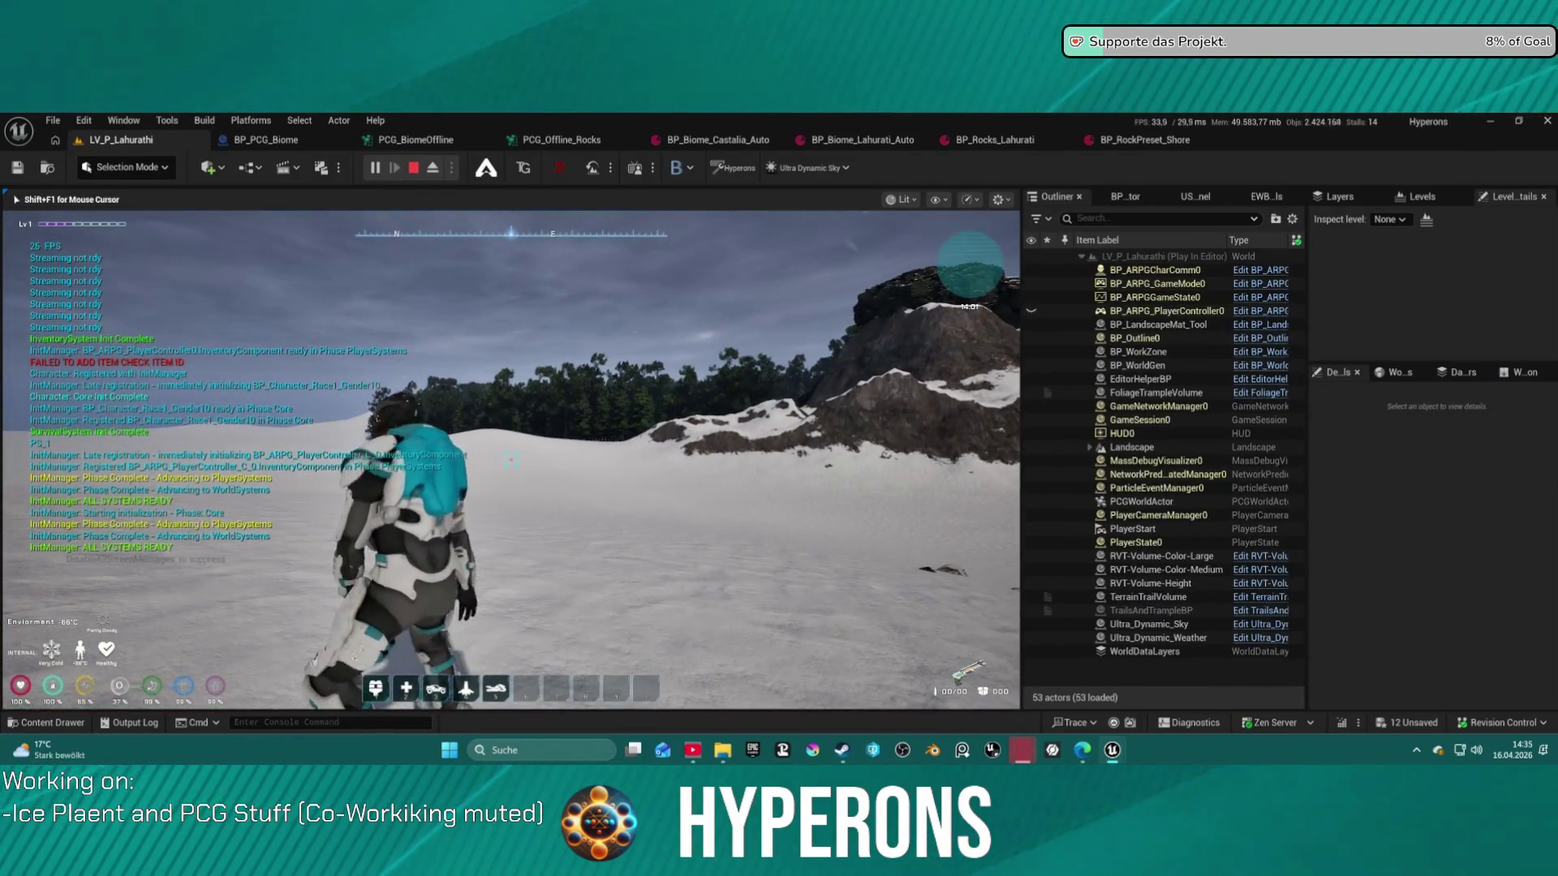
key(w)
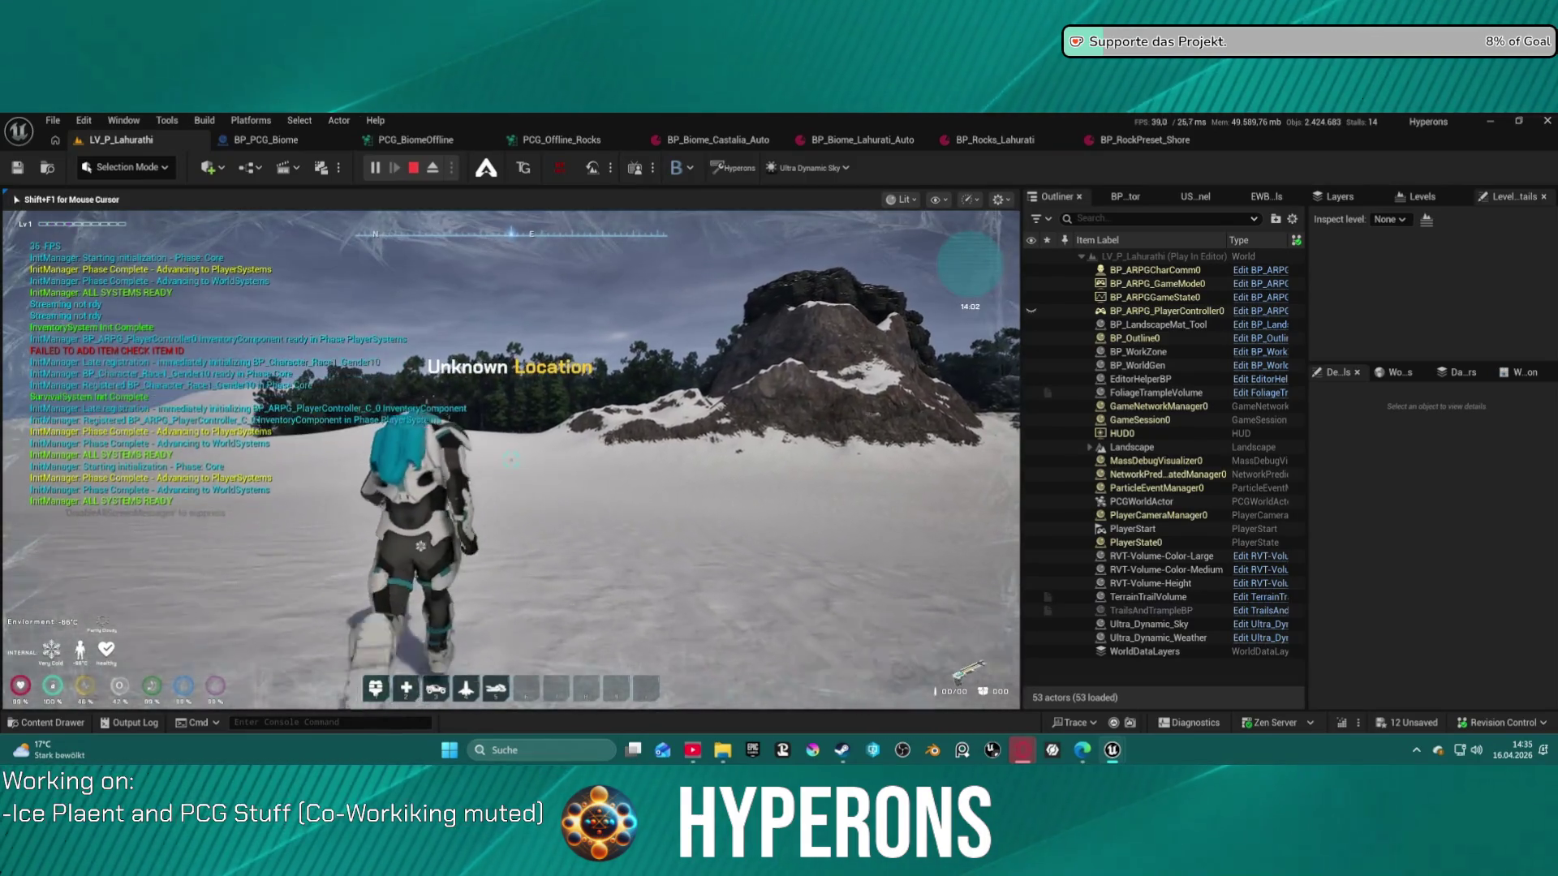
key(w)
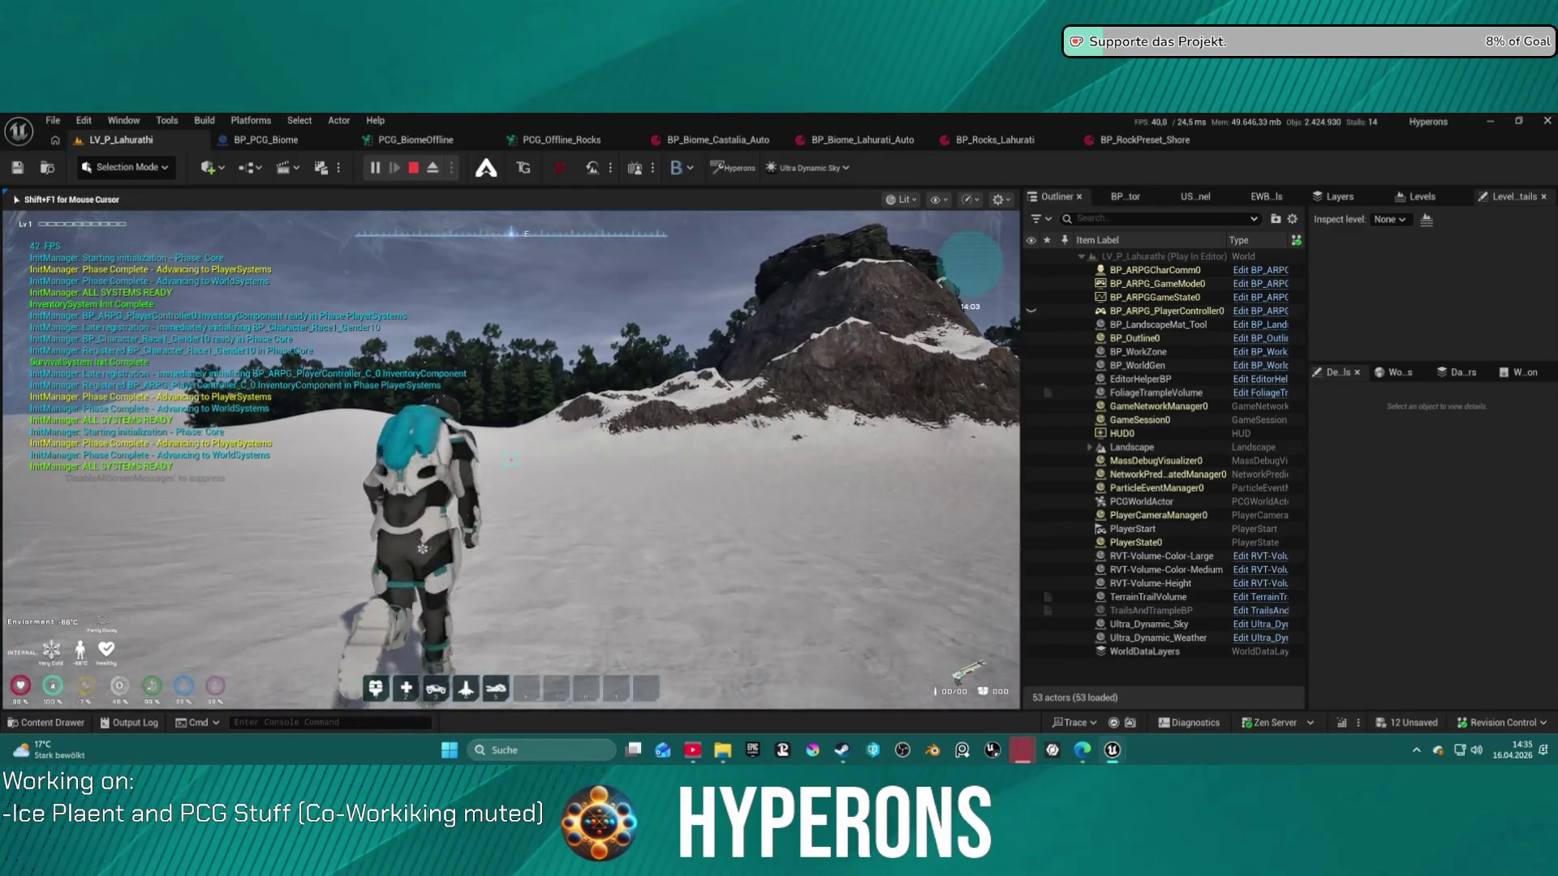
key(space)
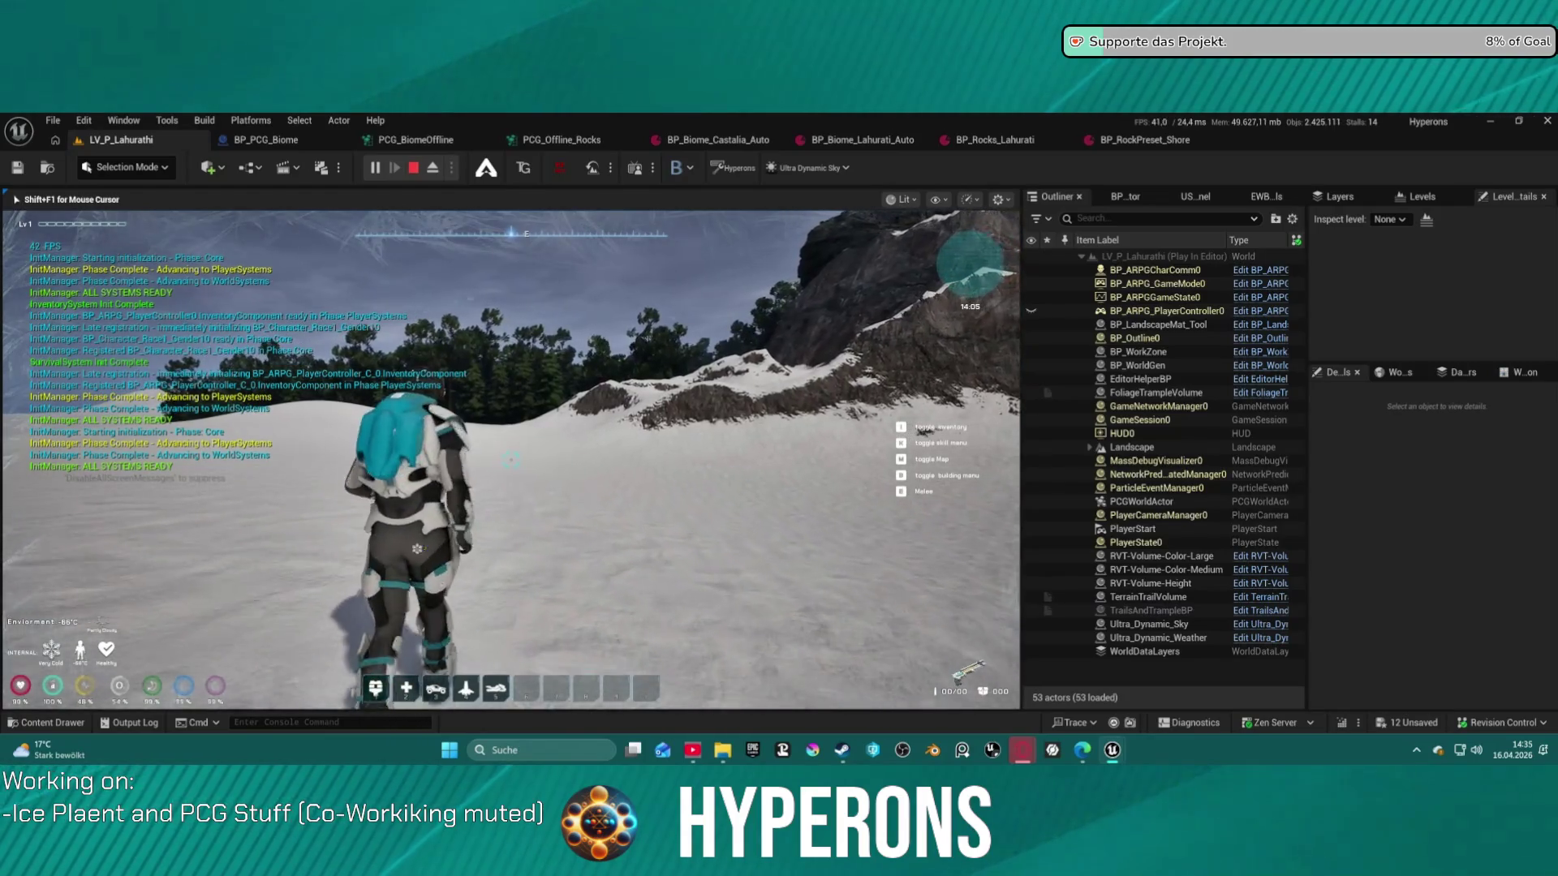
key(c)
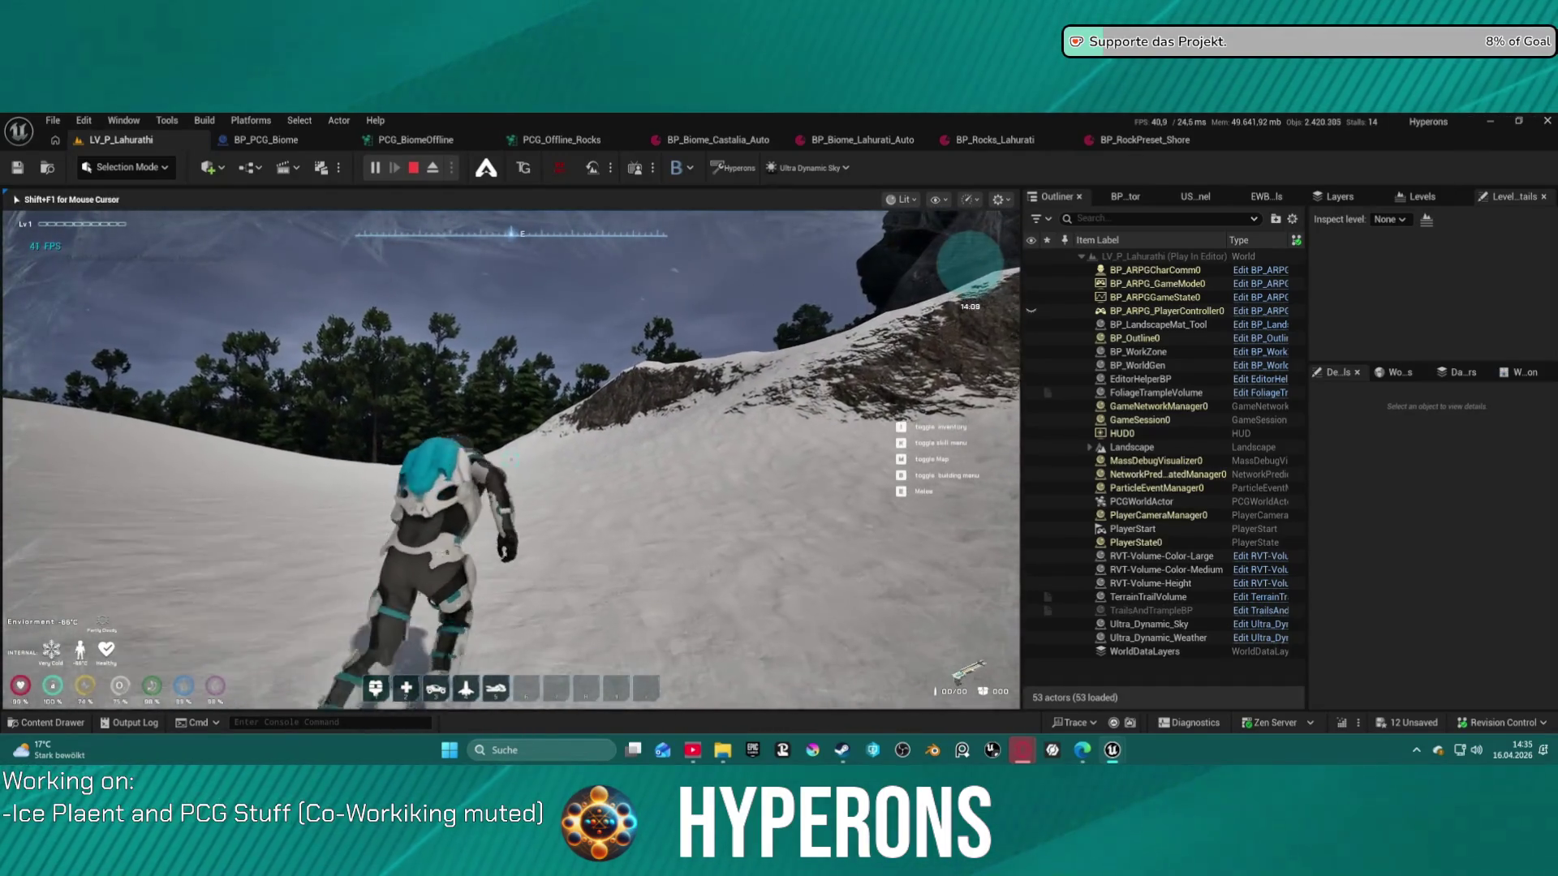
key(space)
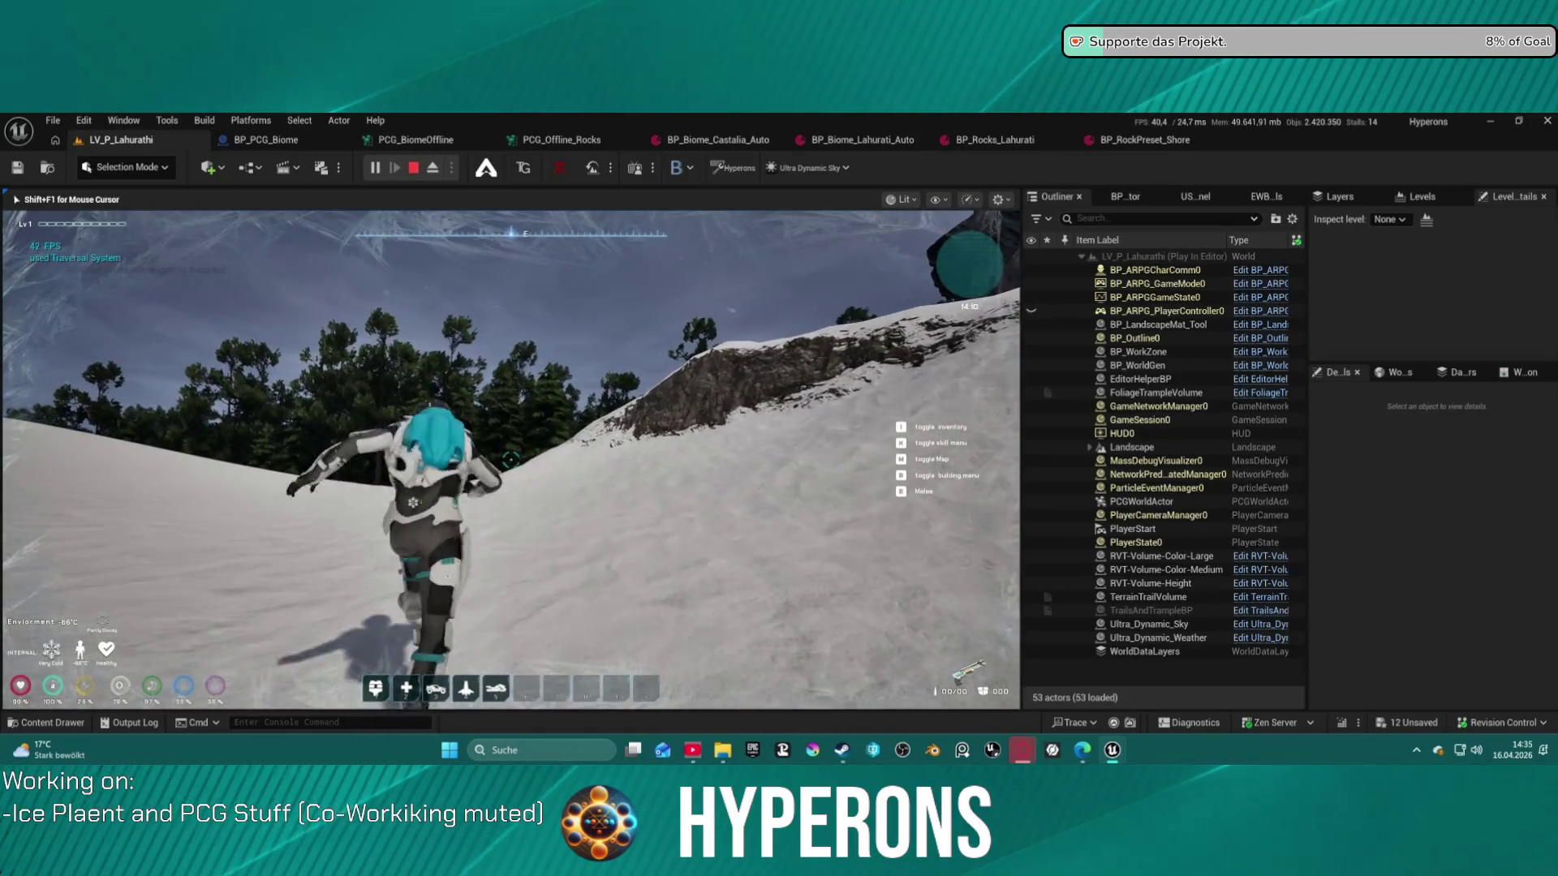
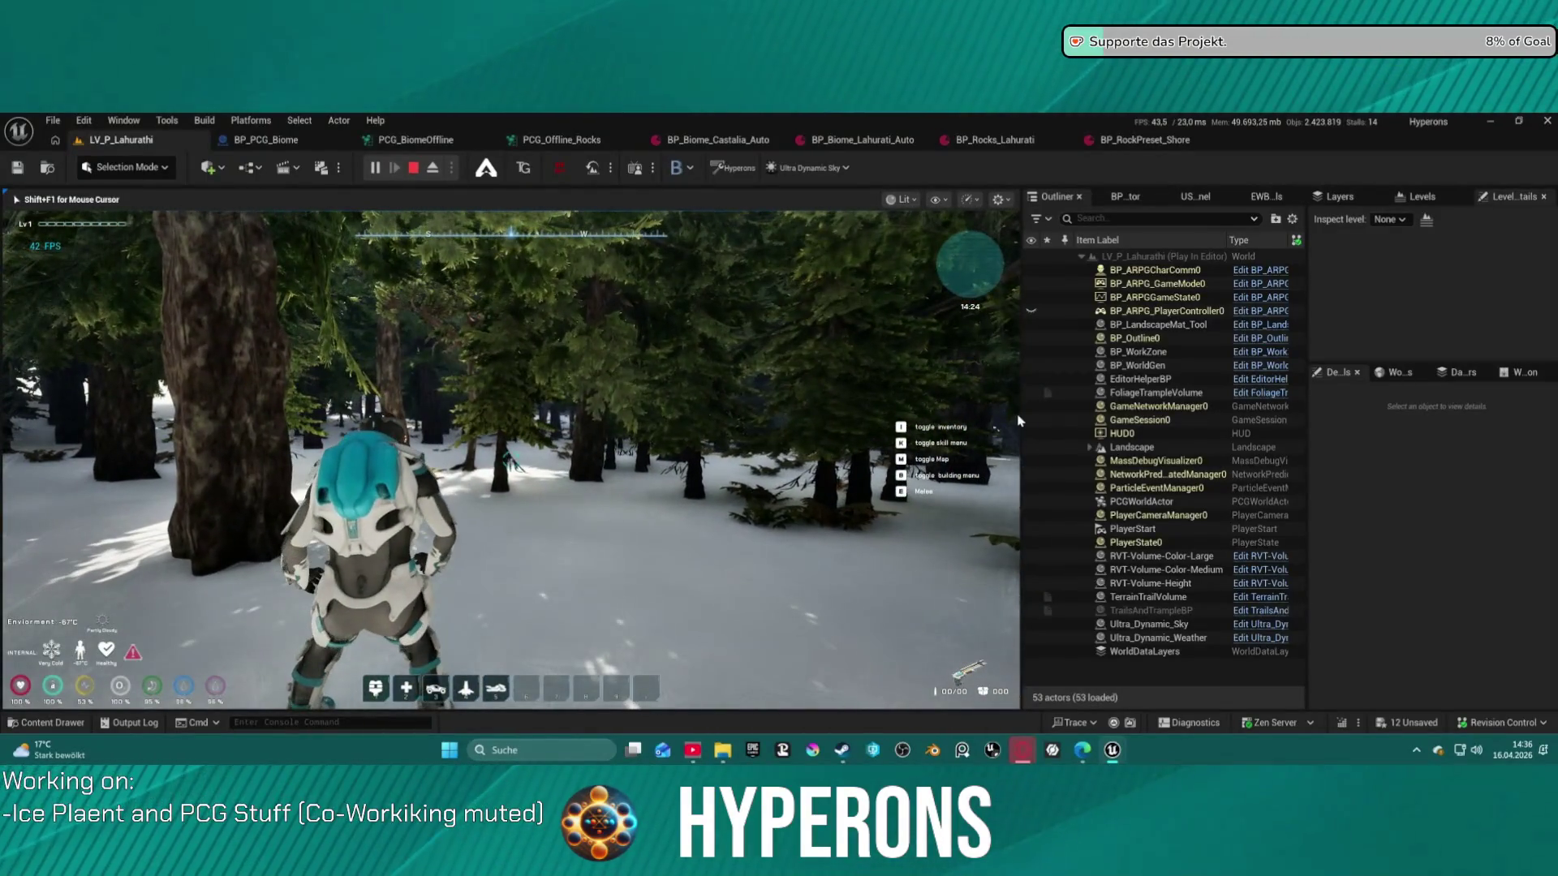
End the play session and frame BP_PCG_Biome in the viewport
key(Escape)
key(f)
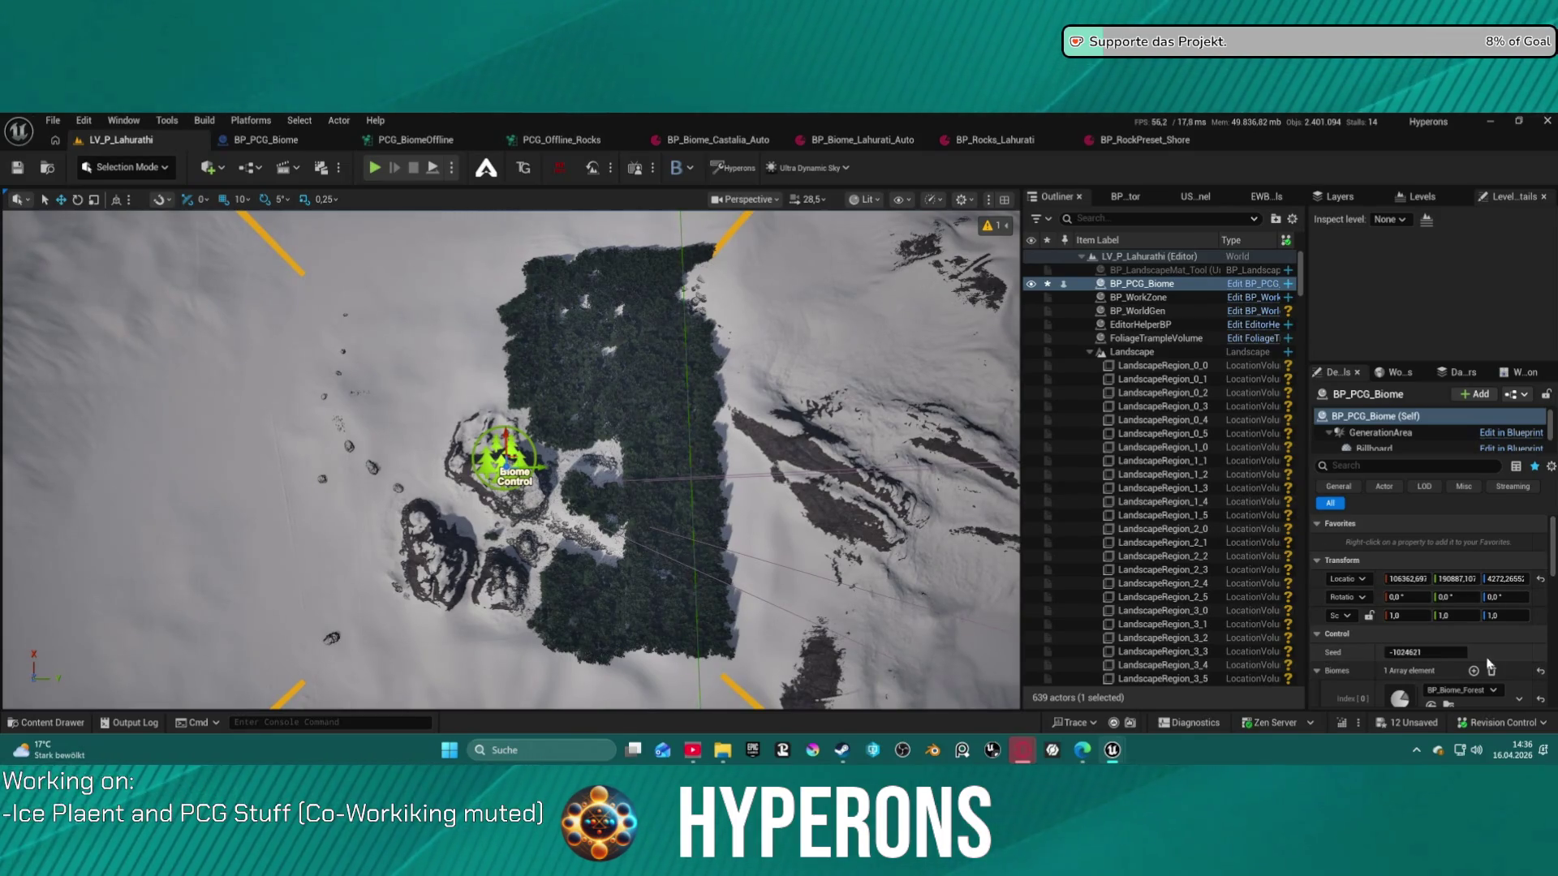
Undo the accidental location reset so BP_PCG_Biome stays at its original position
click(1541, 580)
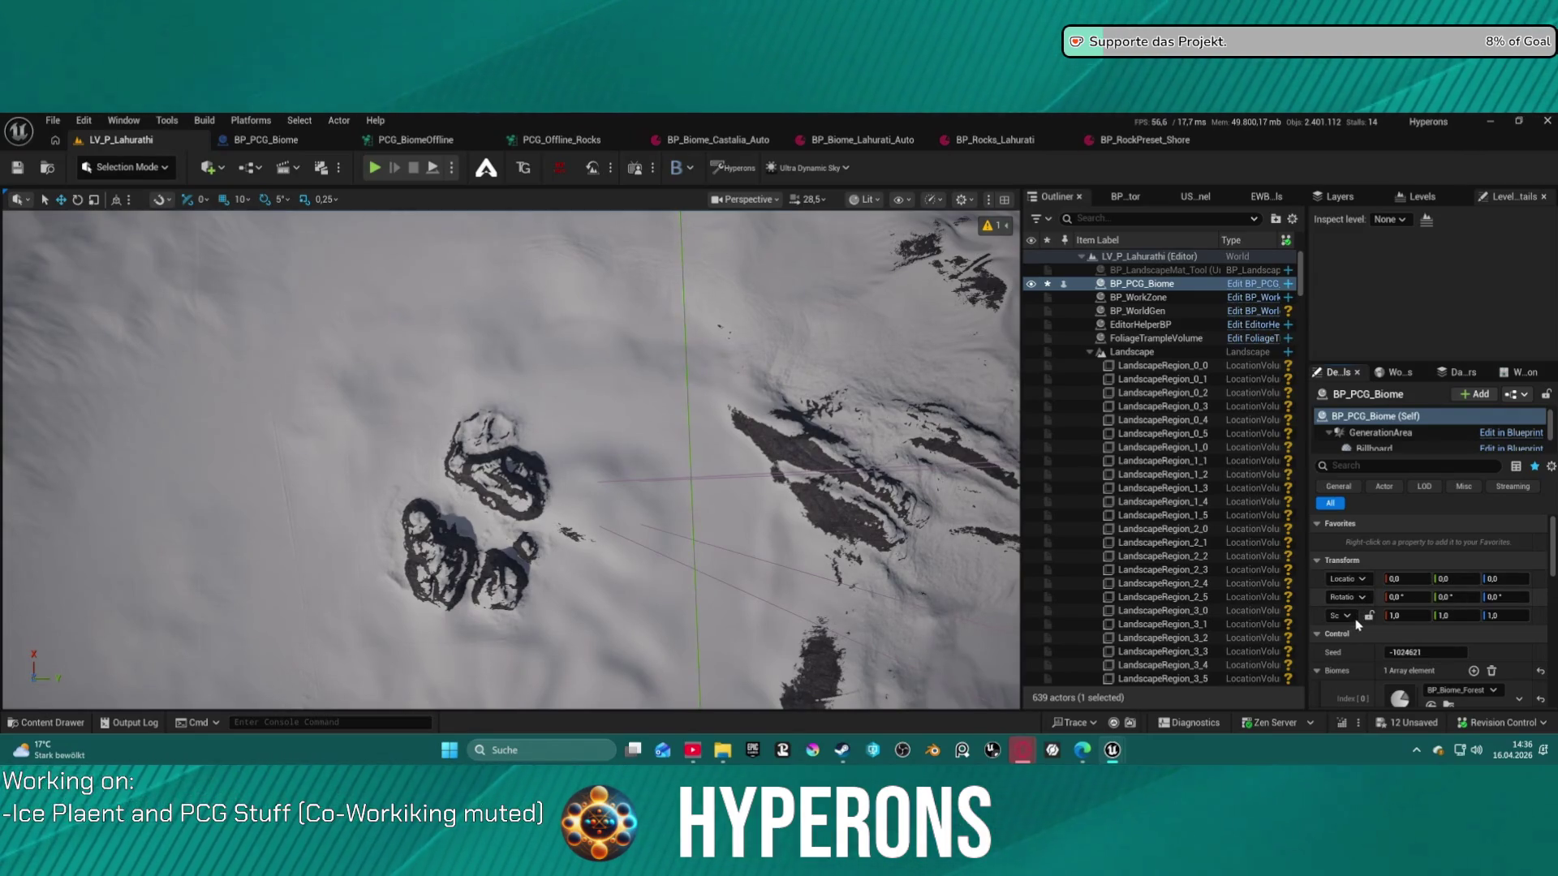
key(ctrl+z)
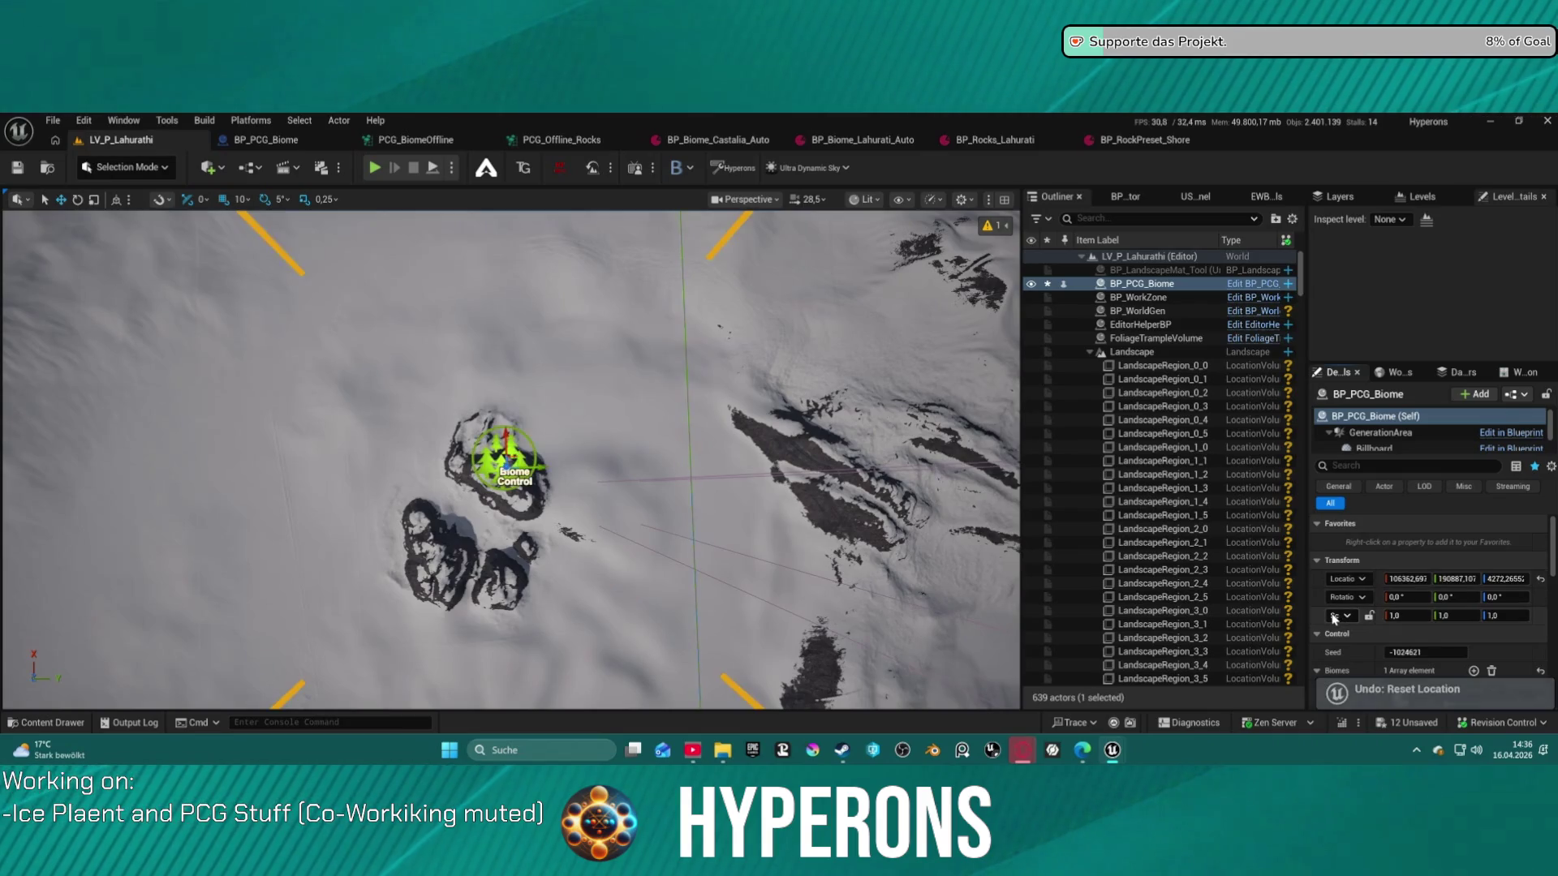
scroll(1201, 657, down, 3)
scroll(1320, 662, down, 5)
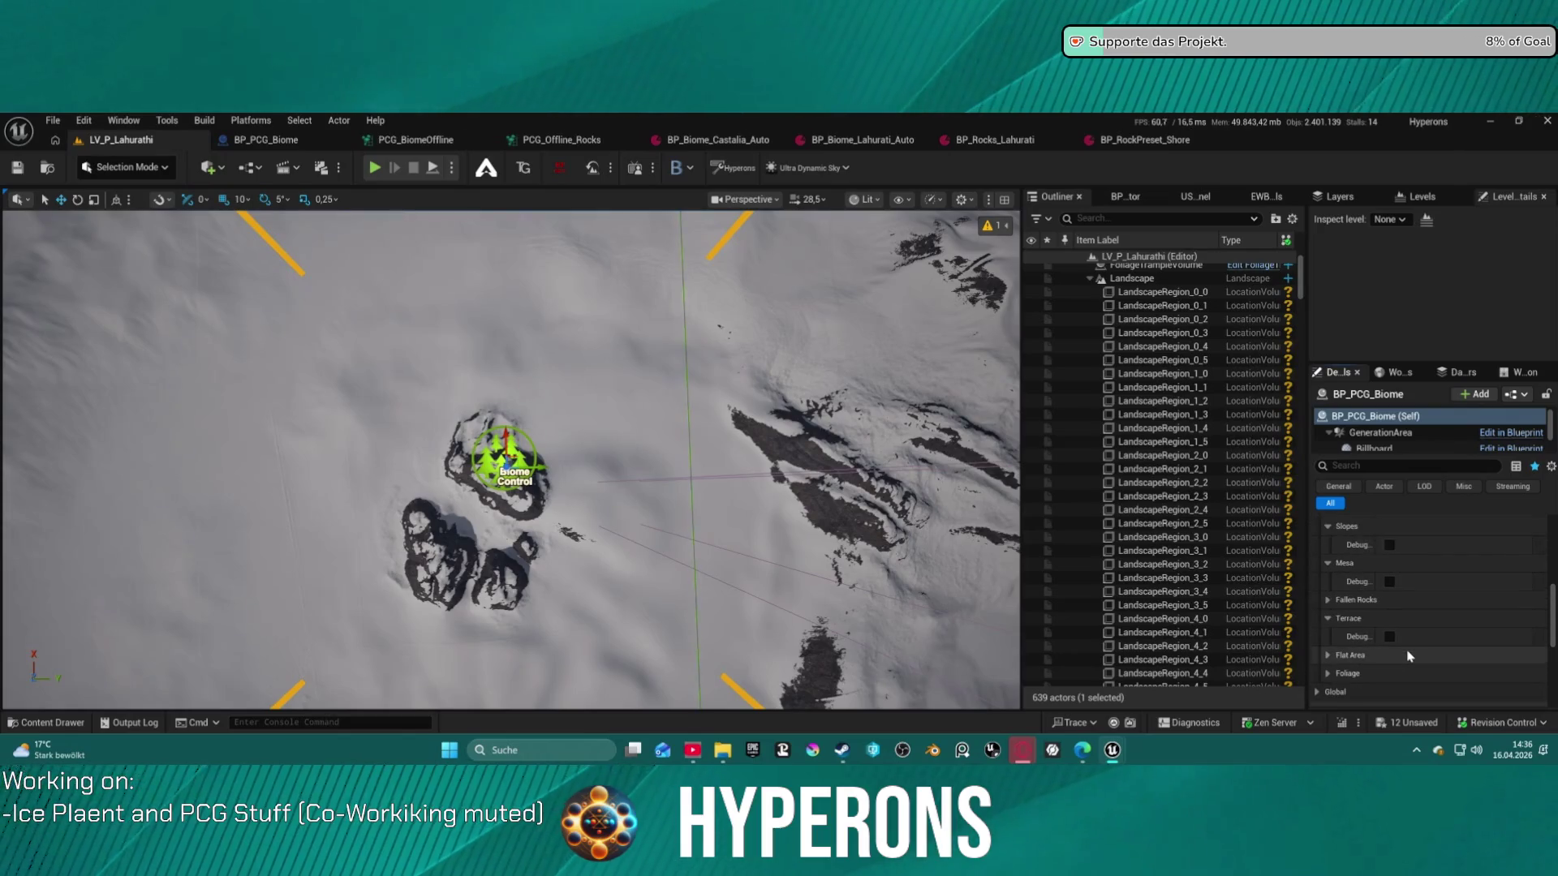
Enable Foliage Debug on BP_PCG_Biome and regenerate the biome content
scroll(1408, 654, down, 2)
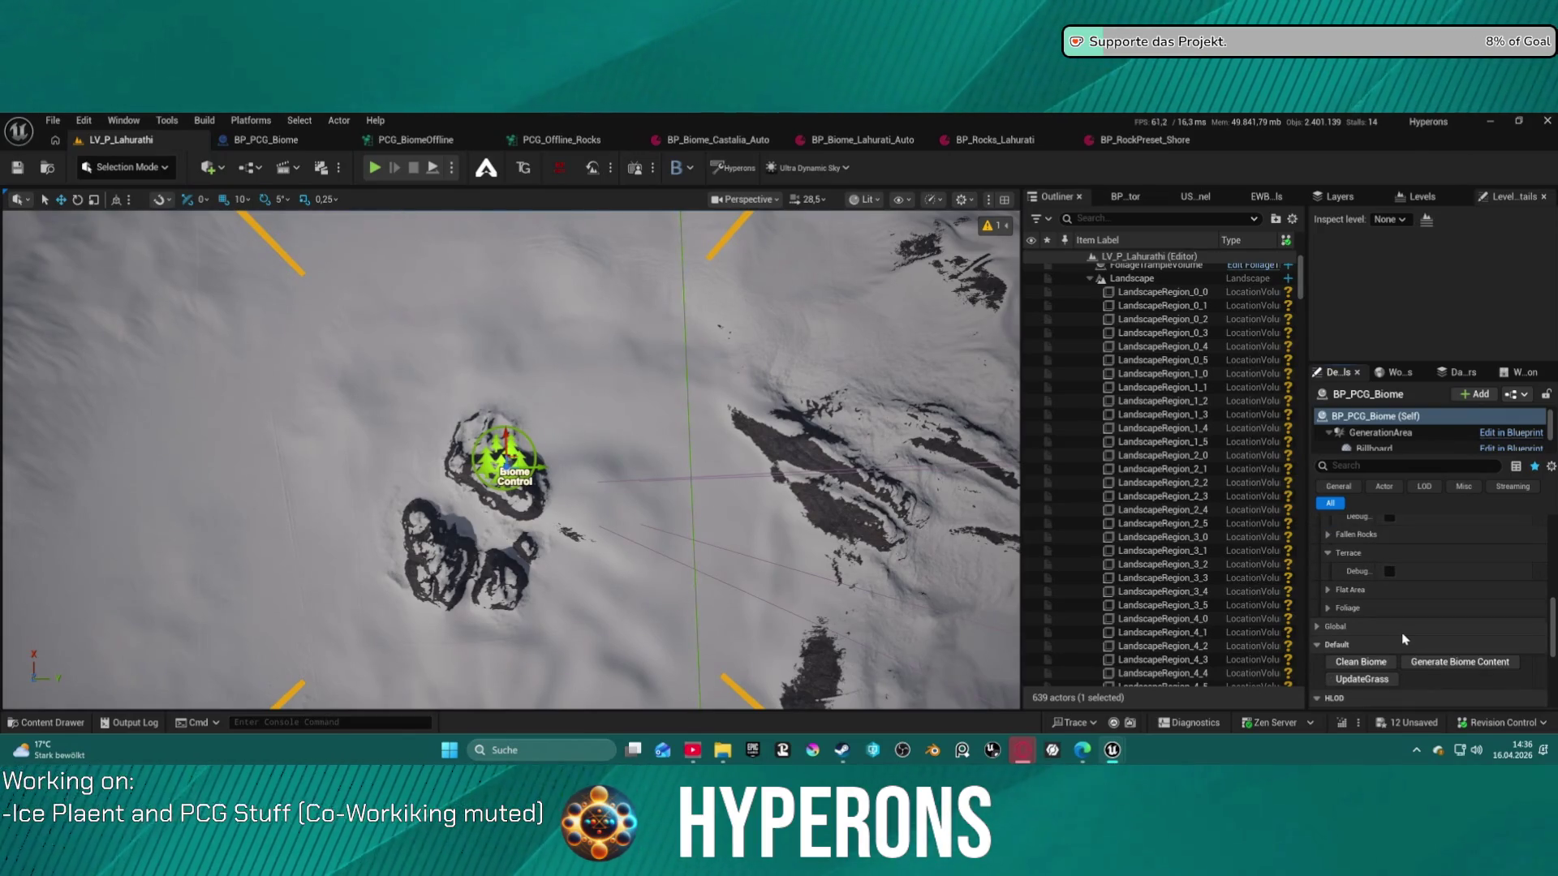
scroll(1348, 671, up, 2)
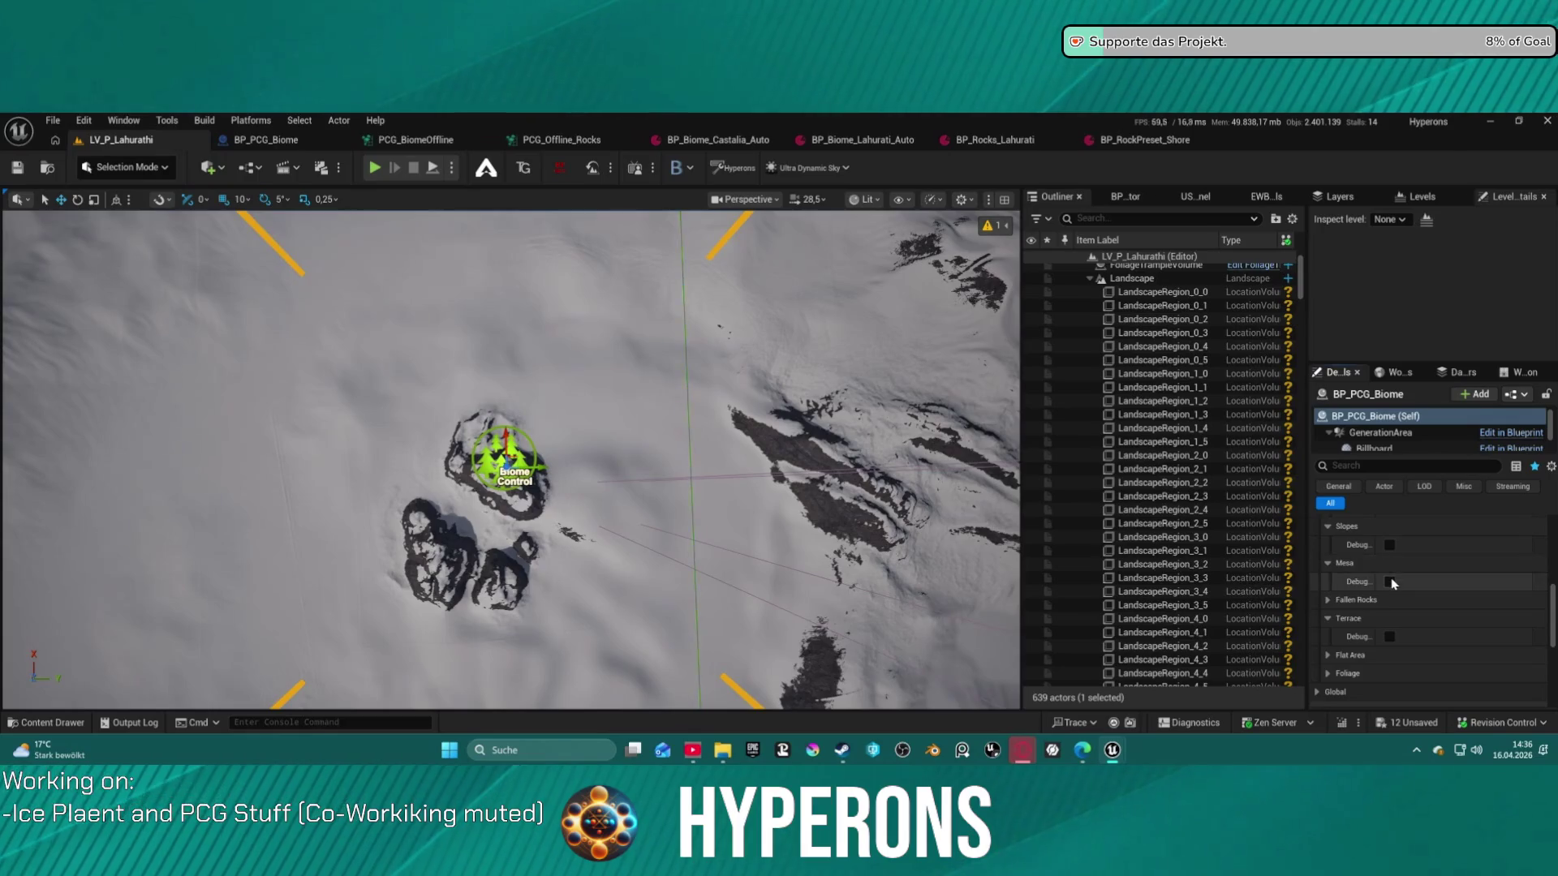
scroll(1363, 676, down, 1)
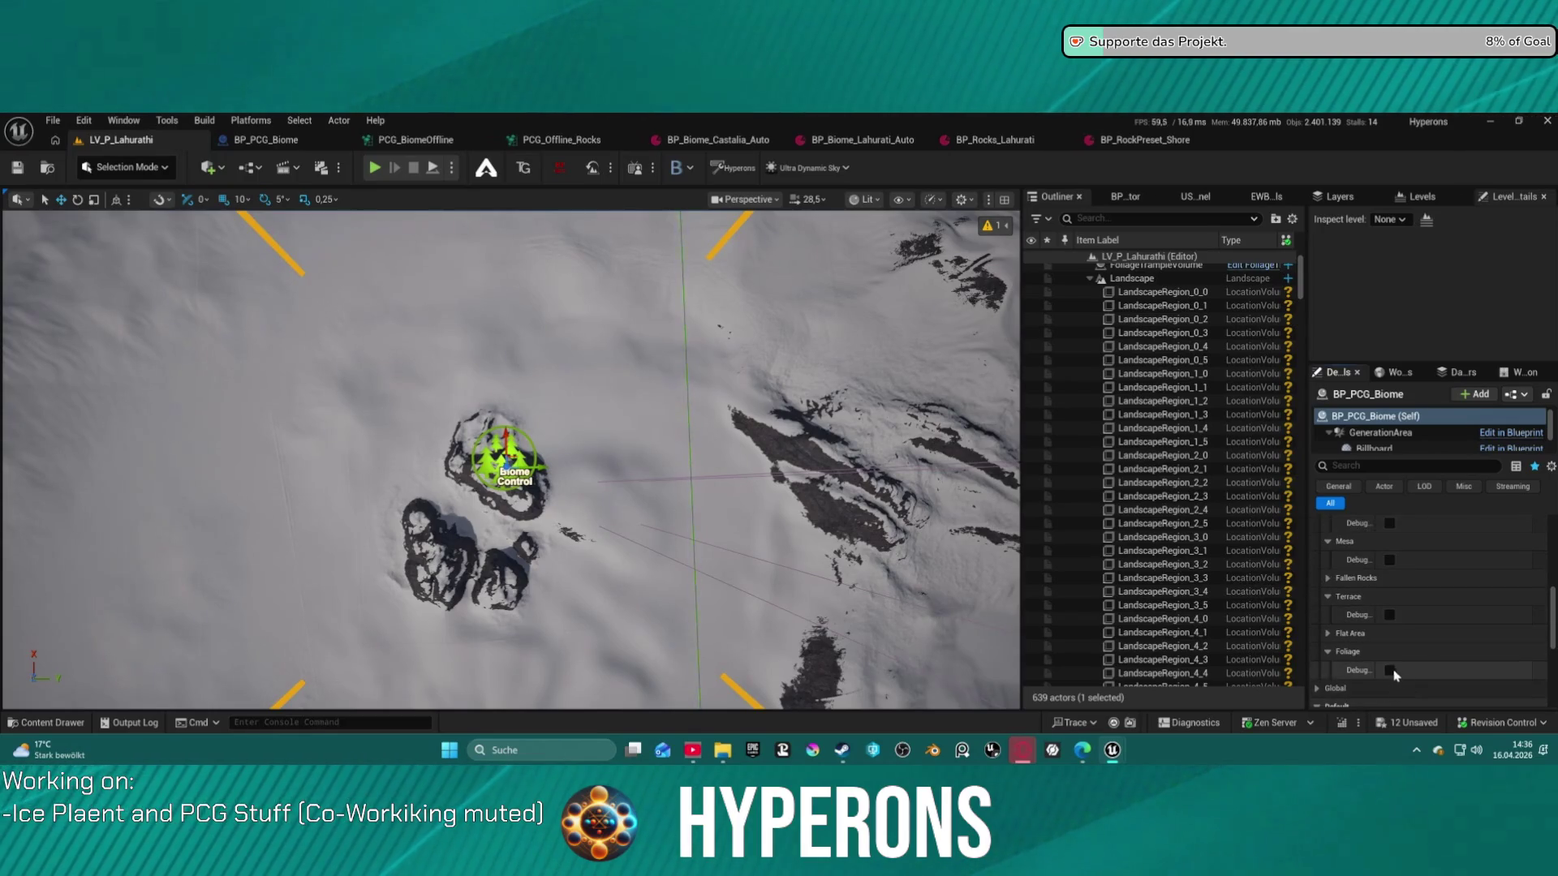
click(1390, 671)
scroll(1391, 673, down, 4)
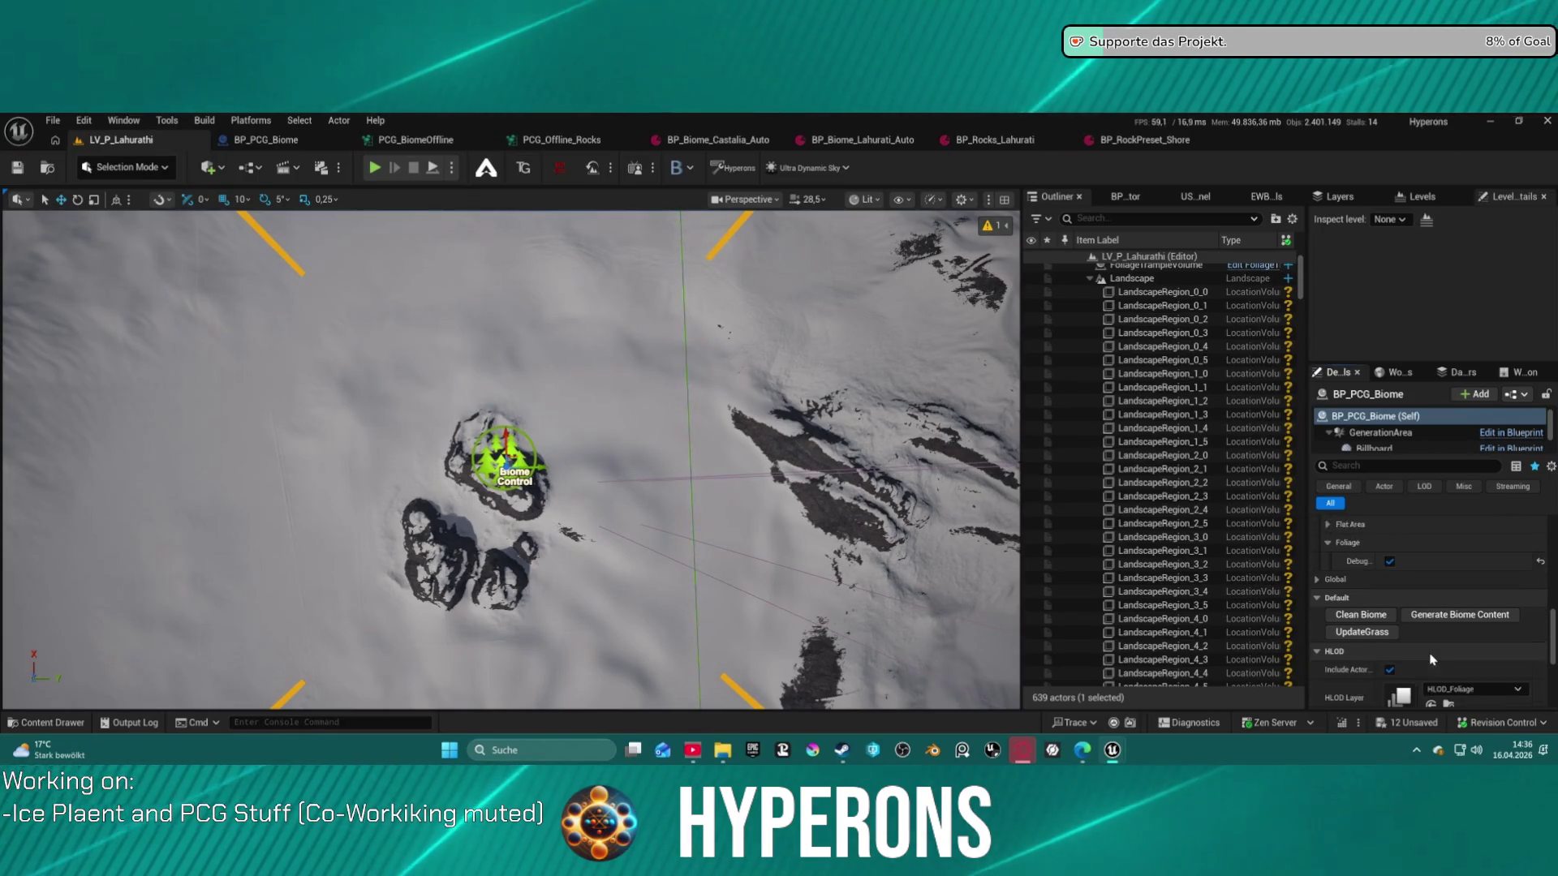
click(1449, 606)
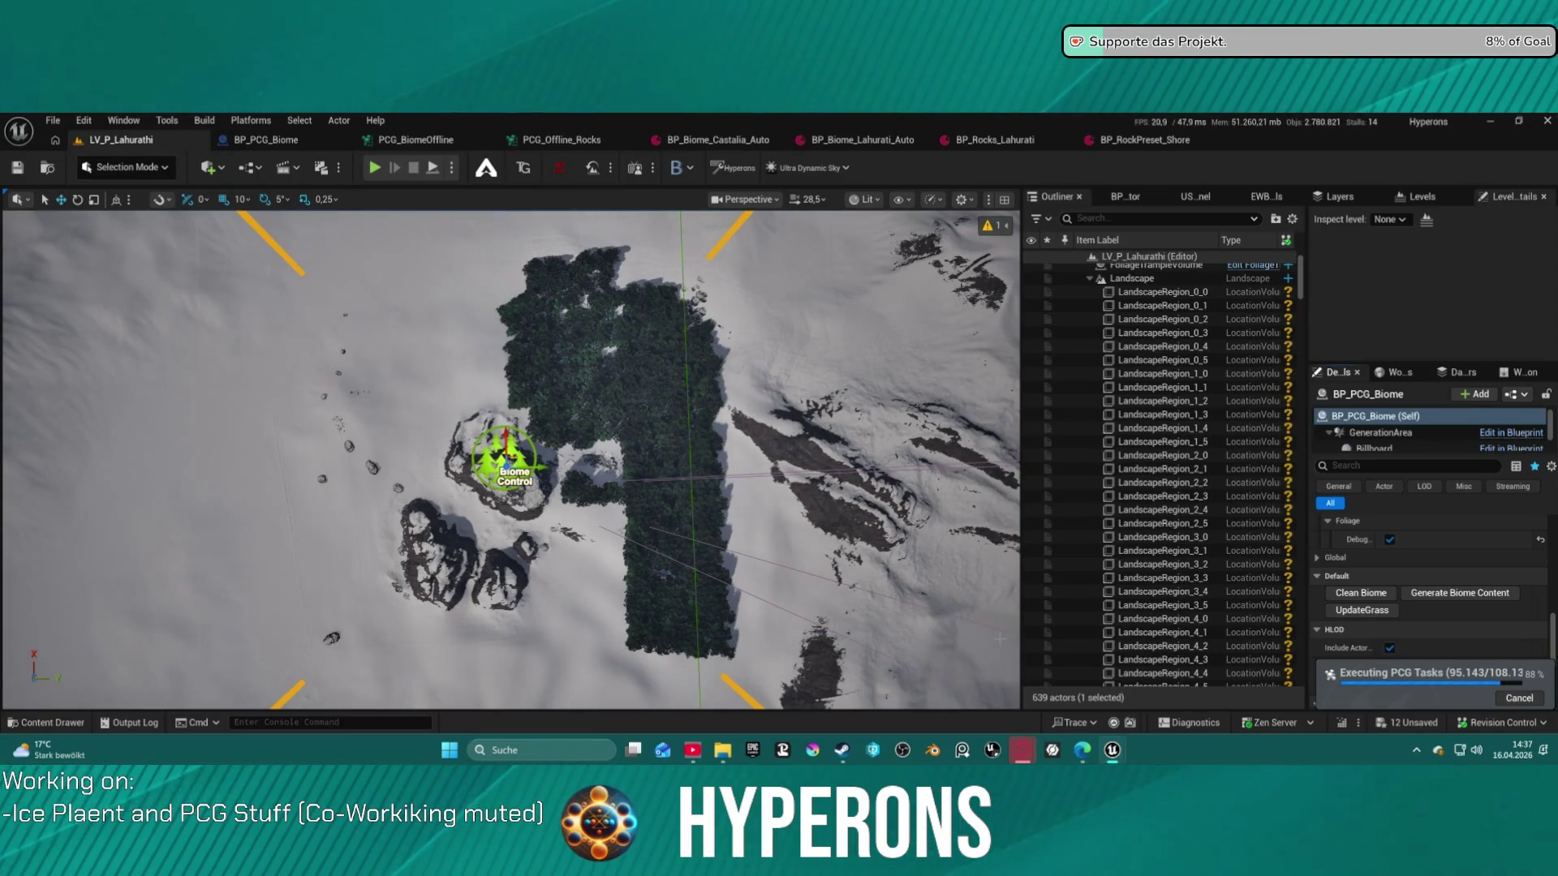
View the forest from a low side angle, untick Foliage Debug, and refocus BP_PCG_Biome
scroll(698, 593, up, 10)
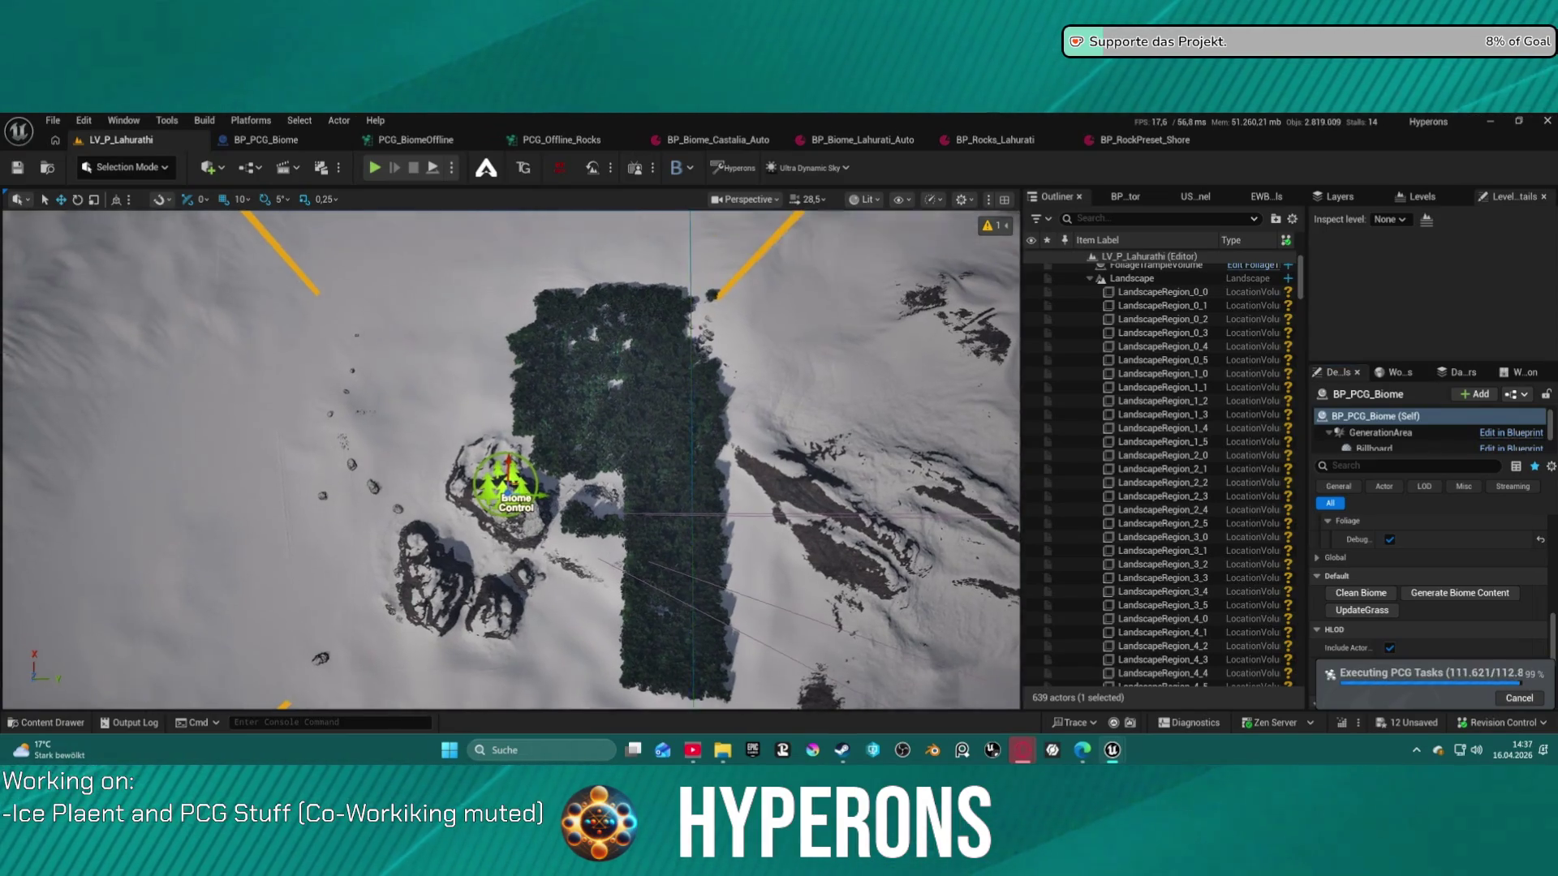
mouse_move(511, 454)
mouse_down()
mouse_move(519, 220)
mouse_move(519, 374)
mouse_move(499, 410)
mouse_up()
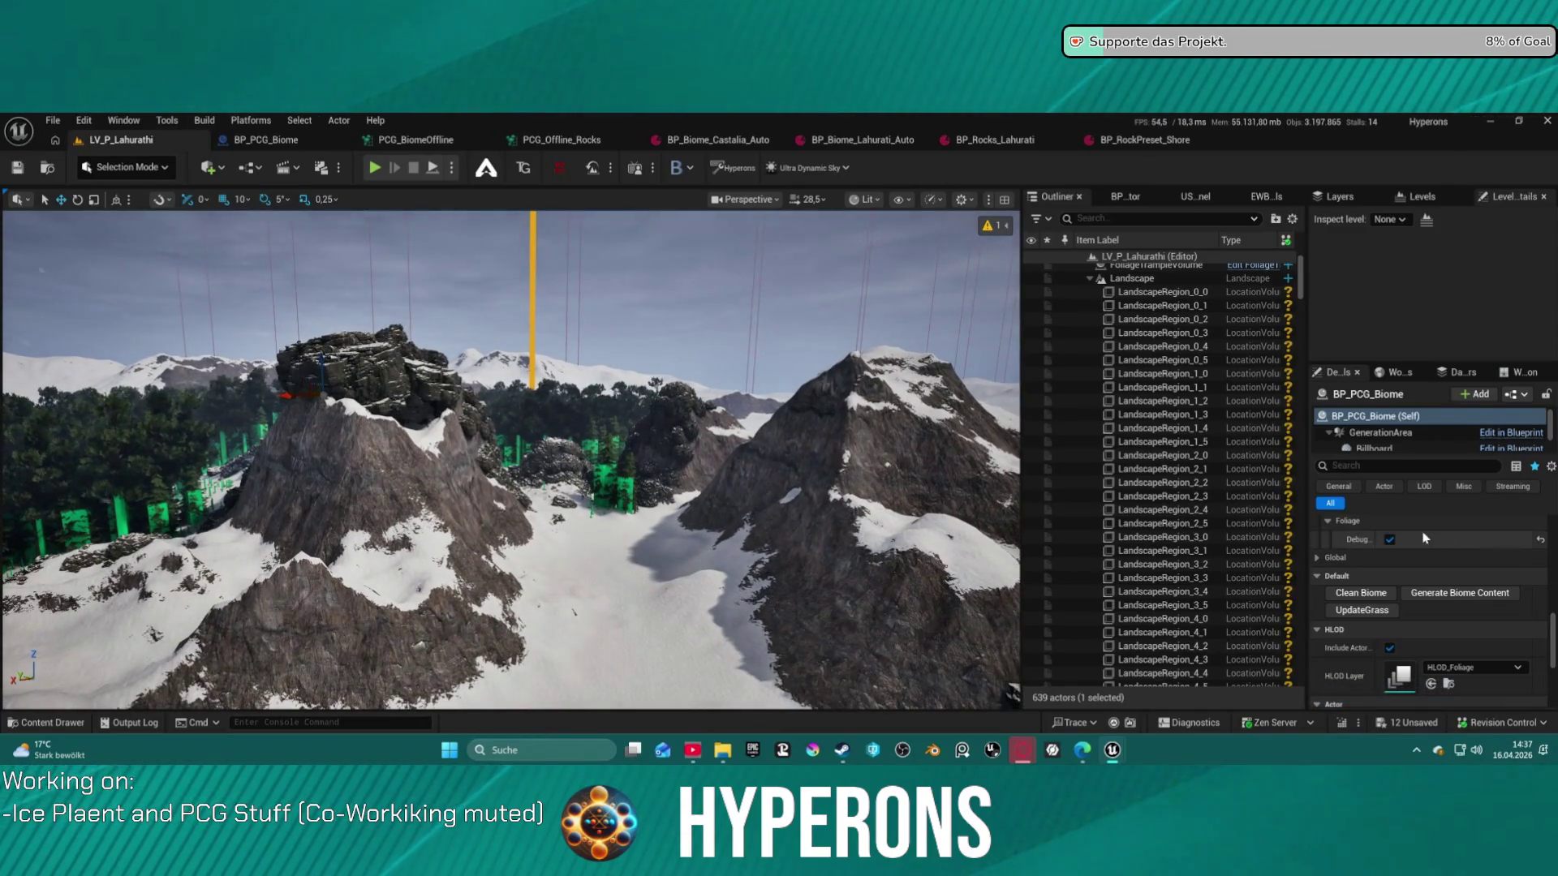
click(1390, 541)
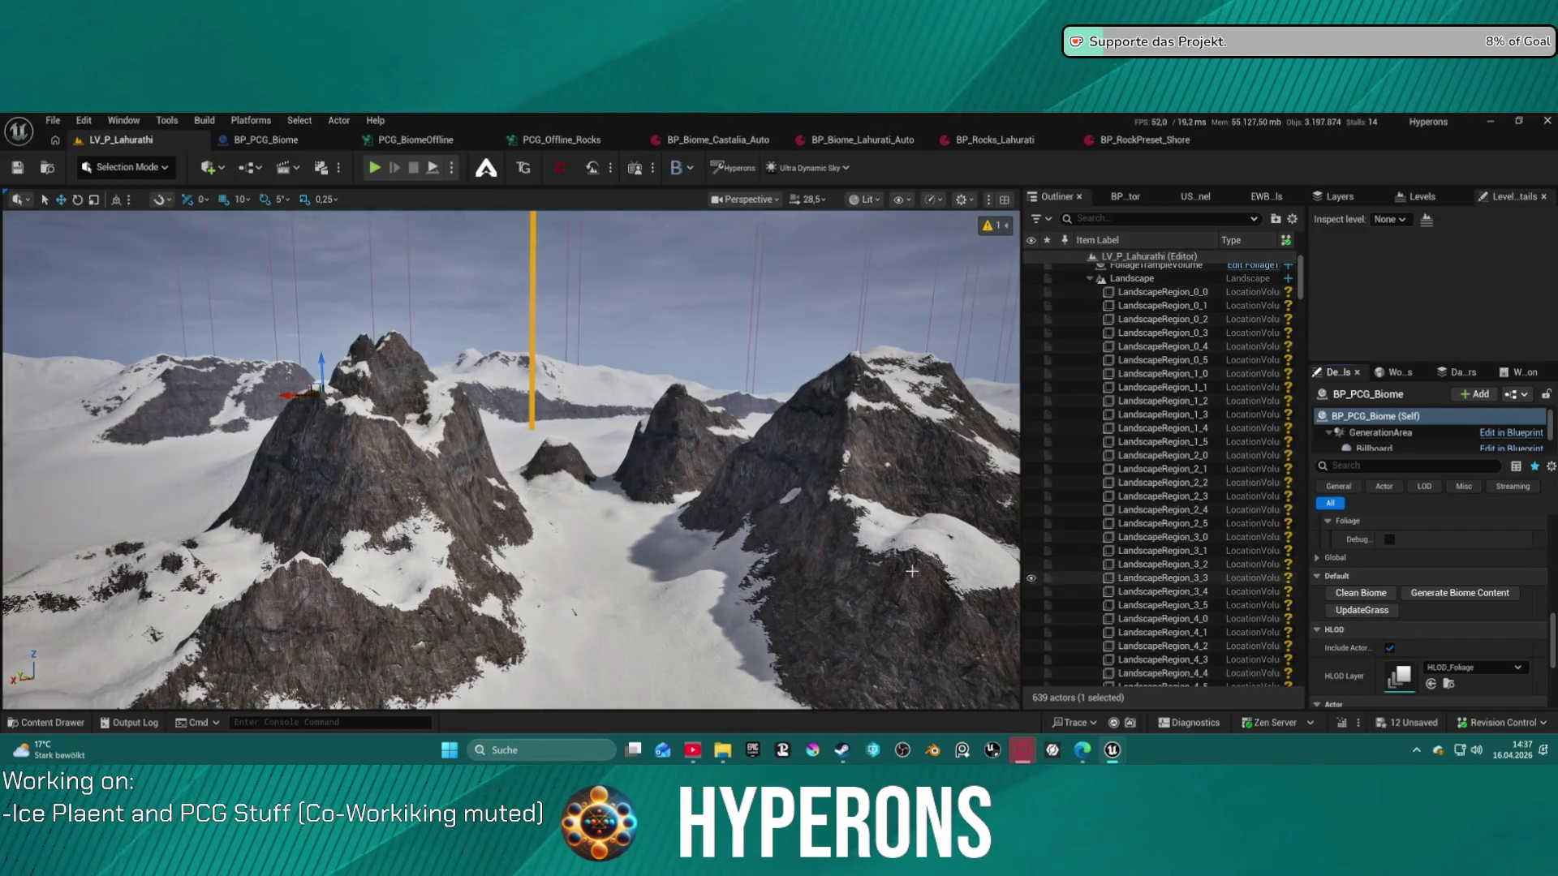
key(f)
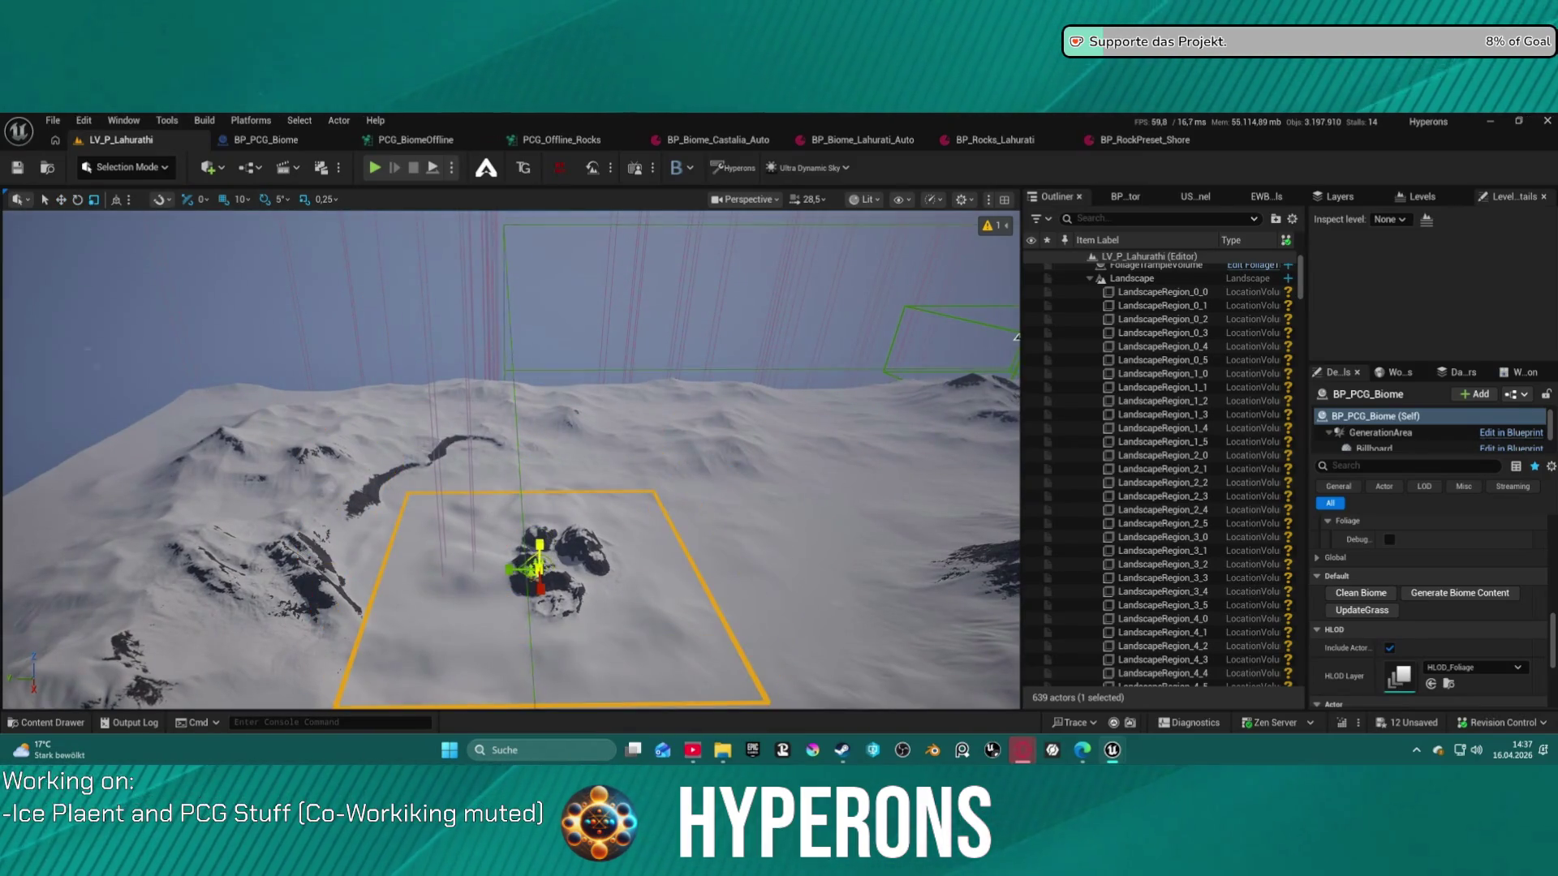
Regenerate the biome, inspect the rocks around Biome Control, then run Clean Biome
click(1428, 595)
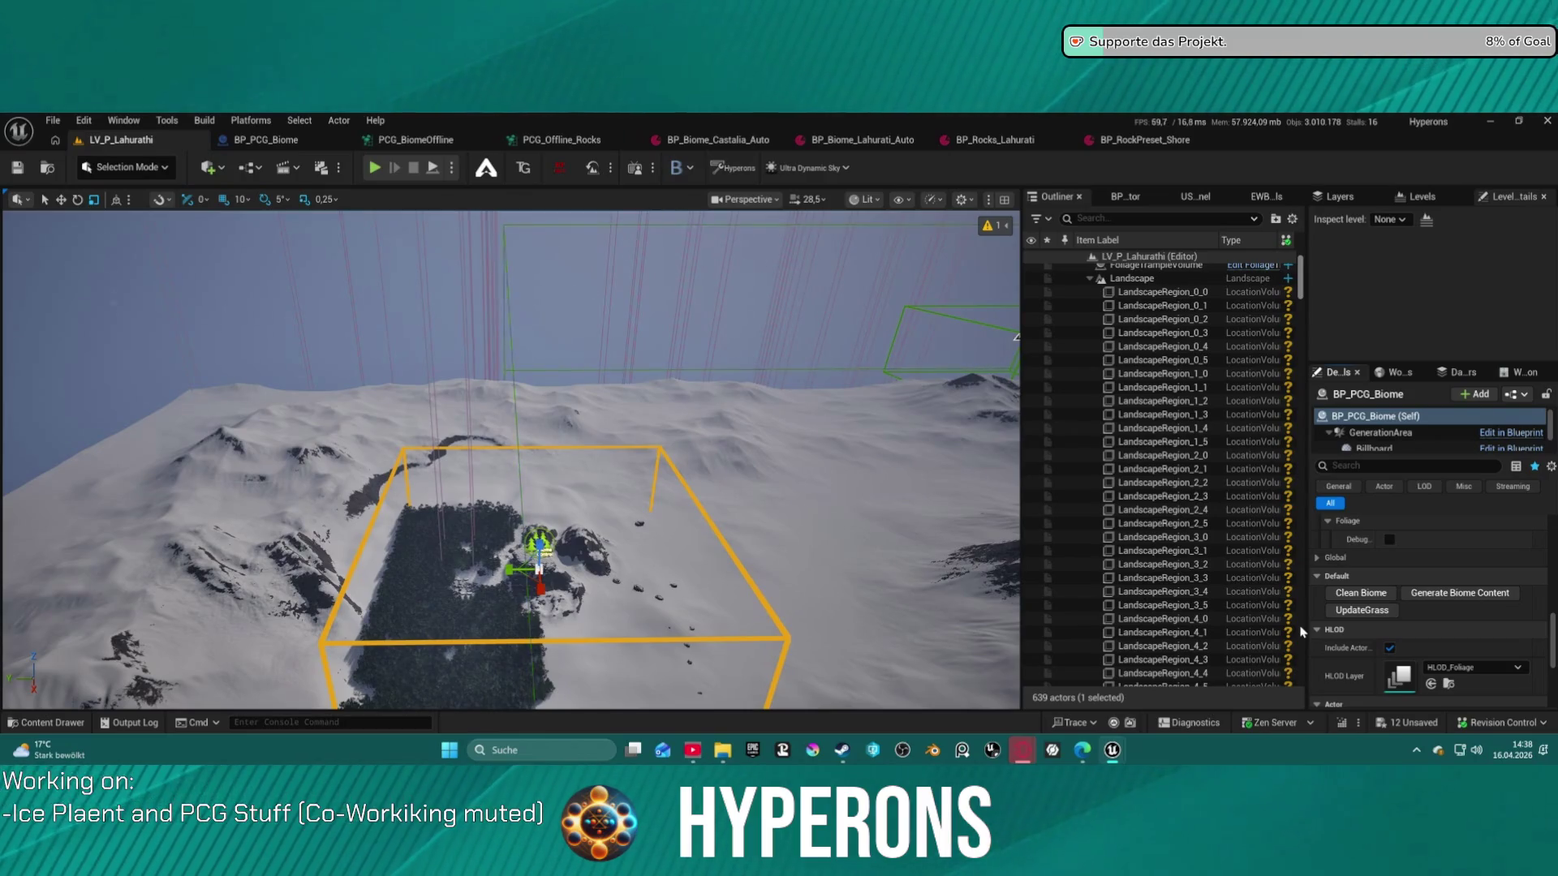
mouse_move(625, 566)
mouse_down()
mouse_move(563, 381)
mouse_move(586, 532)
mouse_up()
mouse_move(546, 461)
mouse_down()
mouse_move(547, 478)
mouse_move(546, 461)
mouse_up()
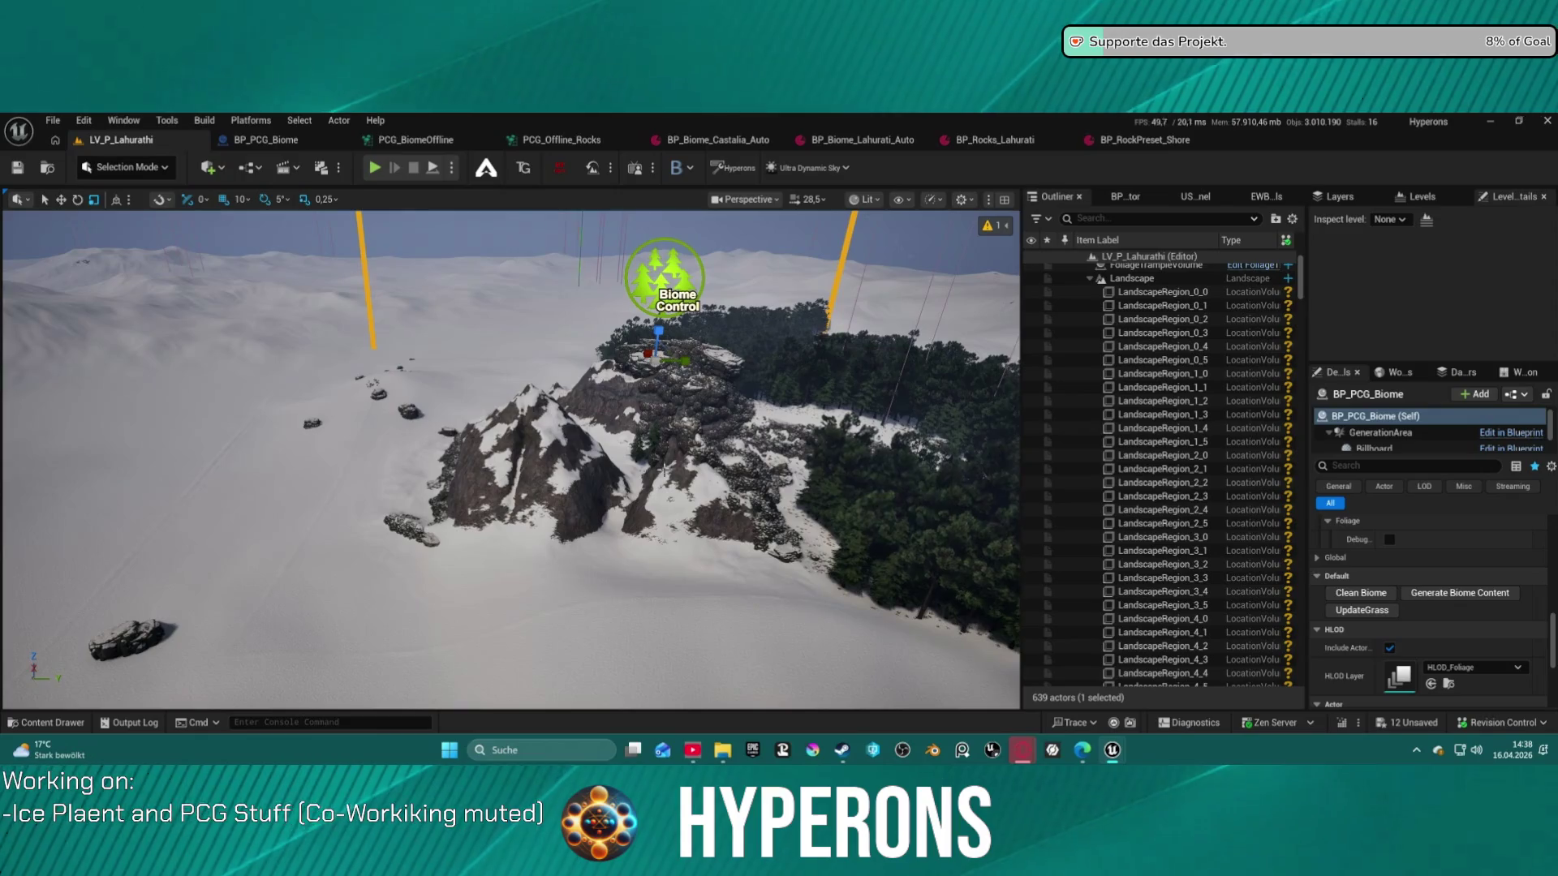
mouse_move(710, 482)
mouse_down()
mouse_move(625, 485)
mouse_move(592, 462)
mouse_move(616, 462)
mouse_up()
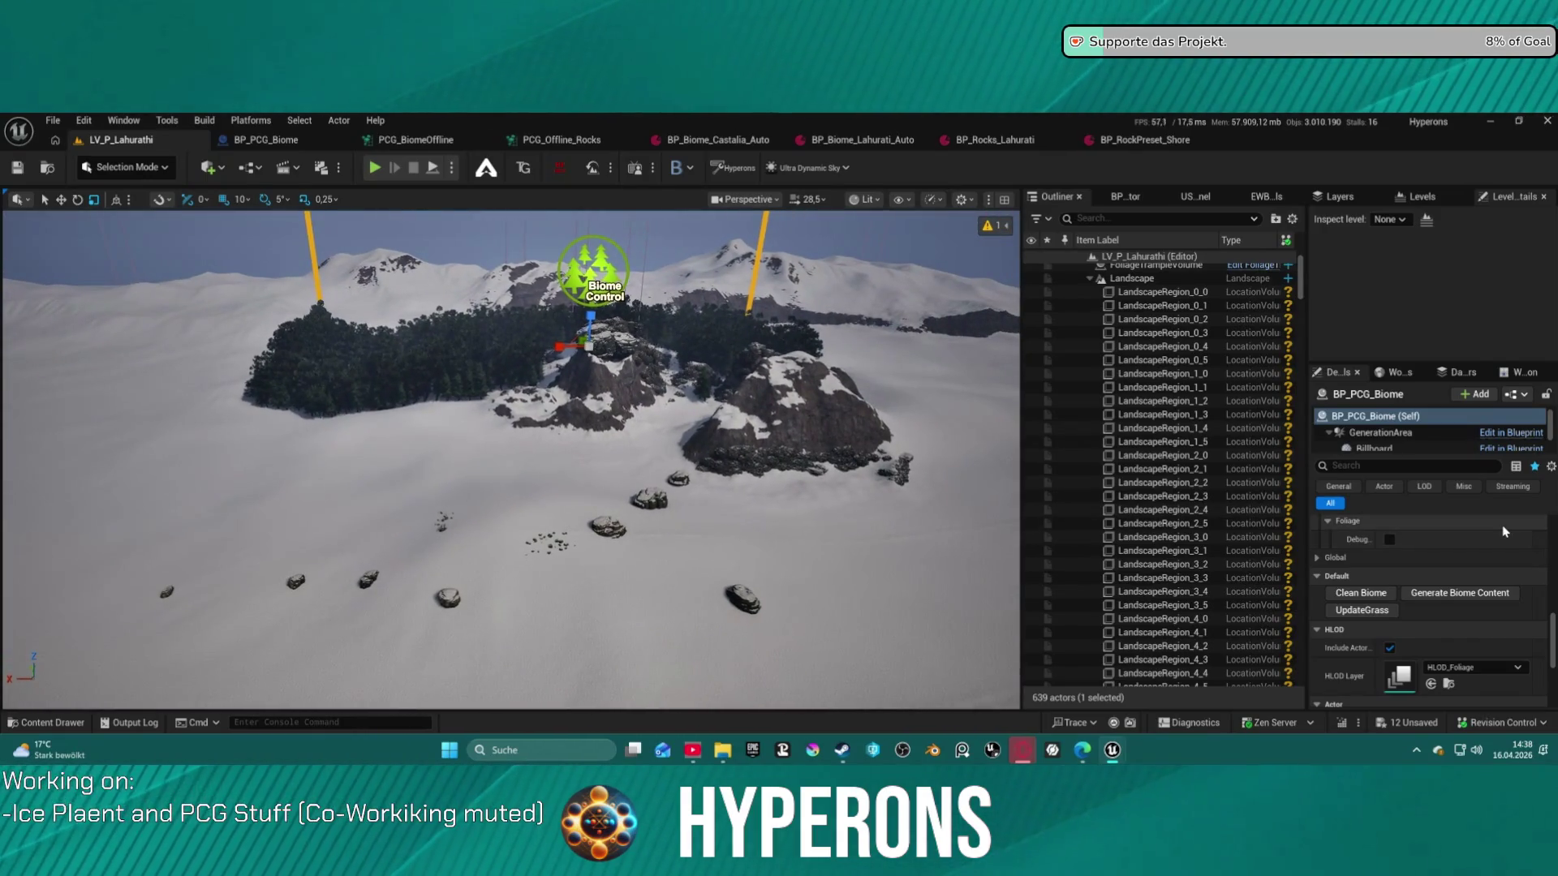
click(1382, 595)
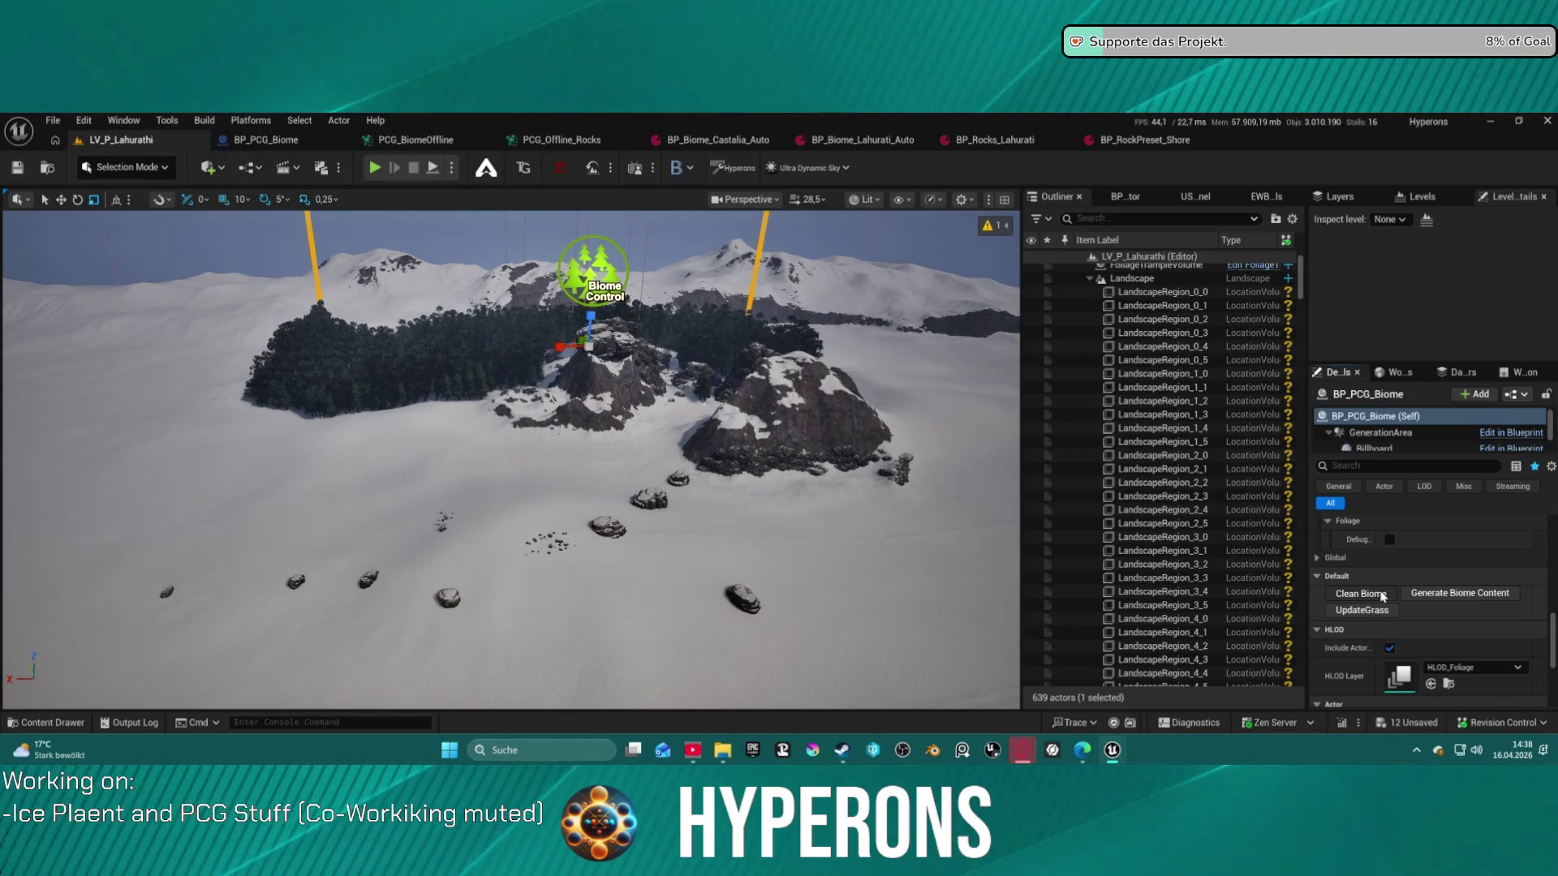
Set Biomes index 0 to BP_Biome_Lahurati_Auto in BP_PCG_Biome's Control settings
scroll(1388, 601, up, 5)
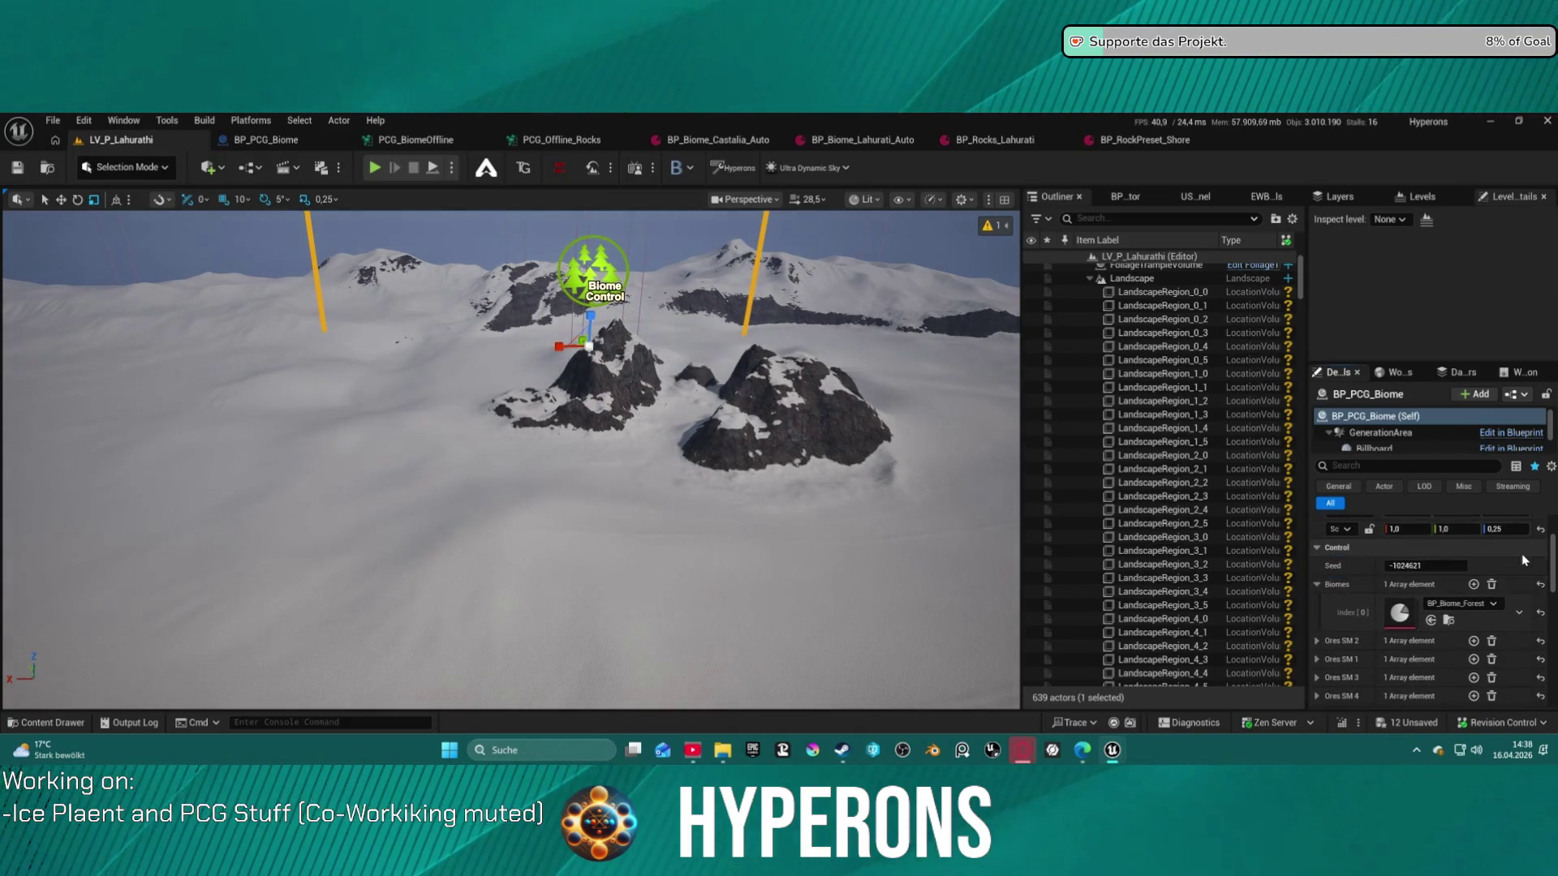
click(1484, 606)
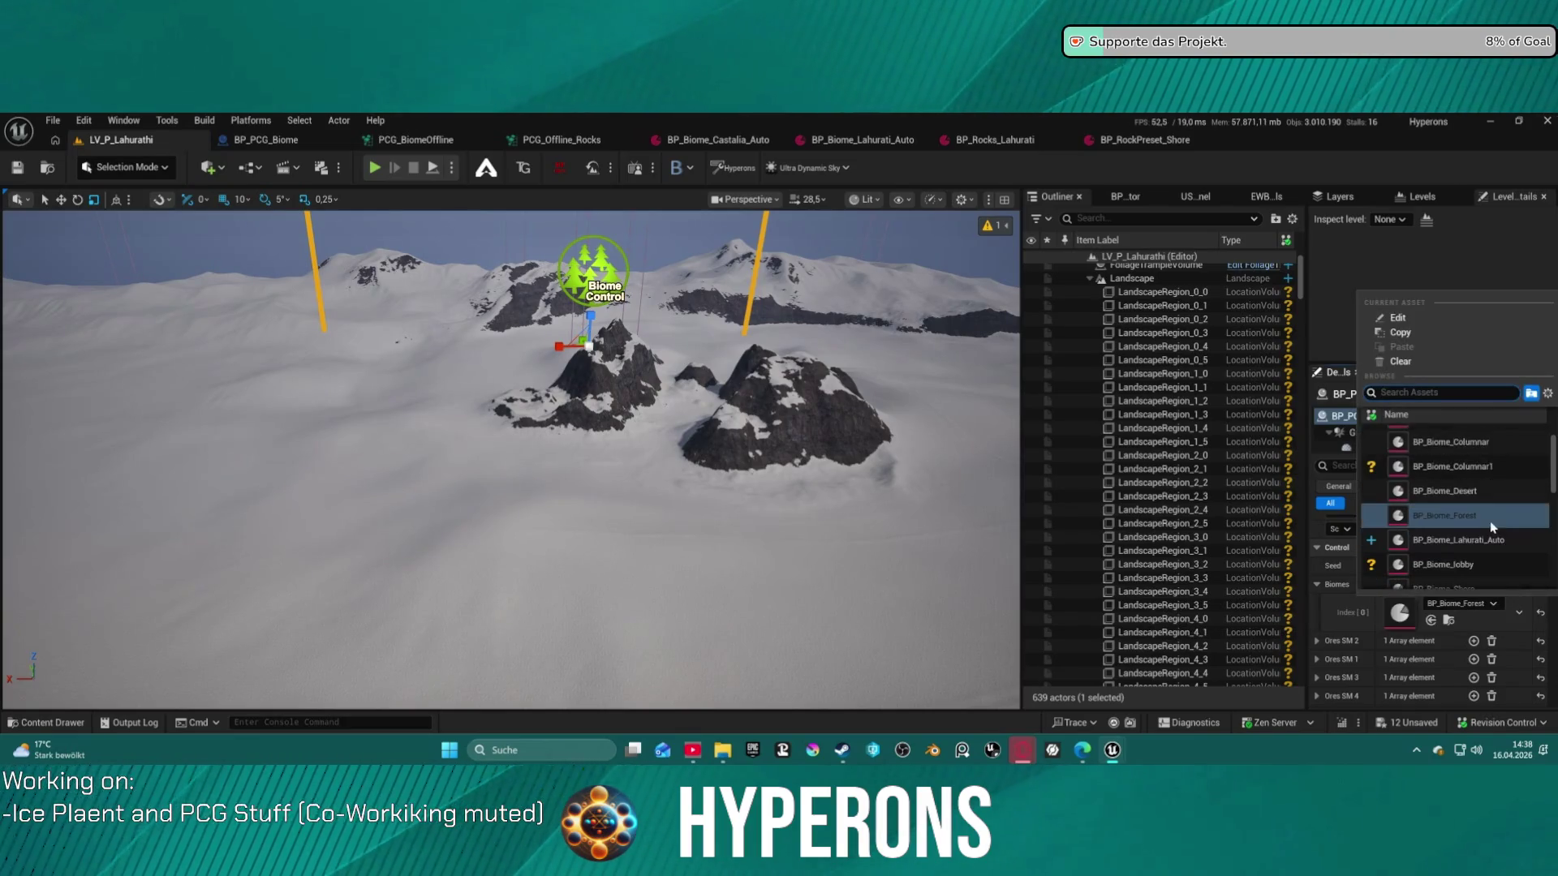
click(1485, 519)
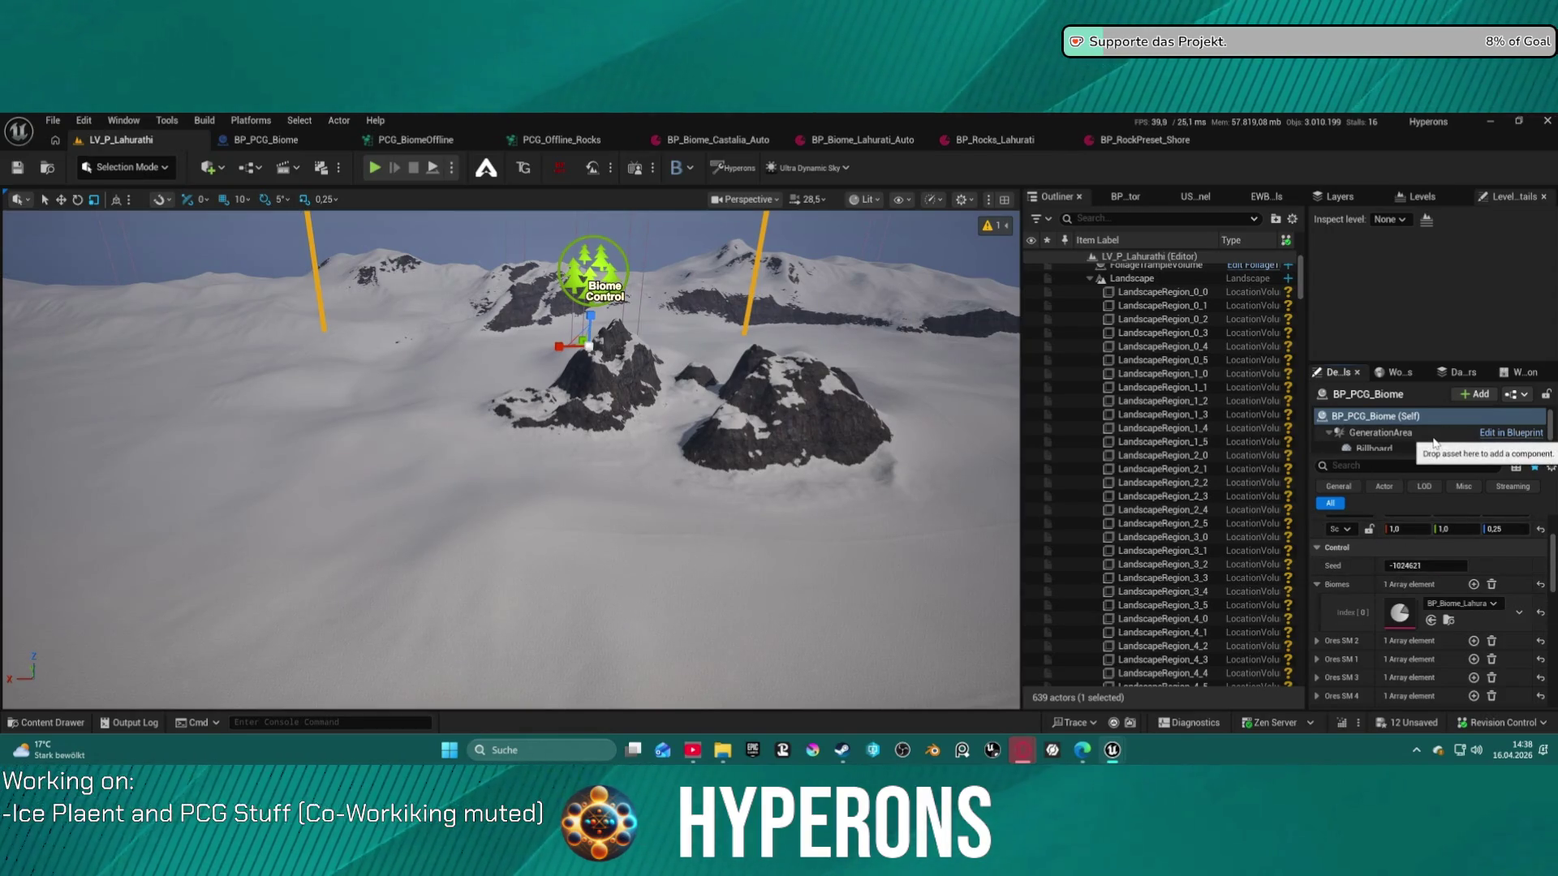
scroll(1371, 589, up, 2)
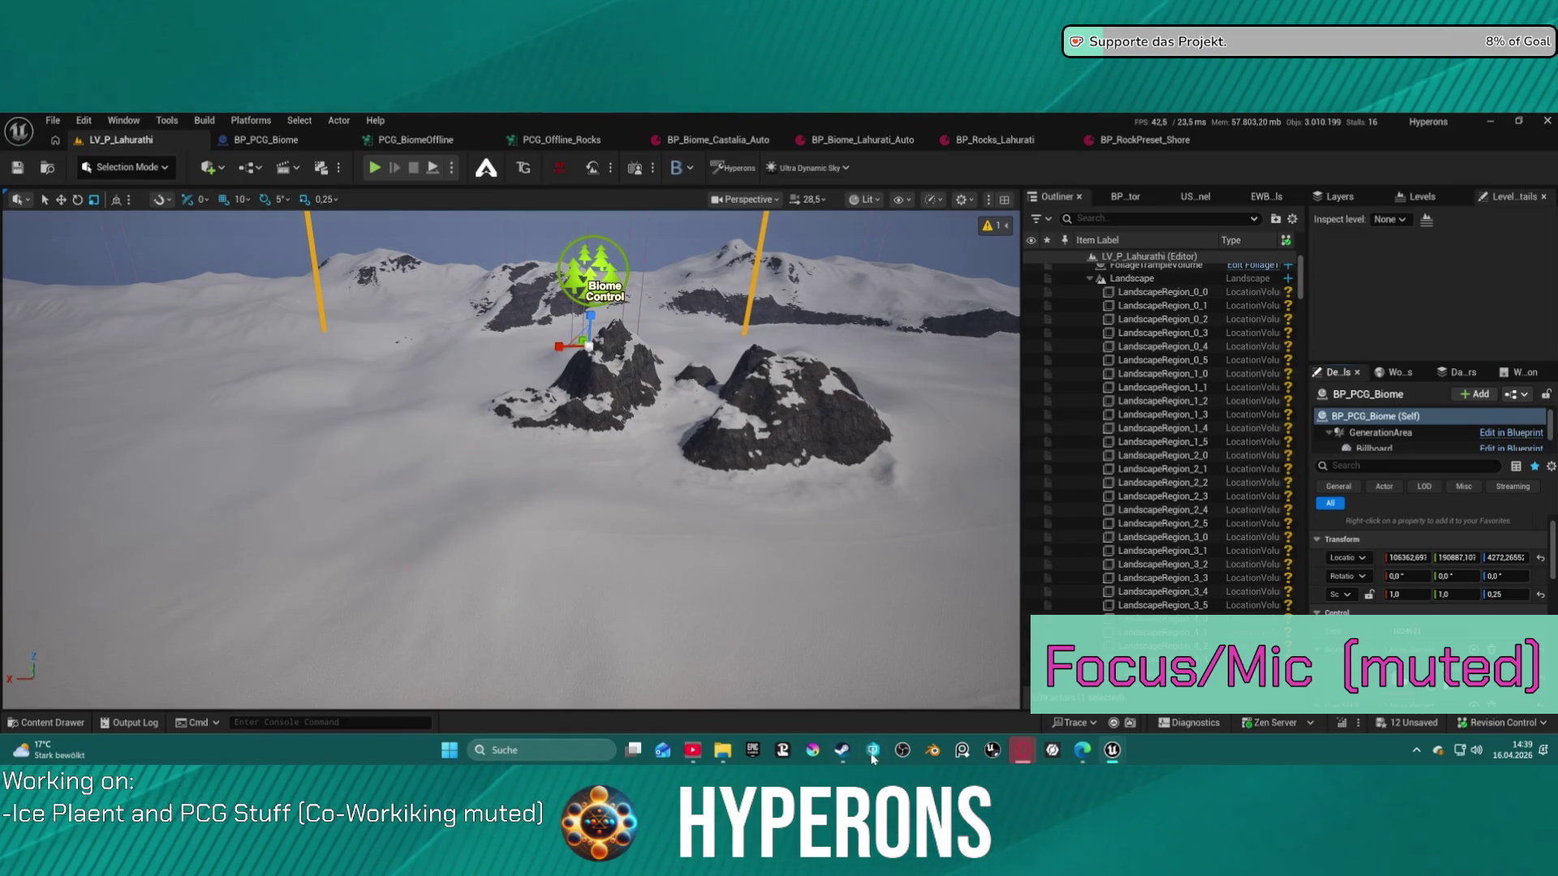
Generate the biome content using the Lahurati biome
scroll(1485, 644, down, 2)
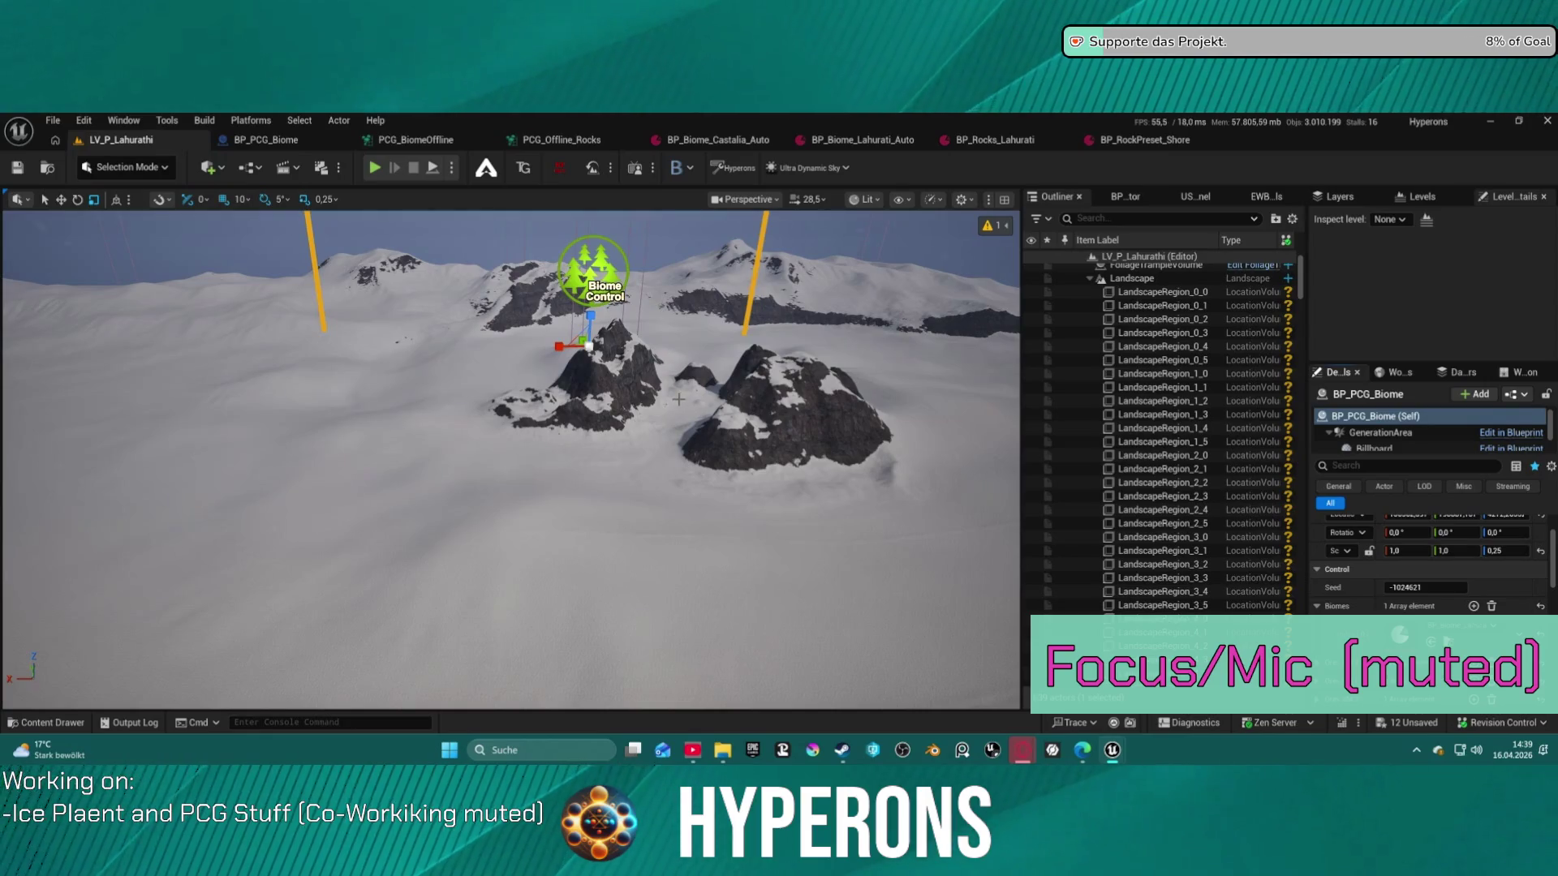
scroll(1434, 615, down, 5)
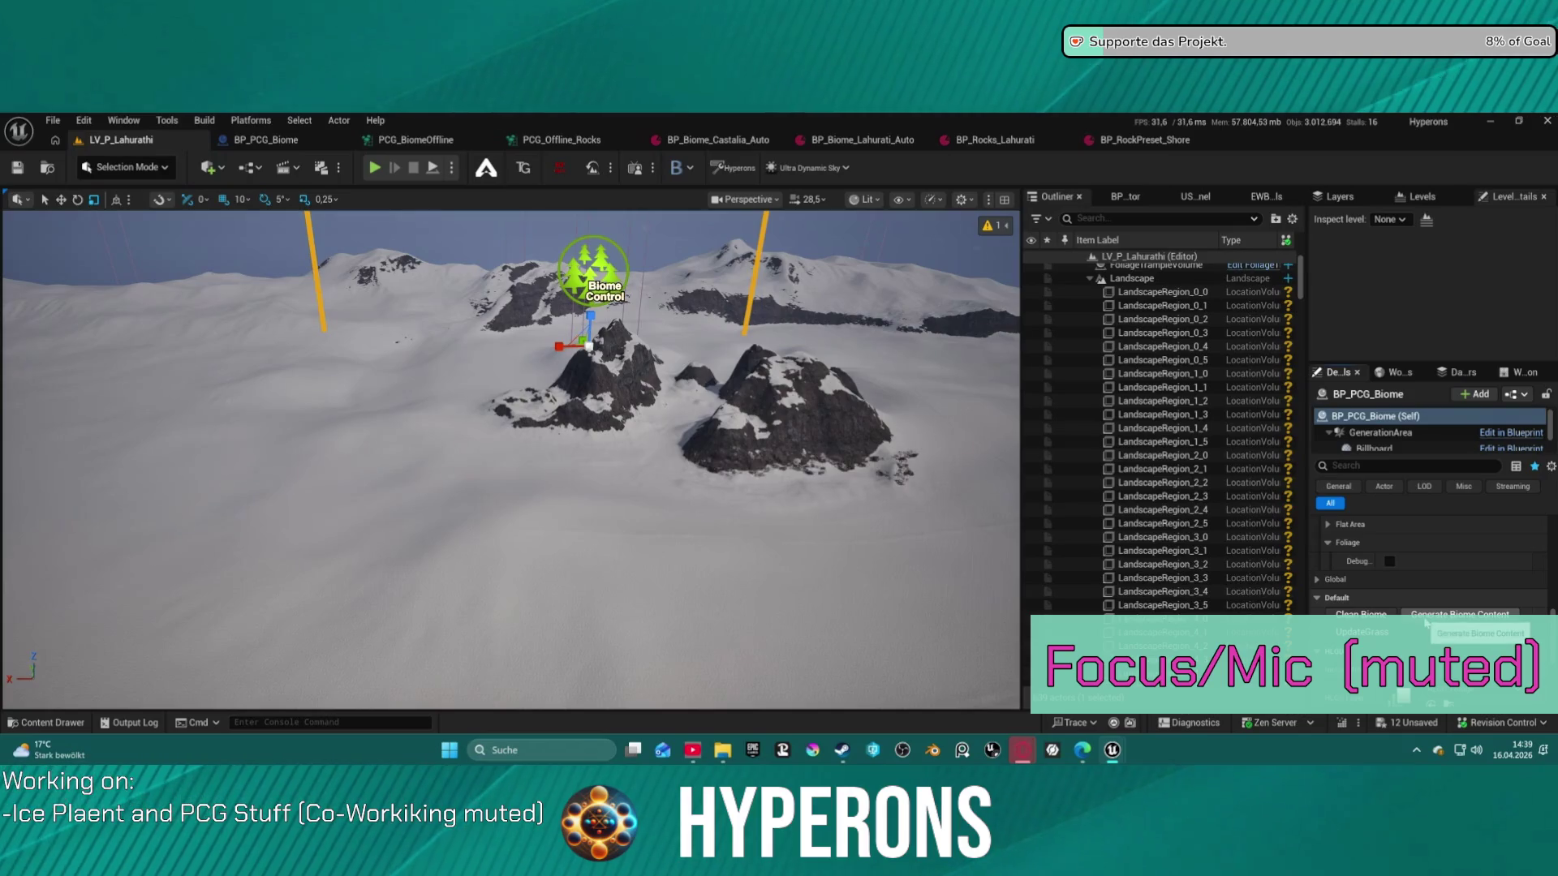
click(1425, 618)
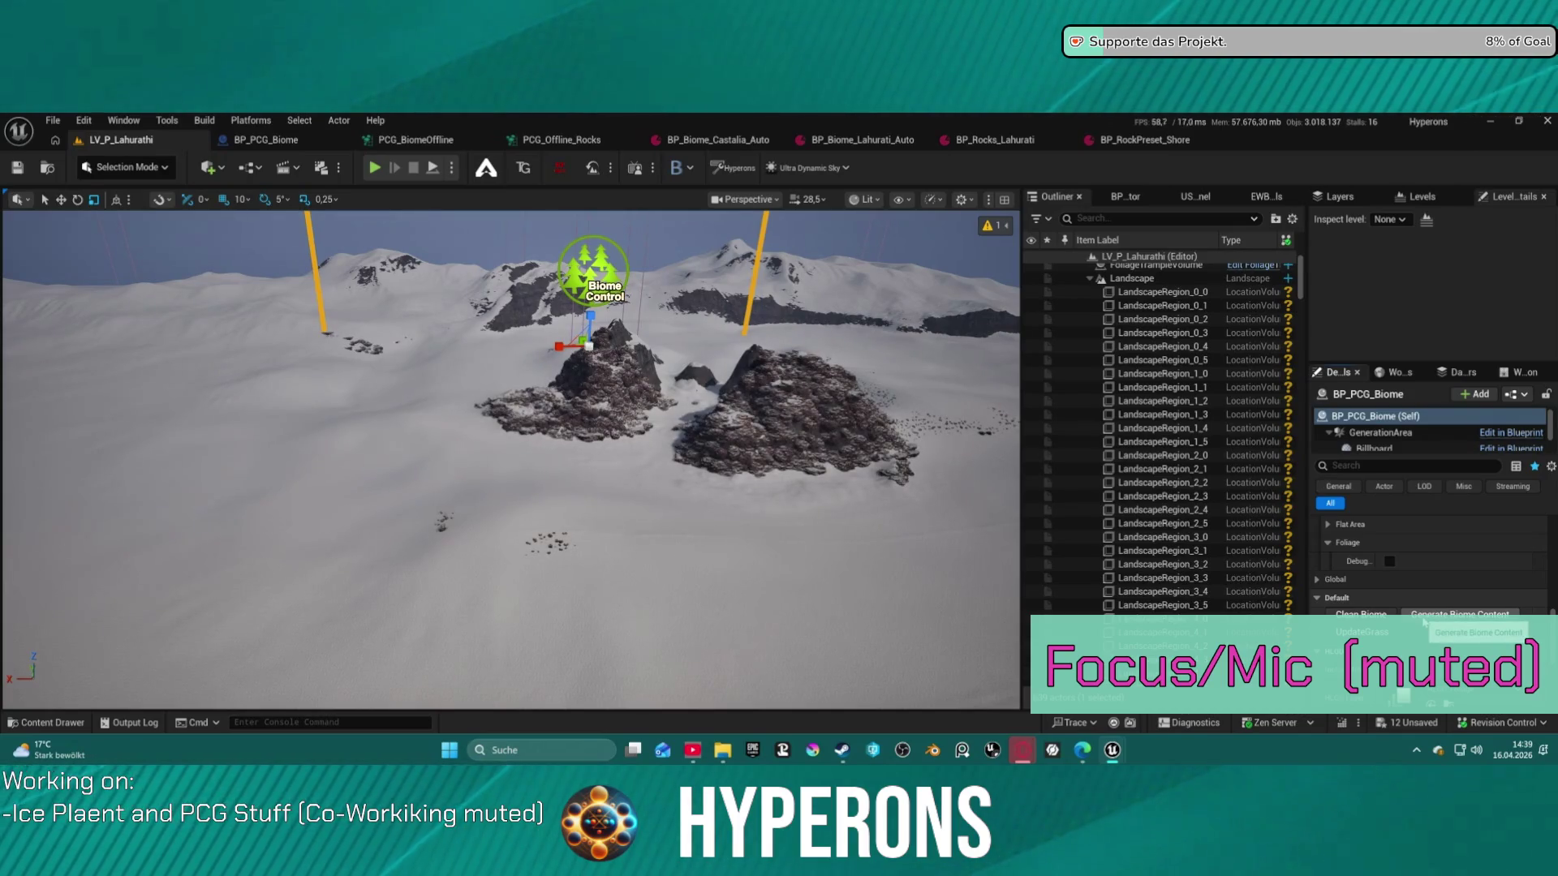
Find and select the Ultra_Dynamic_Weather actor in the Outliner
scroll(511, 455, up, 10)
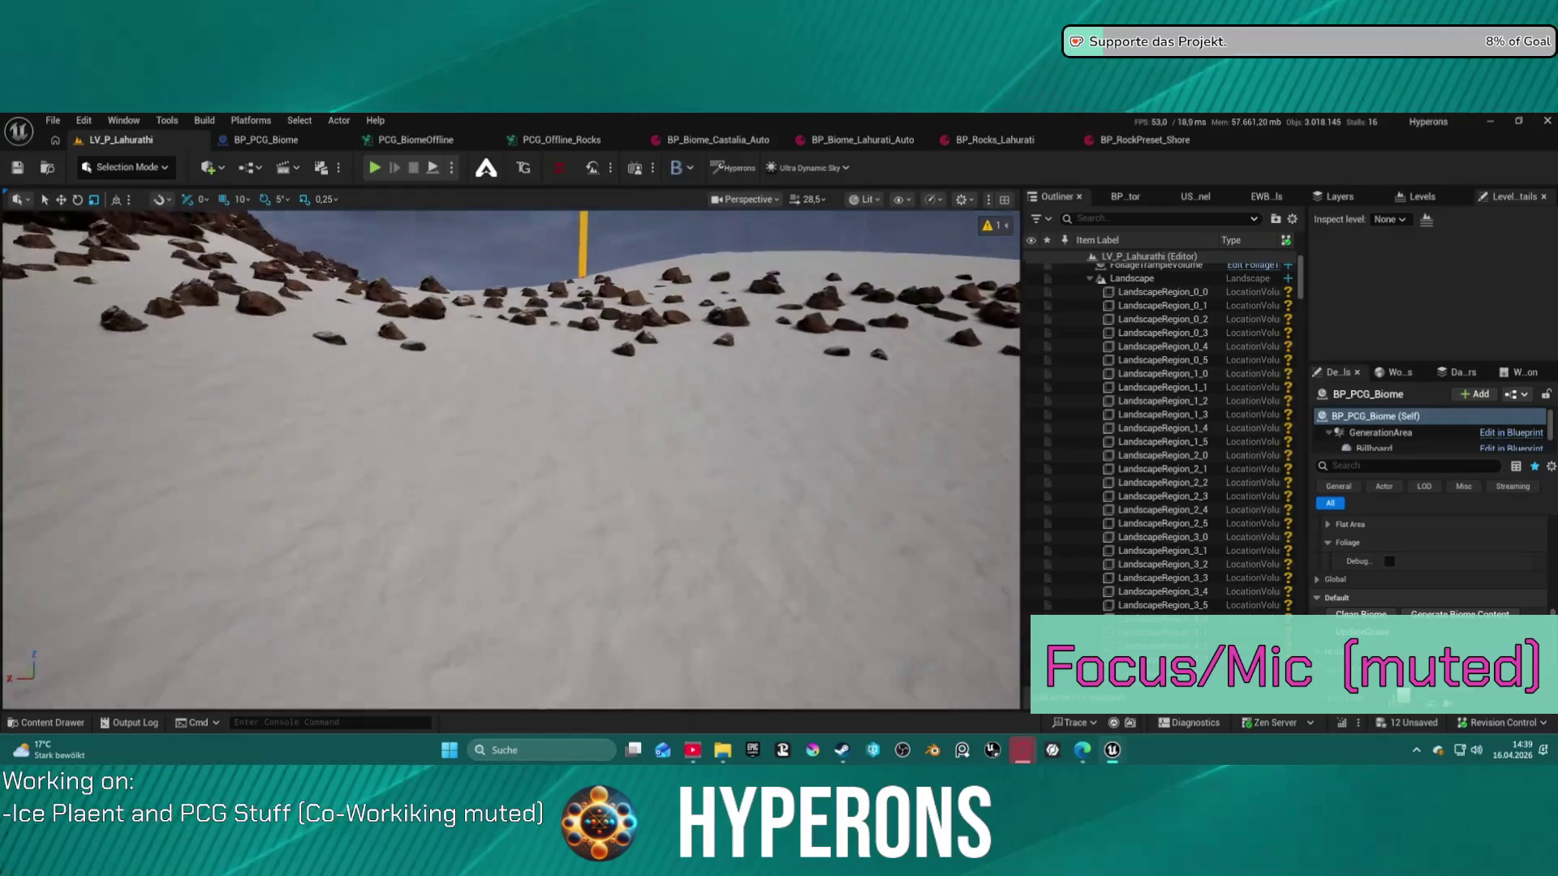
scroll(511, 460, down, 3)
scroll(511, 460, down, 5)
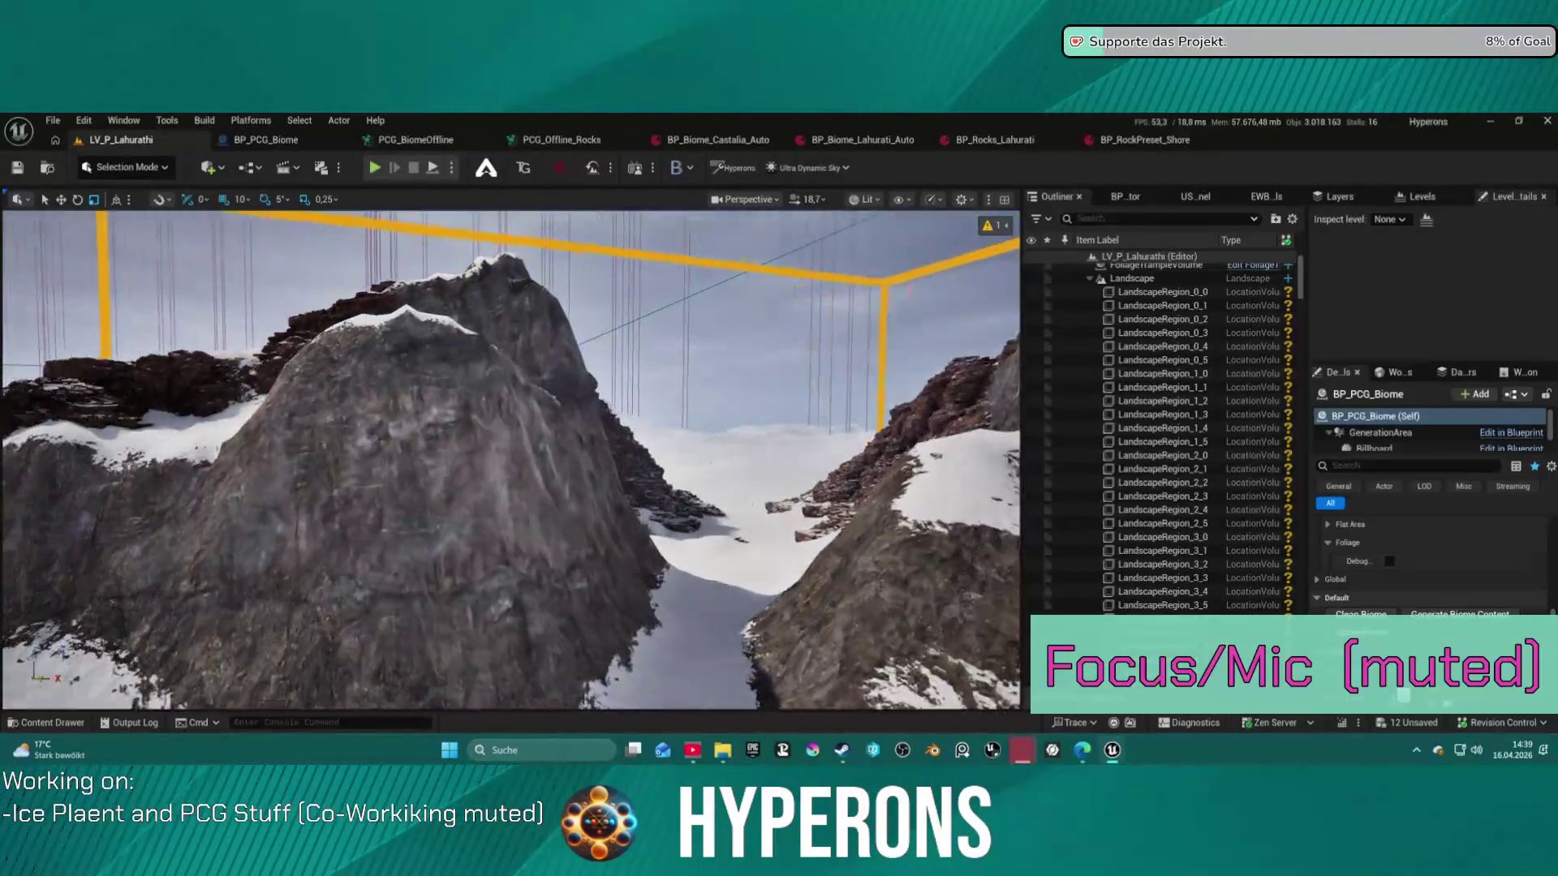
scroll(511, 460, down, 2)
scroll(512, 460, down, 3)
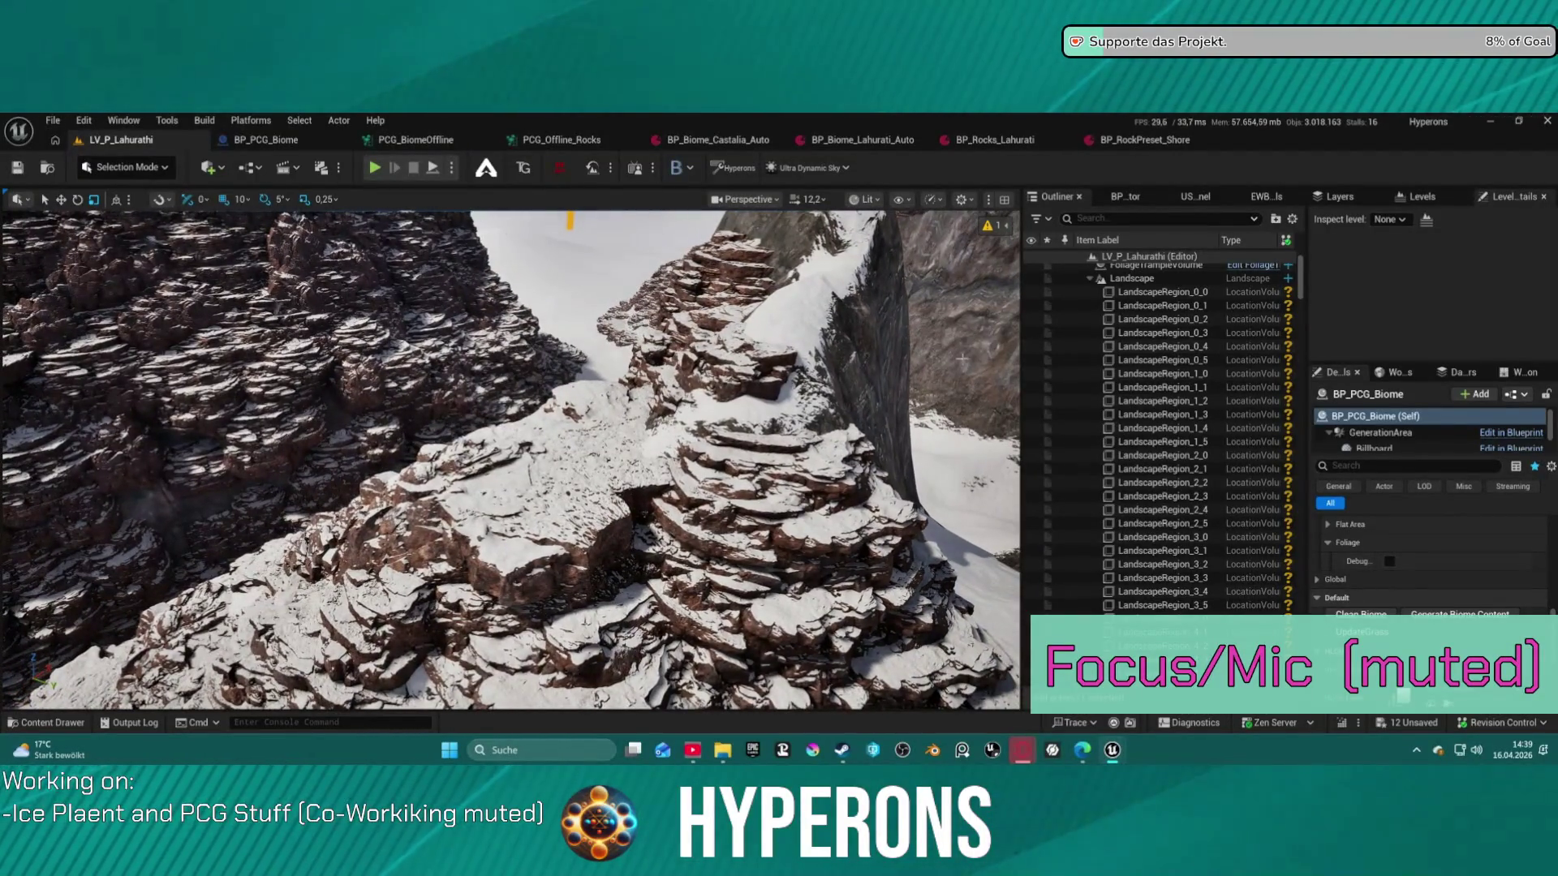
scroll(1186, 550, down, 10)
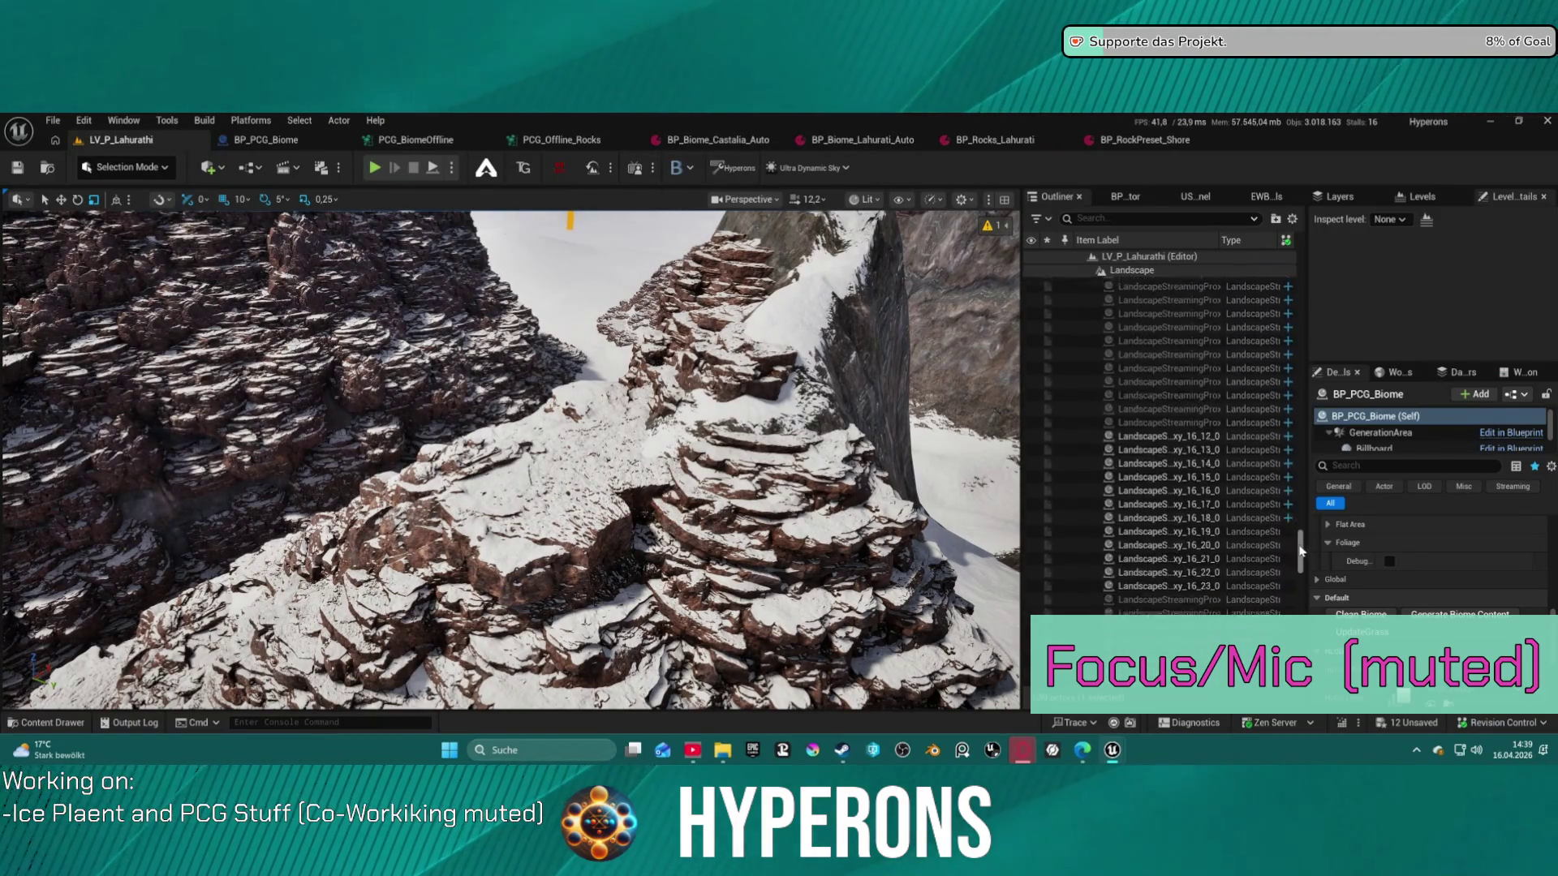
scroll(1186, 446, down, 5)
click(1168, 652)
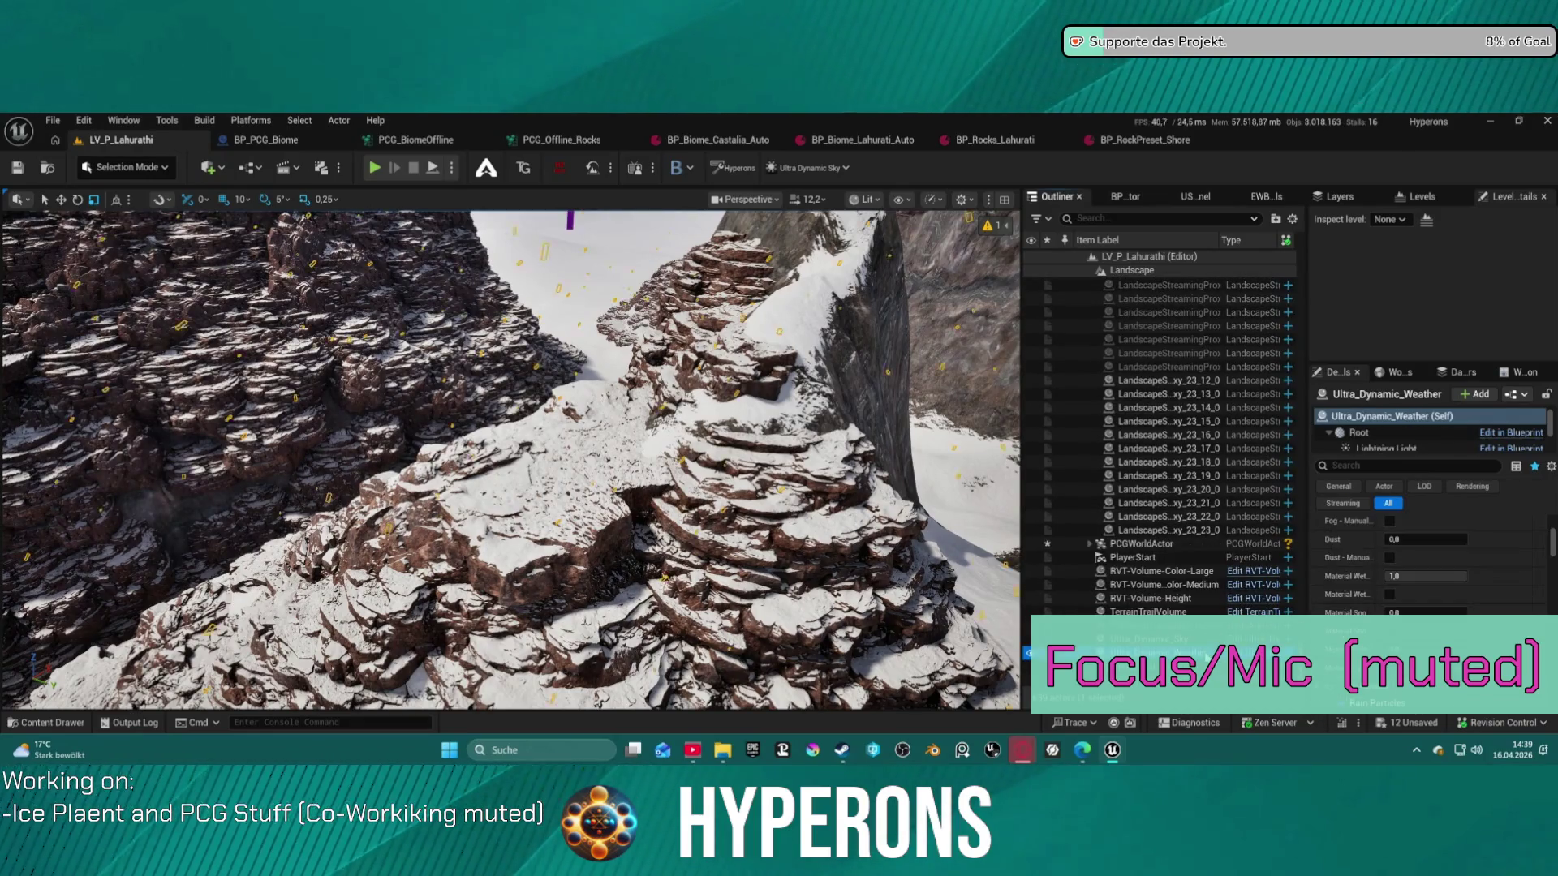
Turn on Snow - Manual for Ultra_Dynamic_Weather
scroll(1480, 622, down, 5)
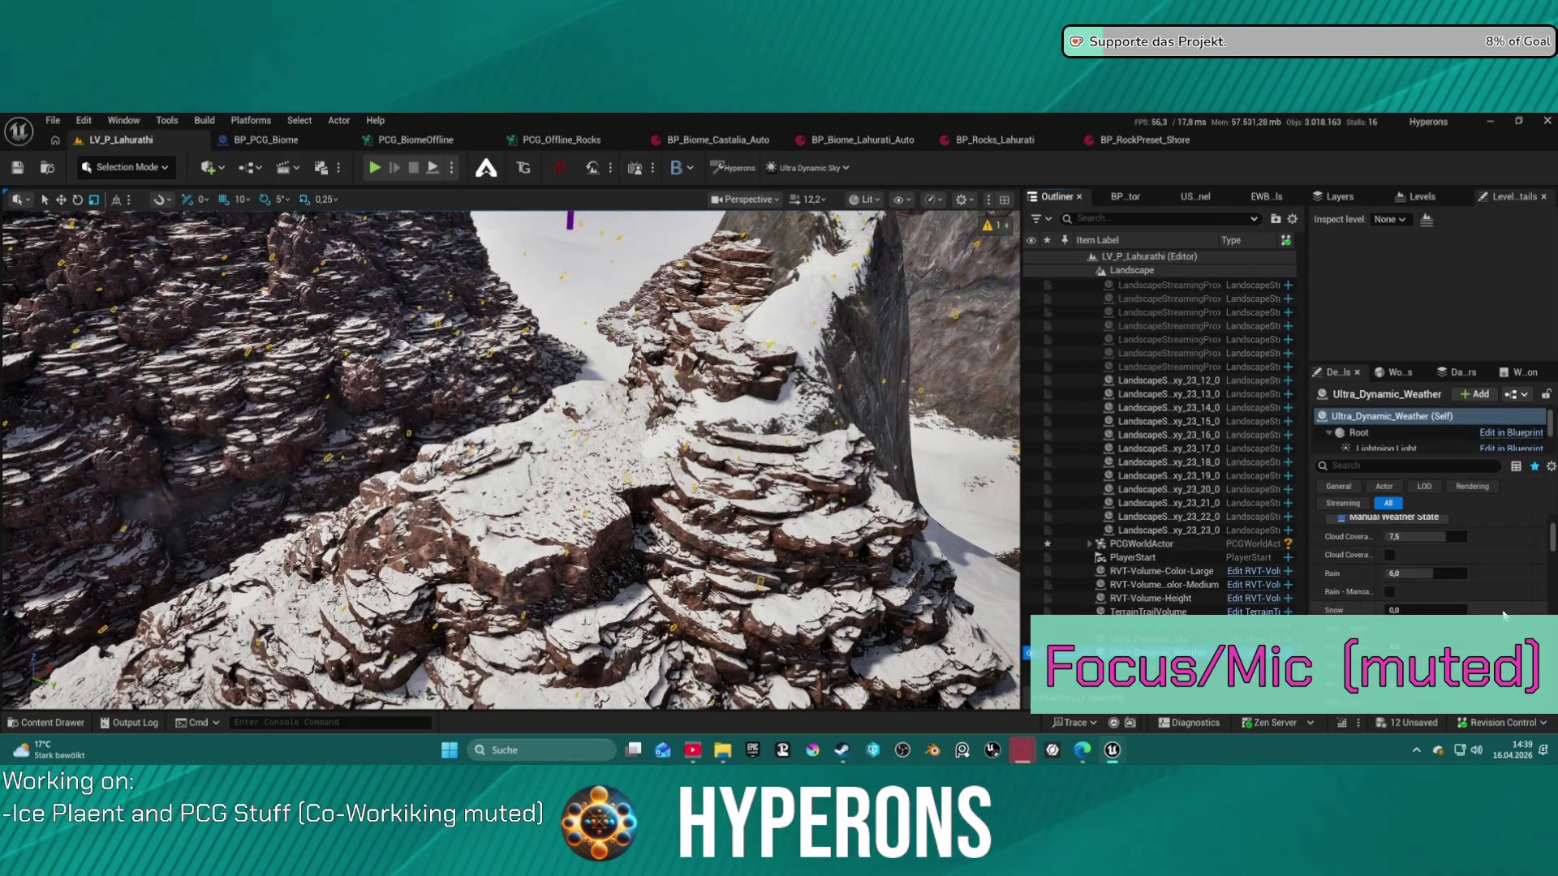
click(1391, 564)
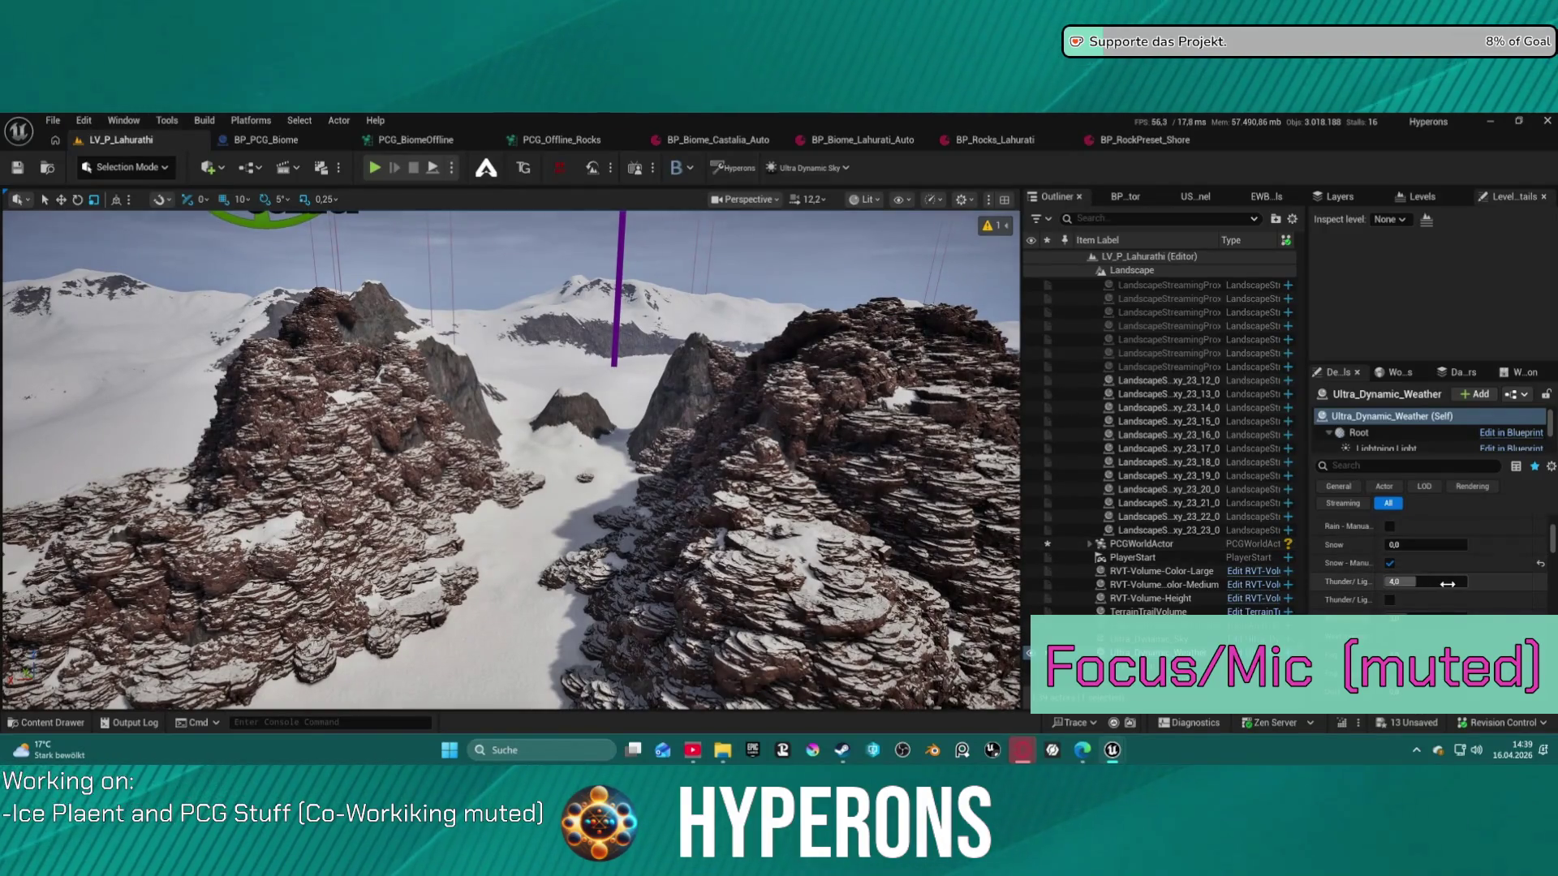
click(1391, 564)
Orbit the view over the snow-dusted rock mounds around Biome Control
scroll(1445, 576, up, 5)
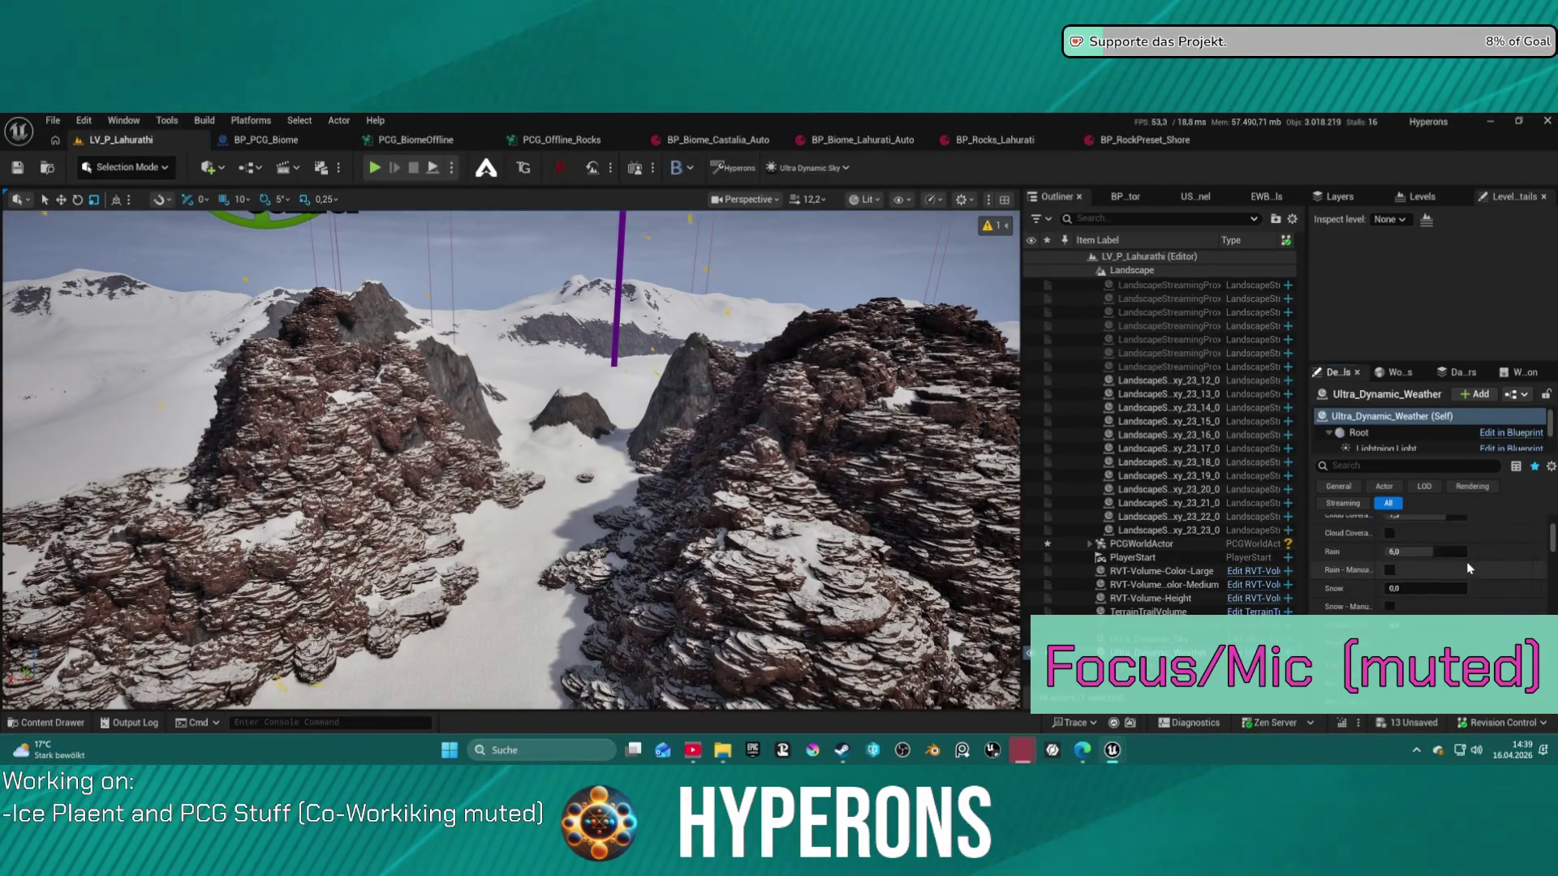
scroll(1470, 590, up, 2)
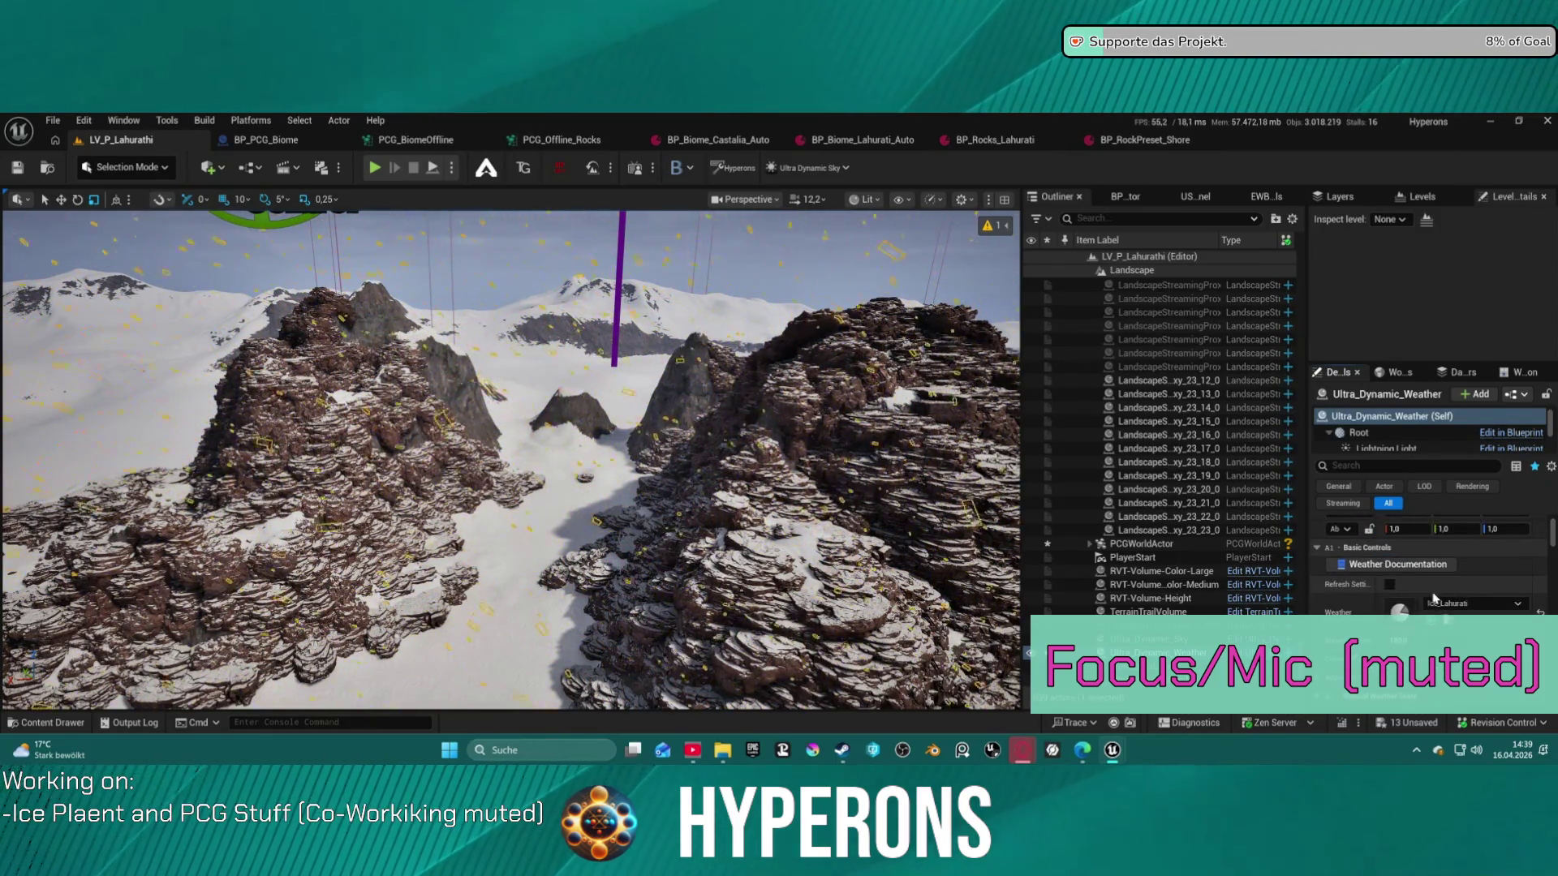
scroll(511, 455, down, 5)
scroll(546, 580, down, 4)
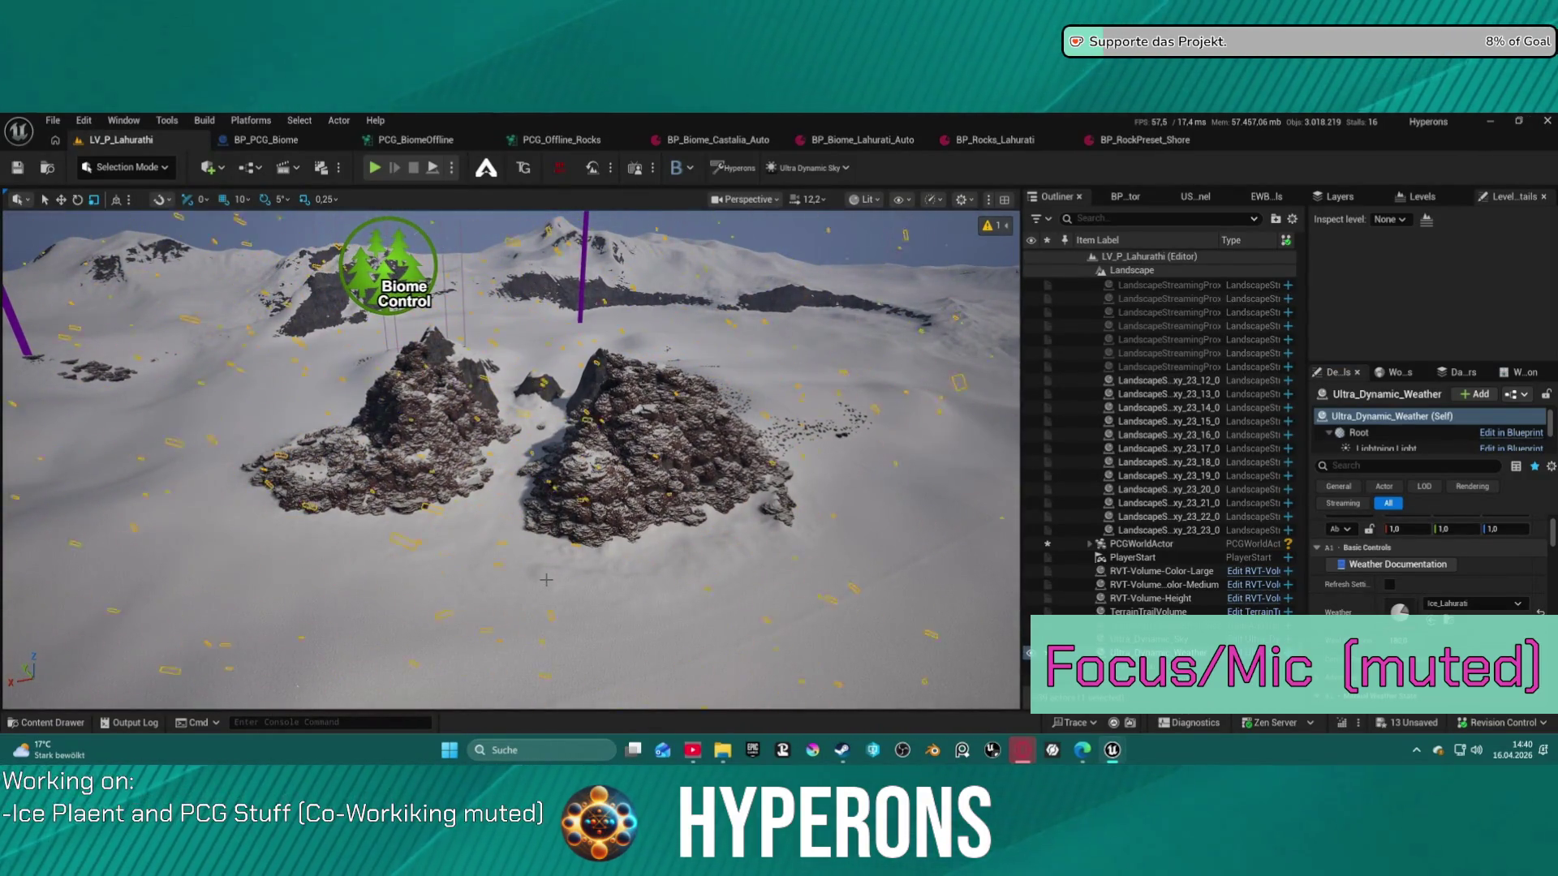
scroll(511, 458, down, 5)
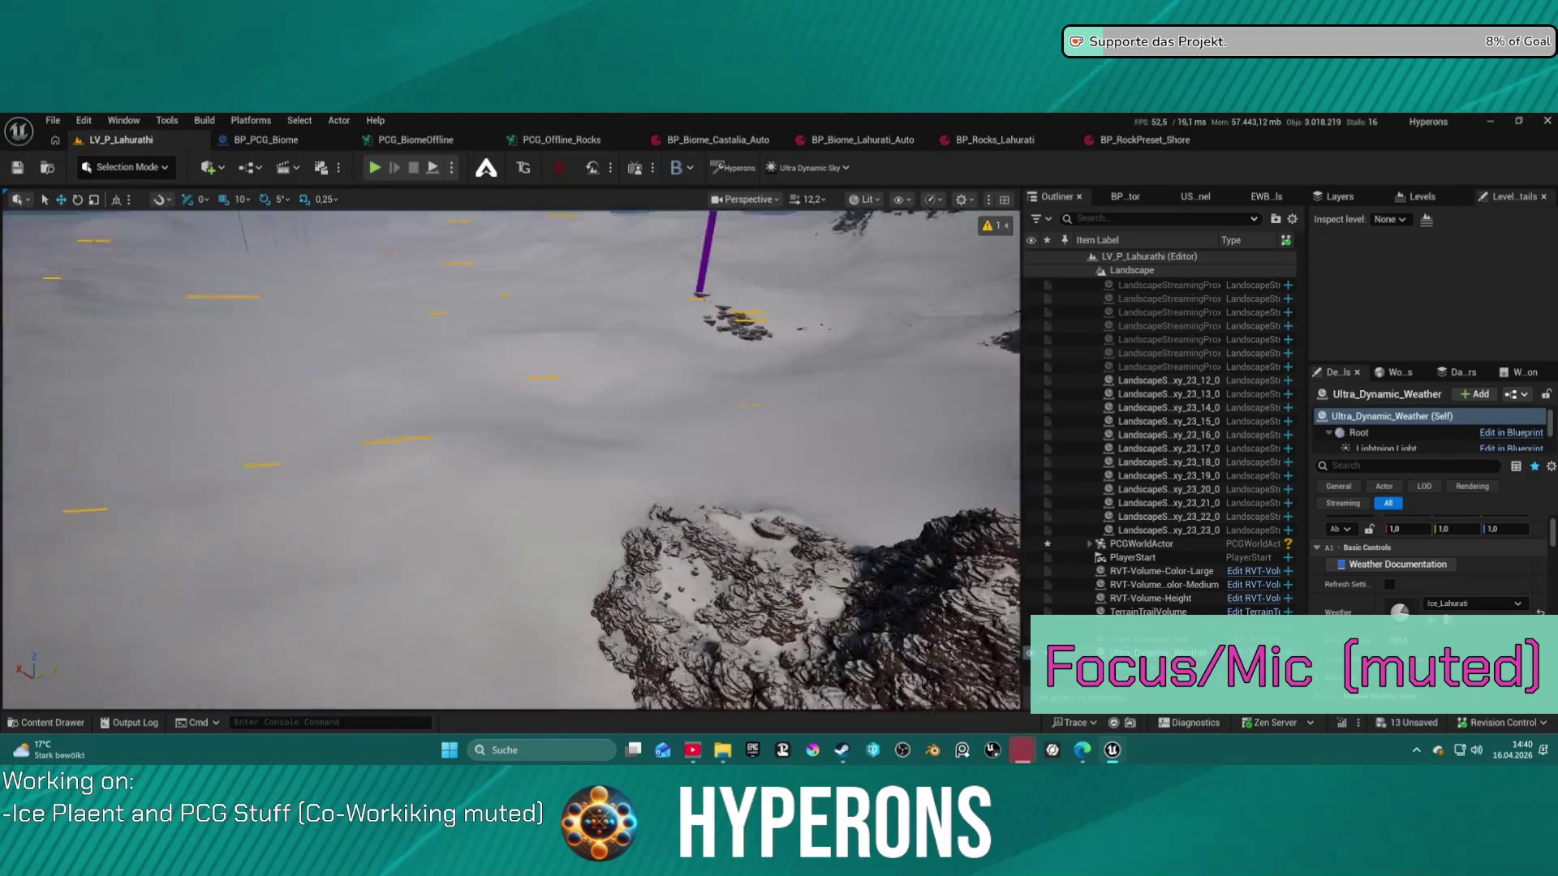
scroll(511, 459, down, 5)
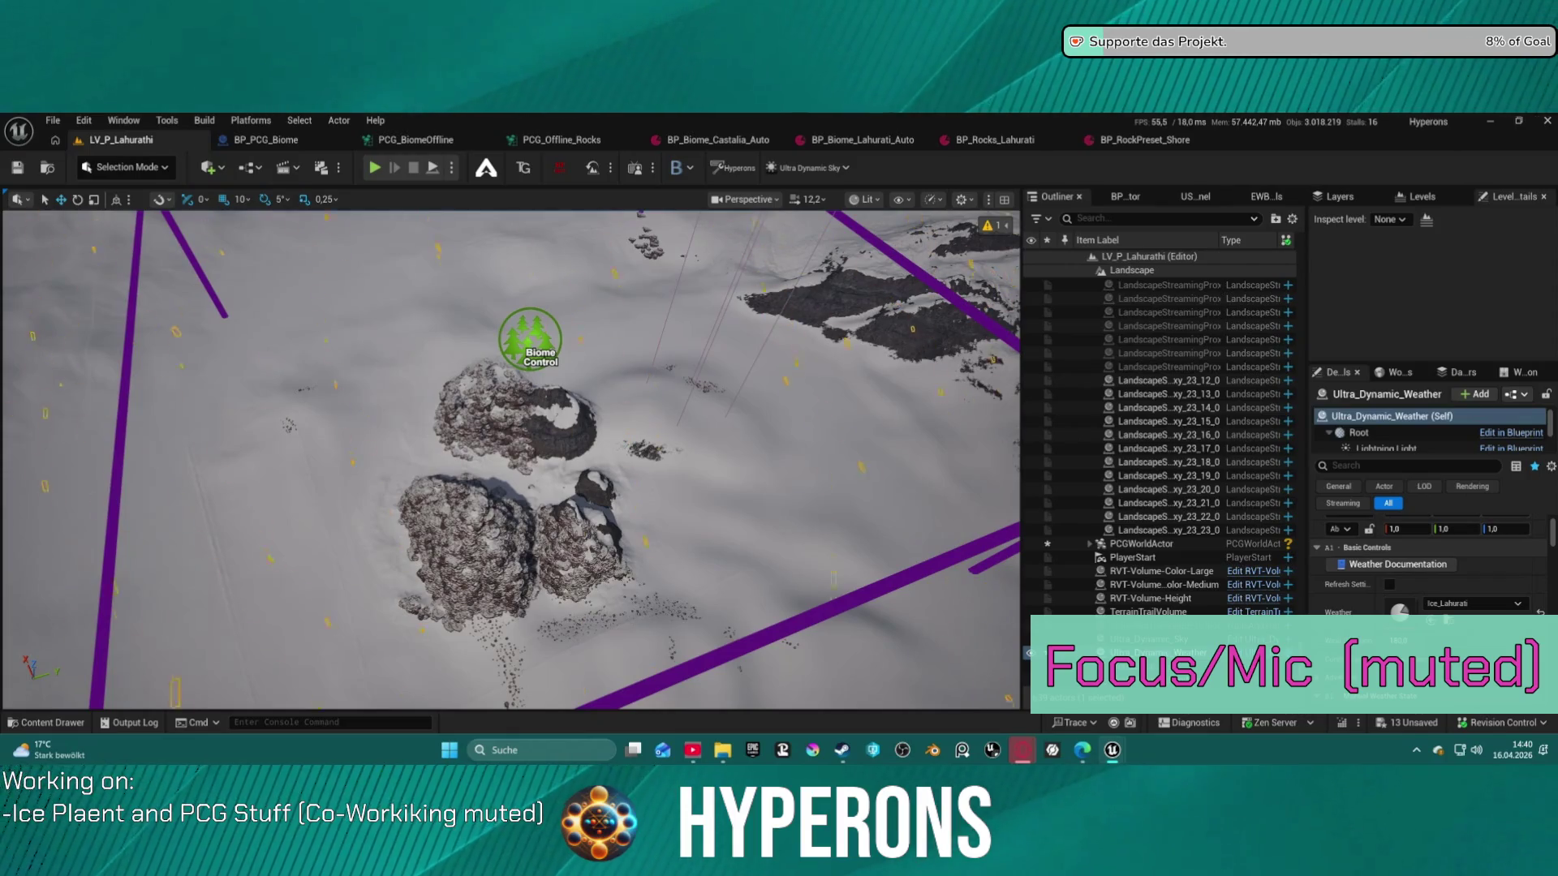
scroll(512, 458, down, 3)
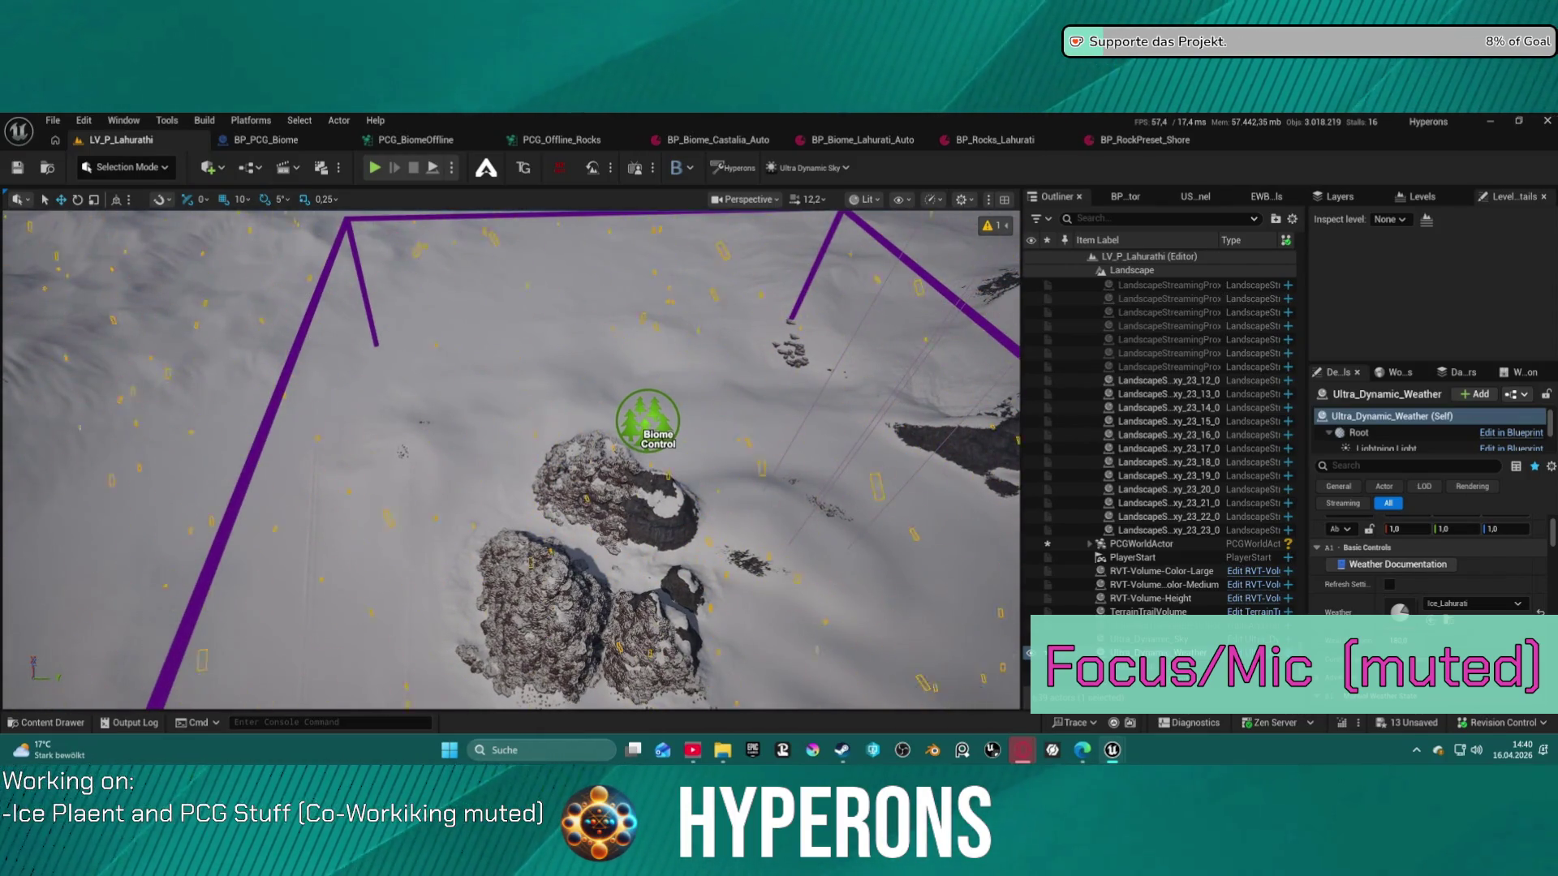
drag(511, 458, 512, 389)
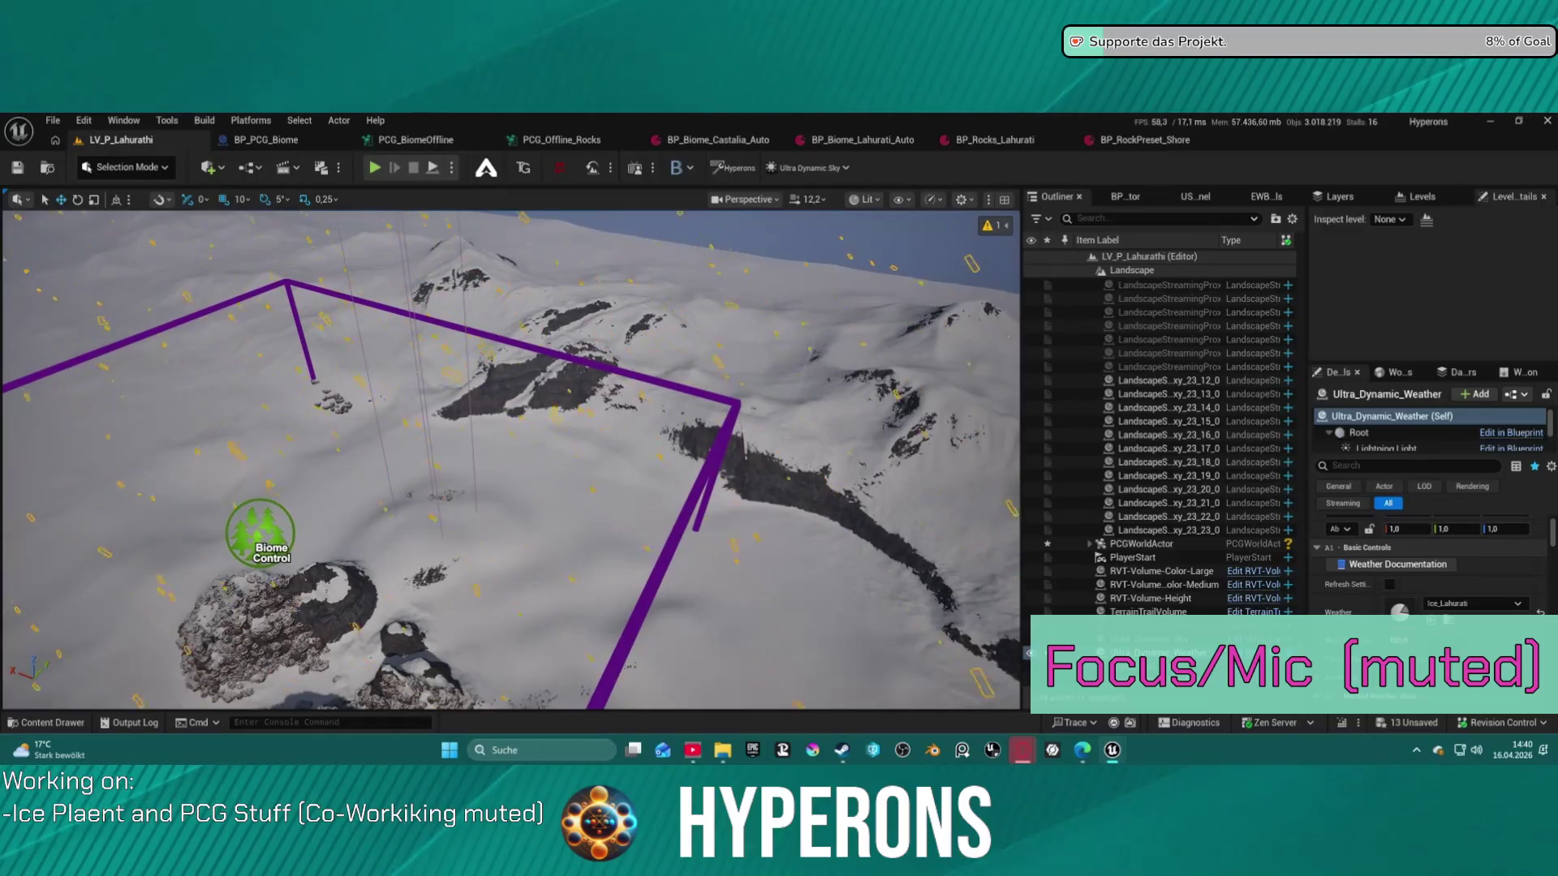
mouse_move(673, 541)
mouse_down()
mouse_move(673, 617)
mouse_move(649, 600)
mouse_move(673, 617)
mouse_move(673, 540)
mouse_up()
Drag Biome Control onto the rock mounds, generate the biome content, and fly low over the rocks
click(621, 456)
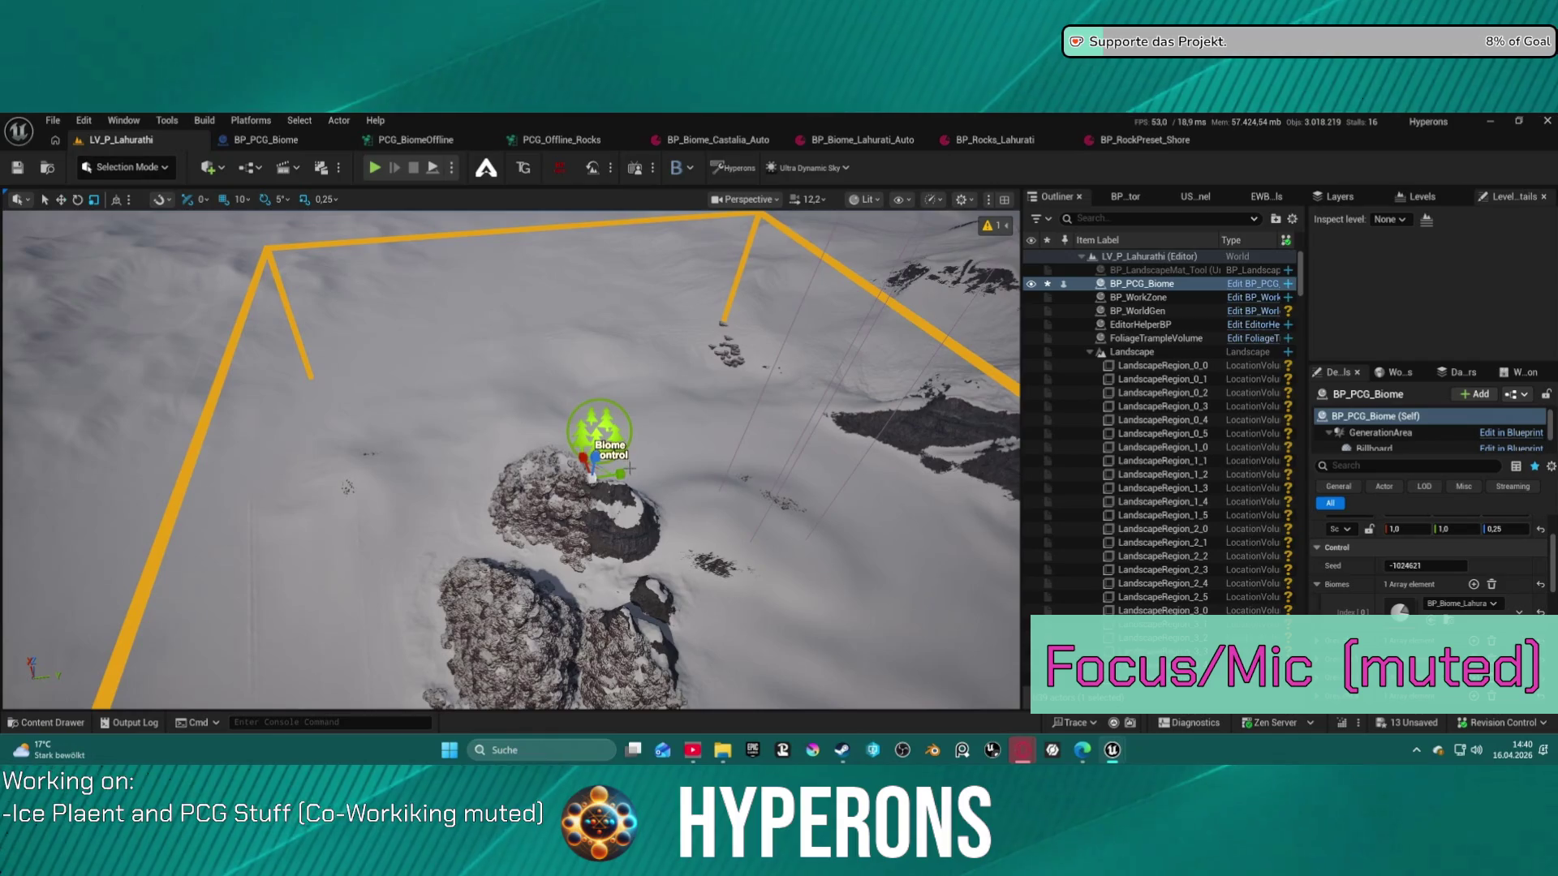
drag(619, 477, 789, 453)
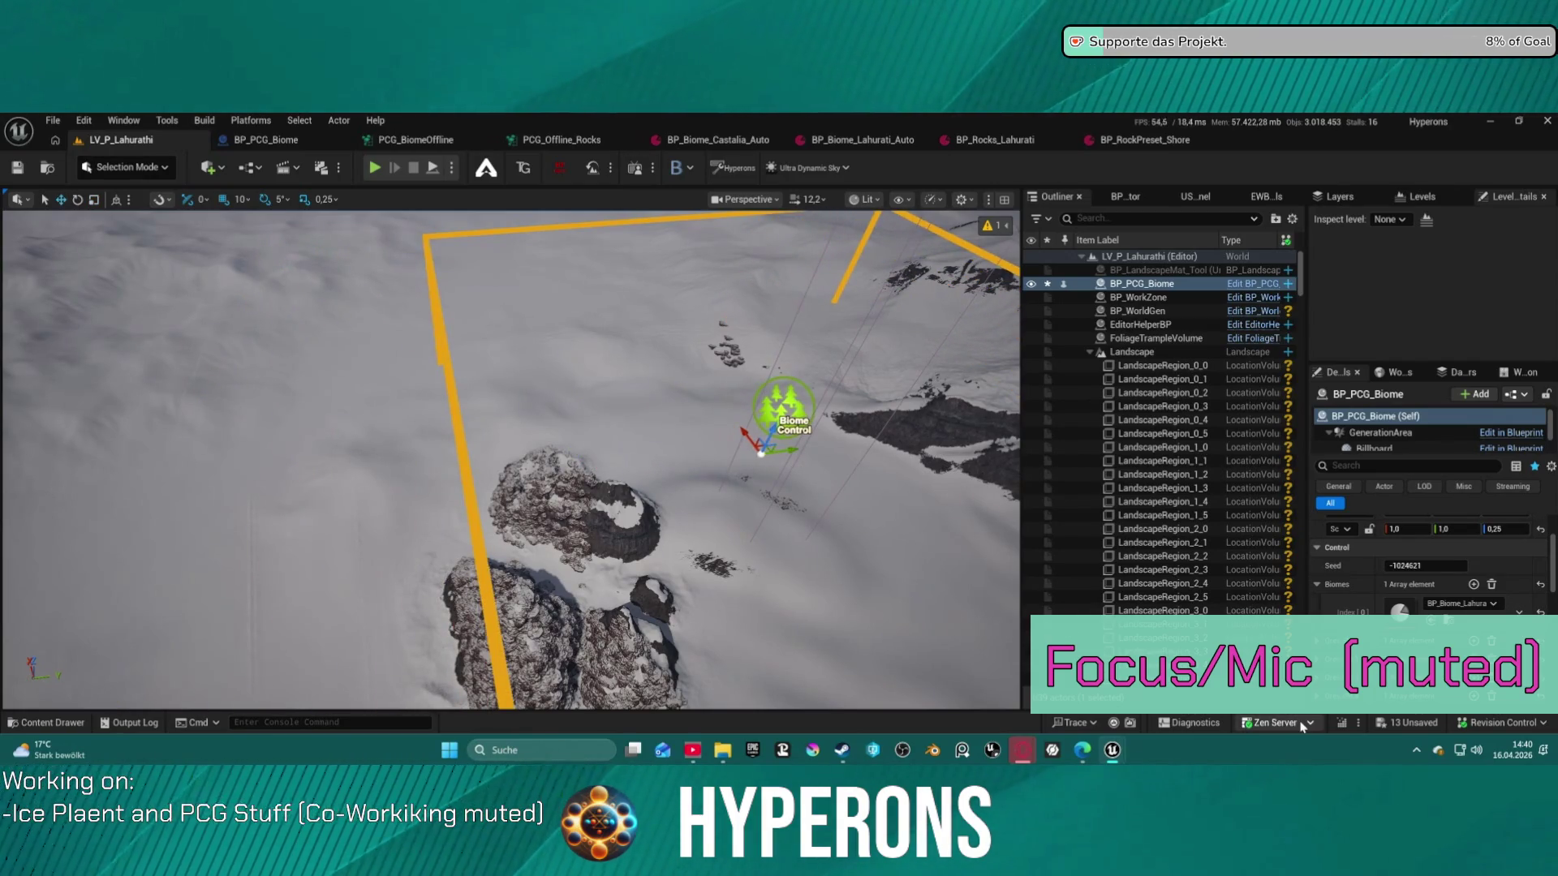
scroll(1467, 563, down, 8)
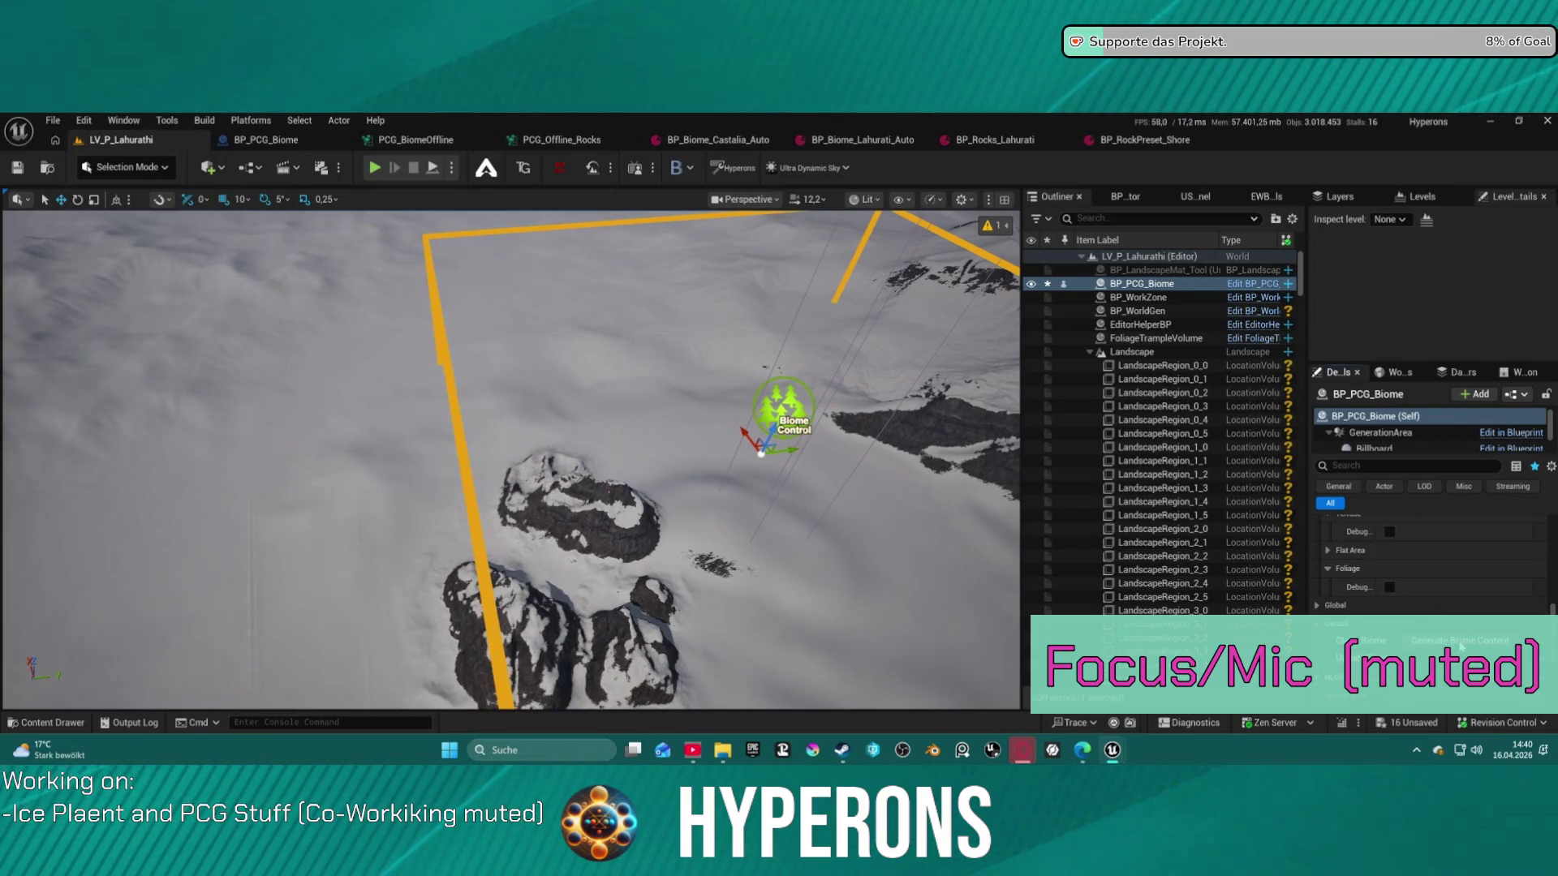
click(1461, 647)
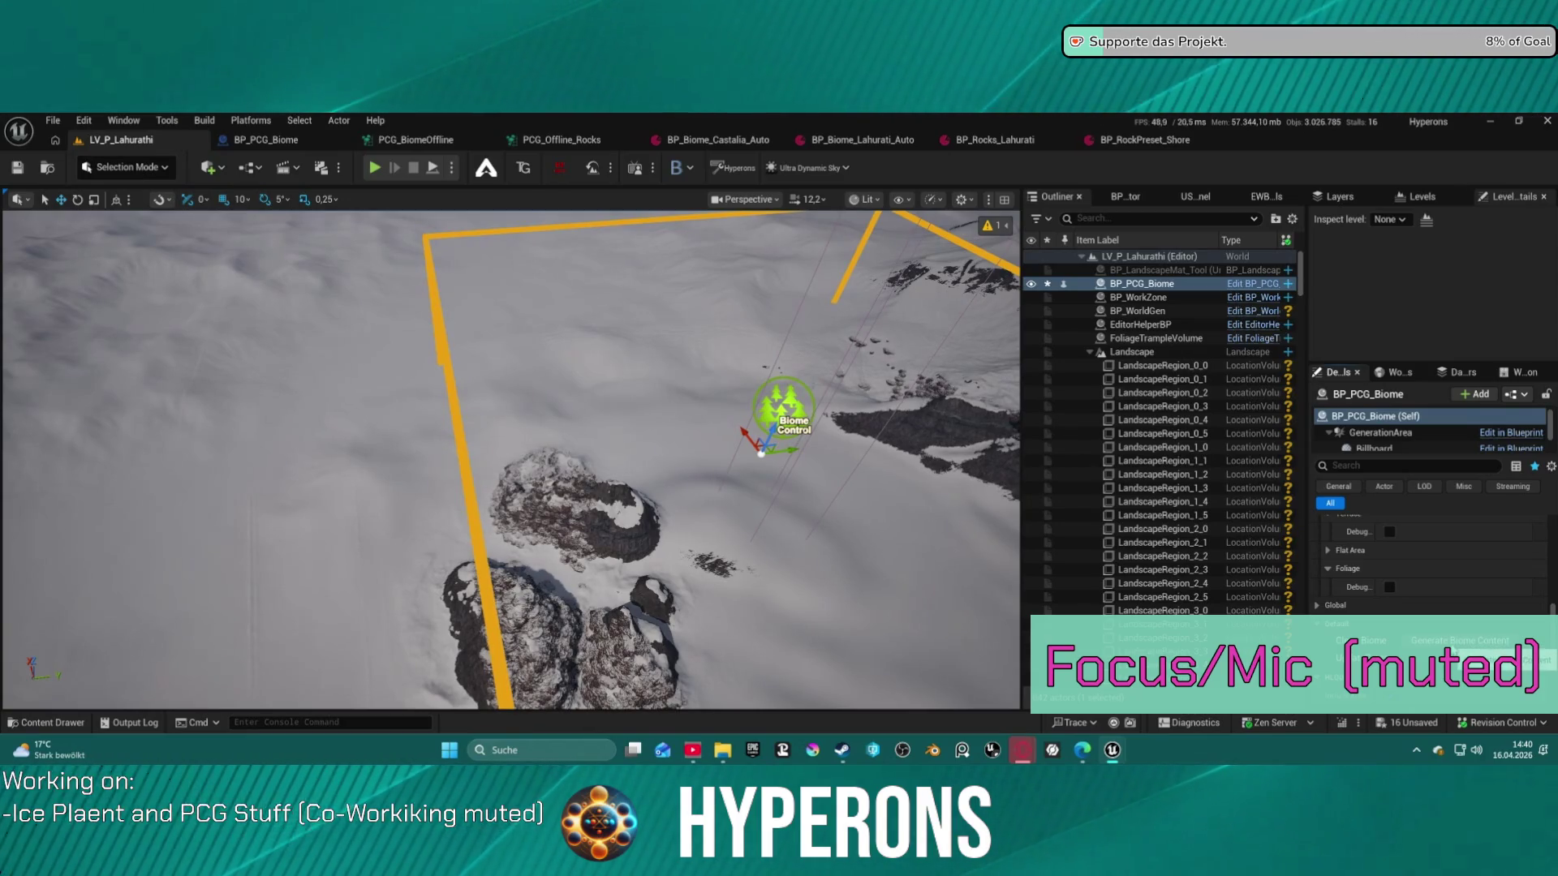
mouse_move(511, 454)
mouse_down()
mouse_move(414, 390)
mouse_move(324, 361)
mouse_up()
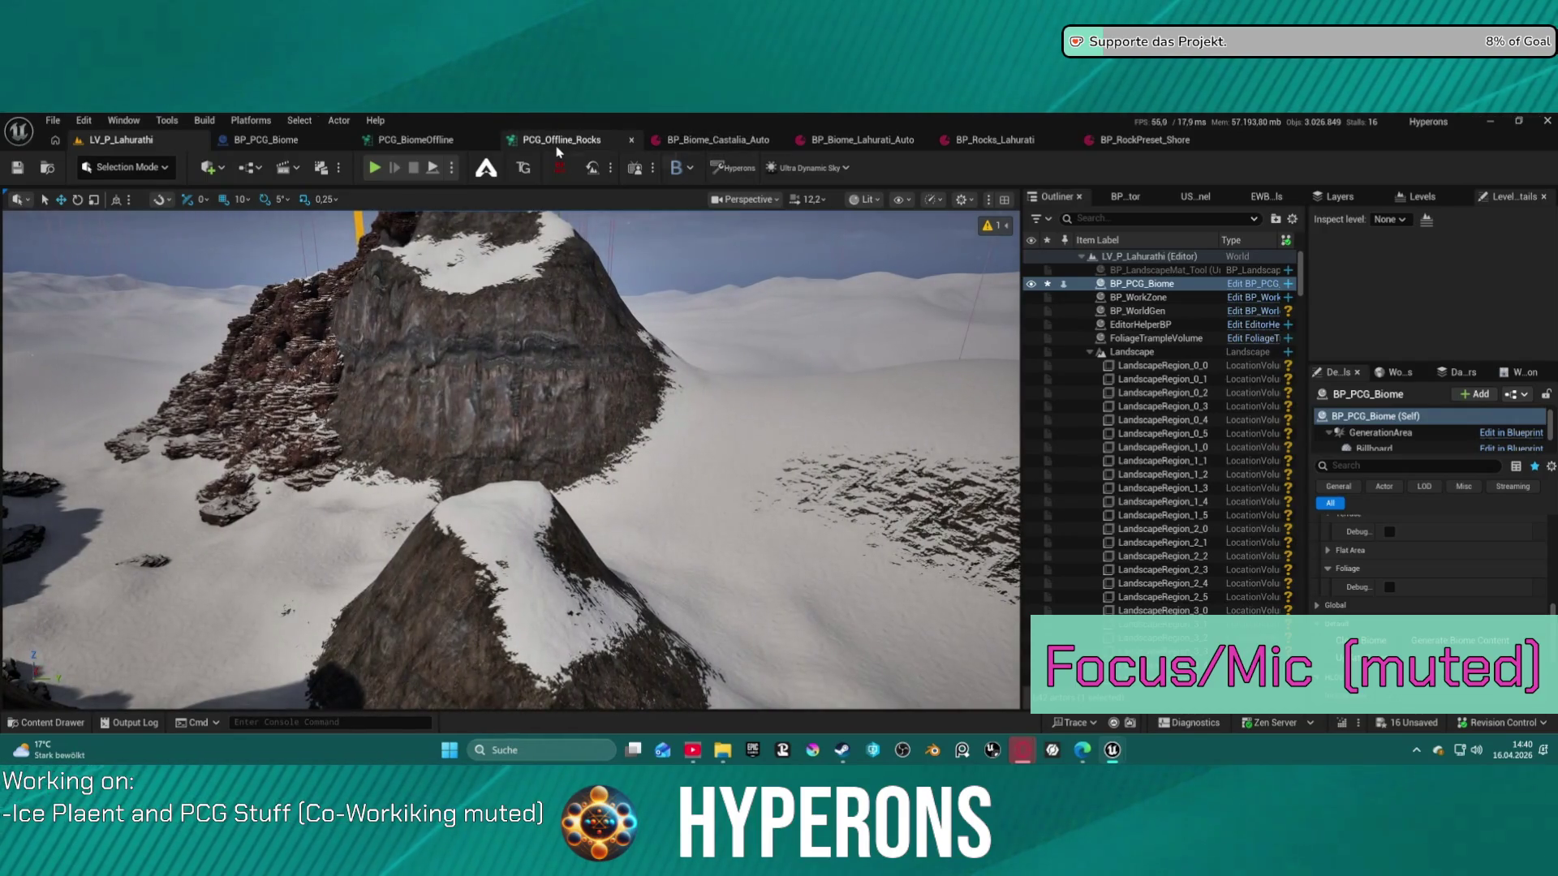
Inspect the Elevation Isolines node in PCG_Offline_Rocks, then clear and regenerate the biome rocks
click(557, 146)
scroll(832, 428, down, 4)
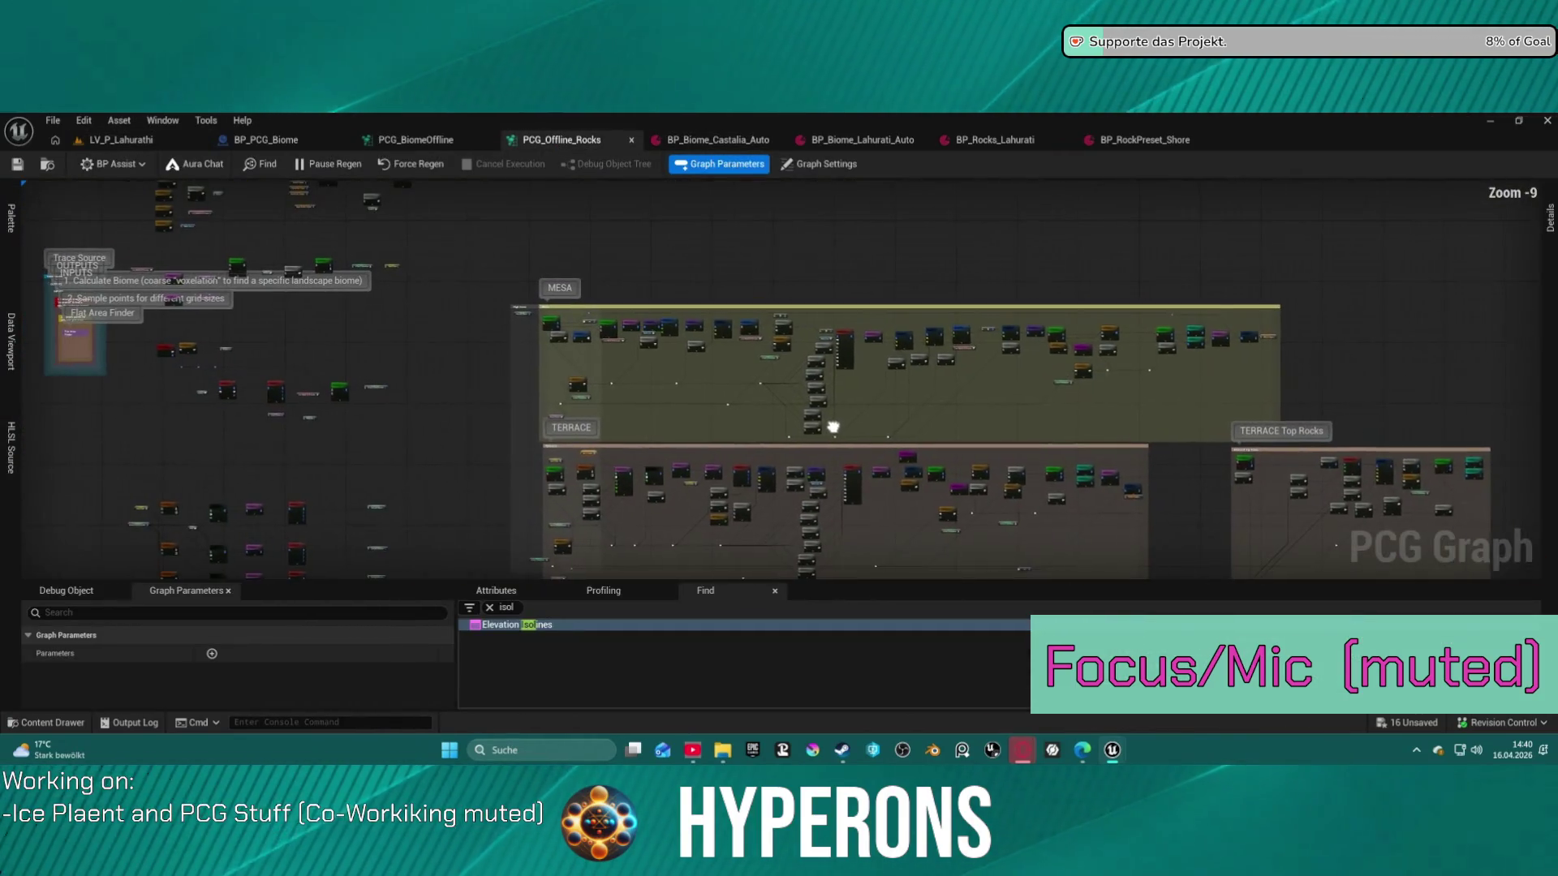
scroll(691, 293, up, 5)
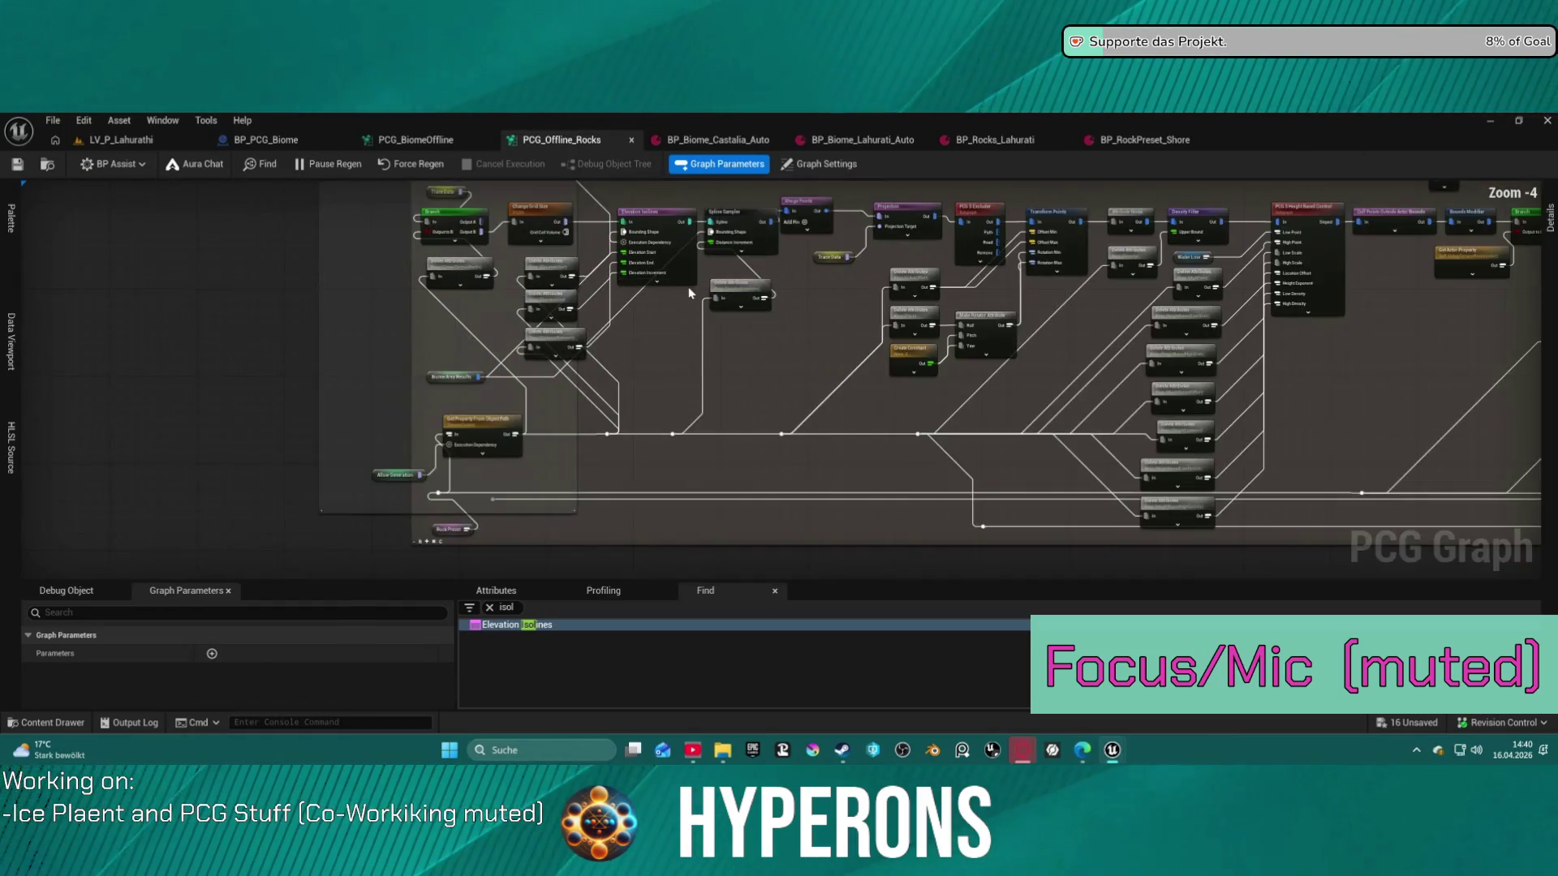
scroll(691, 293, up, 4)
scroll(811, 463, down, 1)
drag(805, 463, 766, 455)
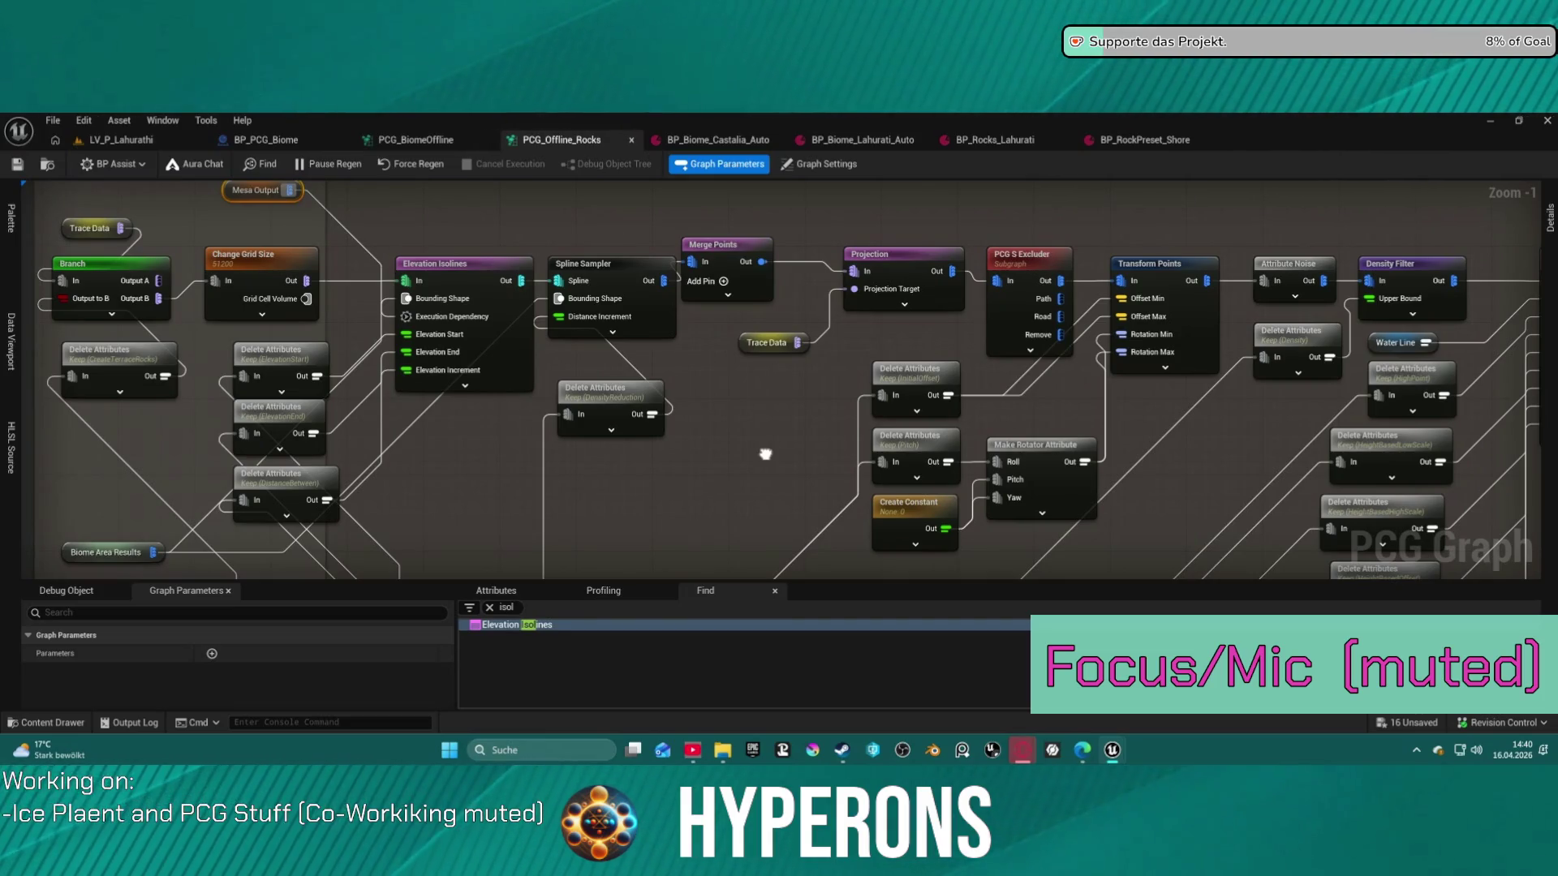
click(489, 302)
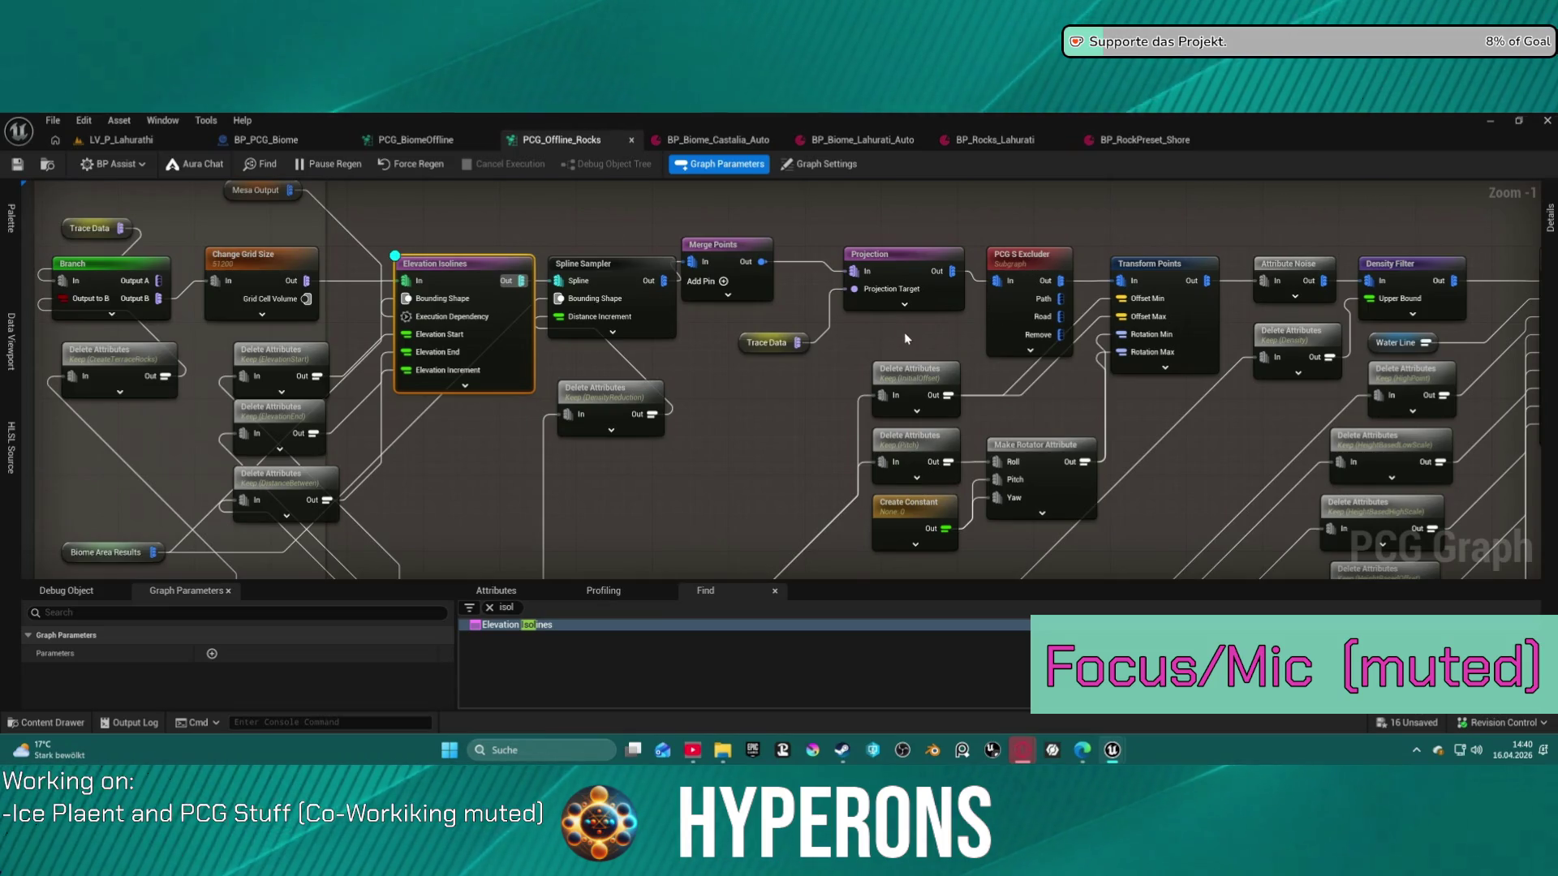
click(183, 148)
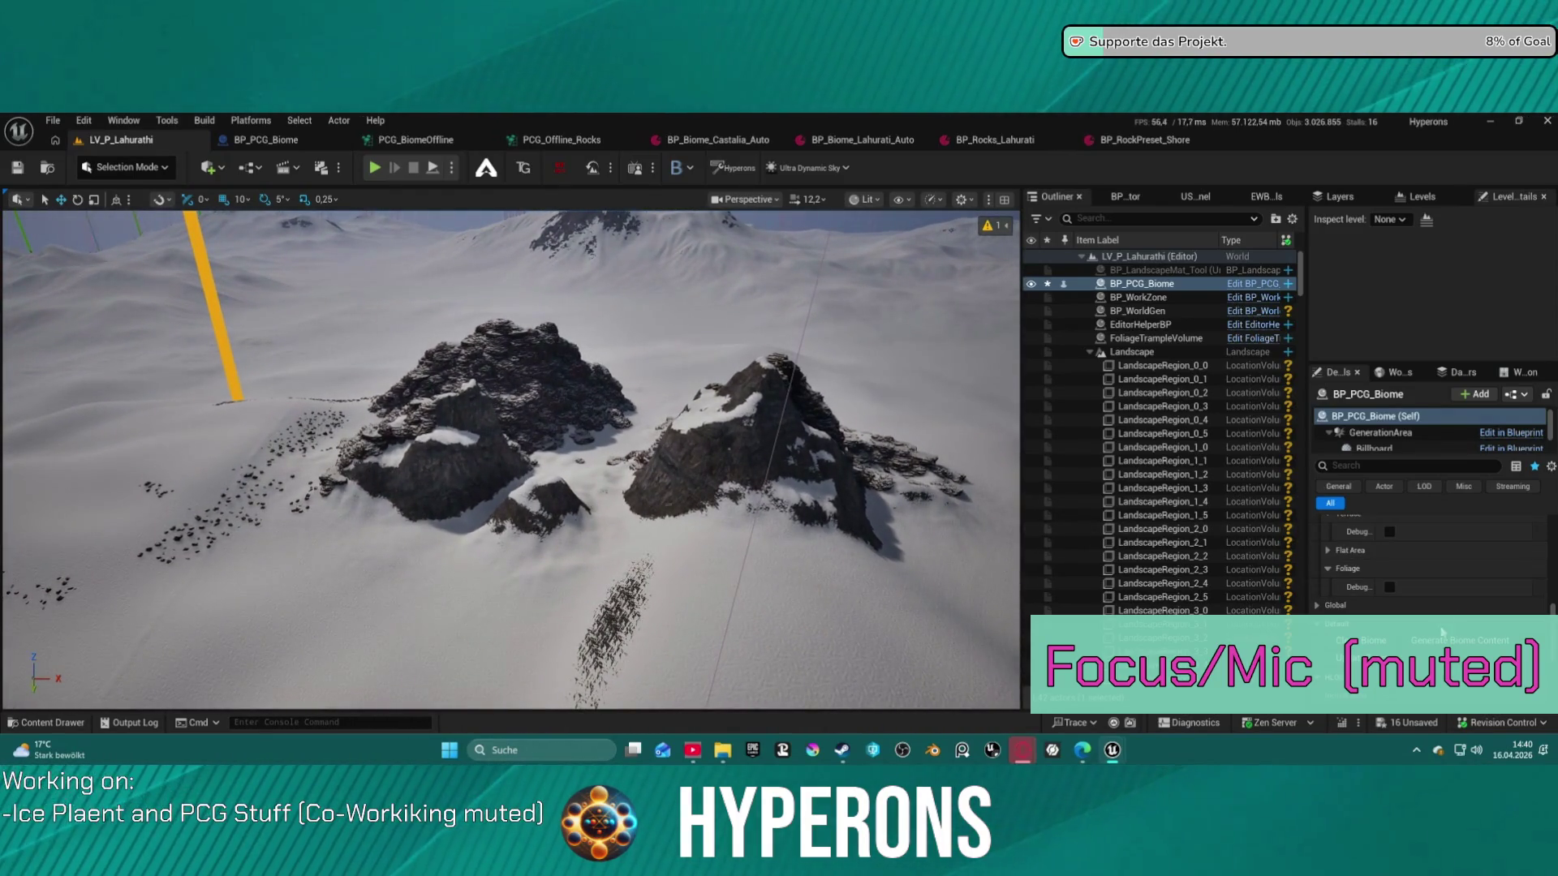
click(1370, 642)
click(1461, 641)
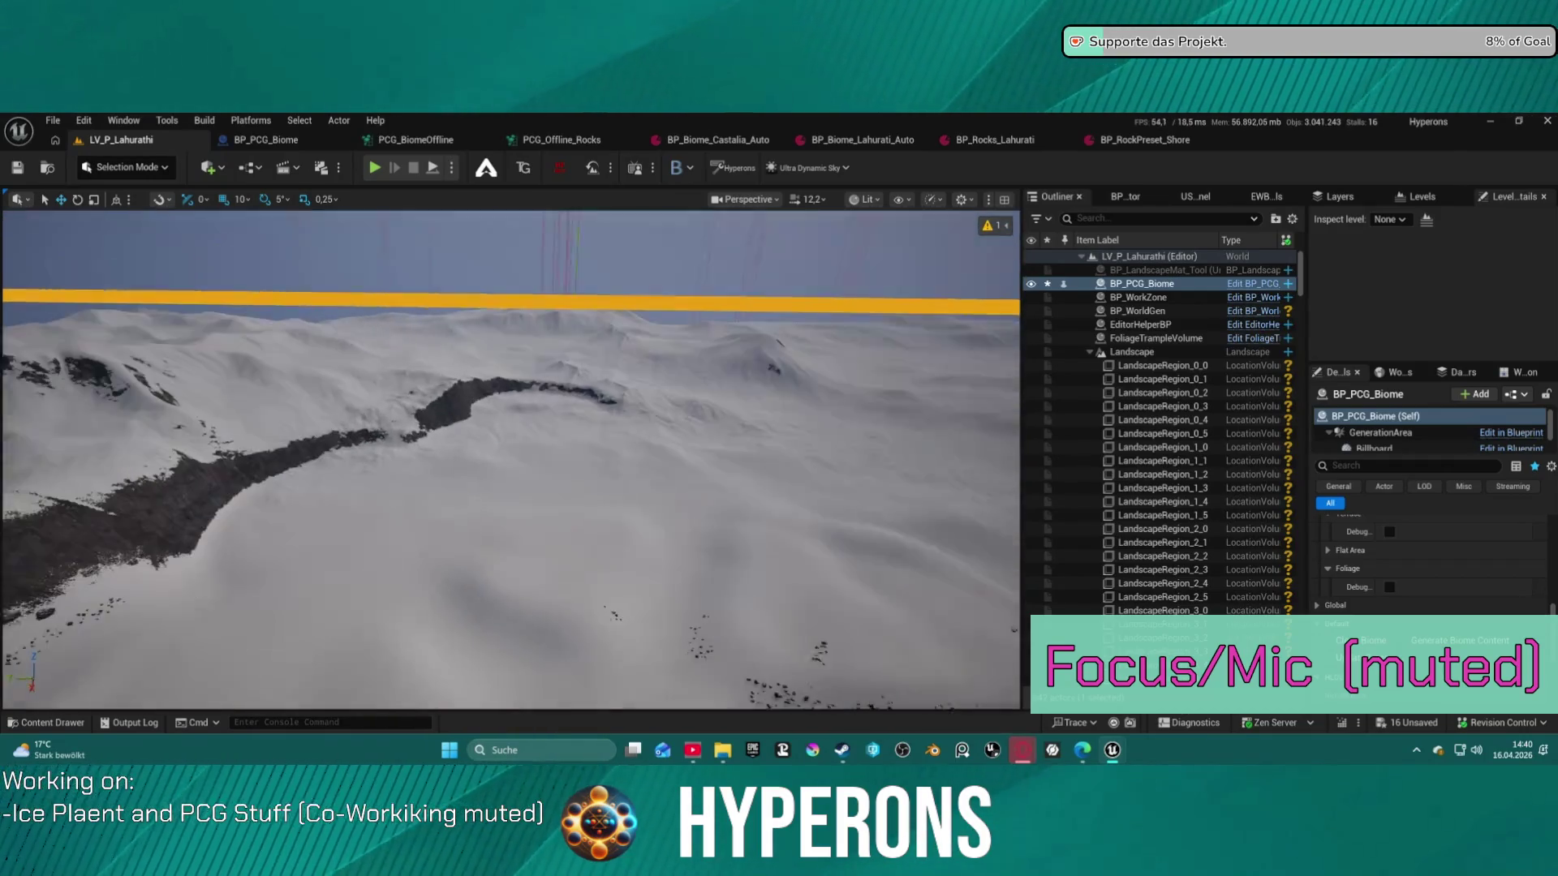
Check the Water Line node, regenerate the biome rocks, and open BP_Biome_Lahurati_Auto
click(556, 140)
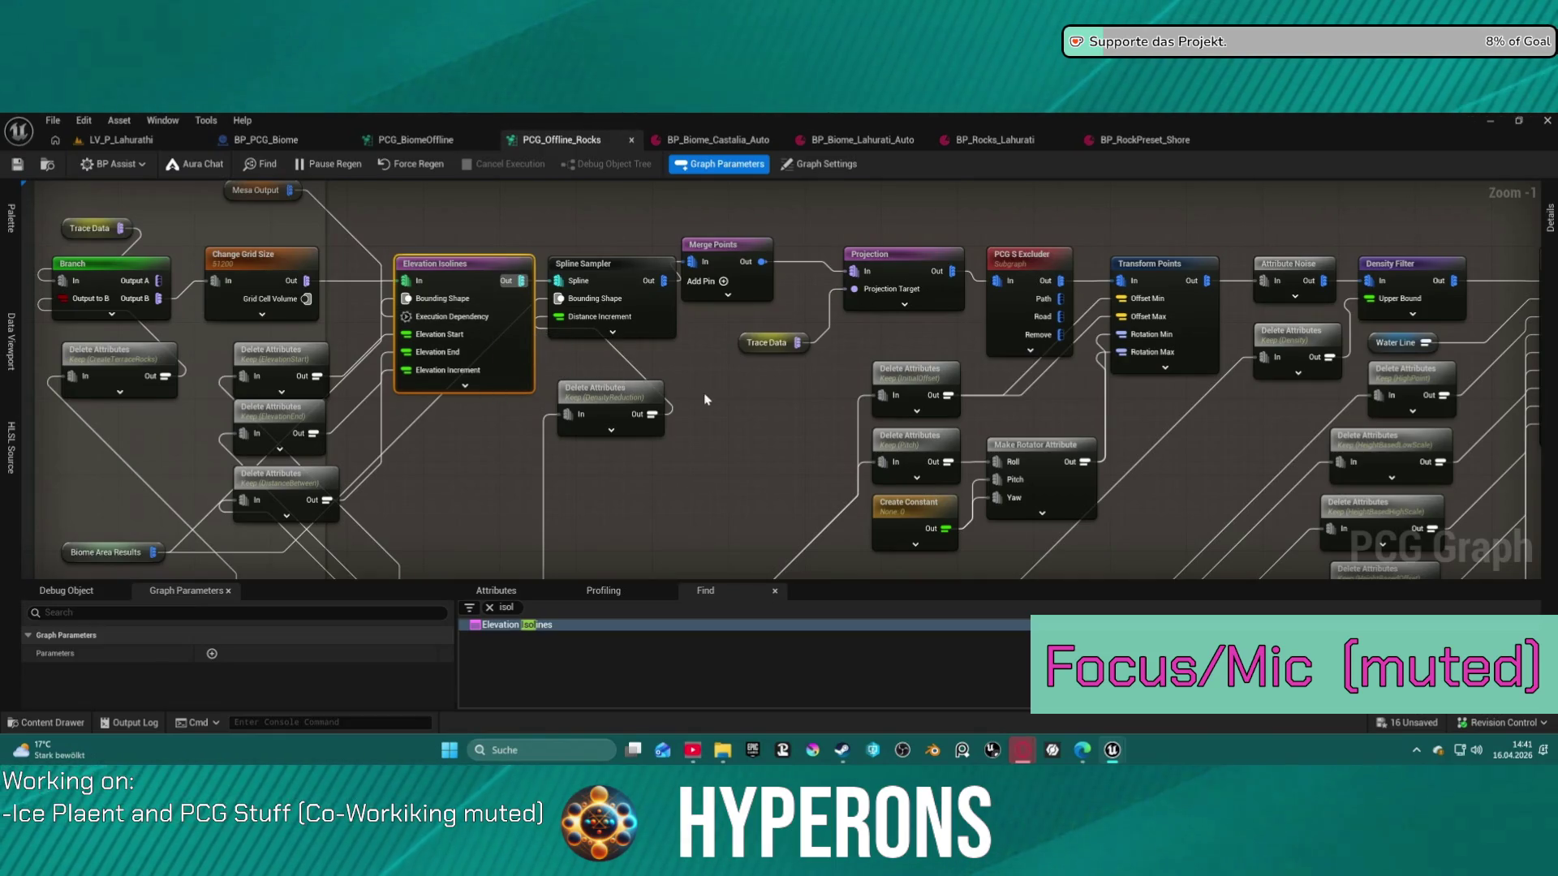
drag(995, 438, 530, 408)
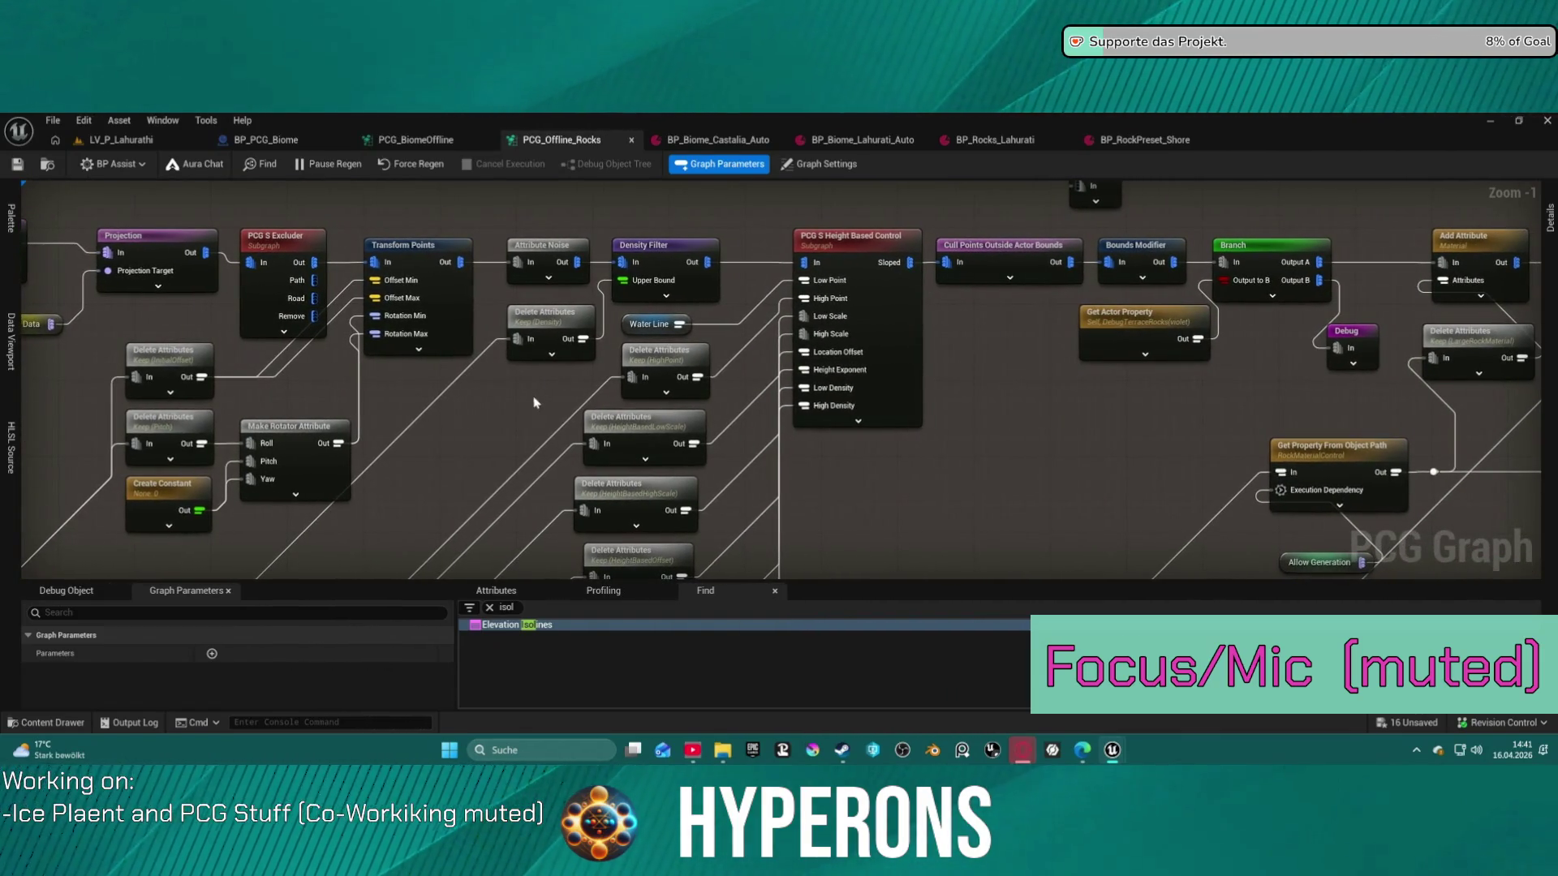
click(645, 327)
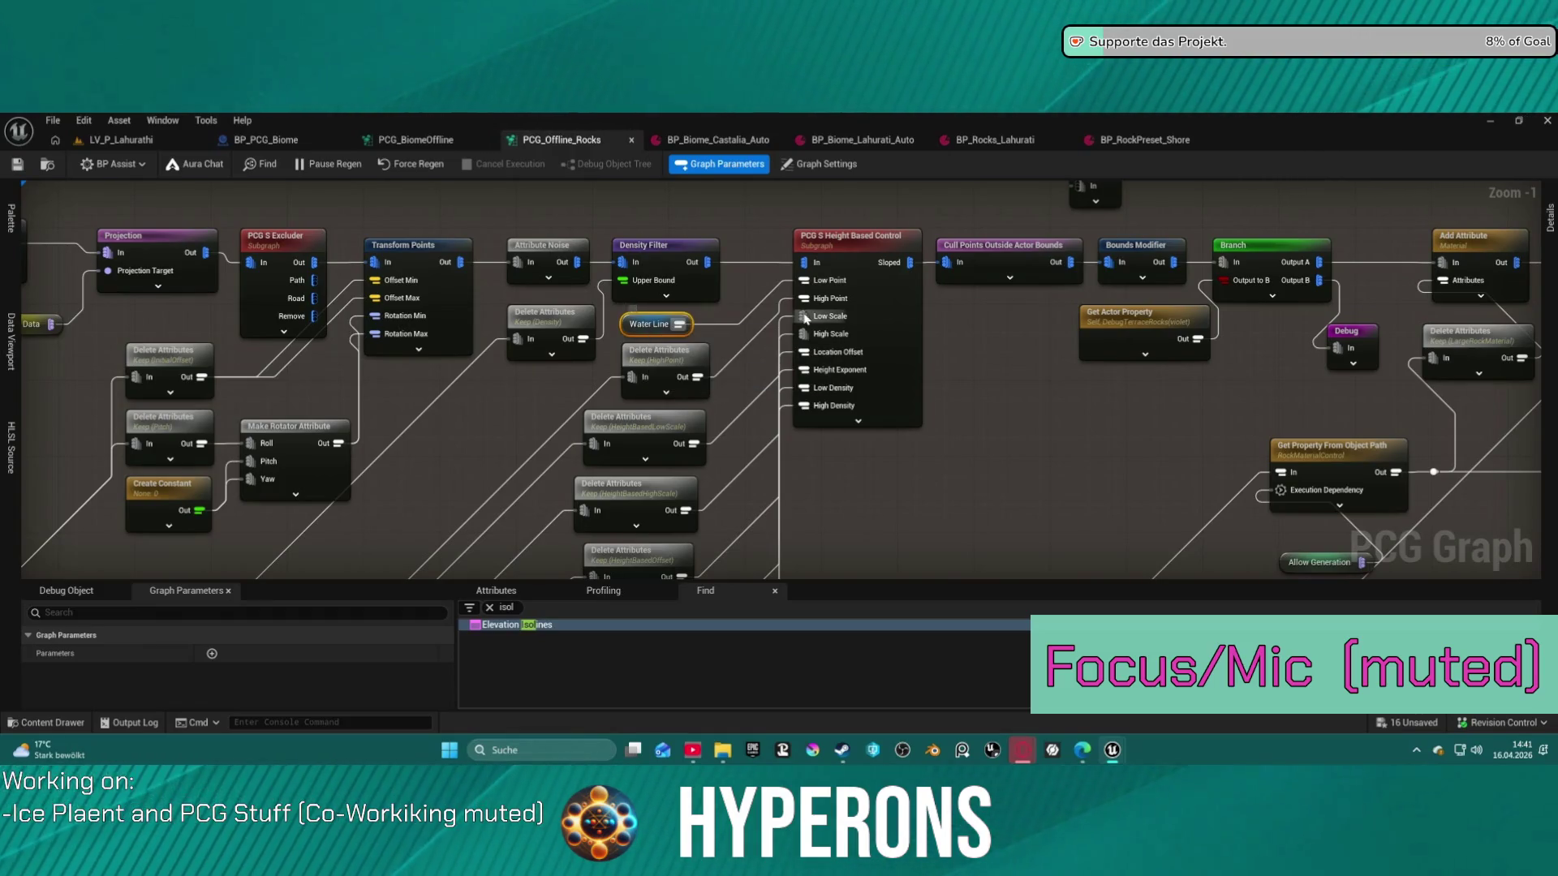
click(122, 142)
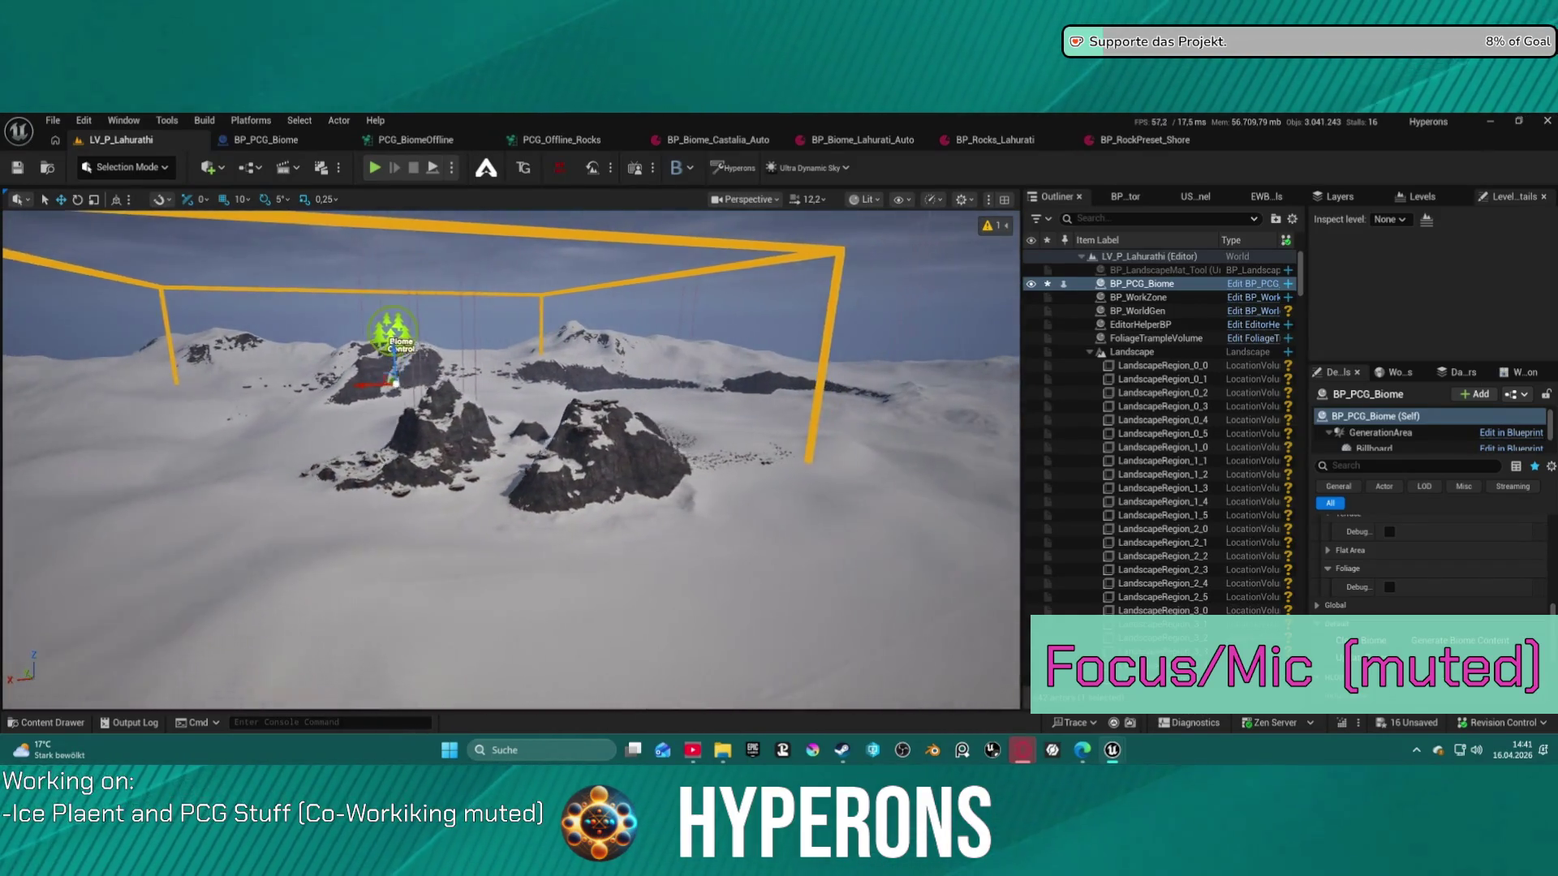
click(1457, 641)
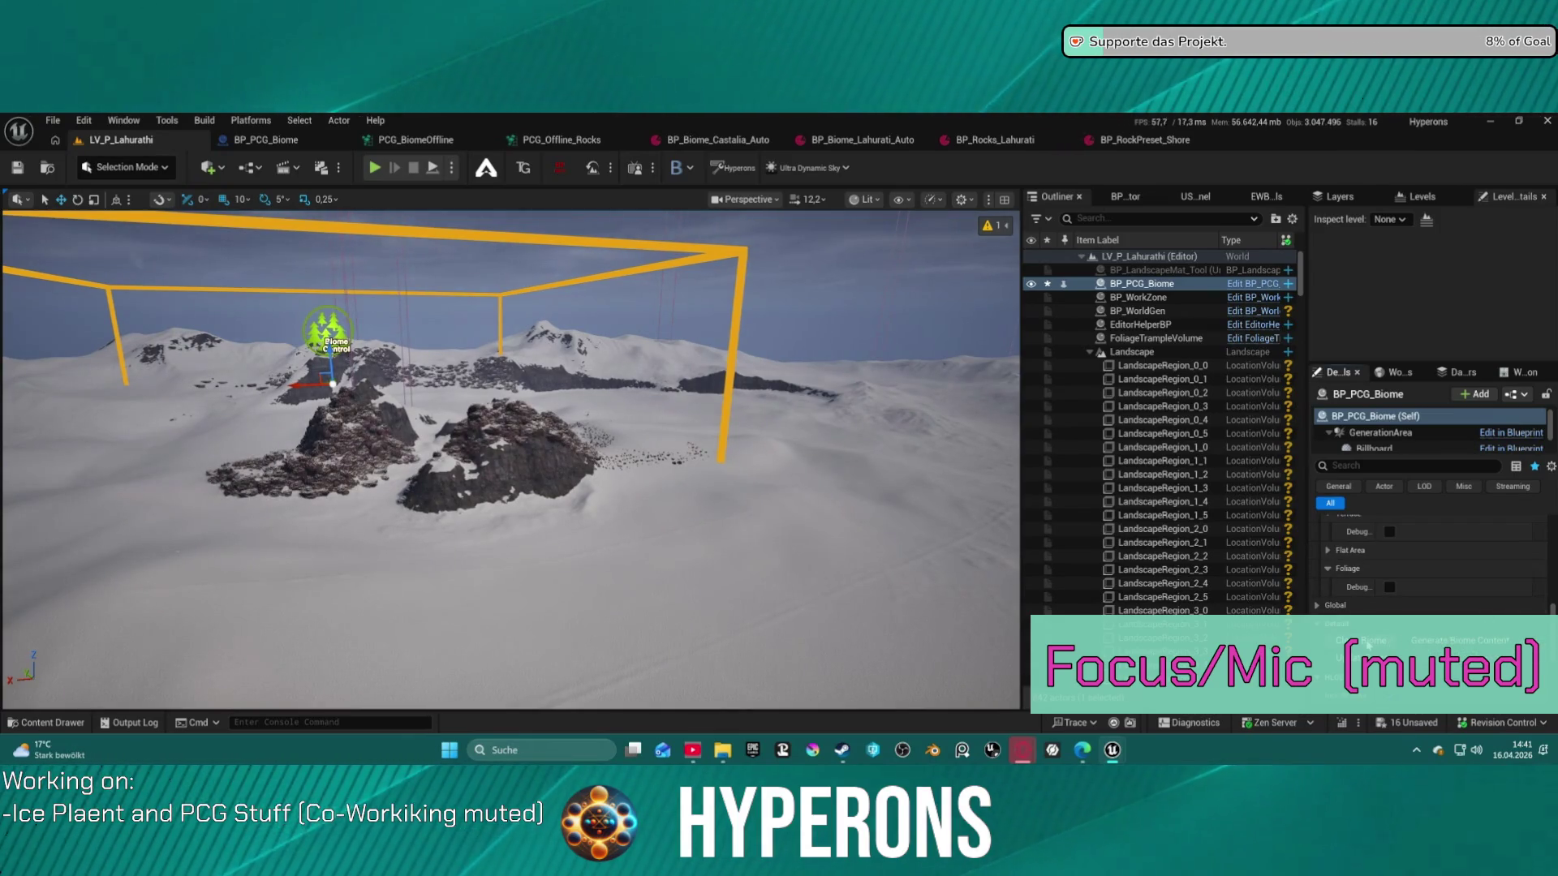
scroll(1446, 584, up, 5)
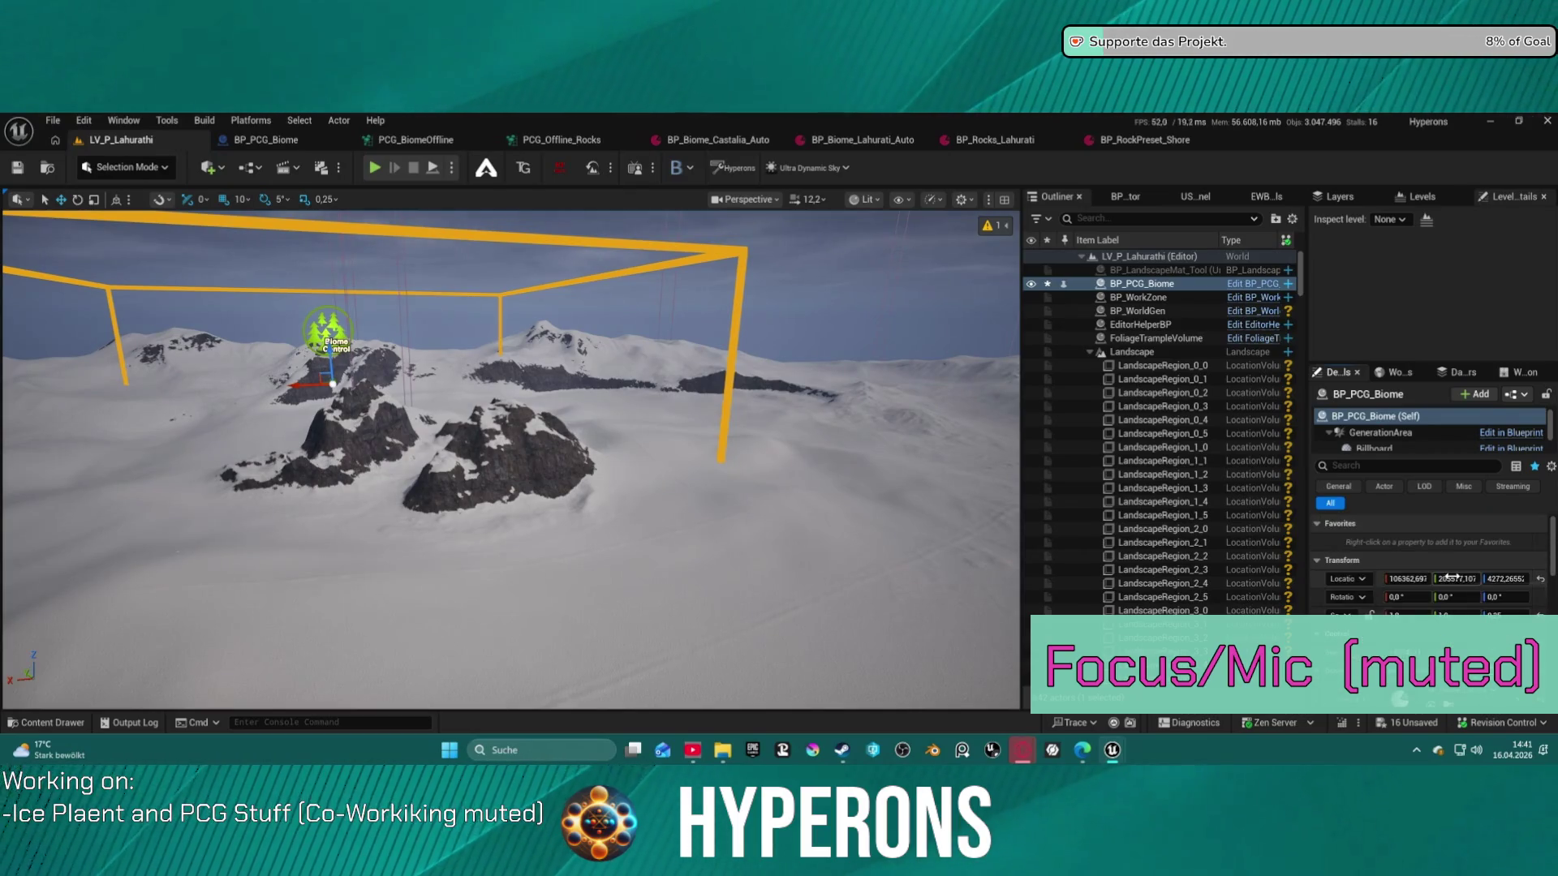
click(995, 140)
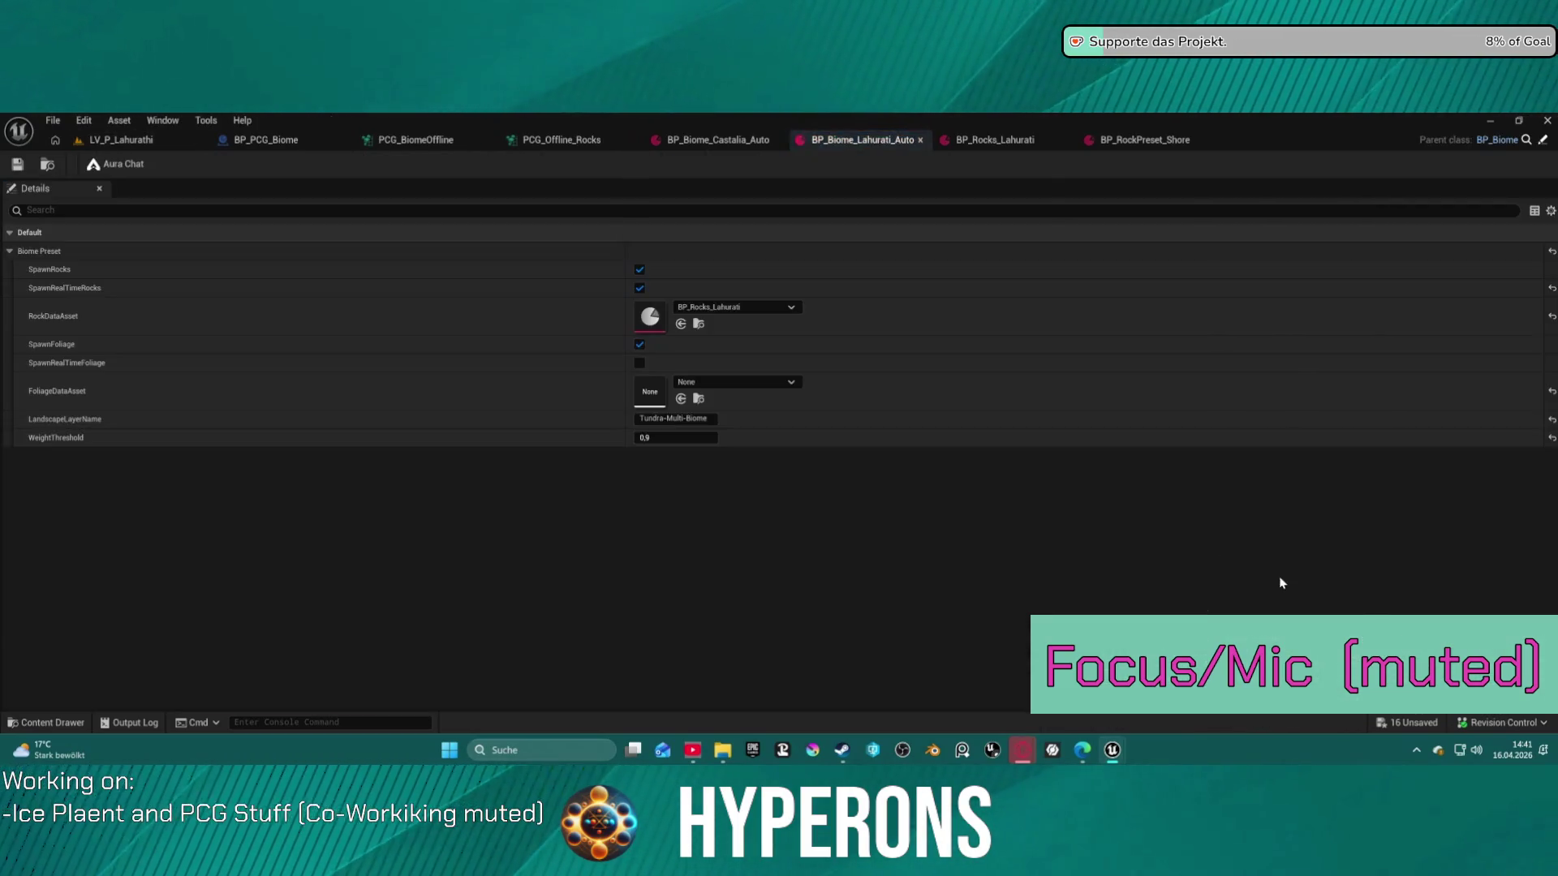
Set the large rock material to MI_Rock_Forest_Large under Rock Material Control
scroll(647, 327, down, 5)
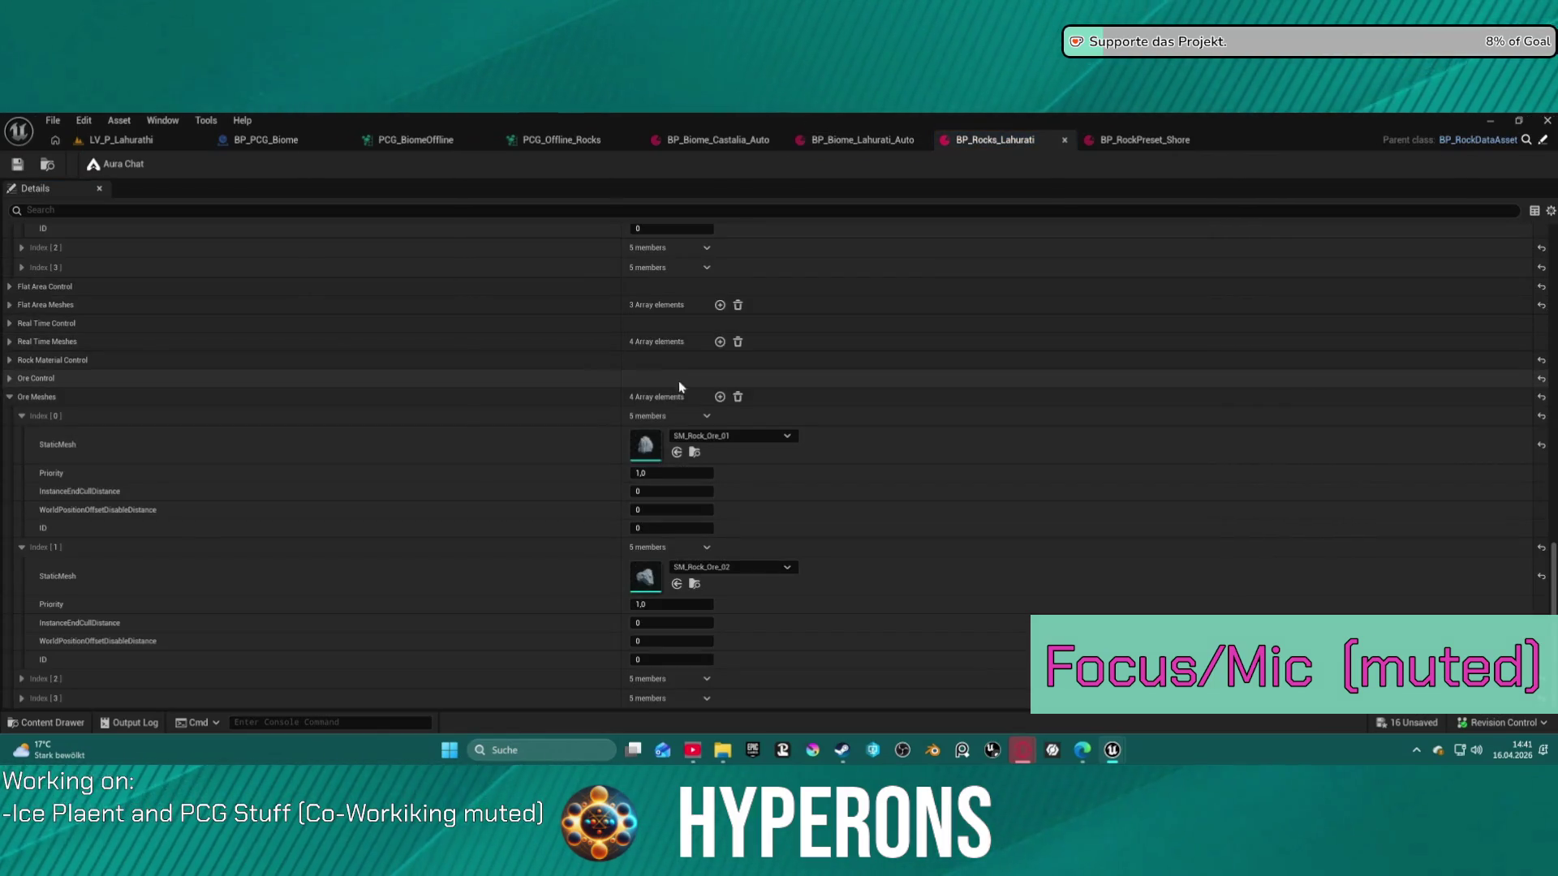
click(9, 378)
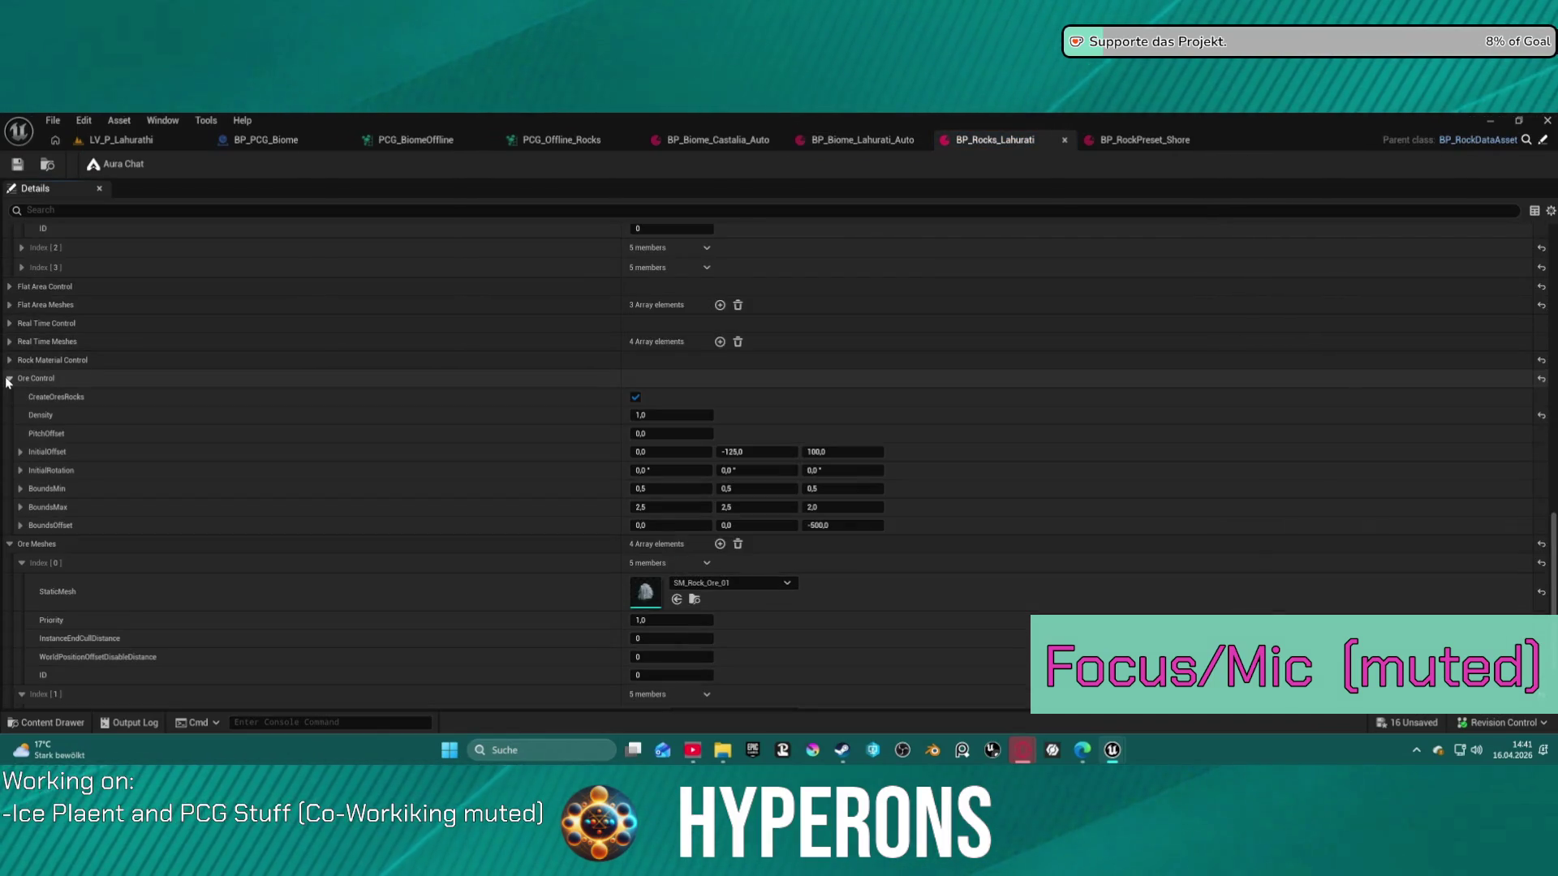
click(9, 378)
click(9, 359)
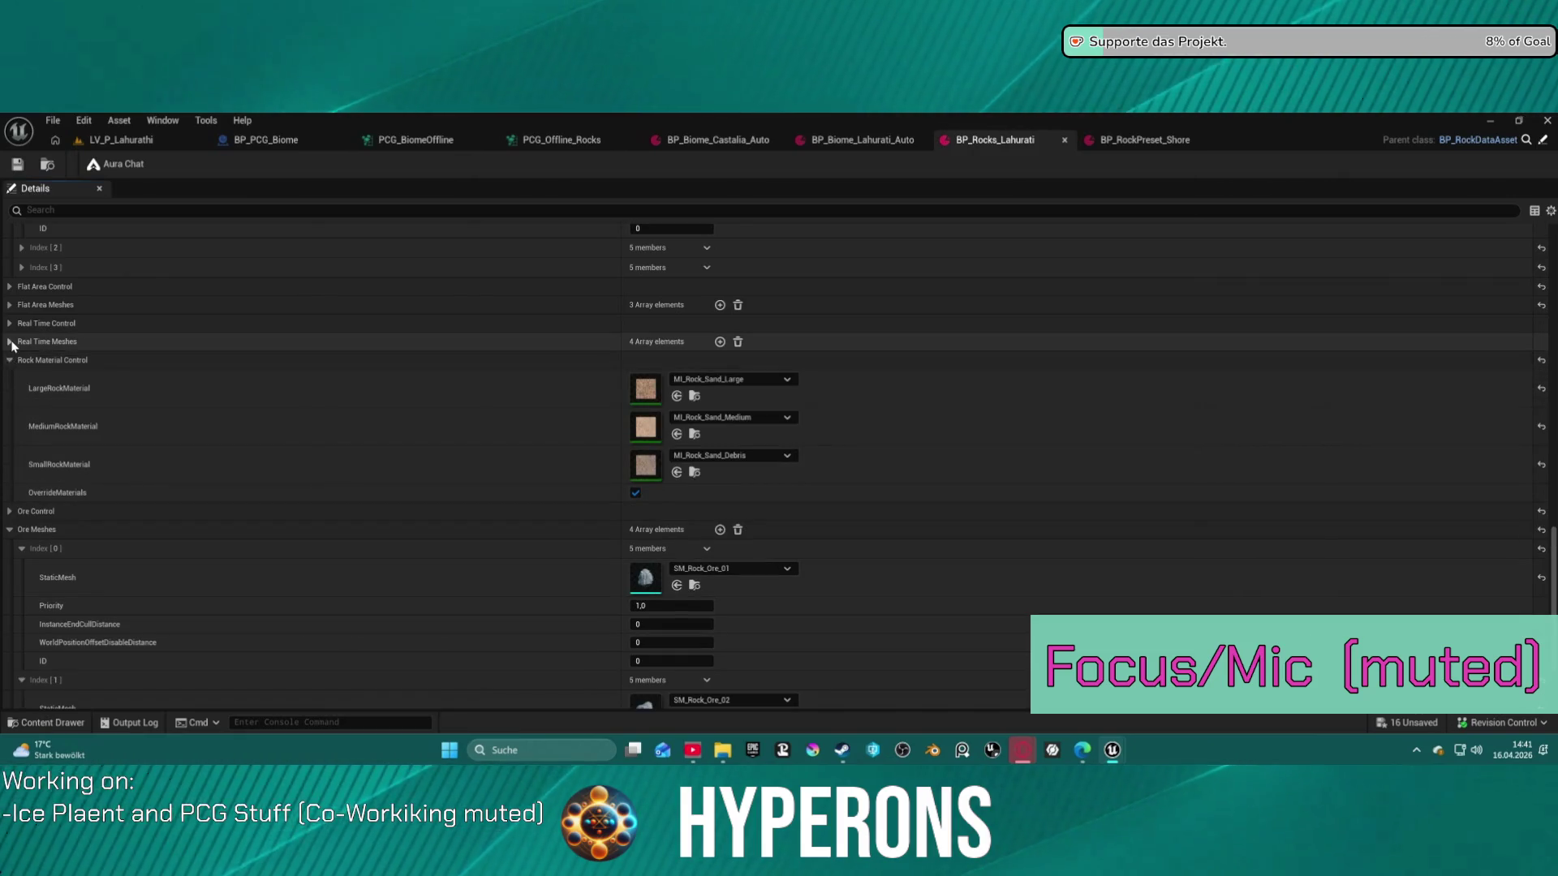
click(10, 342)
click(714, 459)
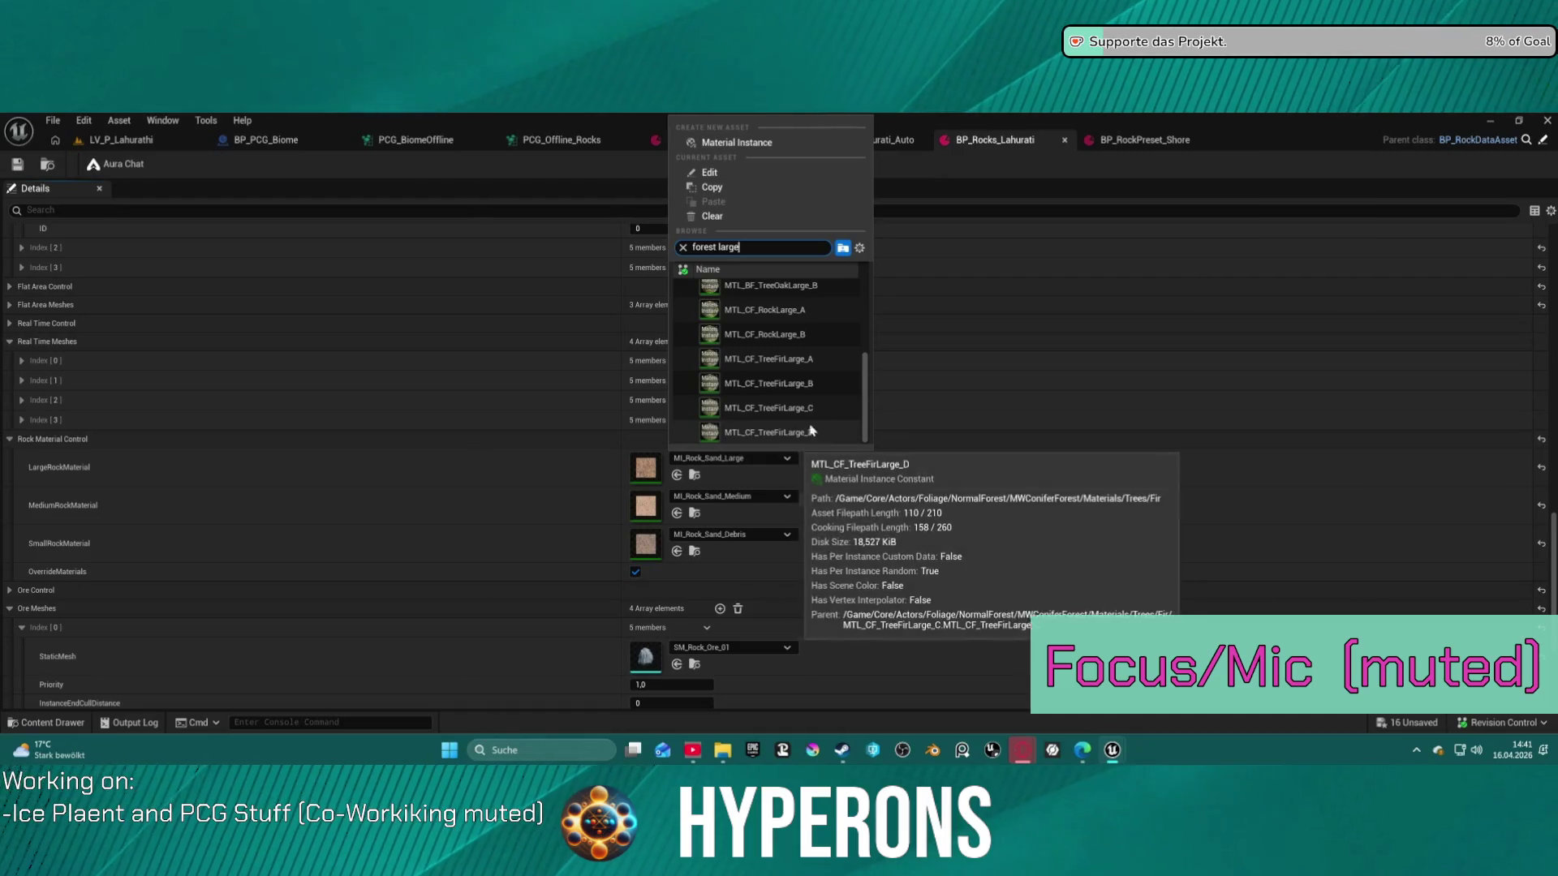
text(ge)
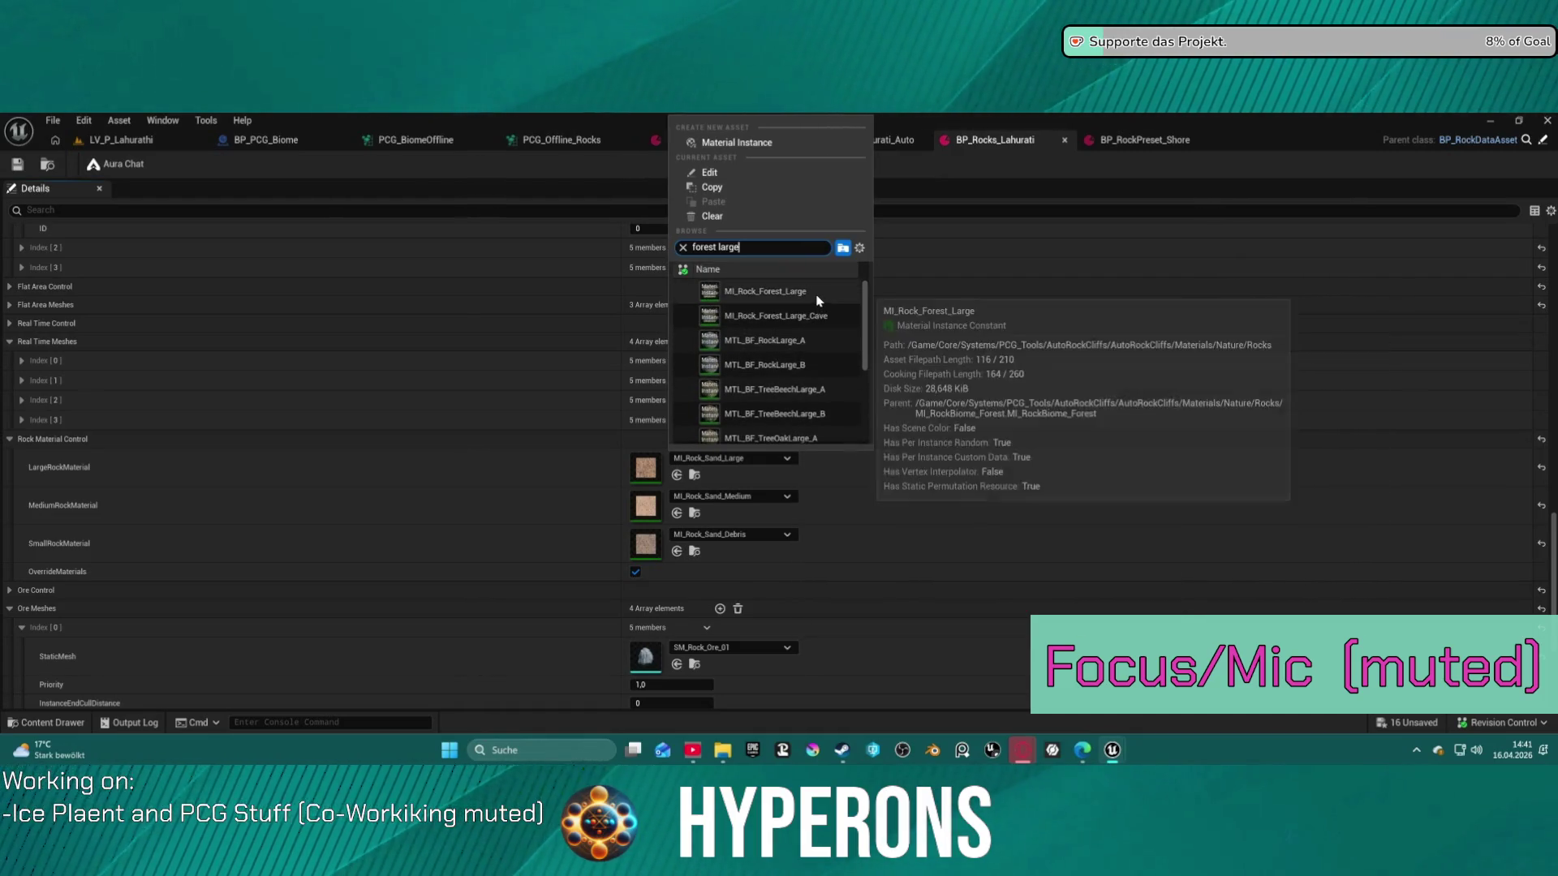
click(765, 291)
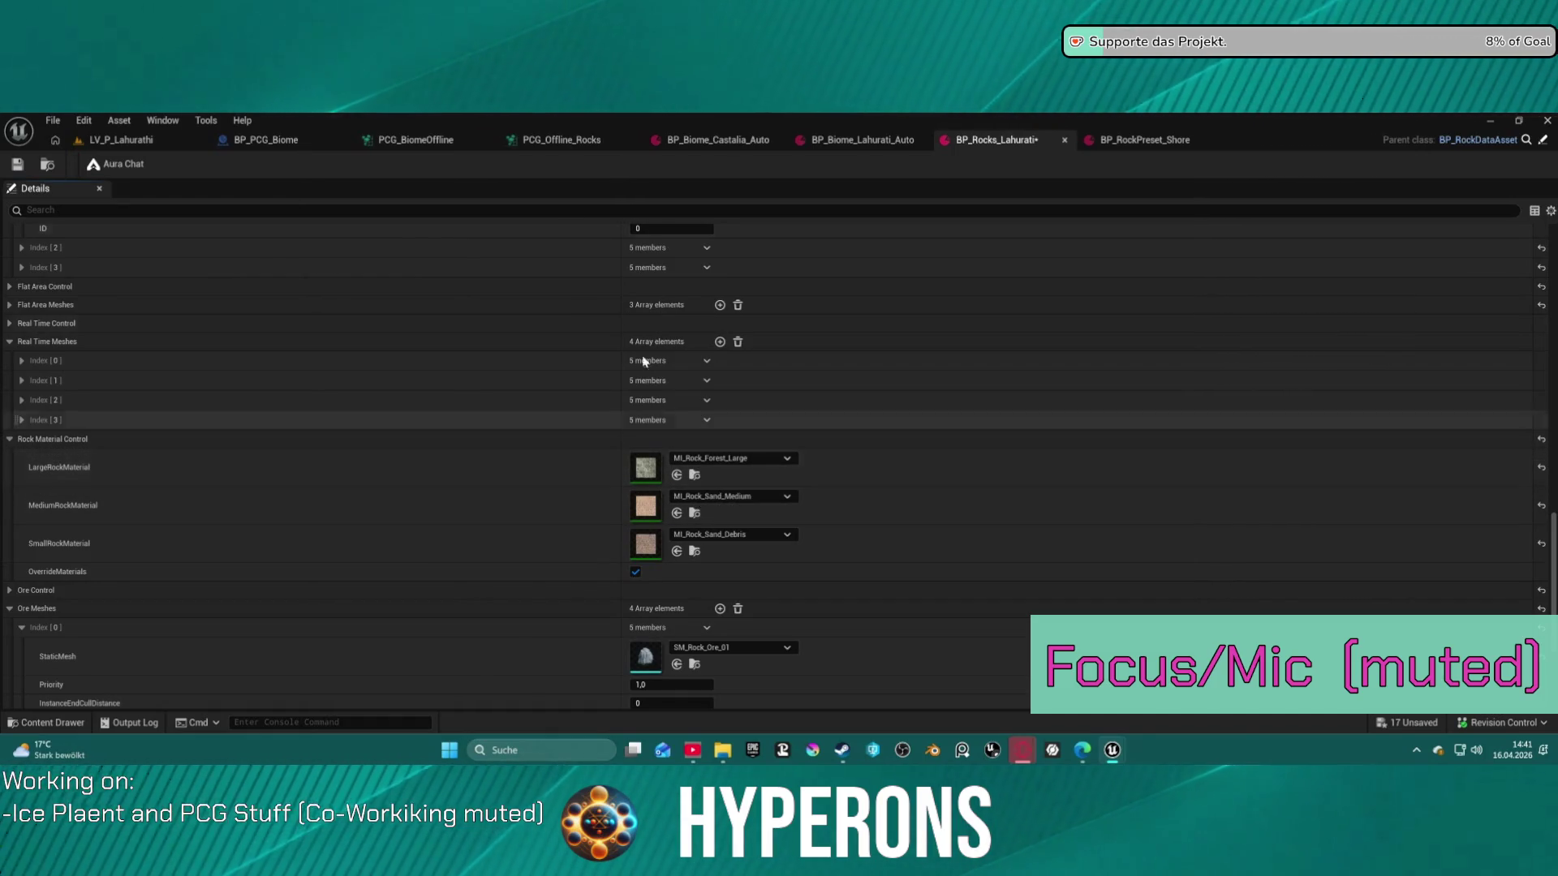
Assign MI_Rock_Forest_Medium and MI_Rock_Forest_Debris as medium and small rock materials, then save
mouse_move(779, 195)
mouse_down()
mouse_move(649, 520)
mouse_move(646, 507)
mouse_up()
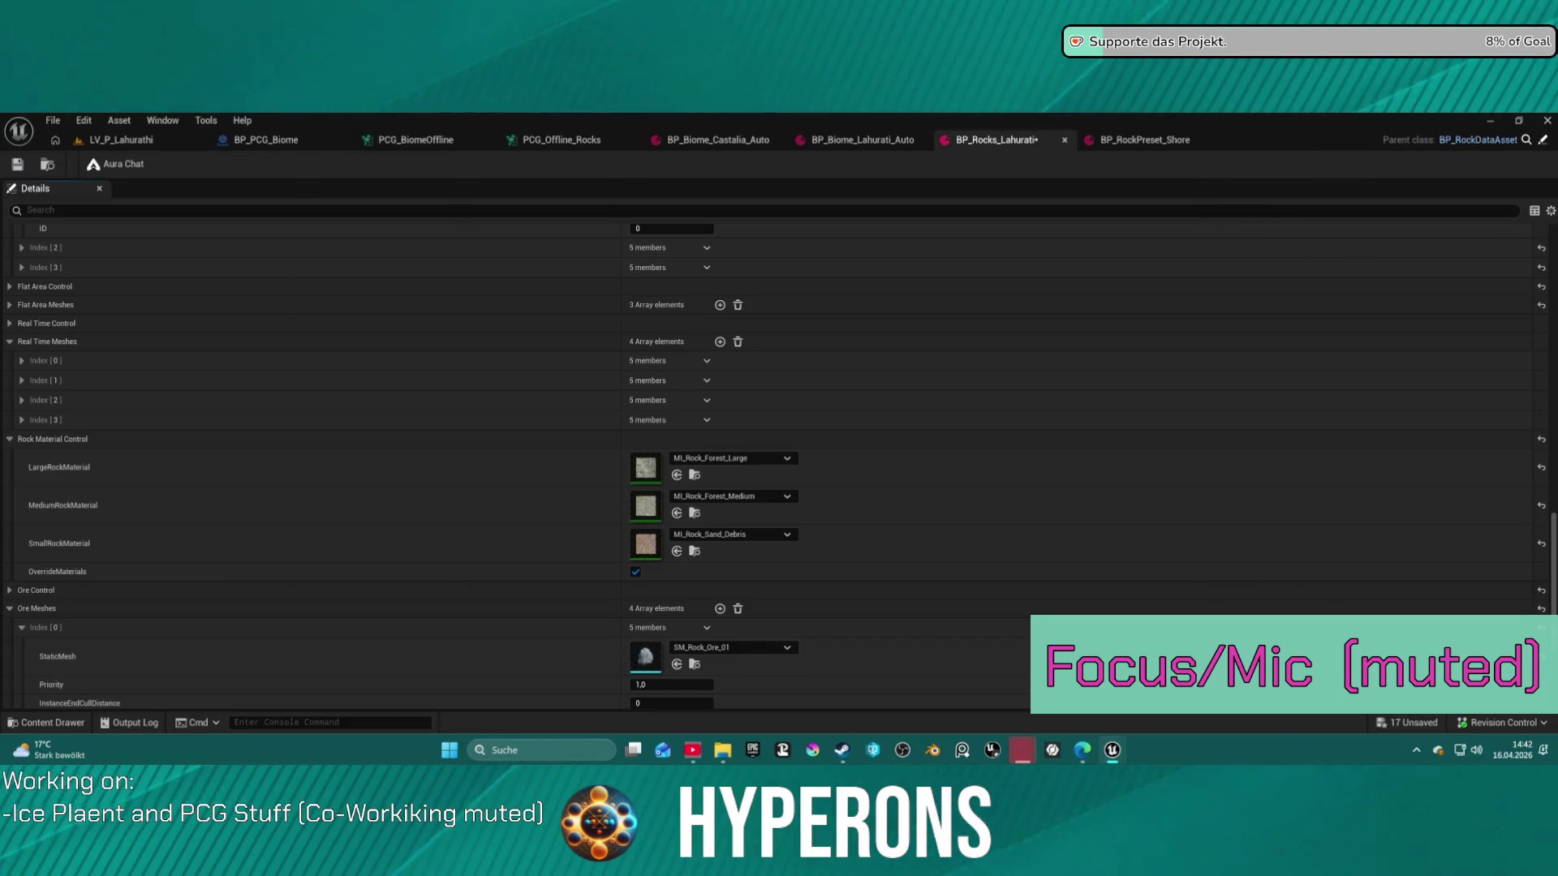
drag(646, 487, 646, 543)
click(17, 164)
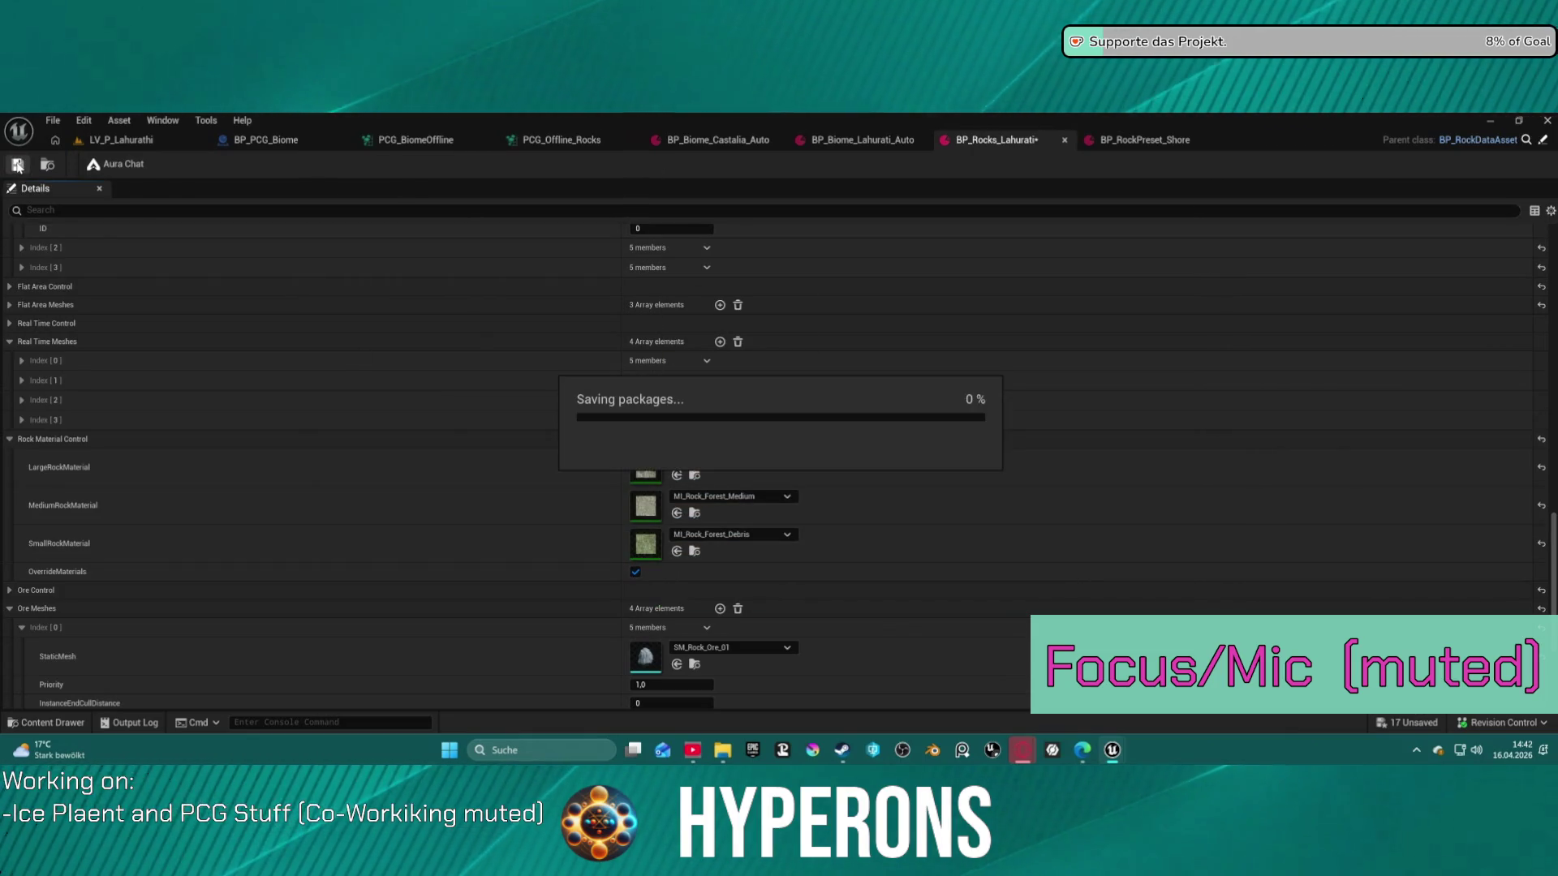
Look over the snow-dusted biome rocks in LV_P_Lahurathi, then return to BP_Rocks_Lahurati
click(122, 140)
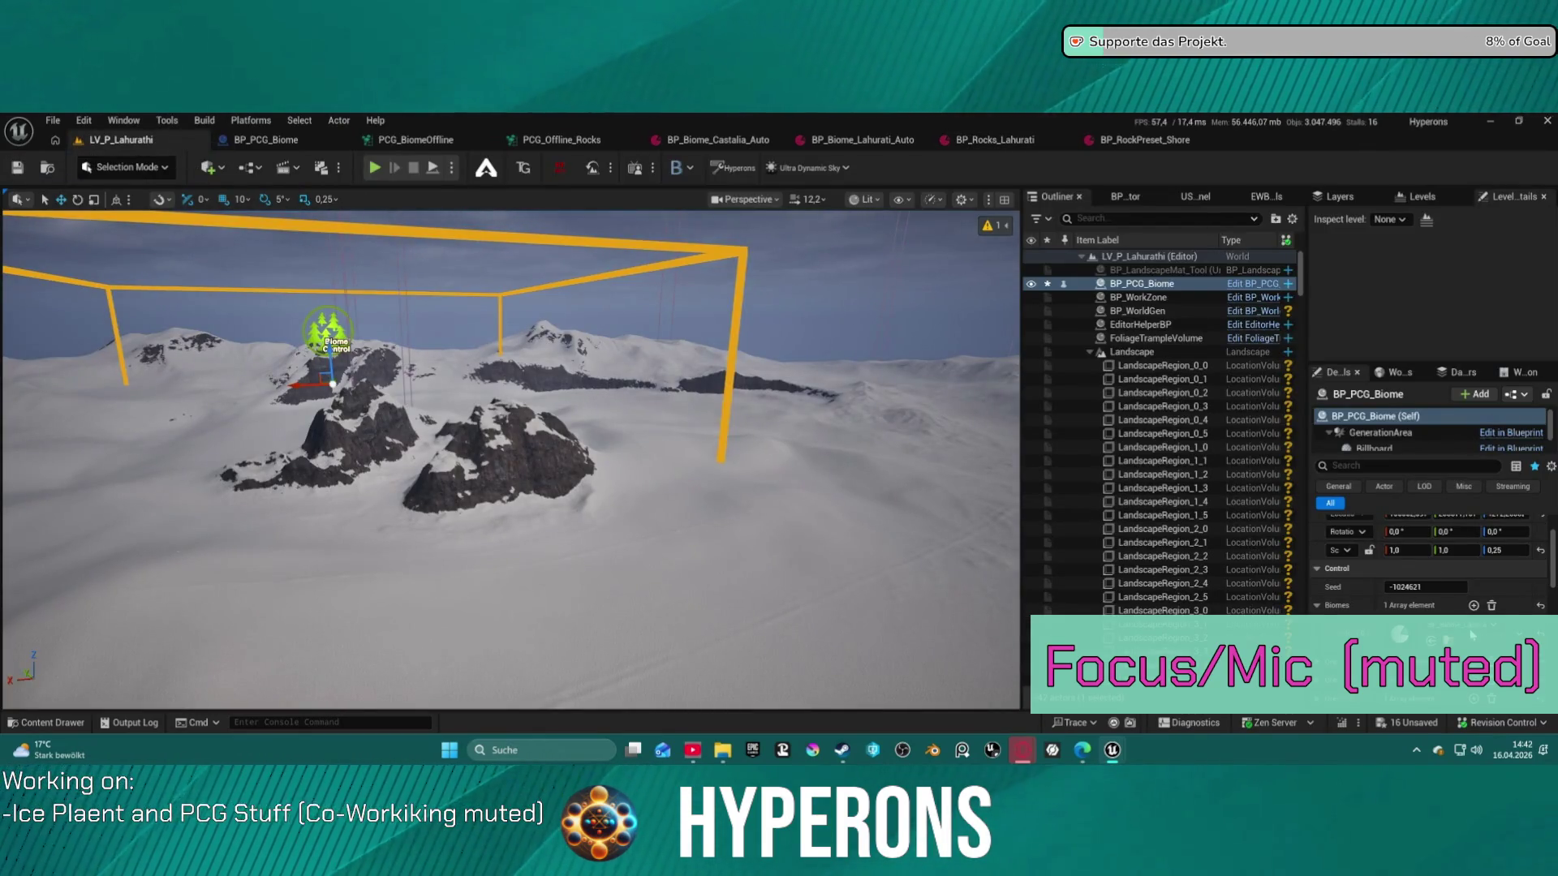
scroll(1436, 627, down, 5)
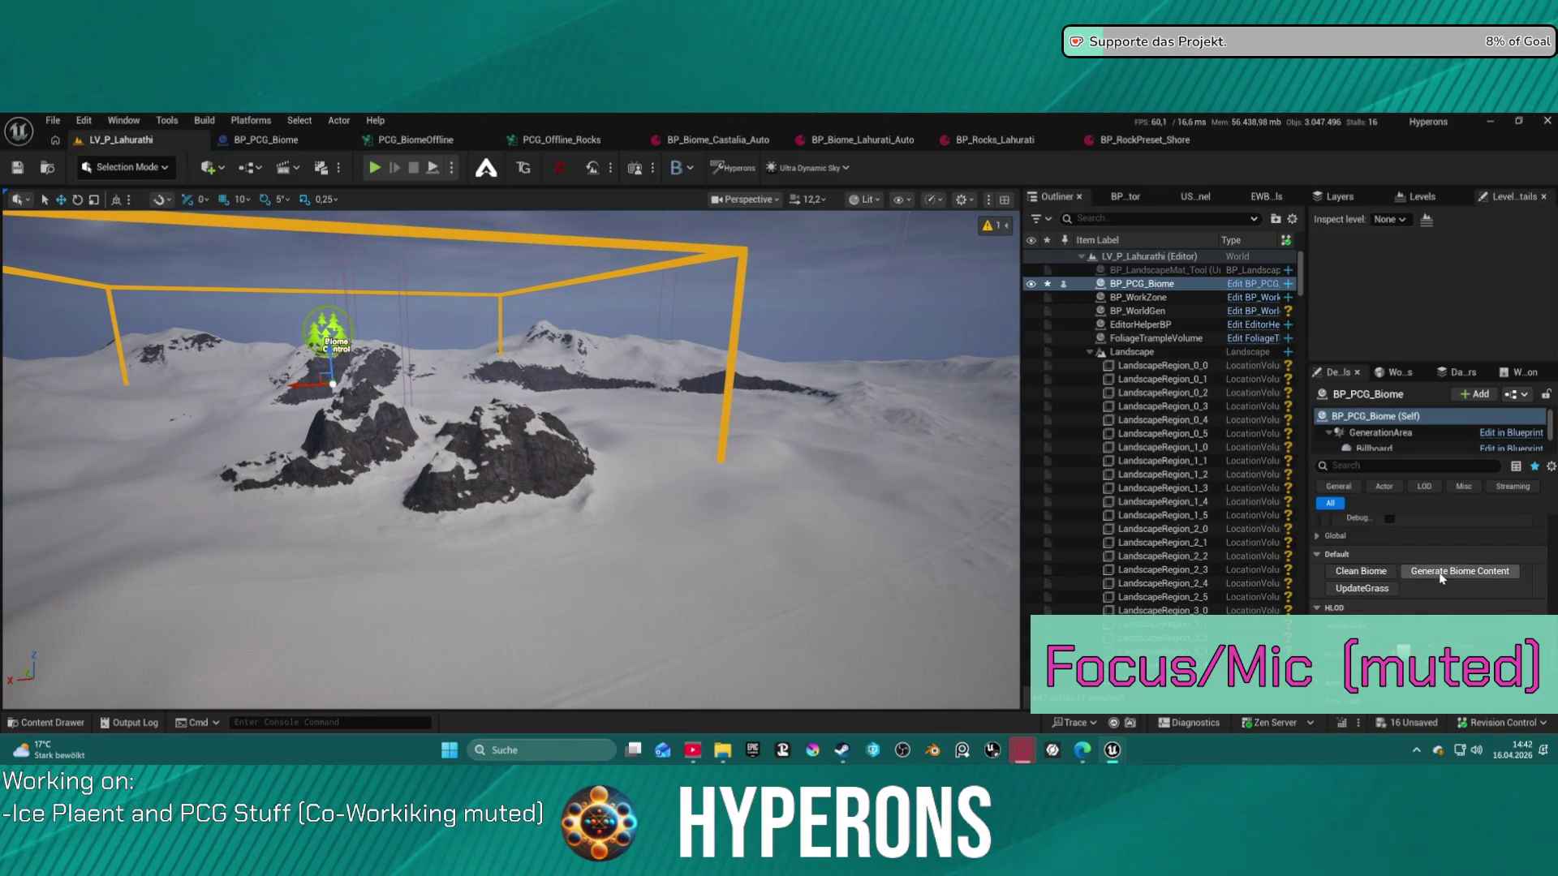
scroll(625, 599, up, 10)
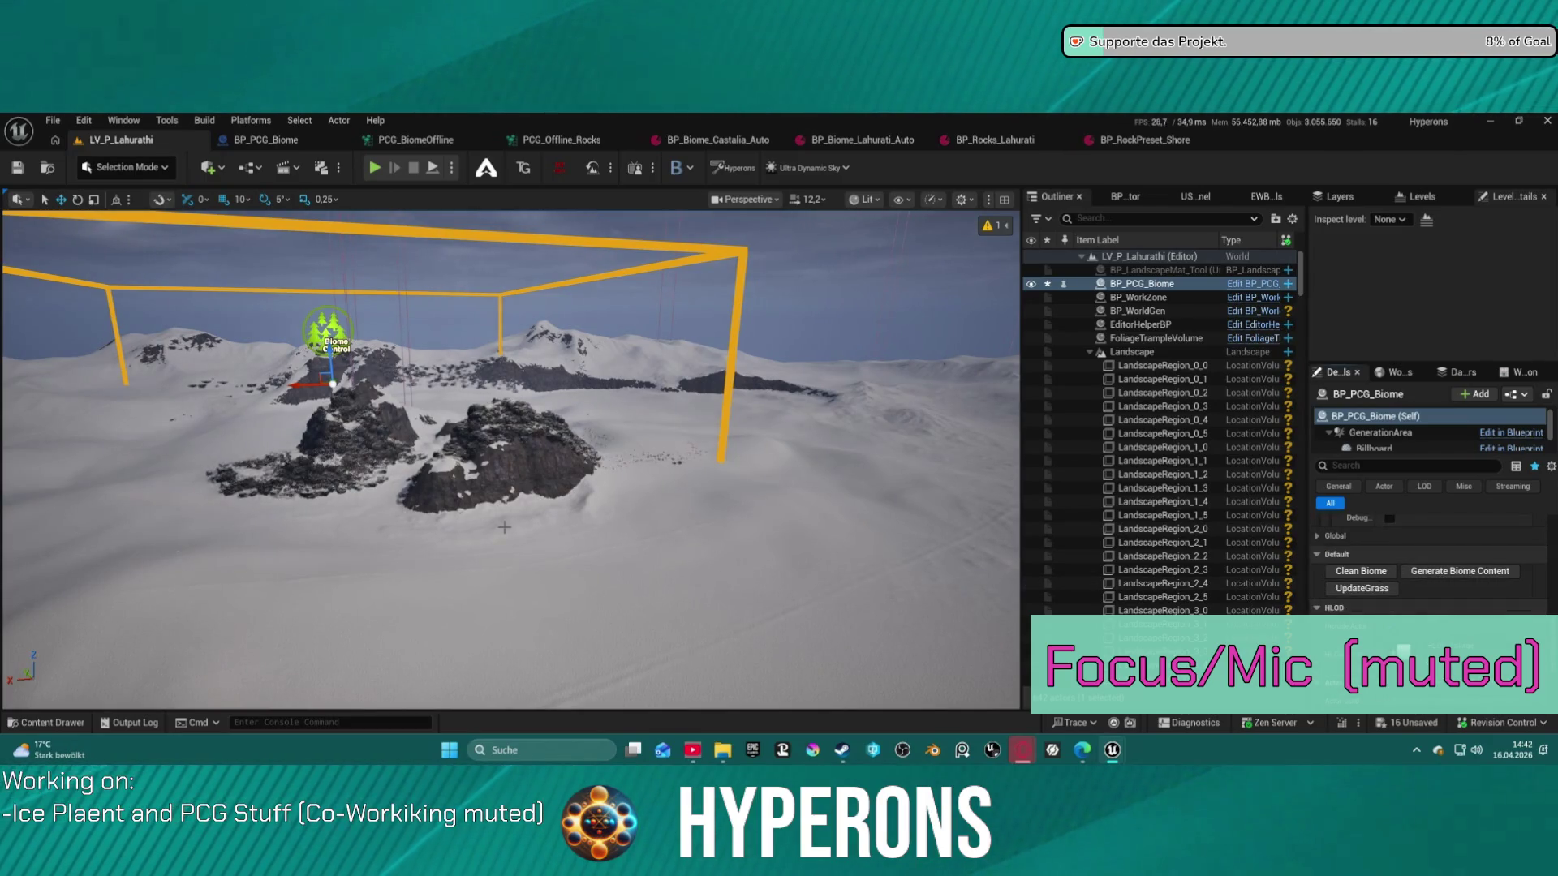
scroll(511, 460, up, 10)
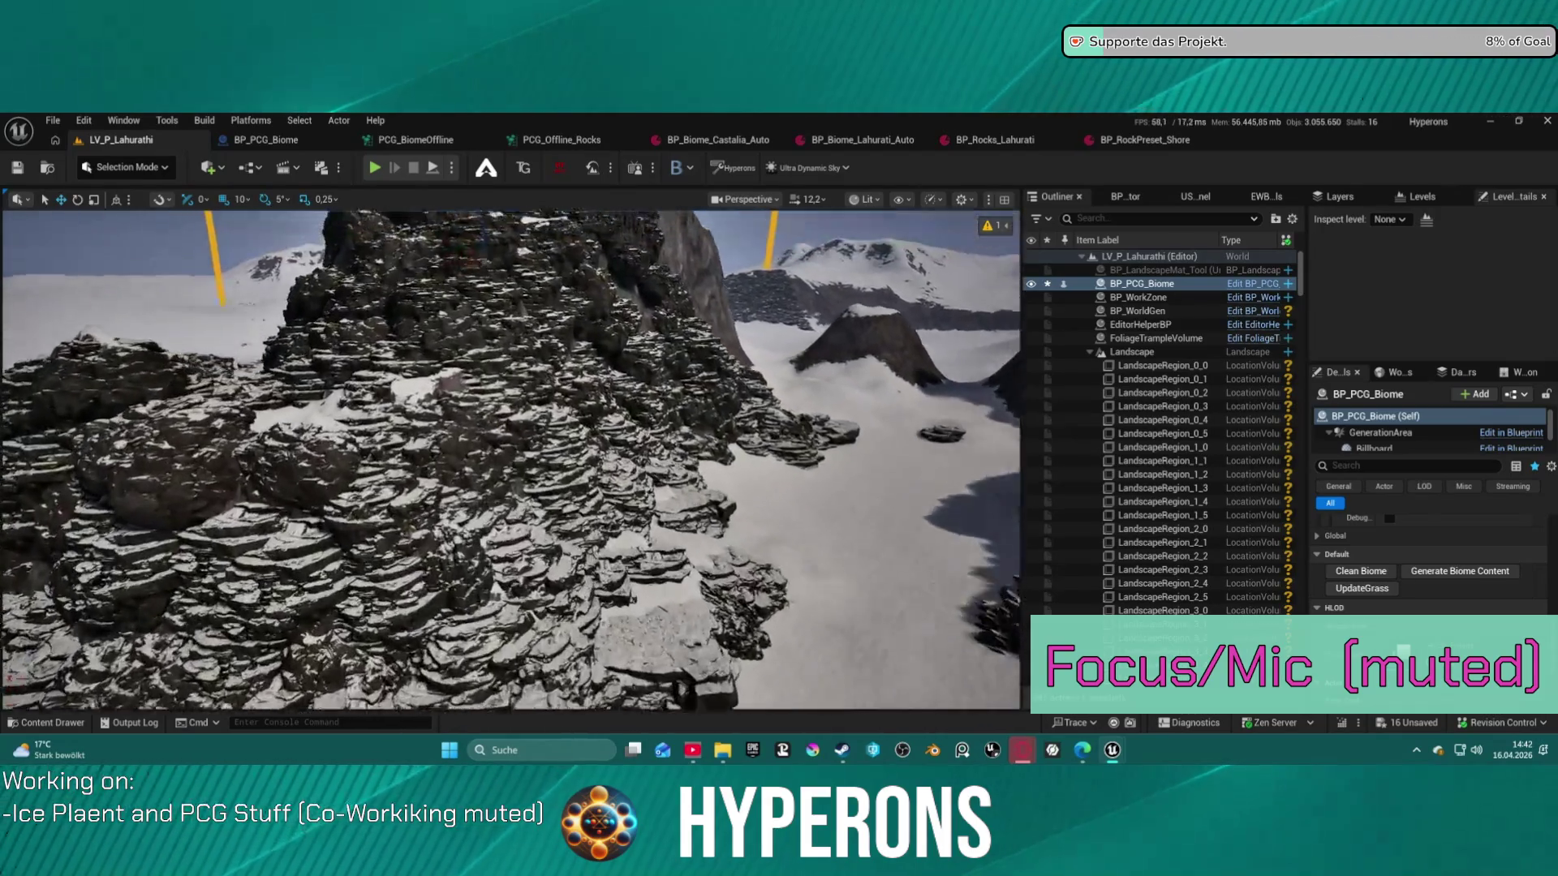
scroll(511, 460, down, 10)
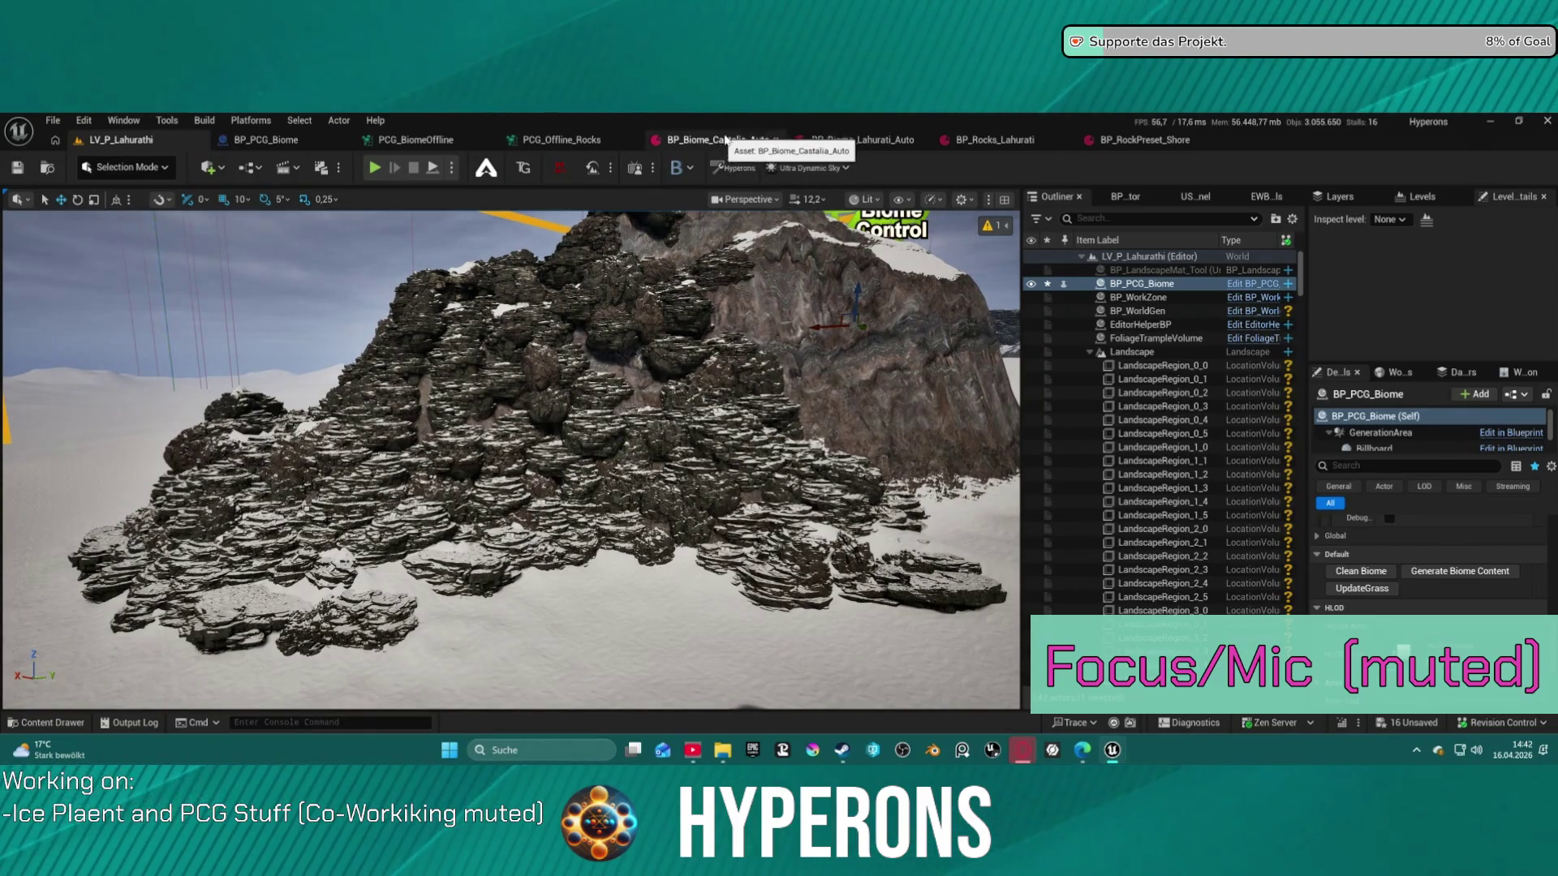
click(1052, 145)
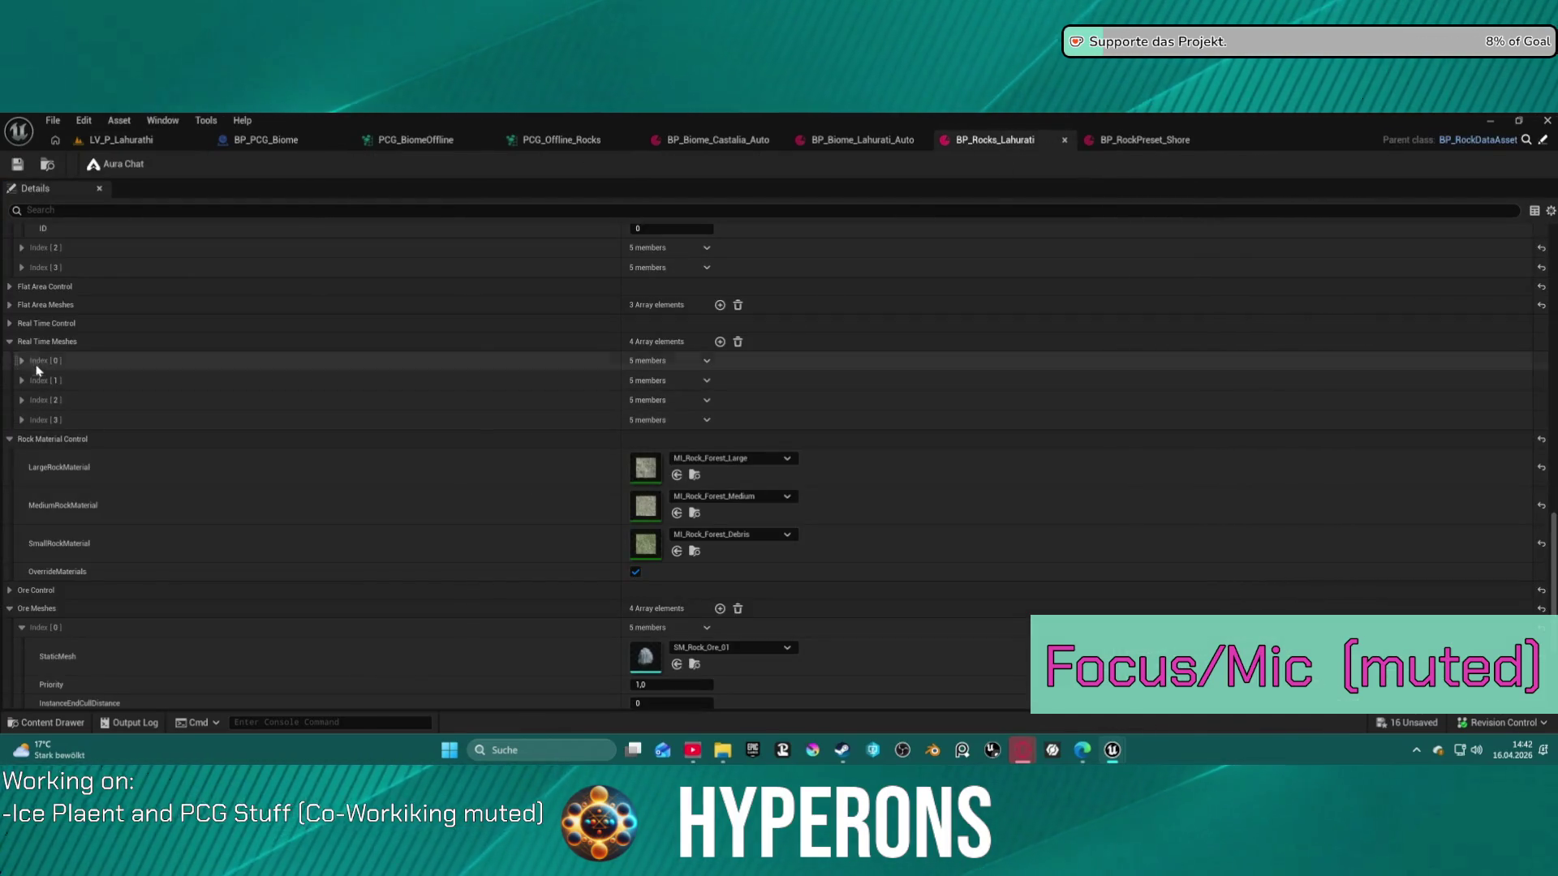
Float BP_Rocks_Lahurati on the right half, LV_P_Lahurathi level on the left, and expand Mesa Control
scroll(36, 368, up, 5)
scroll(28, 357, up, 10)
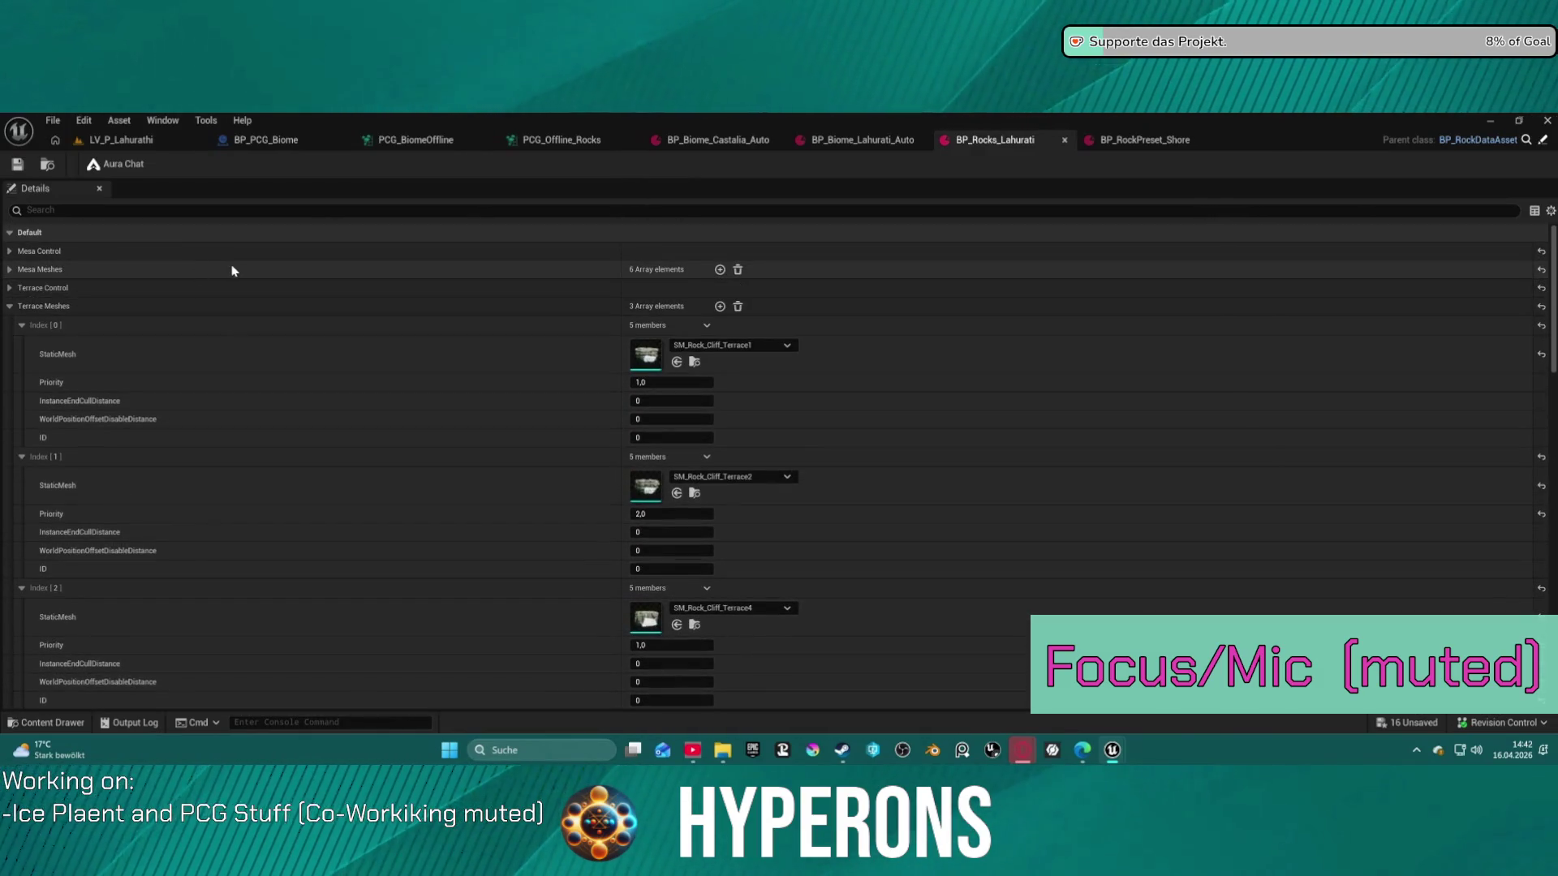
drag(987, 140, 982, 231)
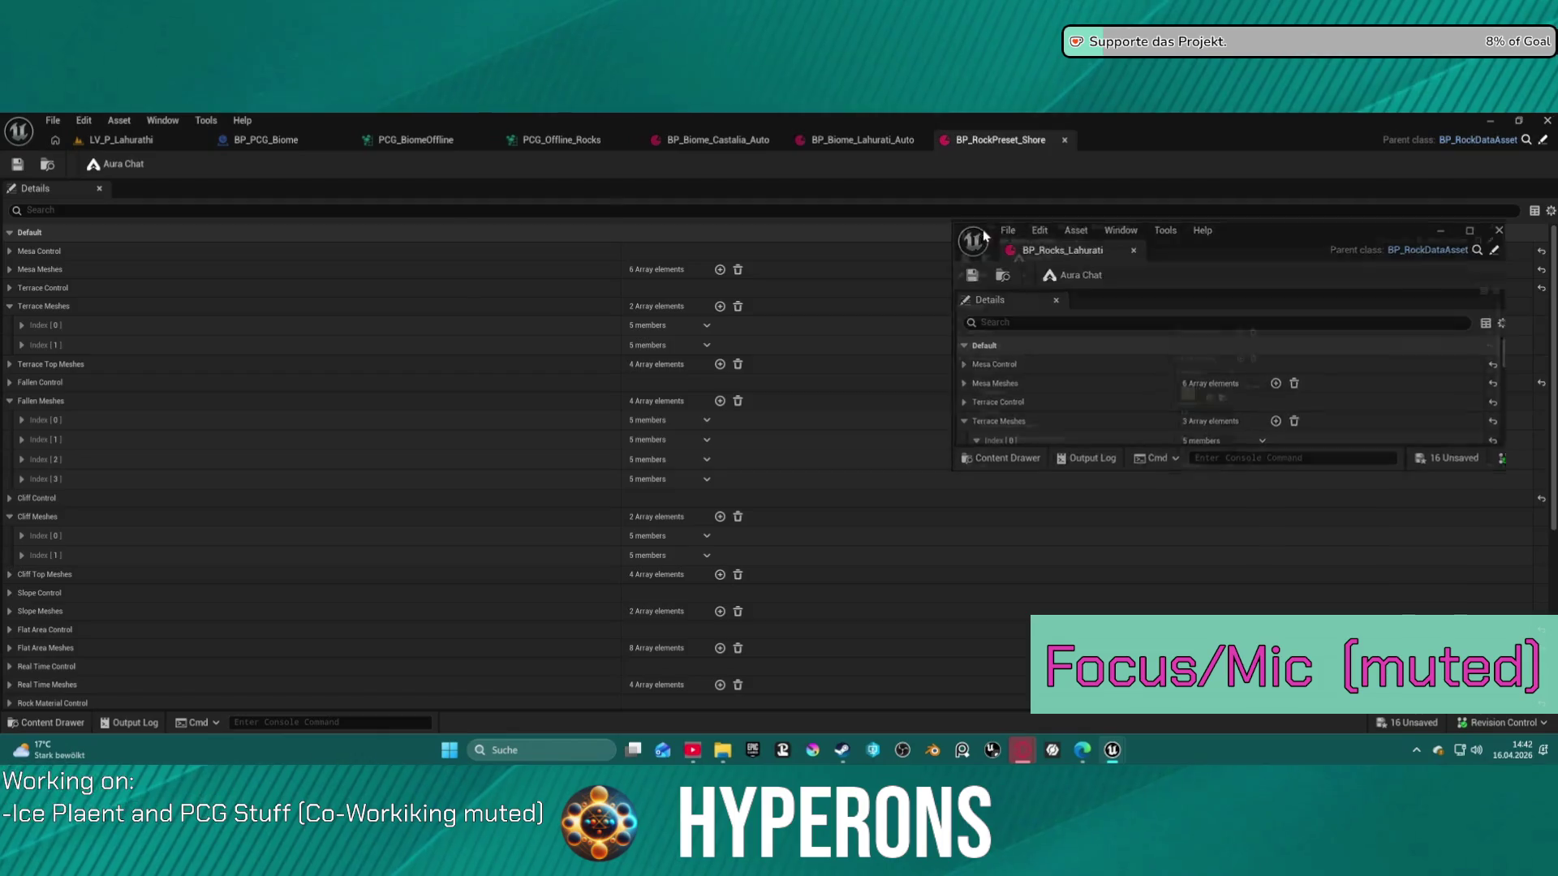
key(super+Right)
click(254, 285)
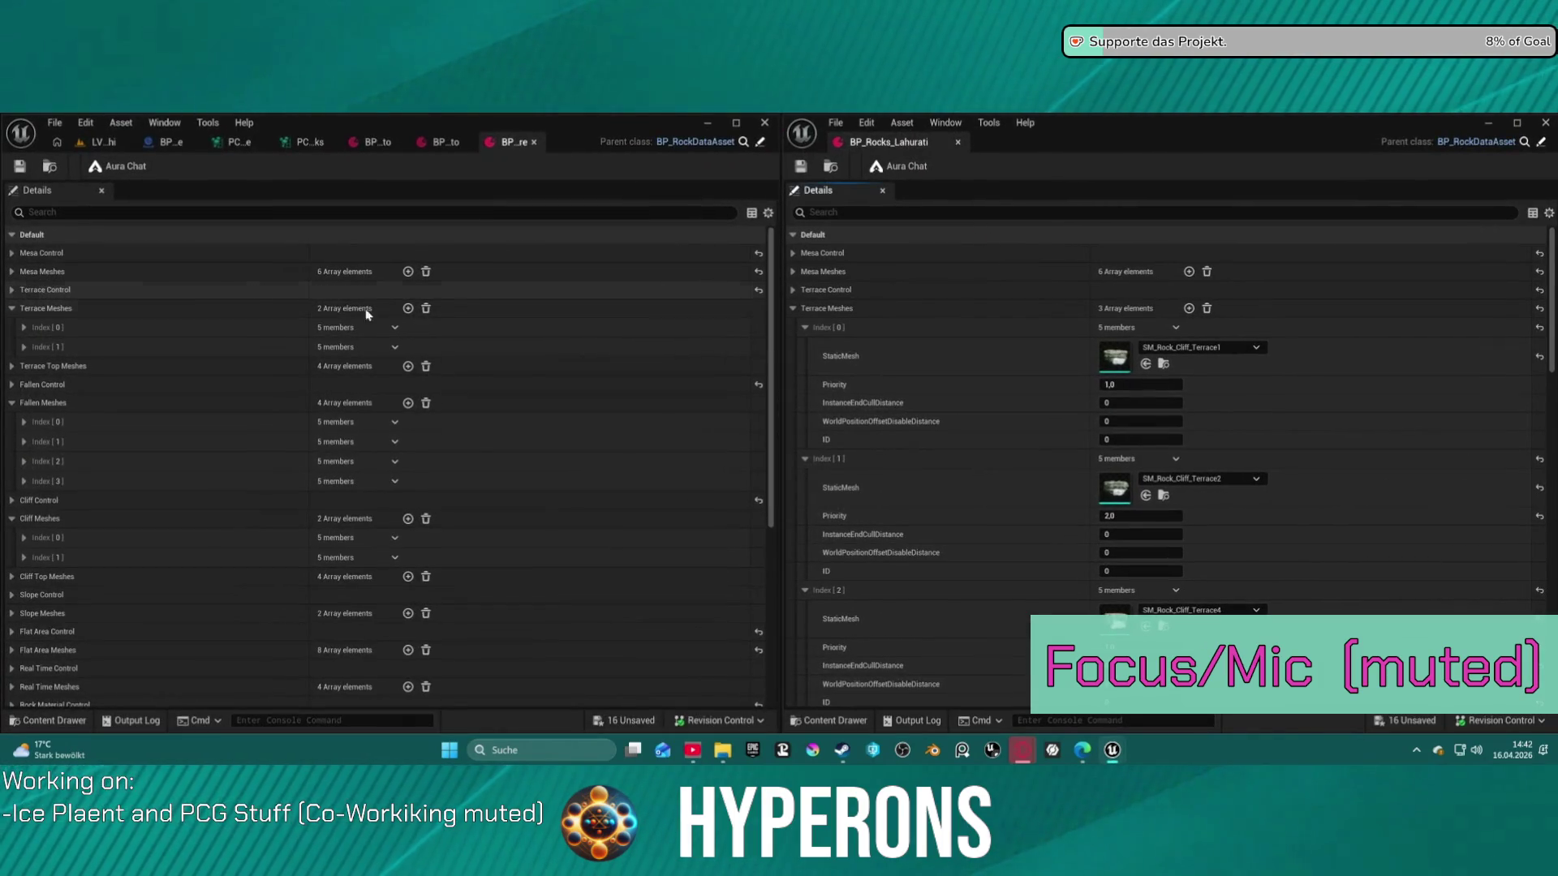
click(97, 142)
drag(358, 487, 358, 487)
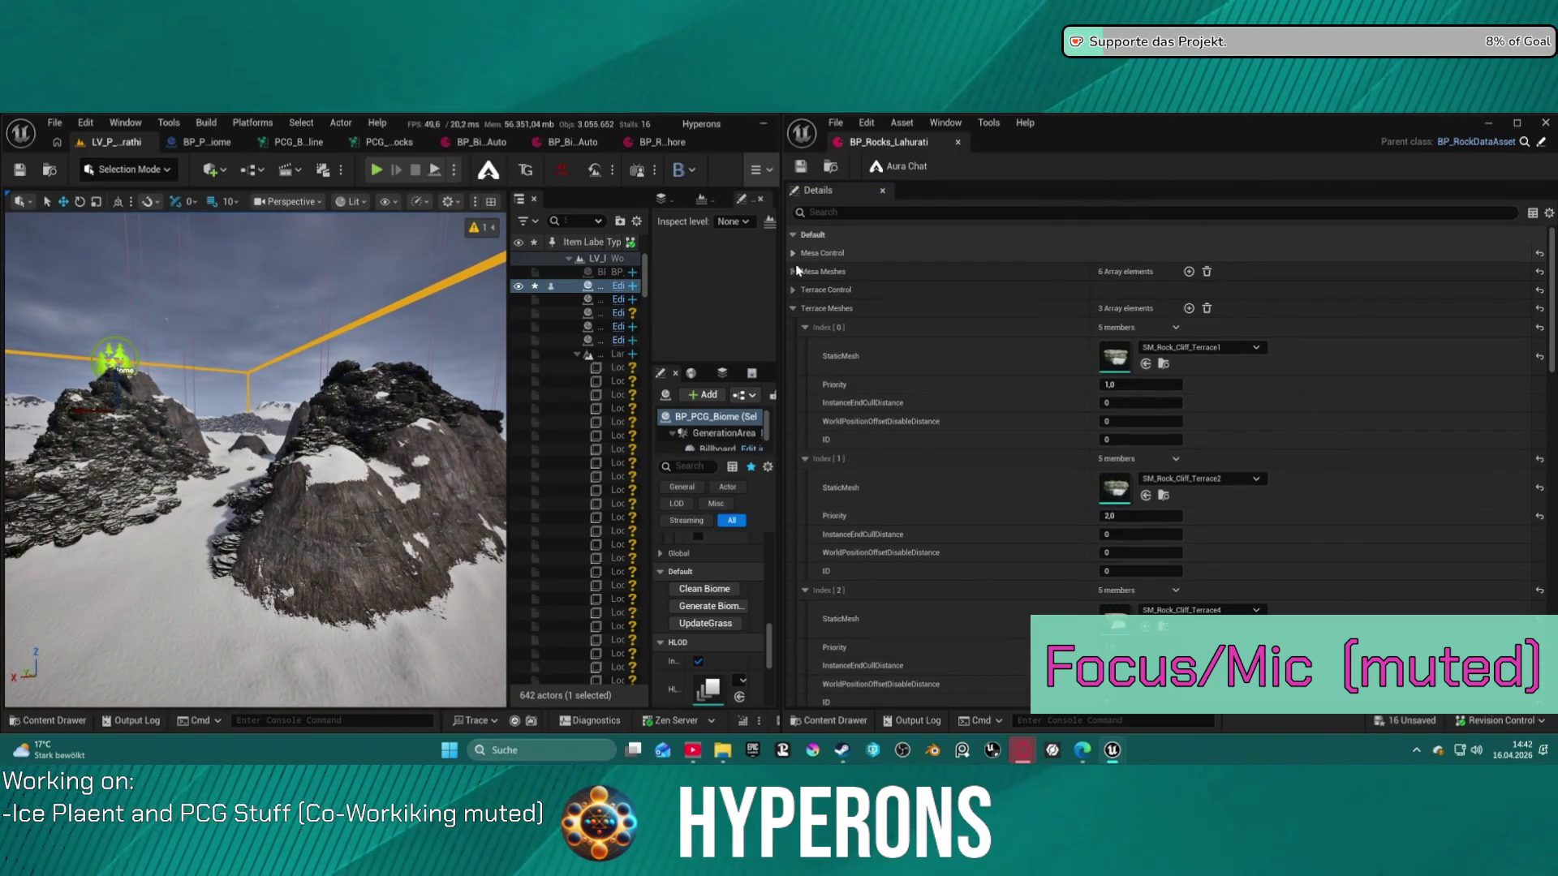
click(794, 252)
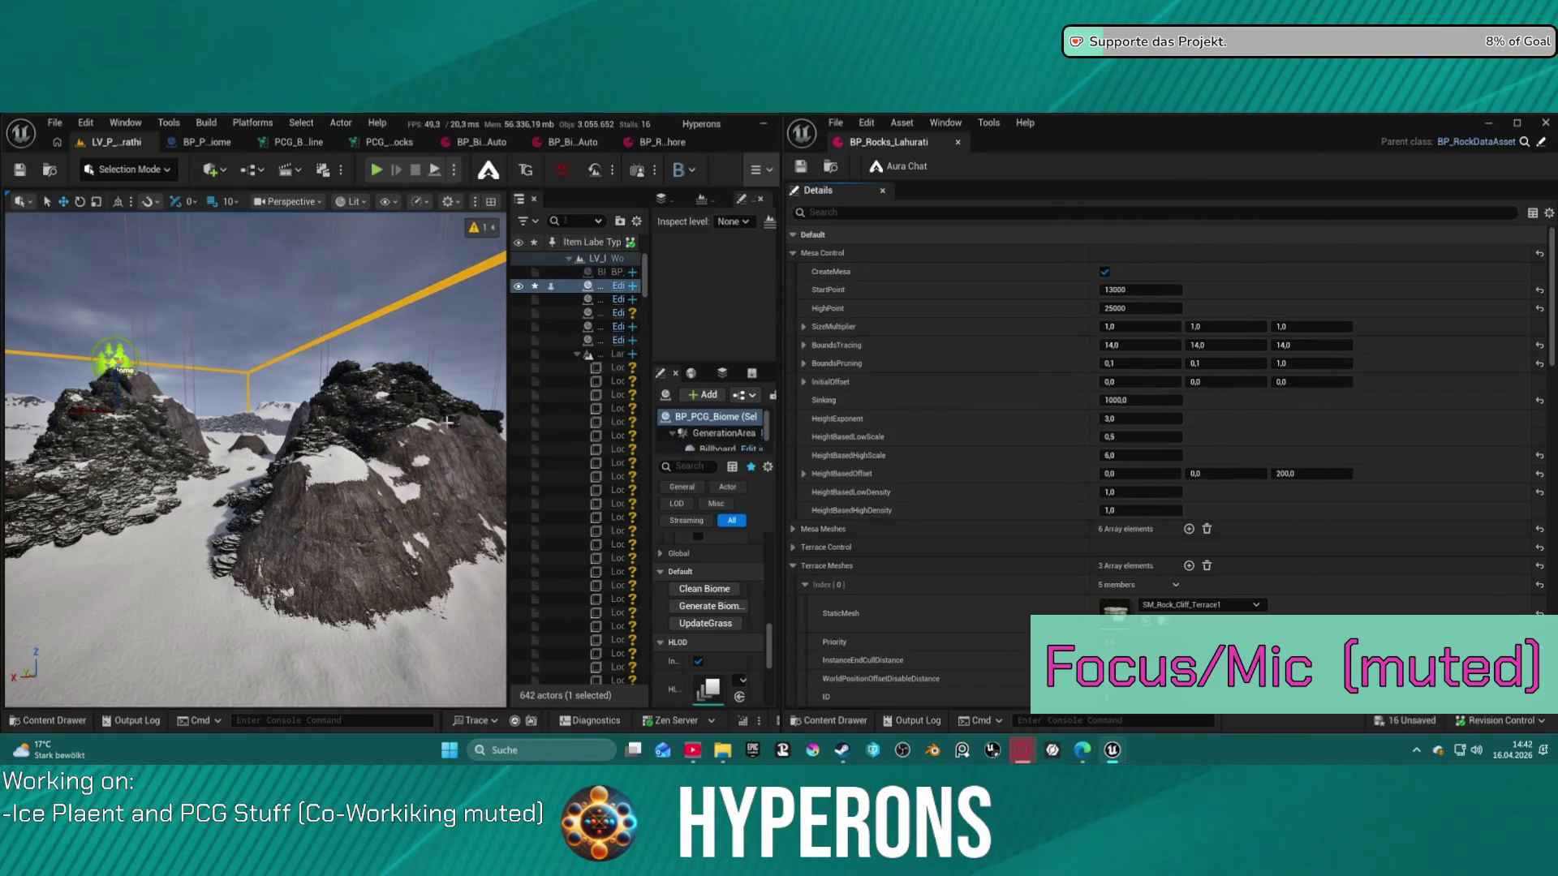
Place a Player Start on the Landscape via Quick Add > Basic, then widen the Details panel
click(593, 355)
click(576, 354)
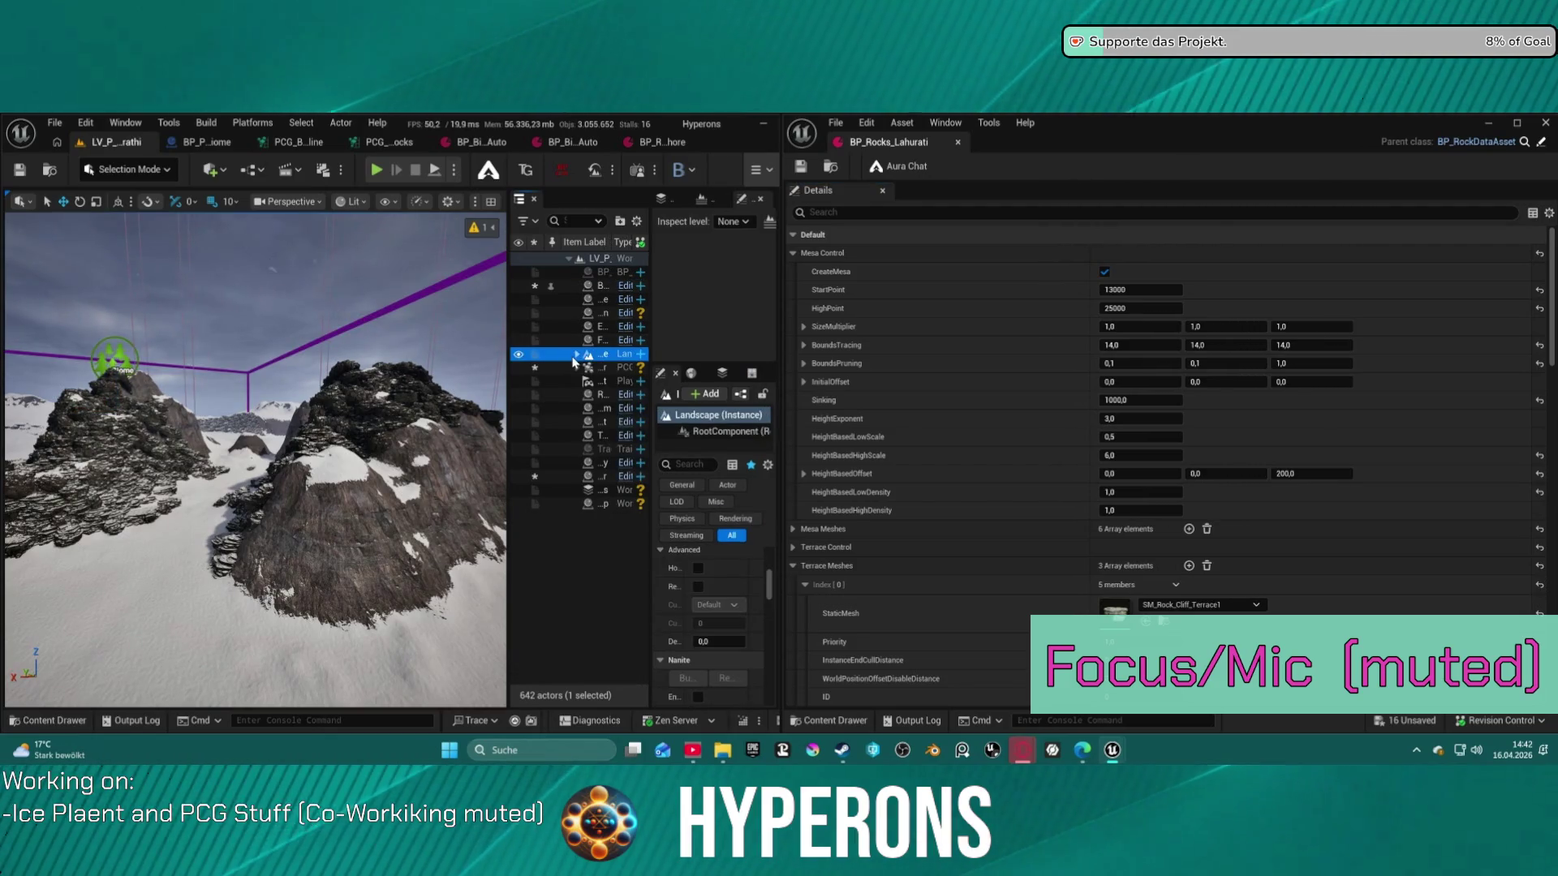
click(227, 175)
mouse_move(302, 309)
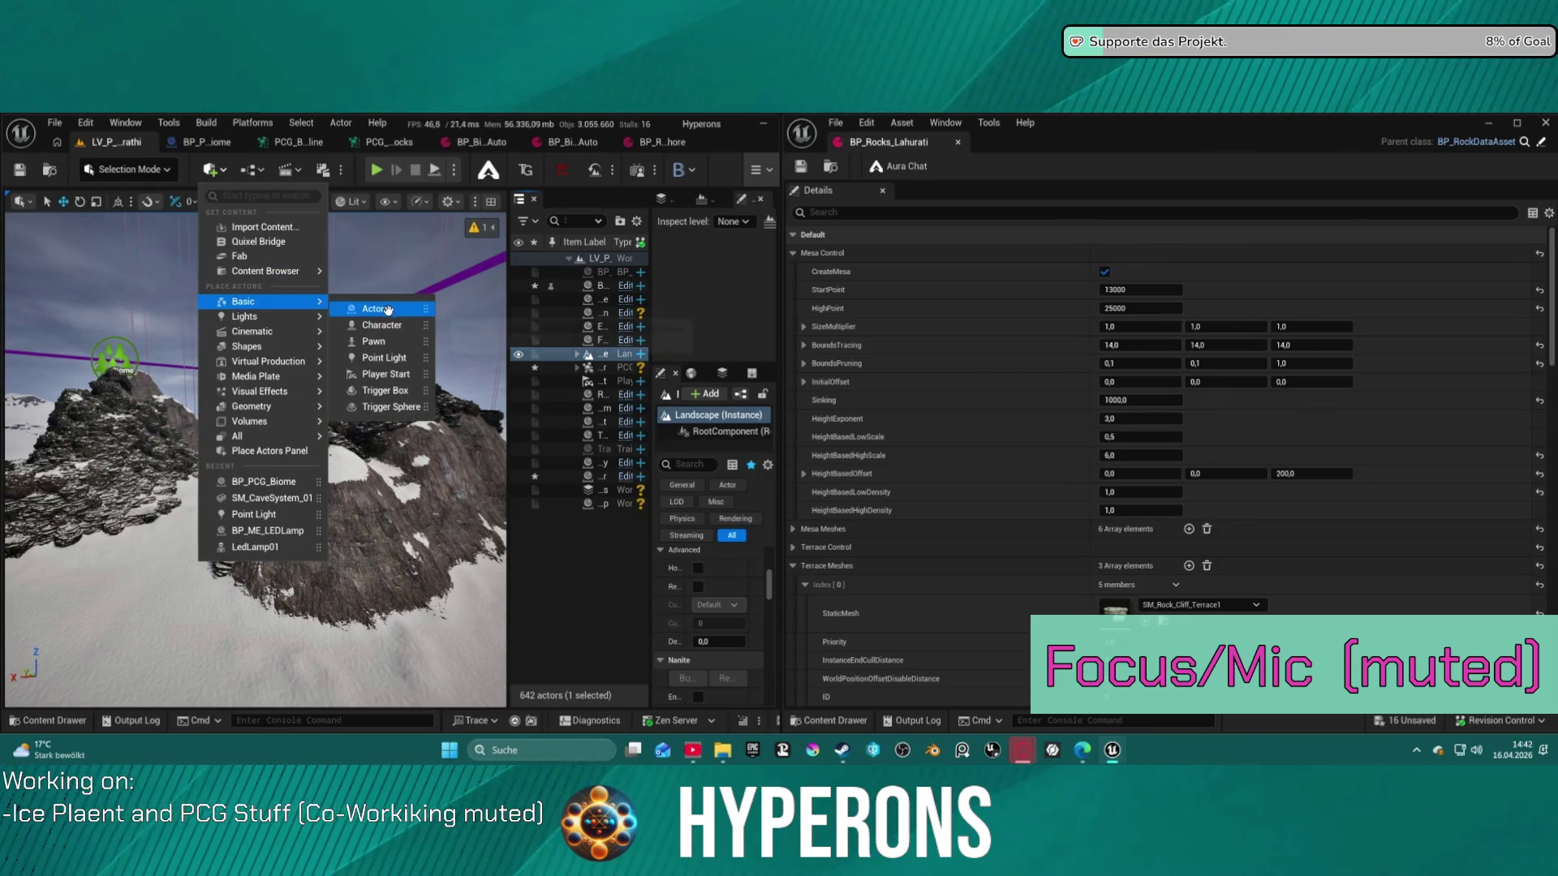
click(386, 375)
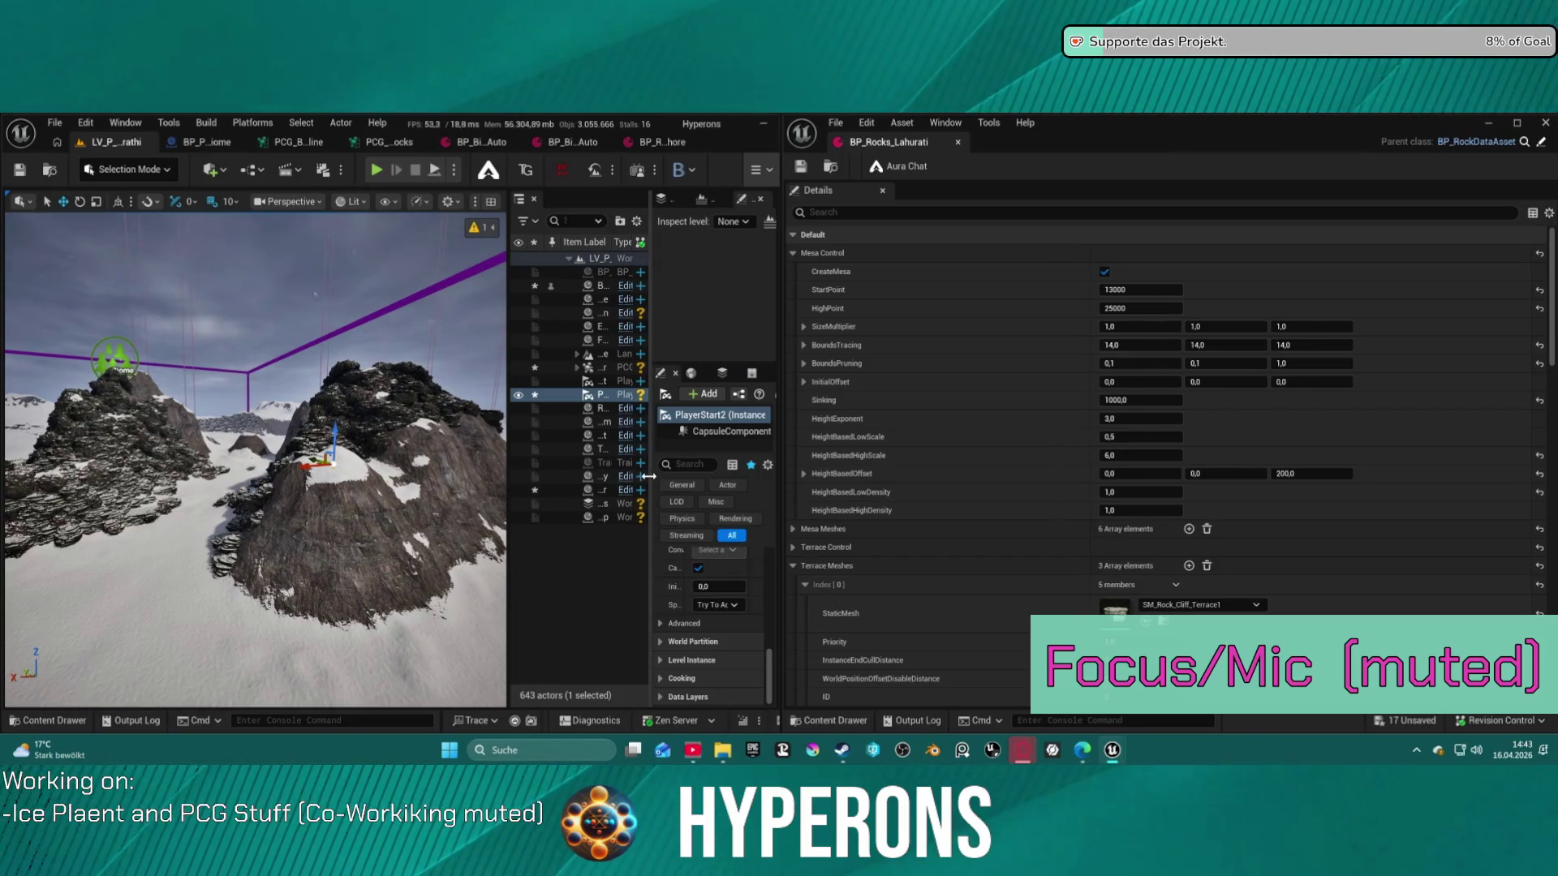
scroll(714, 600, up, 10)
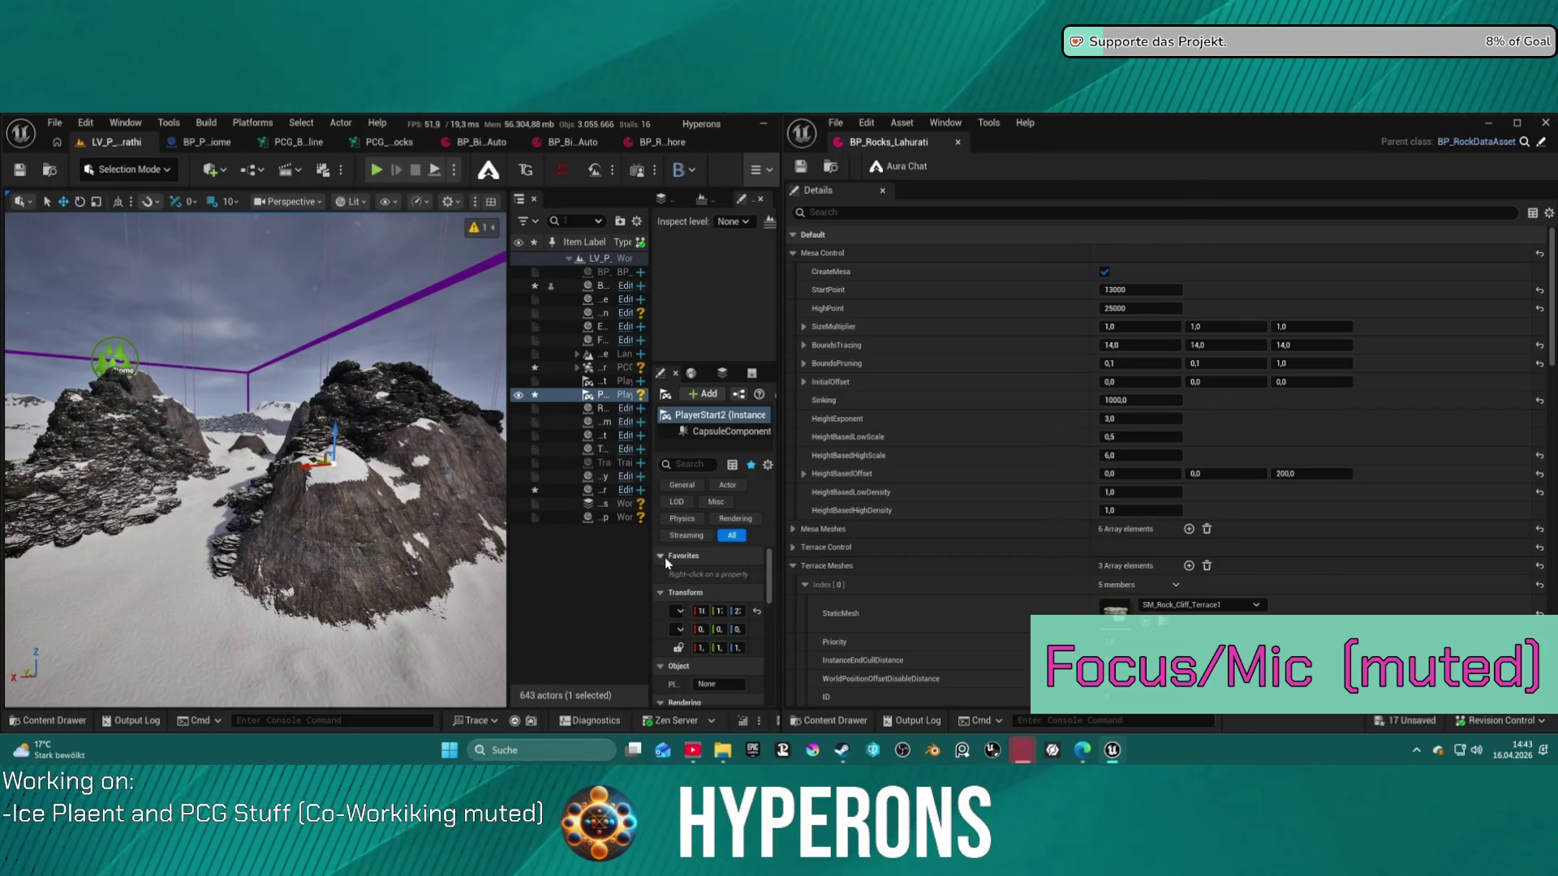
drag(650, 569, 413, 577)
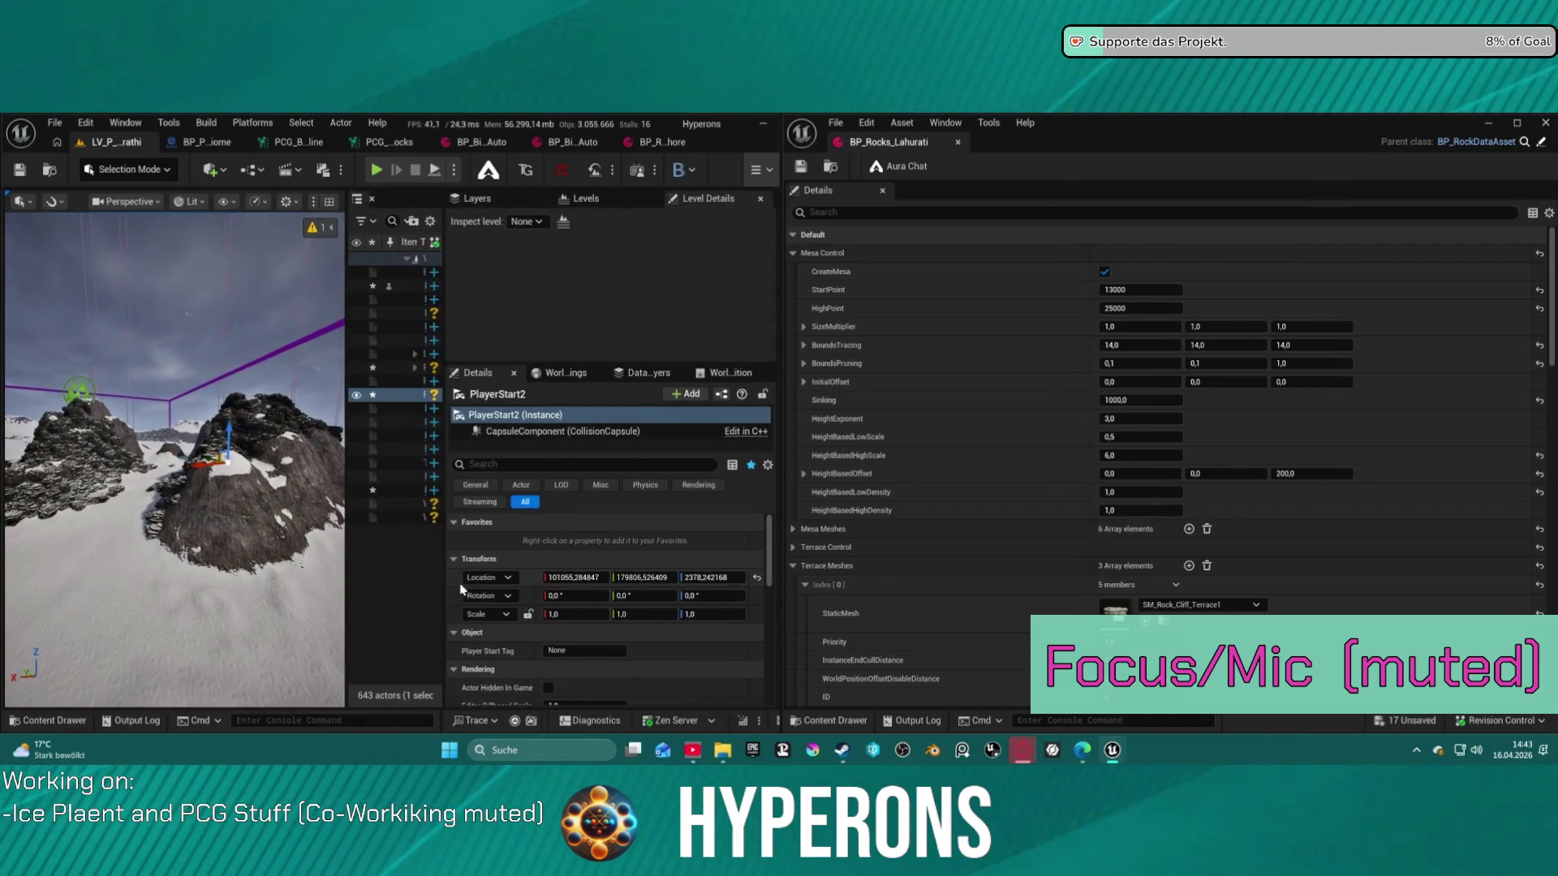
Expand Terrace Control and edit the Mesa Control StartPoint value
scroll(615, 594, down, 1)
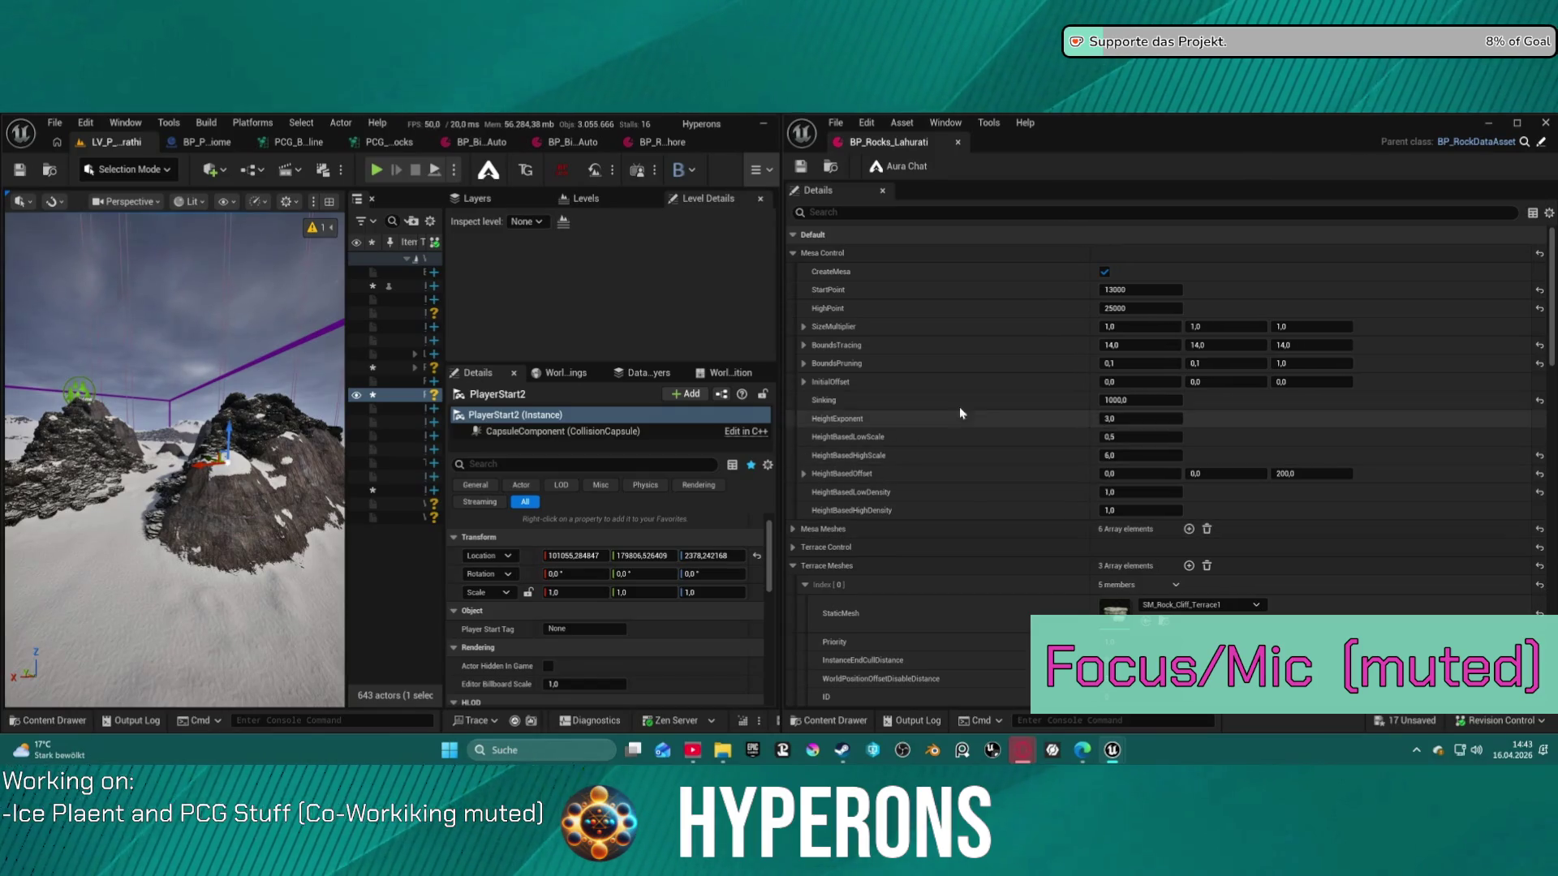
scroll(1060, 456, down, 5)
scroll(1030, 438, down, 3)
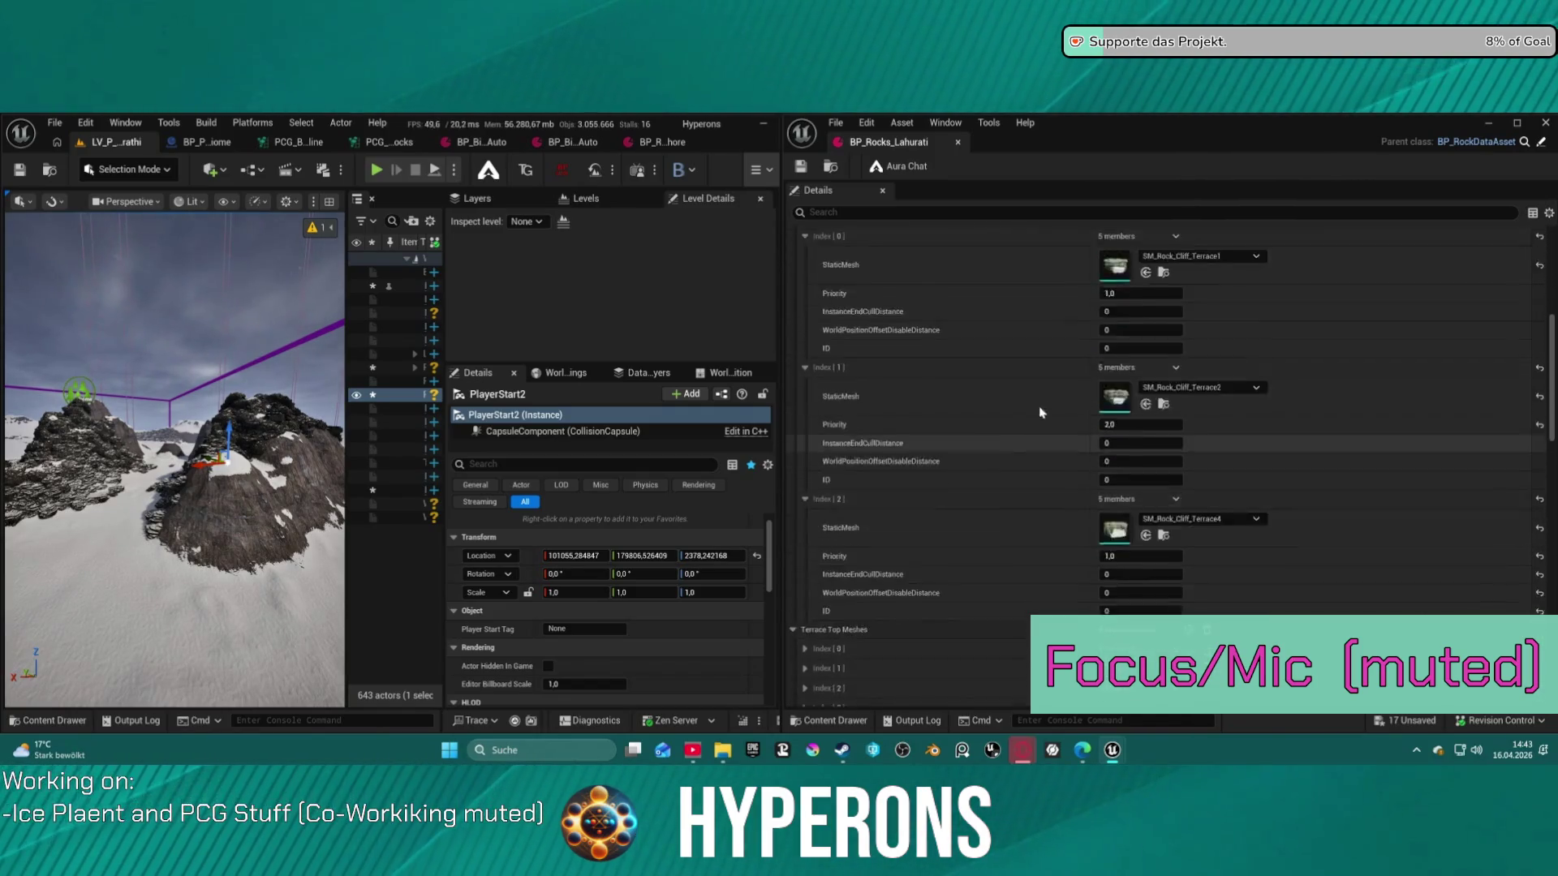
scroll(1030, 418, up, 2)
click(793, 370)
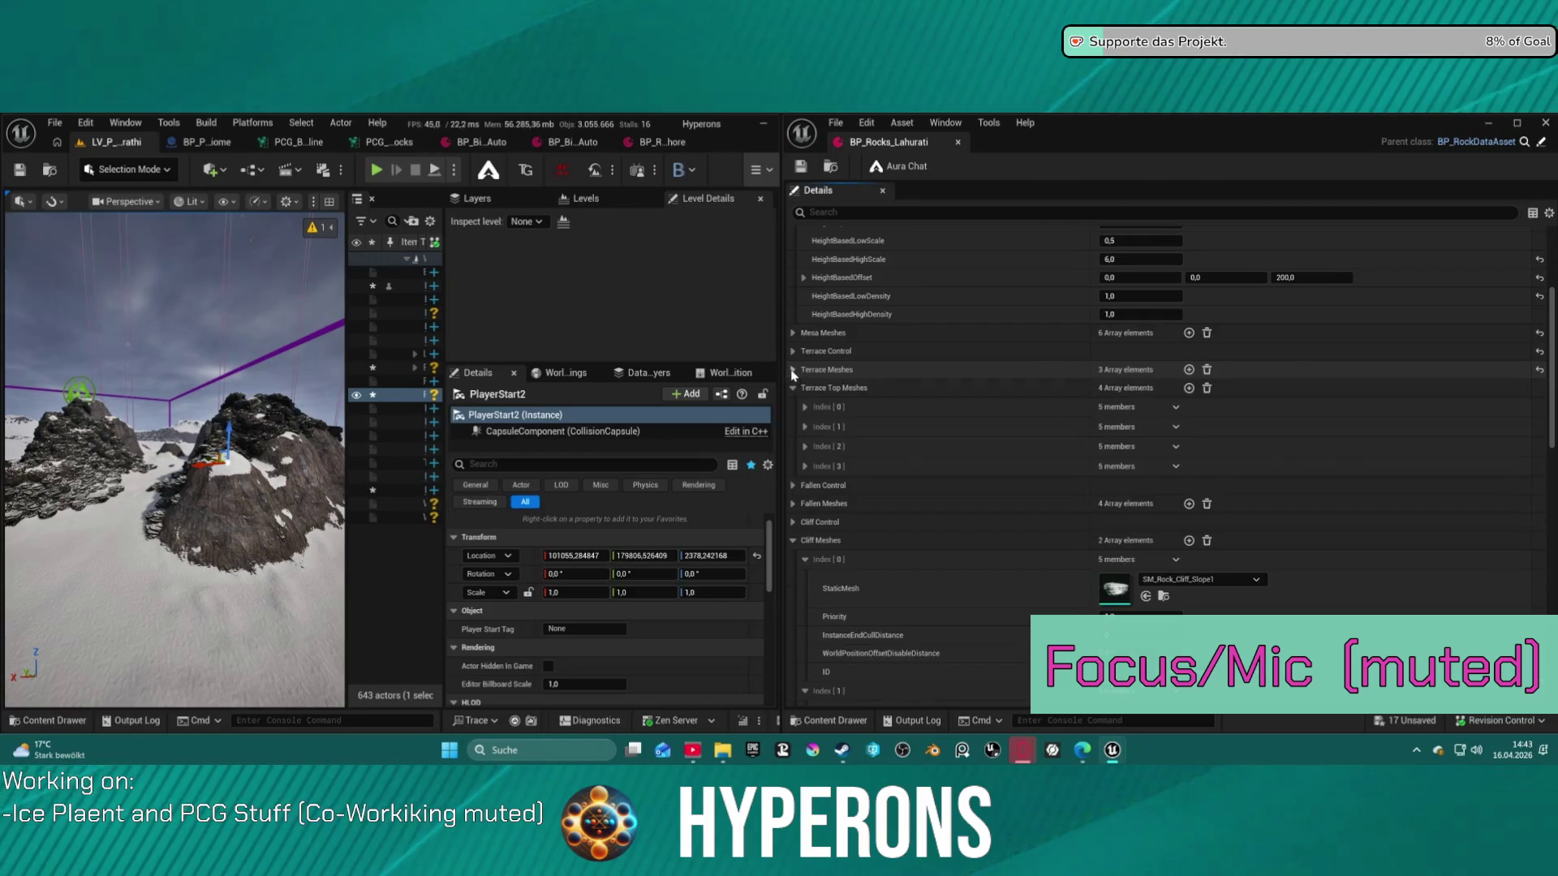
click(792, 354)
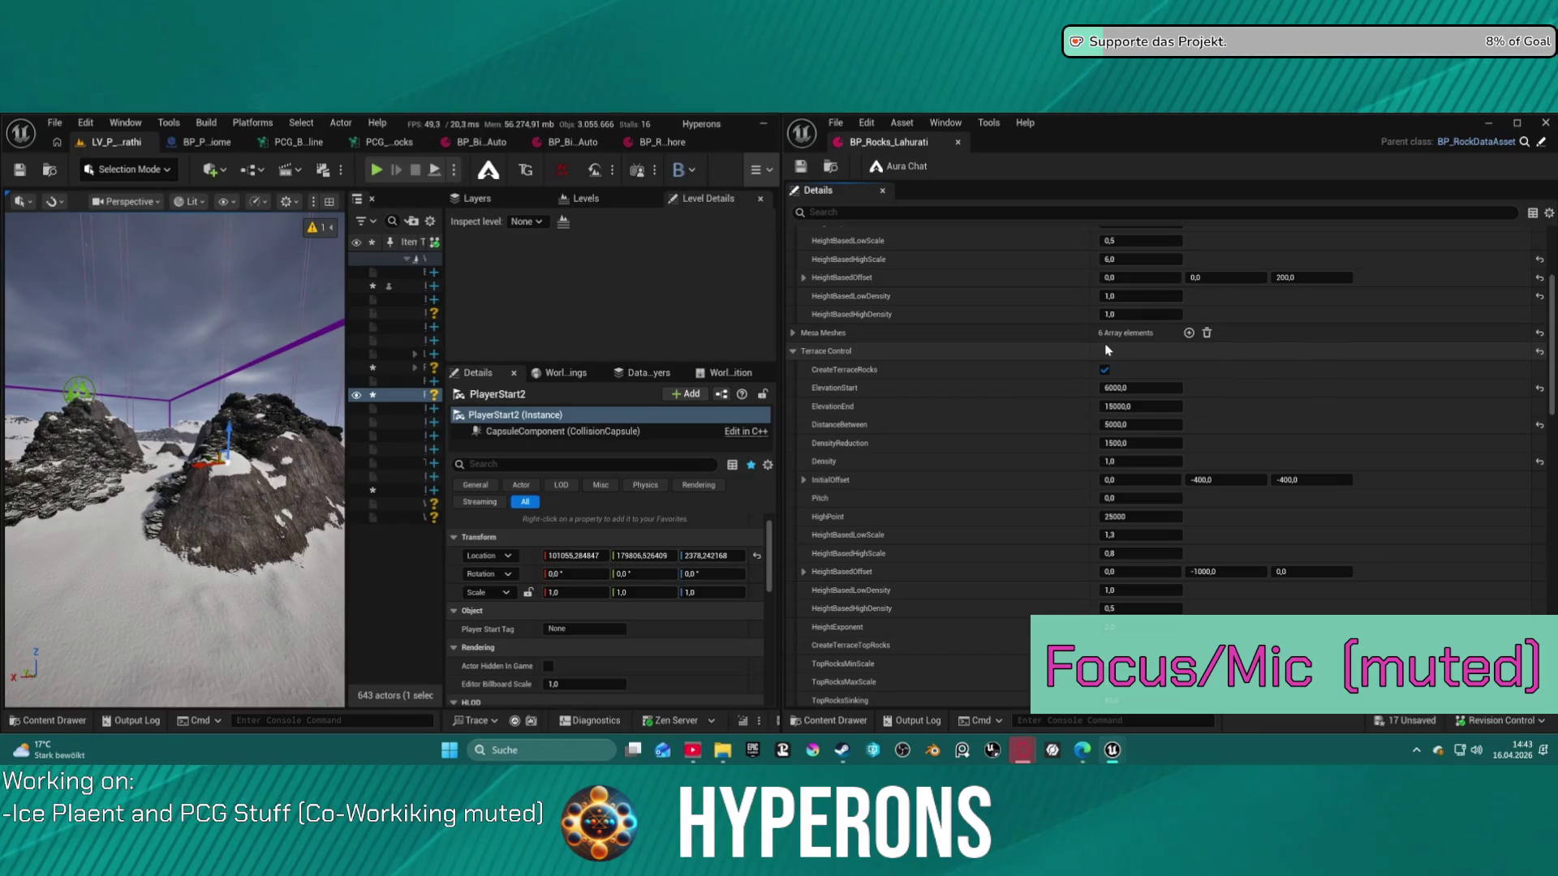
scroll(1137, 363, up, 5)
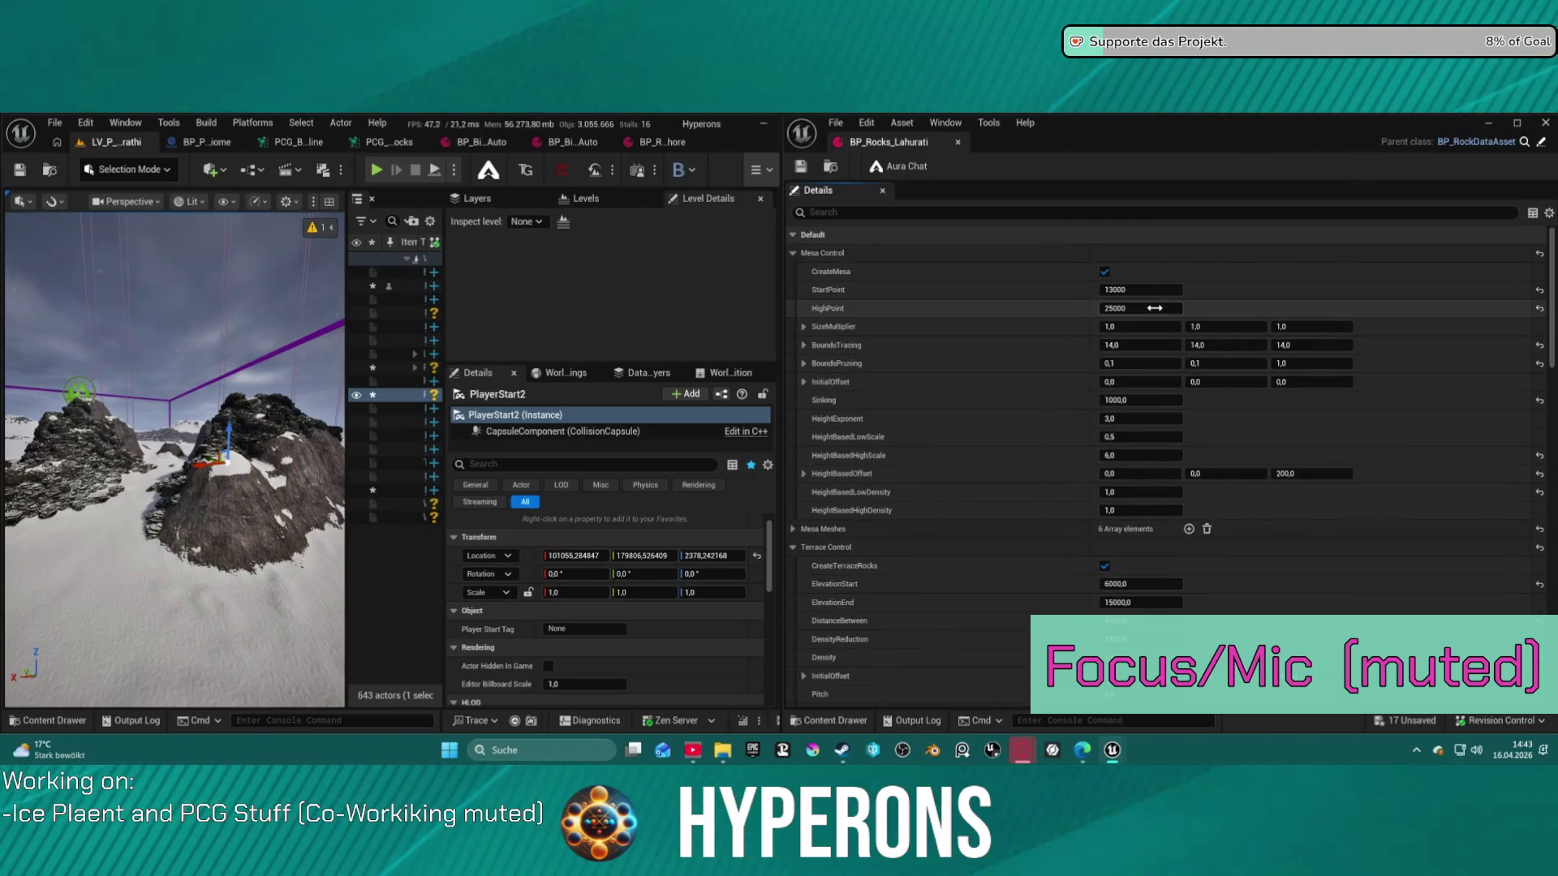
click(1175, 291)
key(BackSpace)
text(3)
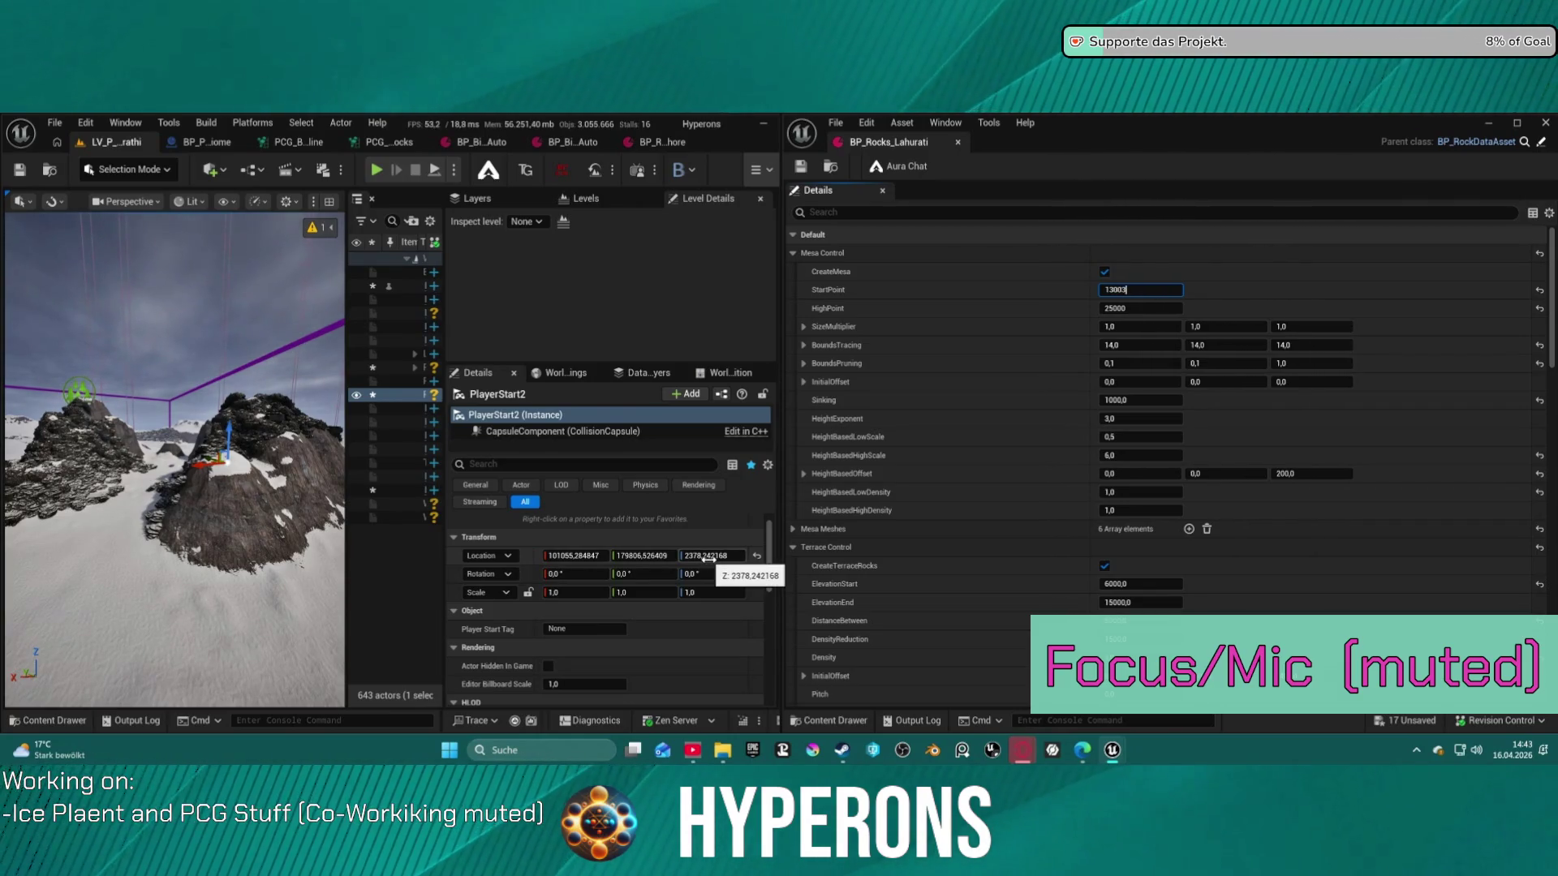
Set the Cliff Control HighPoint to 1000 in BP_Rocks_Lahurati
mouse_move(126, 593)
mouse_down()
mouse_move(96, 491)
mouse_move(102, 515)
mouse_up()
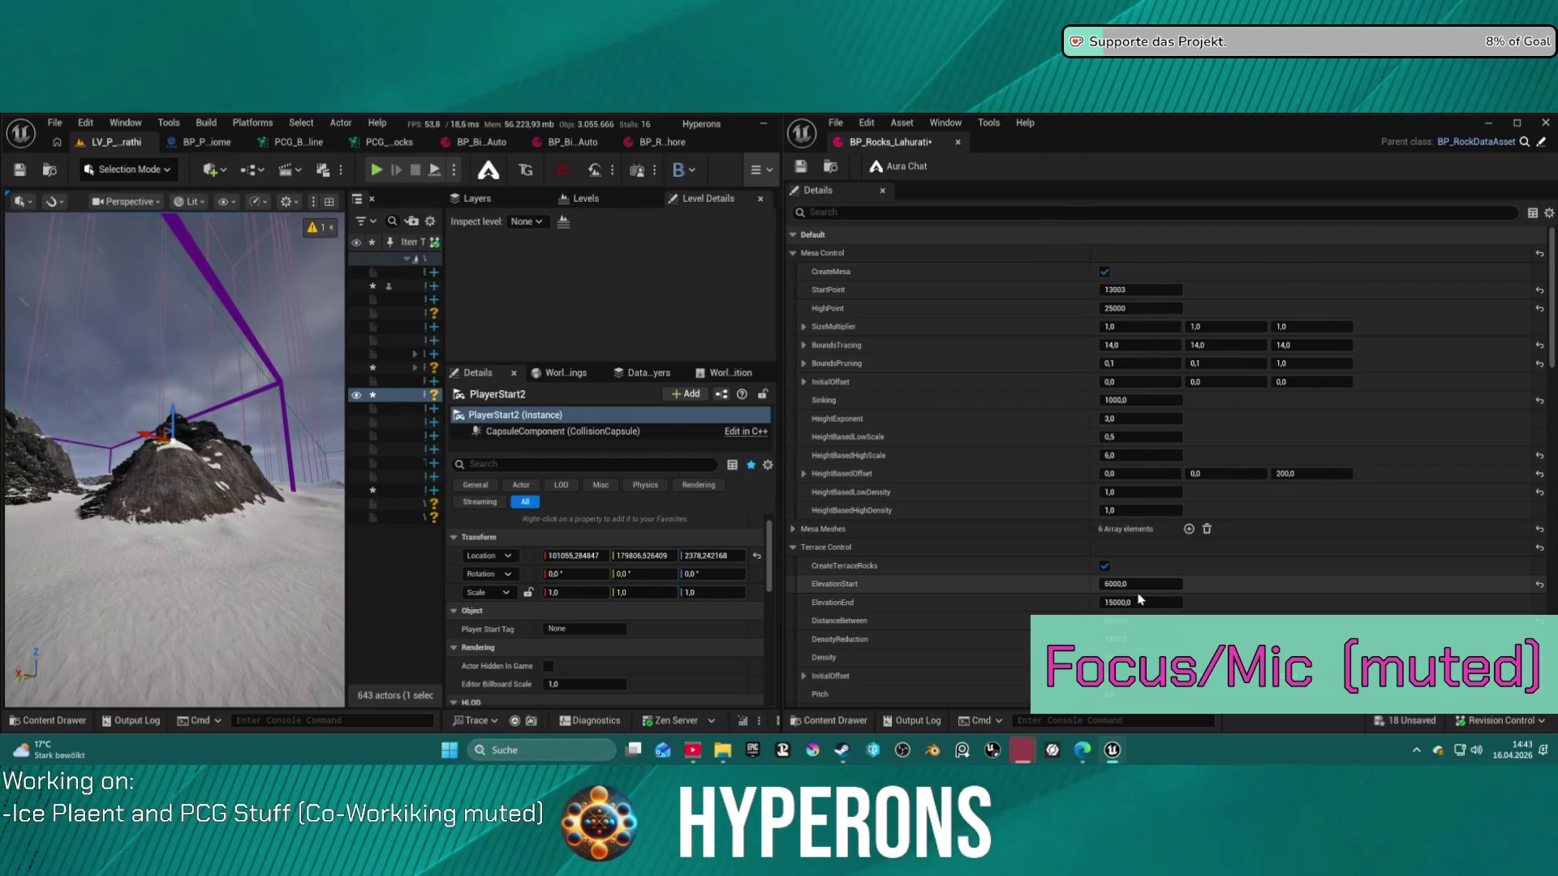
scroll(1140, 599, down, 15)
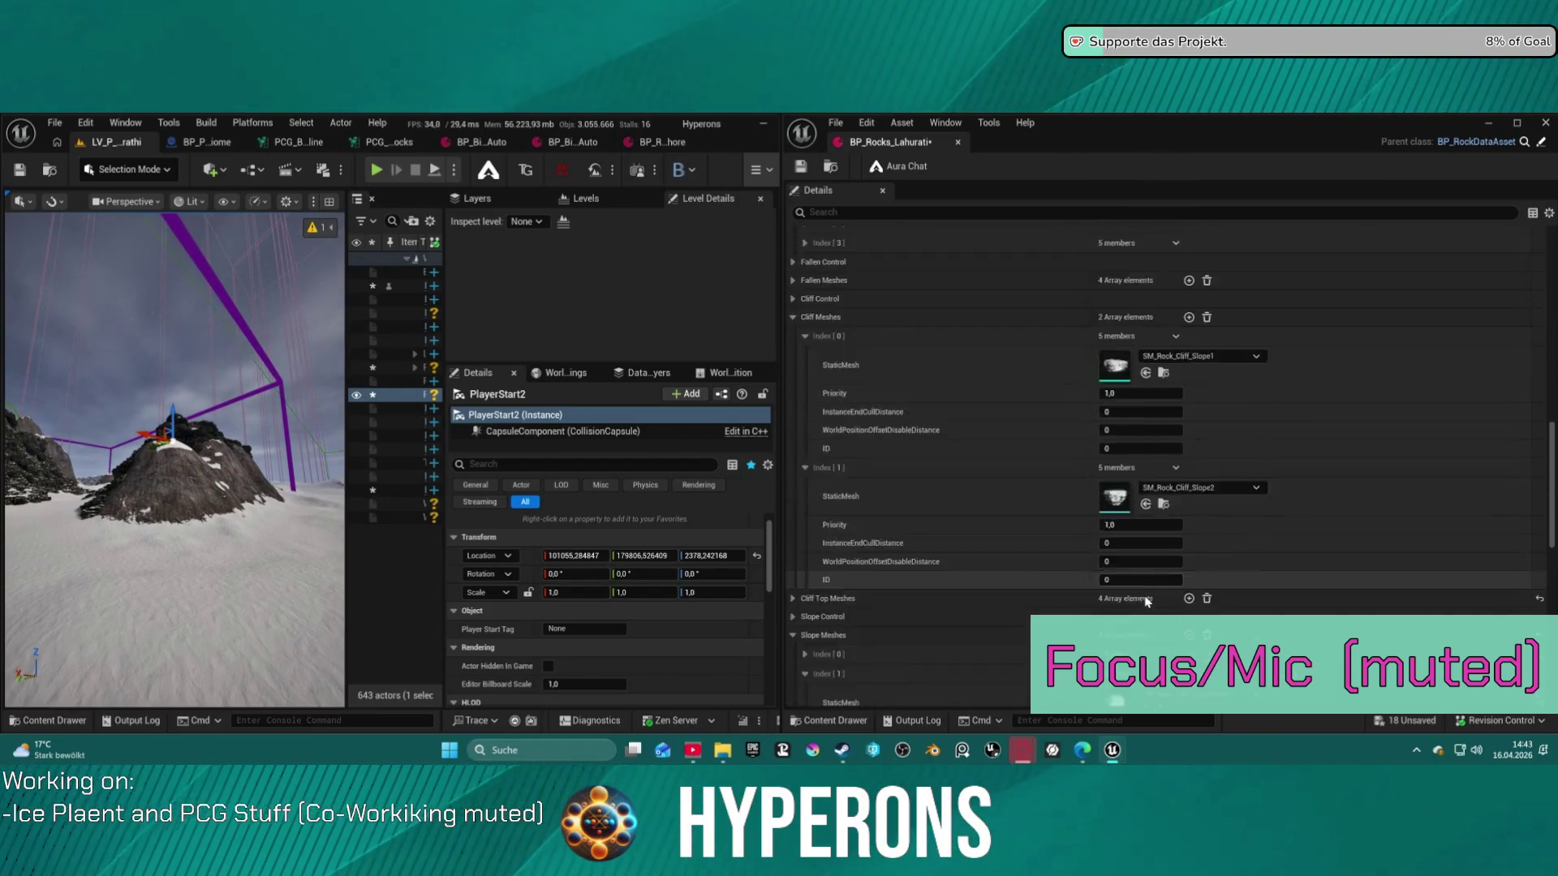
scroll(1144, 598, down, 5)
scroll(1156, 573, up, 4)
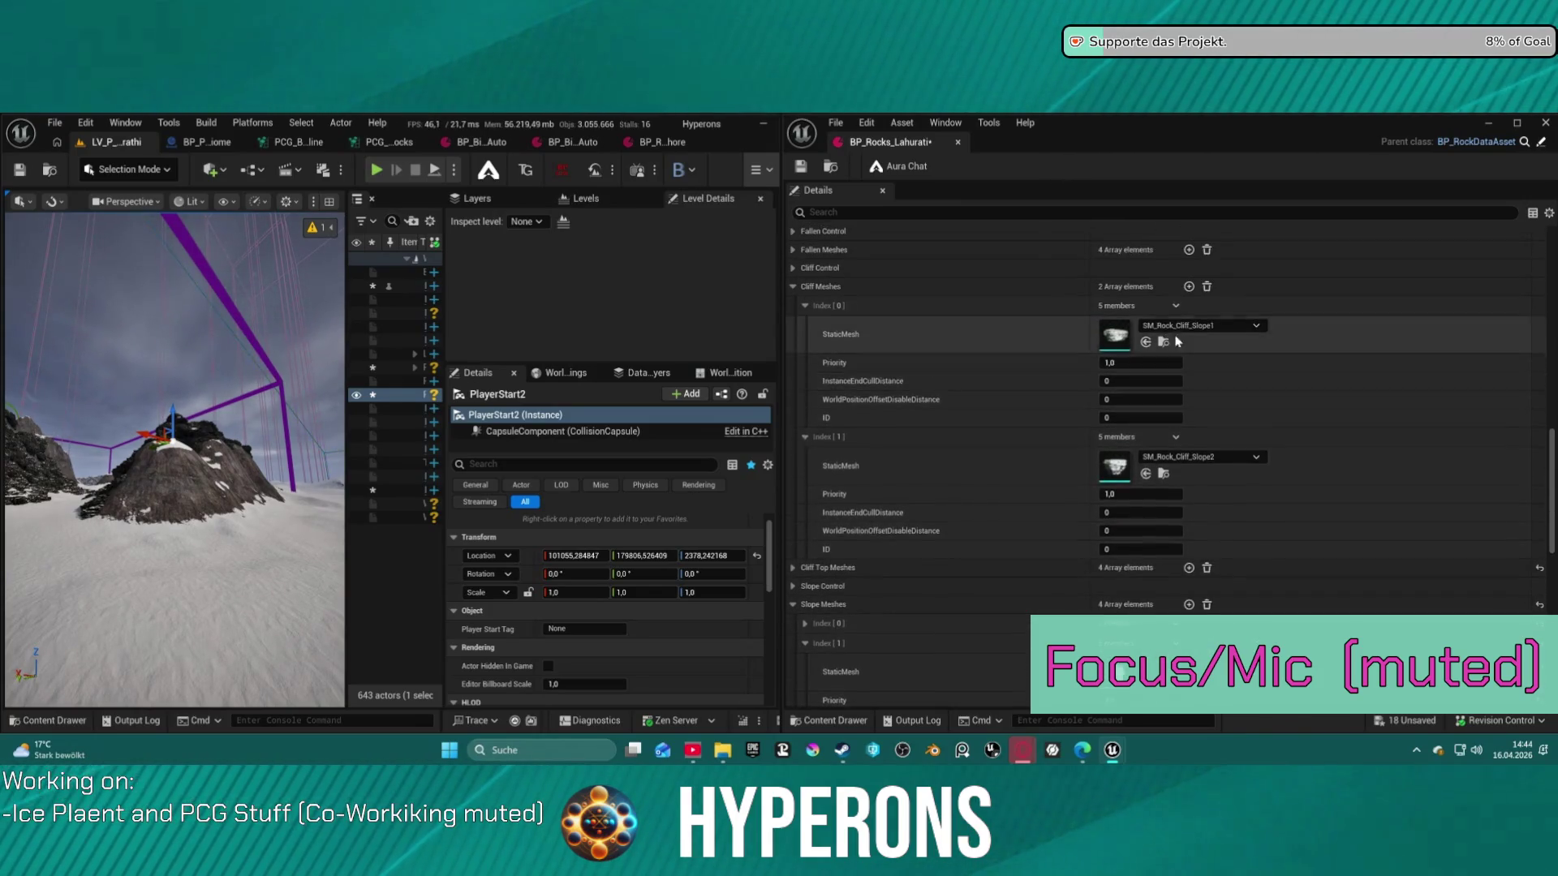
scroll(1178, 341, up, 2)
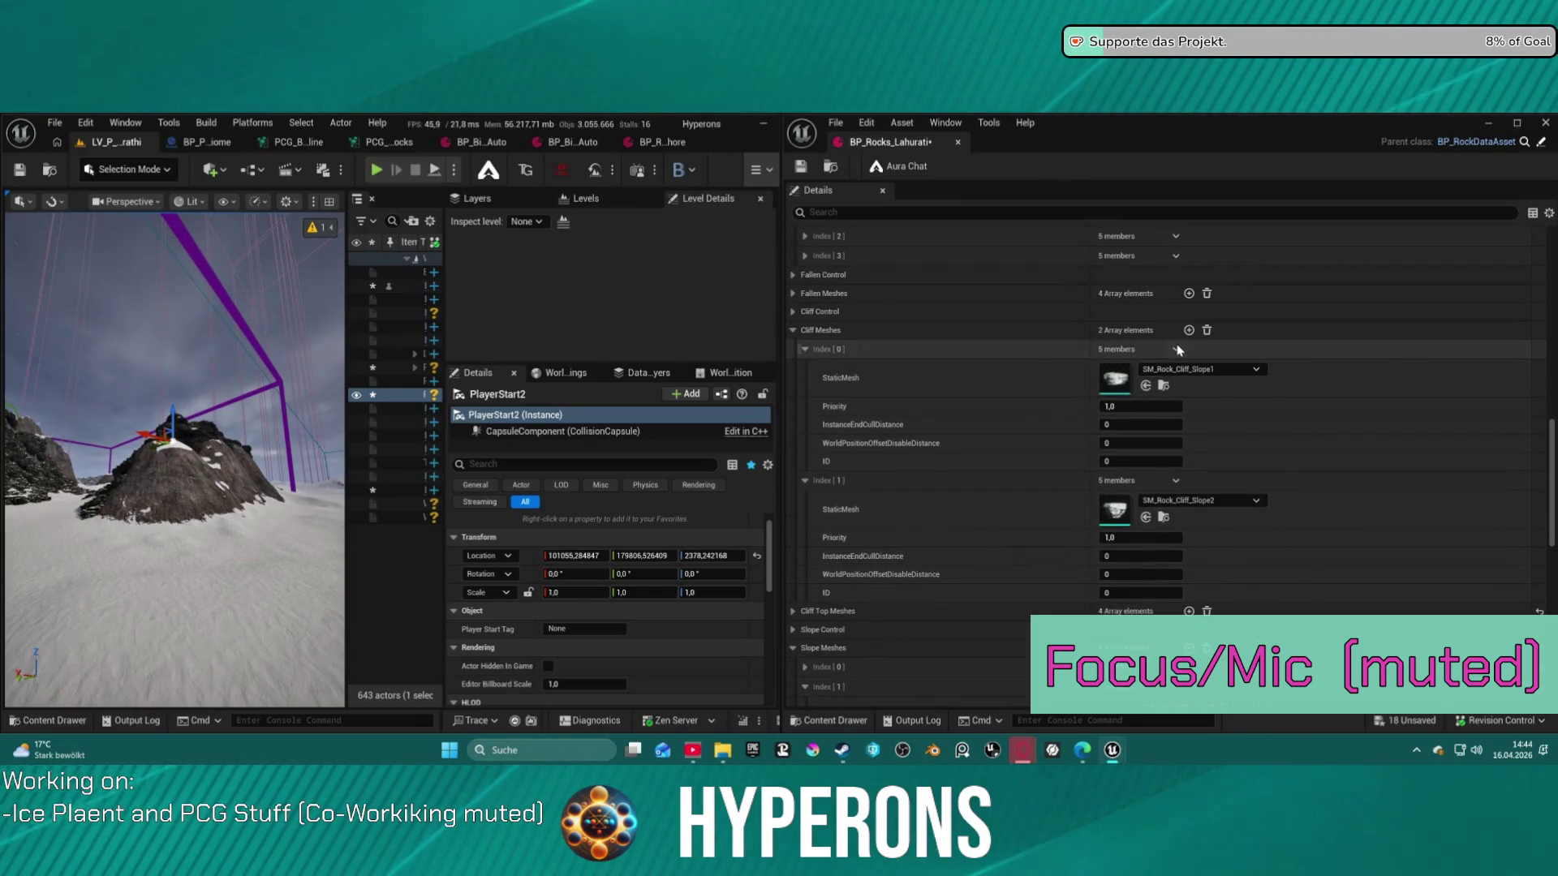
click(793, 331)
click(794, 312)
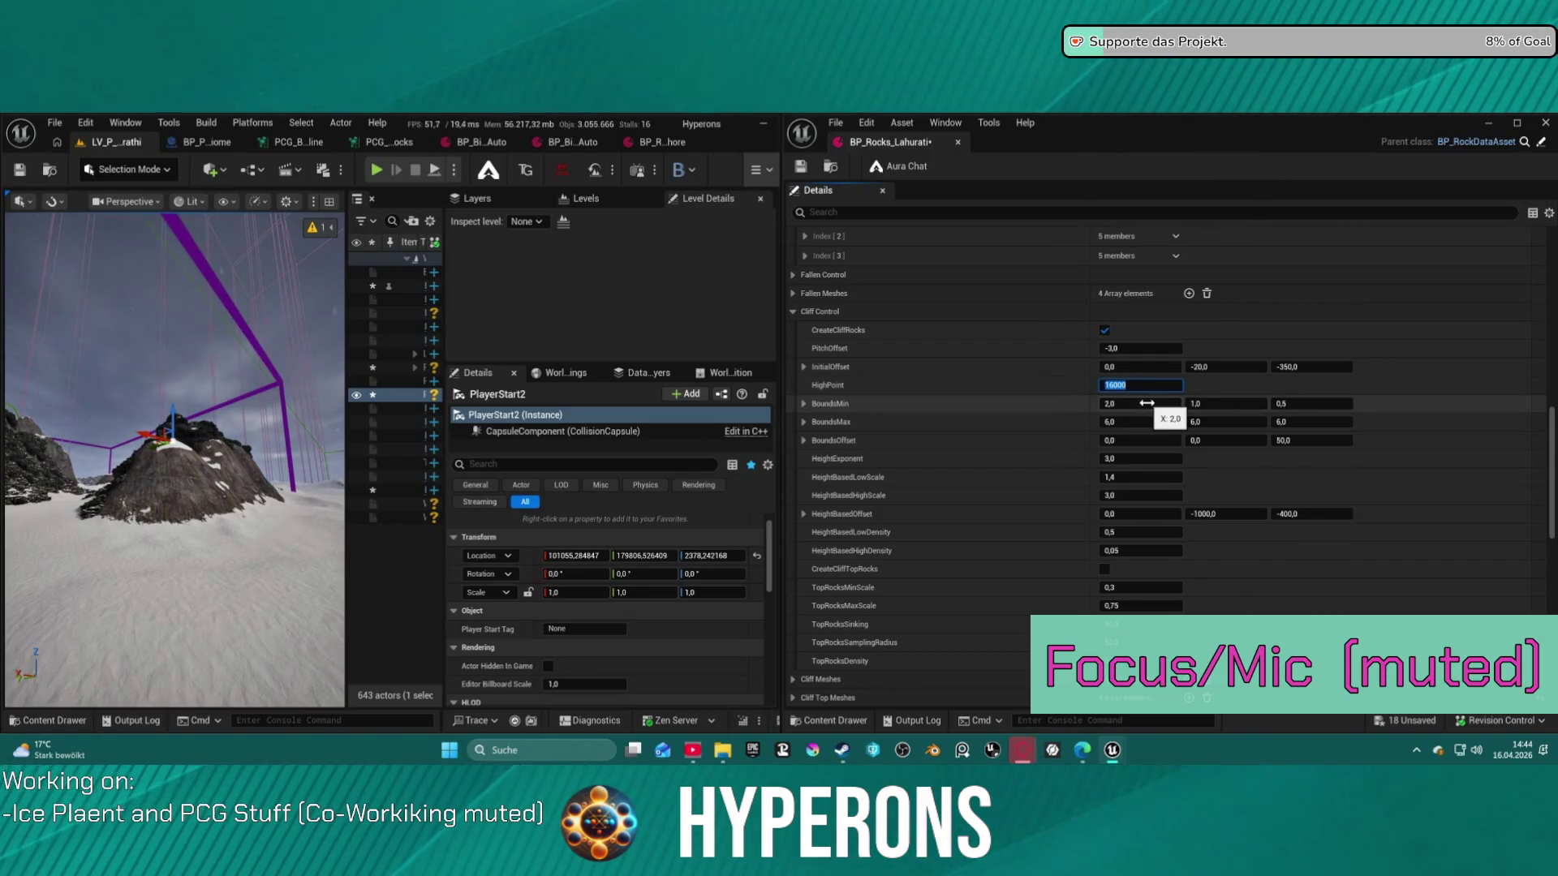
text(0)
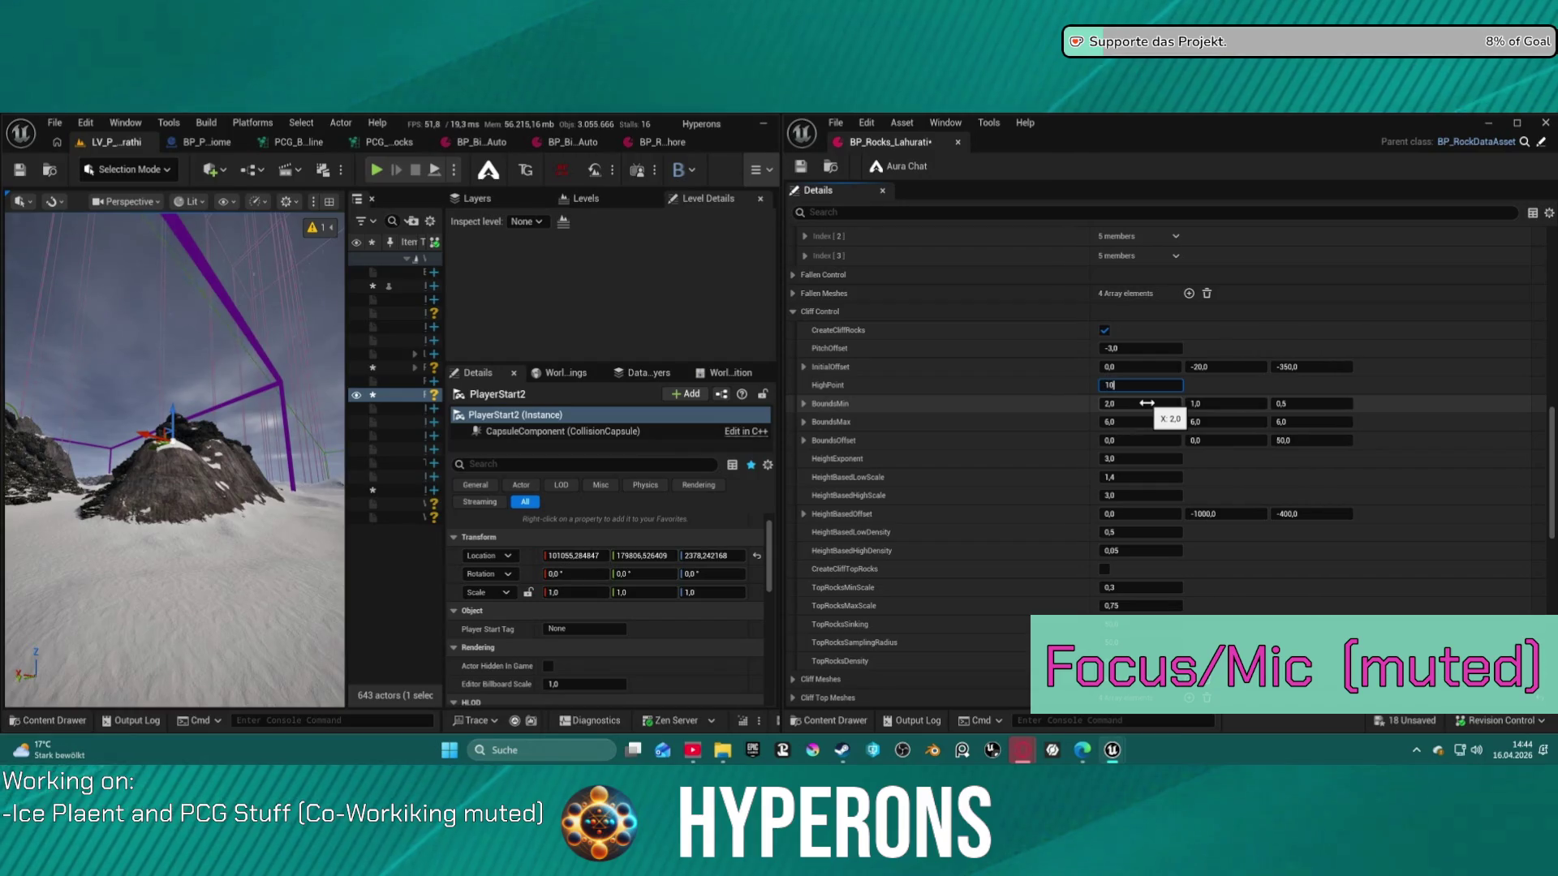
key(Return)
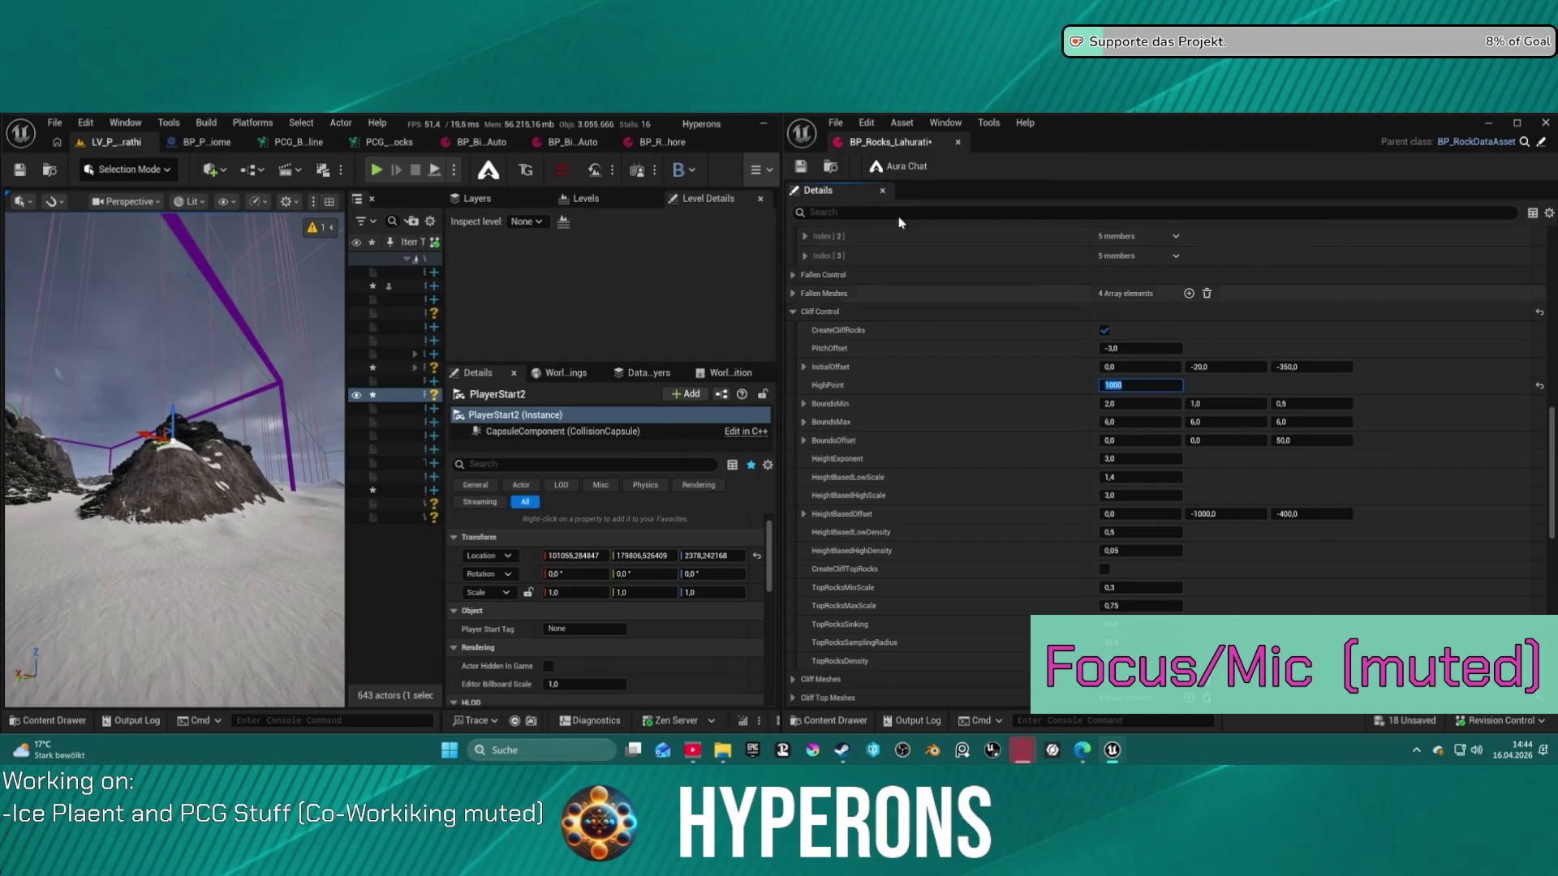
Save the rock data asset and delete PlayerStart2 from the level
click(800, 168)
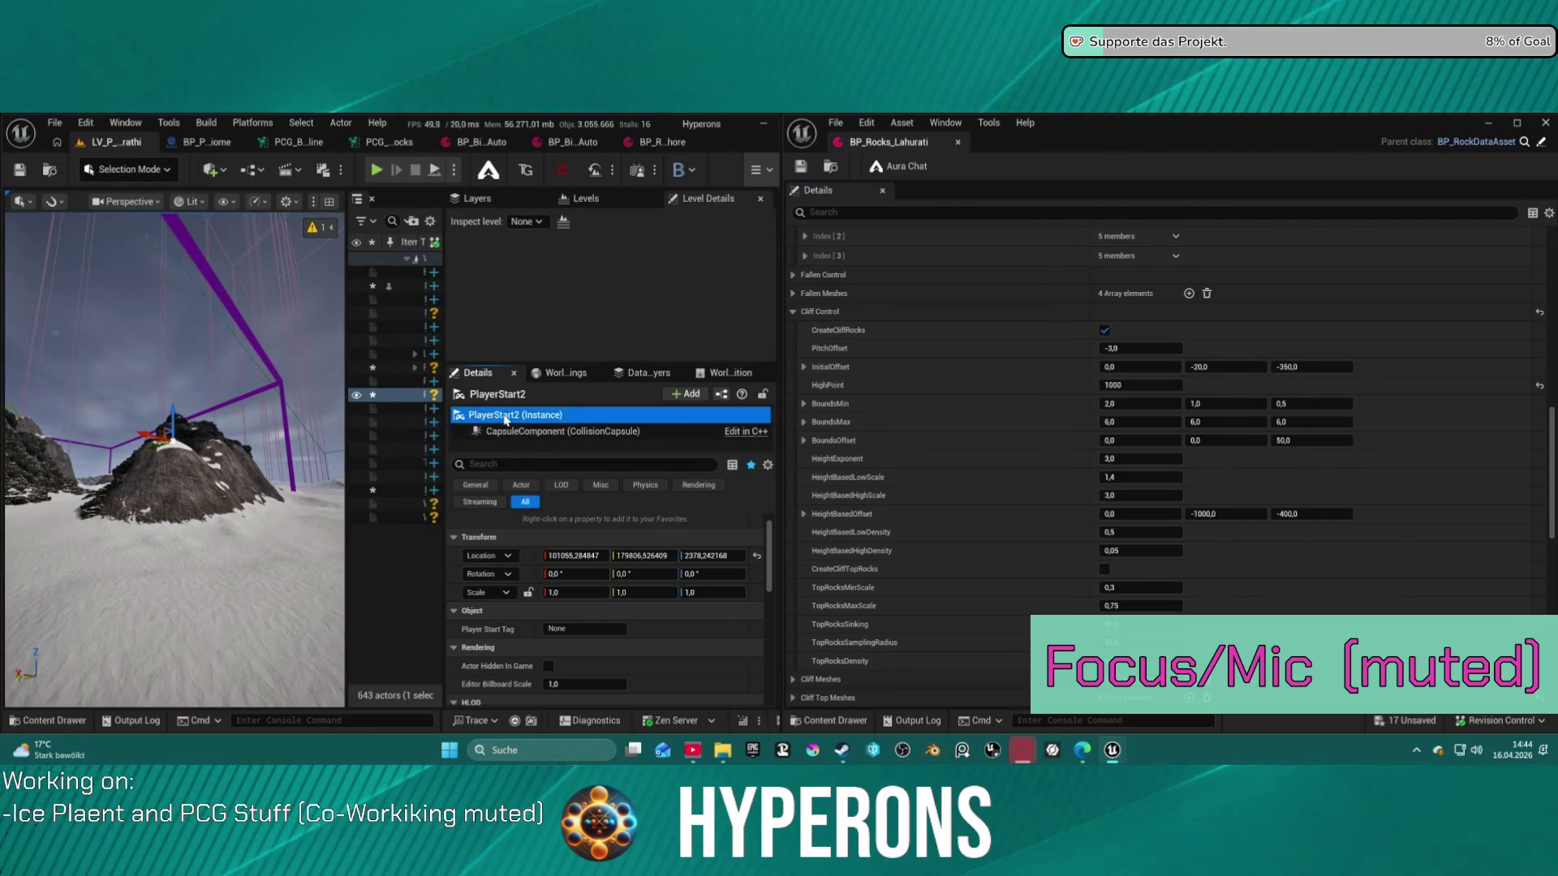
key(Delete)
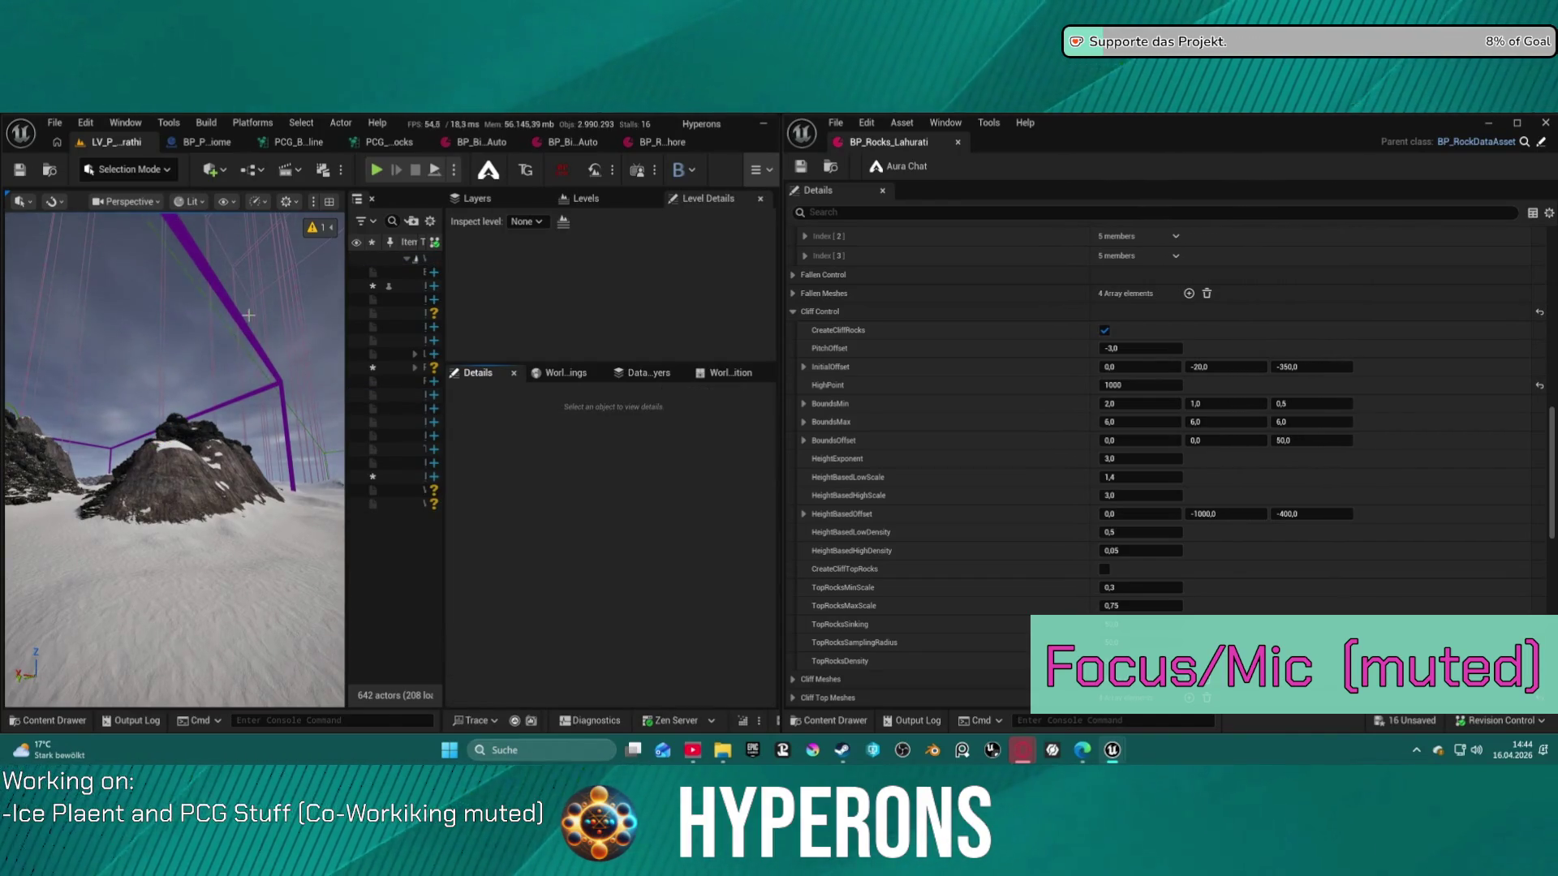
click(226, 300)
Generate the BP_PCG_Biome content again and fly close to the new snow-dusted cliff rocks
scroll(580, 544, down, 10)
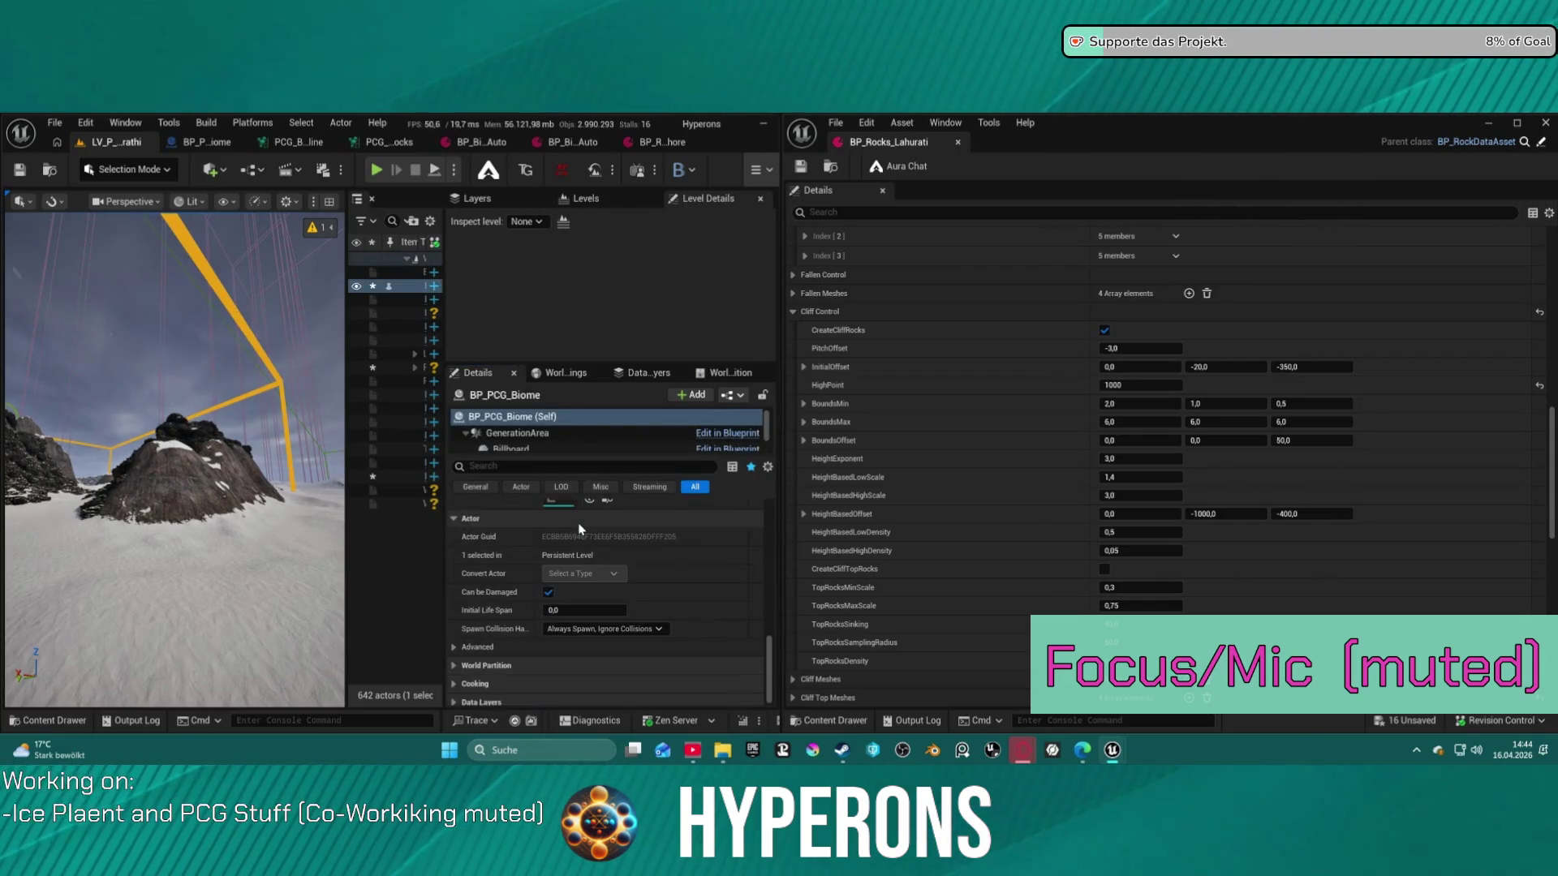
scroll(578, 546, up, 1)
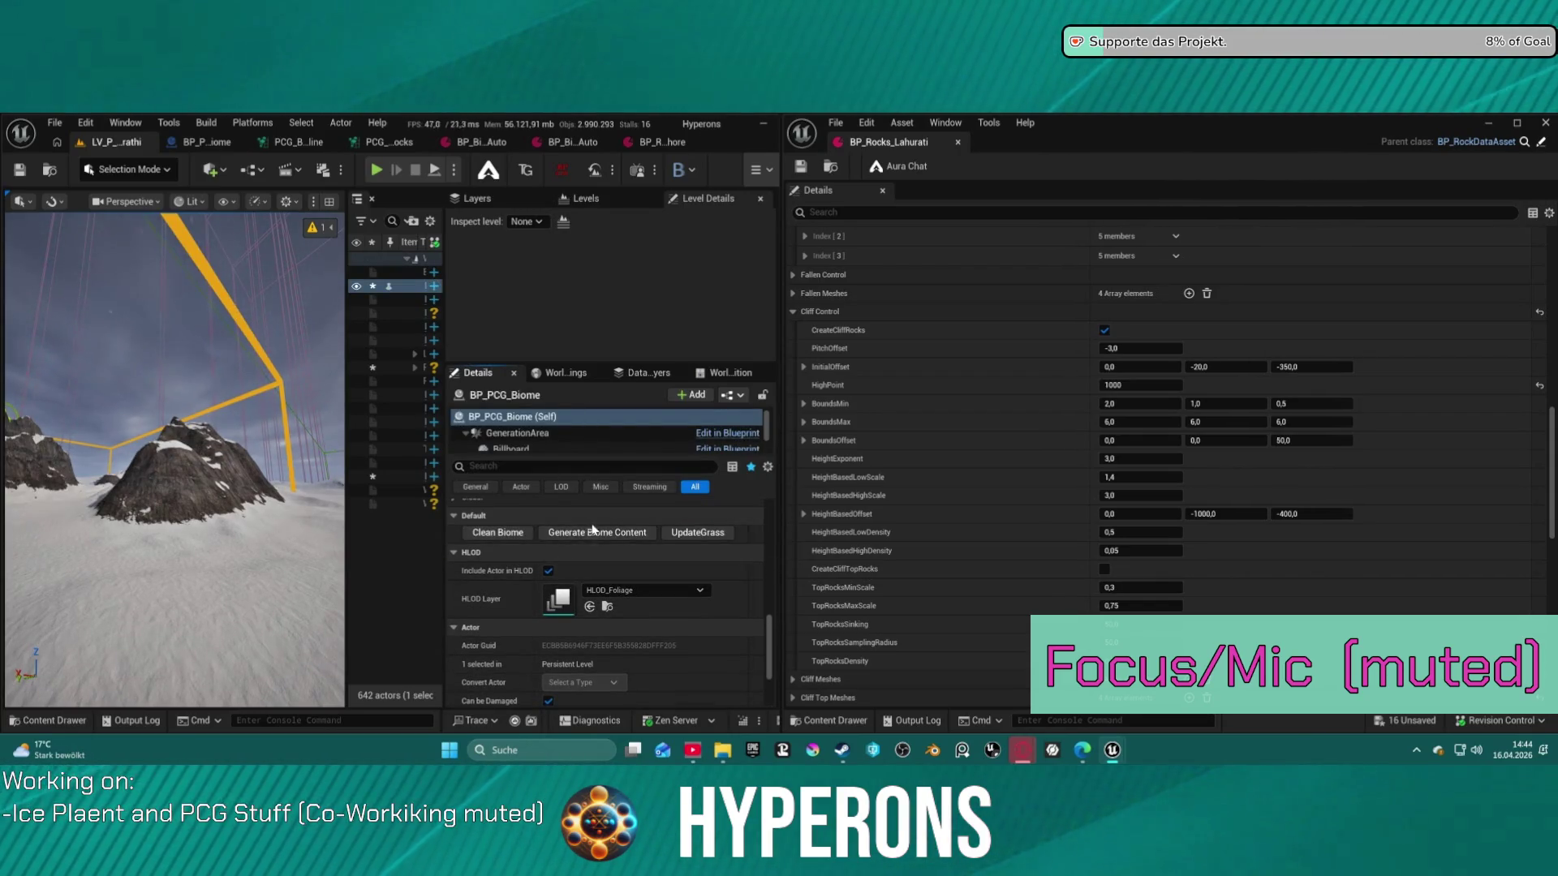
click(589, 535)
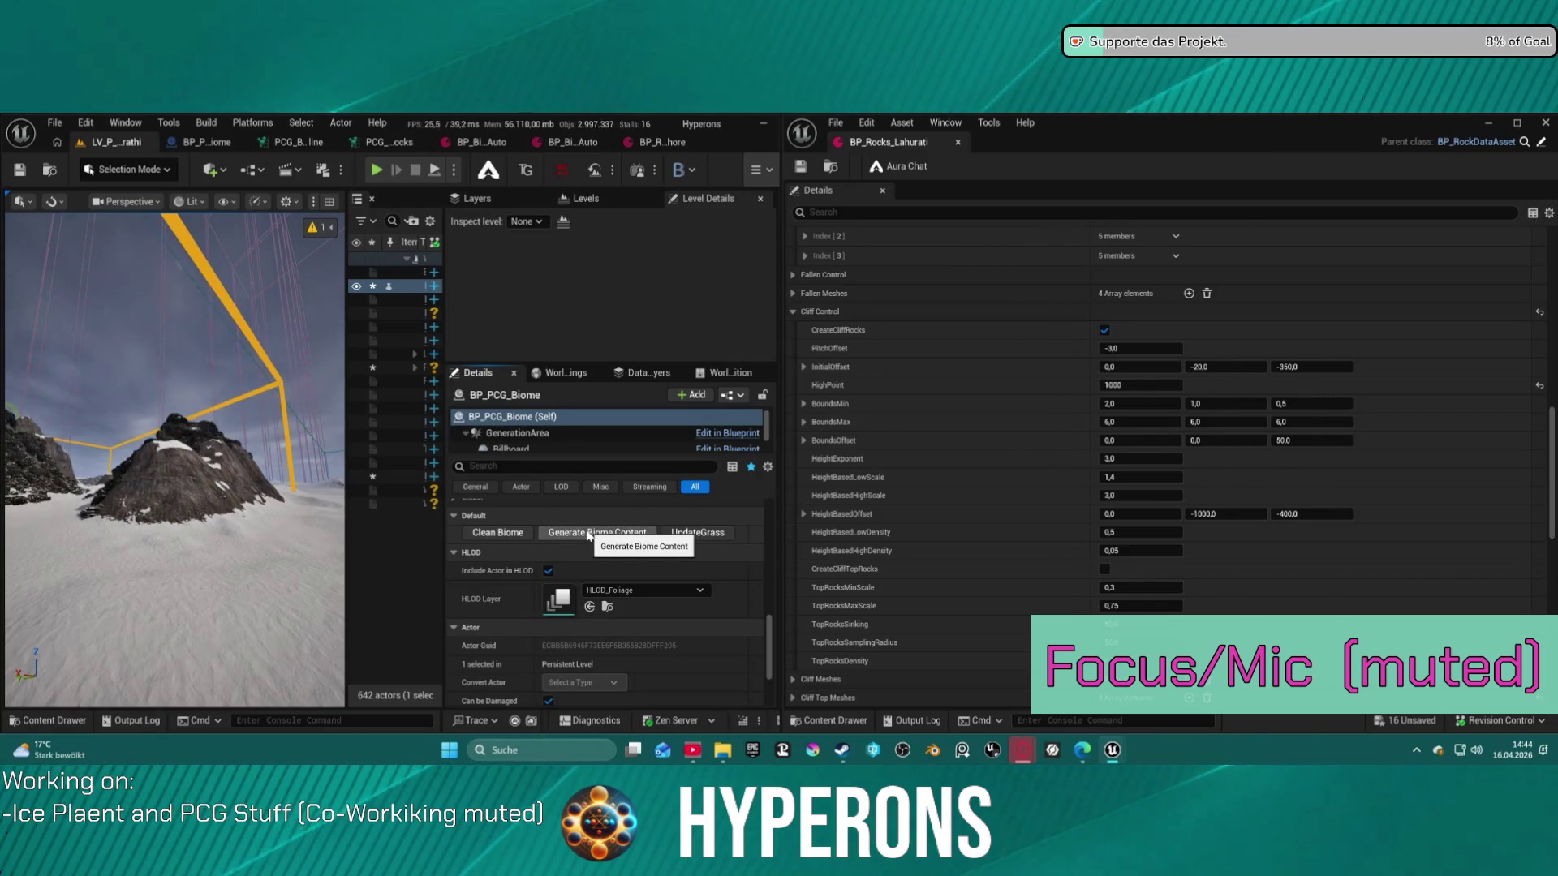
mouse_move(175, 454)
mouse_down()
mouse_move(130, 389)
mouse_move(201, 326)
mouse_up()
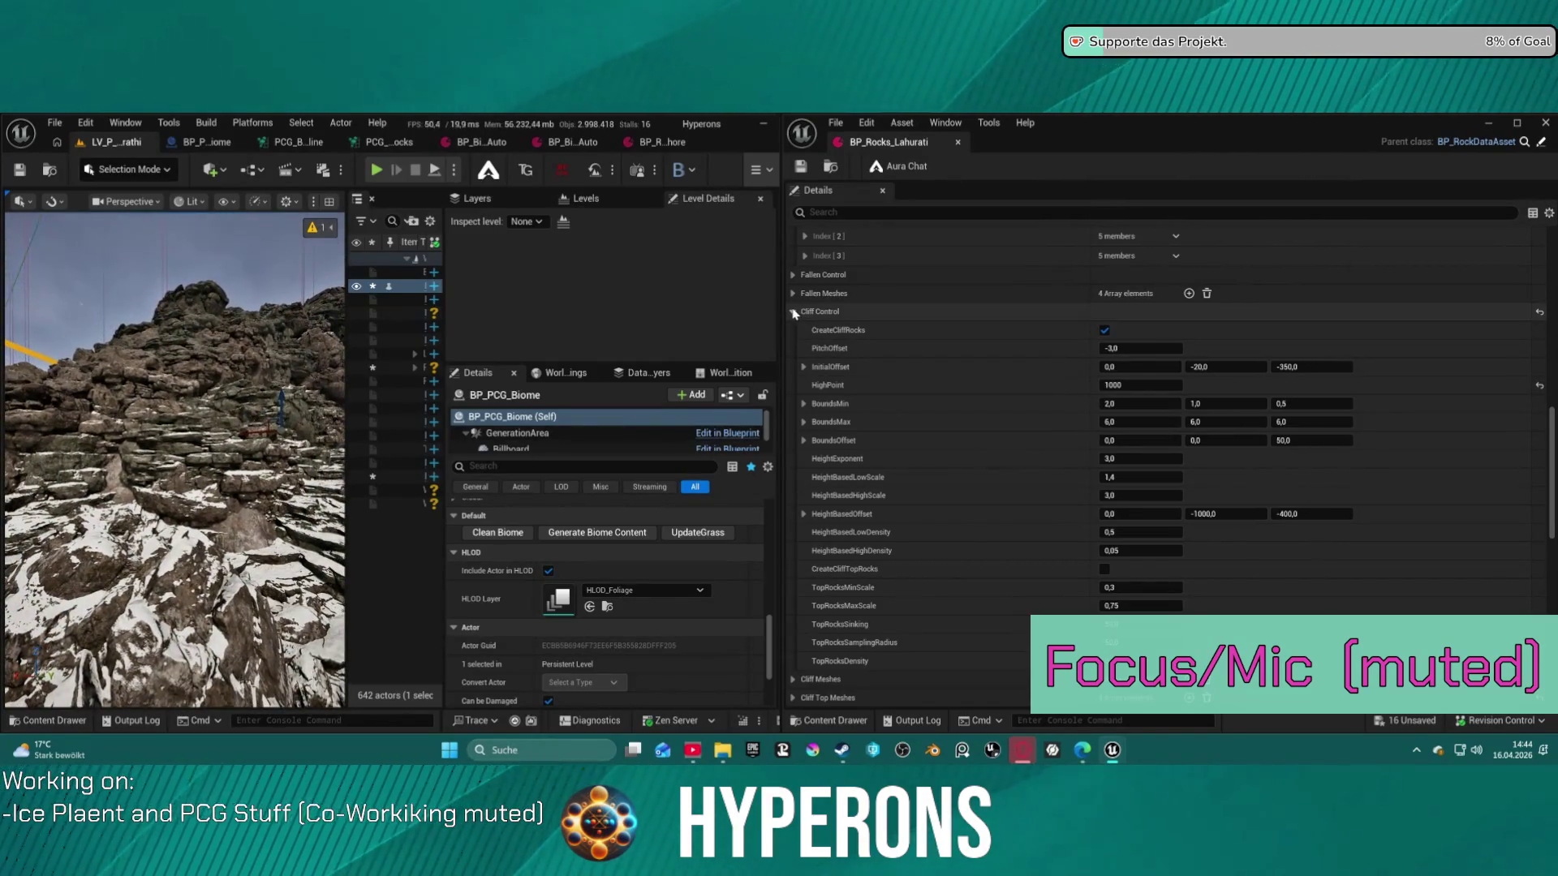
Give Terrace Control ElevationStart 500 and ElevationEnd 1500, then save BP_Rocks_Lahurati with Ctrl+S
click(859, 311)
scroll(860, 307, up, 3)
scroll(859, 307, up, 1)
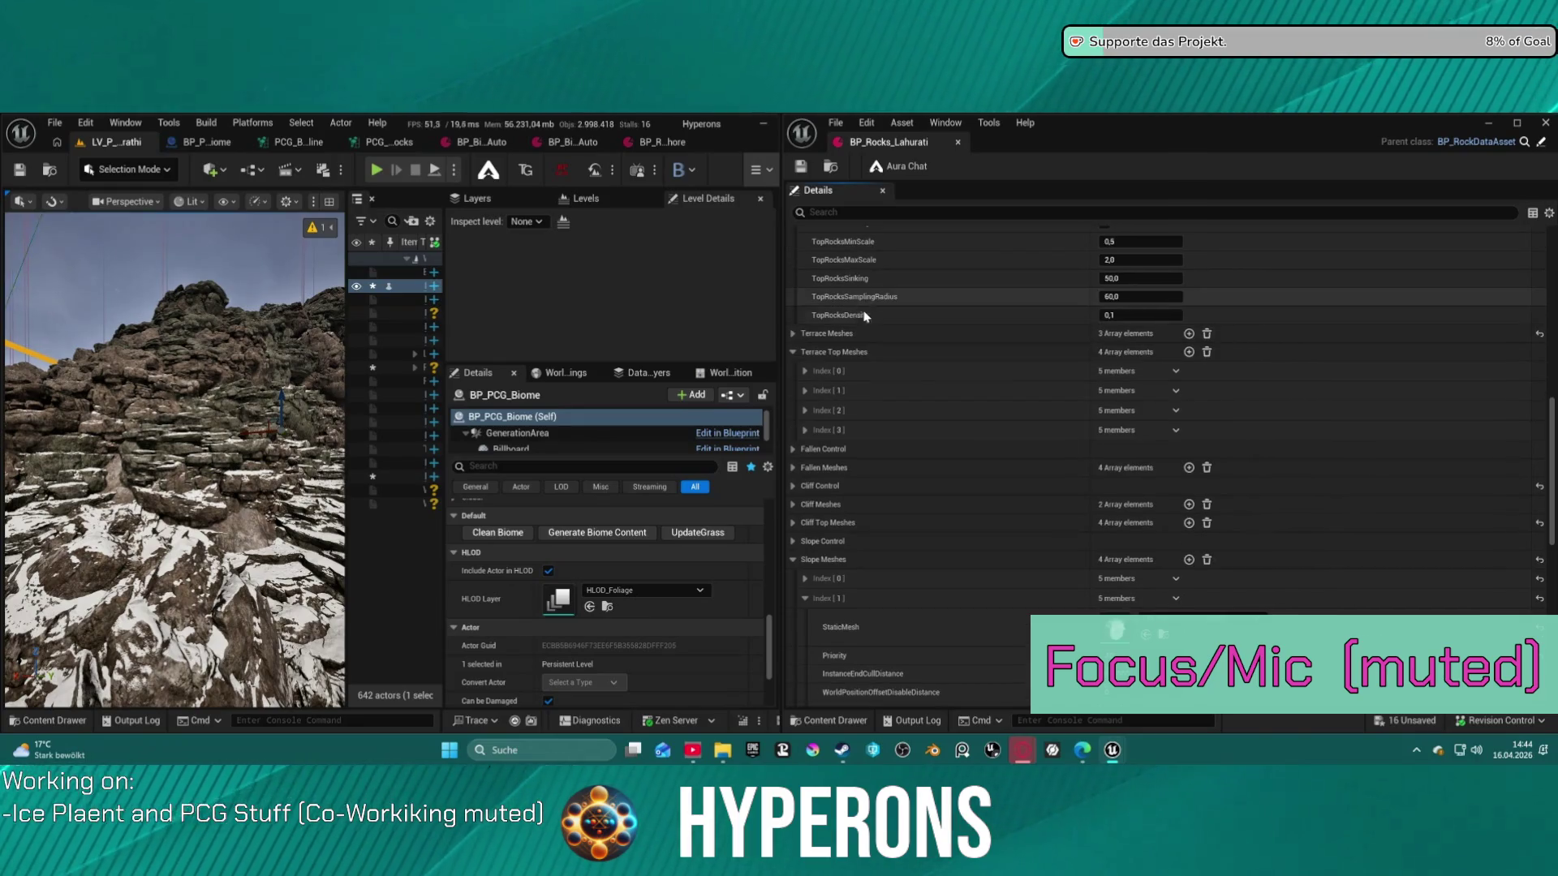
click(793, 334)
click(793, 333)
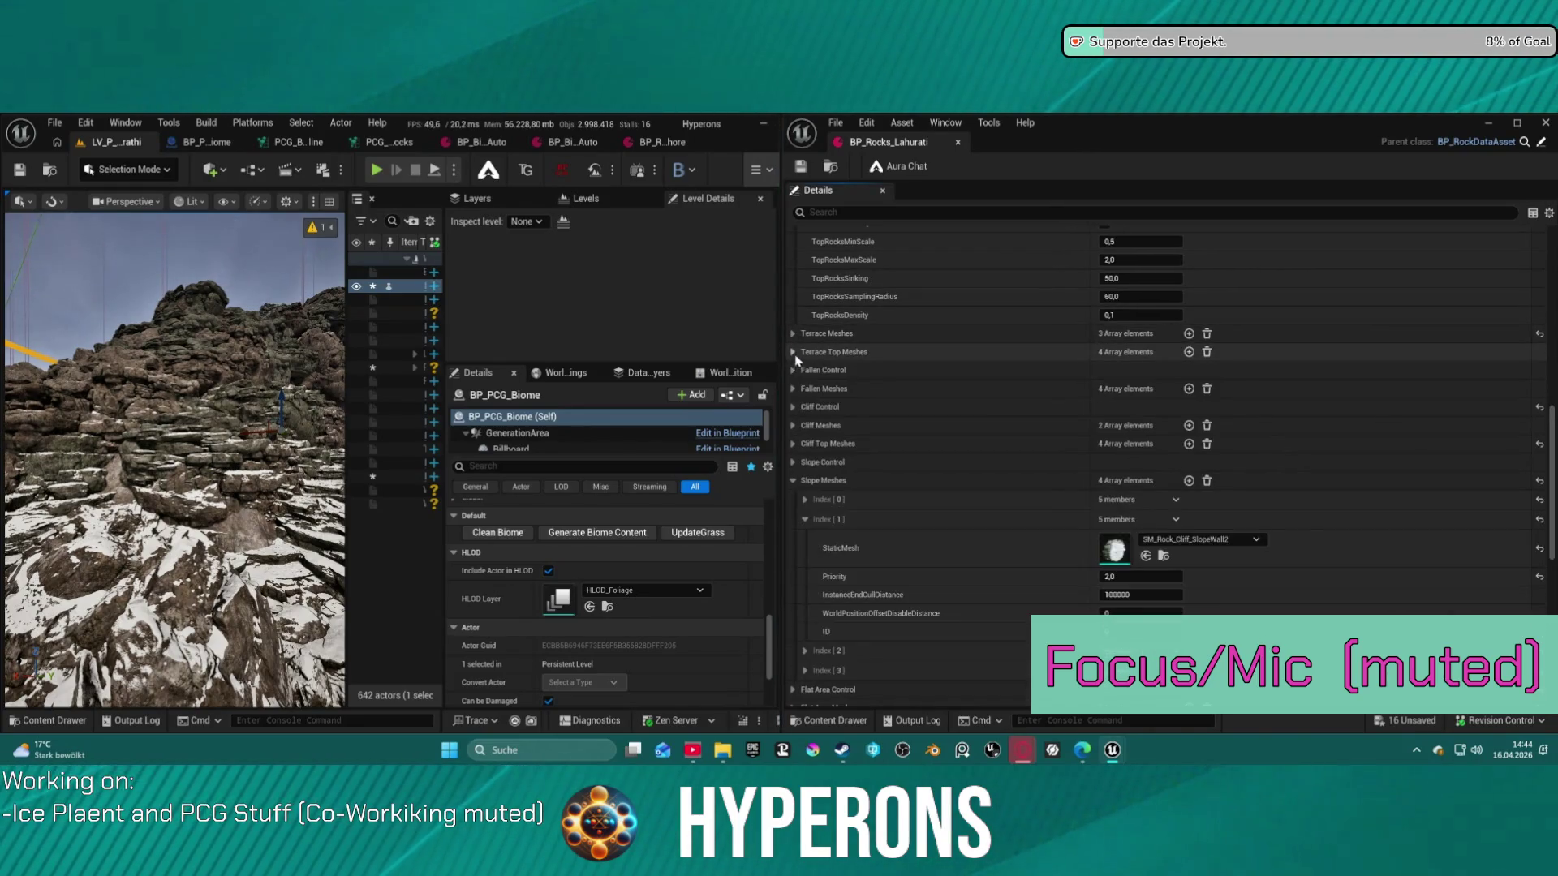
scroll(990, 329, up, 3)
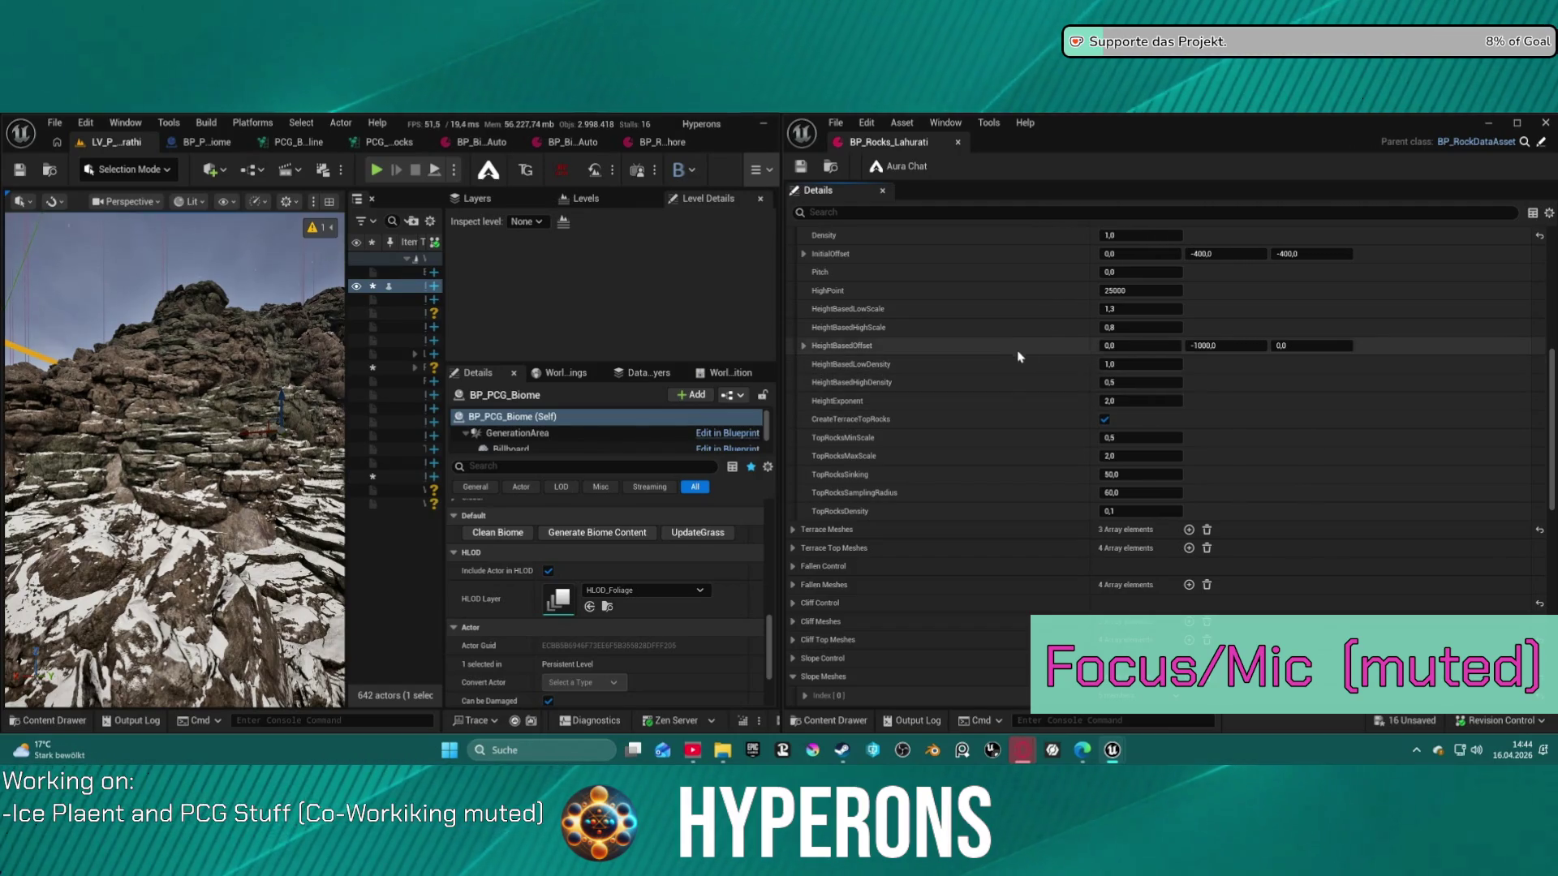
scroll(1015, 357, up, 1)
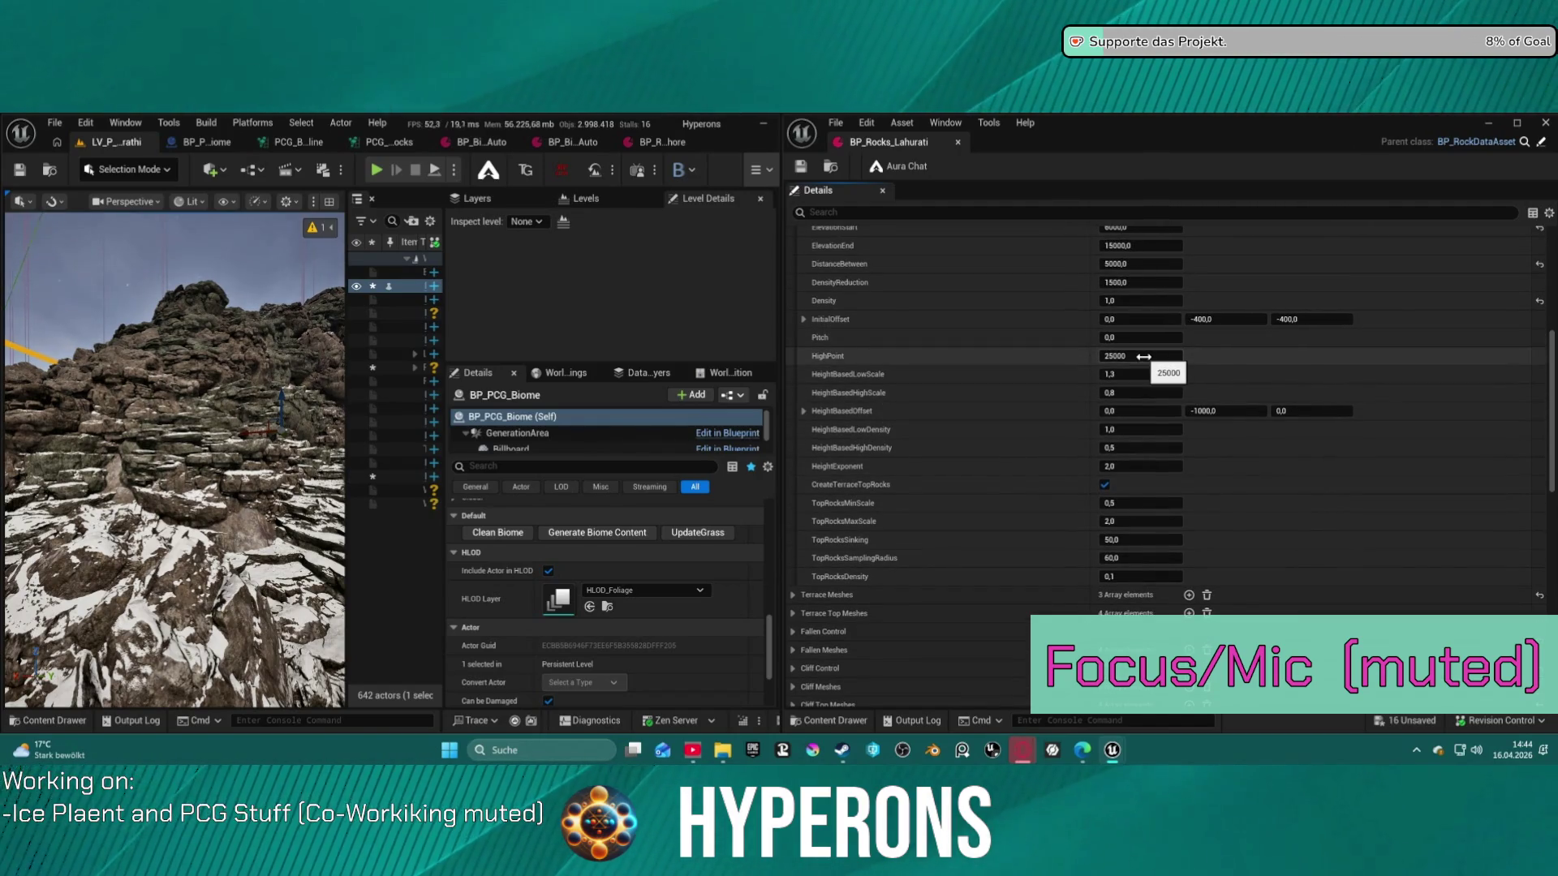
scroll(1140, 300, up, 1)
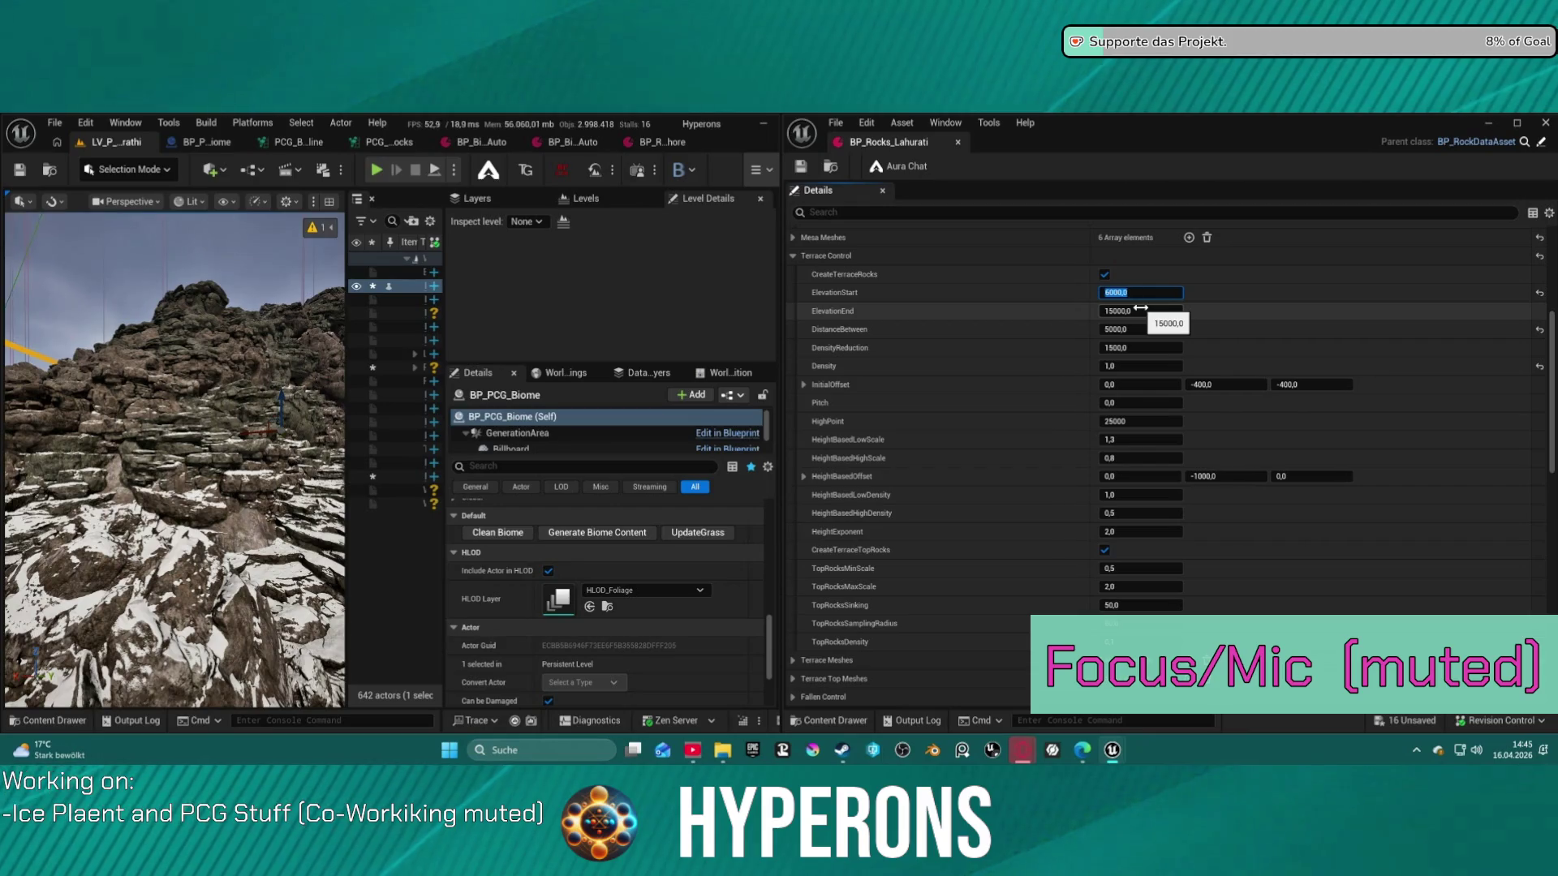
text(500)
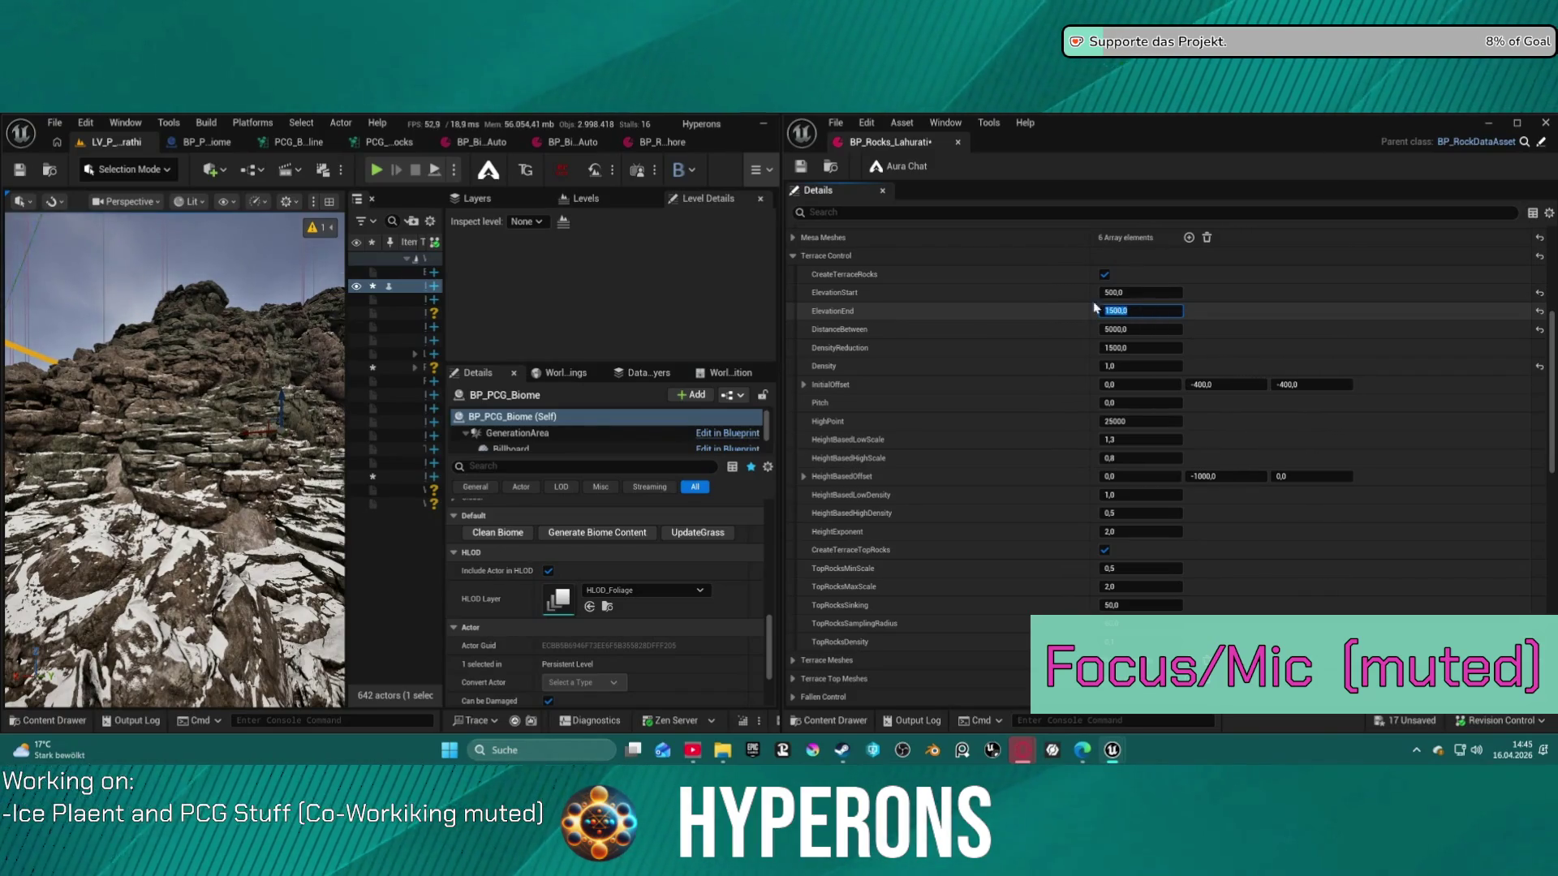
key(ctrl+s)
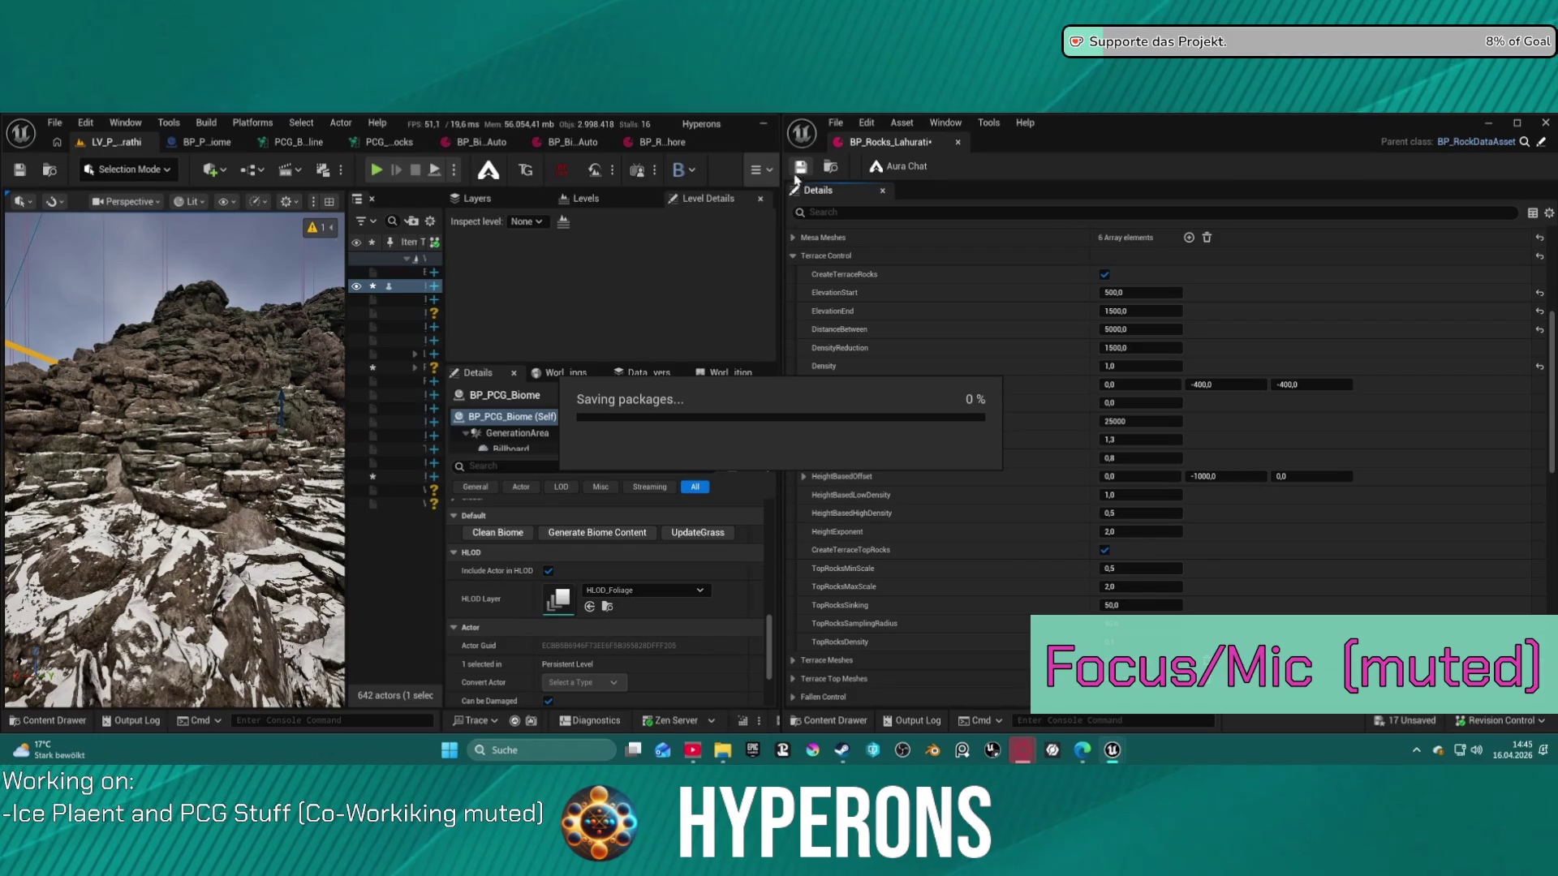
Clean and regenerate the biome, then survey the new snowy peaks and ring-shaped terraces
click(524, 535)
click(579, 539)
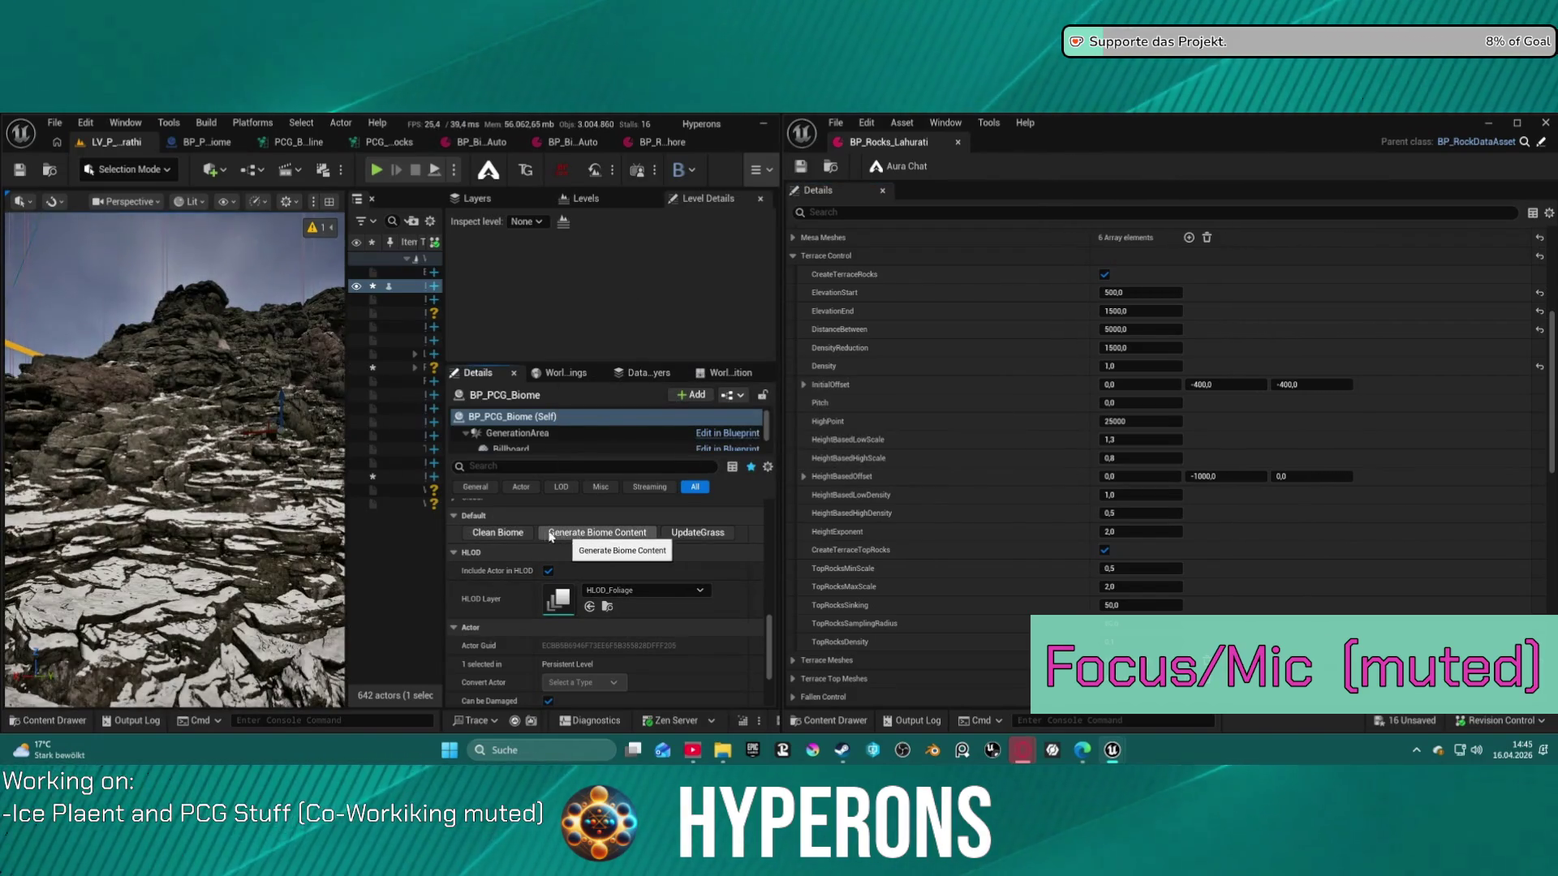
scroll(276, 464, down, 10)
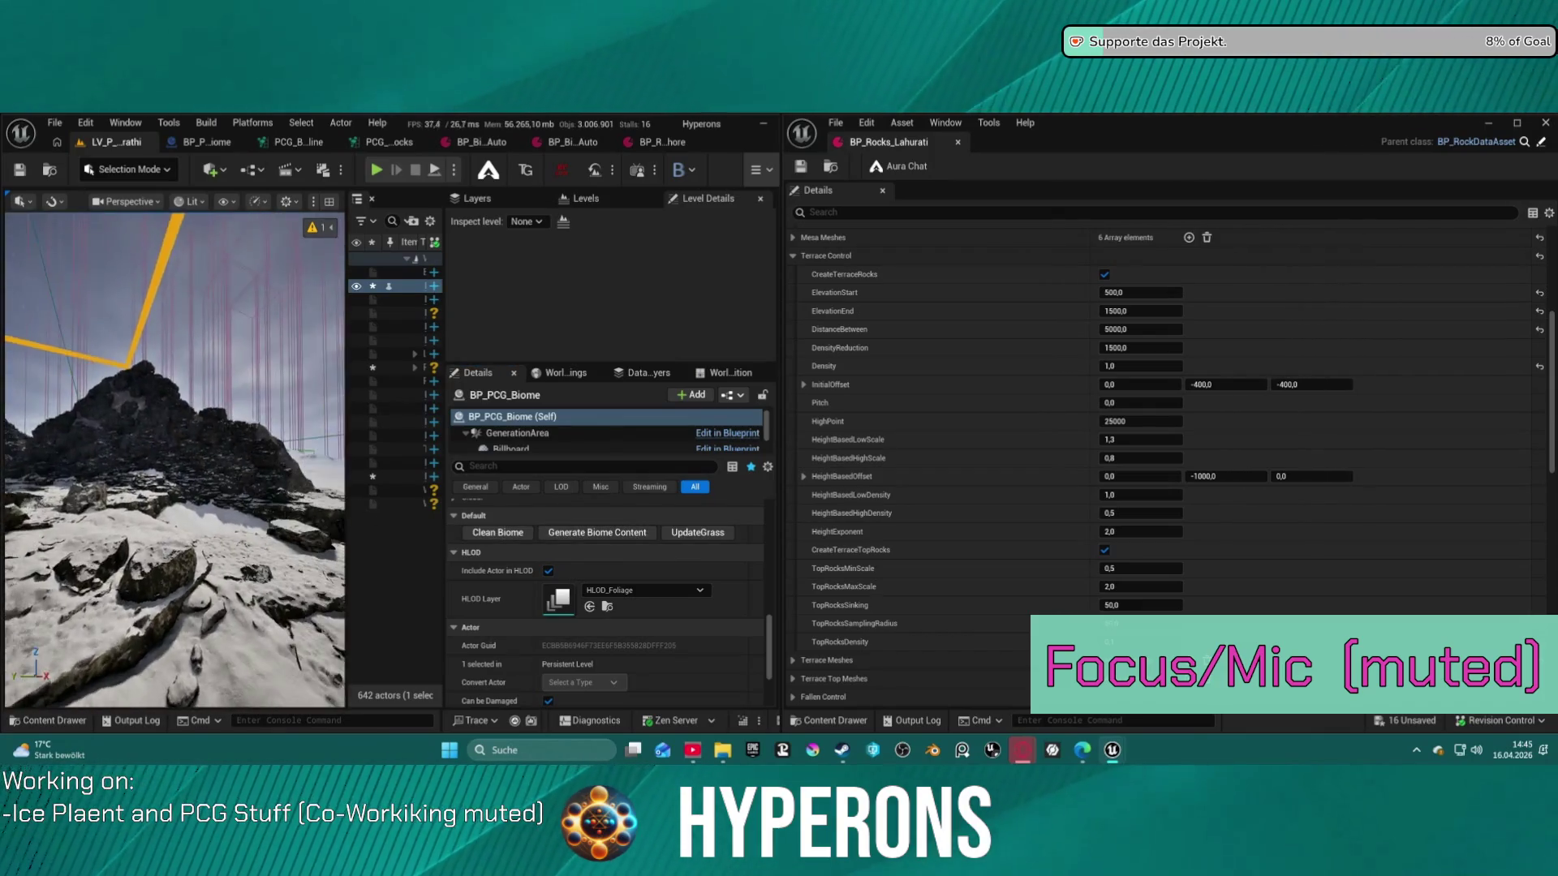
scroll(174, 459, up, 10)
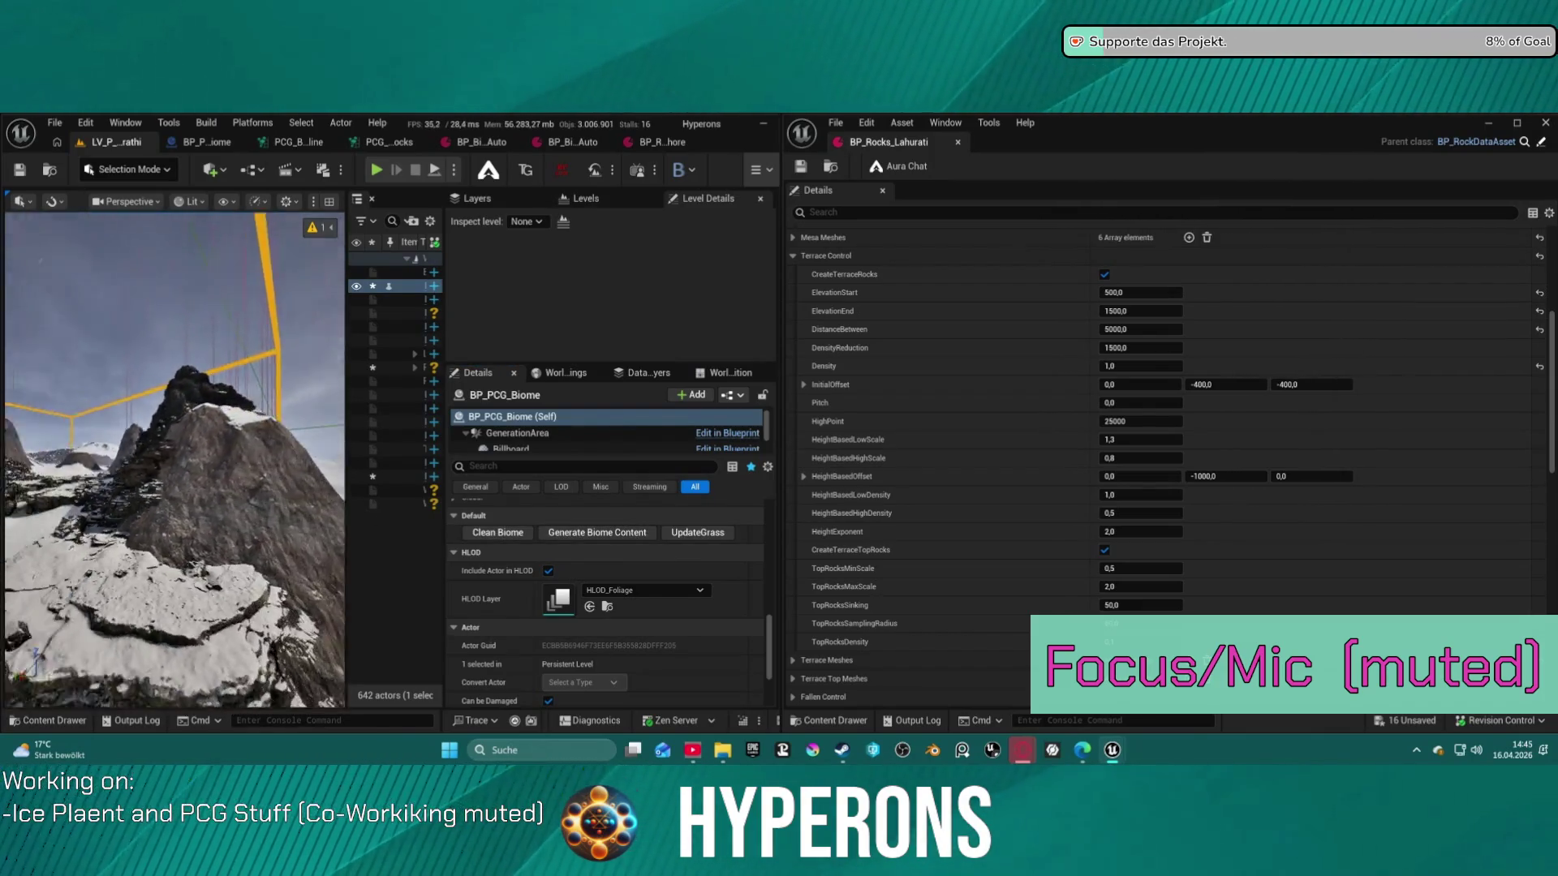
scroll(175, 458, up, 10)
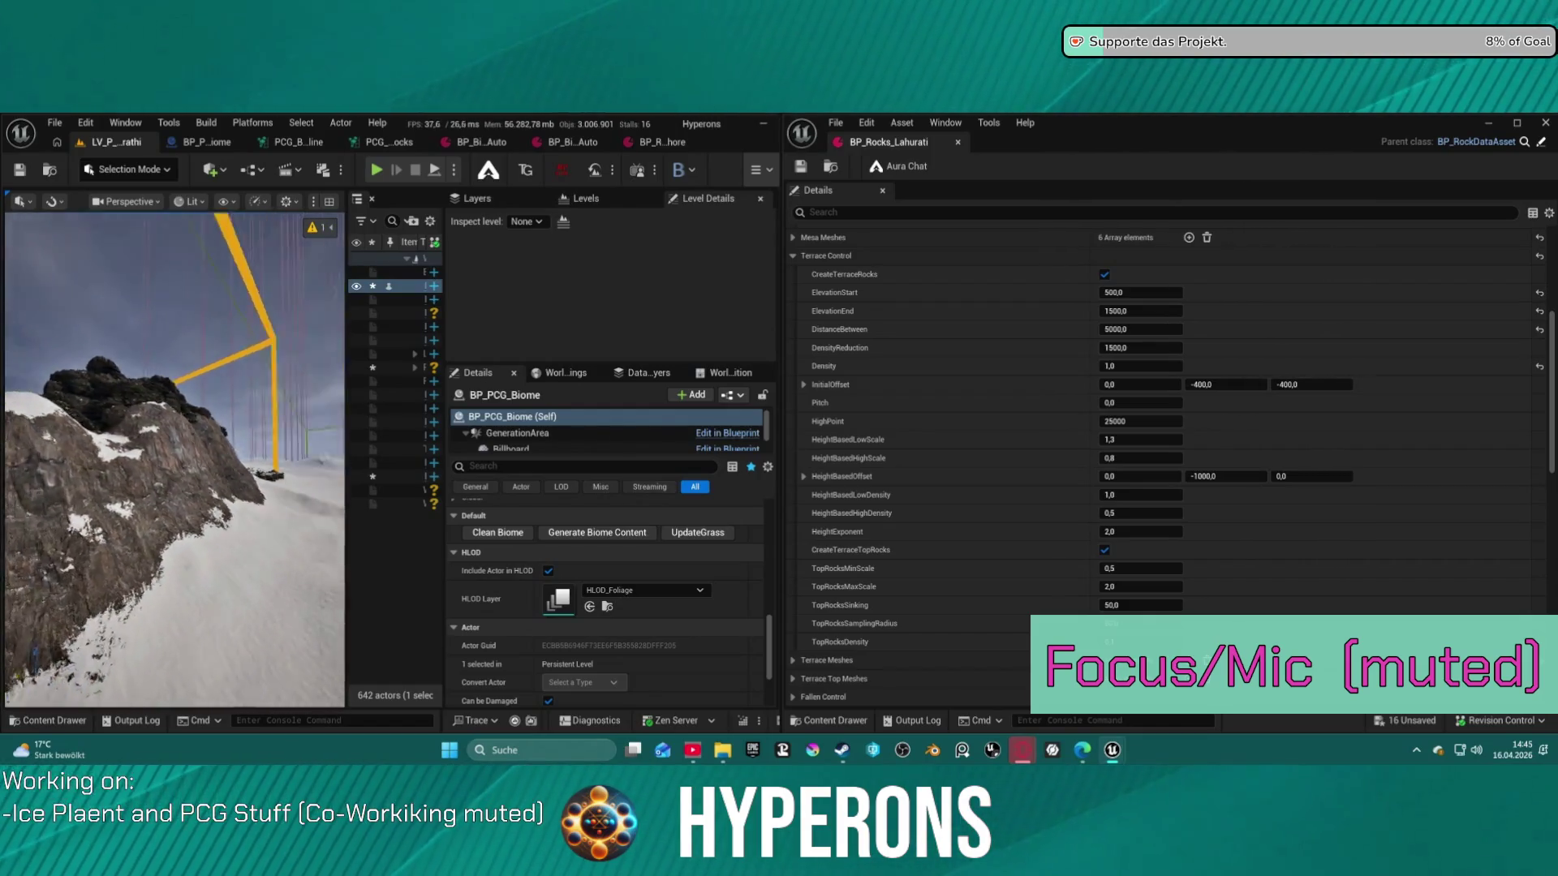
scroll(174, 458, down, 10)
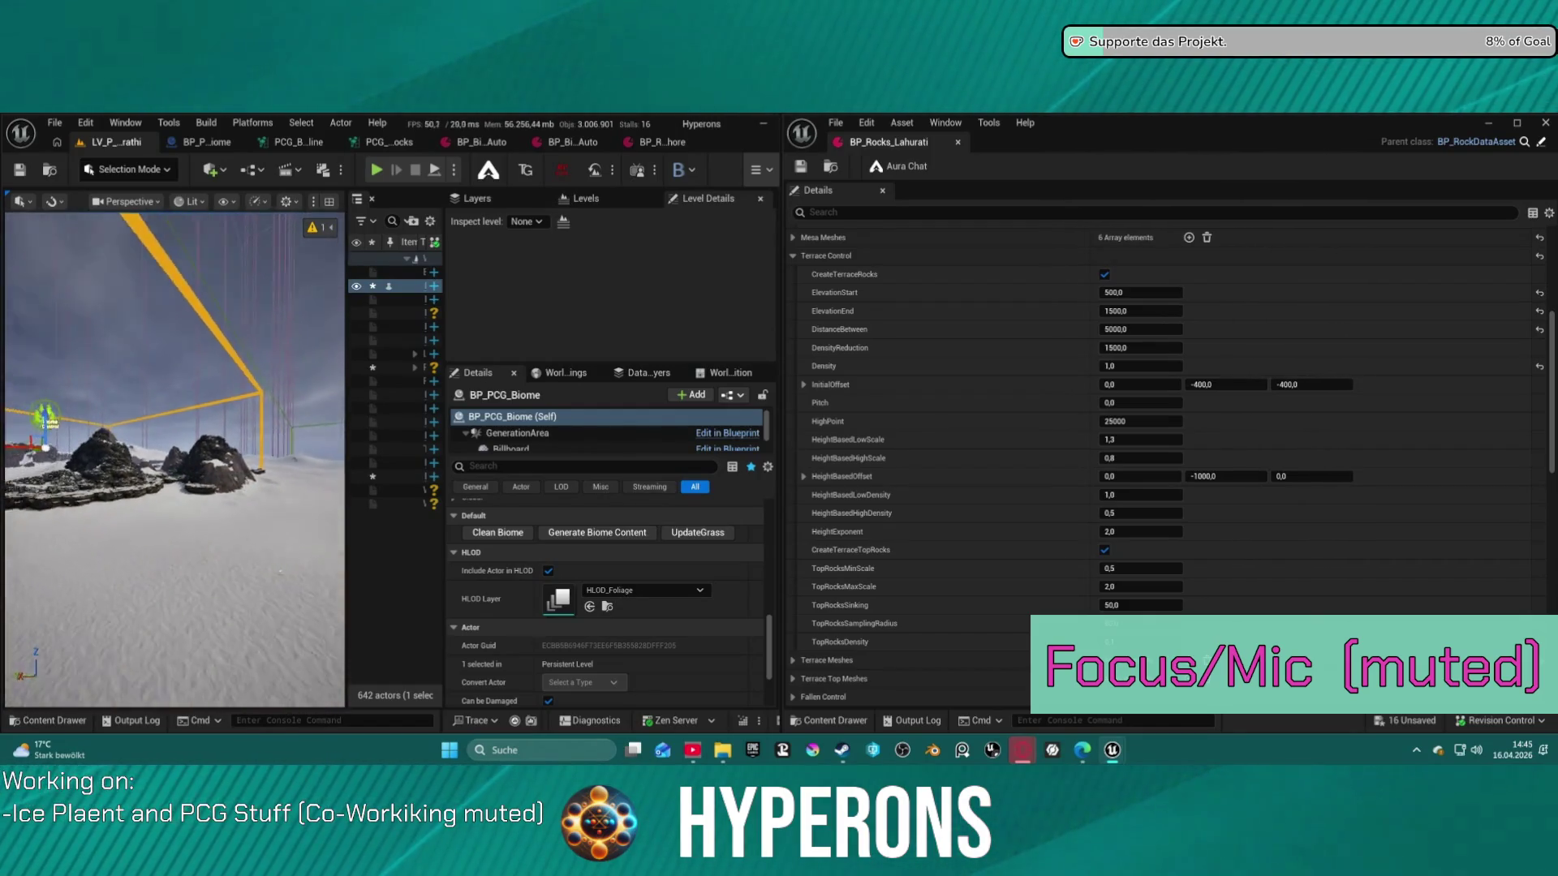
scroll(175, 458, up, 10)
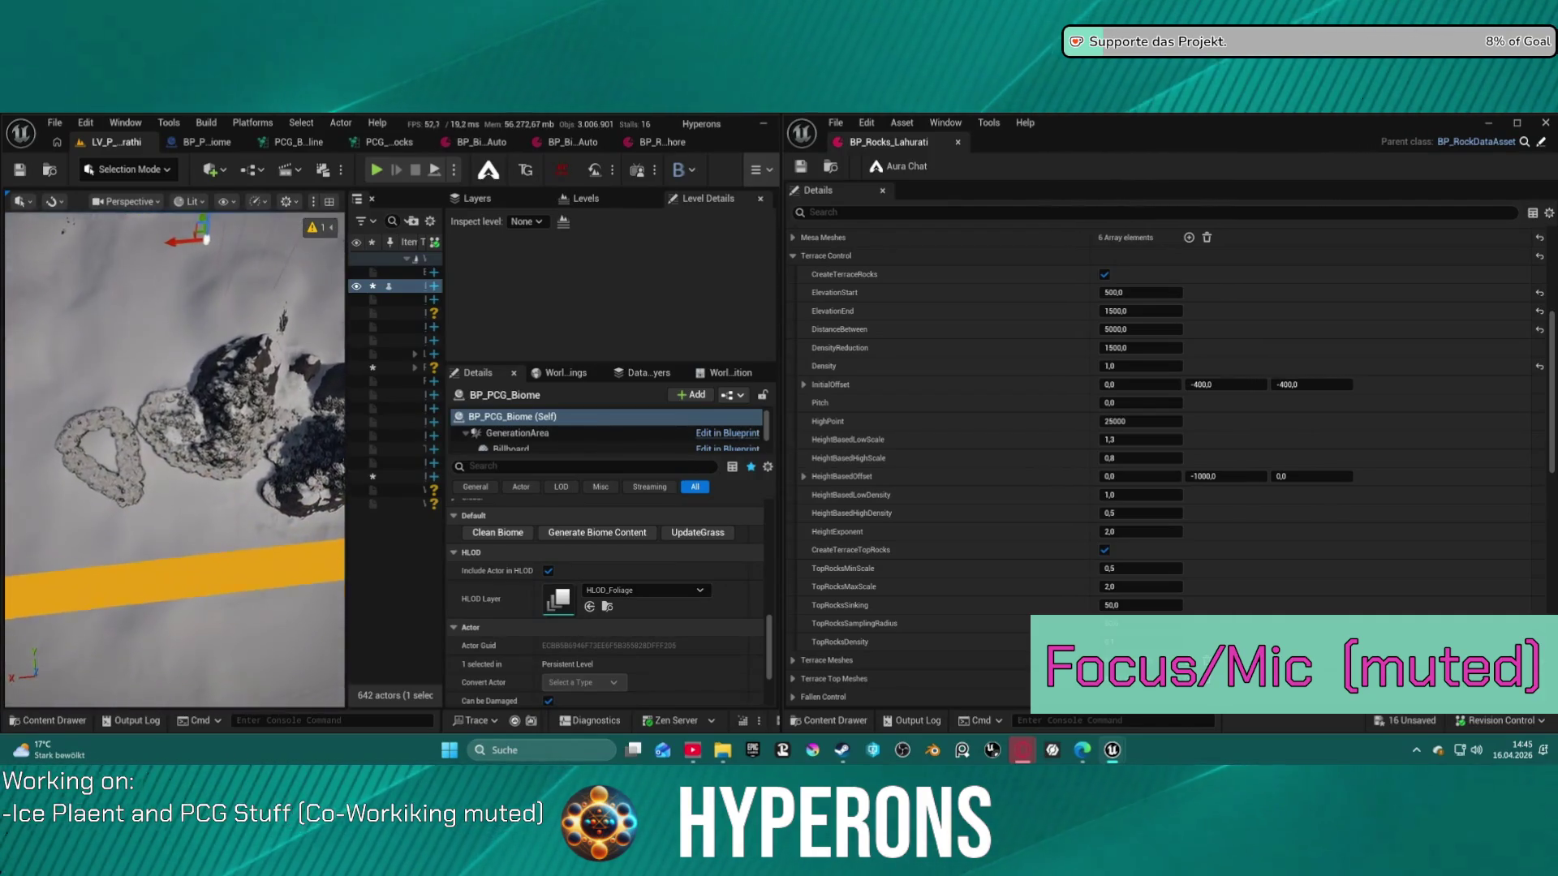
key(f)
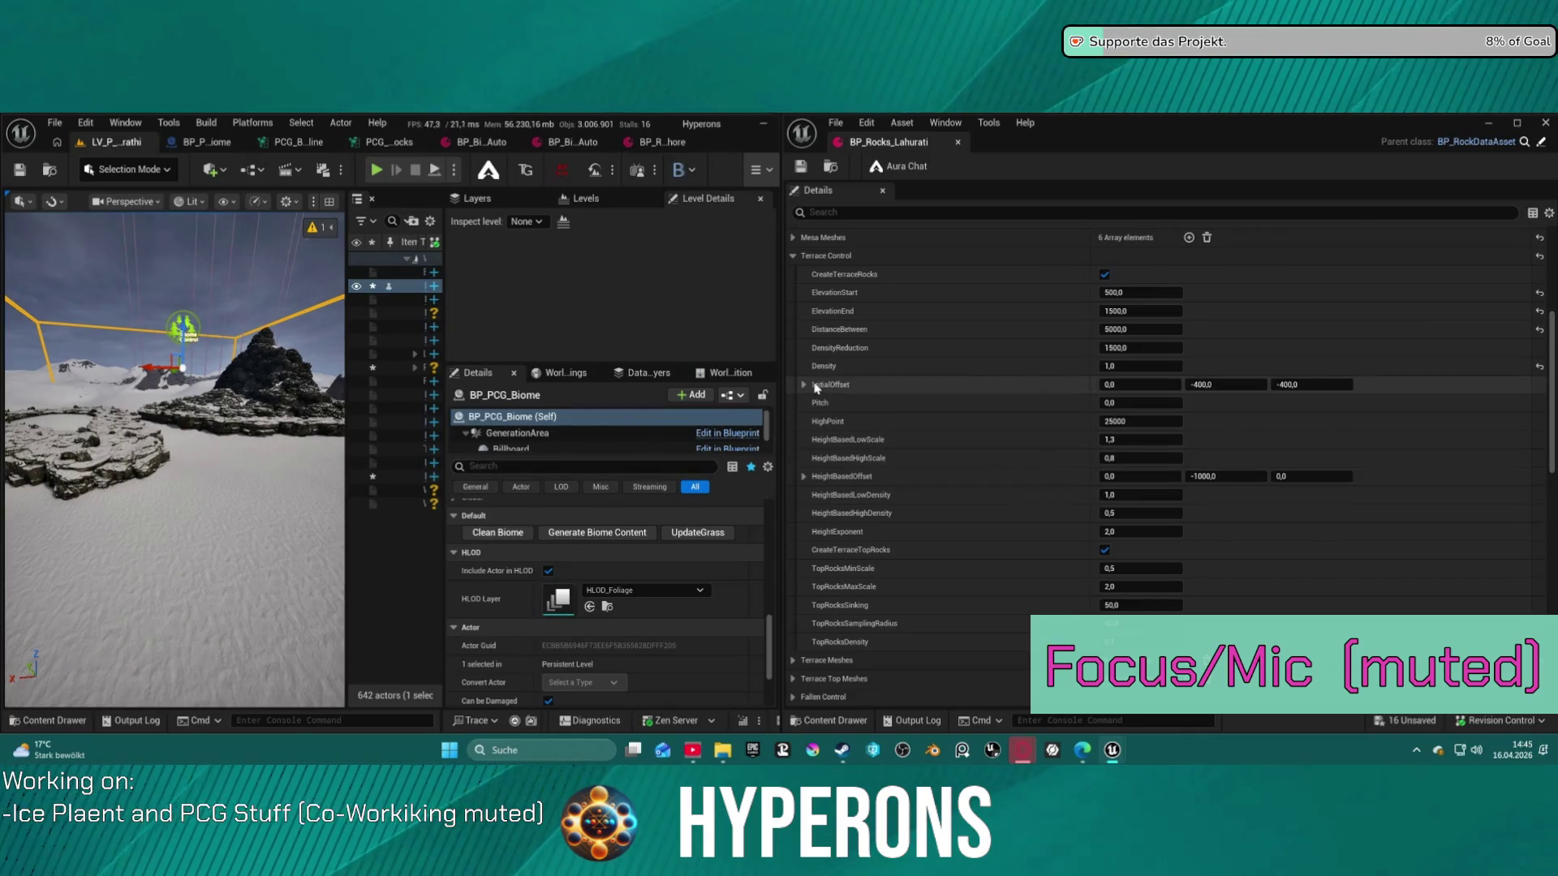
scroll(937, 350, down, 2)
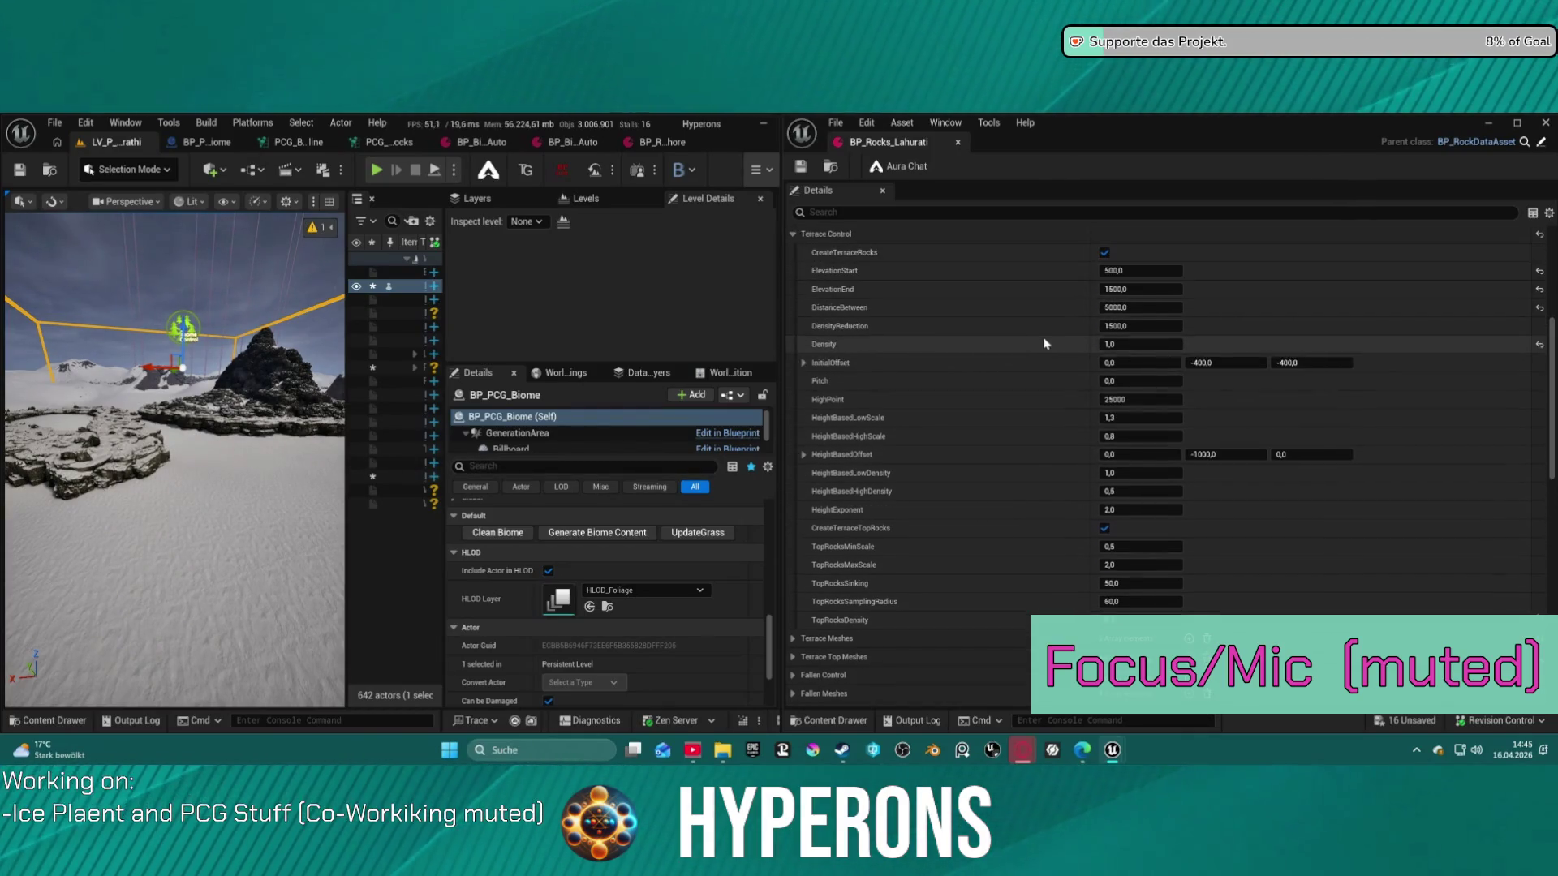
Confirm the terrace ElevationStart value and browse the Terrace Meshes and Fallen Control sections
click(1130, 249)
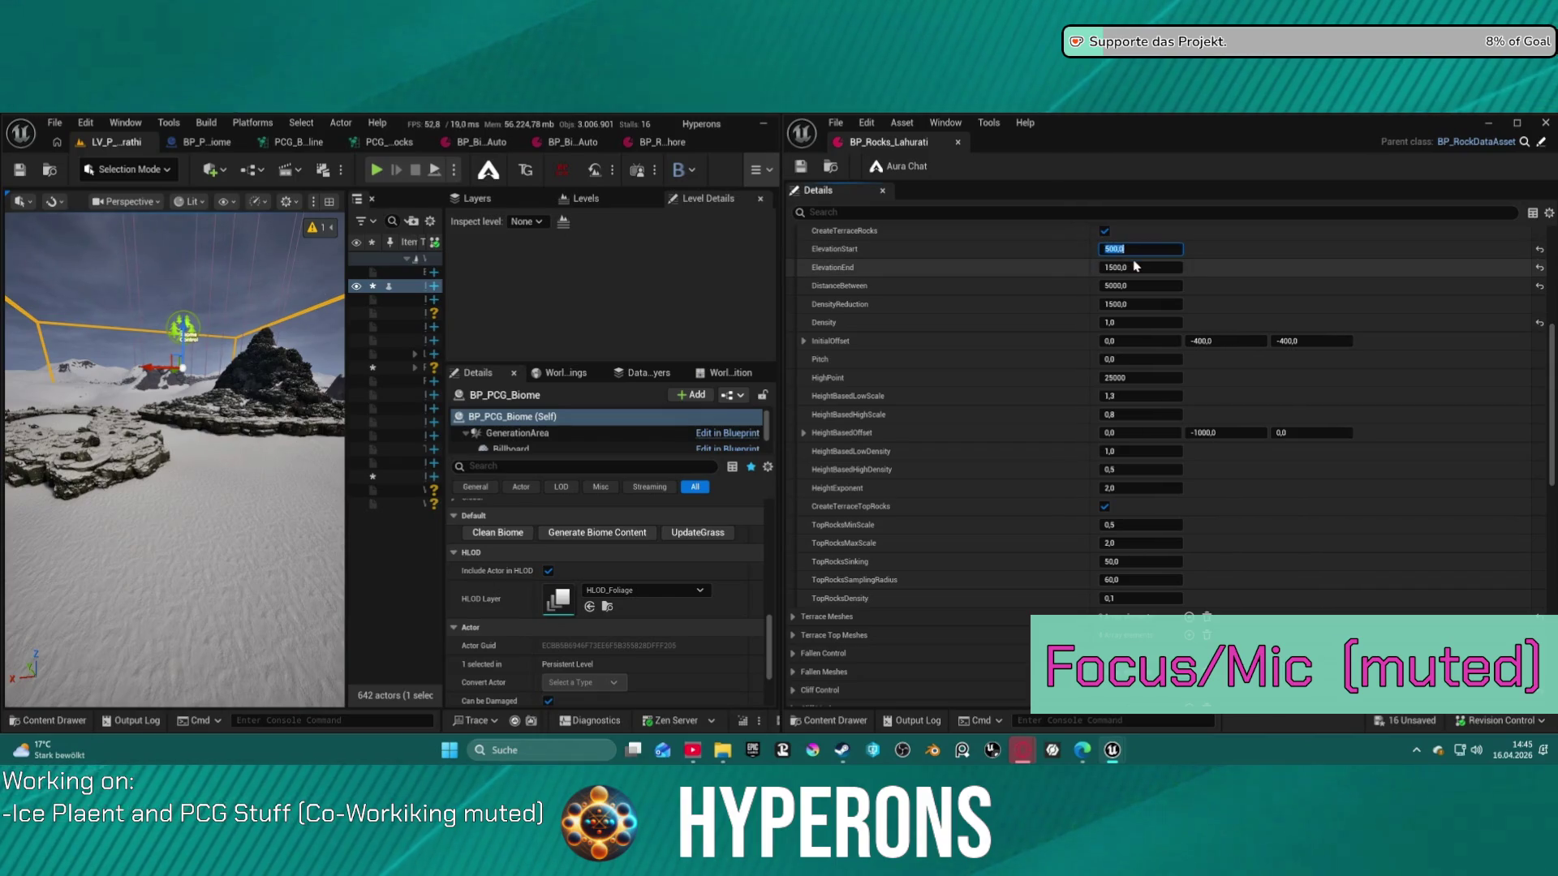
text(100)
key(Return)
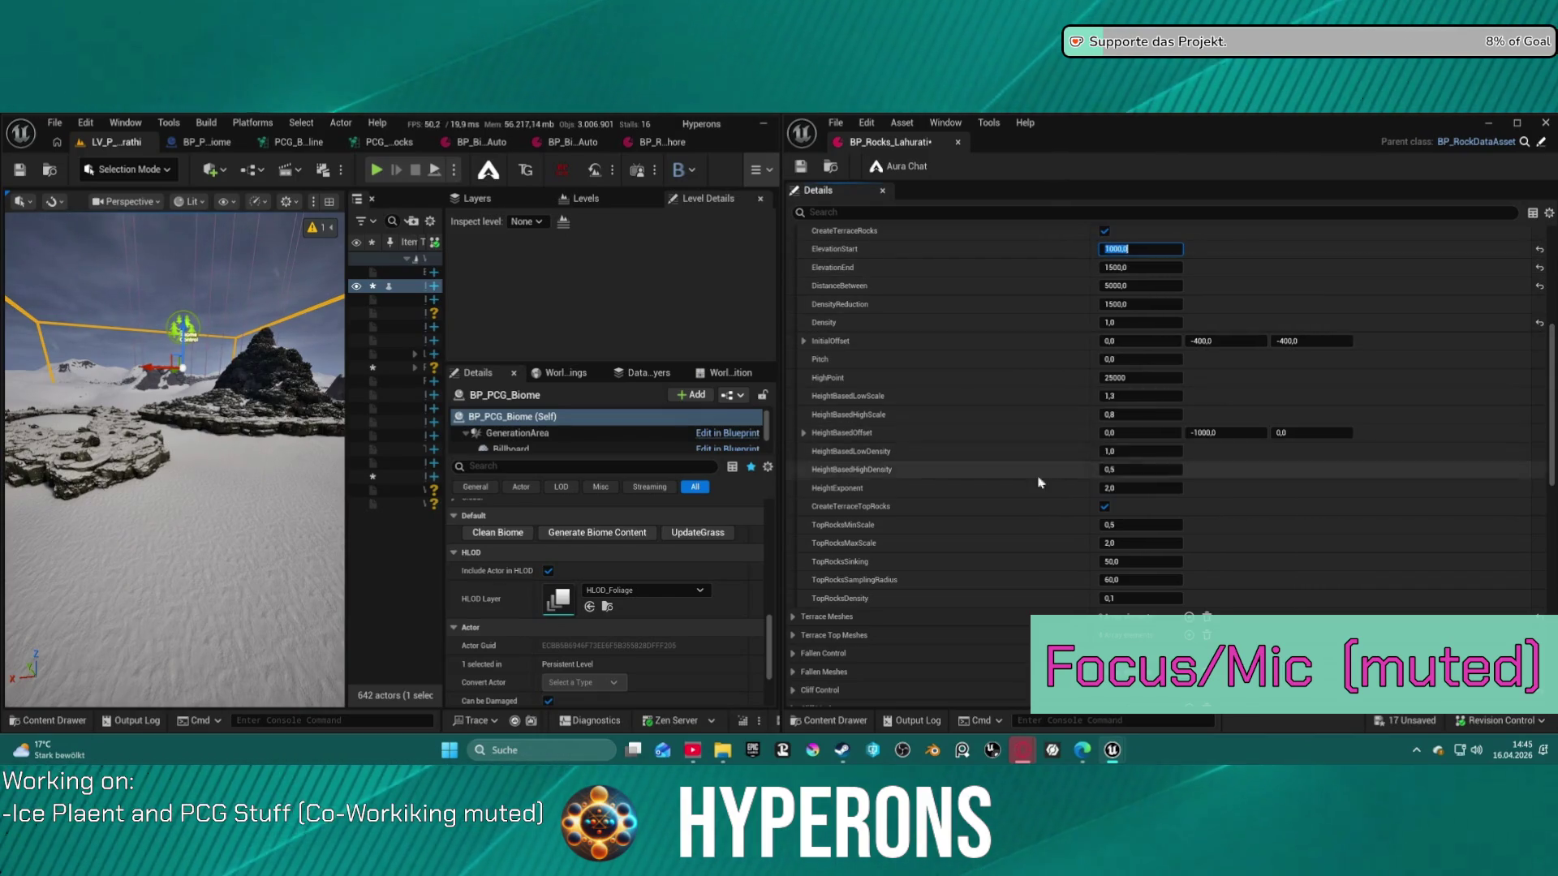
scroll(962, 519, down, 3)
scroll(922, 524, up, 15)
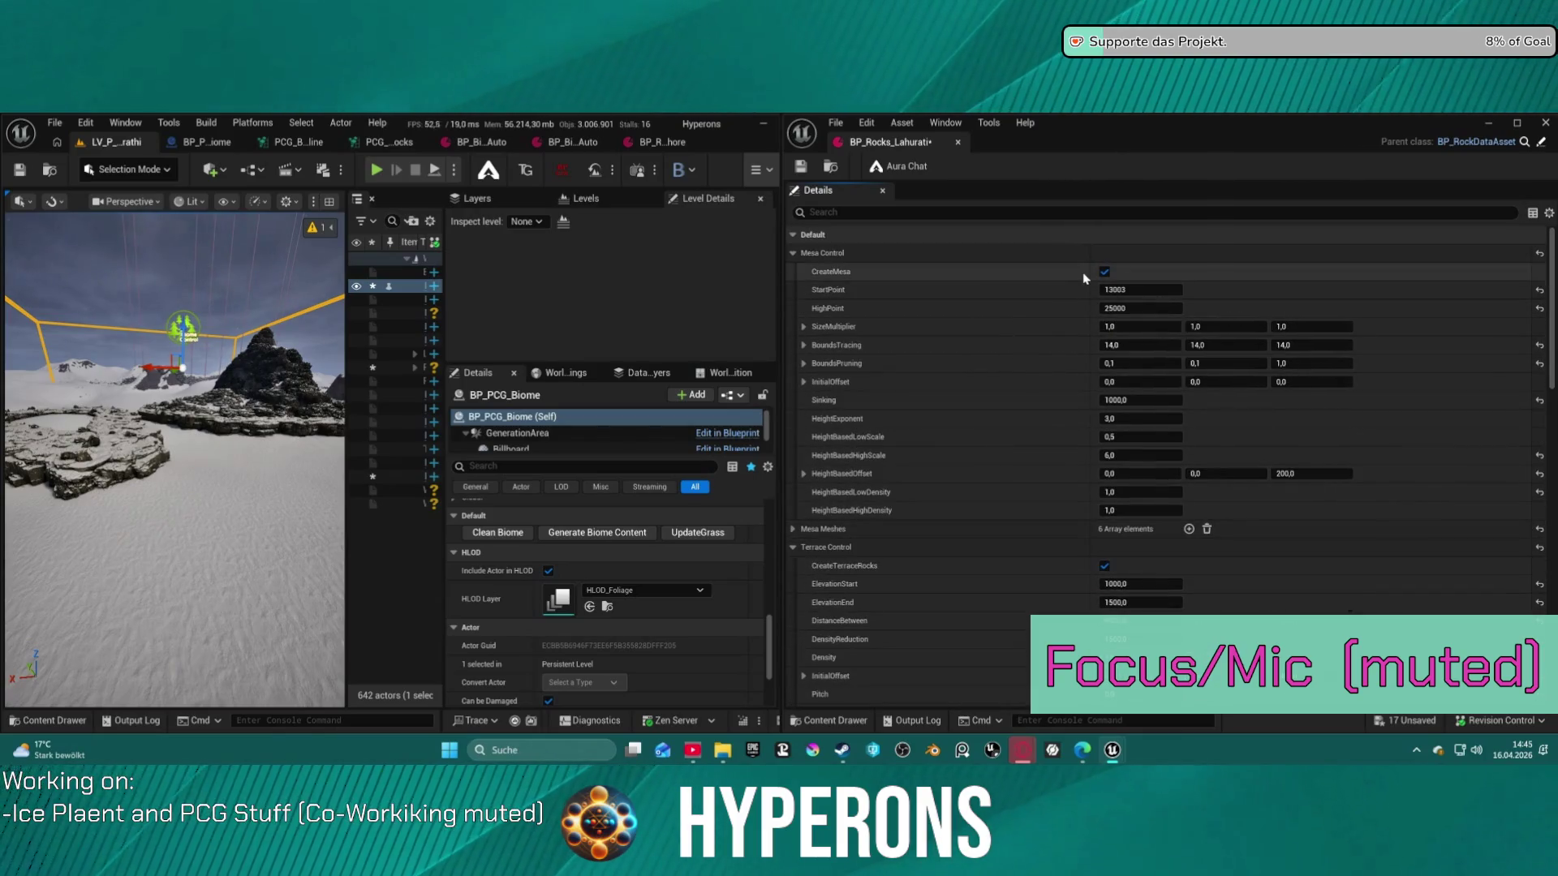
scroll(995, 419, down, 20)
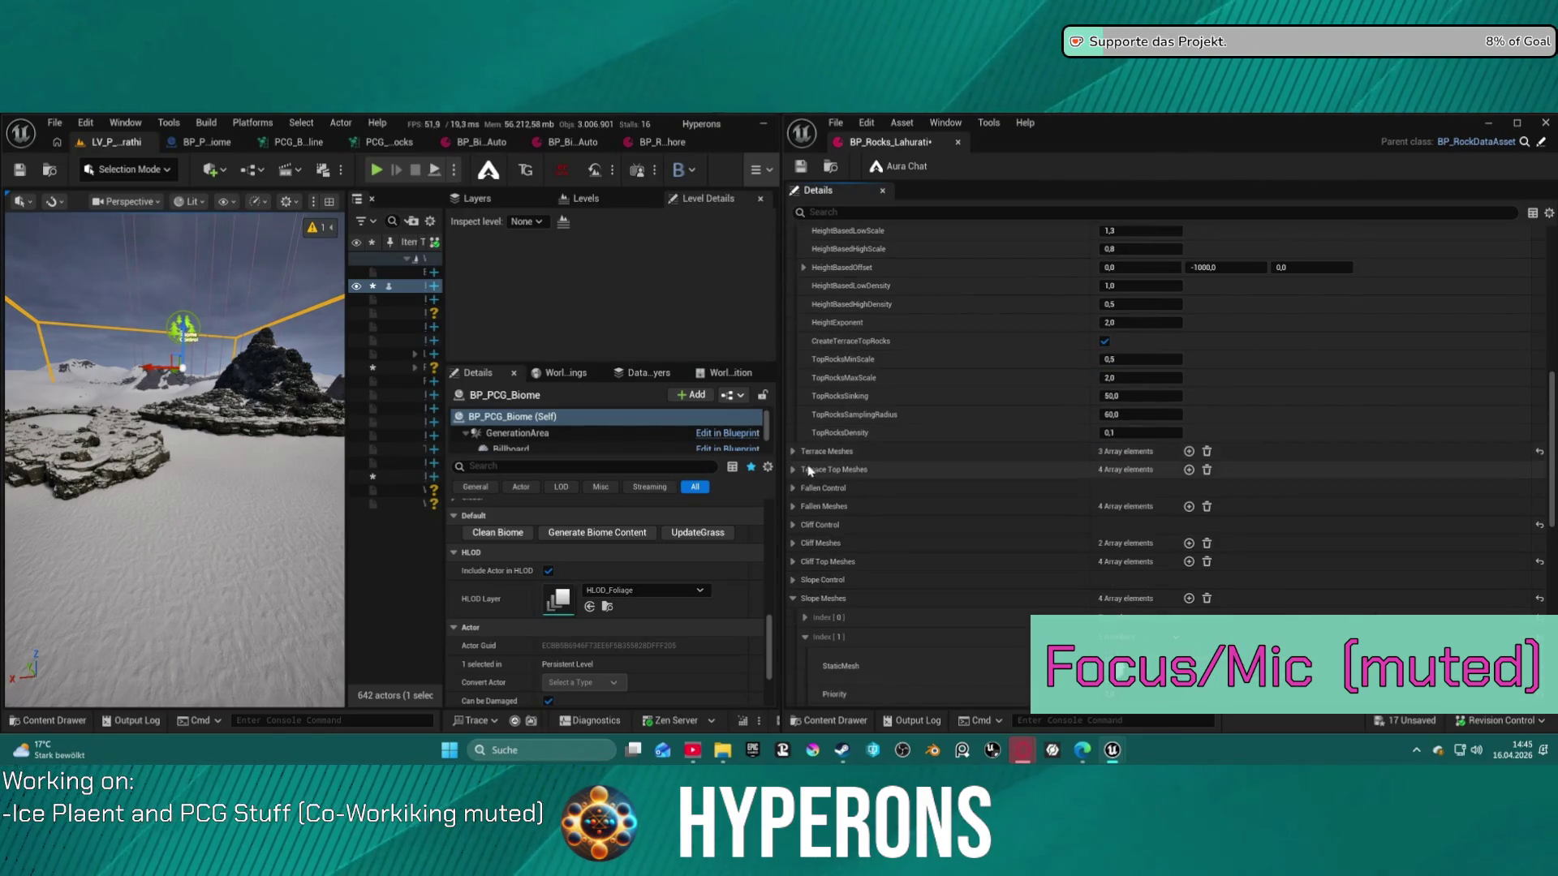
click(792, 451)
click(792, 451)
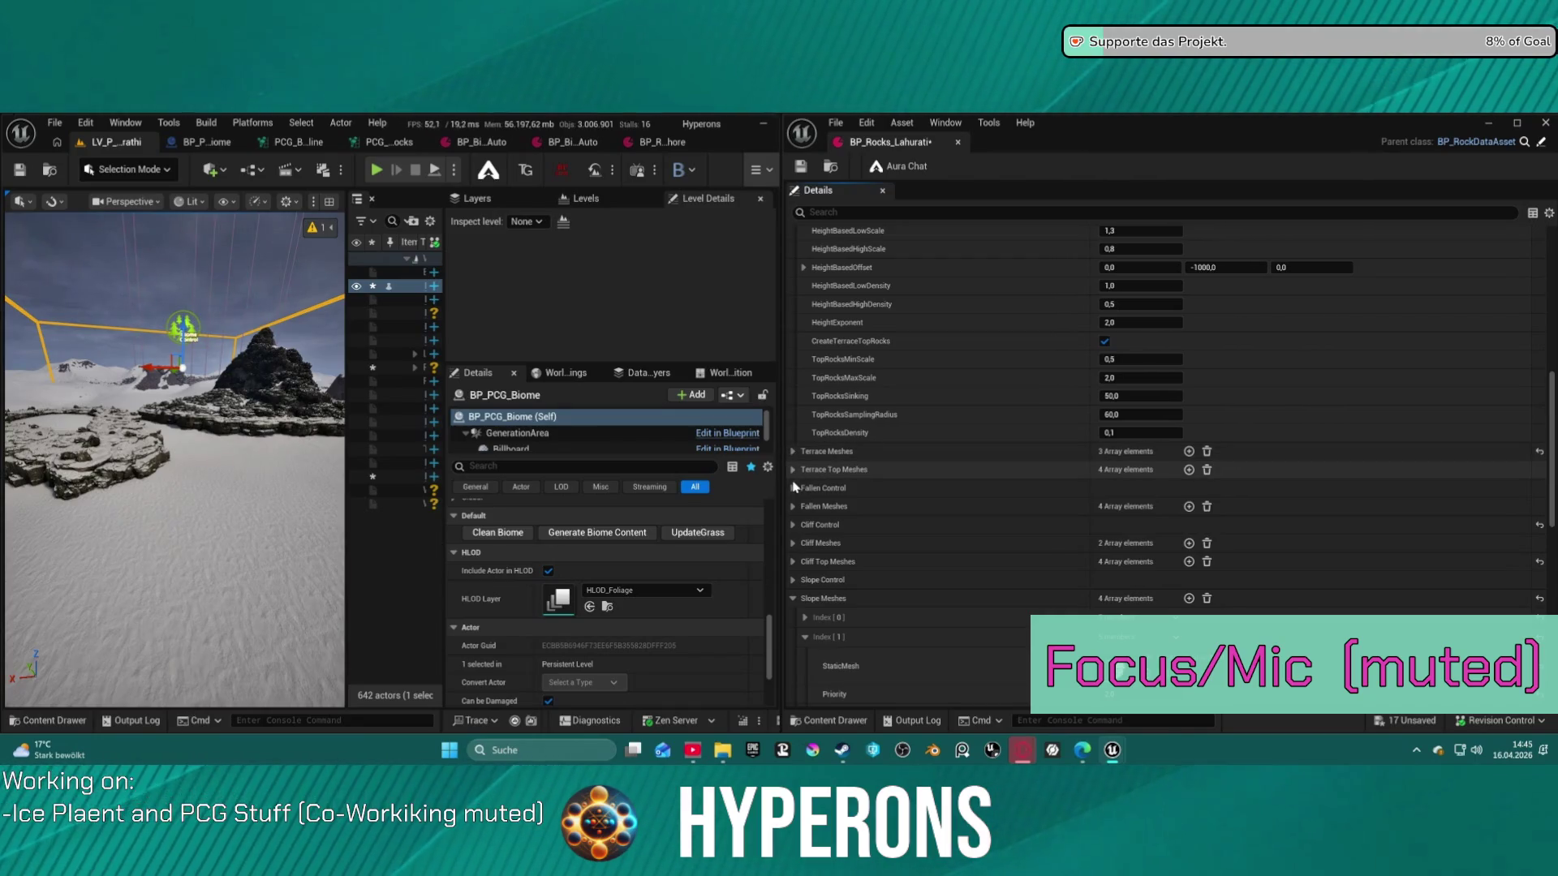
click(794, 488)
click(793, 488)
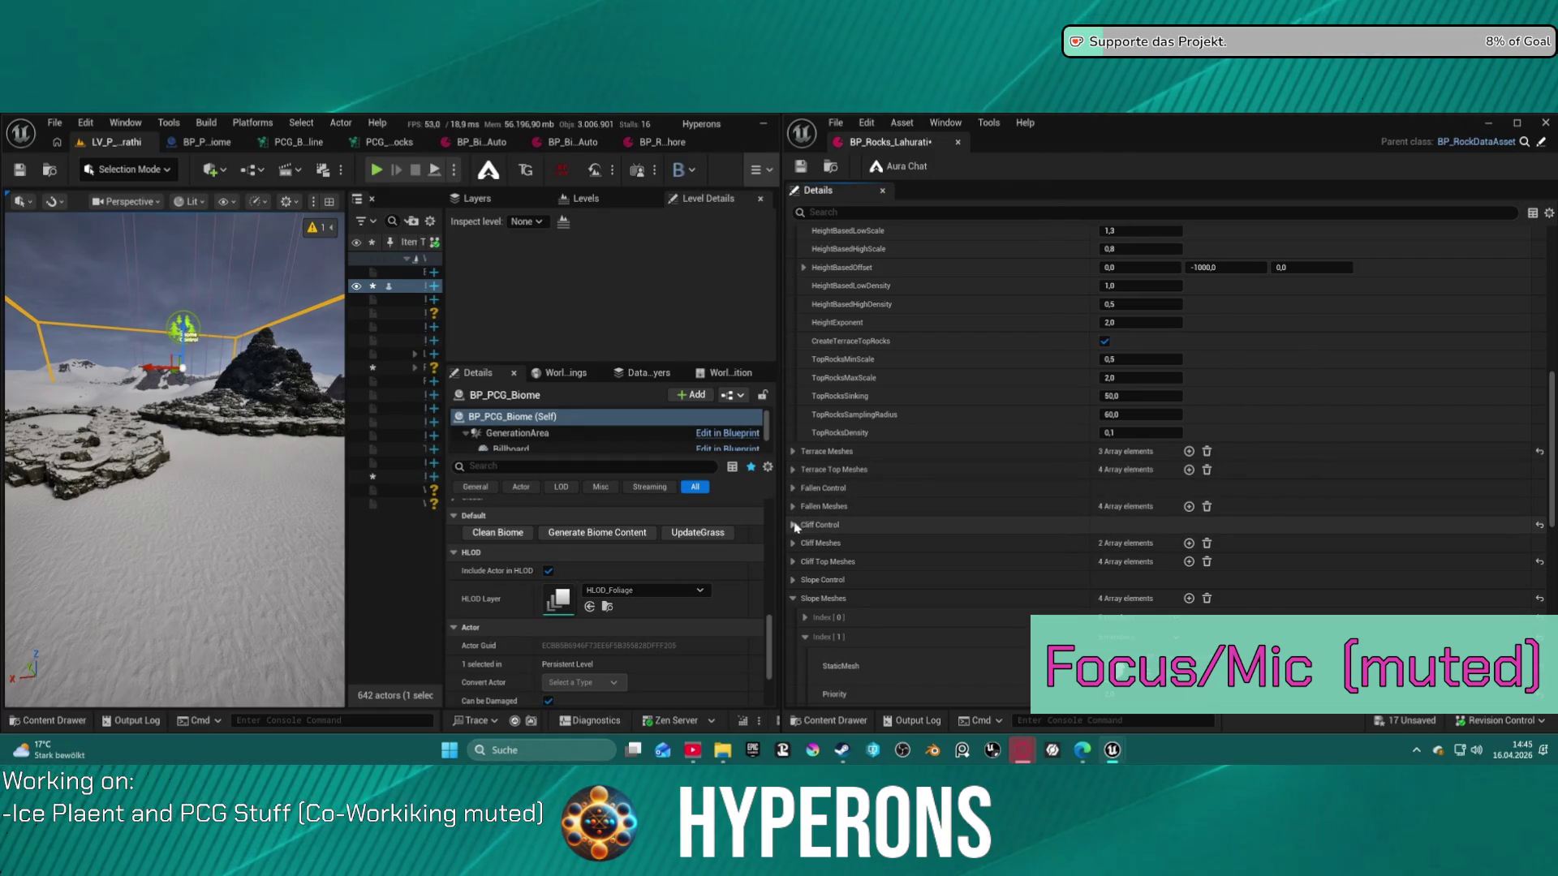
Change the Cliff Control HighPoint from 1000 to 1500 and save the asset
click(793, 524)
scroll(1127, 516, down, 2)
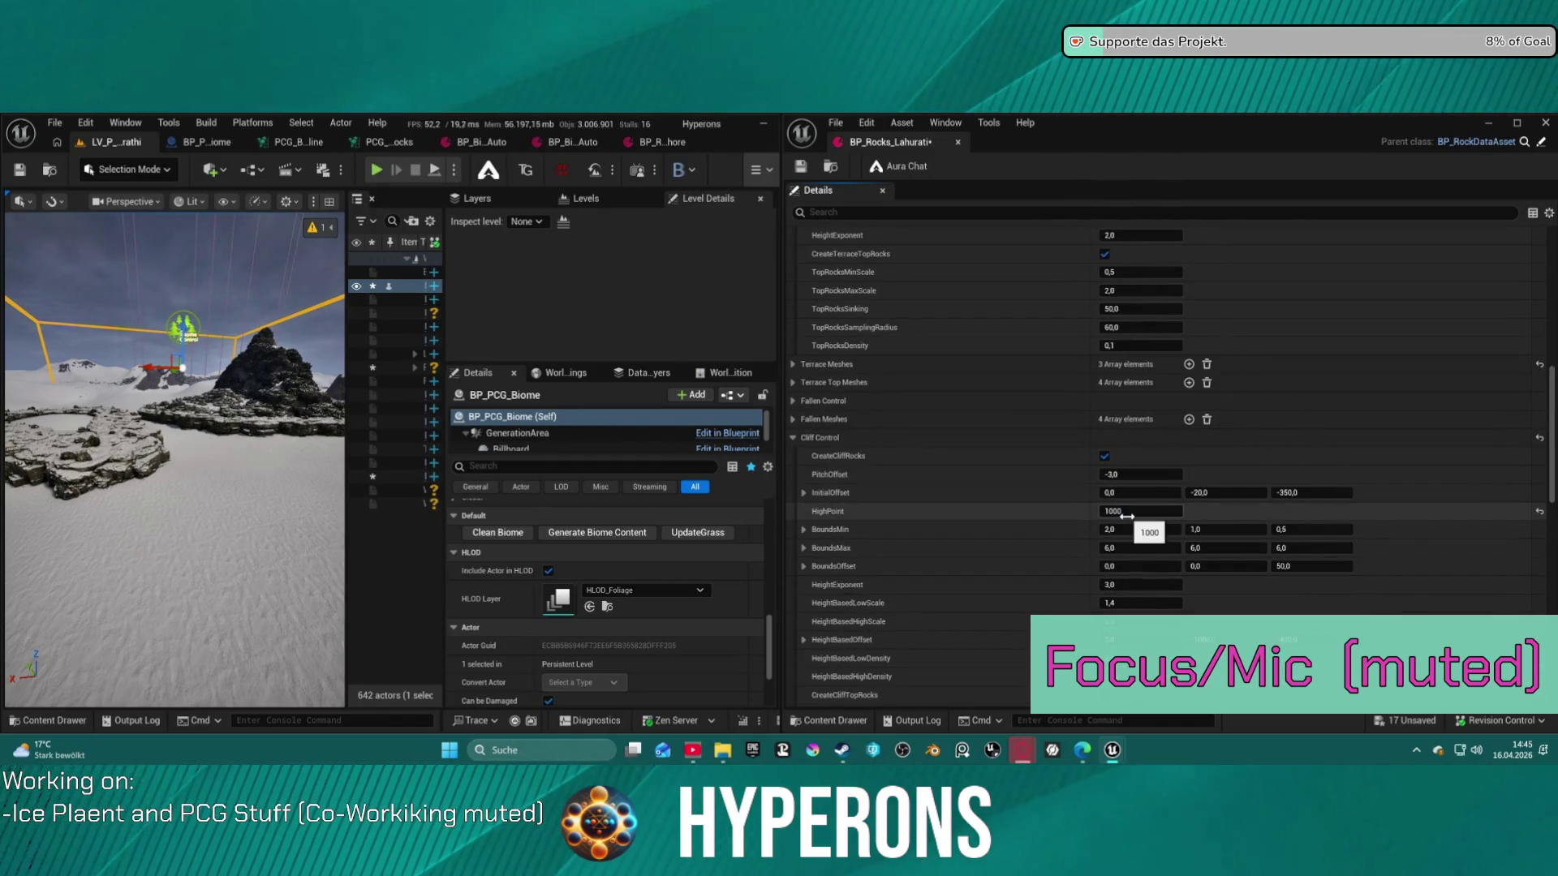
click(1127, 509)
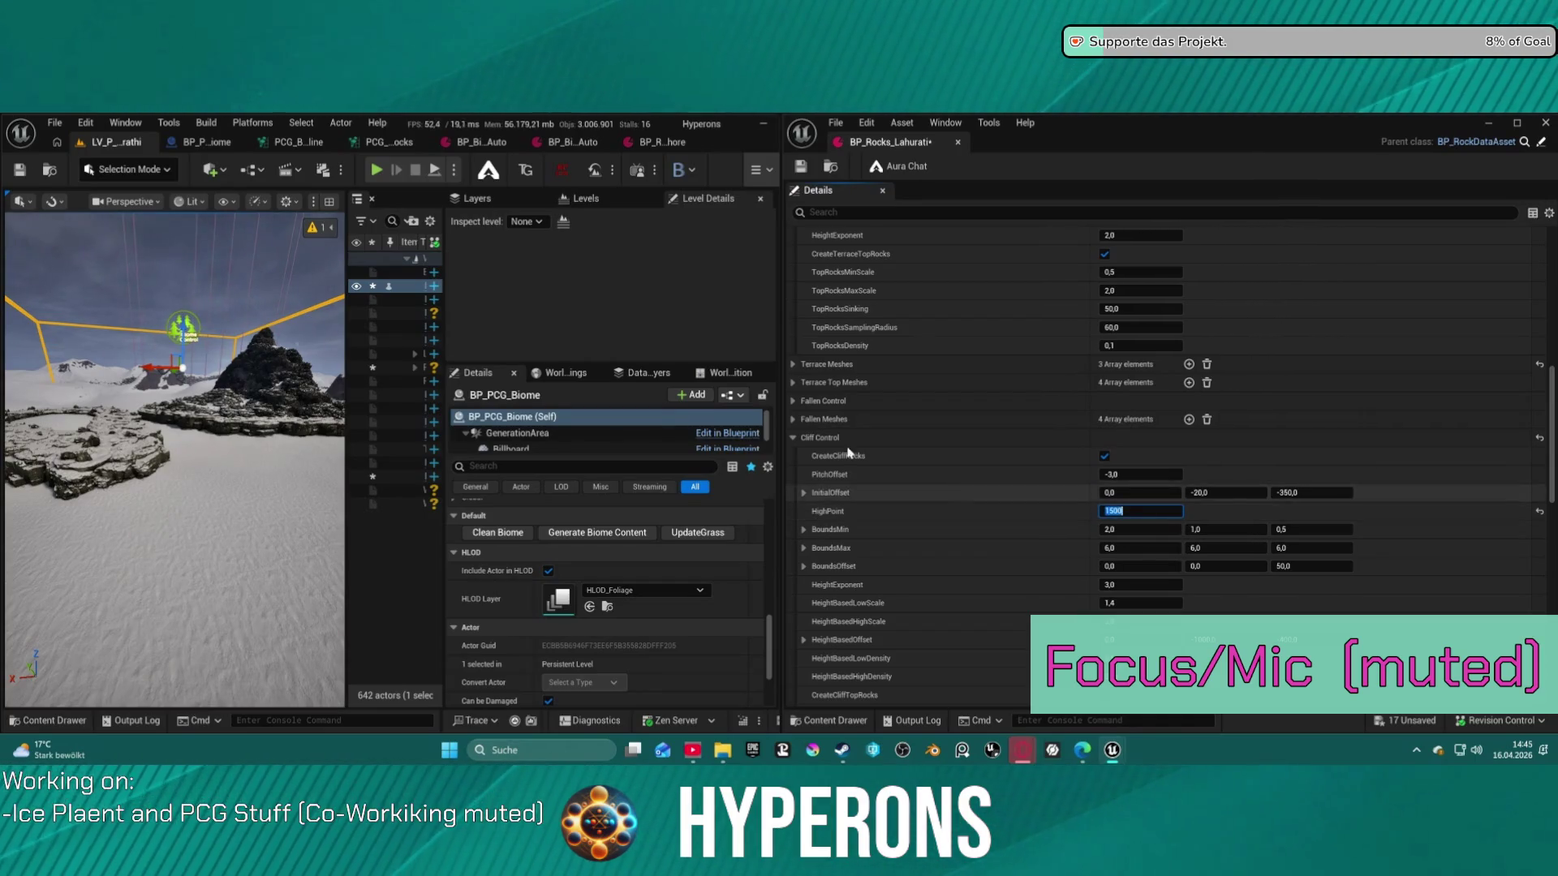
key(Return)
key(ctrl+s)
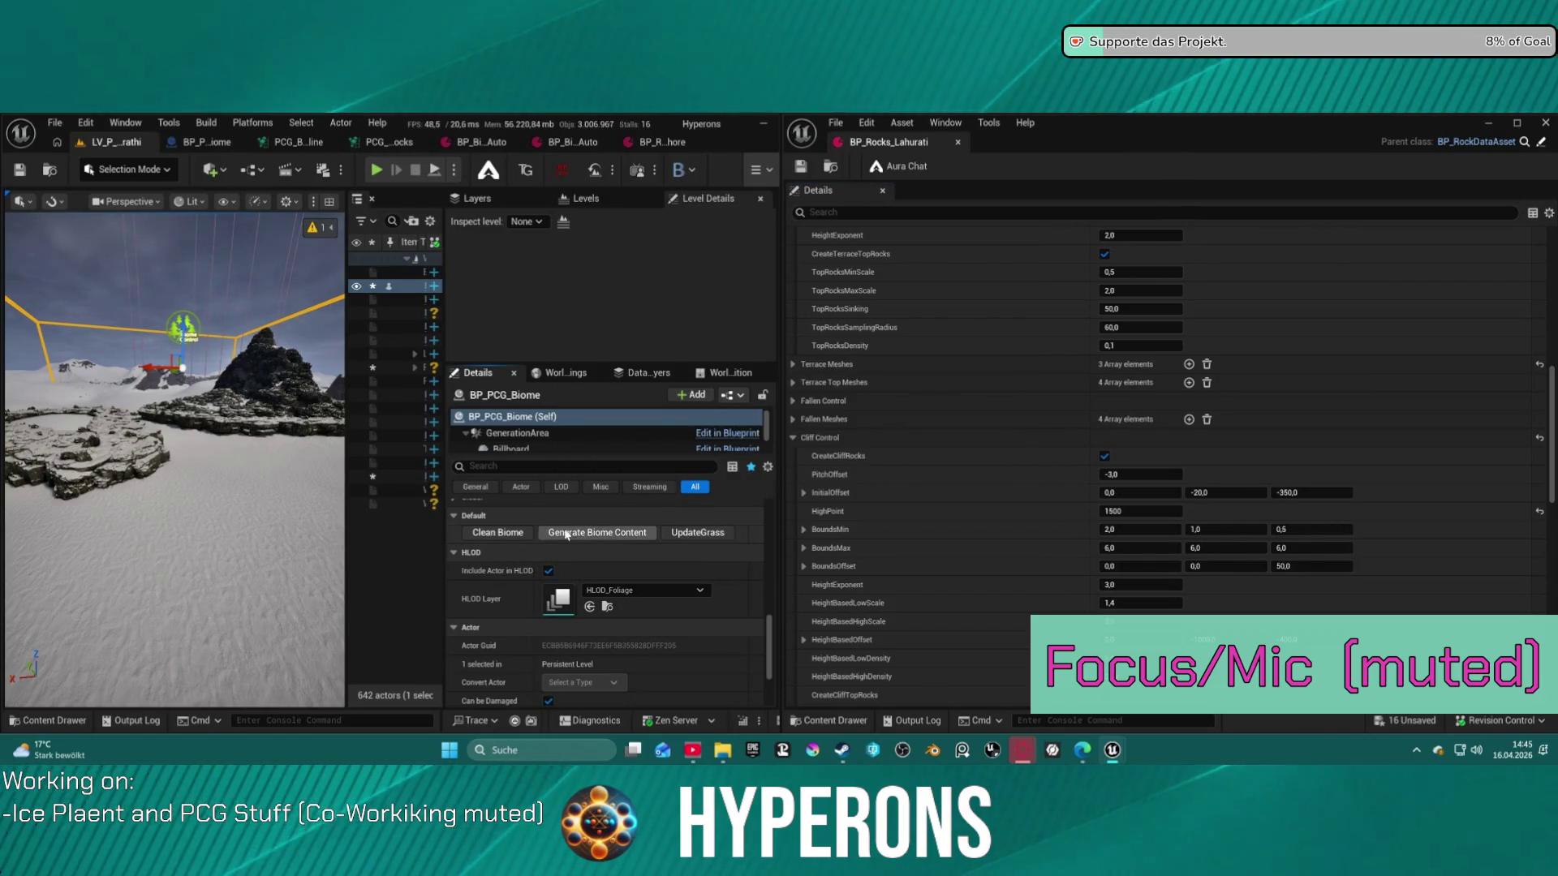
Clean the biome, undo the accidental biome actor deletion, and regenerate the cliff rocks
click(497, 533)
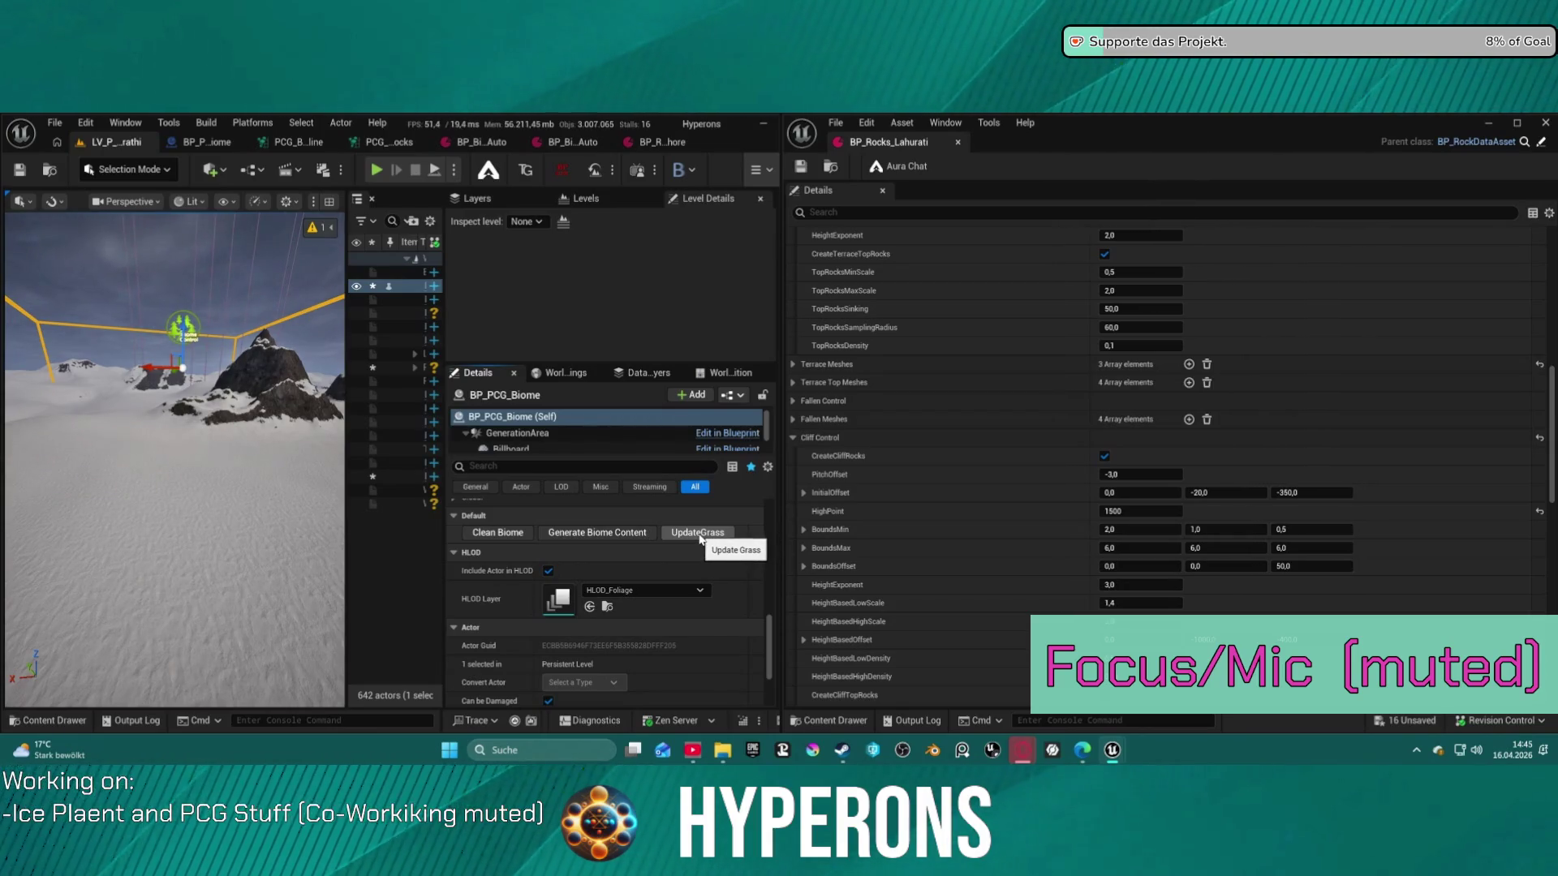
mouse_move(174, 454)
mouse_down()
mouse_move(174, 349)
mouse_move(174, 455)
mouse_move(175, 438)
mouse_move(212, 443)
mouse_up()
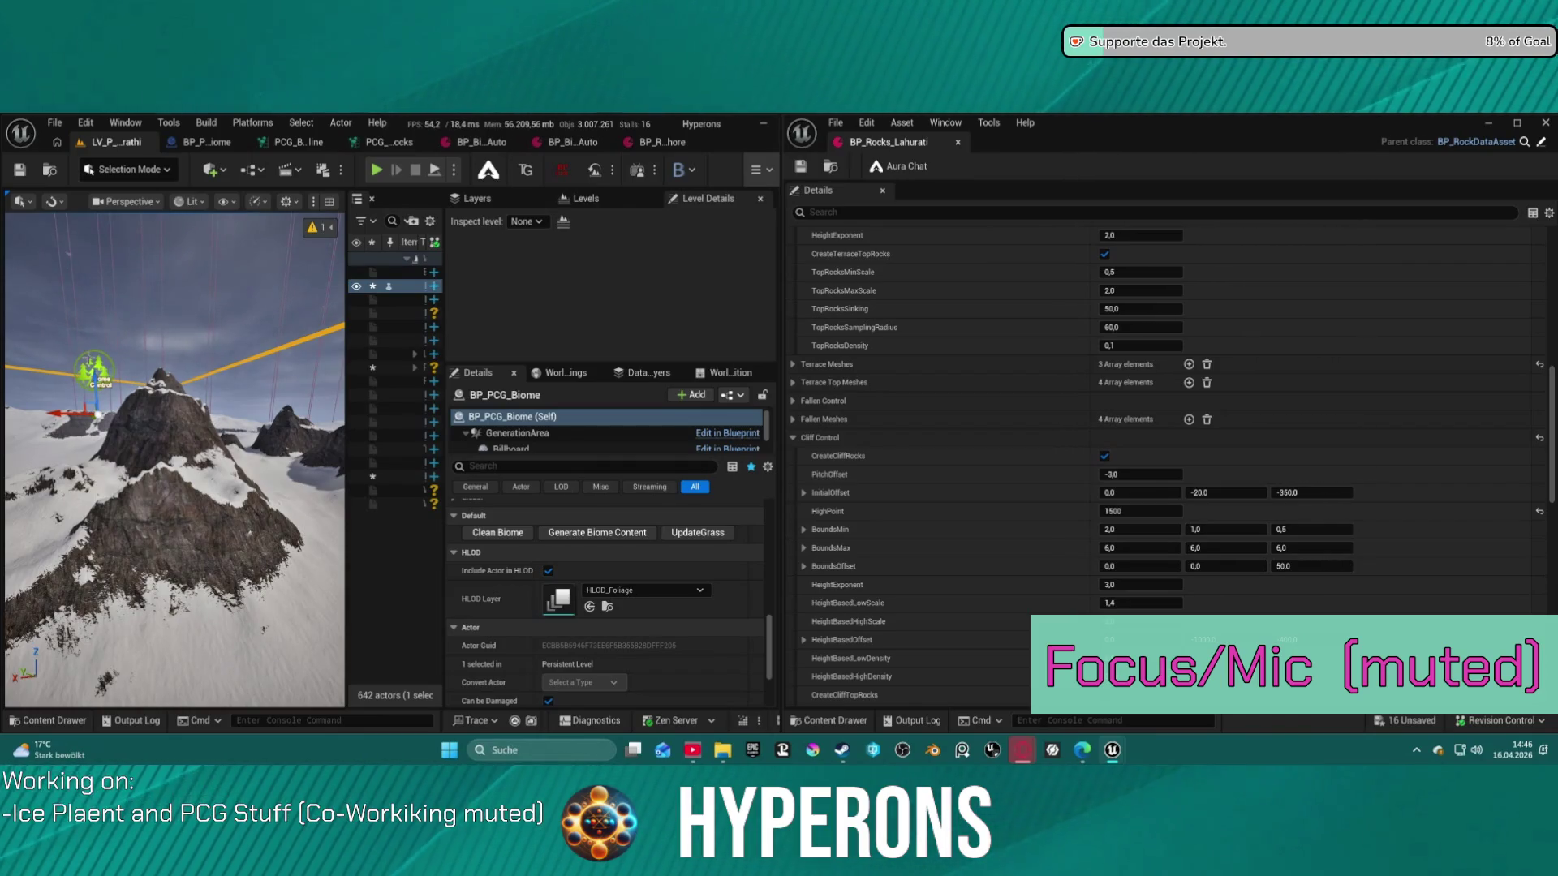
key(Delete)
key(ctrl+z)
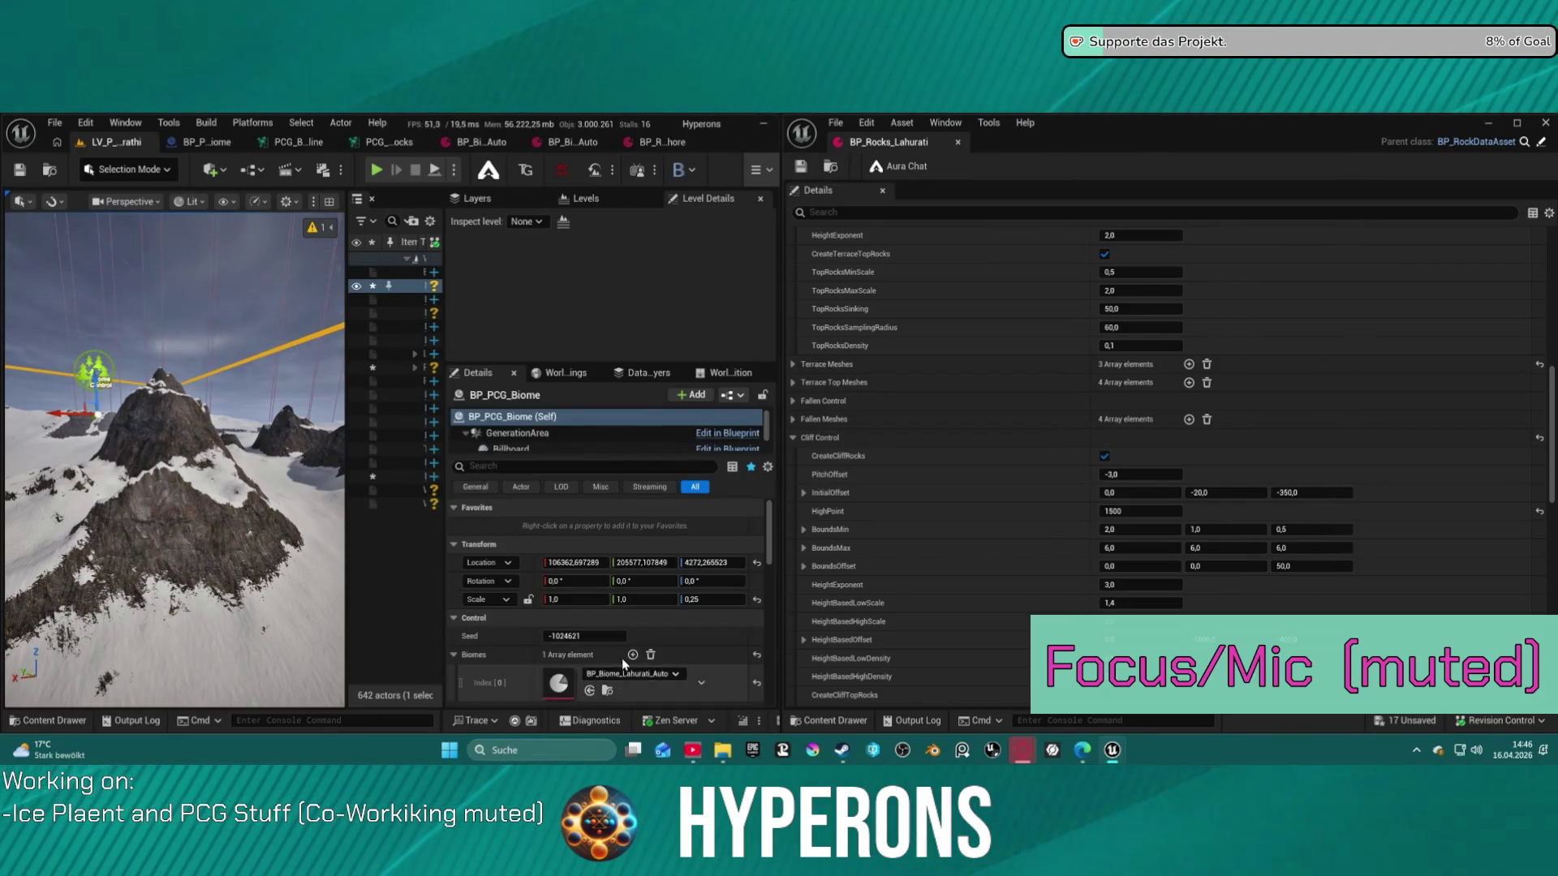
scroll(621, 671, down, 10)
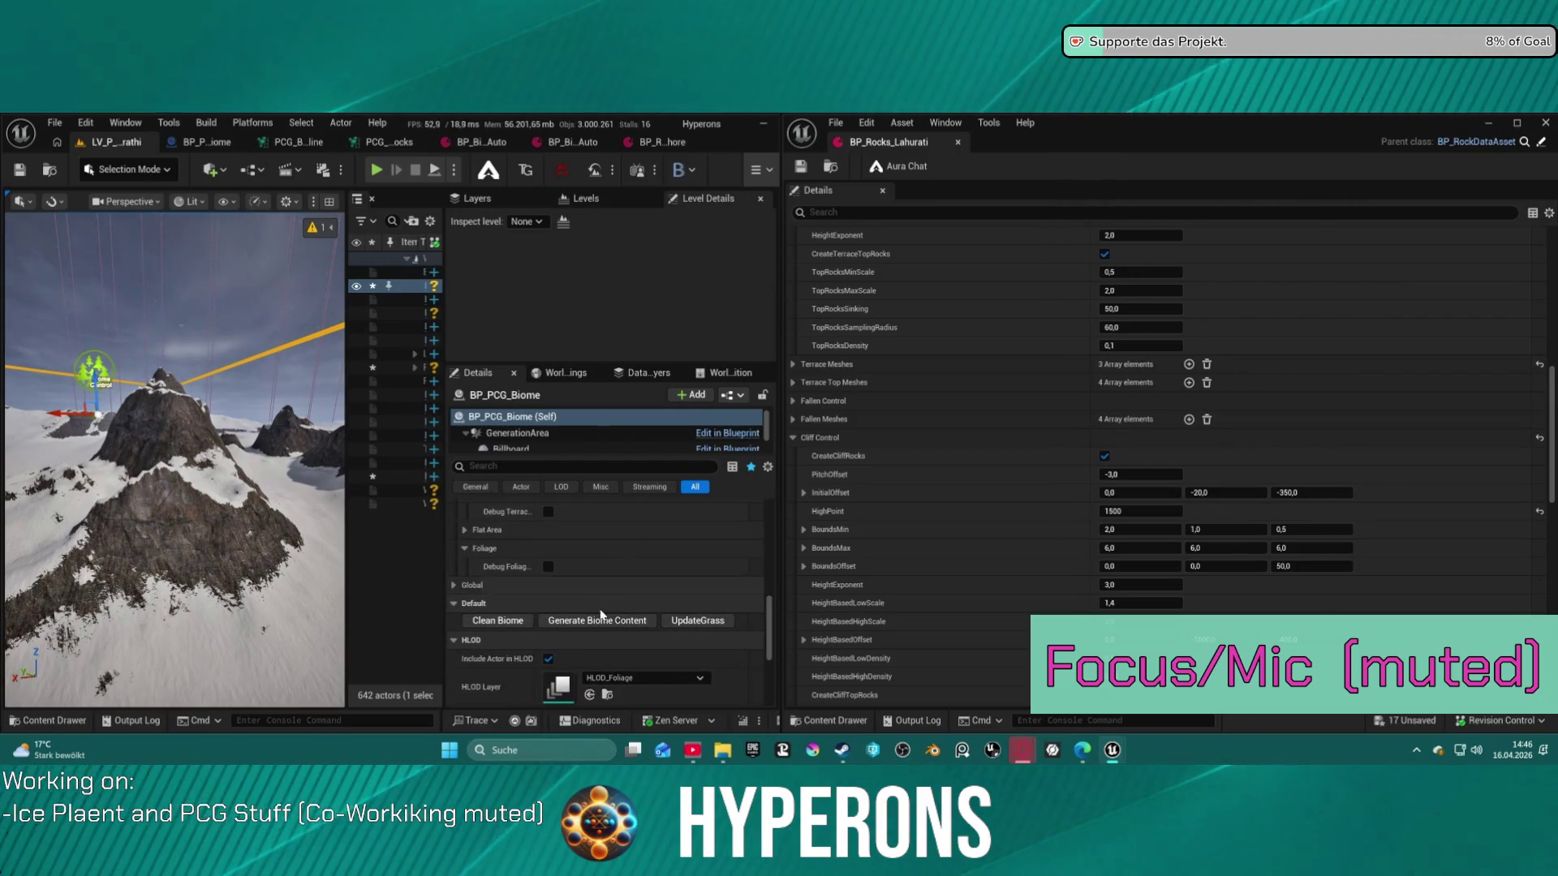
click(586, 622)
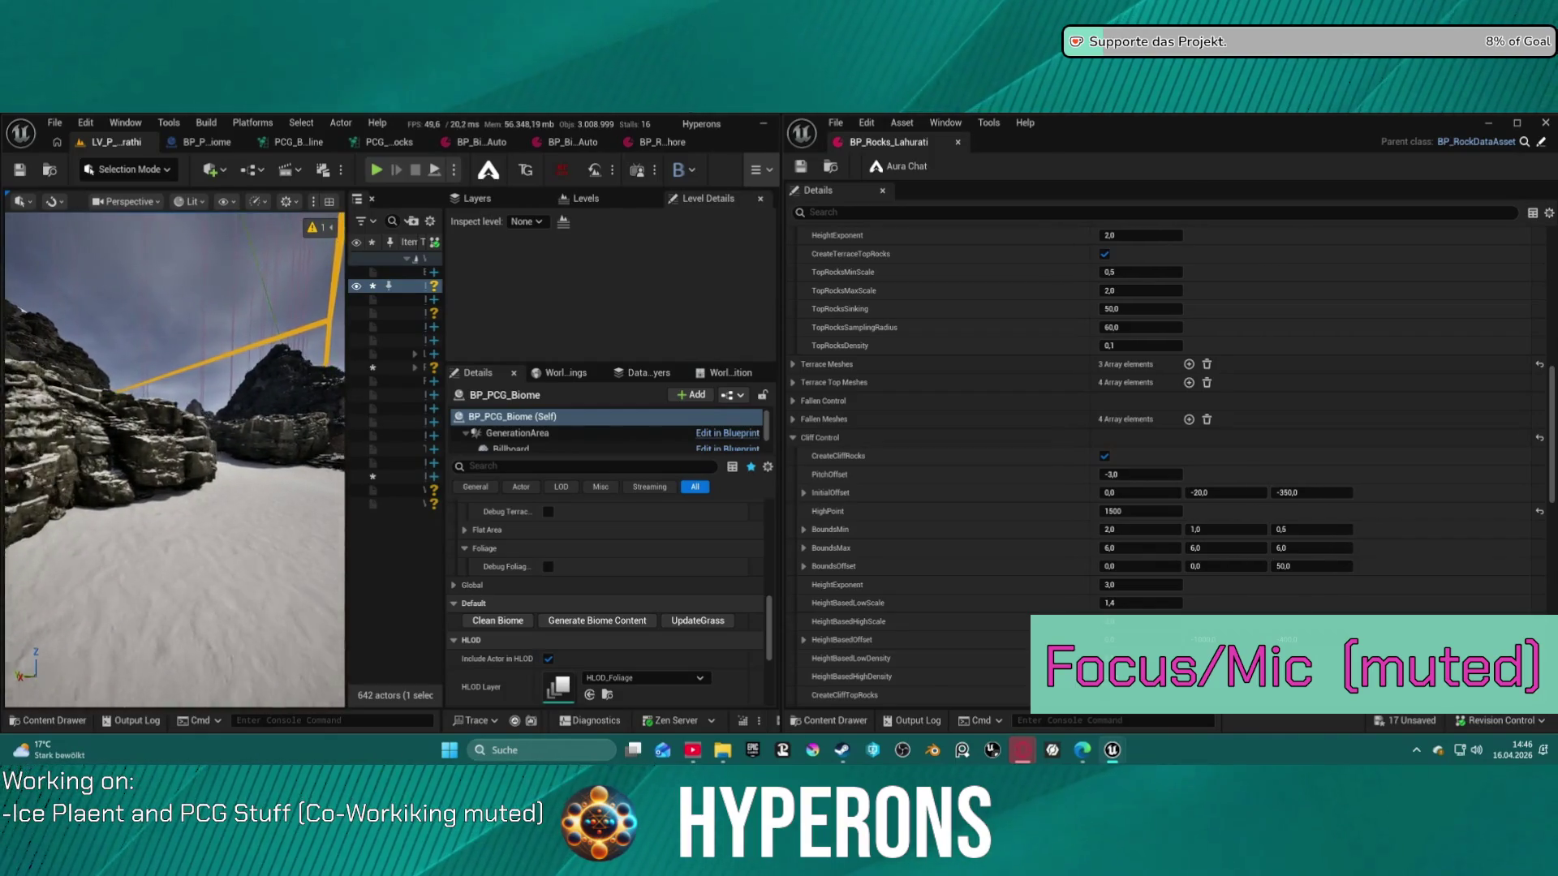
Set the Cliff Control HighPoint to 2000 and save BP_Rocks_Lahurati
click(1146, 515)
text(2000)
key(Return)
click(801, 168)
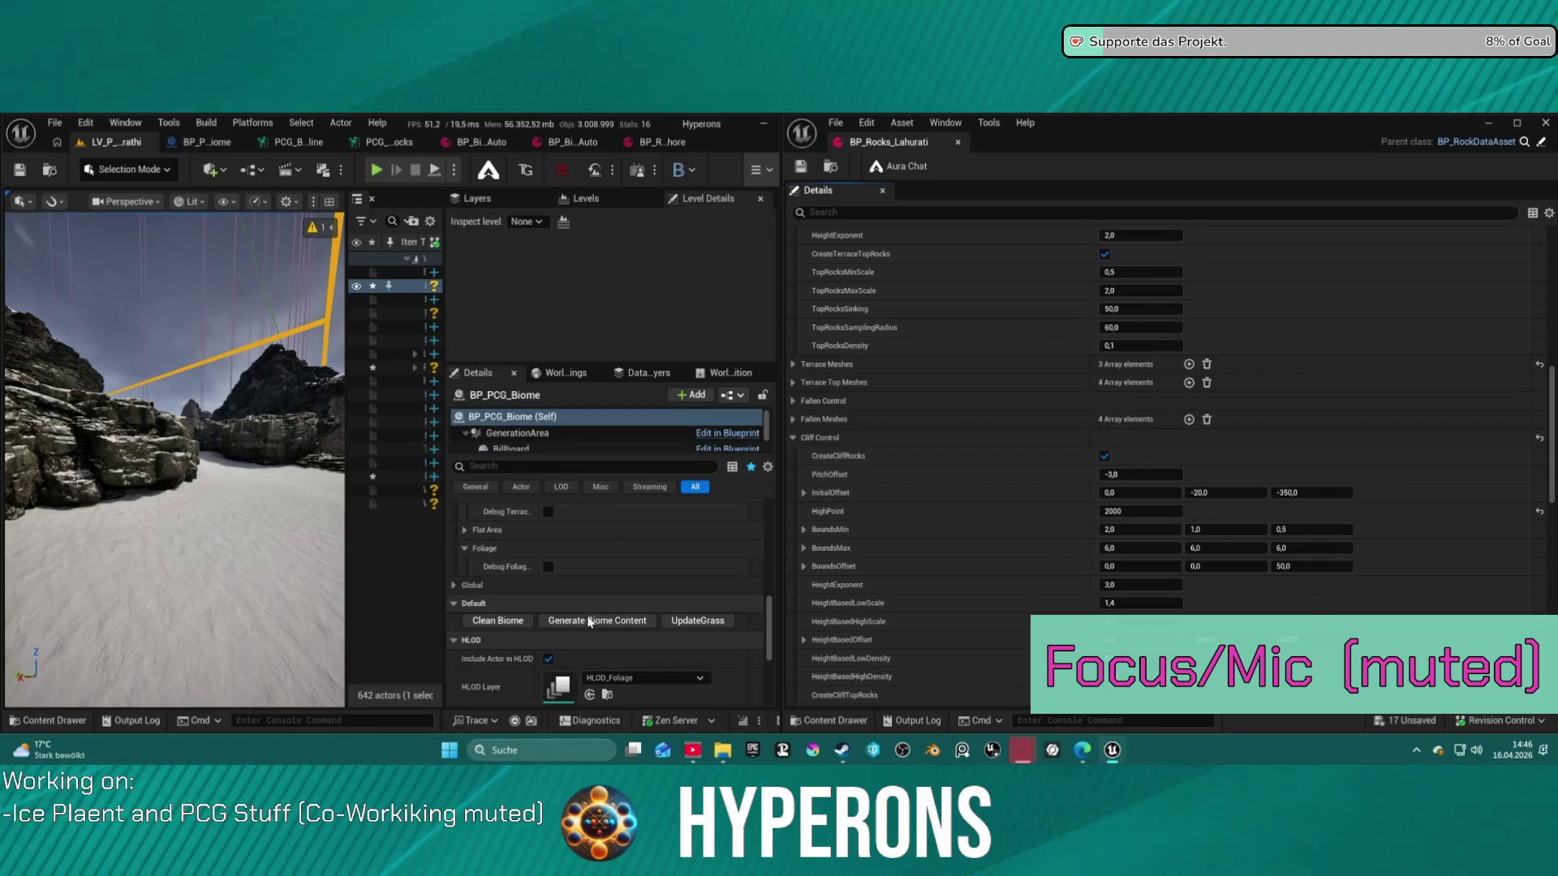
Clean and regenerate the biome rocks, reframe the view, and start a play session
click(507, 621)
click(602, 623)
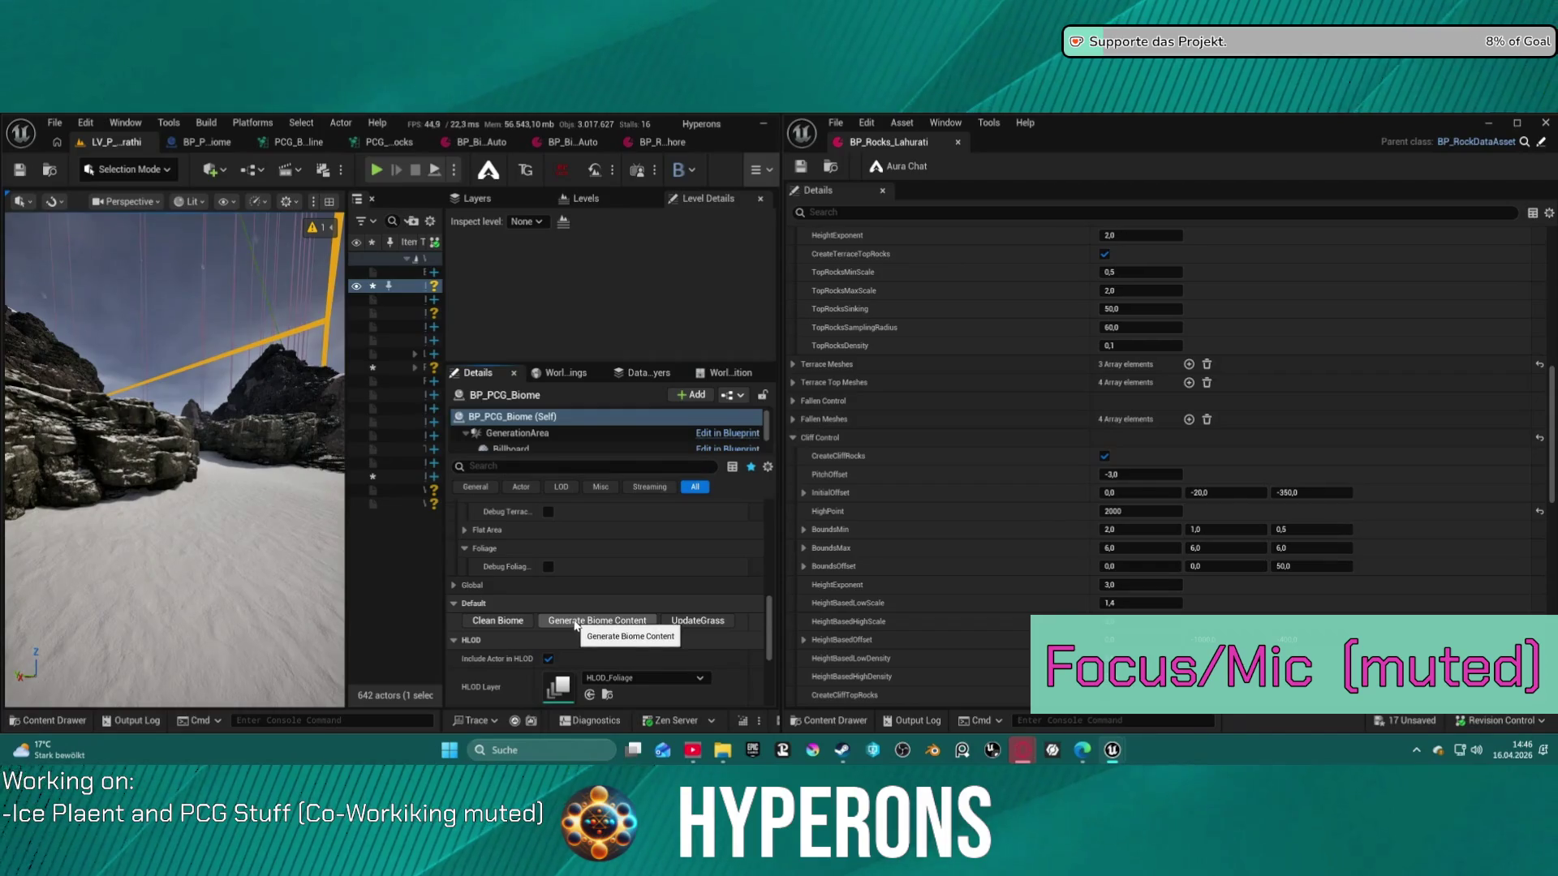
right_click(504, 585)
drag(324, 487, 244, 422)
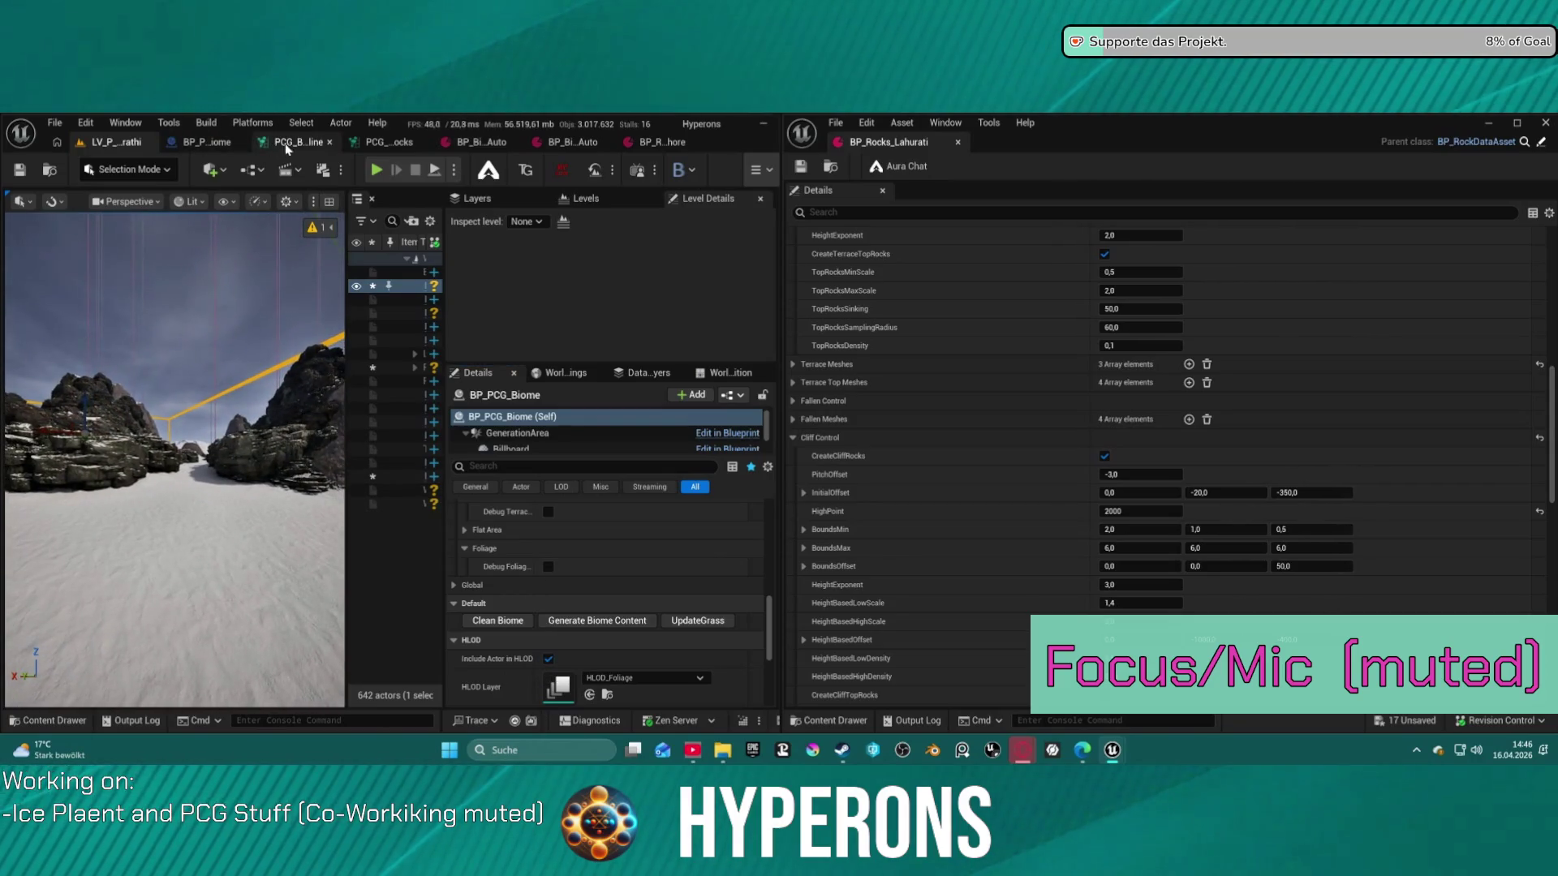
click(378, 170)
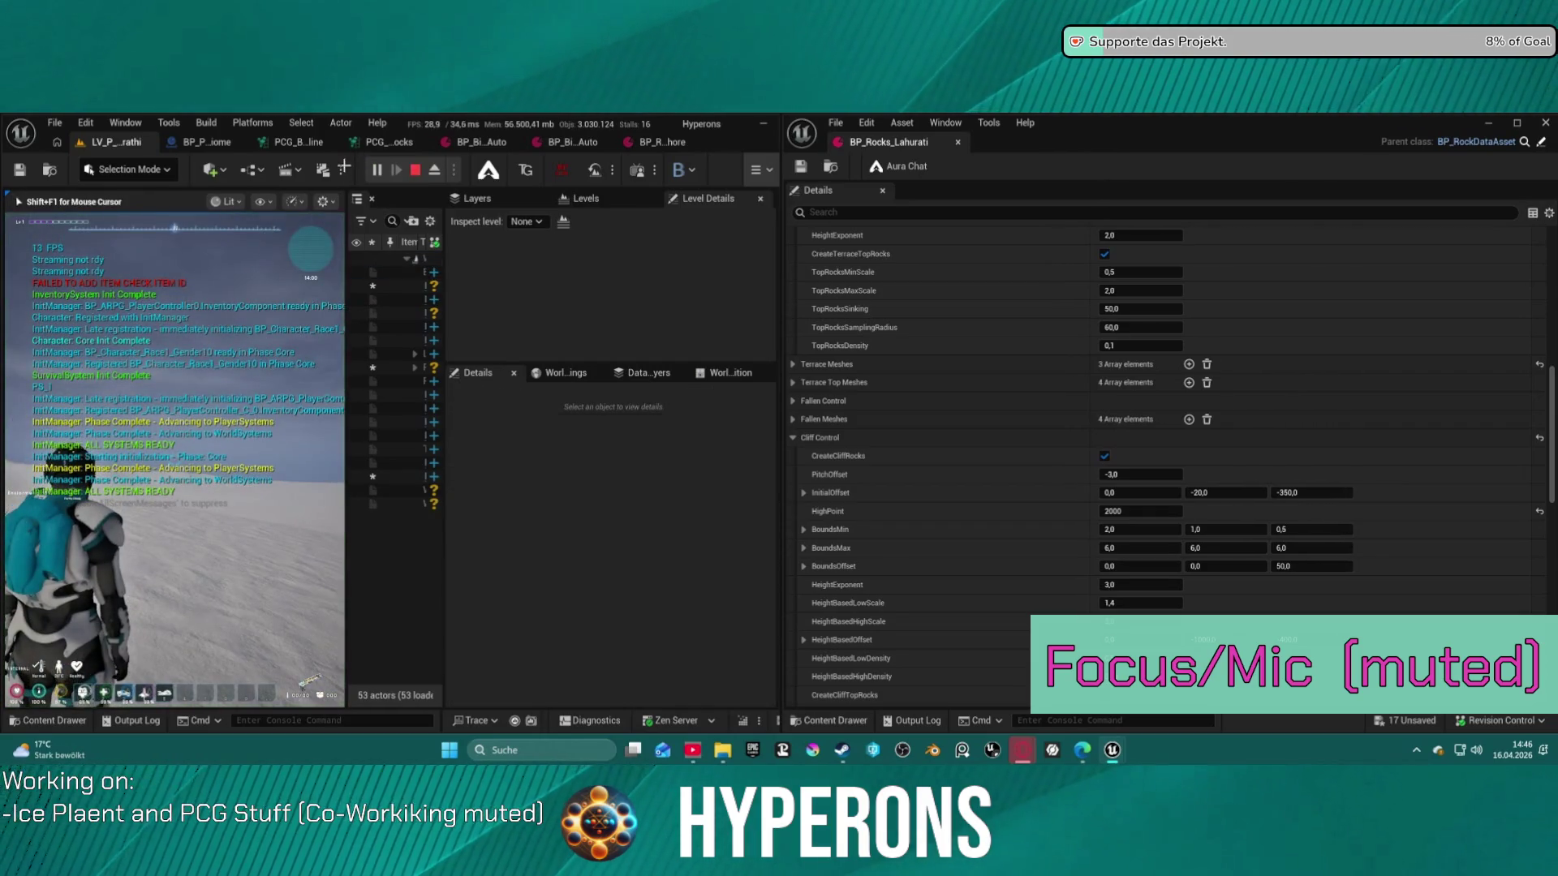
Stop the in-editor play session and relaunch the game as a Standalone preview
click(415, 170)
click(454, 170)
click(213, 289)
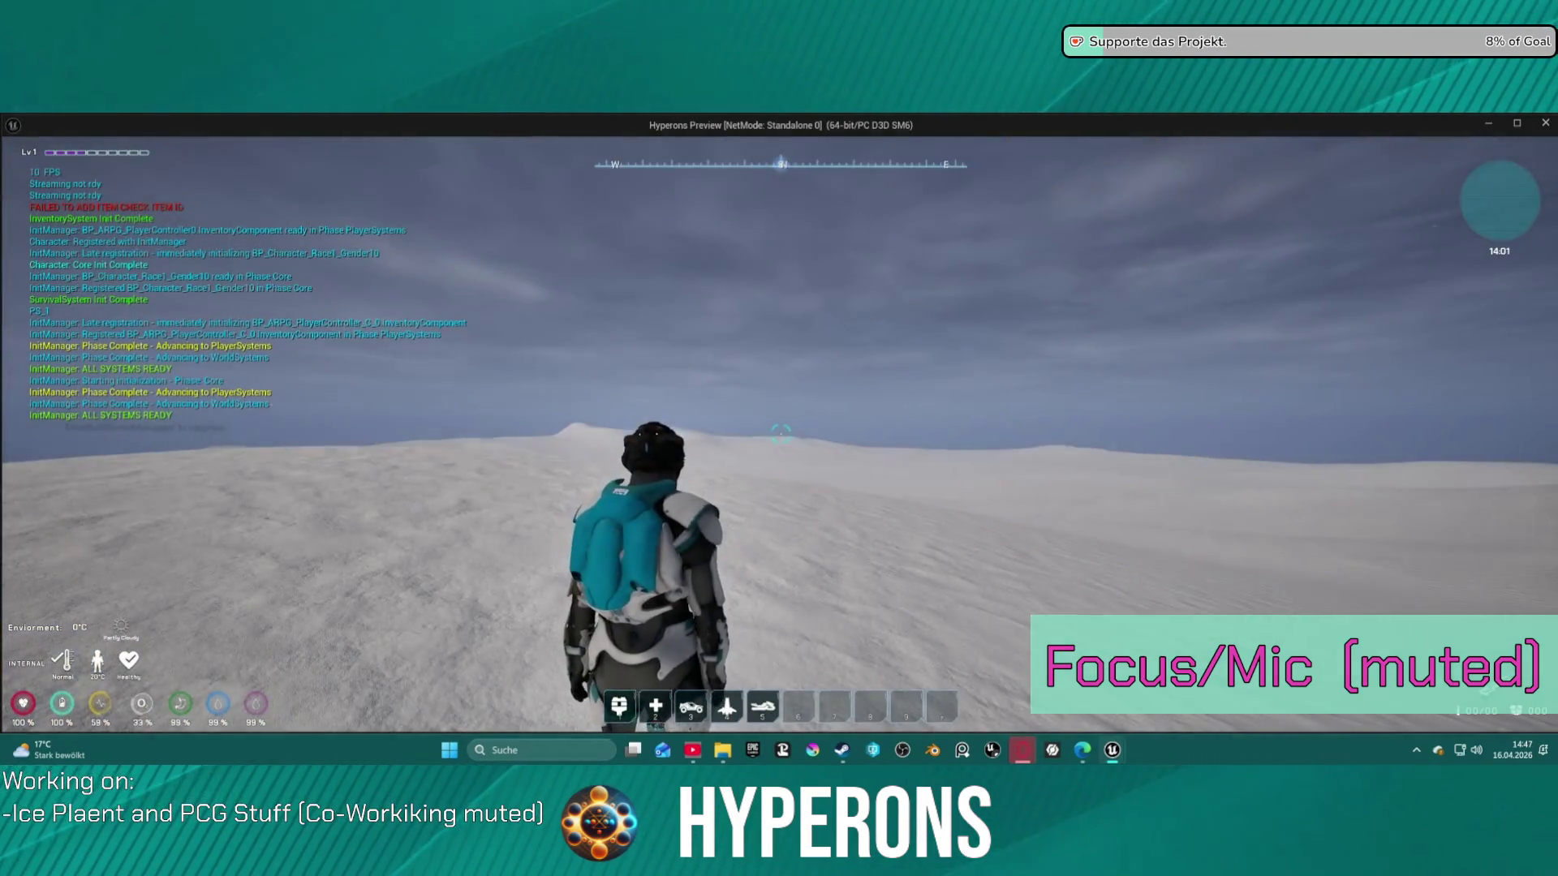
Run the character up the snowy slopes, over the ridge, and jump onto the rock formation
key(shift+w)
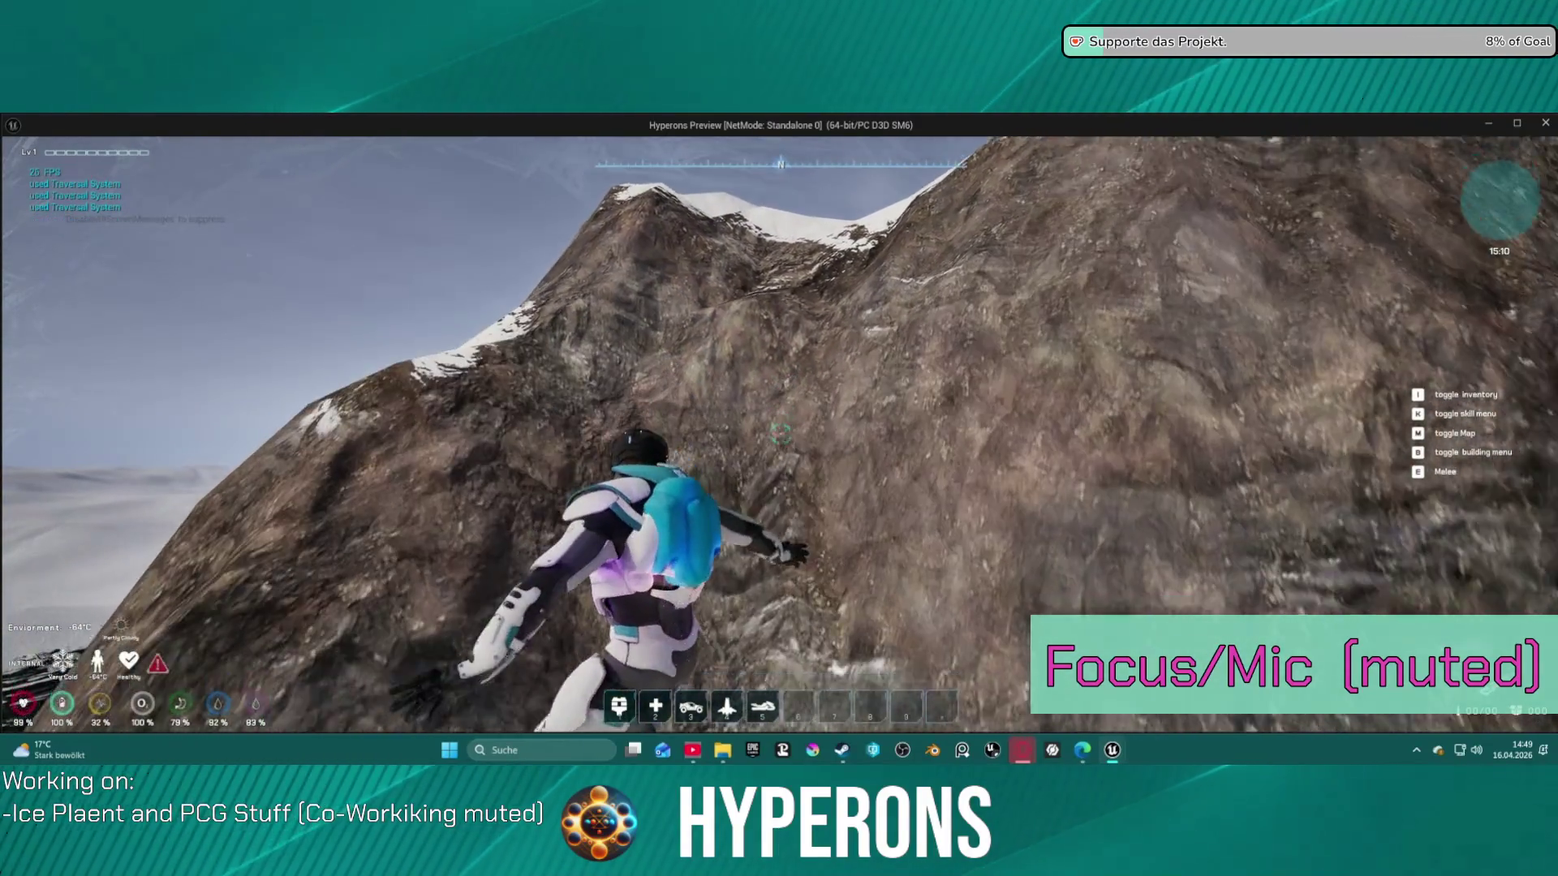
key(w)
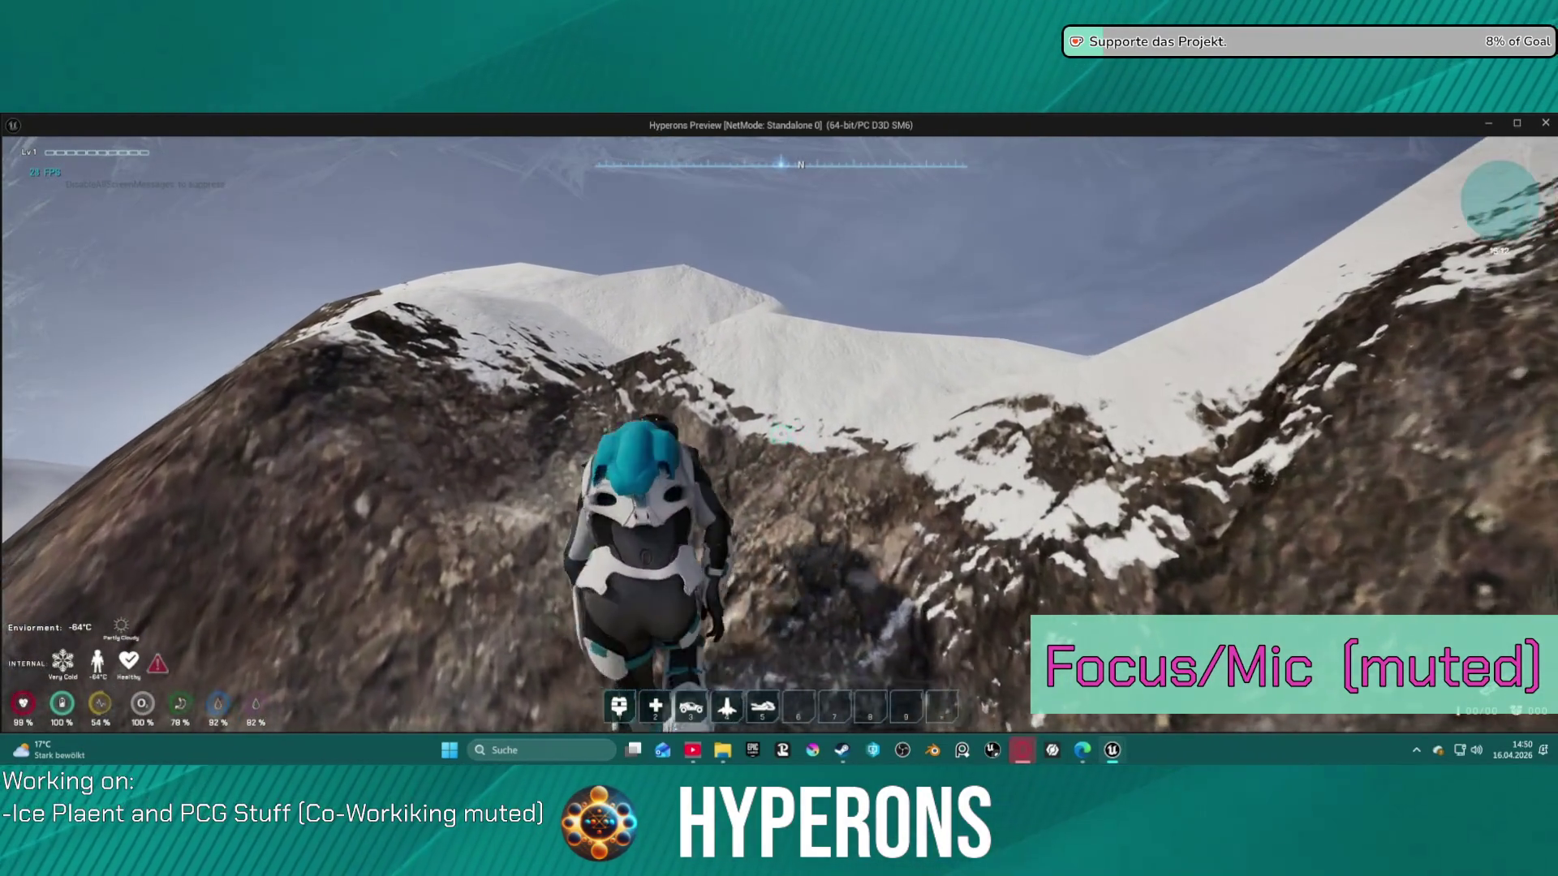
key(w)
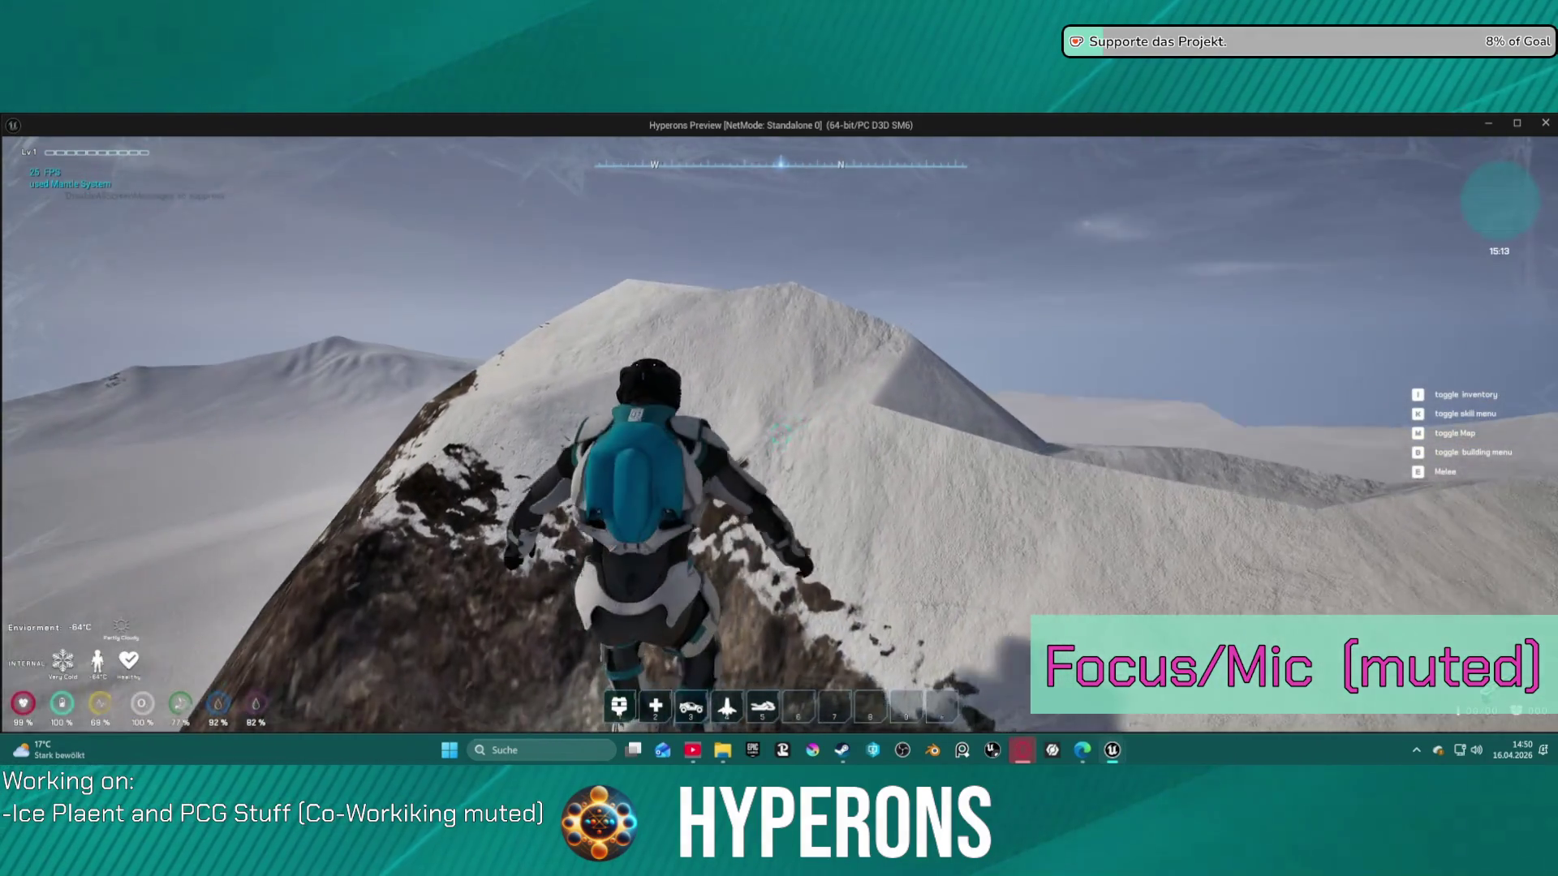
key(w)
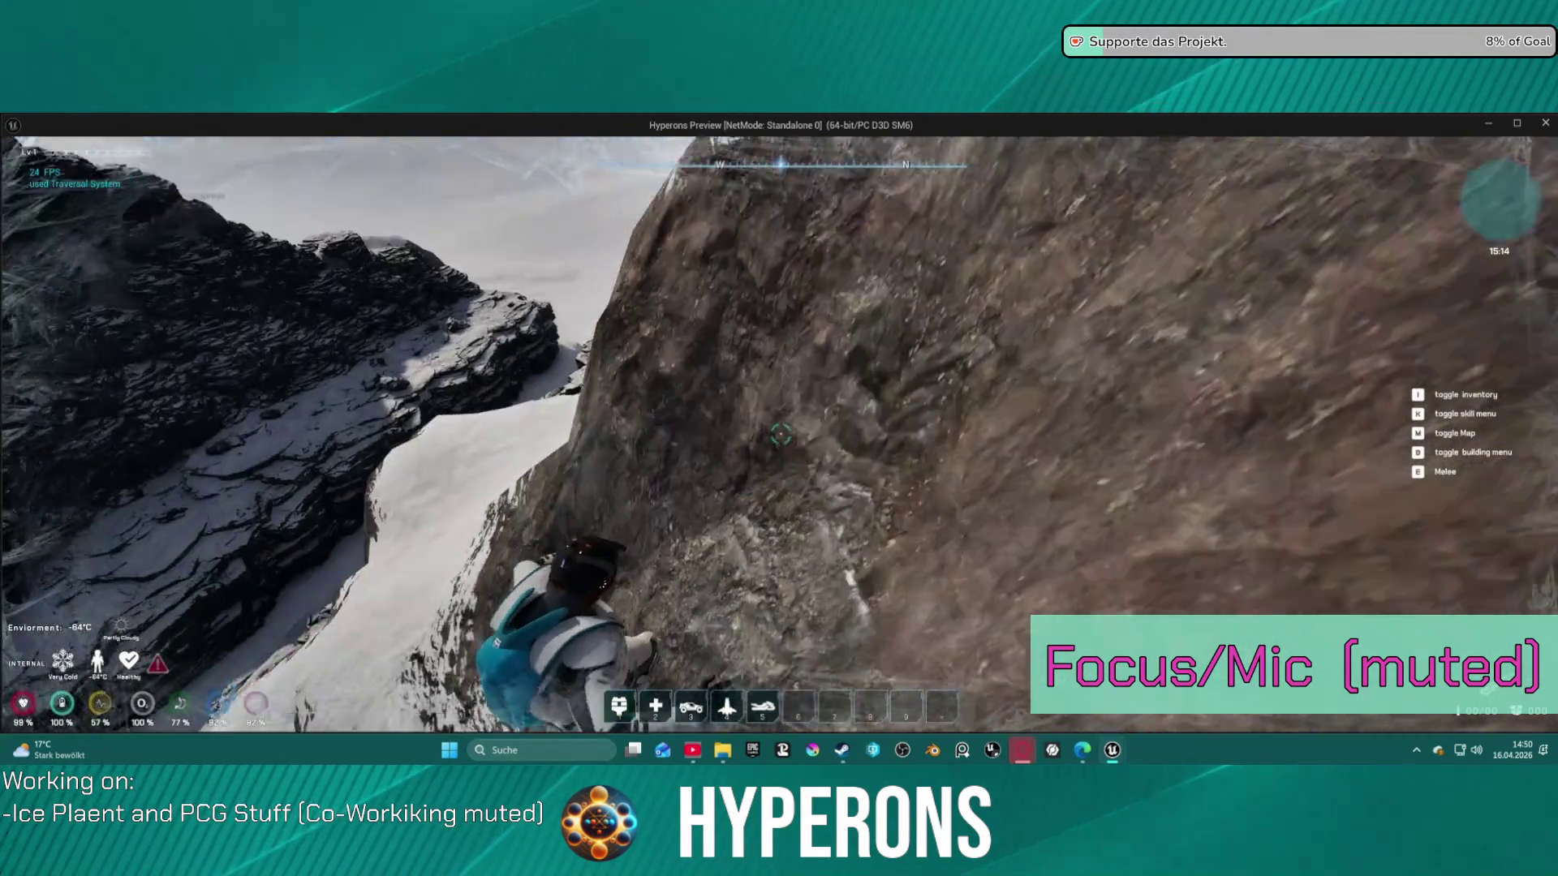
key(w)
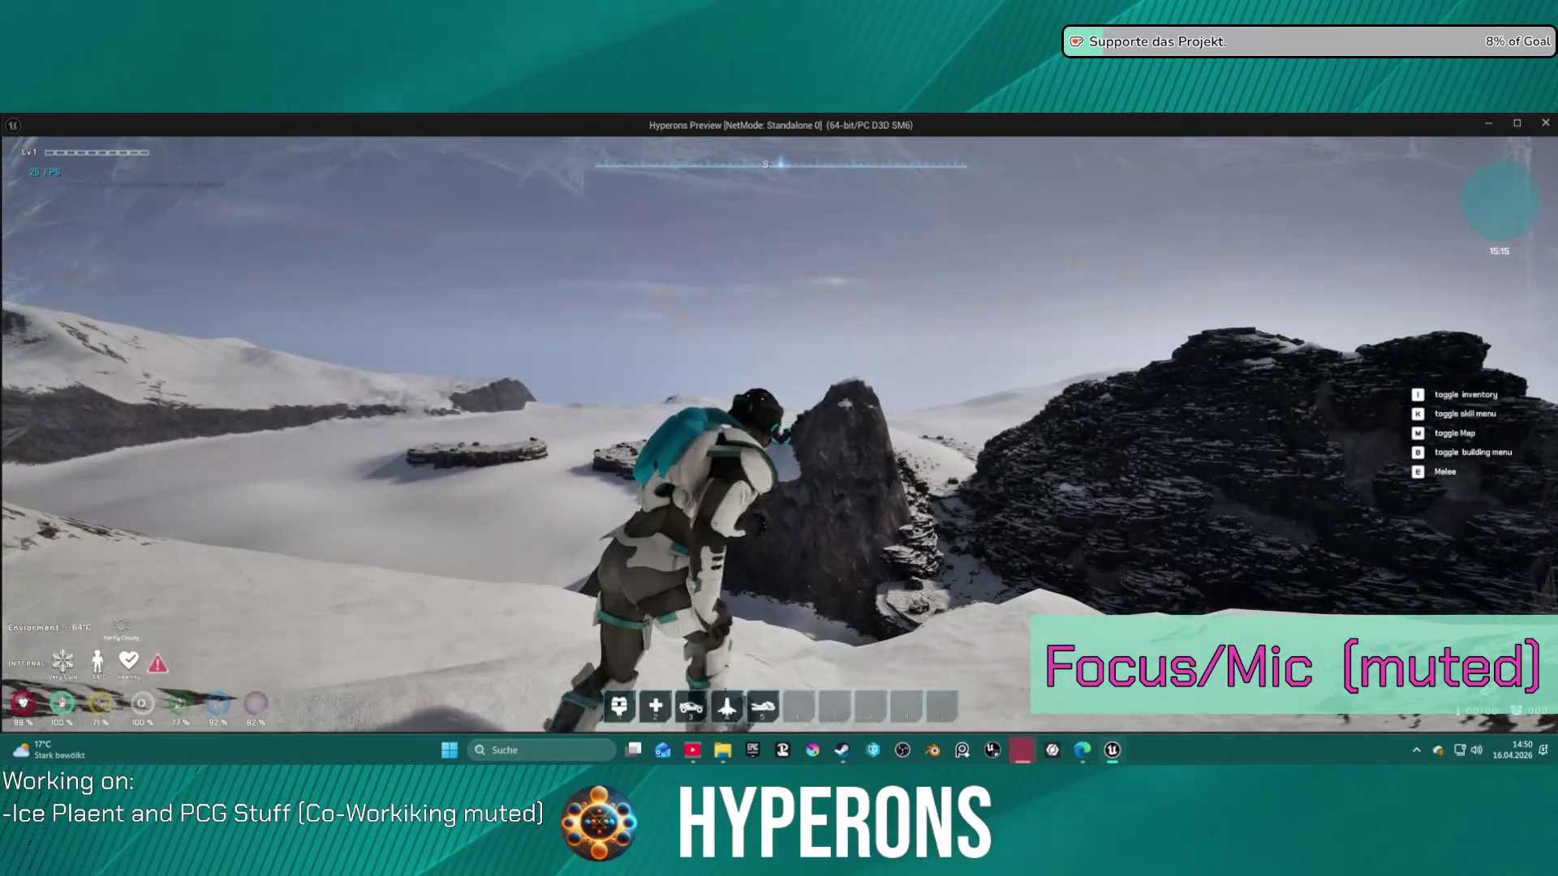
key(w)
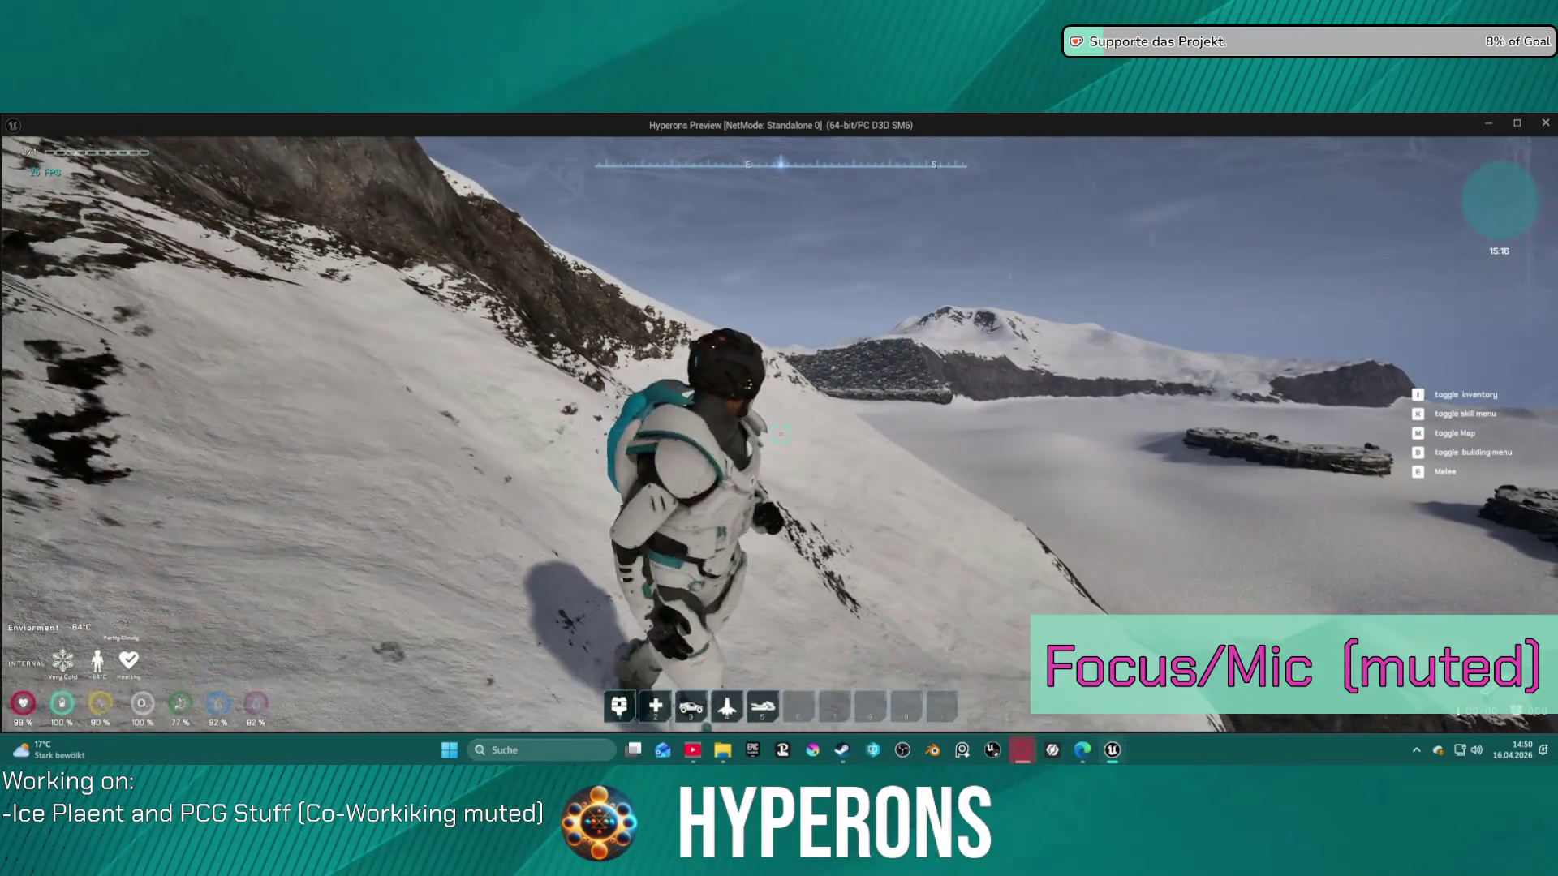
key(w)
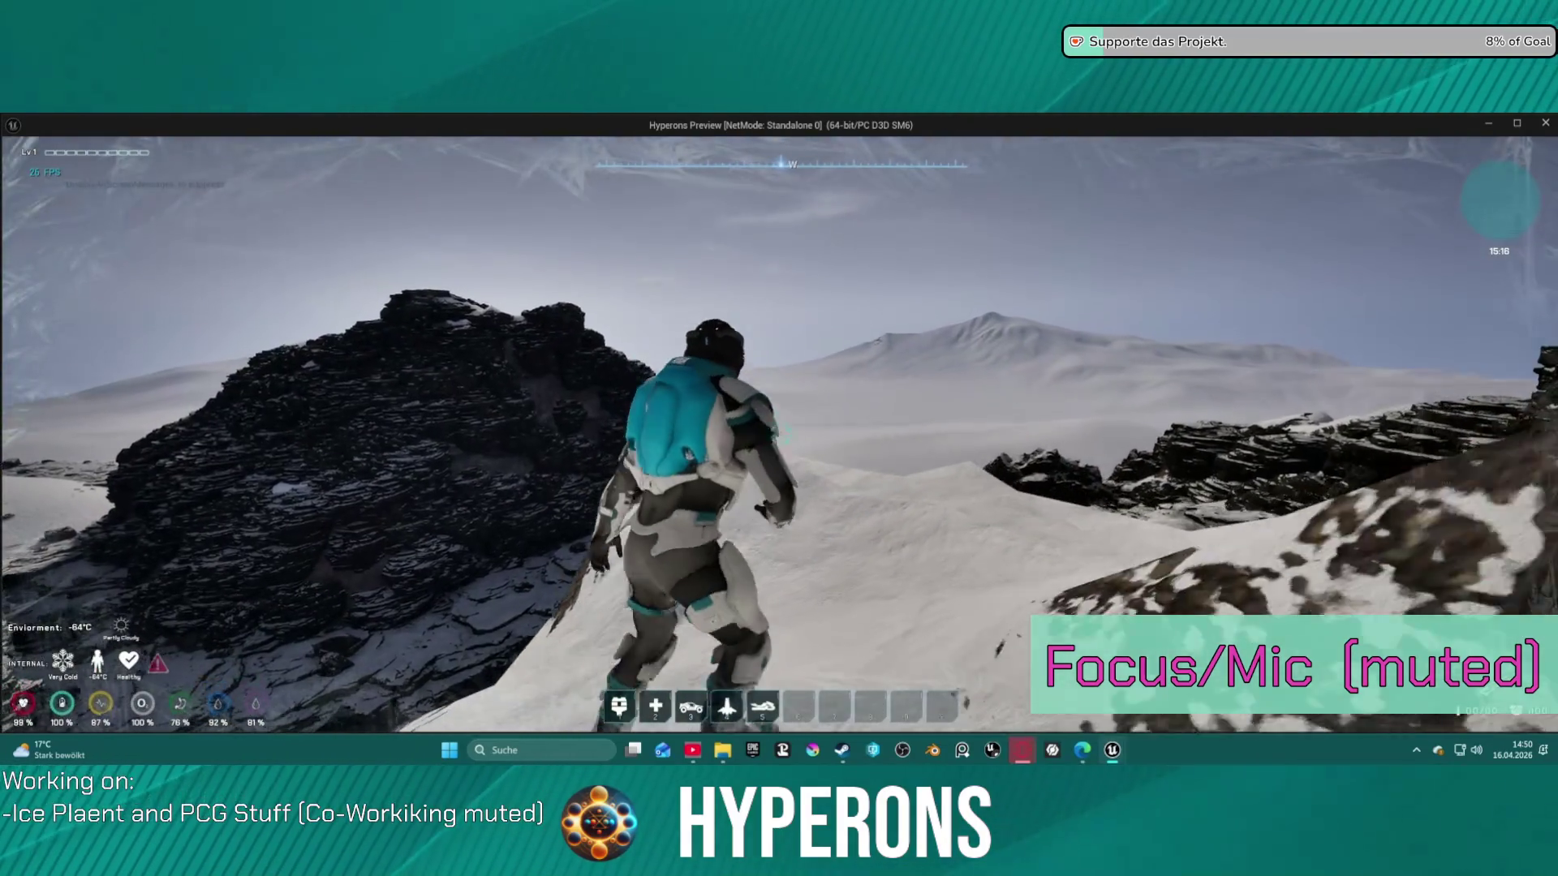
key(w)
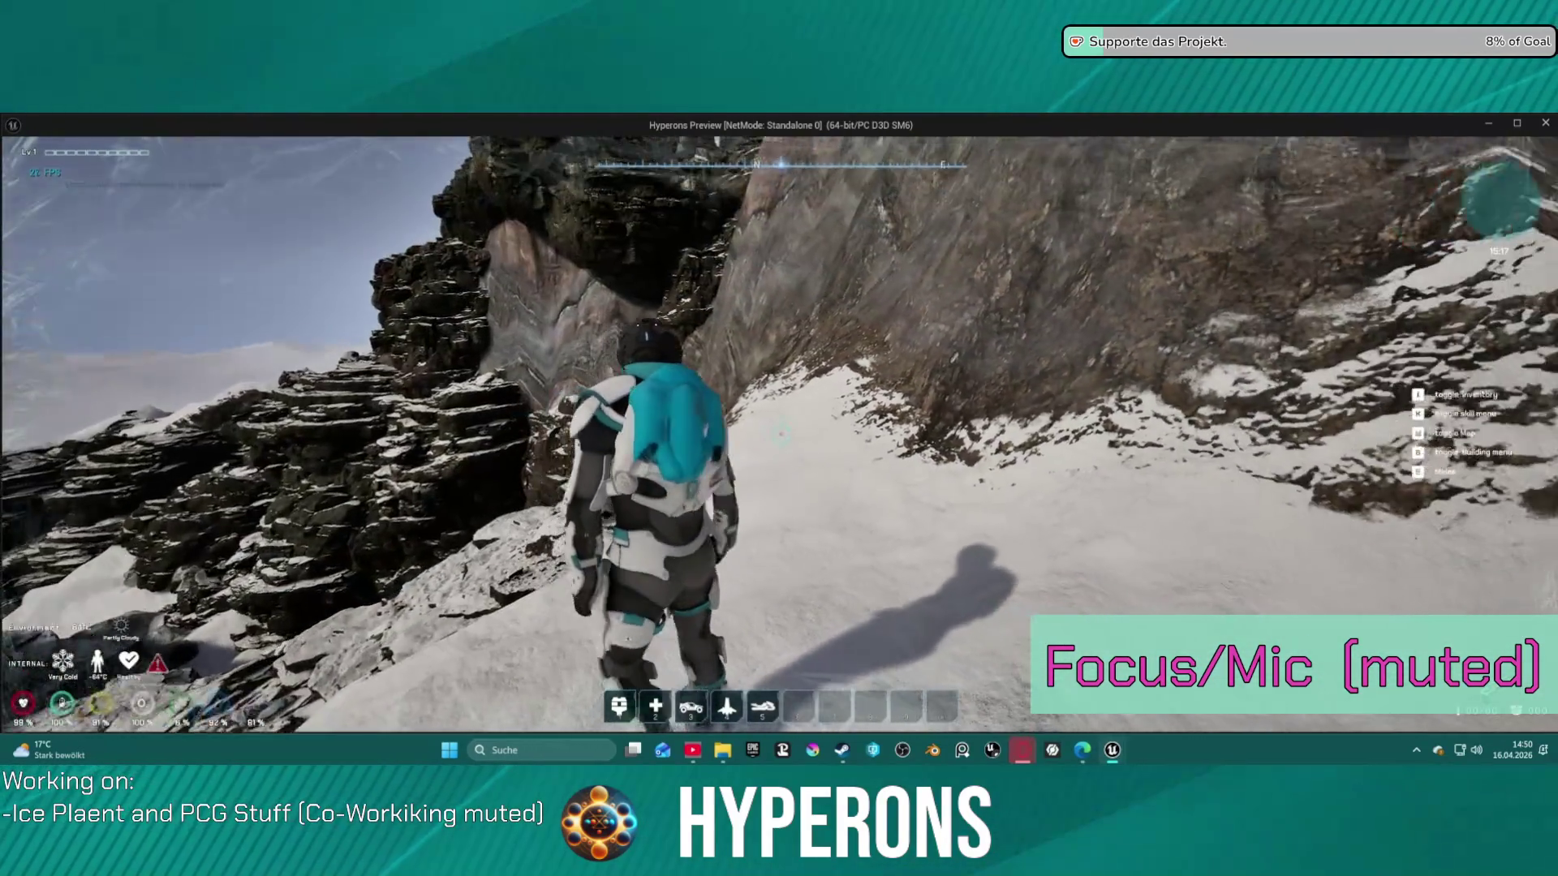
key(w)
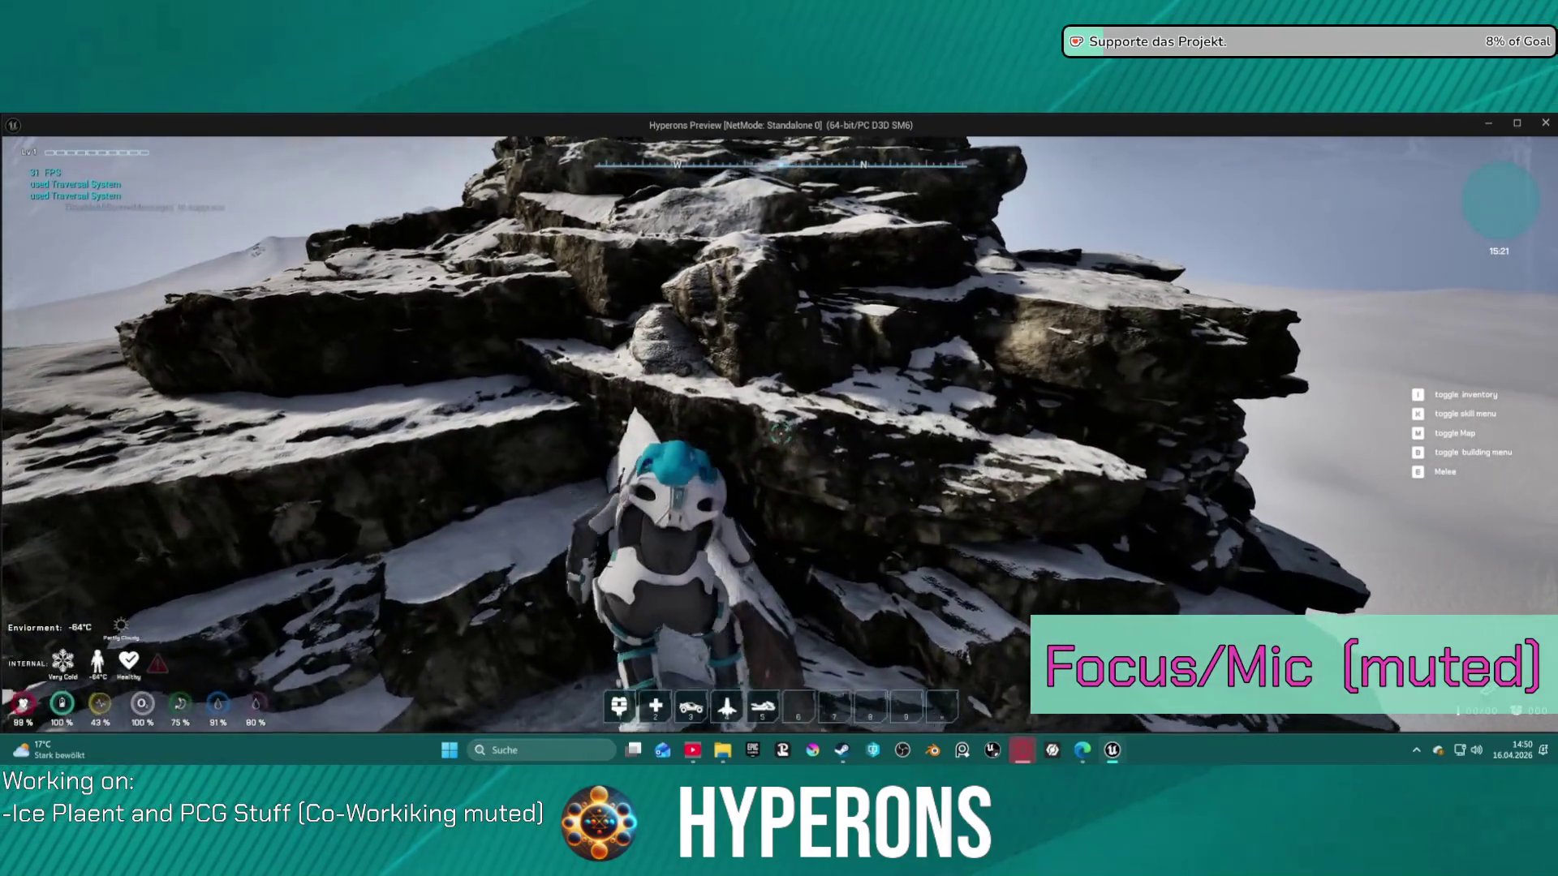
key(space)
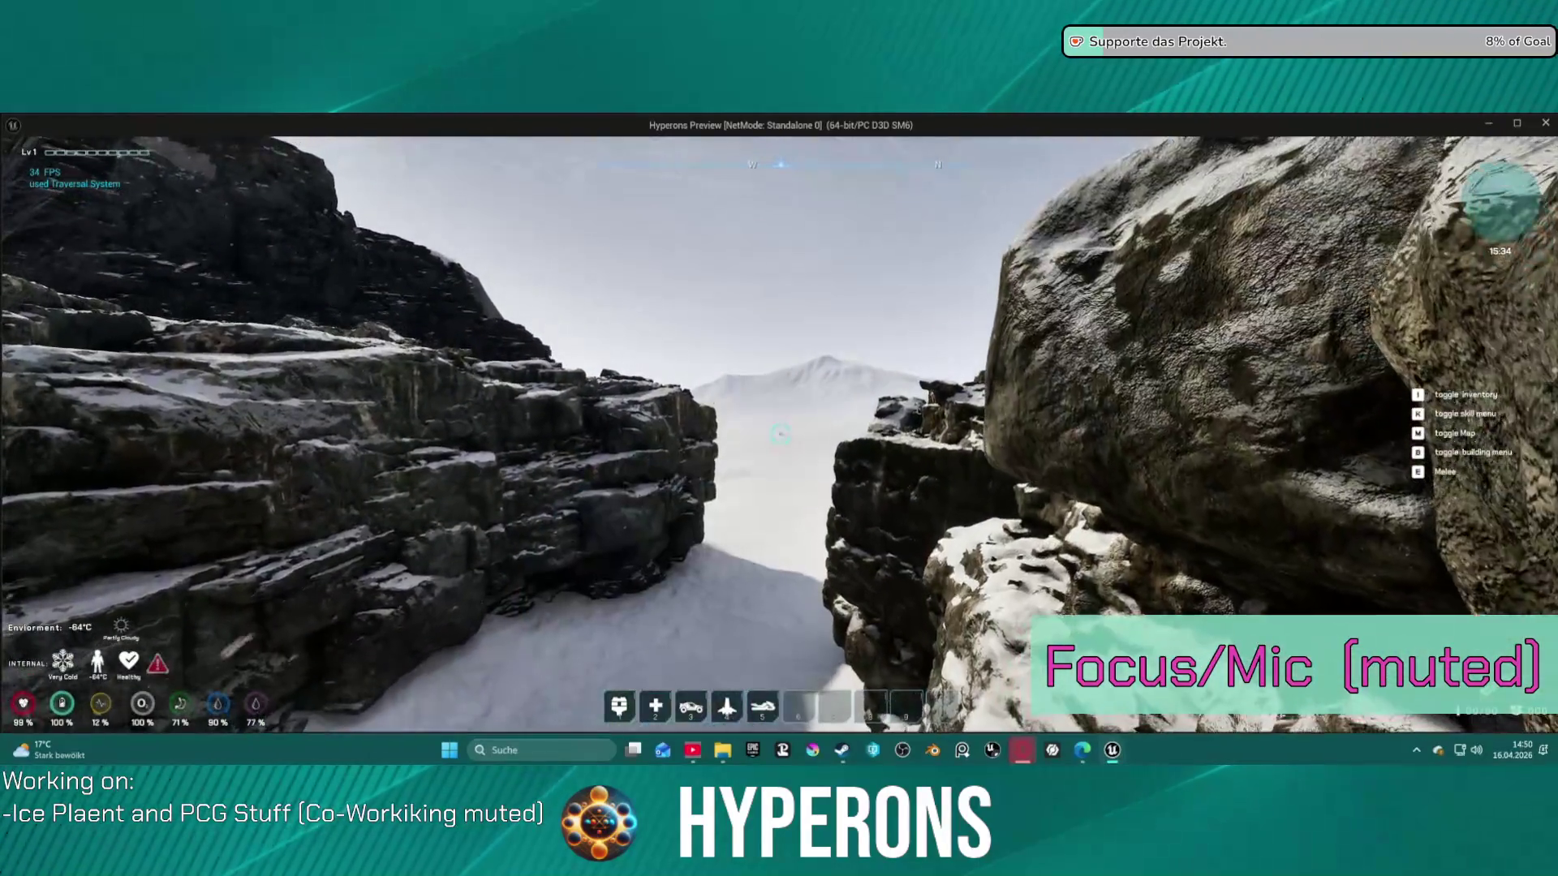
Look around toward the rock face and canyon, then end the preview with Esc
key(w)
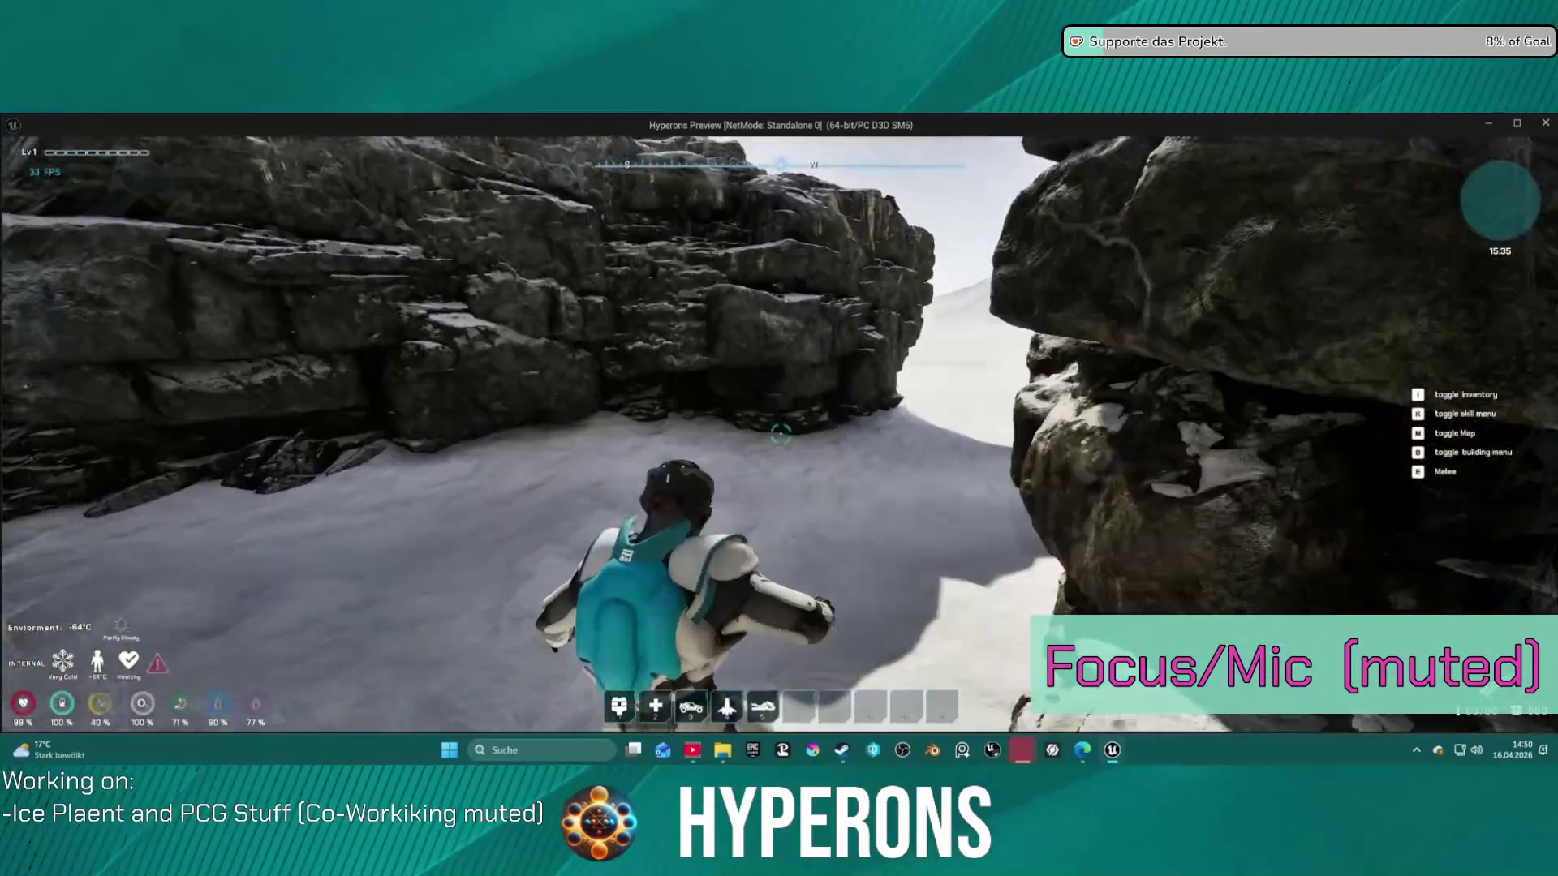
key(w)
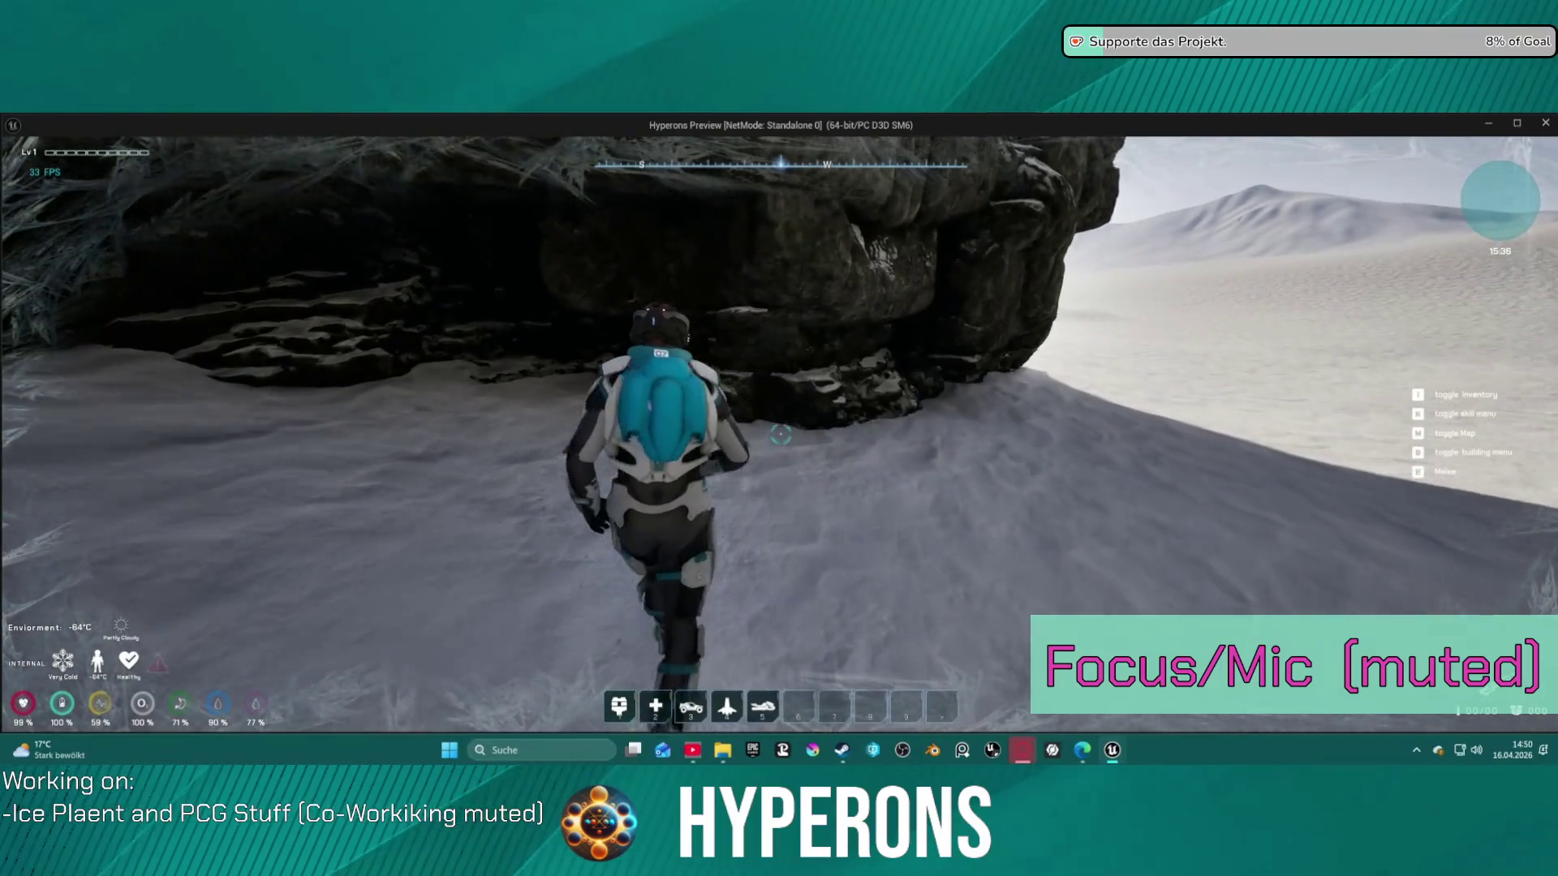
key(w)
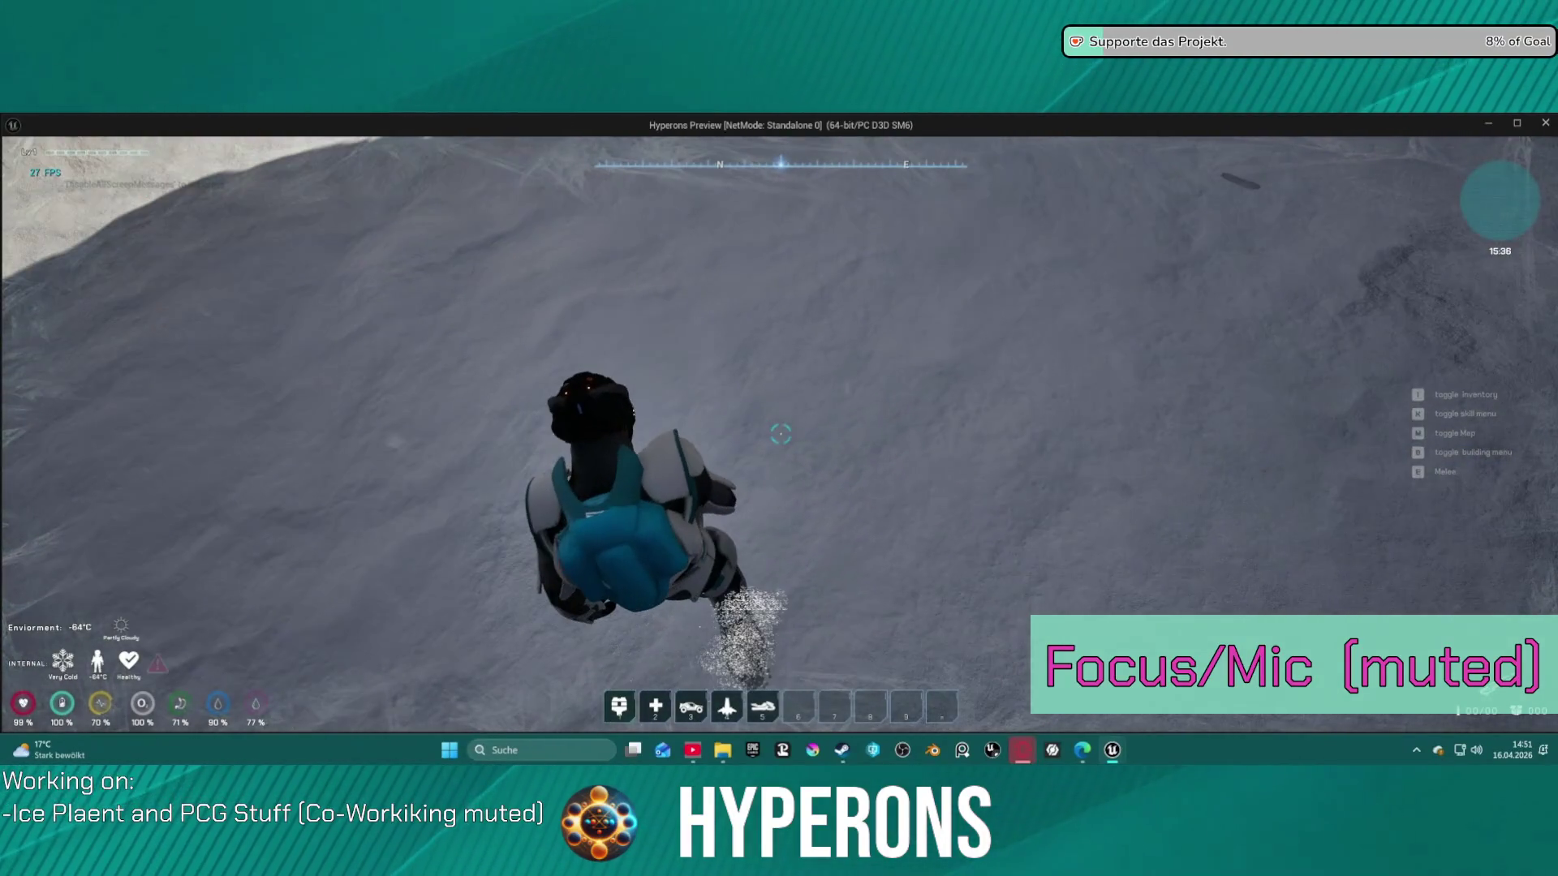
key(Escape)
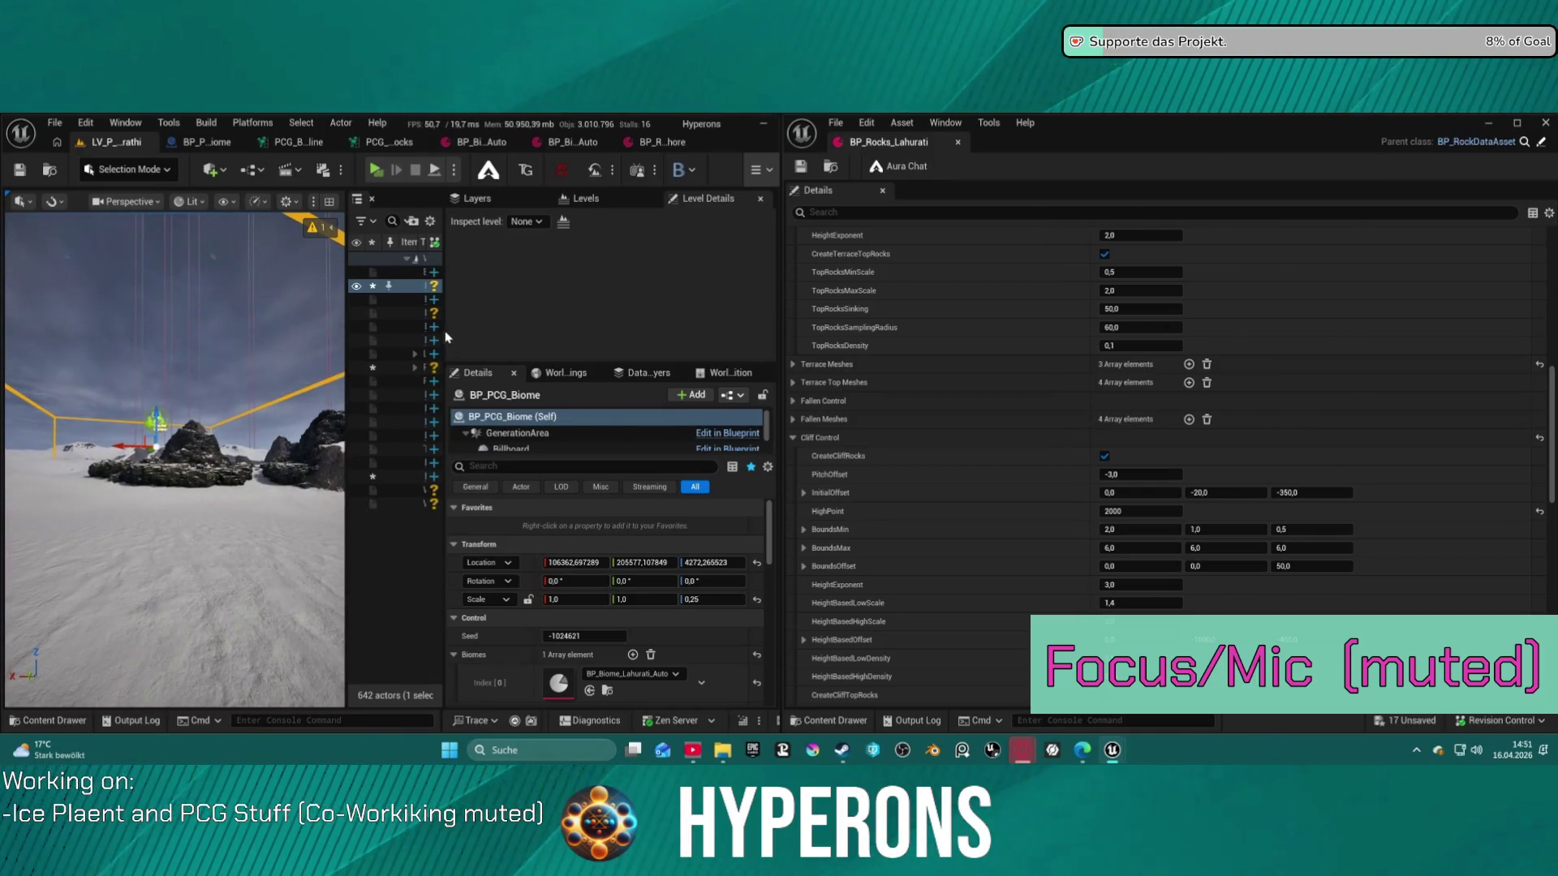
Widen the level viewport by dragging the panel splitters to the right
mouse_move(450, 330)
mouse_down()
mouse_move(777, 331)
mouse_move(974, 294)
mouse_move(1180, 301)
mouse_up()
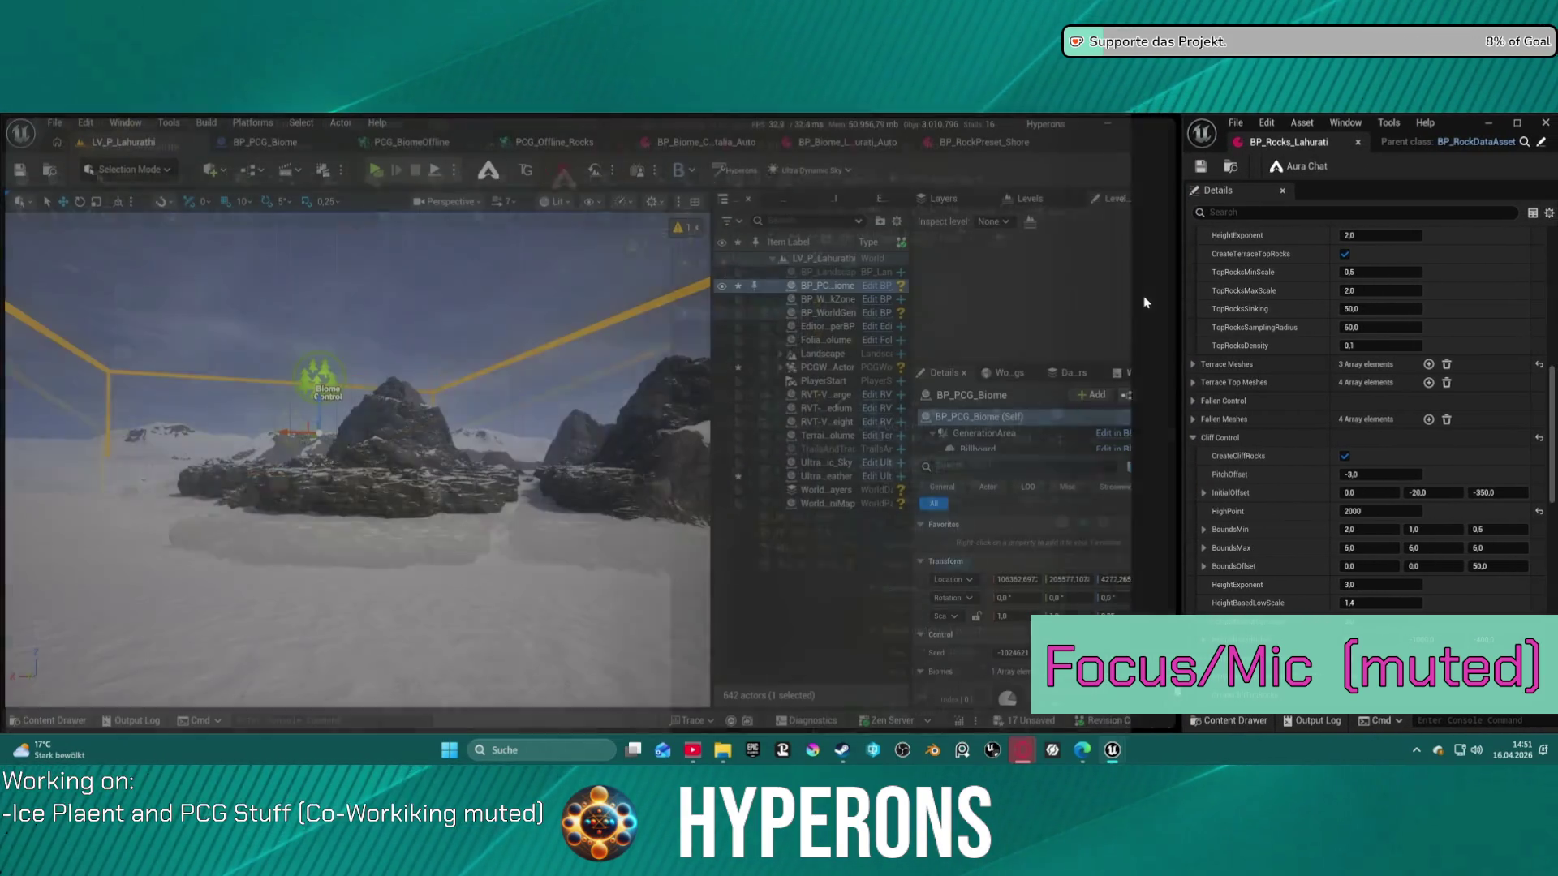
drag(909, 325, 991, 325)
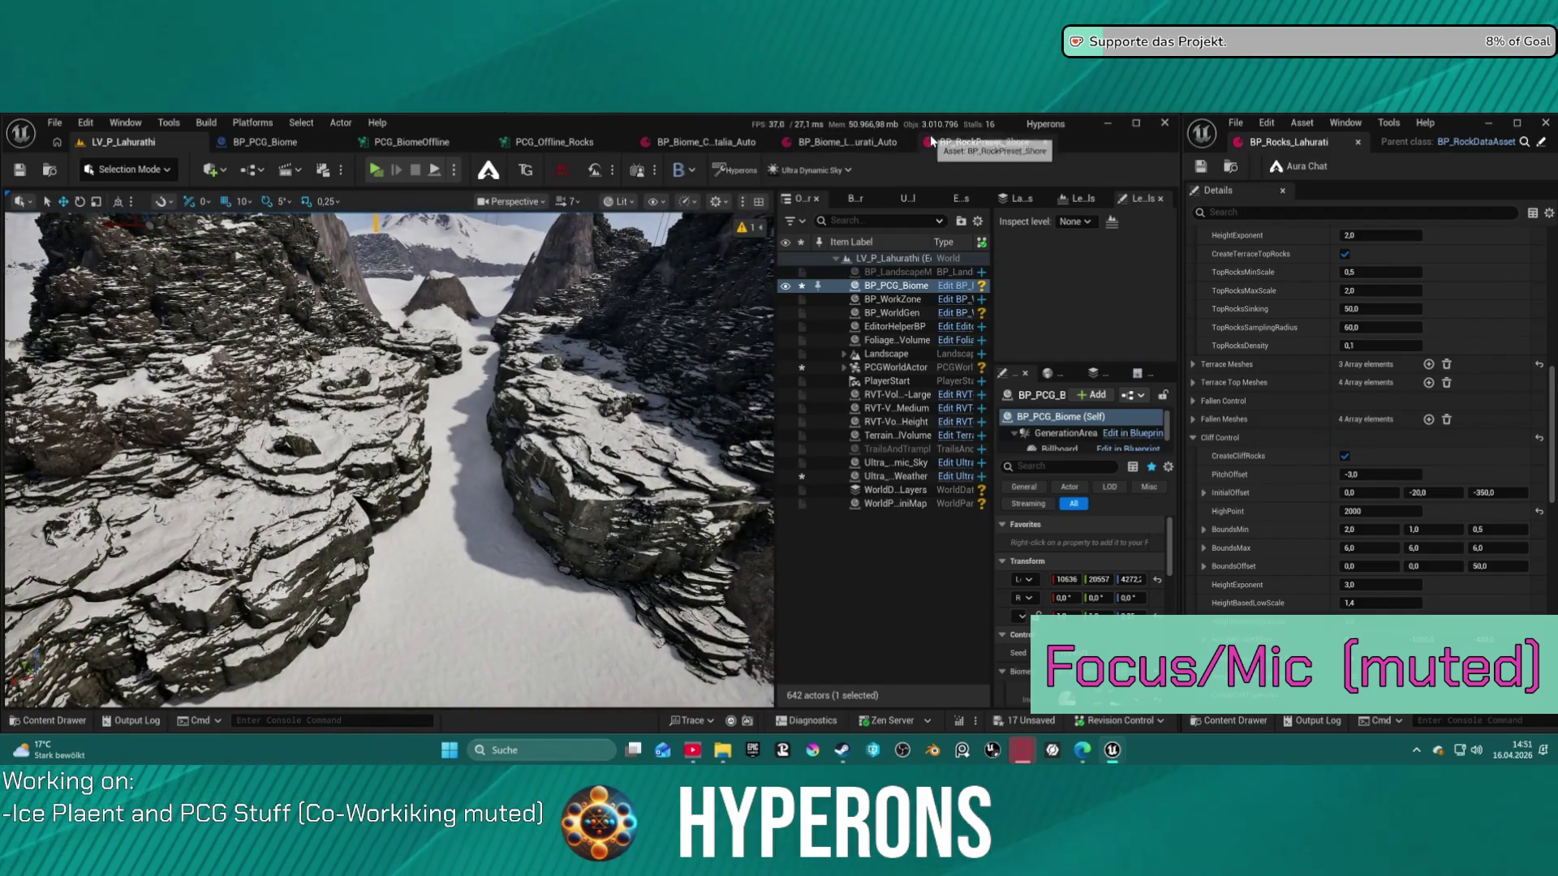
scroll(1445, 354, up, 5)
scroll(1445, 354, up, 5)
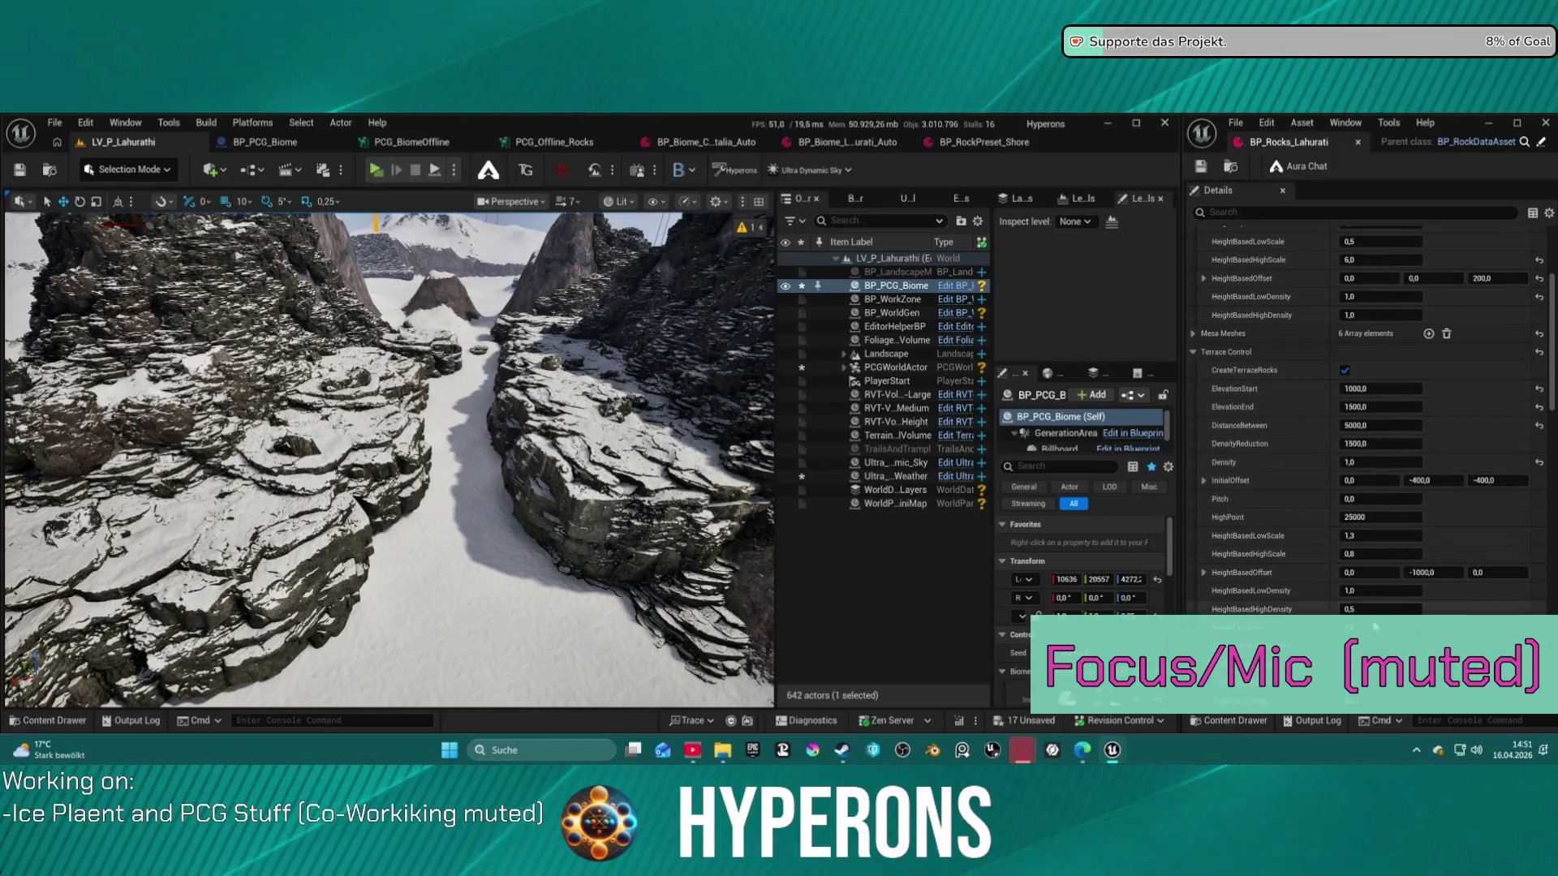
scroll(1446, 353, down, 1)
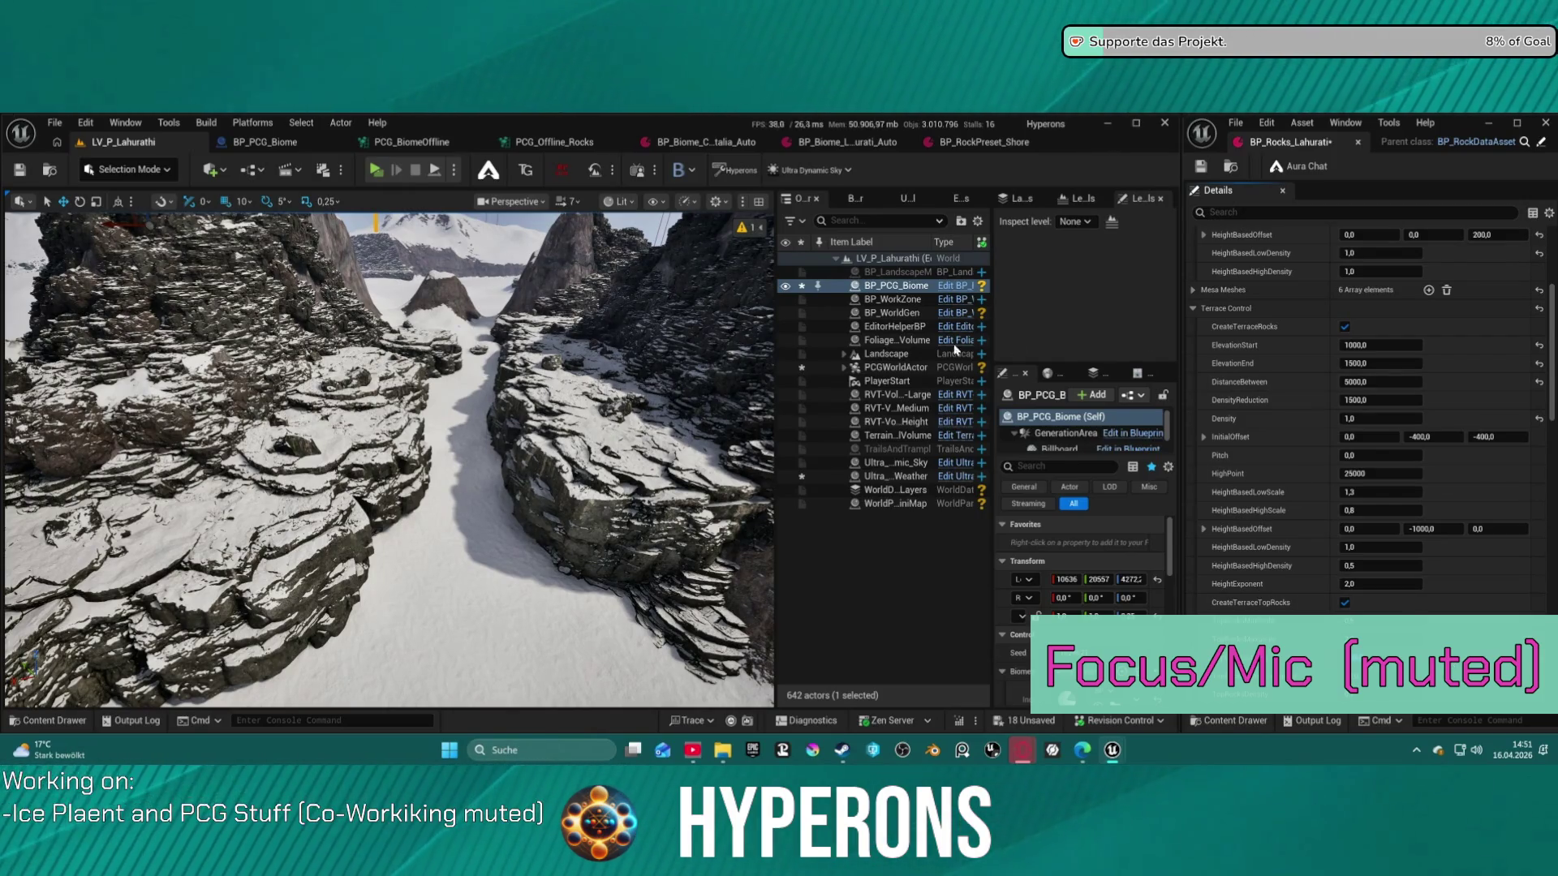
Frame BP_PCG_Biome with F and run Clean Biome from its Default details
key(f)
scroll(1073, 553, down, 5)
scroll(1073, 552, down, 3)
click(1065, 551)
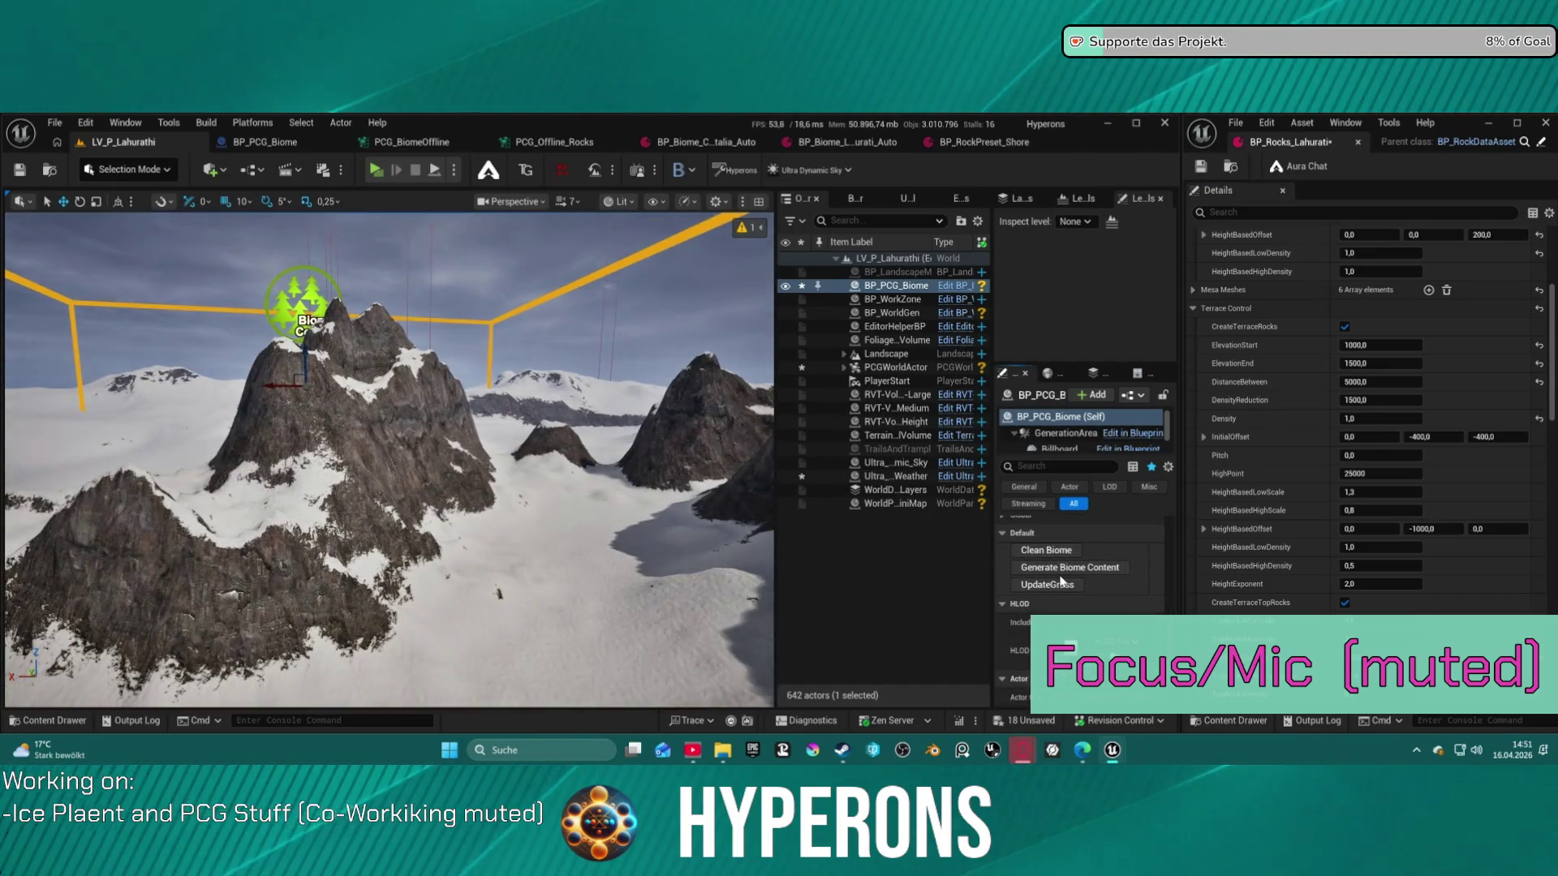
Run Generate Biome Content on BP_PCG_Biome, fly through the rock canyon, and reframe the peak
click(1062, 572)
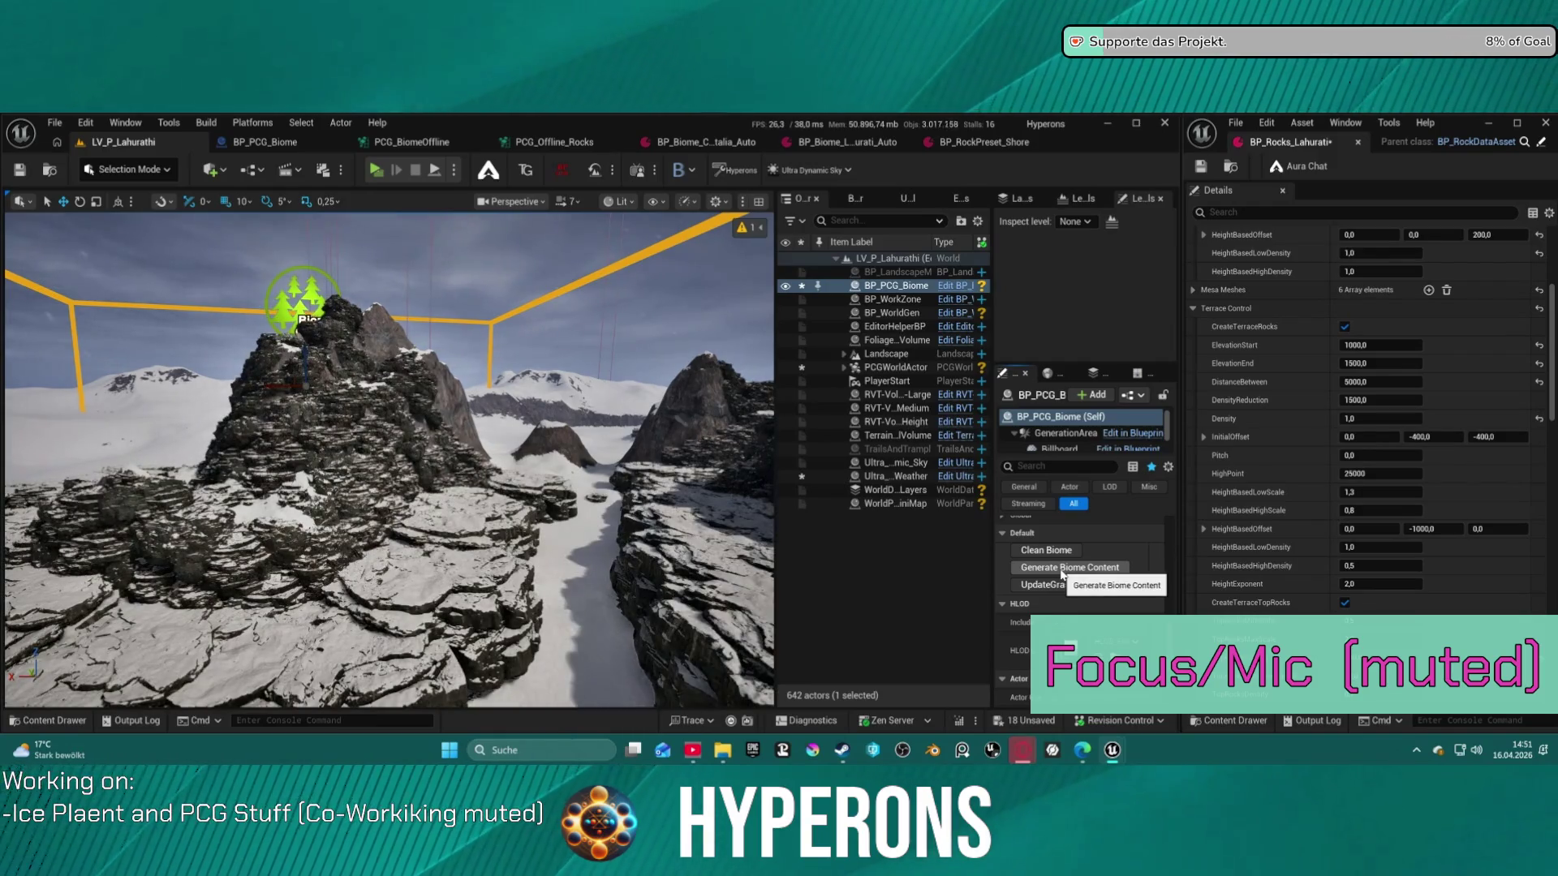
scroll(601, 529, up, 10)
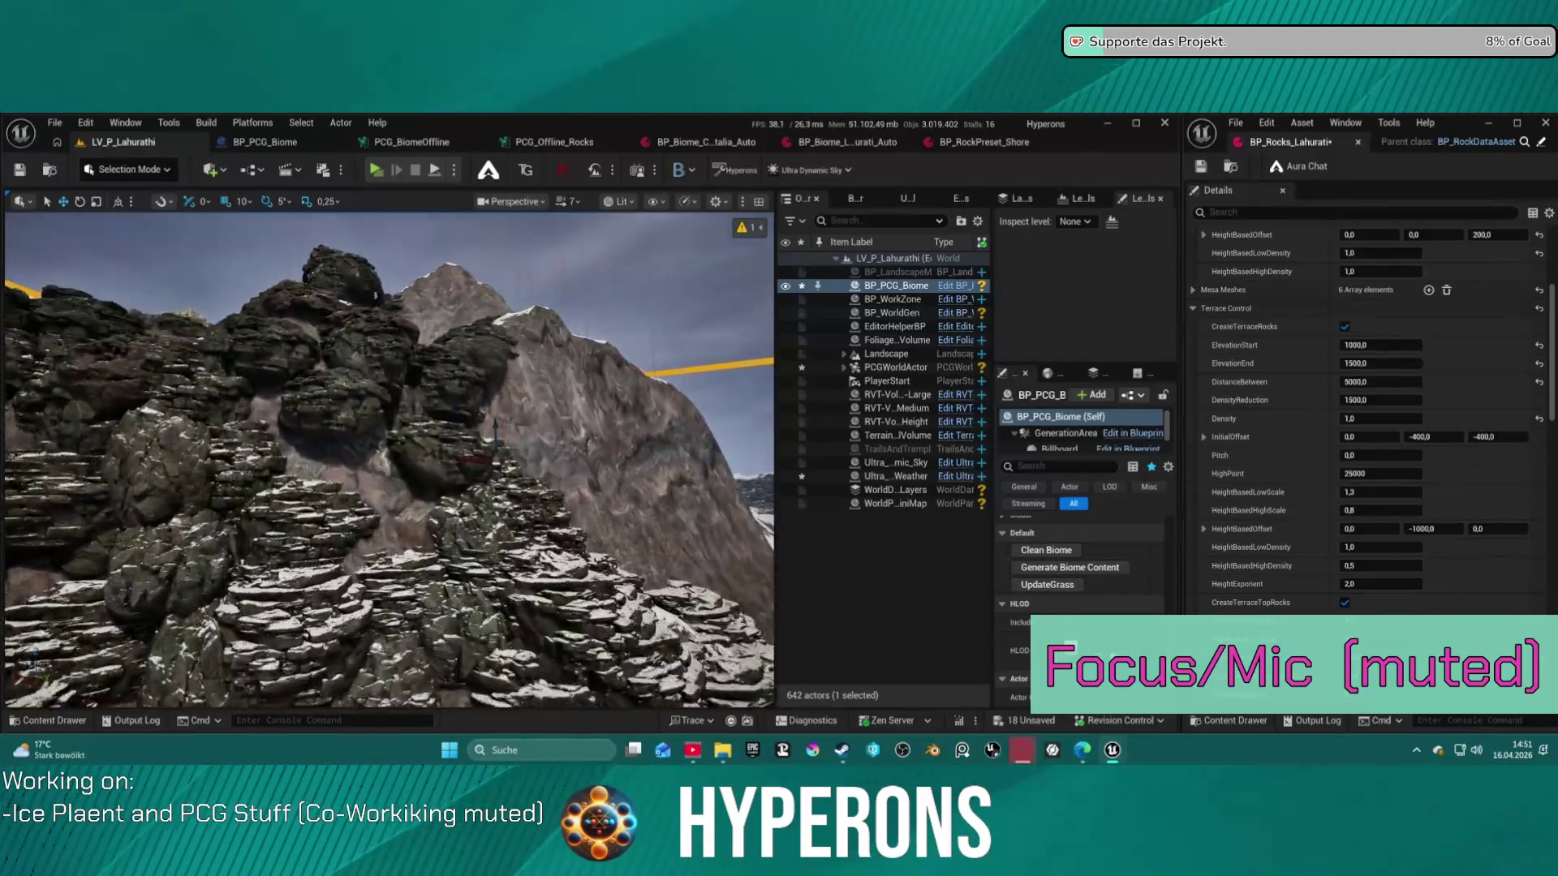
scroll(390, 460, down, 2)
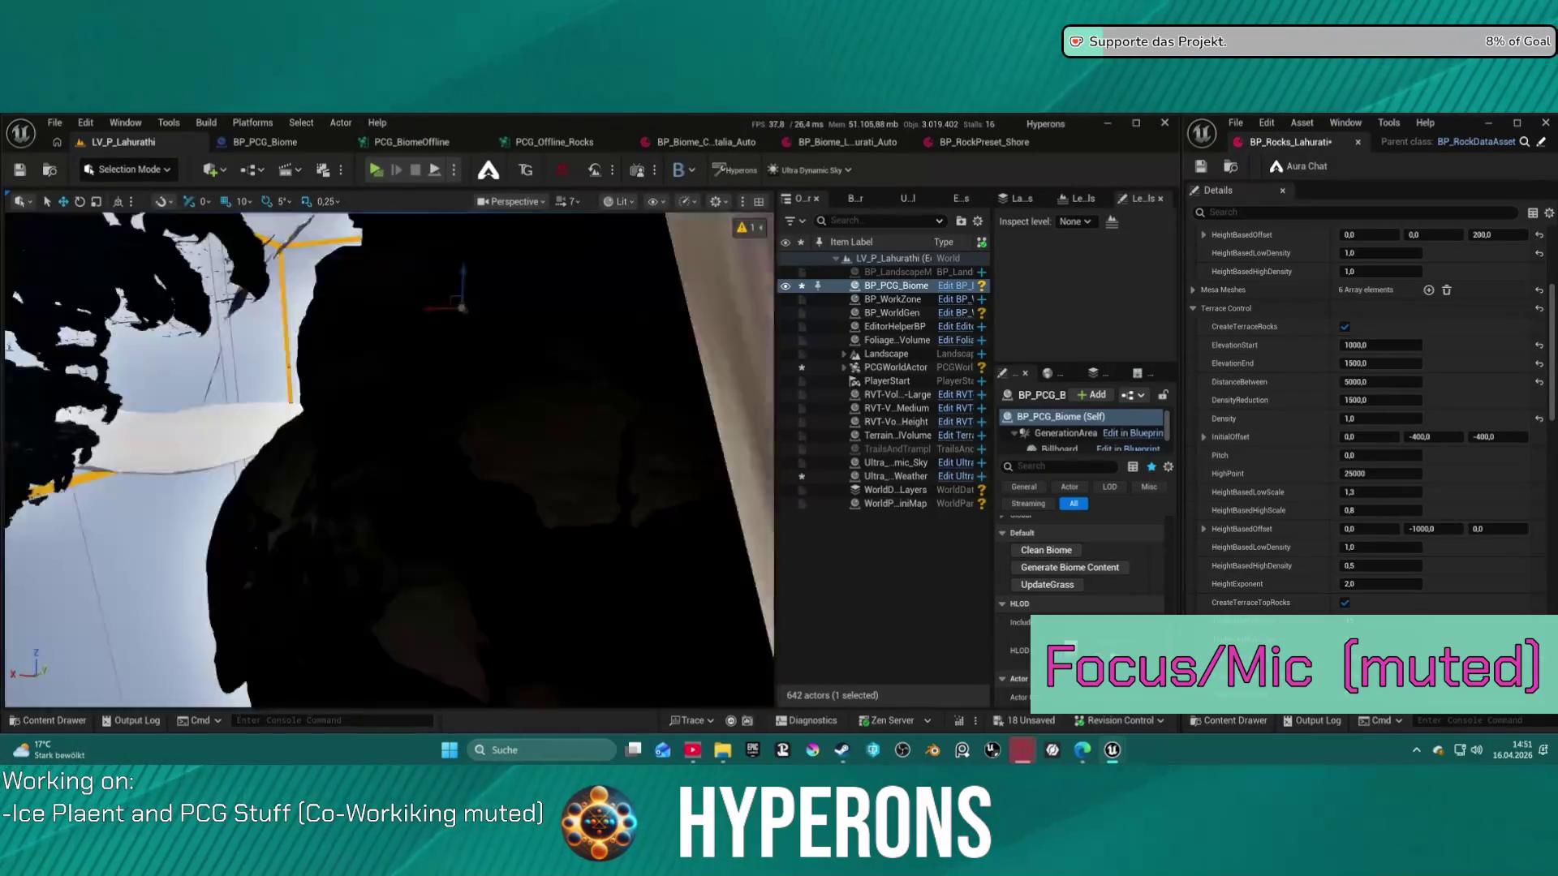
mouse_move(389, 460)
mouse_down()
mouse_move(390, 528)
mouse_move(324, 544)
mouse_move(324, 479)
mouse_up()
drag(473, 487, 474, 488)
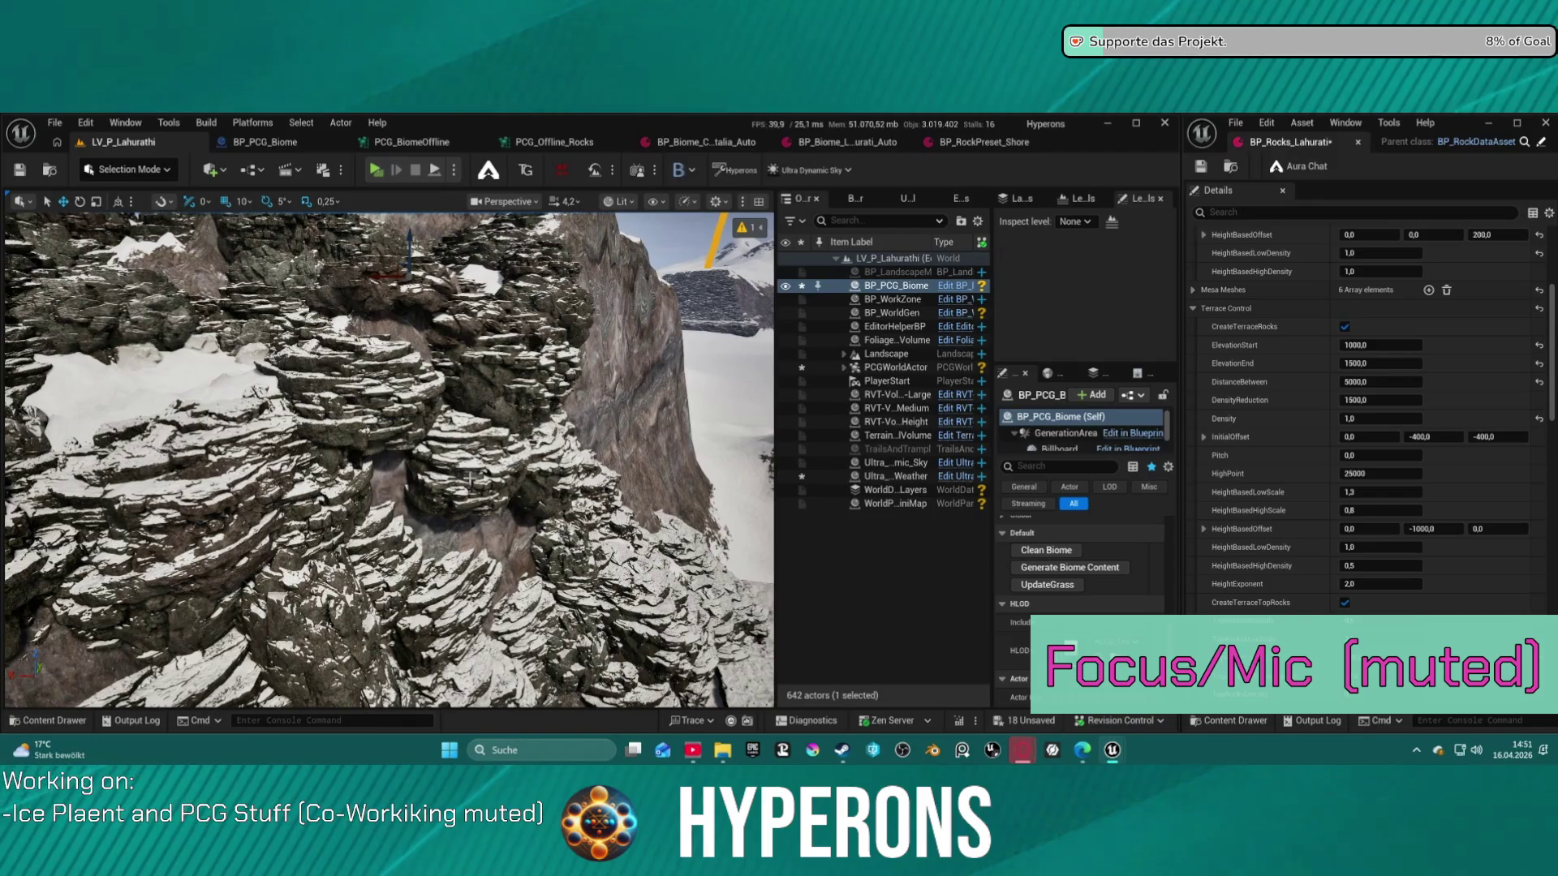
scroll(1079, 560, down, 1)
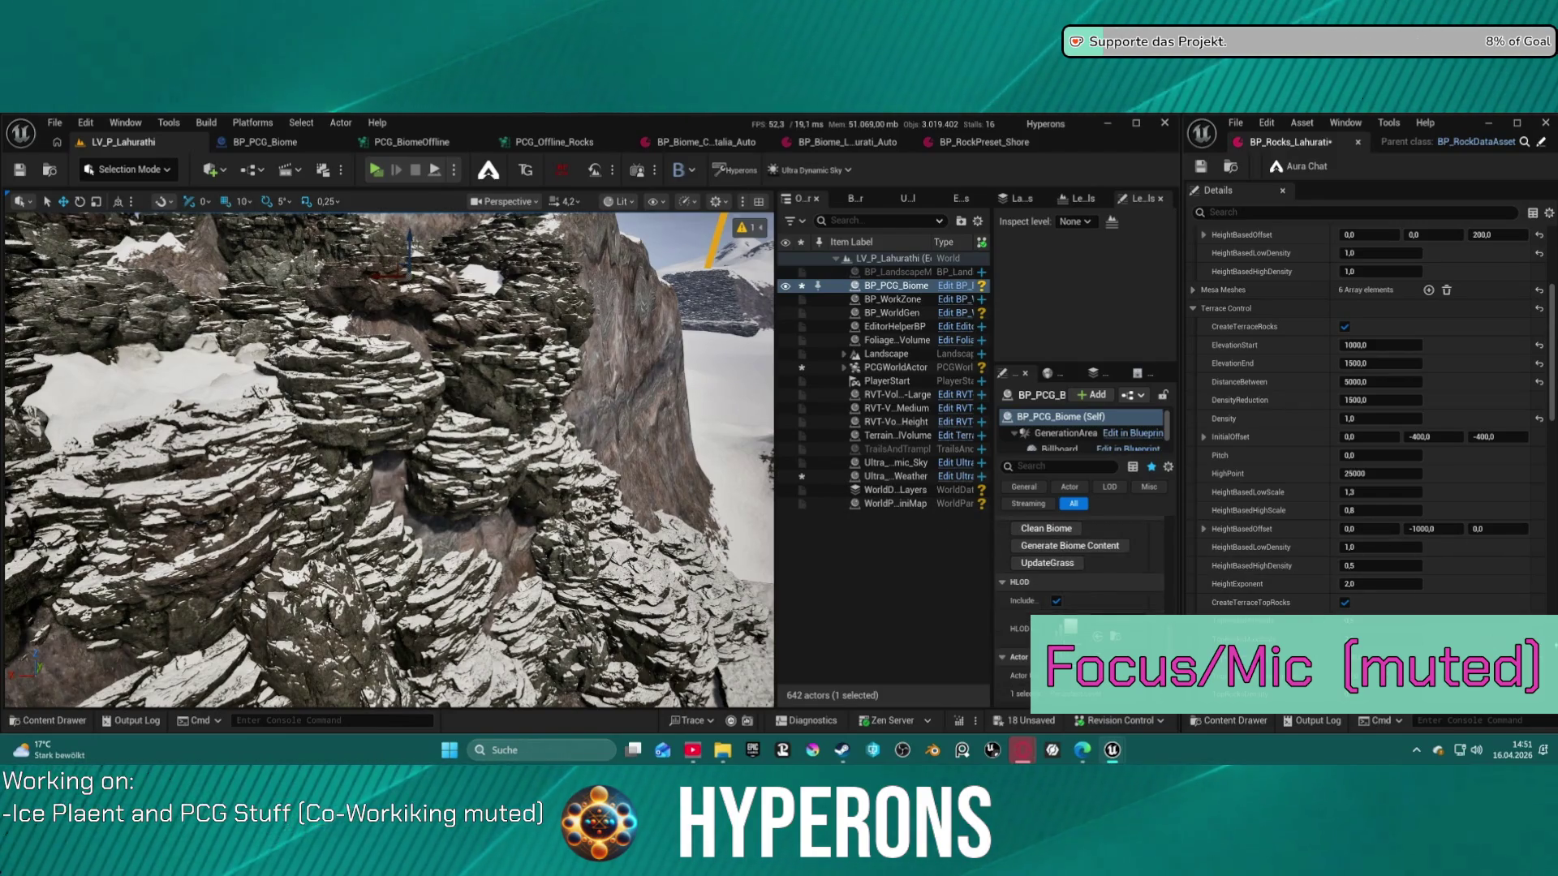
key(f)
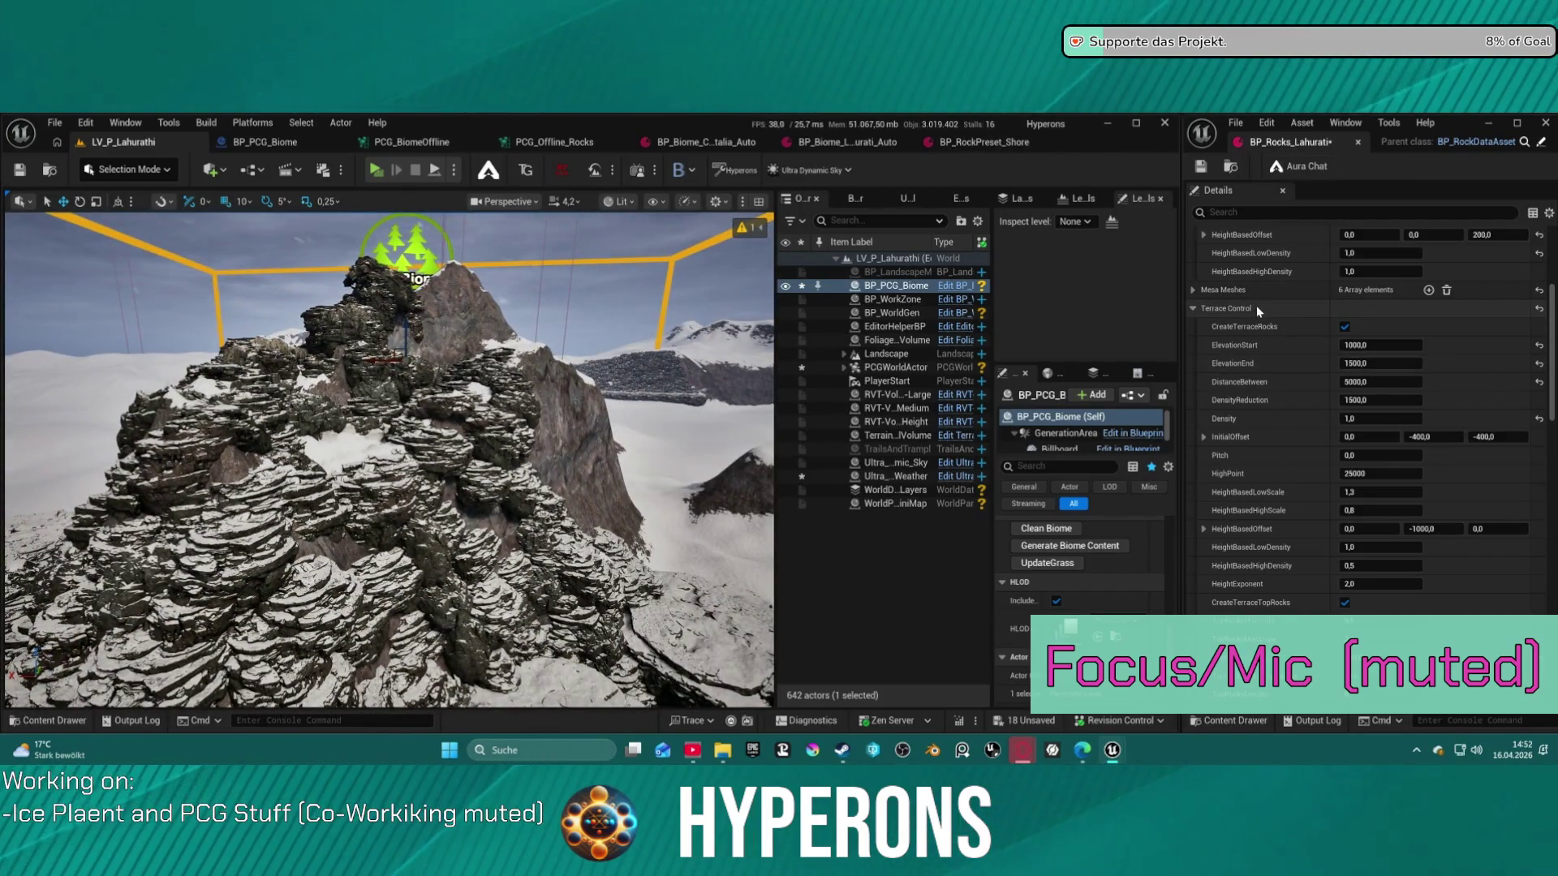
scroll(1365, 317, up, 5)
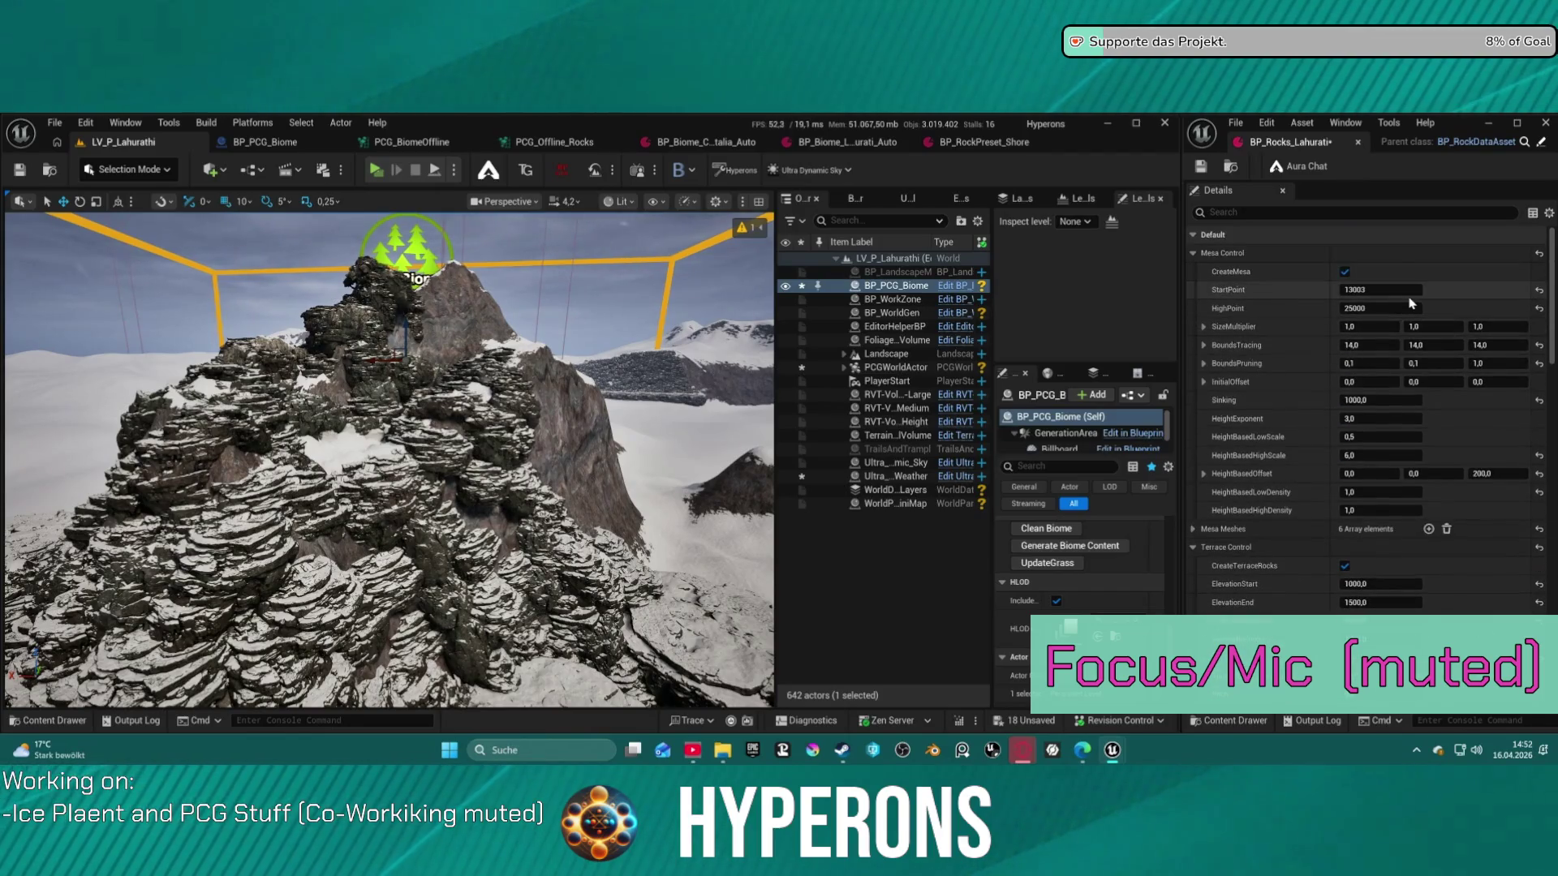
Turn off CreateTerraceRocks, save BP_Rocks_Lahurati, and rebuild the biome without terrace rocks
click(1344, 566)
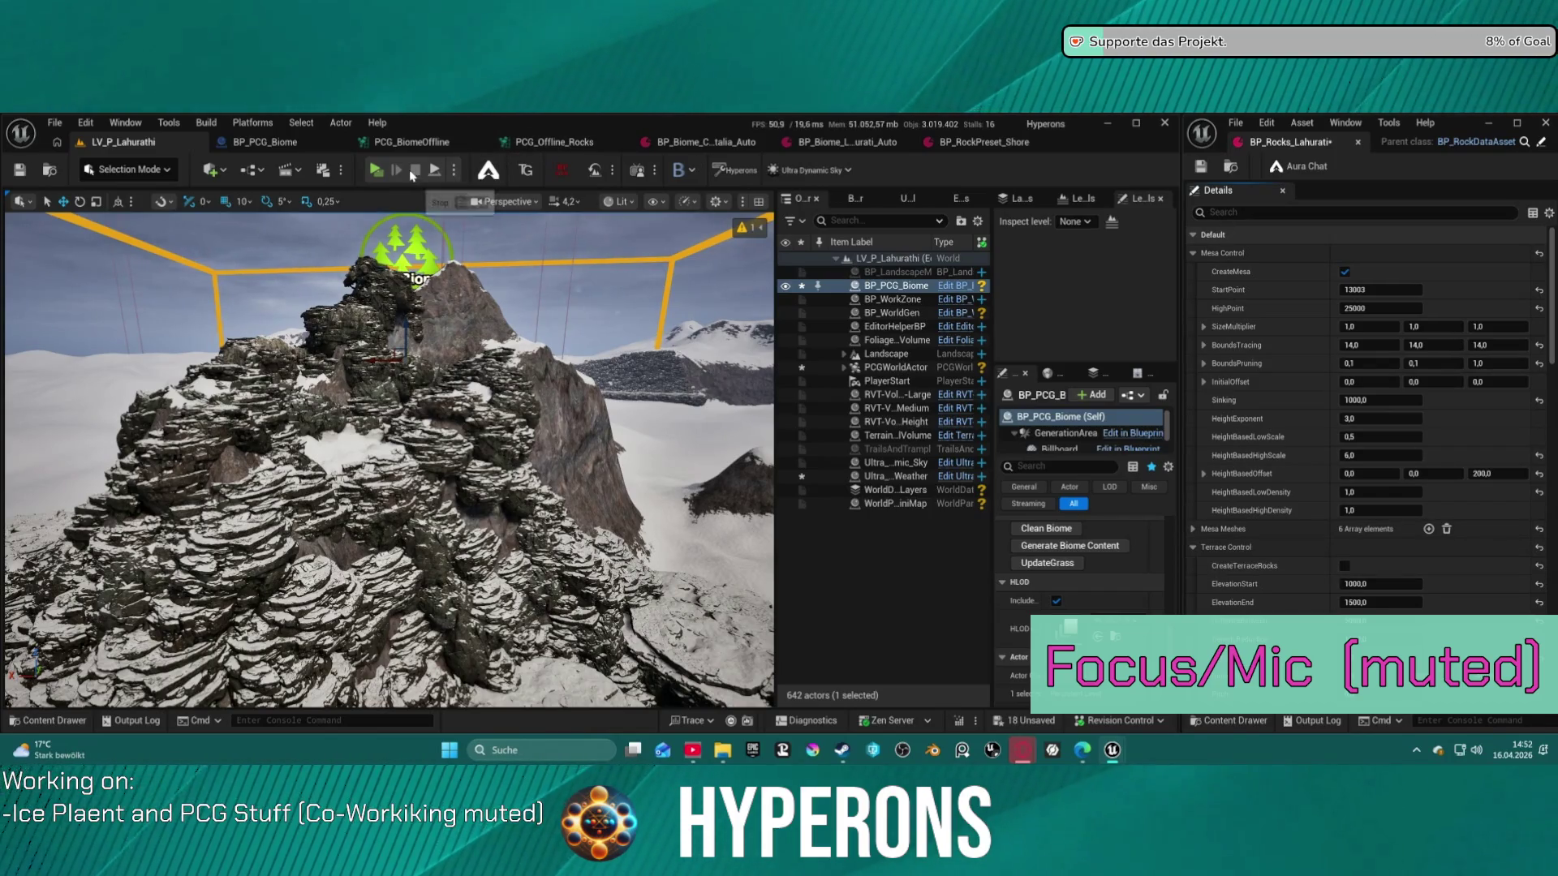
click(1028, 531)
click(1047, 548)
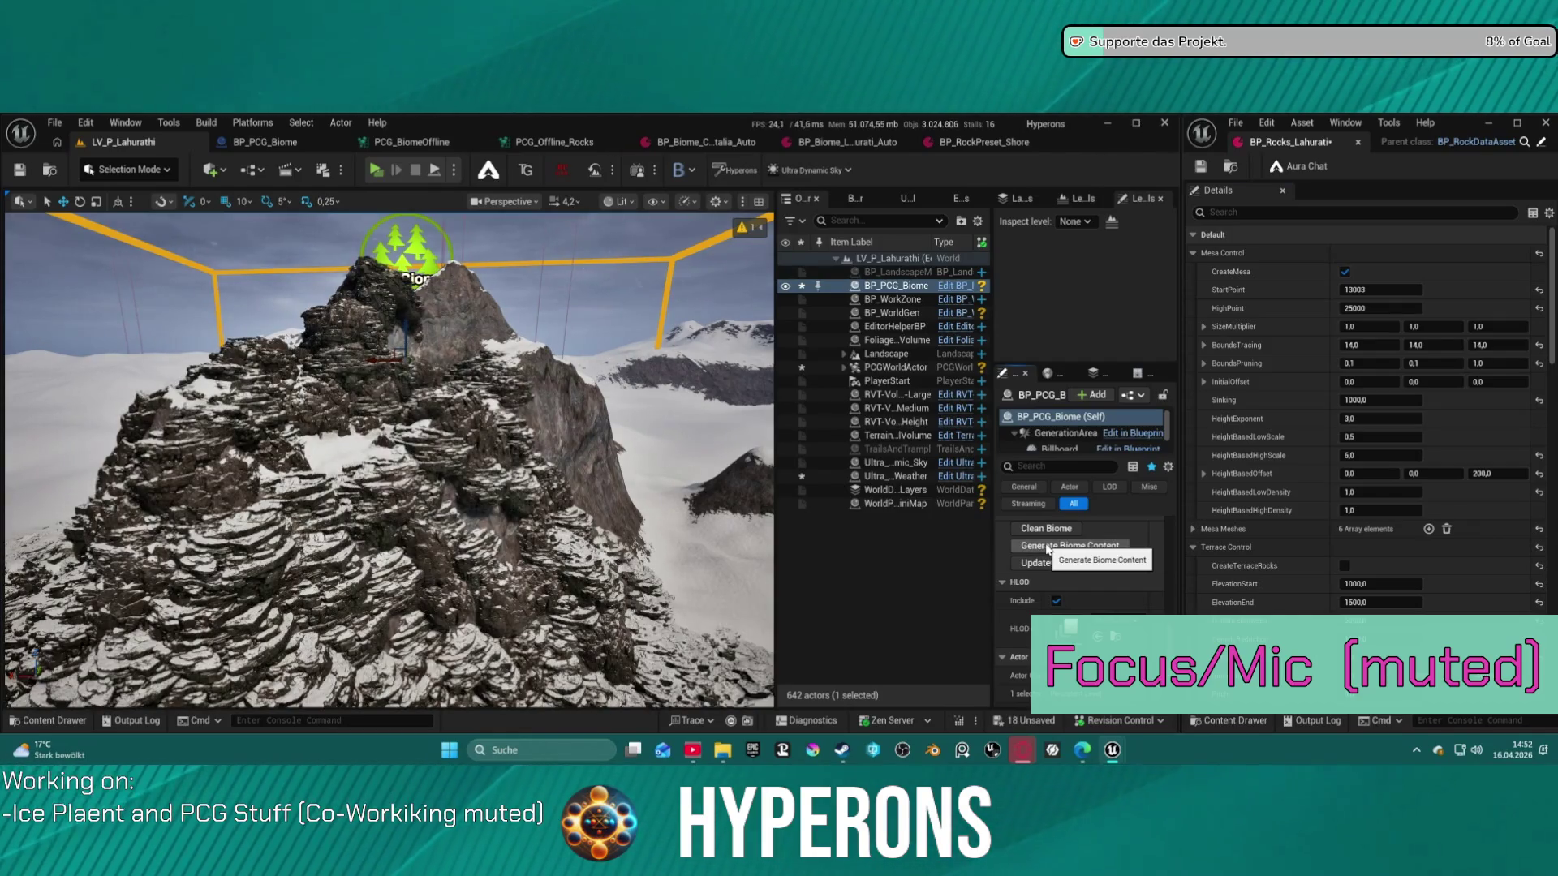
click(1069, 530)
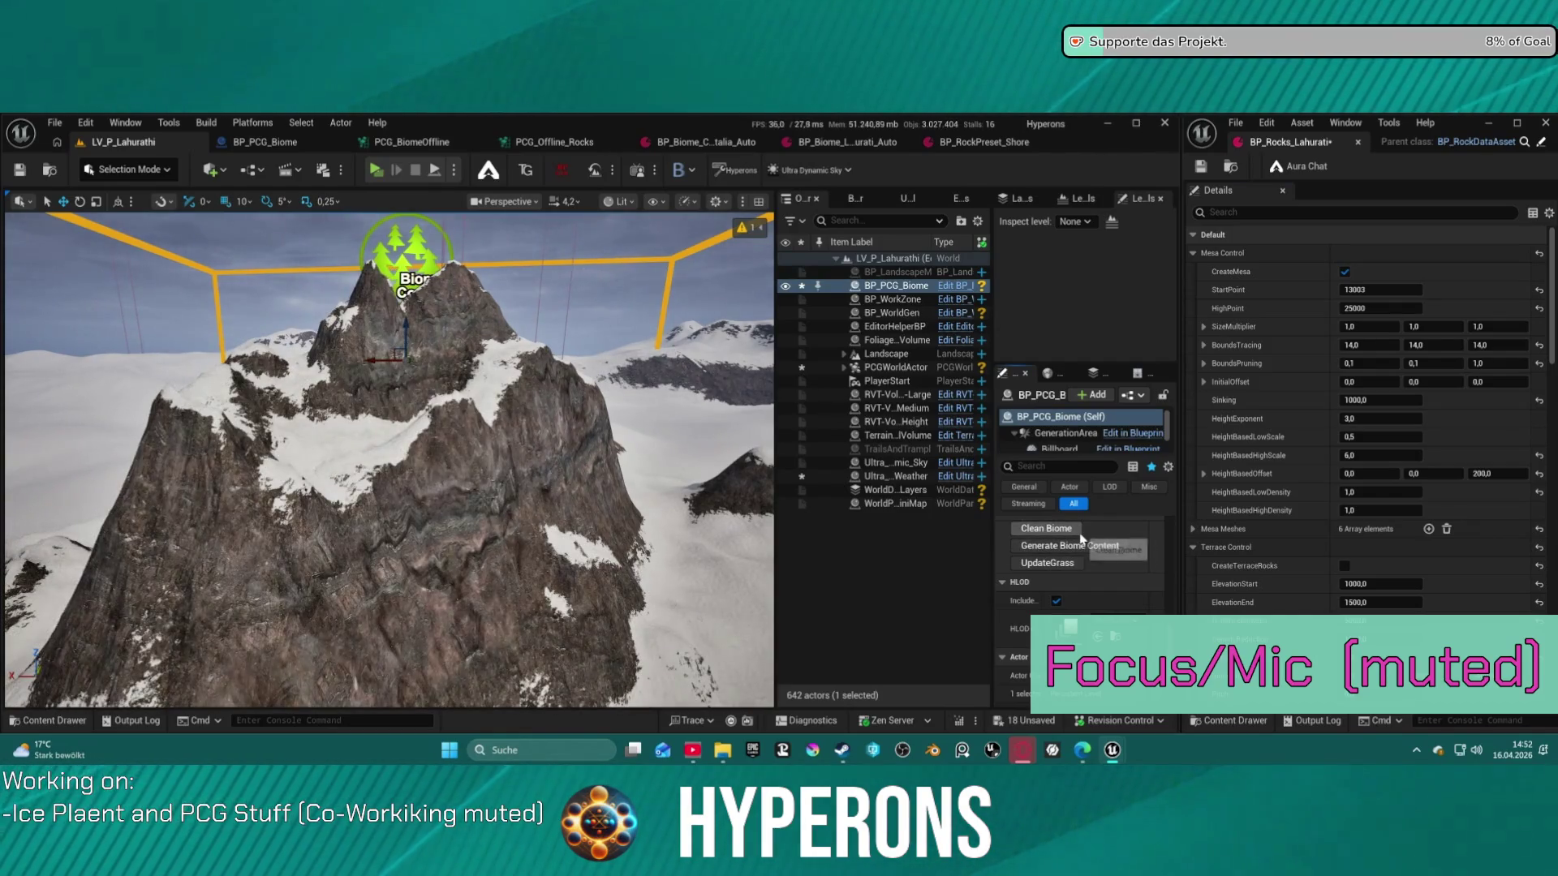
key(ctrl+s)
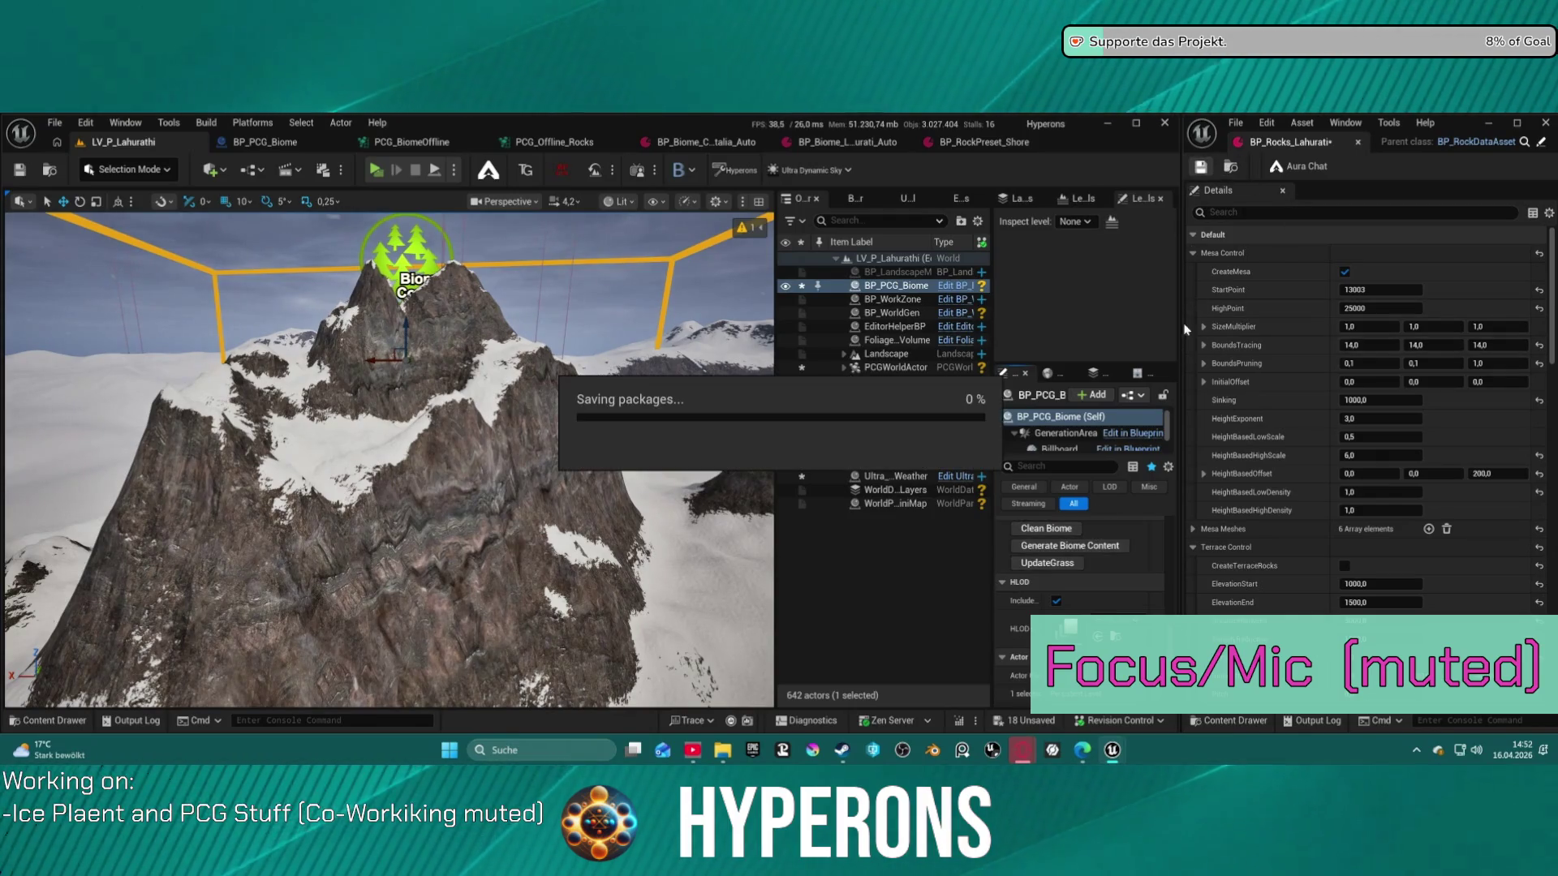
click(1093, 545)
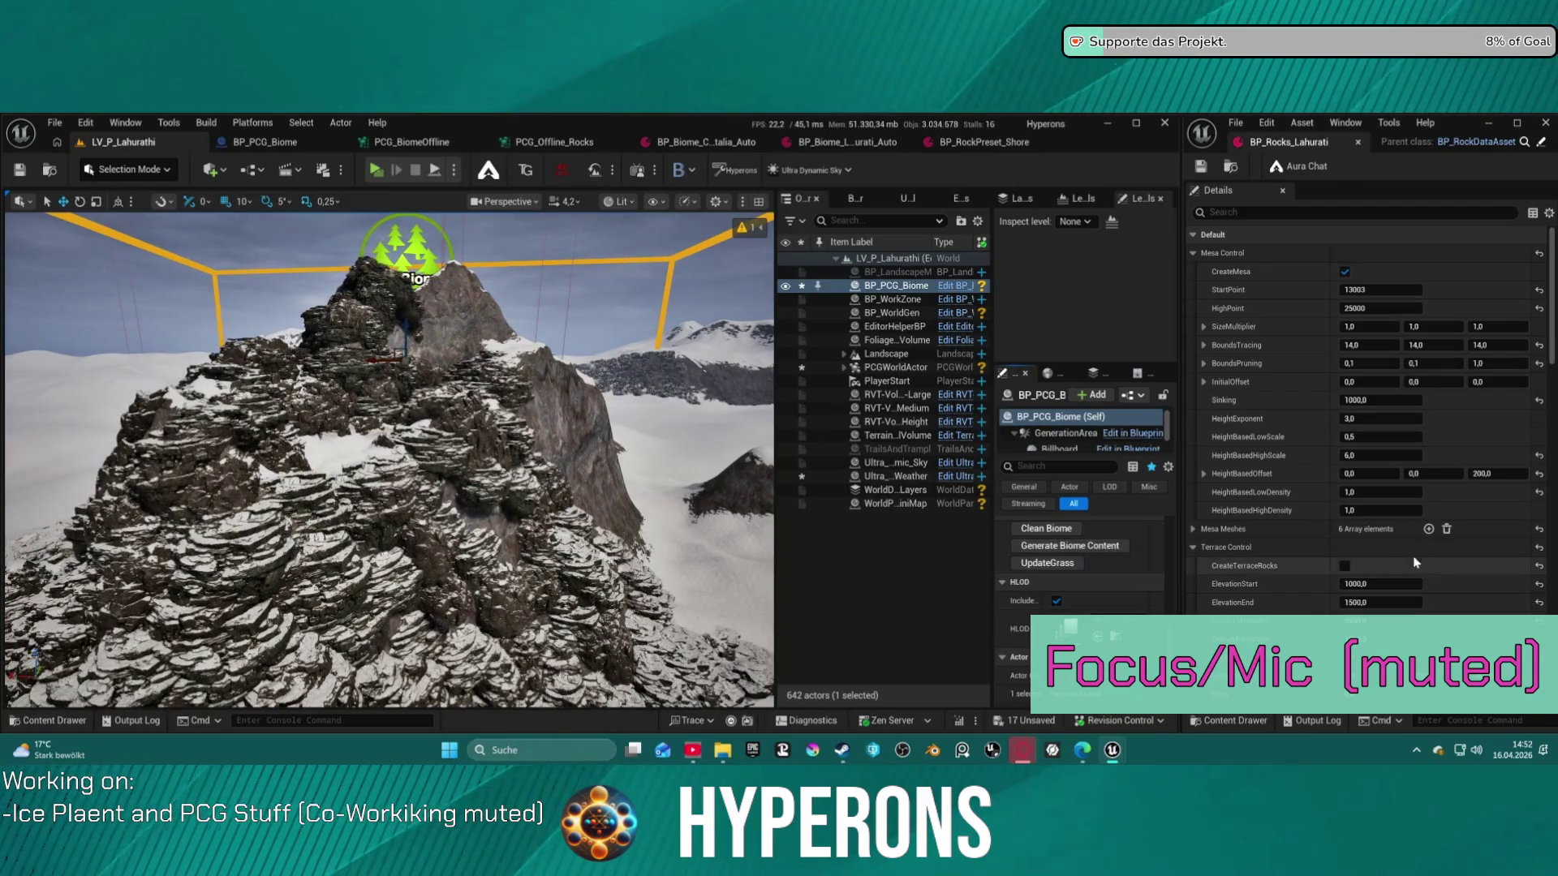
Restore CreateTerraceRocks, switch CreateMesa off and save, then clear the biome and toggle CreateMesa
click(1345, 566)
click(1344, 272)
click(1201, 168)
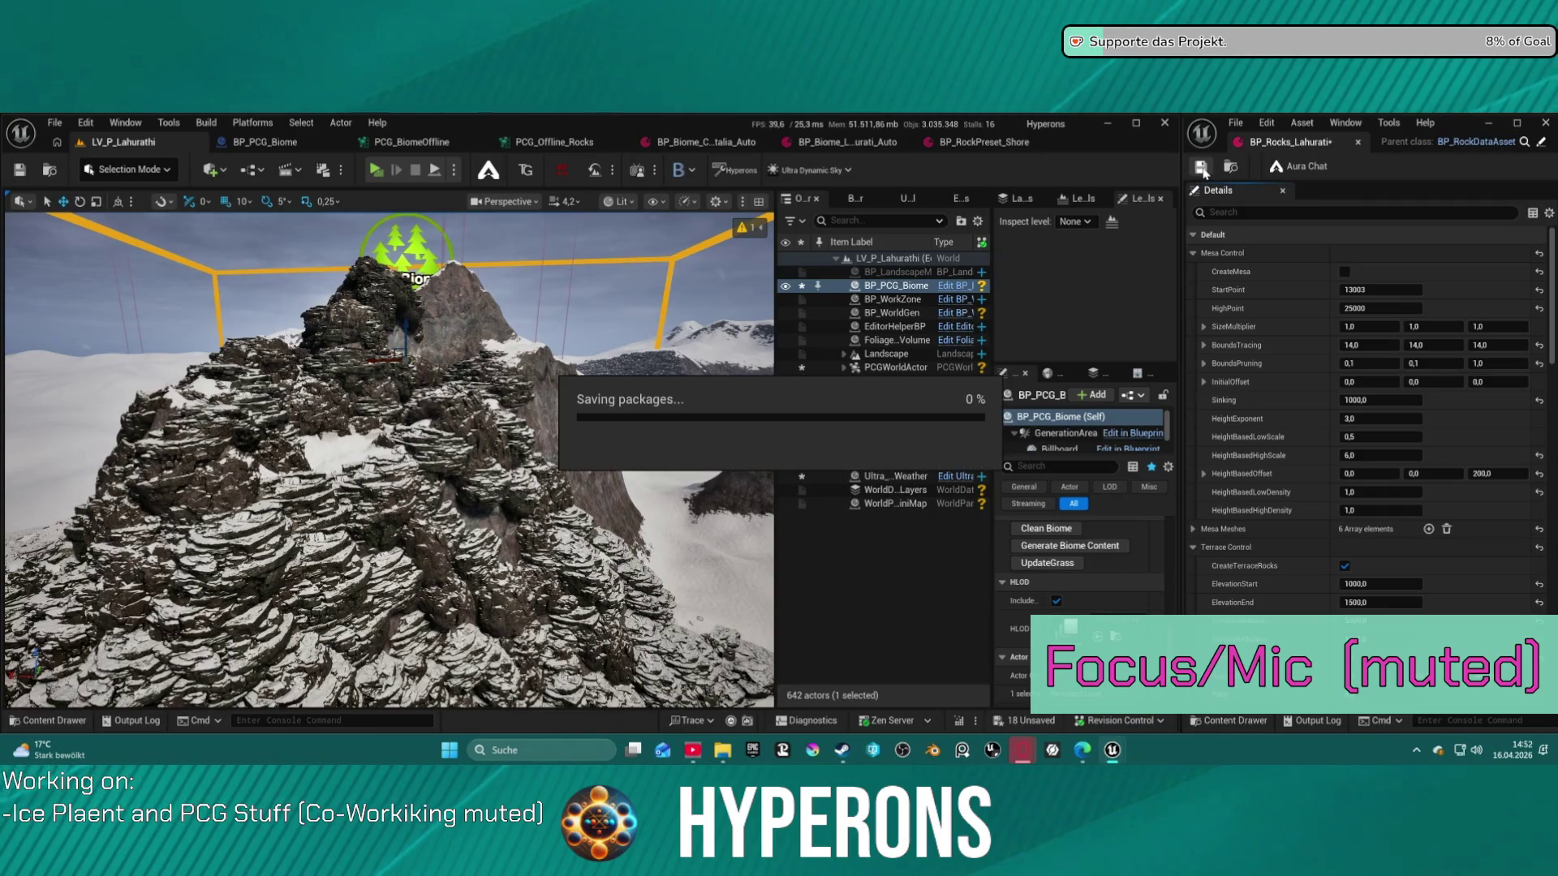
click(1046, 547)
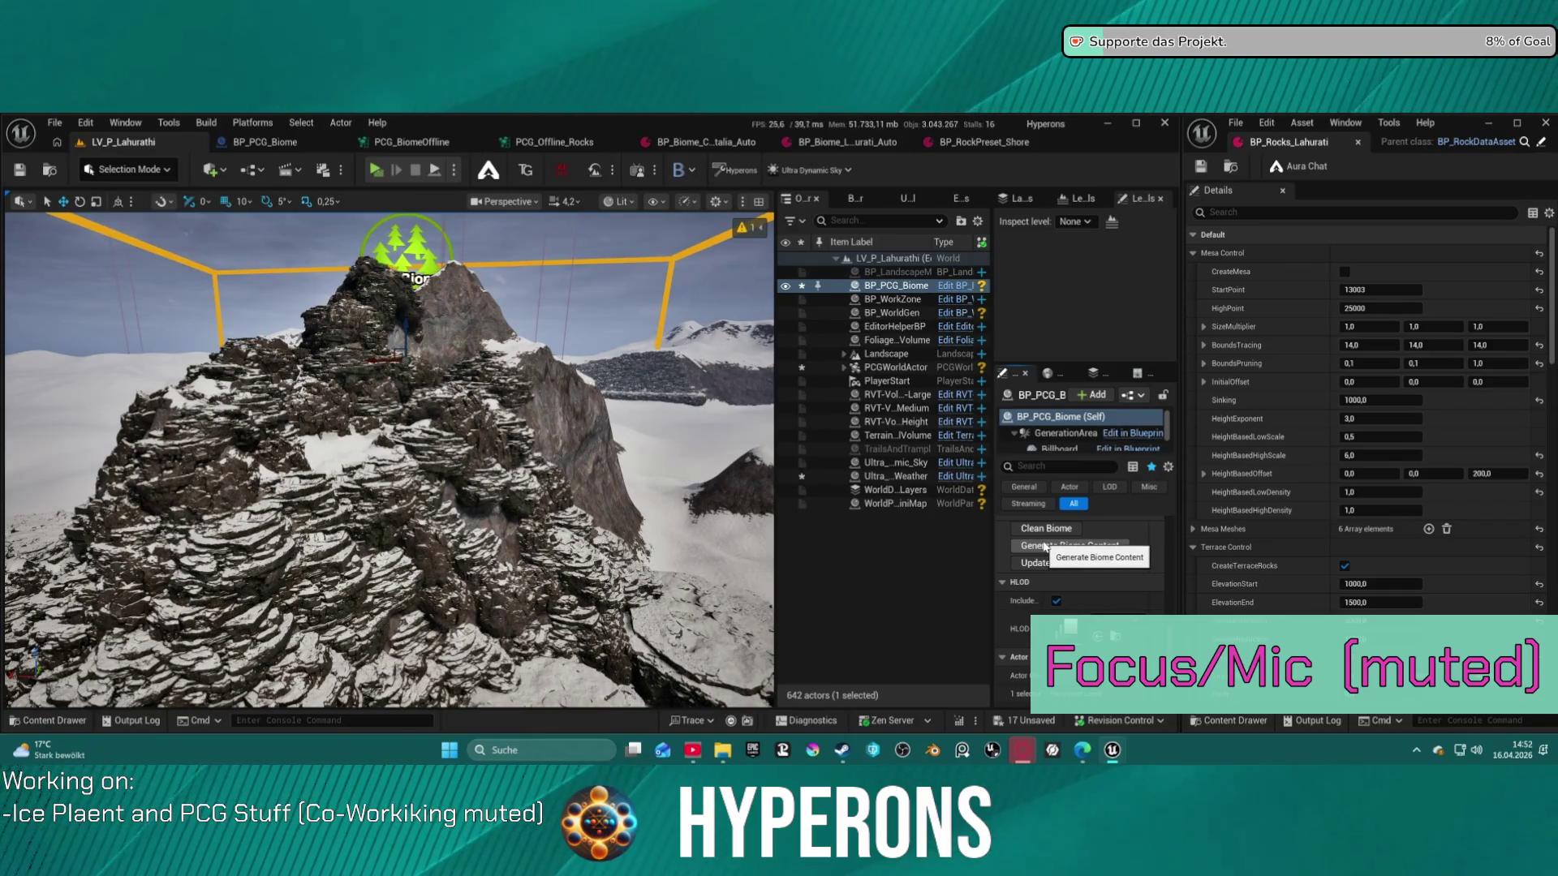
click(1344, 274)
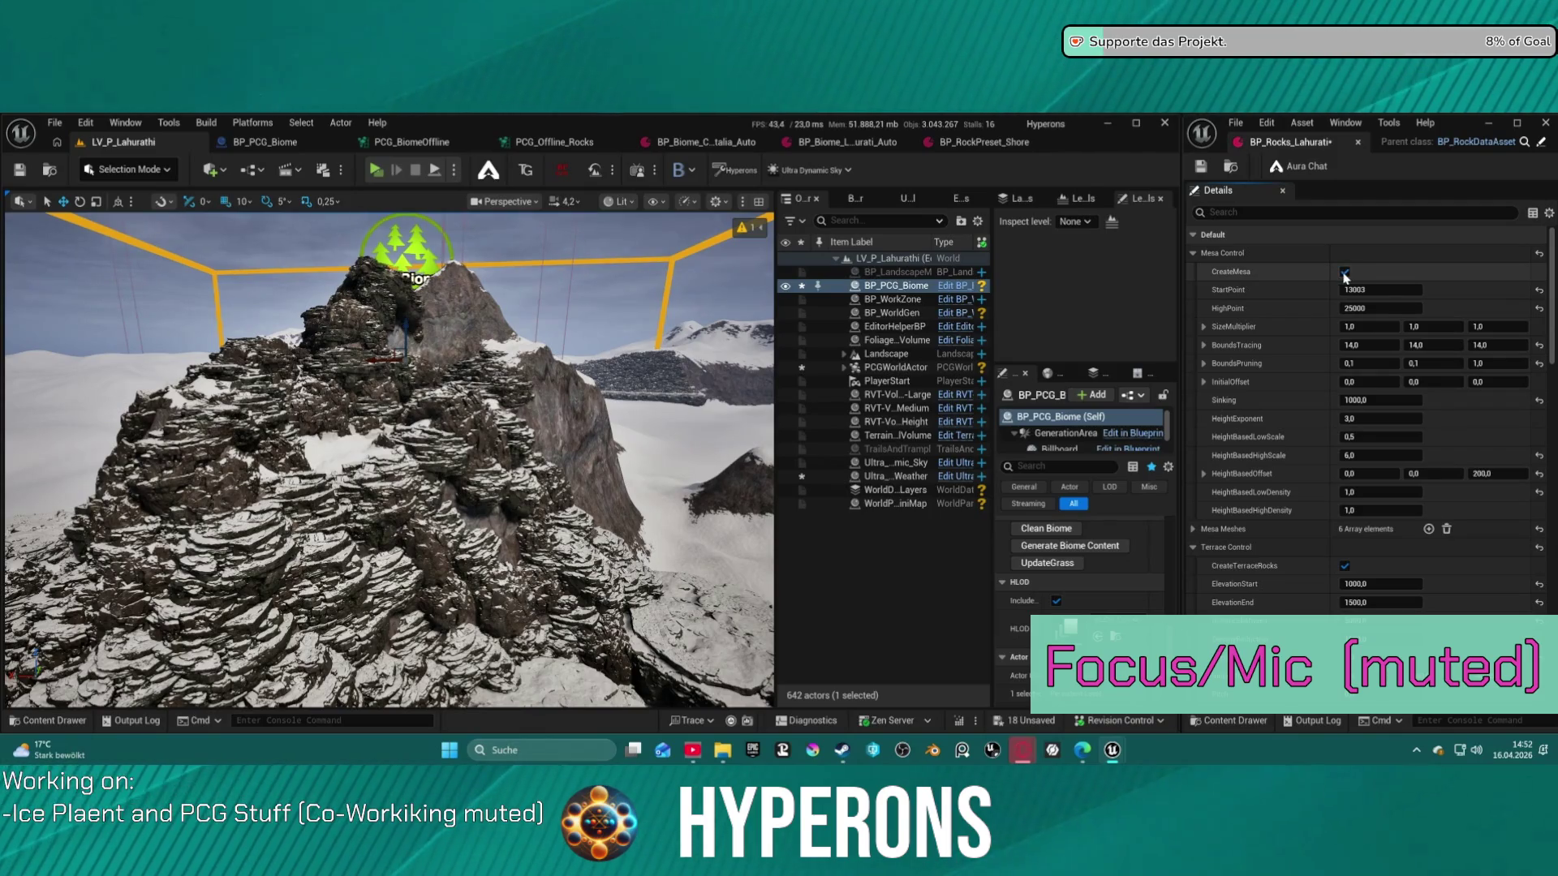
scroll(1291, 528, down, 10)
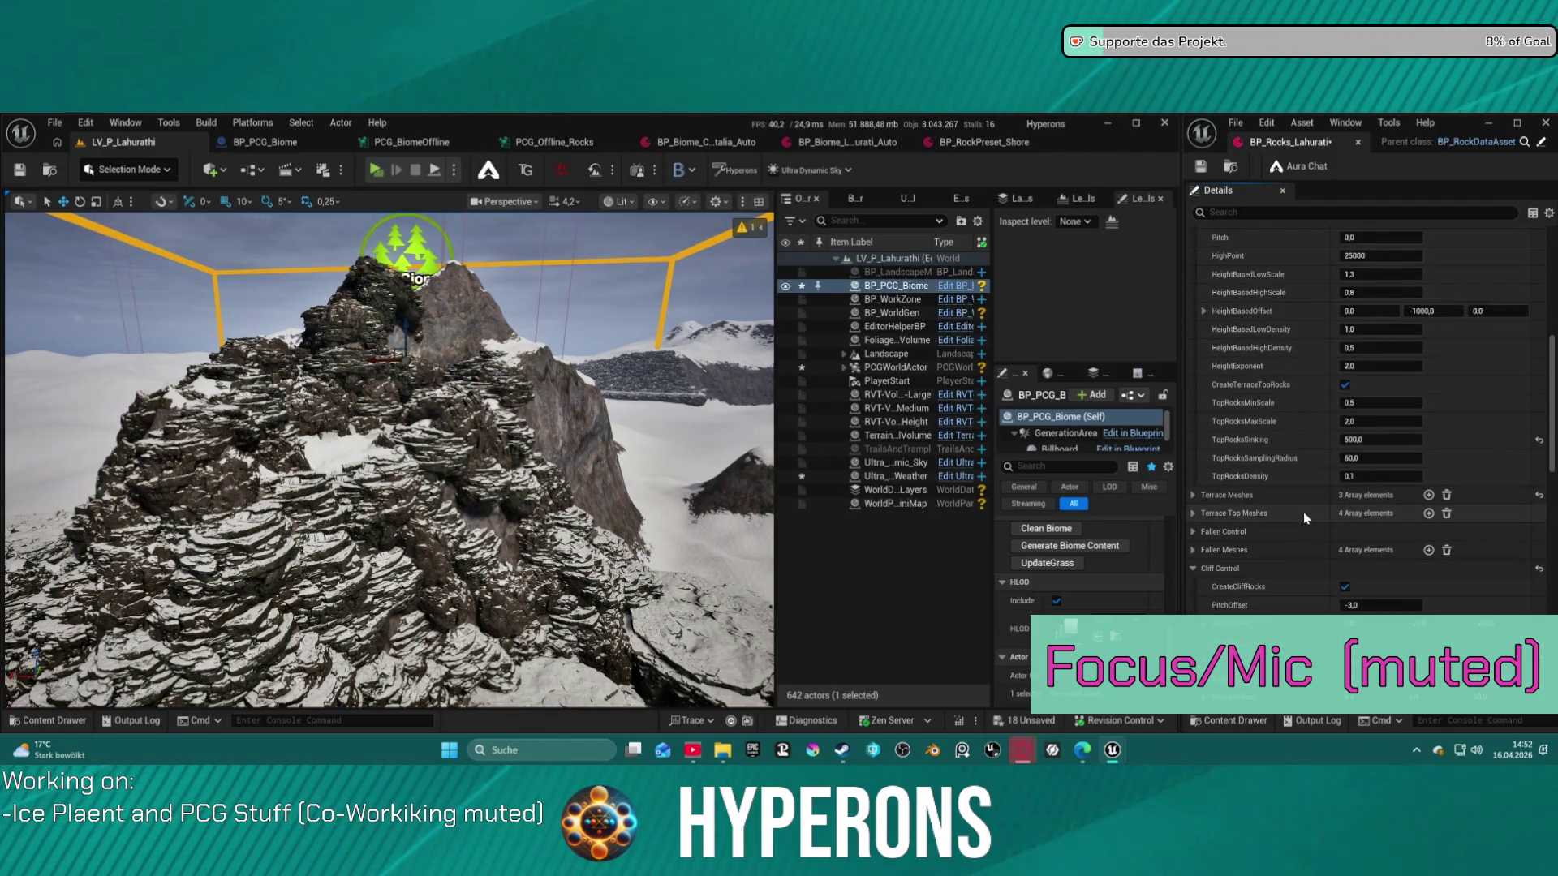
Switch off cliff rock creation, save the rock asset, and rebuild the biome without cliff rocks
click(1194, 511)
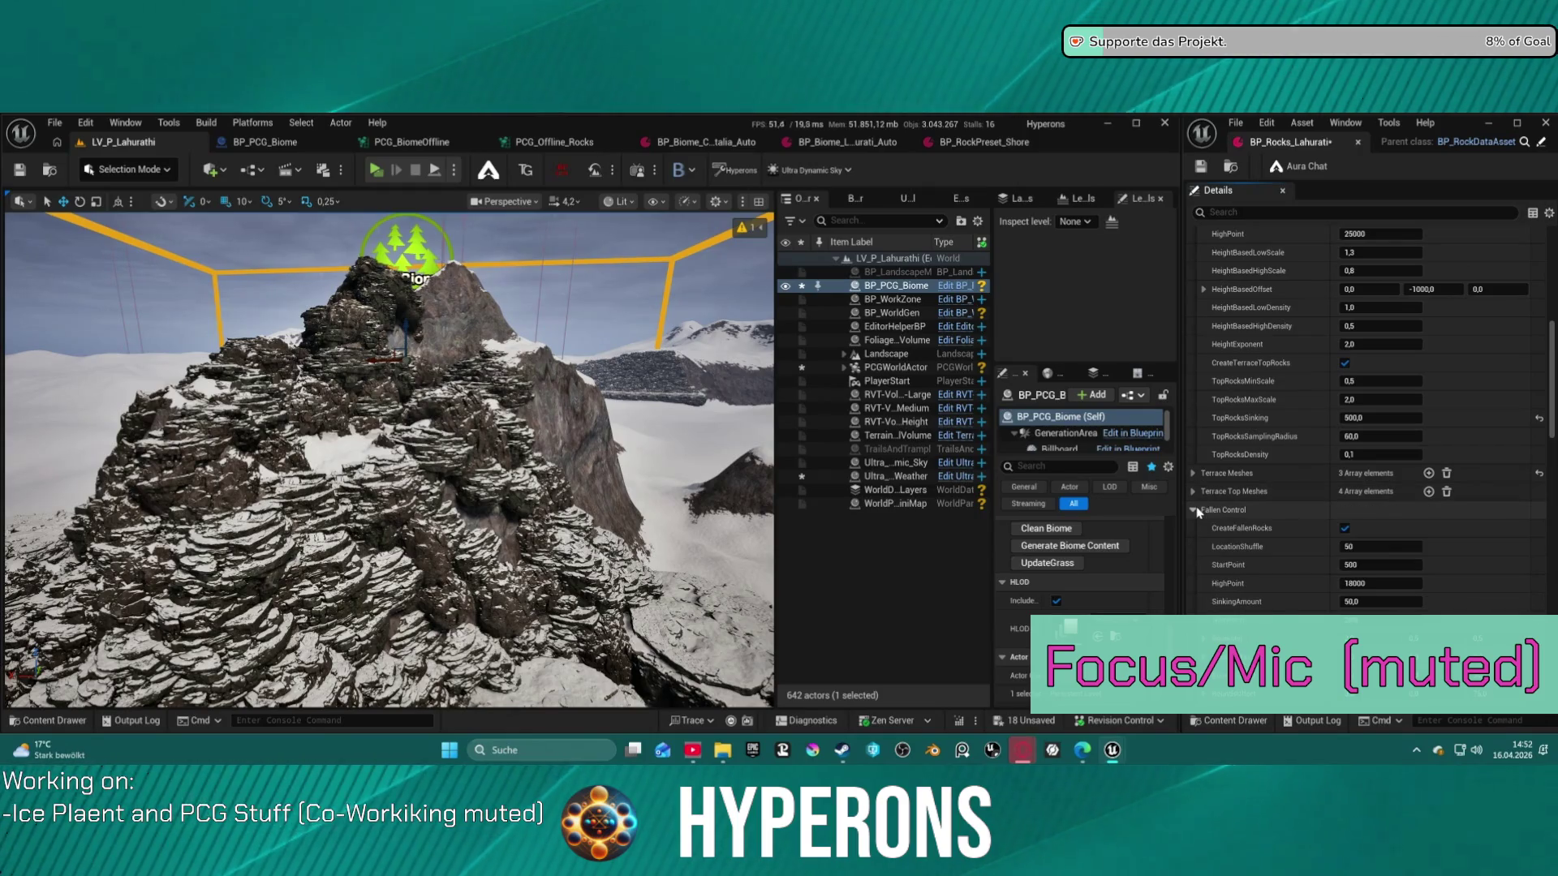
click(1196, 511)
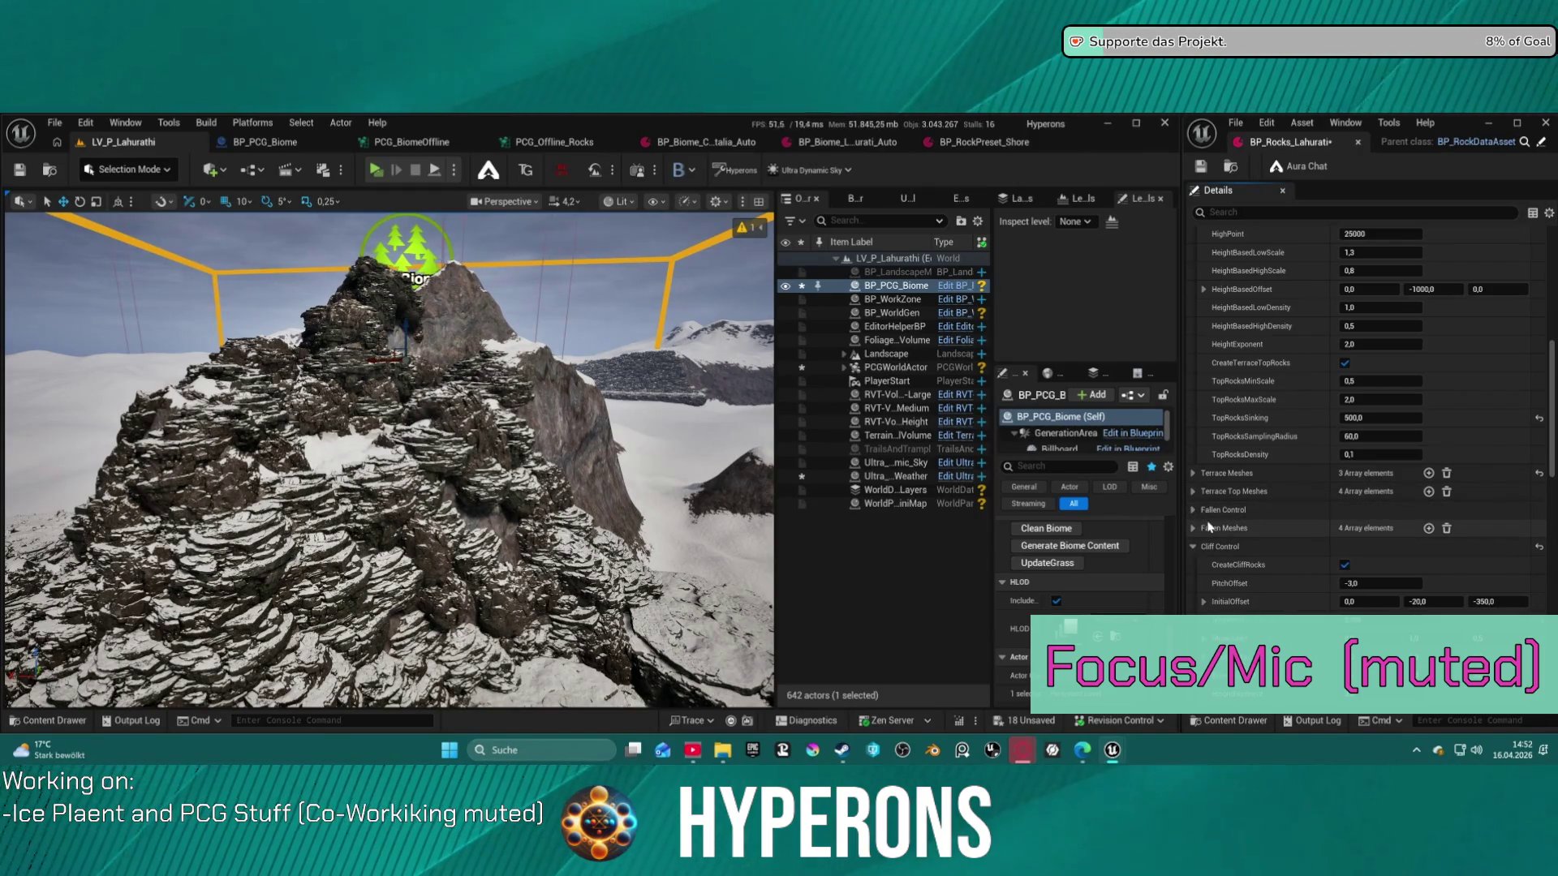
click(1345, 565)
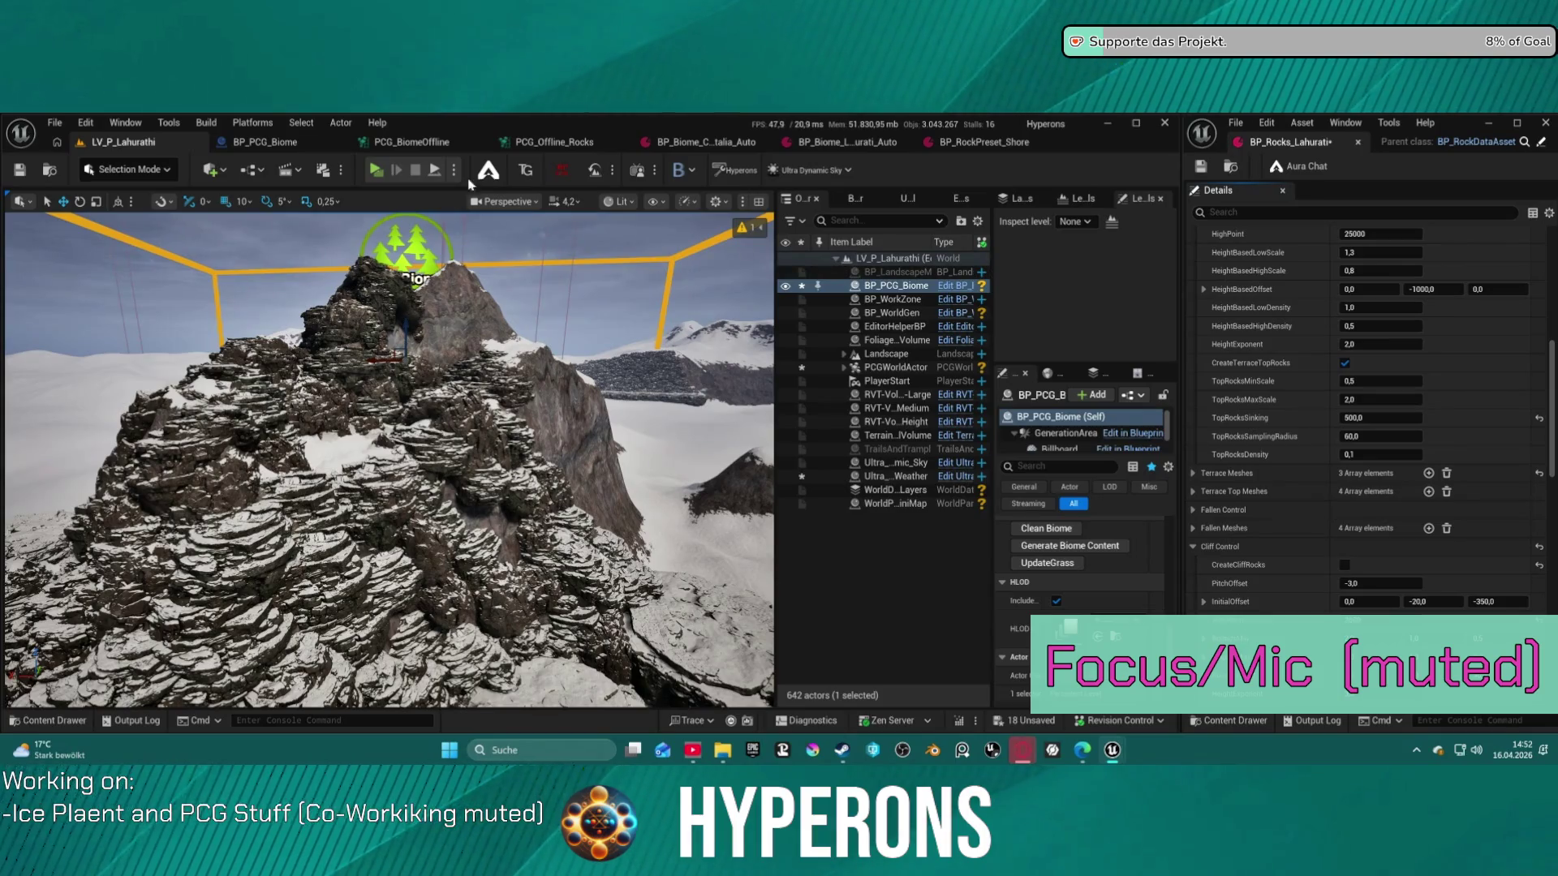
click(1199, 168)
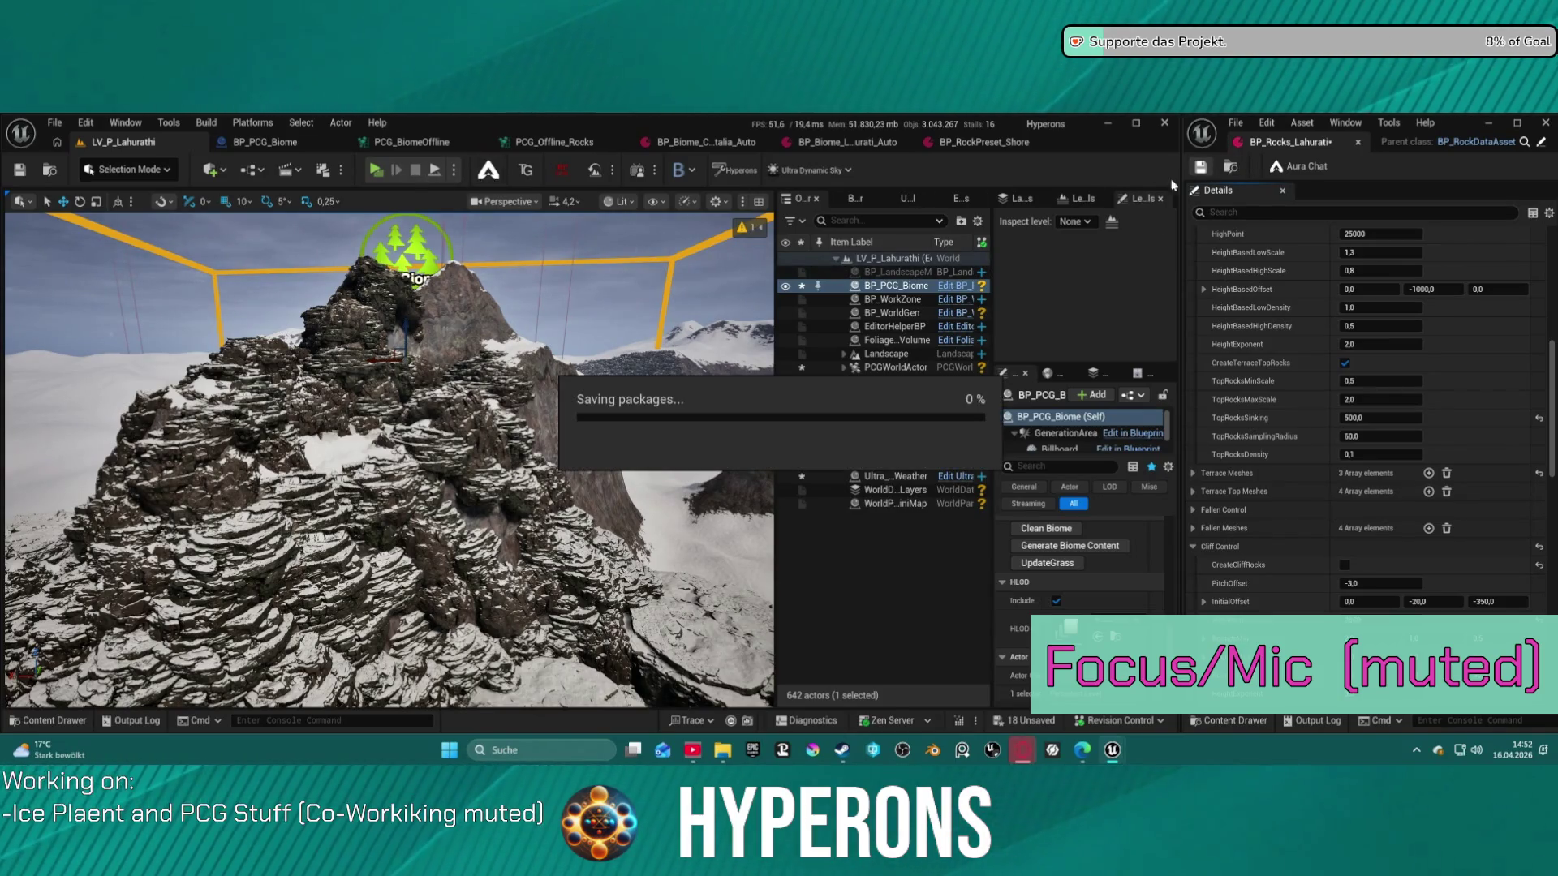
click(1047, 529)
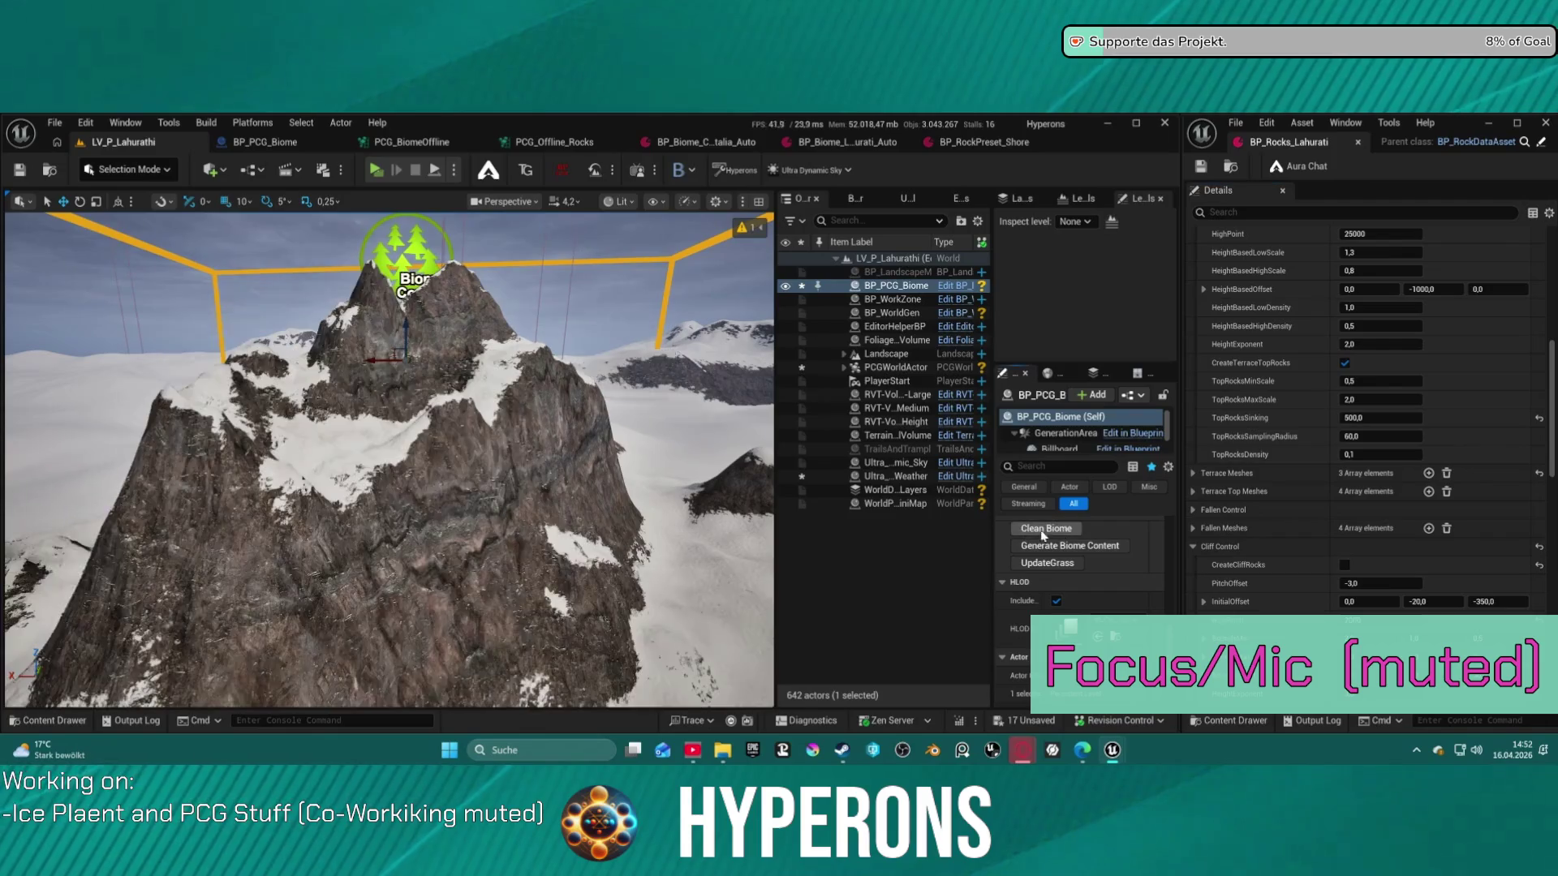
click(1051, 547)
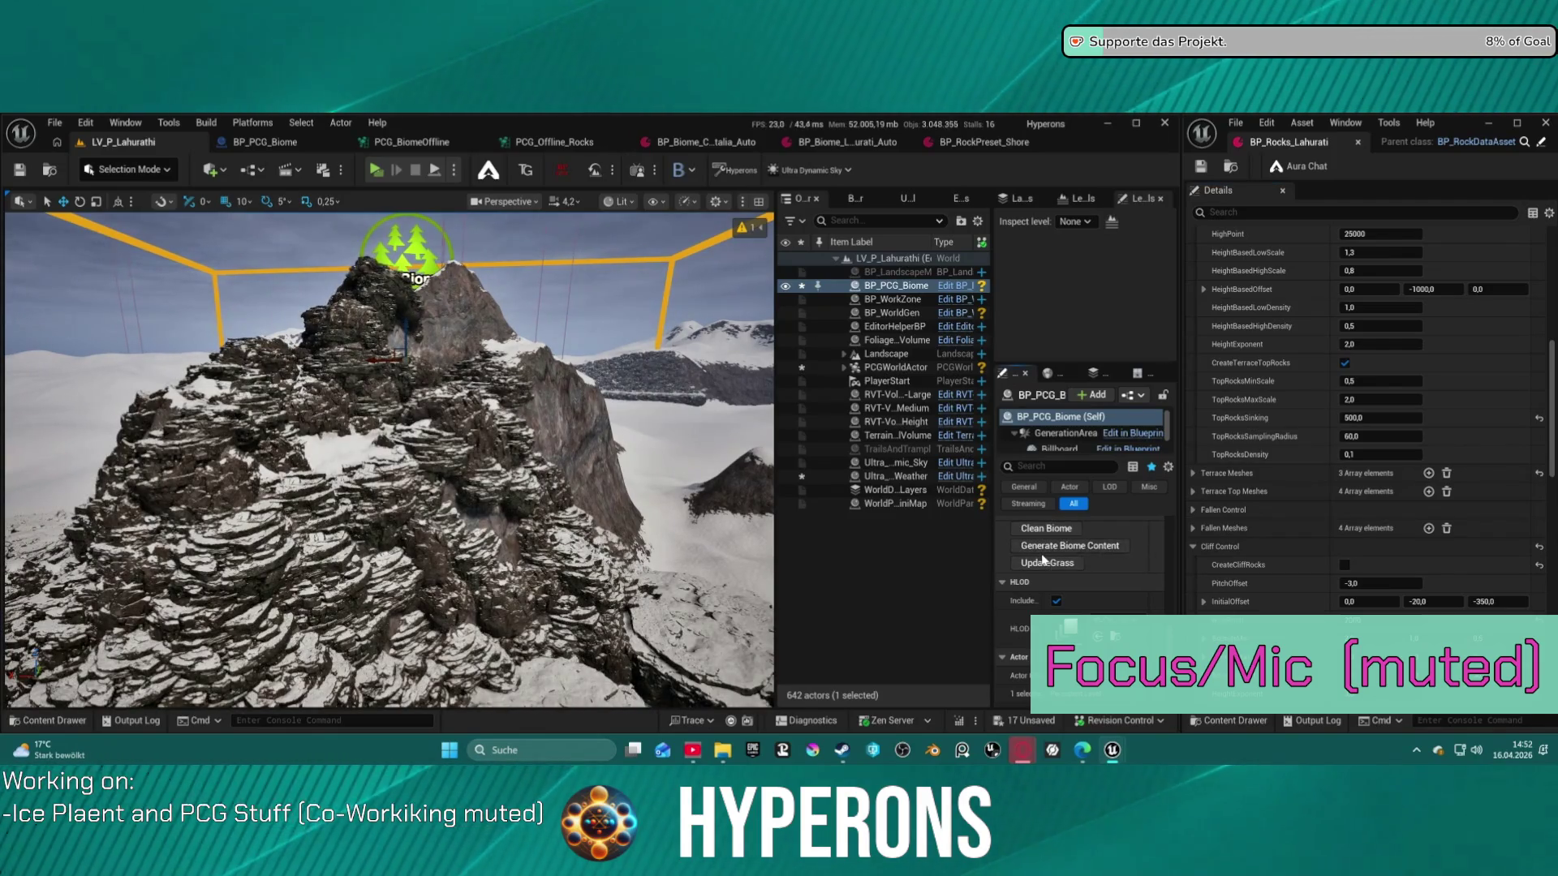
Expand Slope Control, turn off CreateSlopeRocks, and regenerate the biome to inspect the valley
scroll(1304, 639, down, 6)
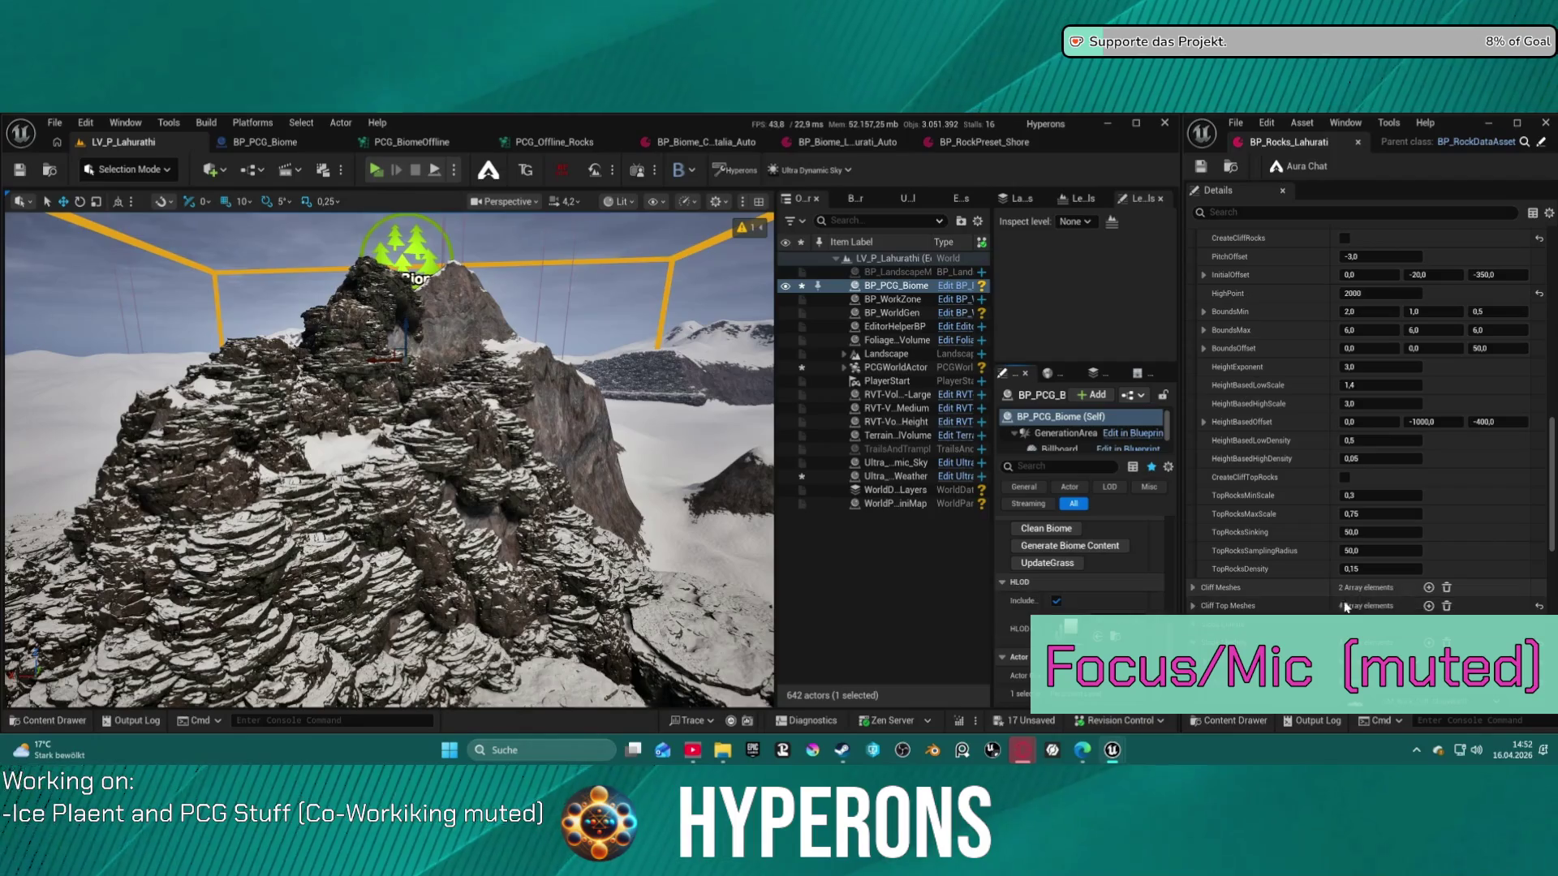
scroll(1283, 616, down, 1)
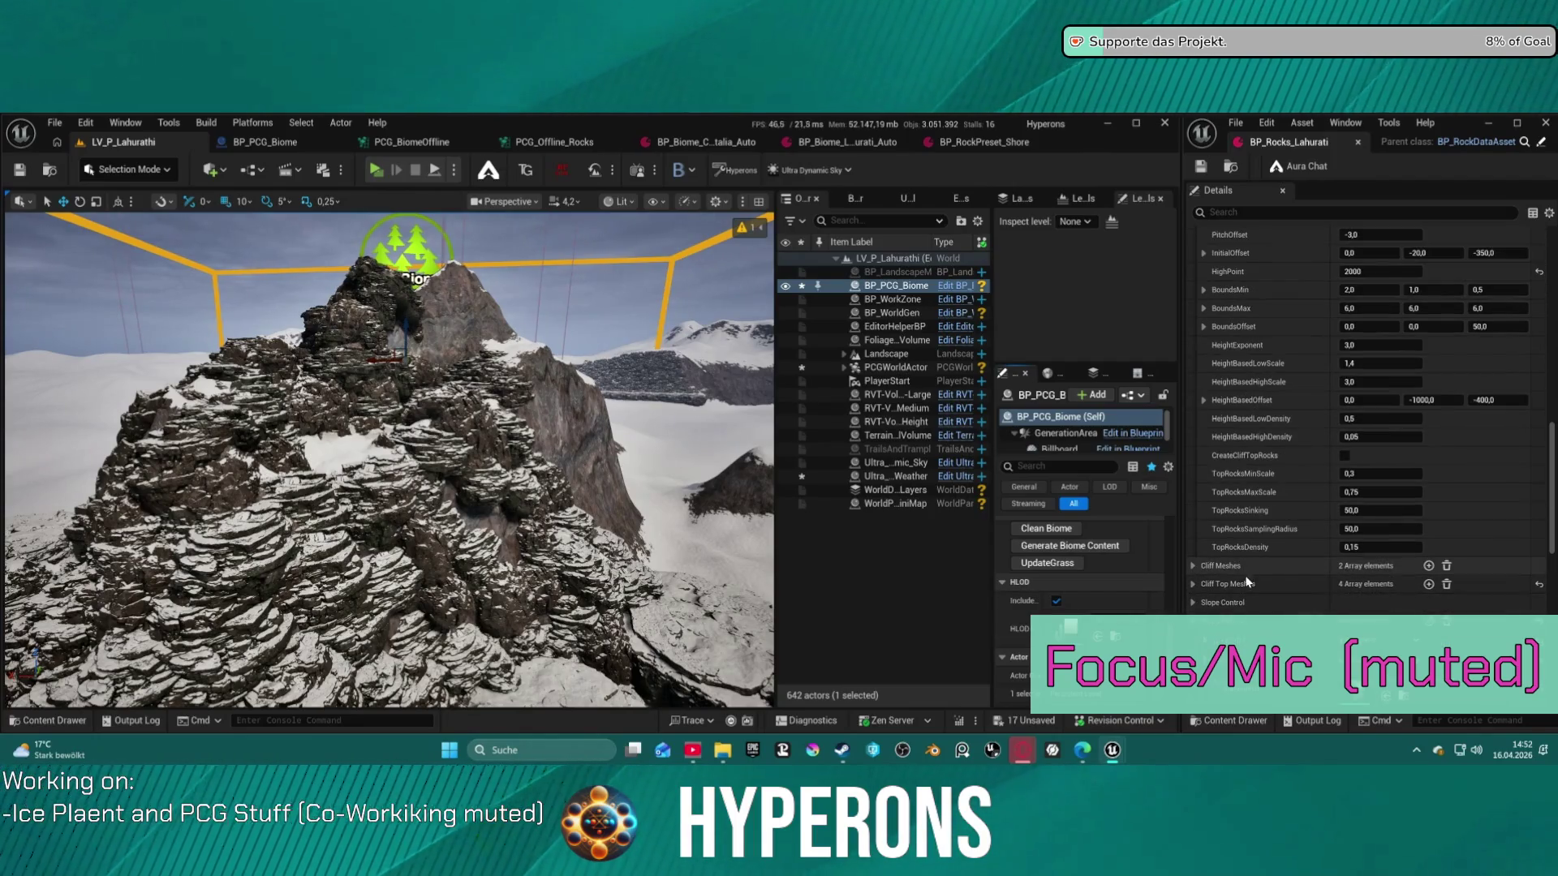
click(1194, 605)
scroll(1298, 568, down, 3)
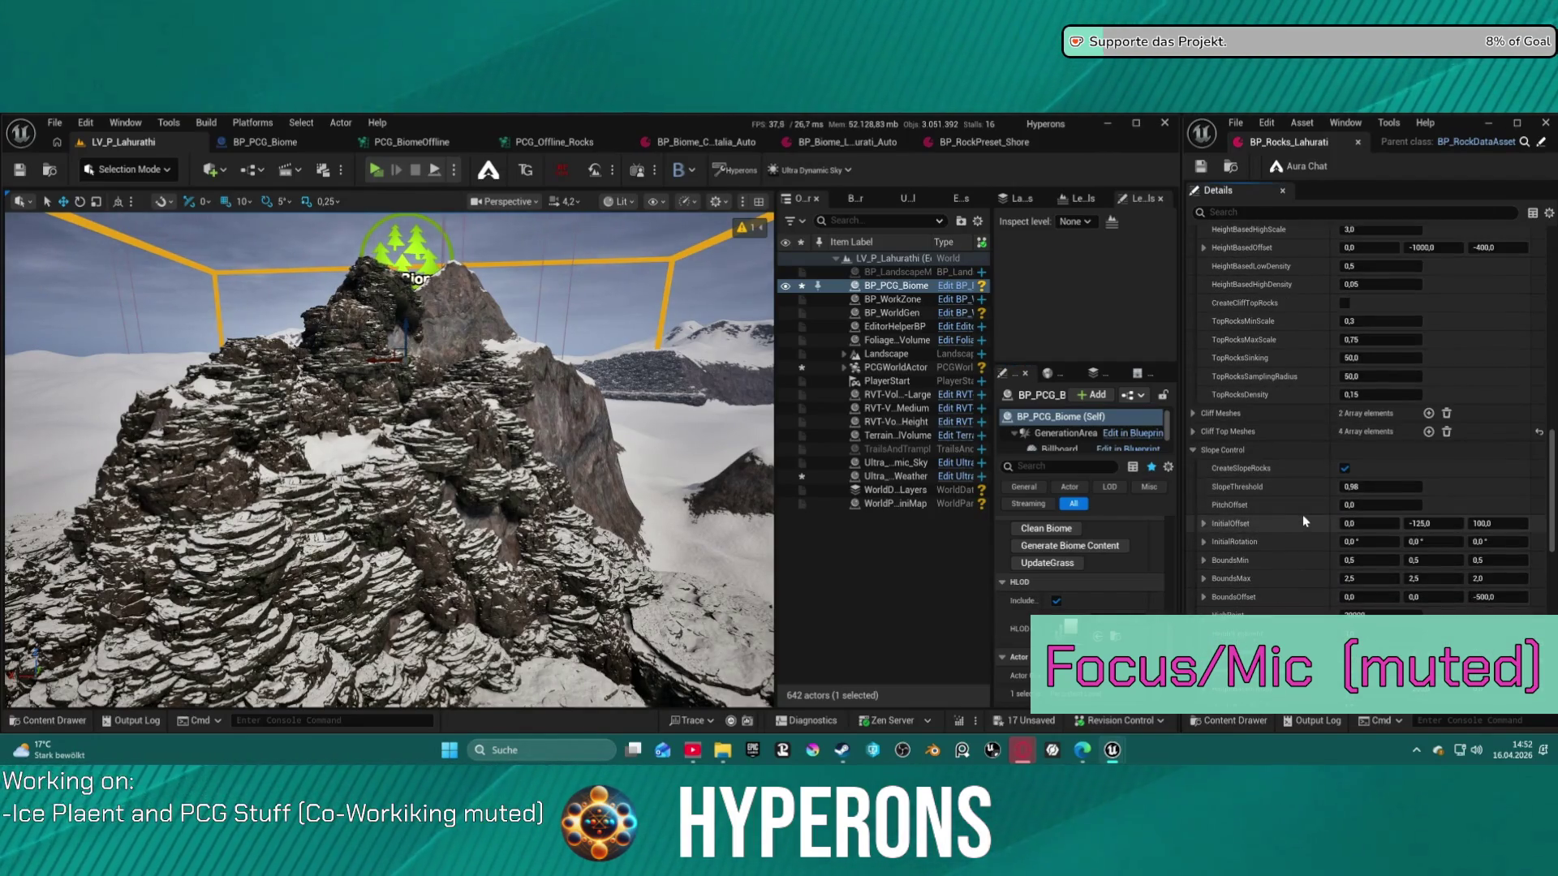
click(1344, 468)
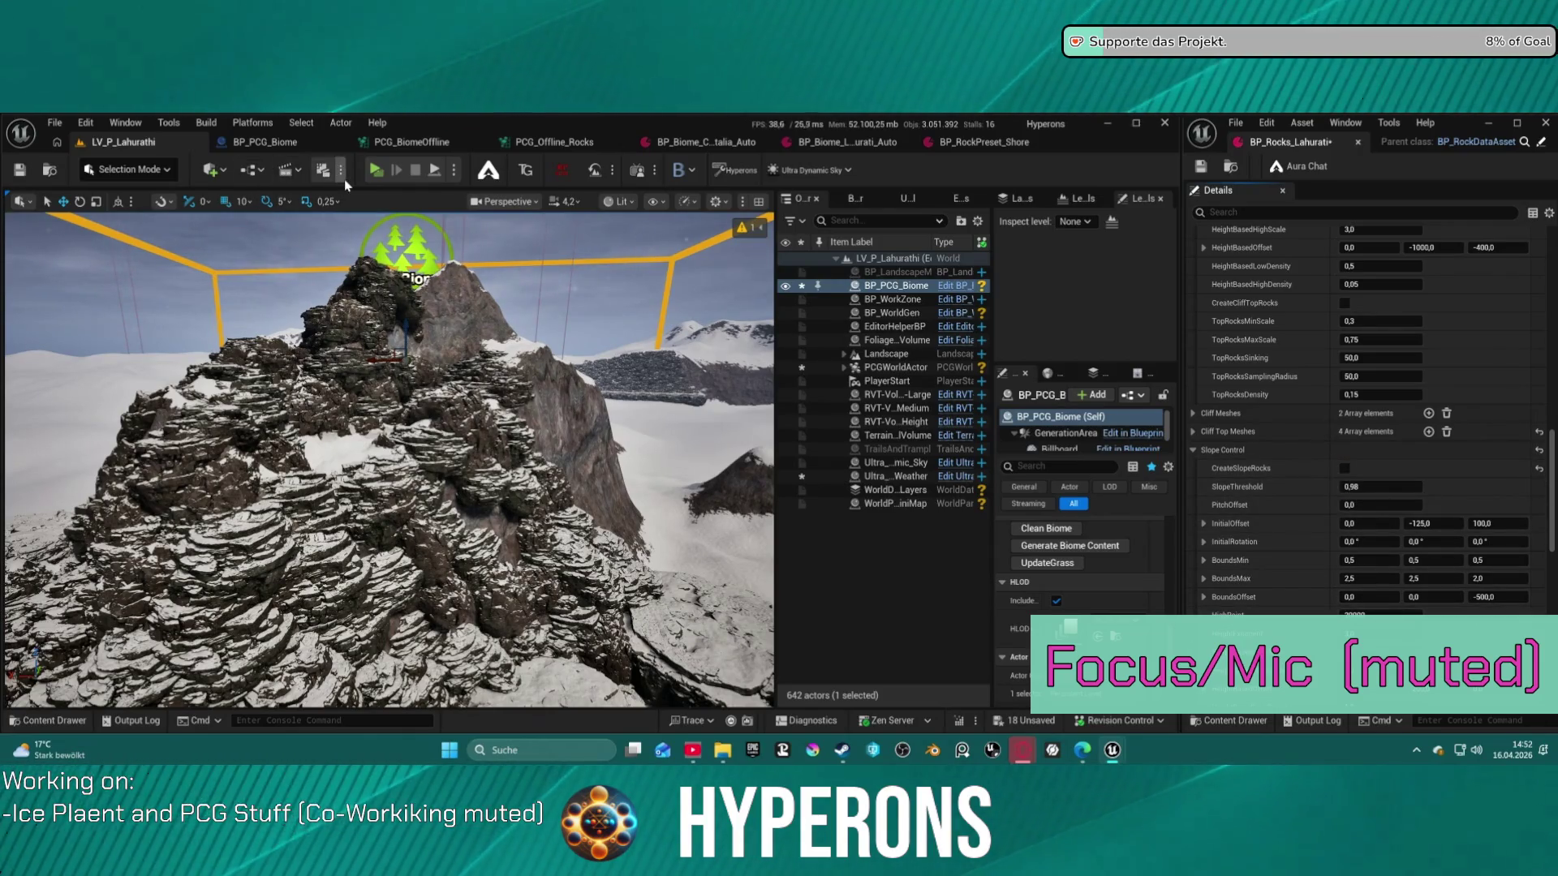
click(1046, 529)
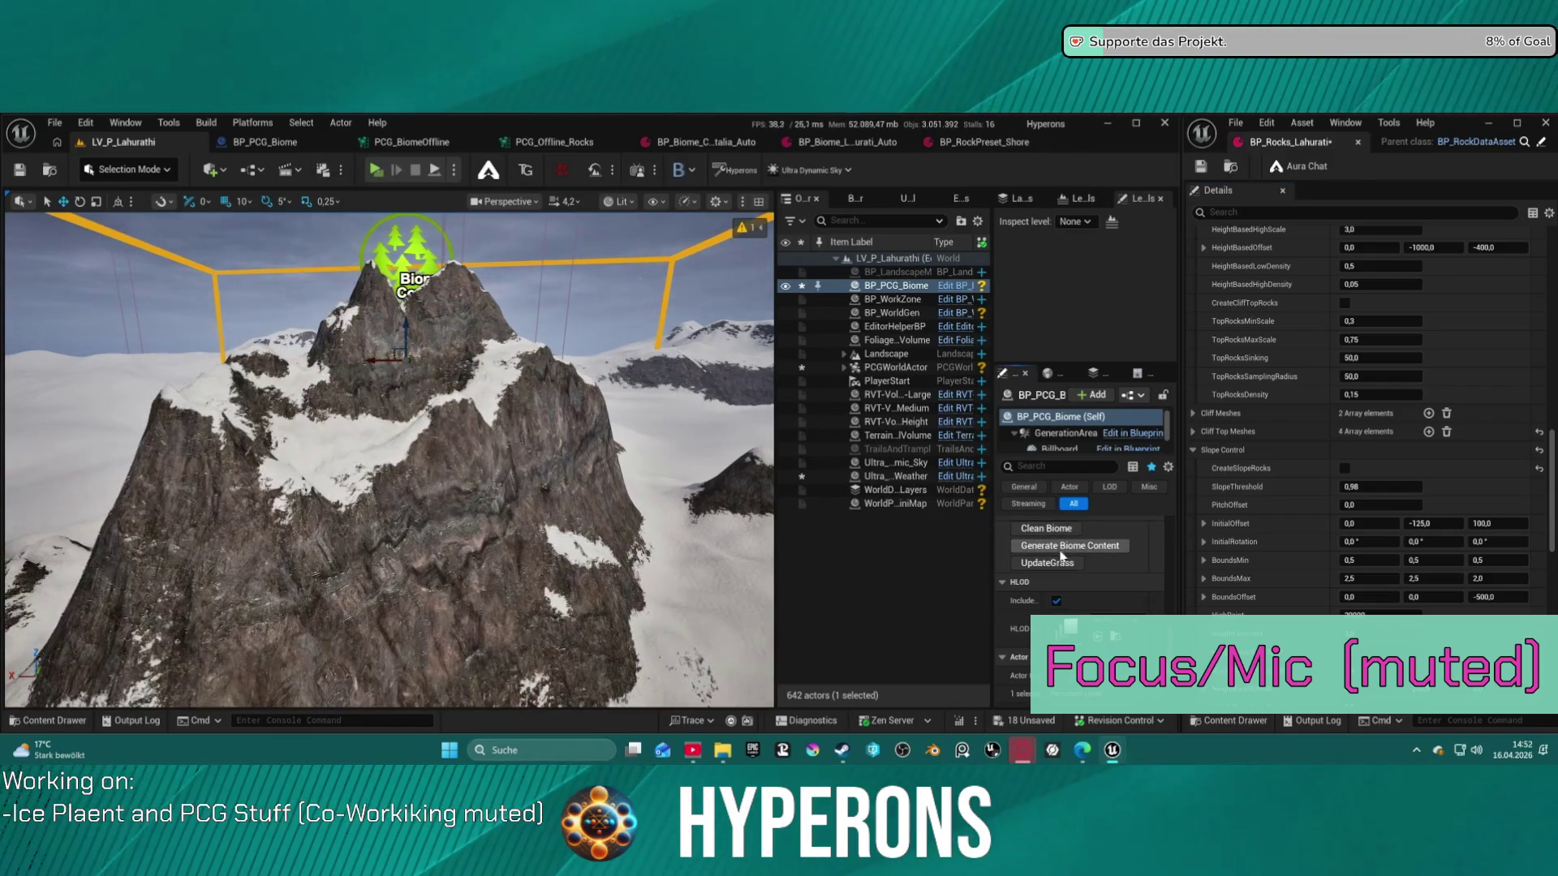
click(1105, 546)
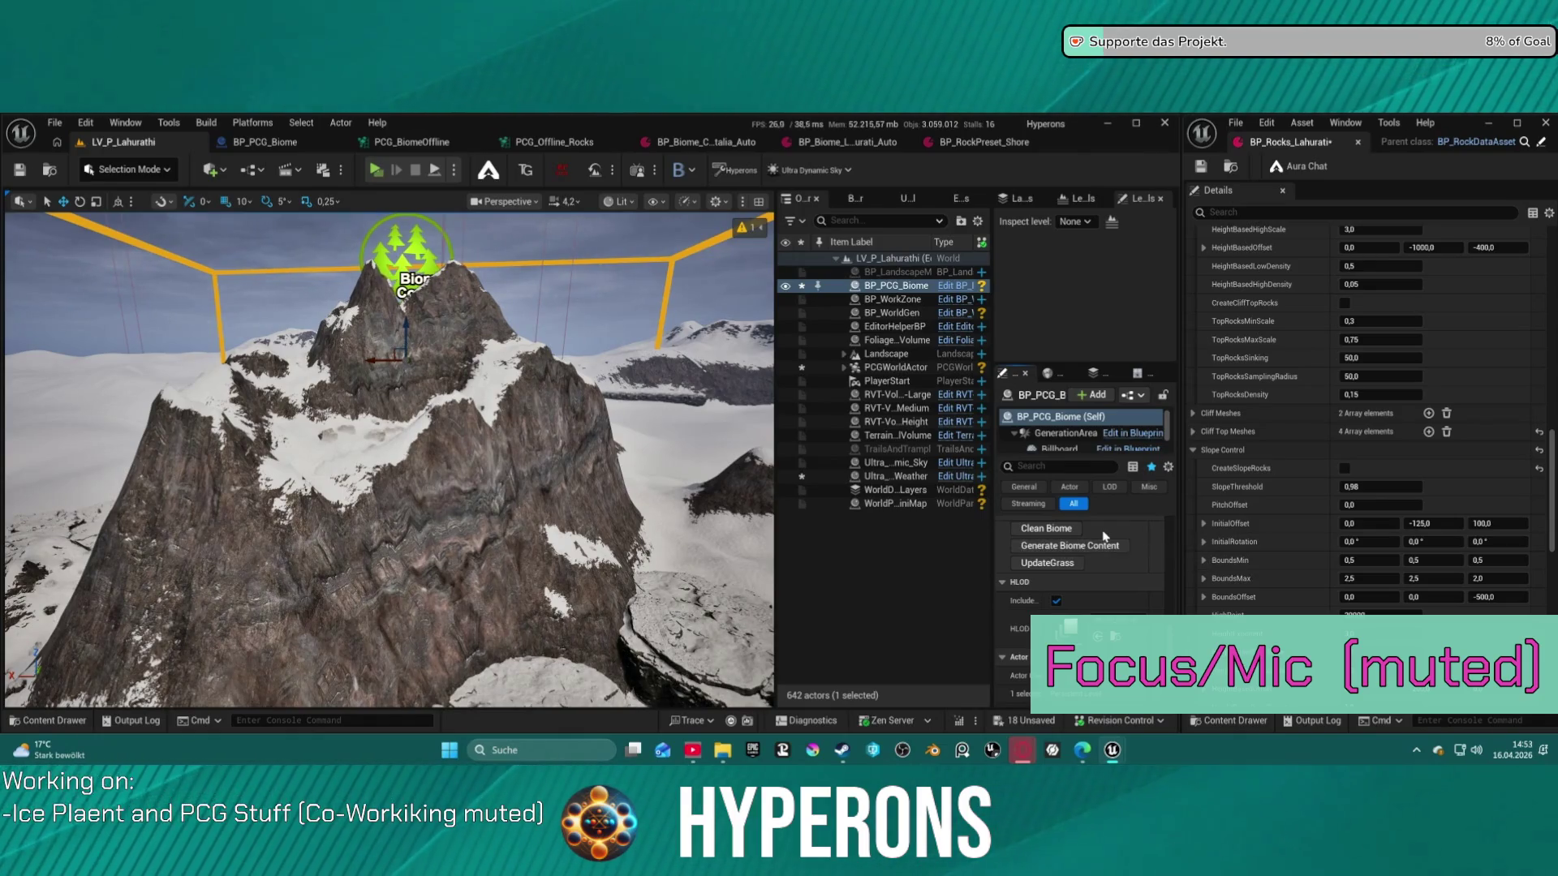
mouse_move(731, 542)
mouse_down()
mouse_move(721, 467)
mouse_move(691, 451)
mouse_up()
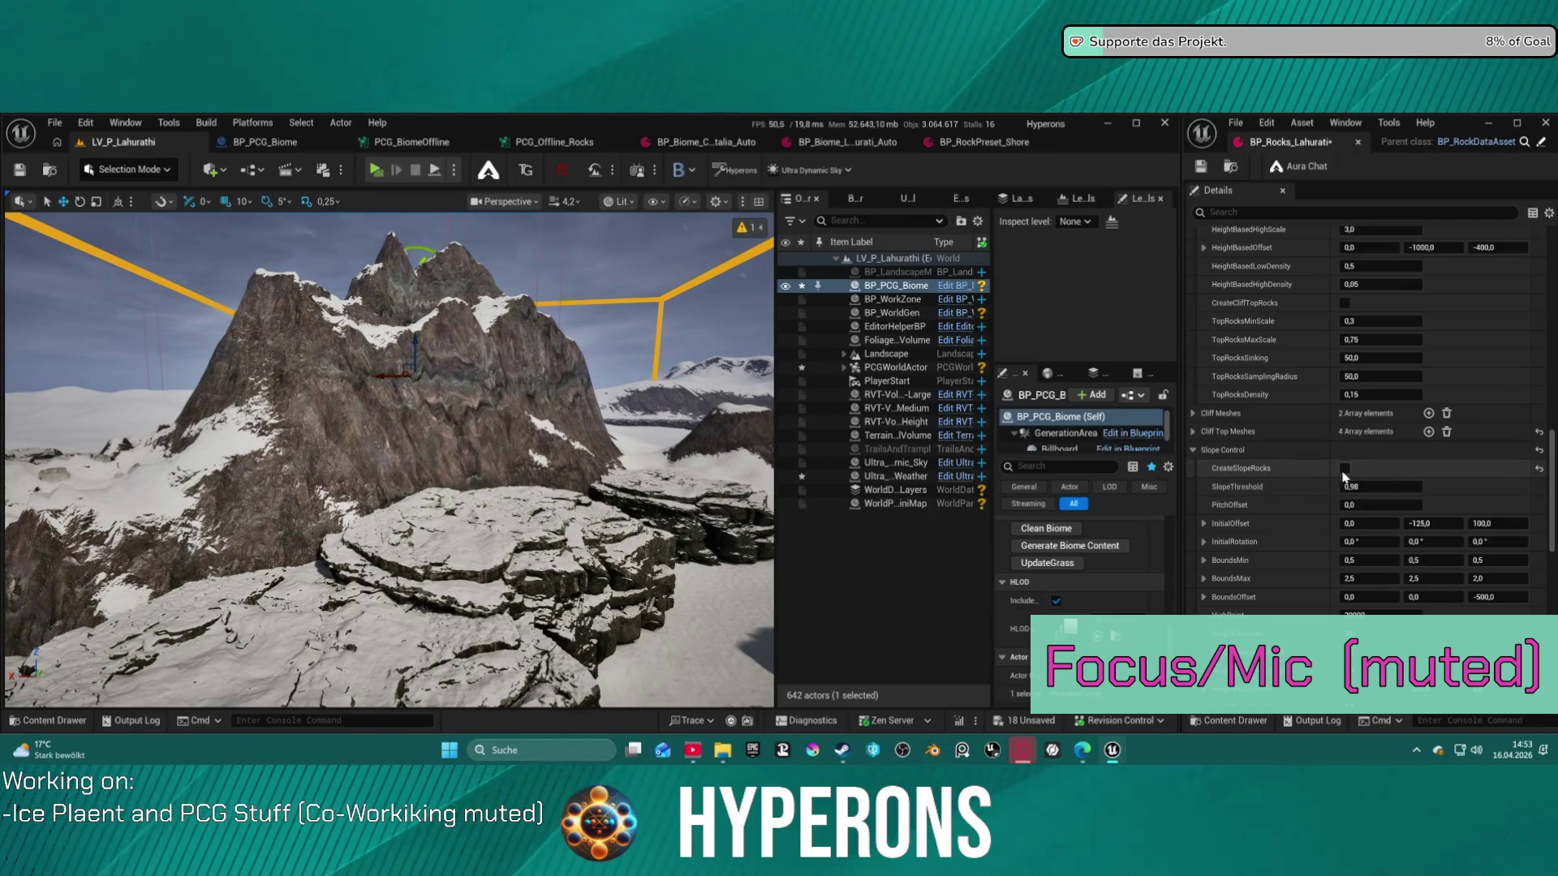
Turn slope rocks back on, enable CreateCliffRocks, and regenerate the biome with cliff rocks
click(1345, 469)
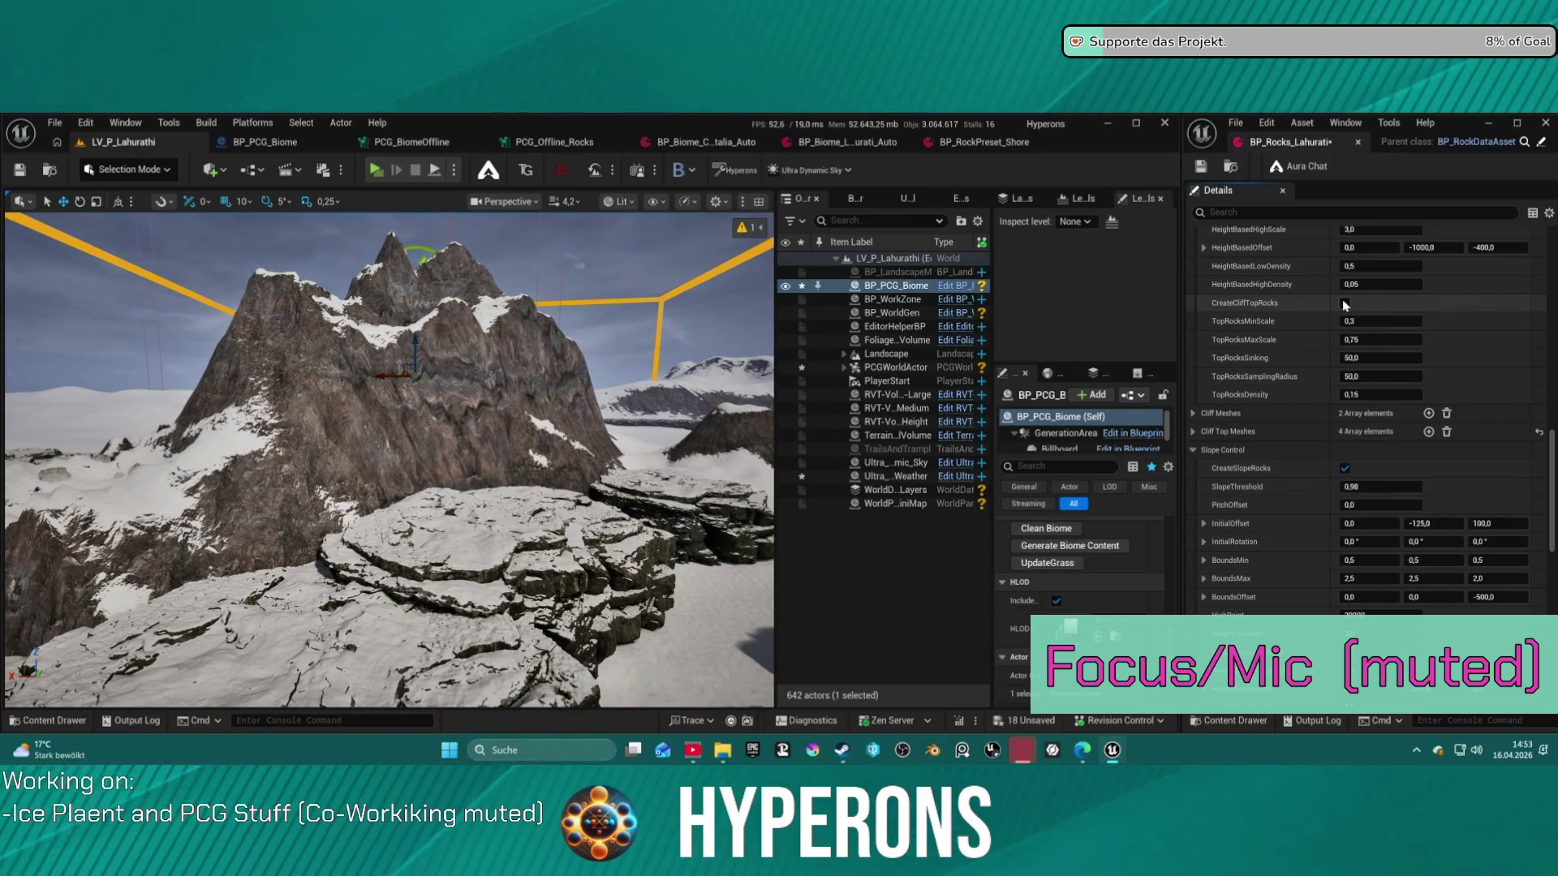
scroll(1374, 392, up, 6)
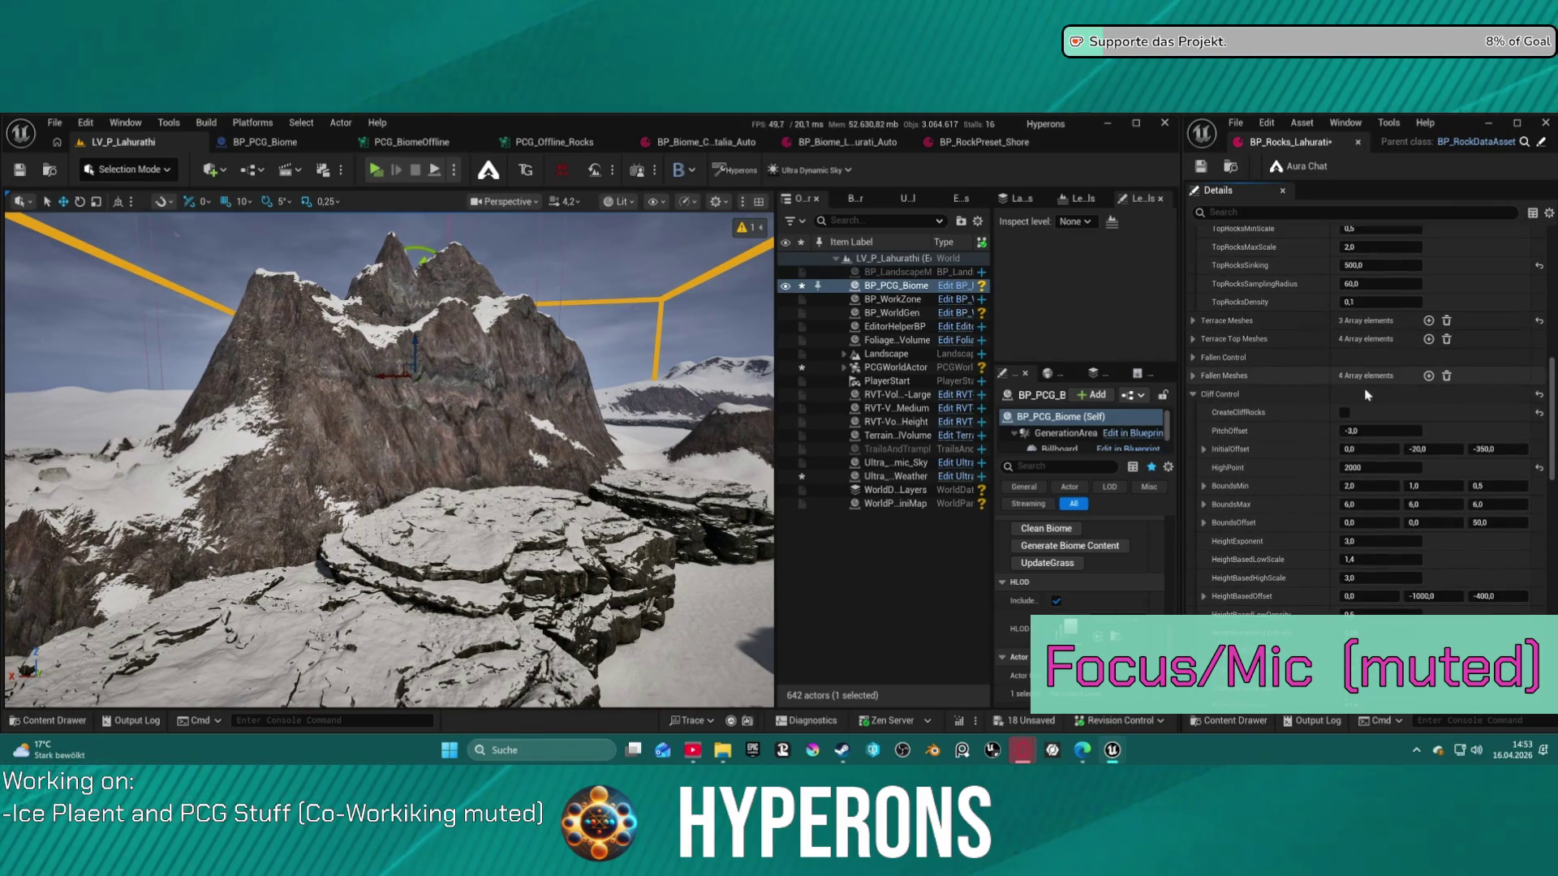
click(1344, 412)
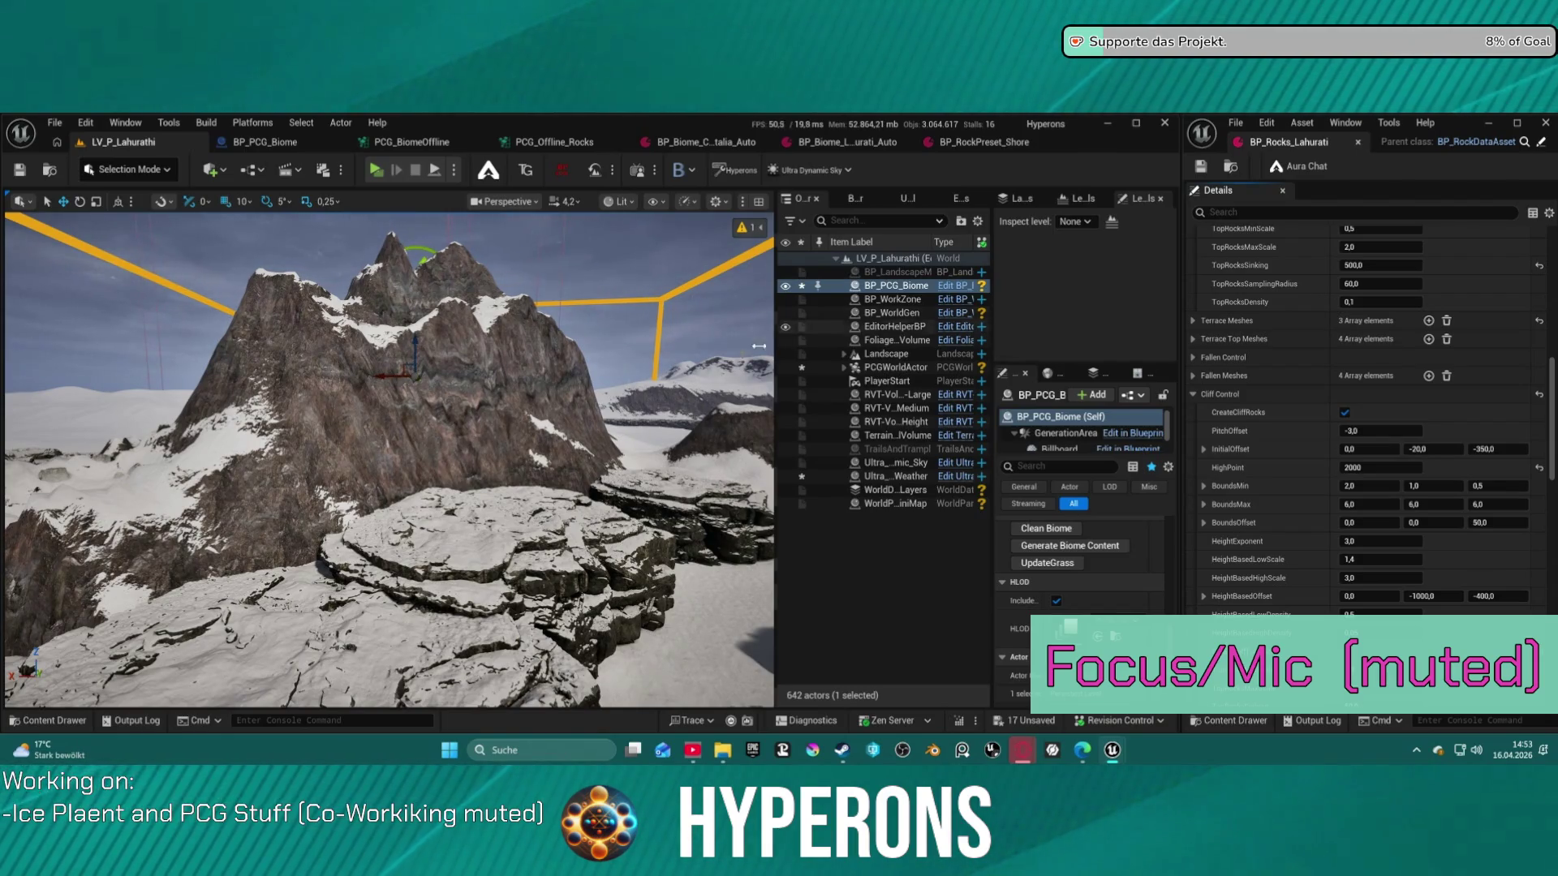
click(1095, 548)
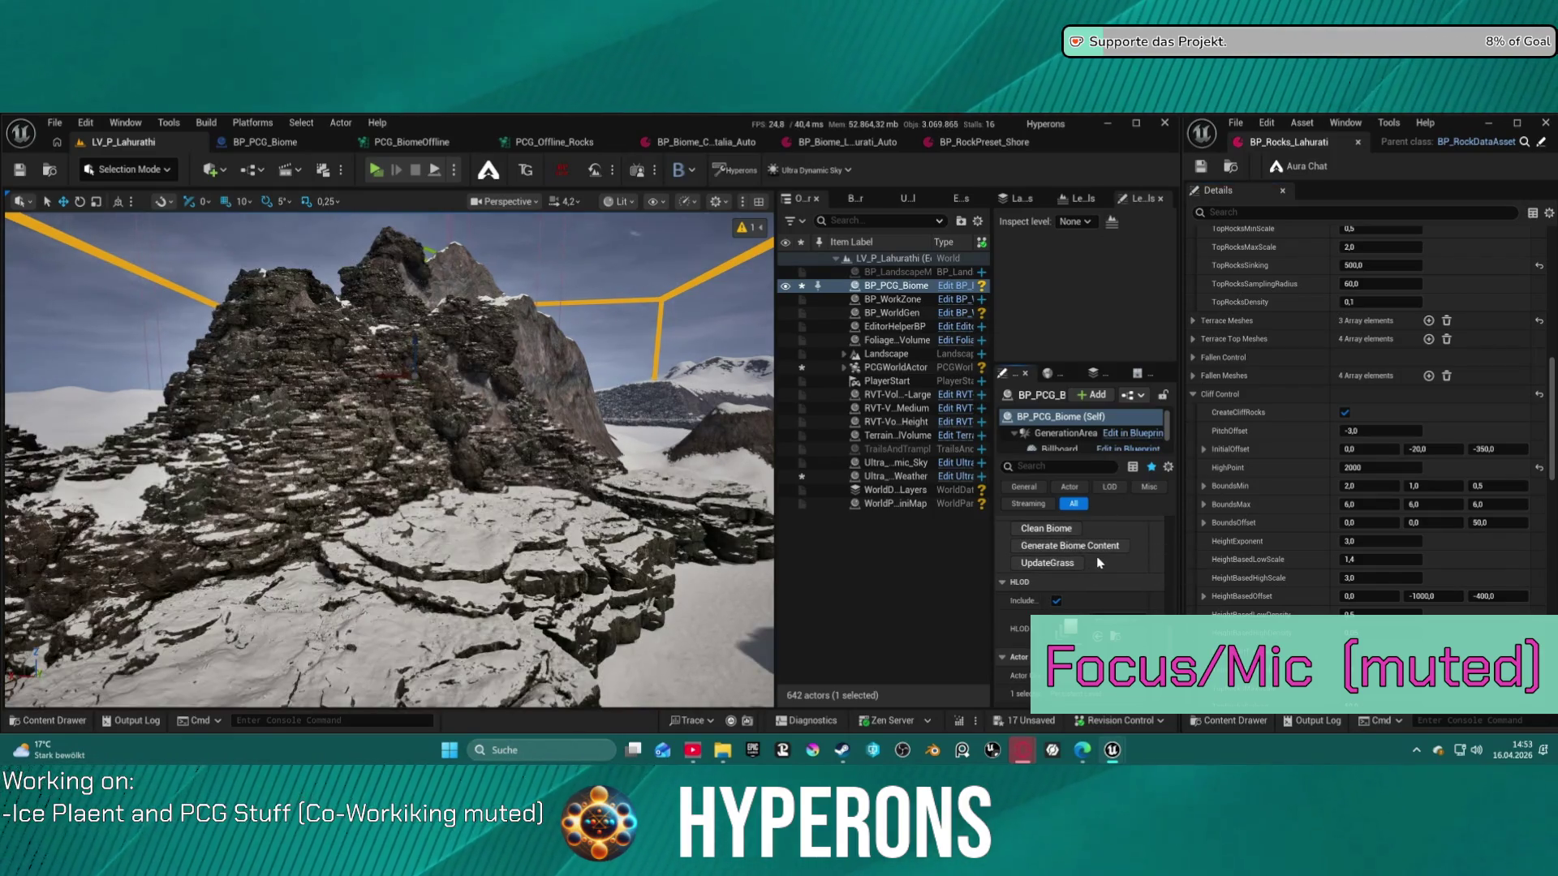
scroll(390, 460, up, 10)
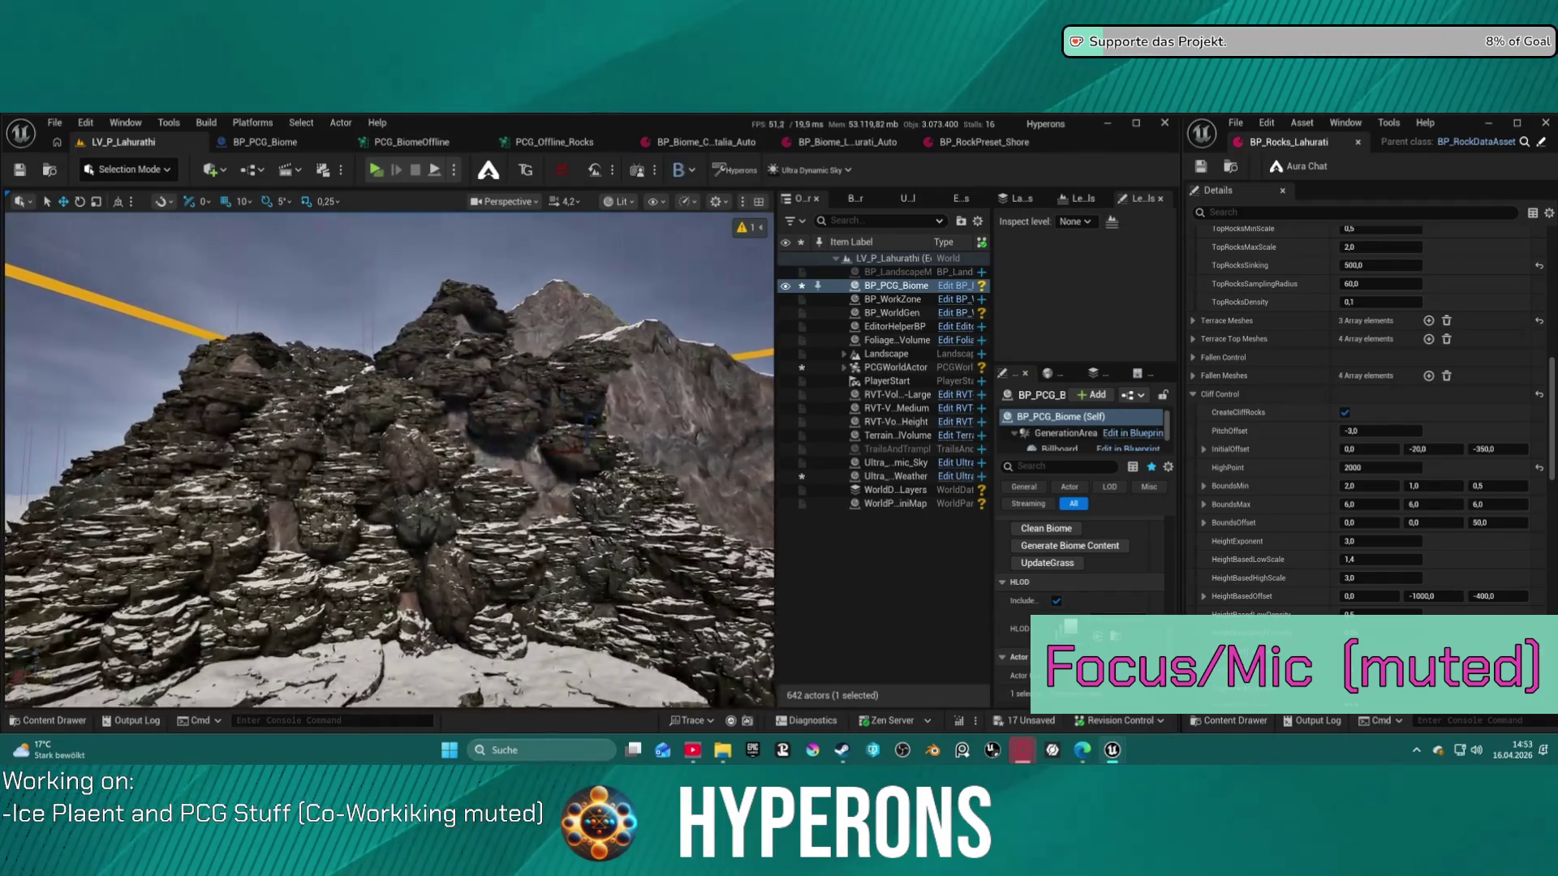
scroll(389, 460, up, 8)
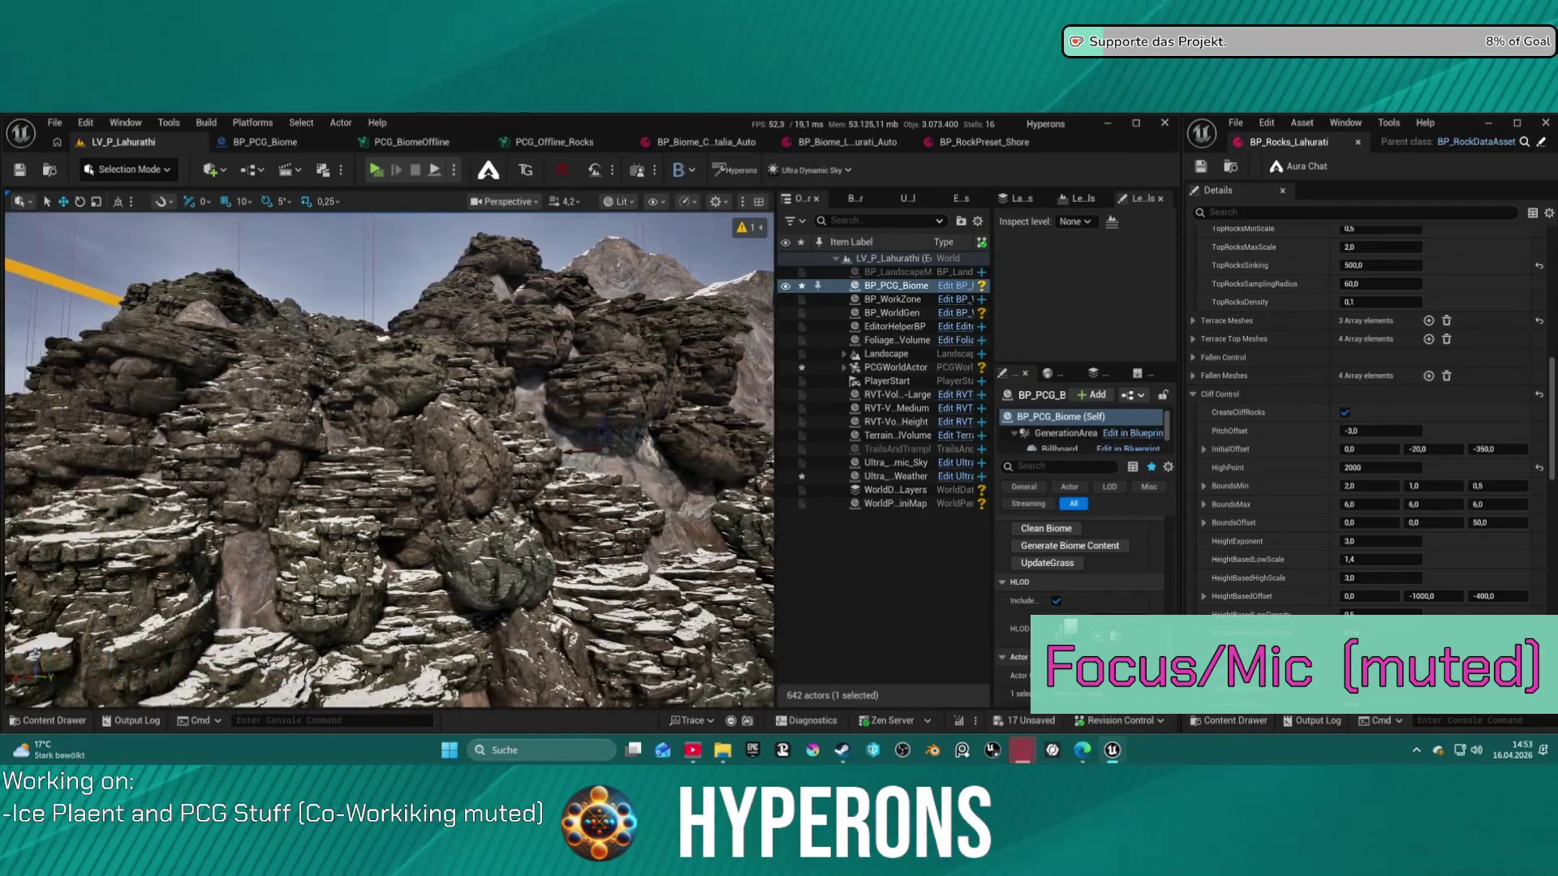
scroll(389, 460, up, 10)
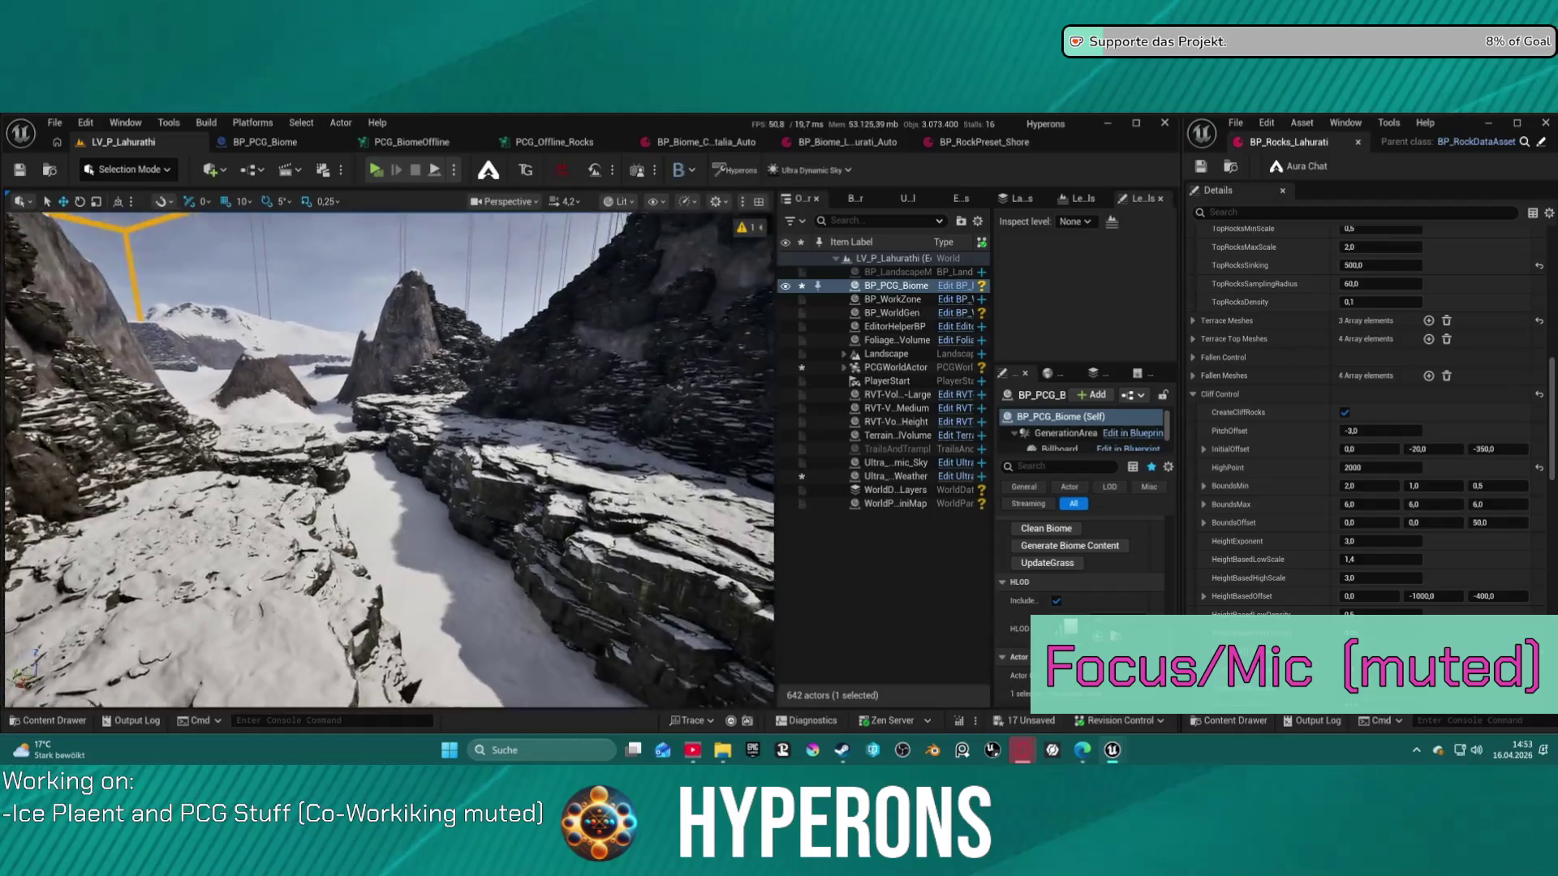
scroll(390, 460, up, 10)
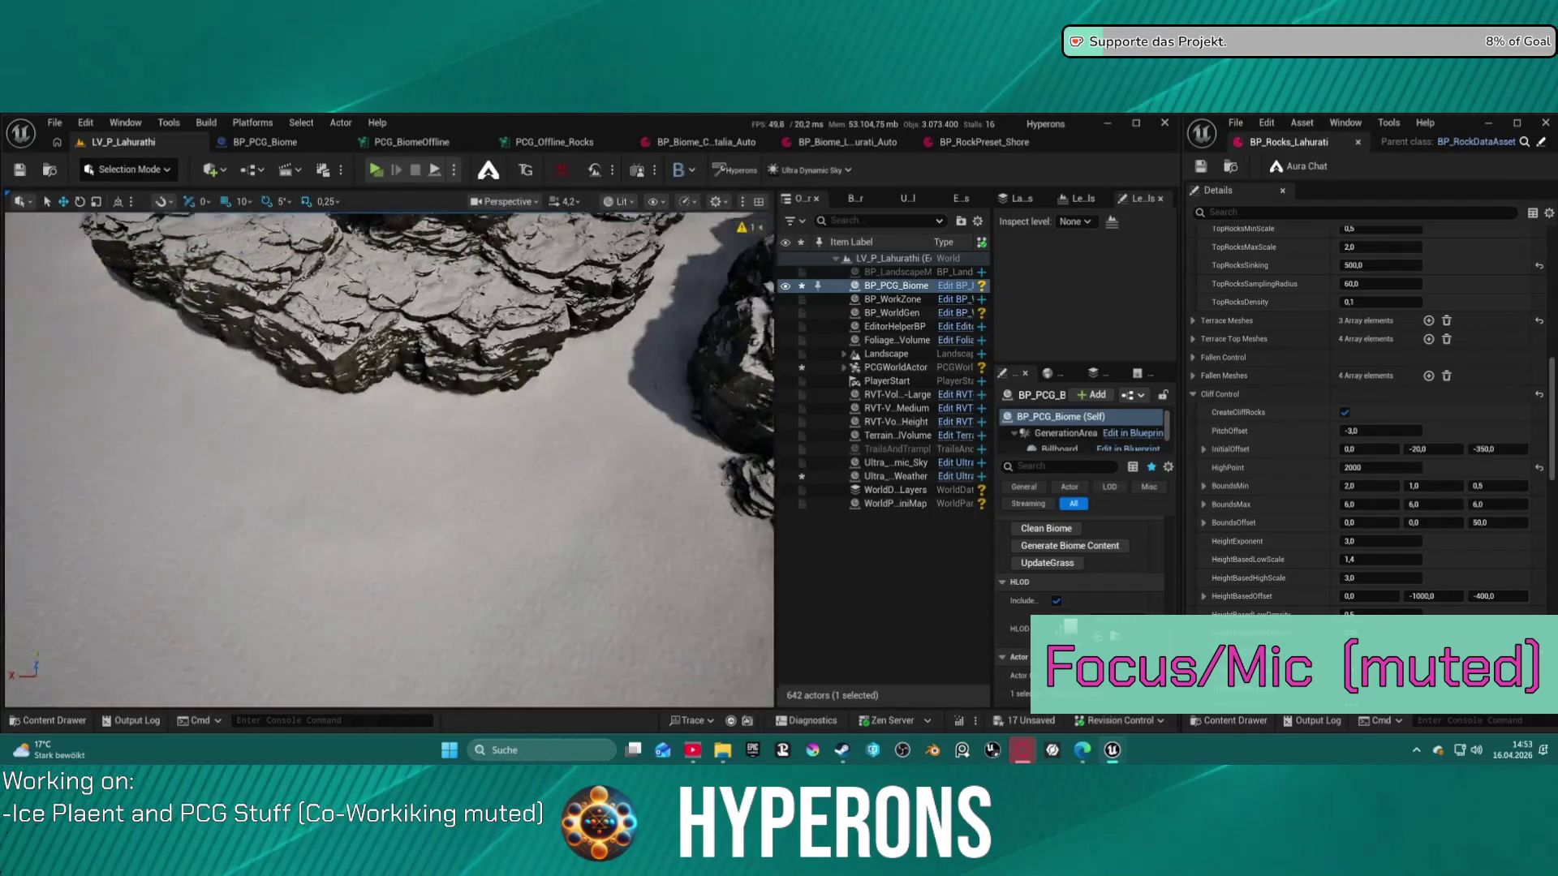
scroll(390, 460, up, 8)
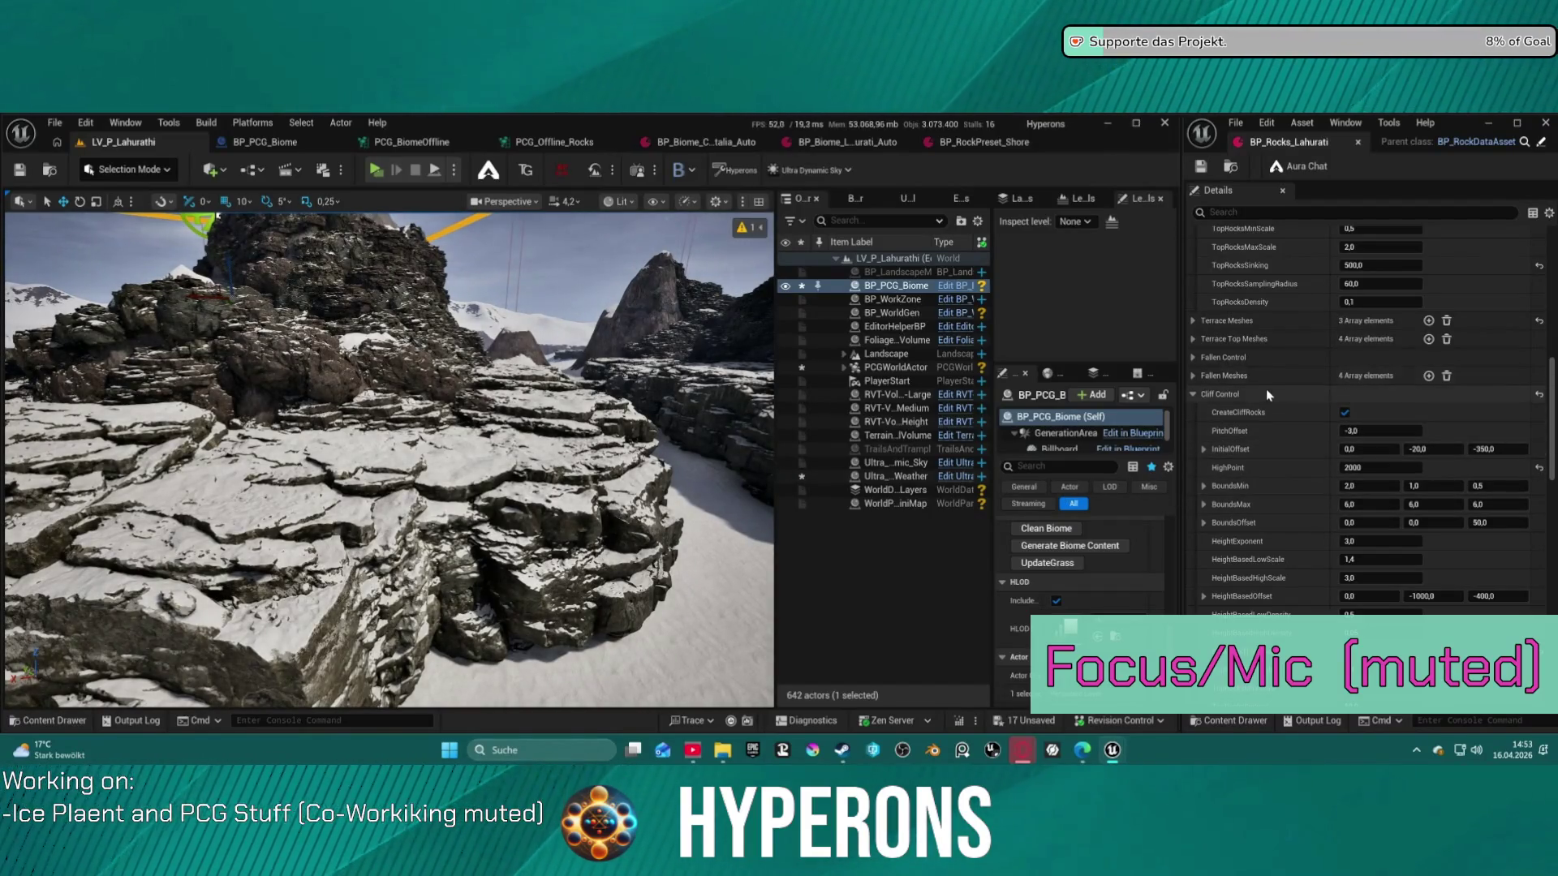
scroll(1380, 487, down, 3)
scroll(1390, 503, down, 1)
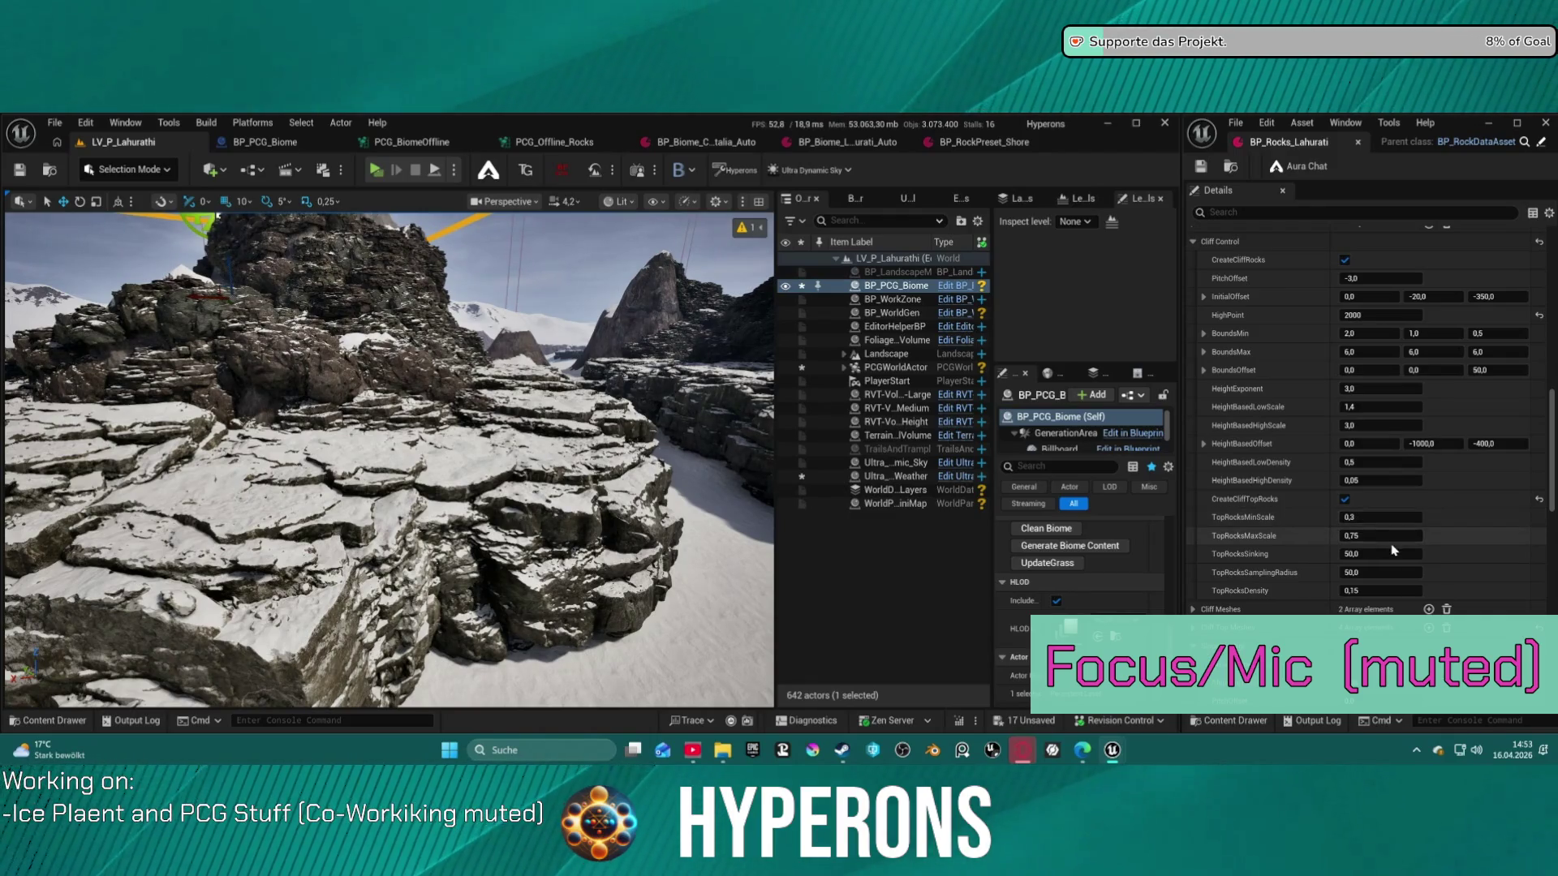
Enter TopRocksSinking 100 and TopRocksSamplingRadius 30, then clean and regenerate BP_PCG_Biome
click(1370, 556)
text(100)
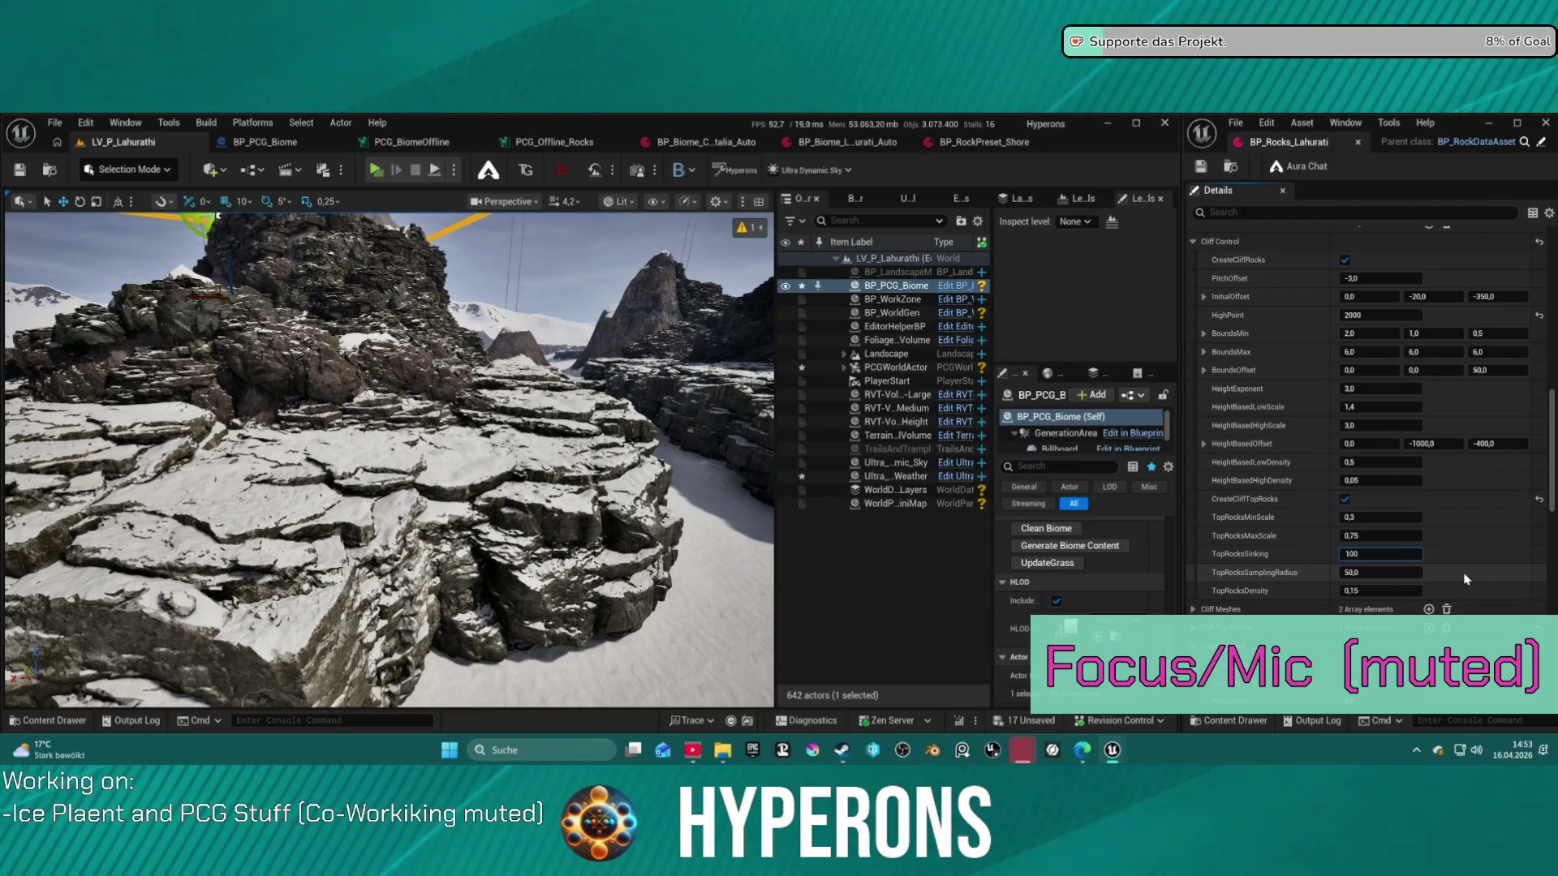
key(Return)
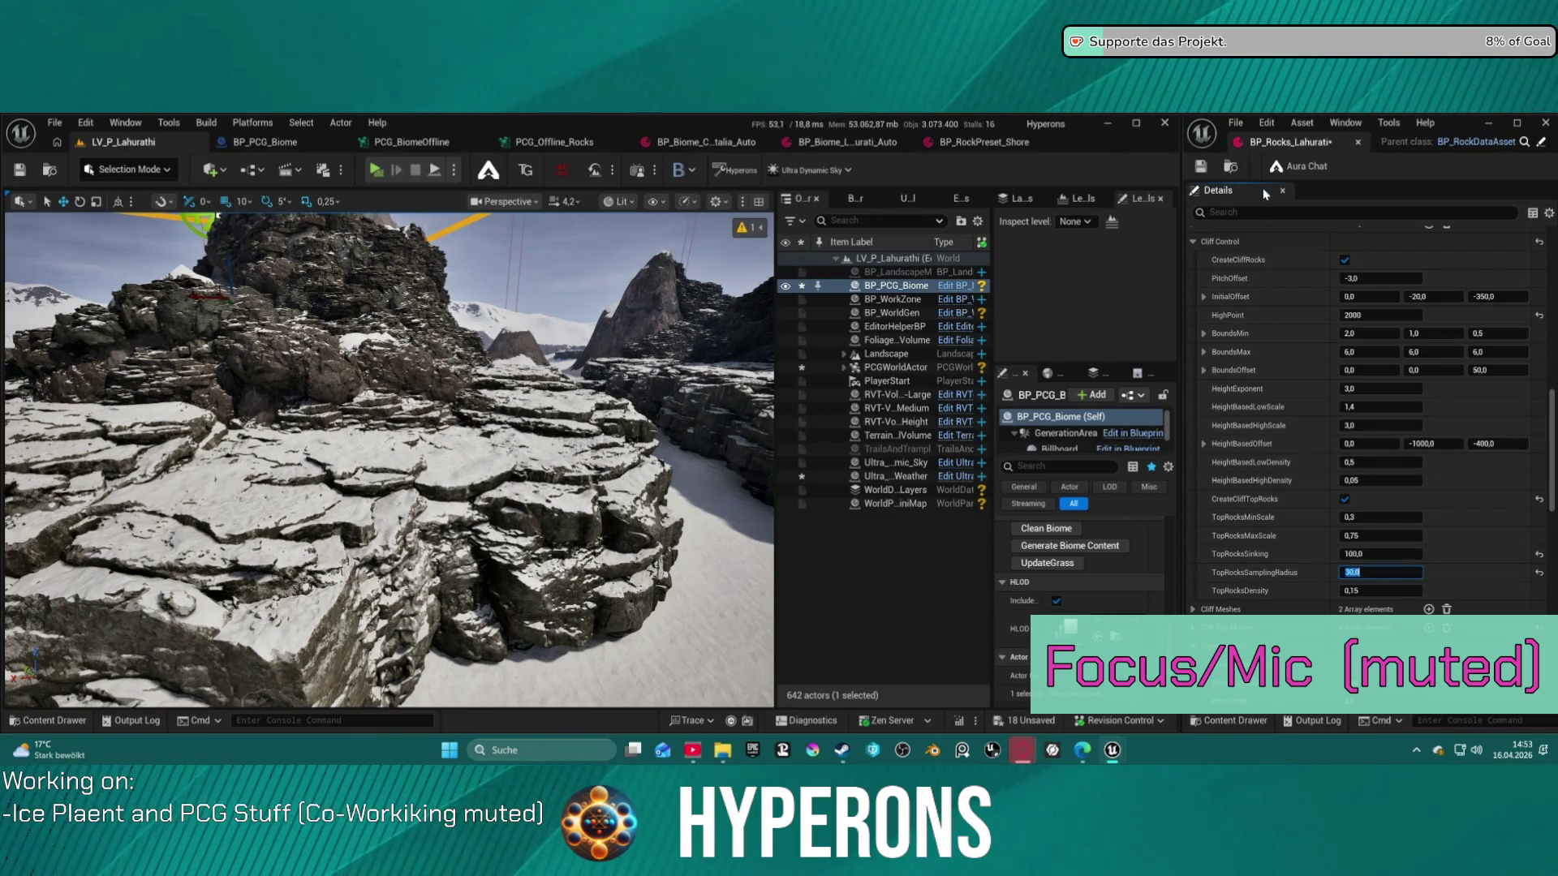
click(1202, 169)
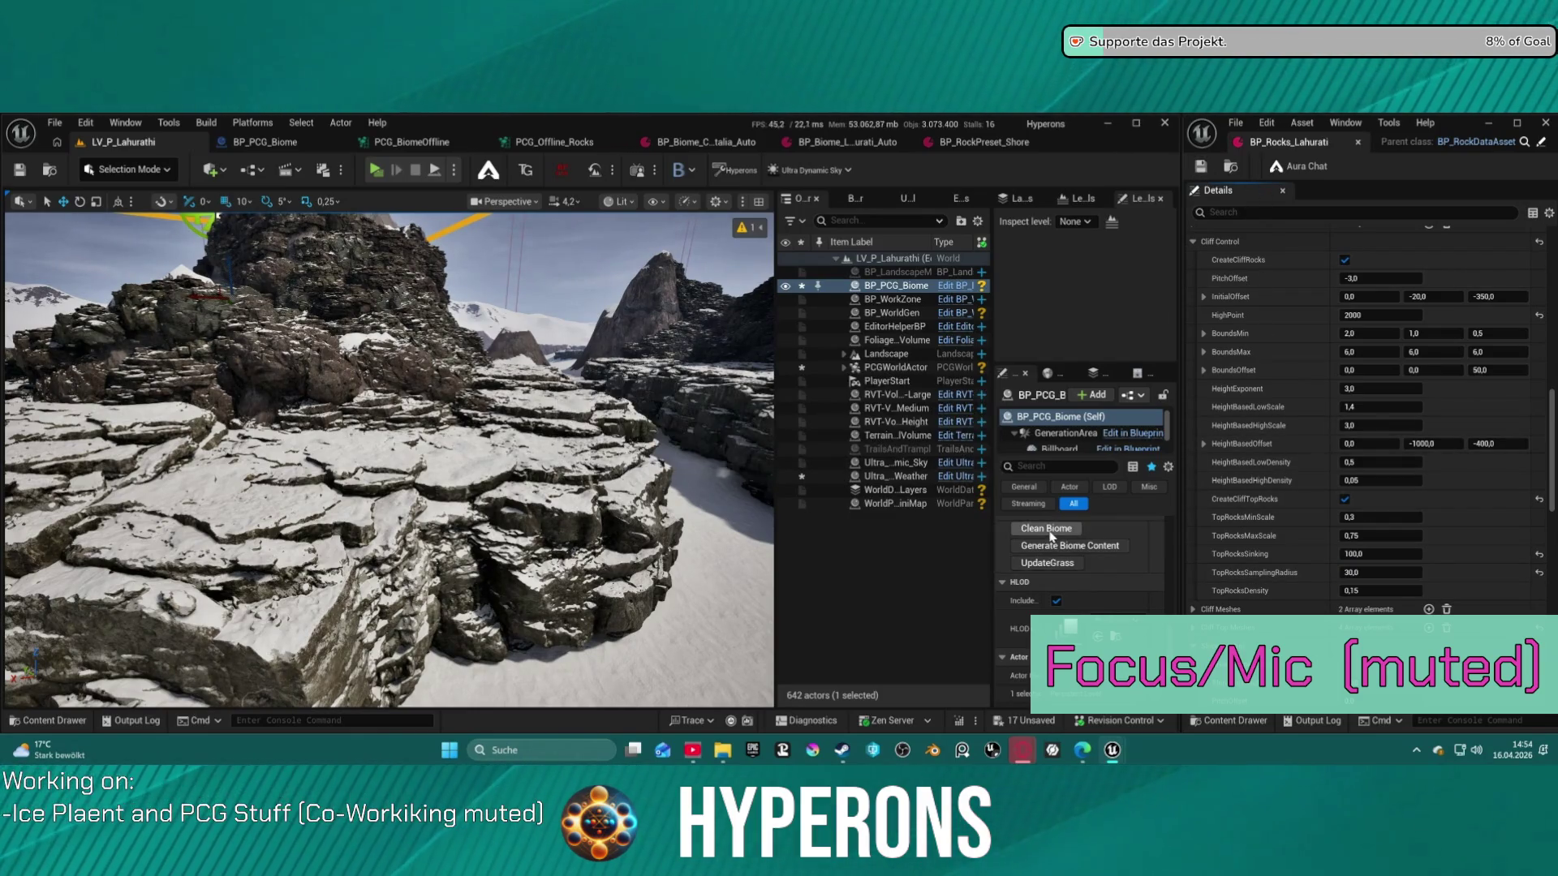
click(1047, 529)
click(1065, 552)
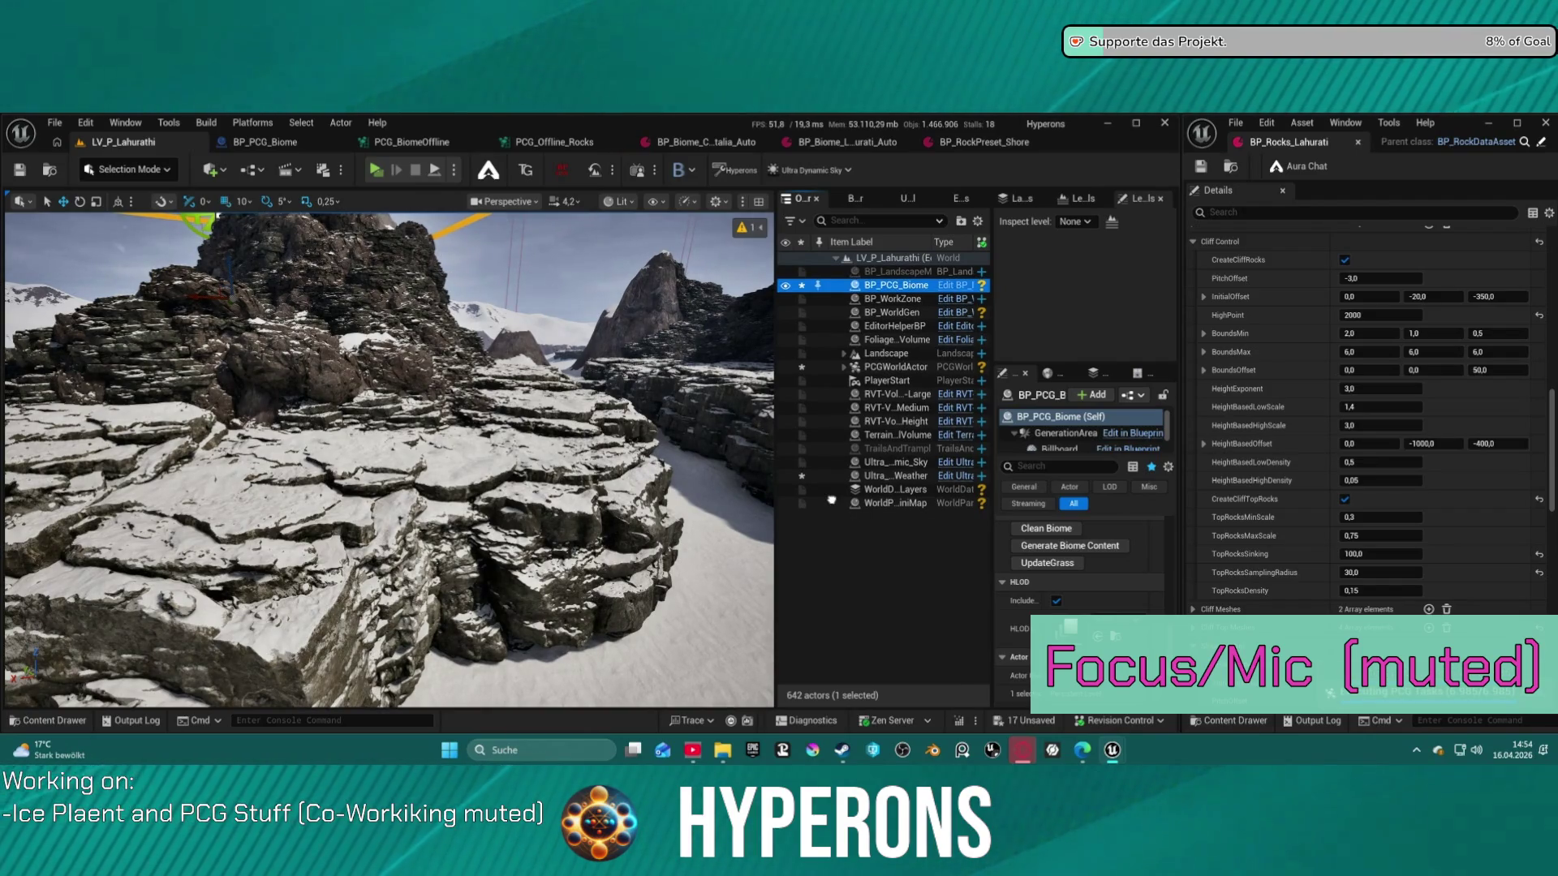
Uncheck CreateCliffRocks under Cliff Control in BP_Rocks_Lahurati
mouse_move(390, 455)
mouse_down()
mouse_move(471, 454)
mouse_move(487, 389)
mouse_move(479, 434)
mouse_up()
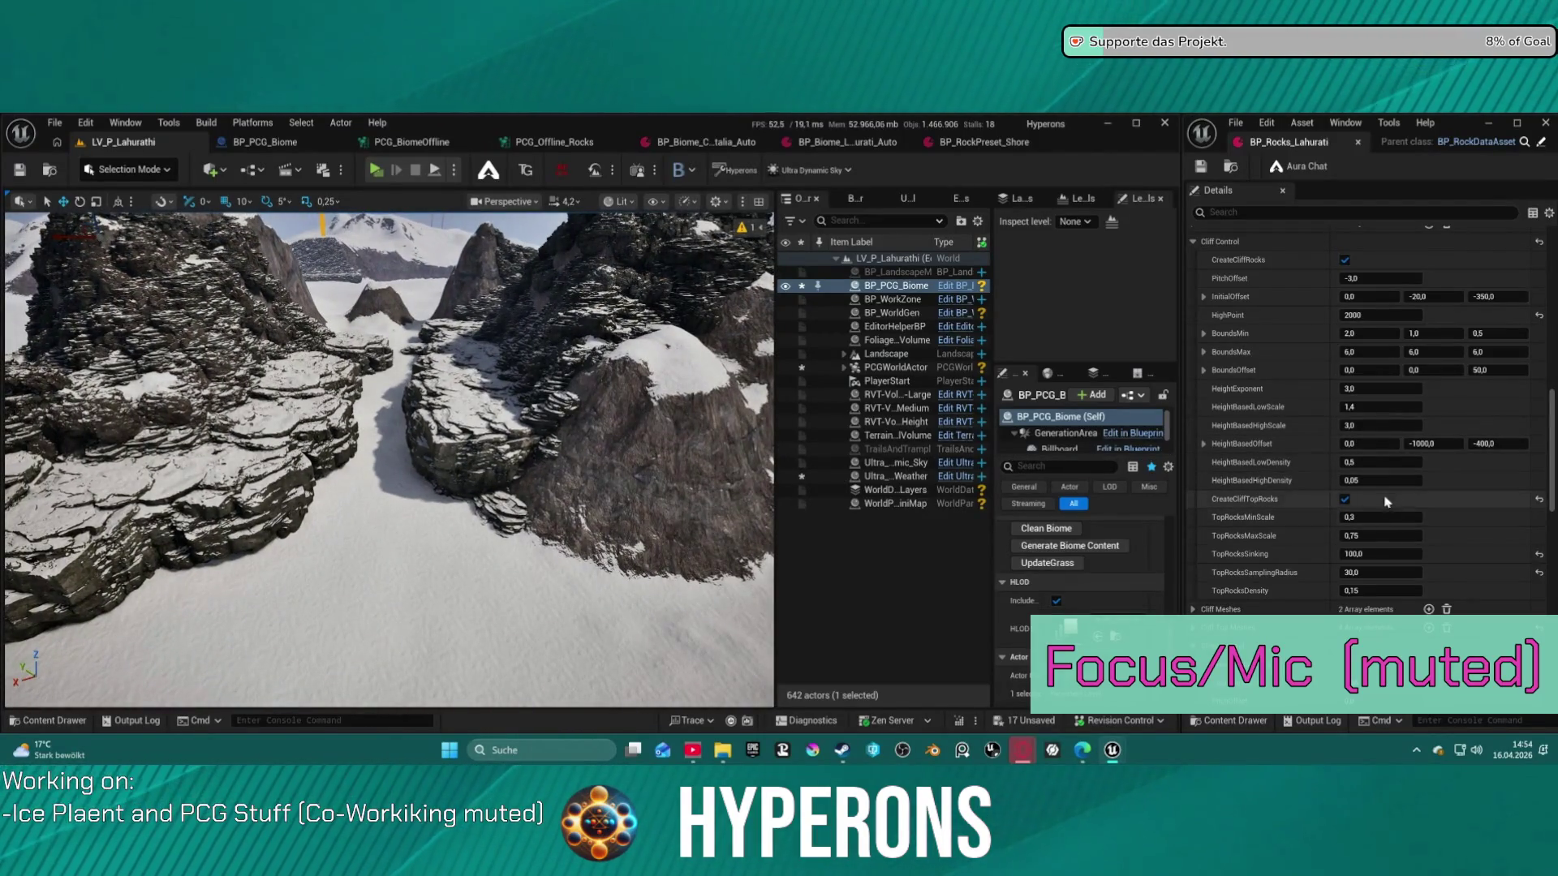
scroll(1355, 576, down, 5)
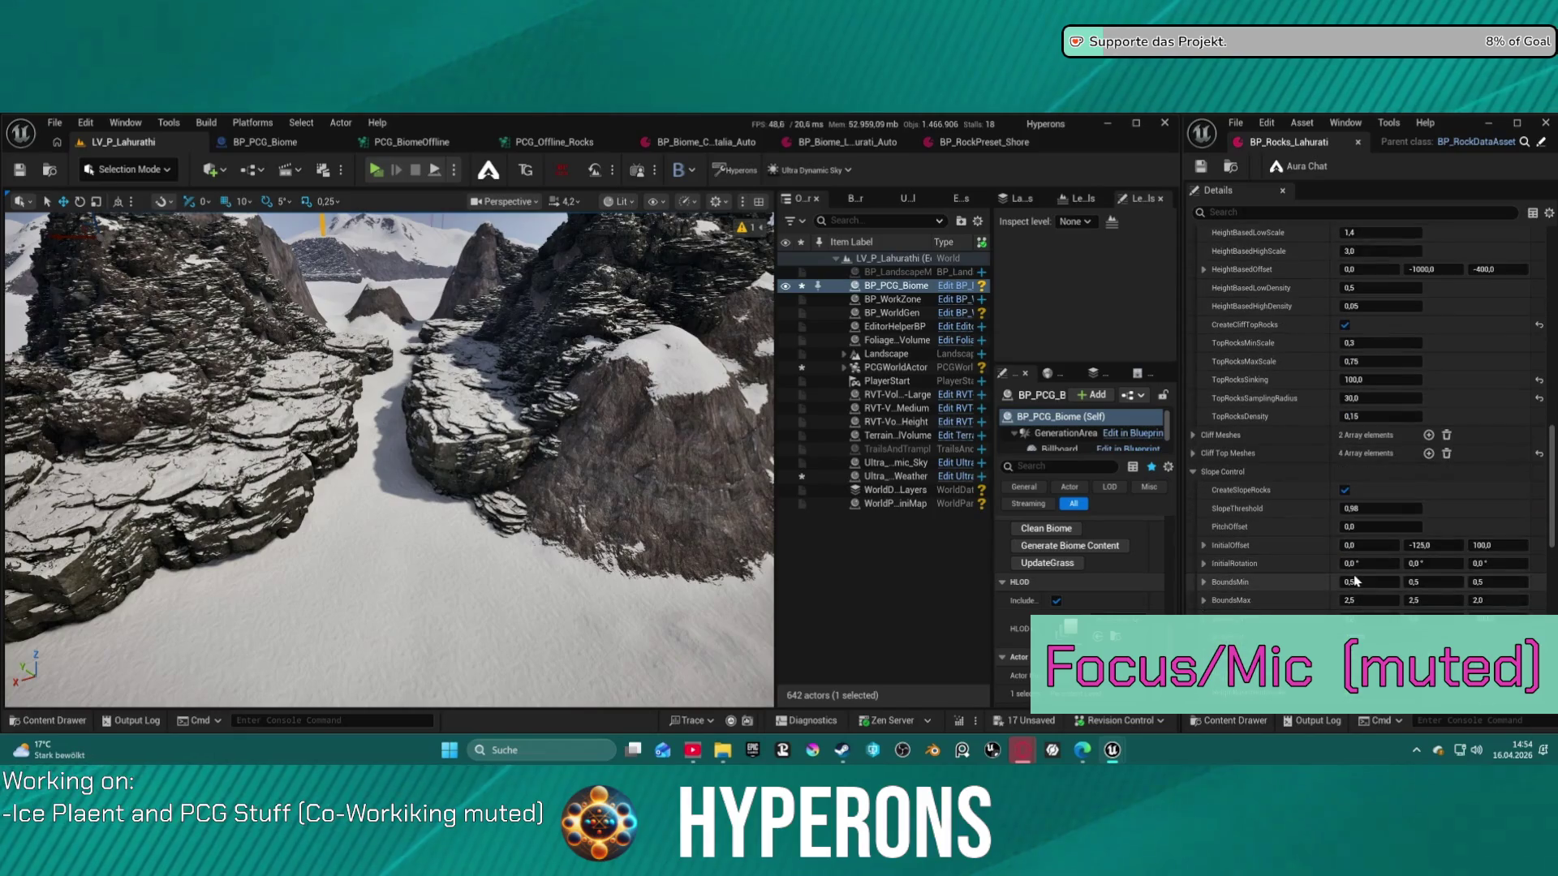
scroll(1354, 568, up, 7)
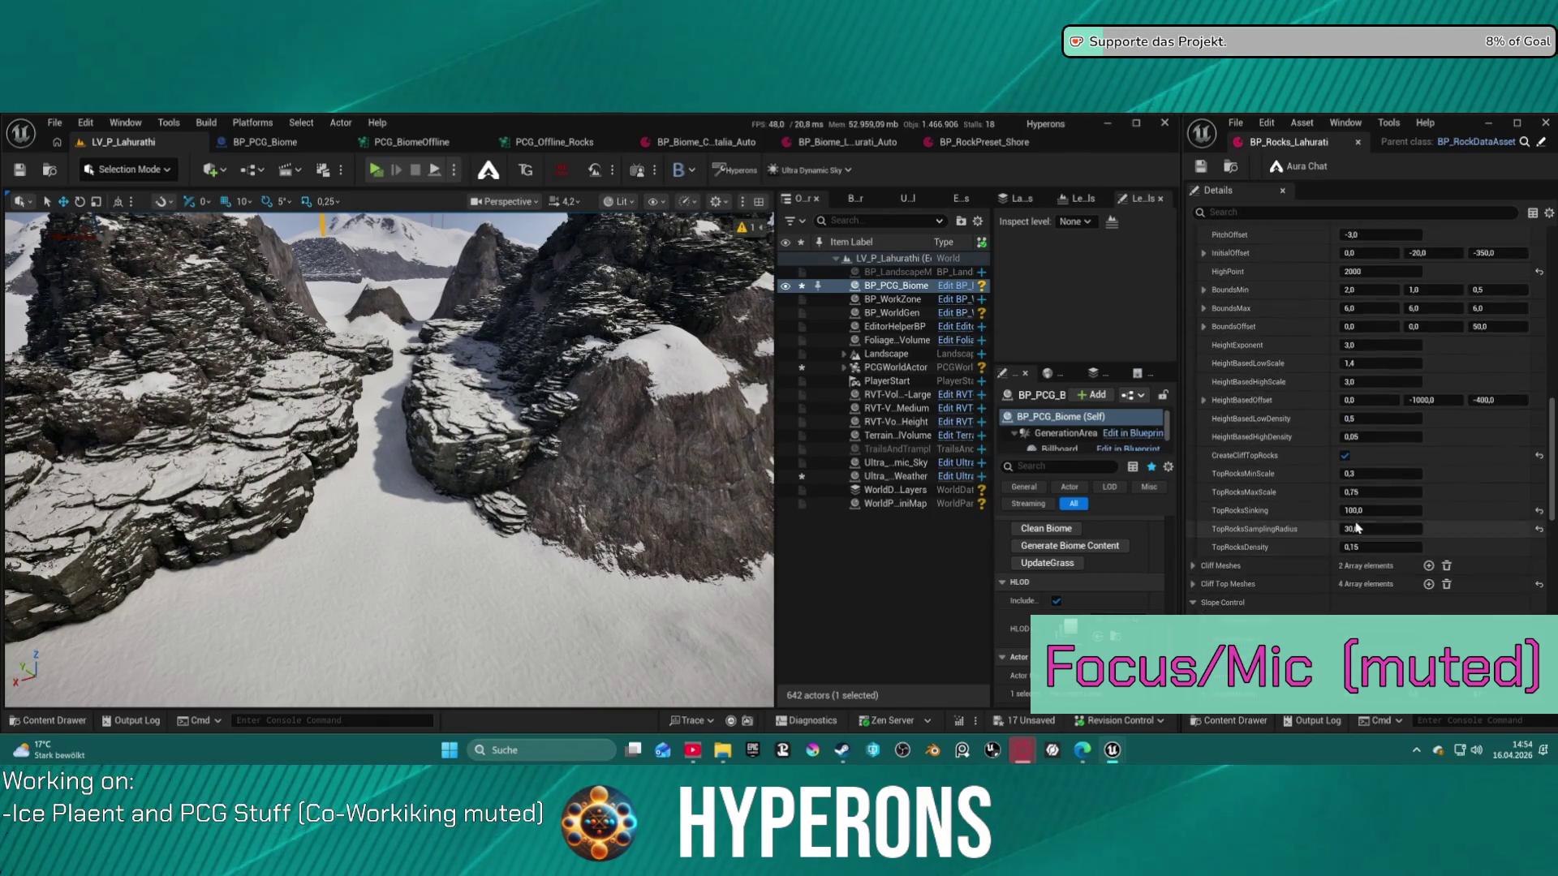
click(1345, 326)
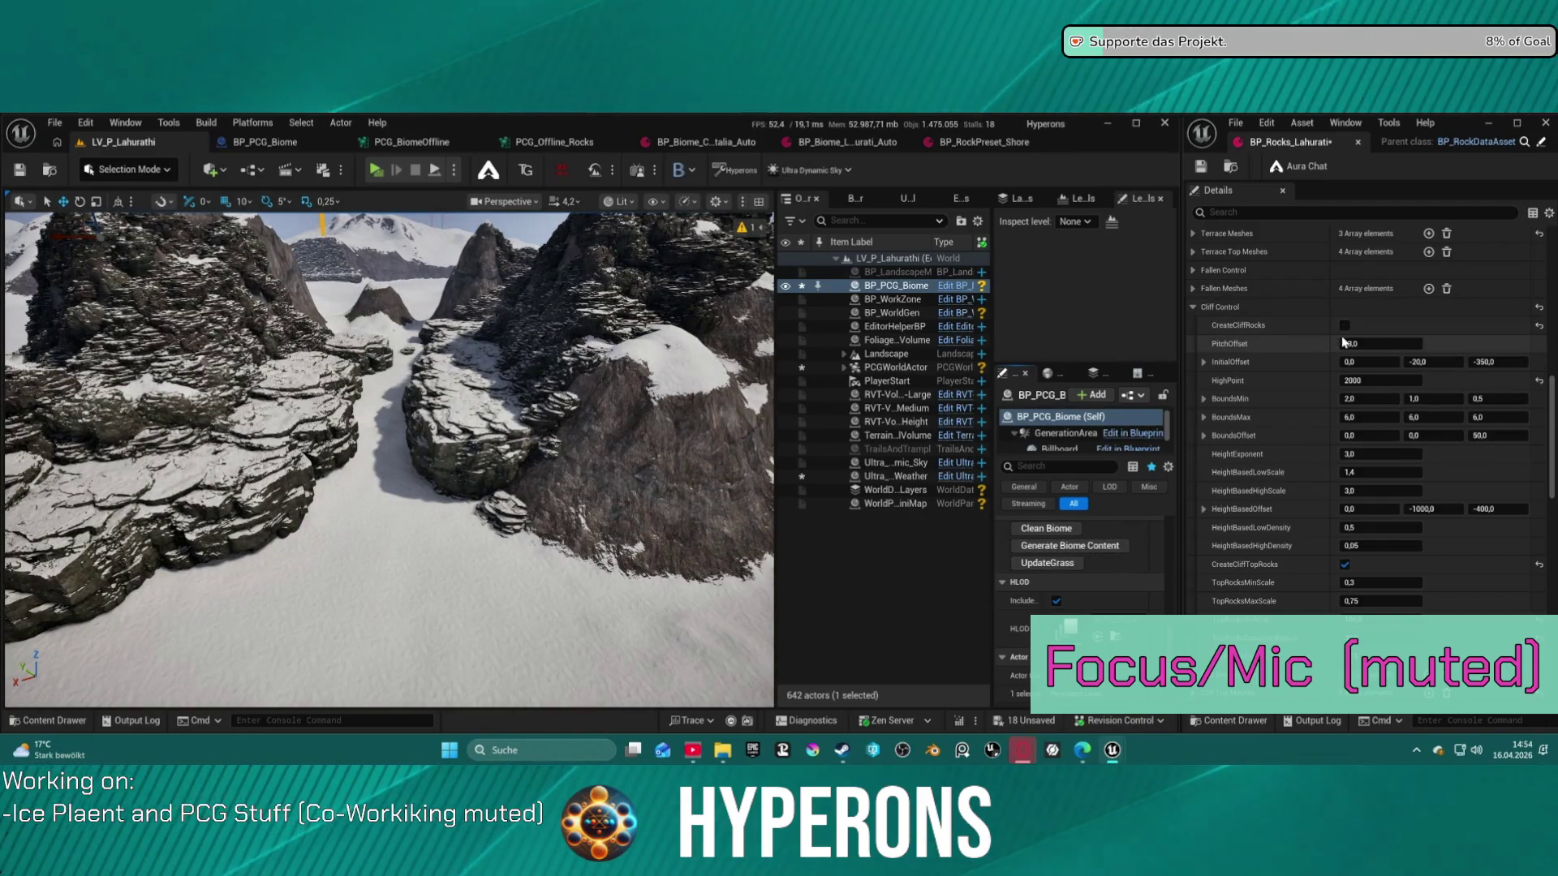
Set the cliff pitch offset to -3,0 and generate the biome content
drag(1345, 344, 1319, 345)
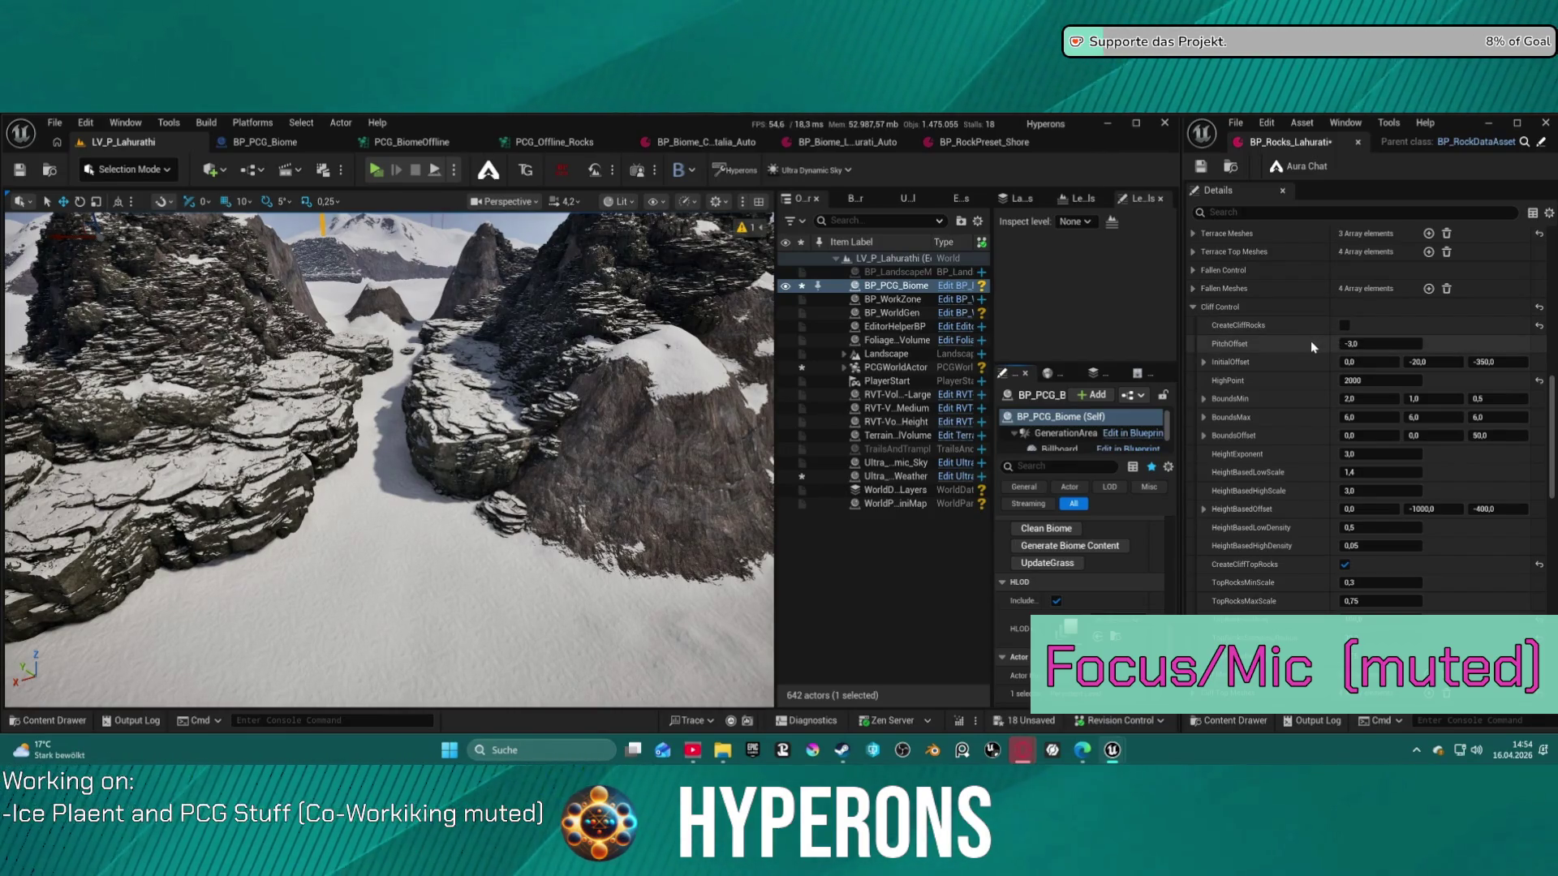
scroll(1312, 341, up, 1)
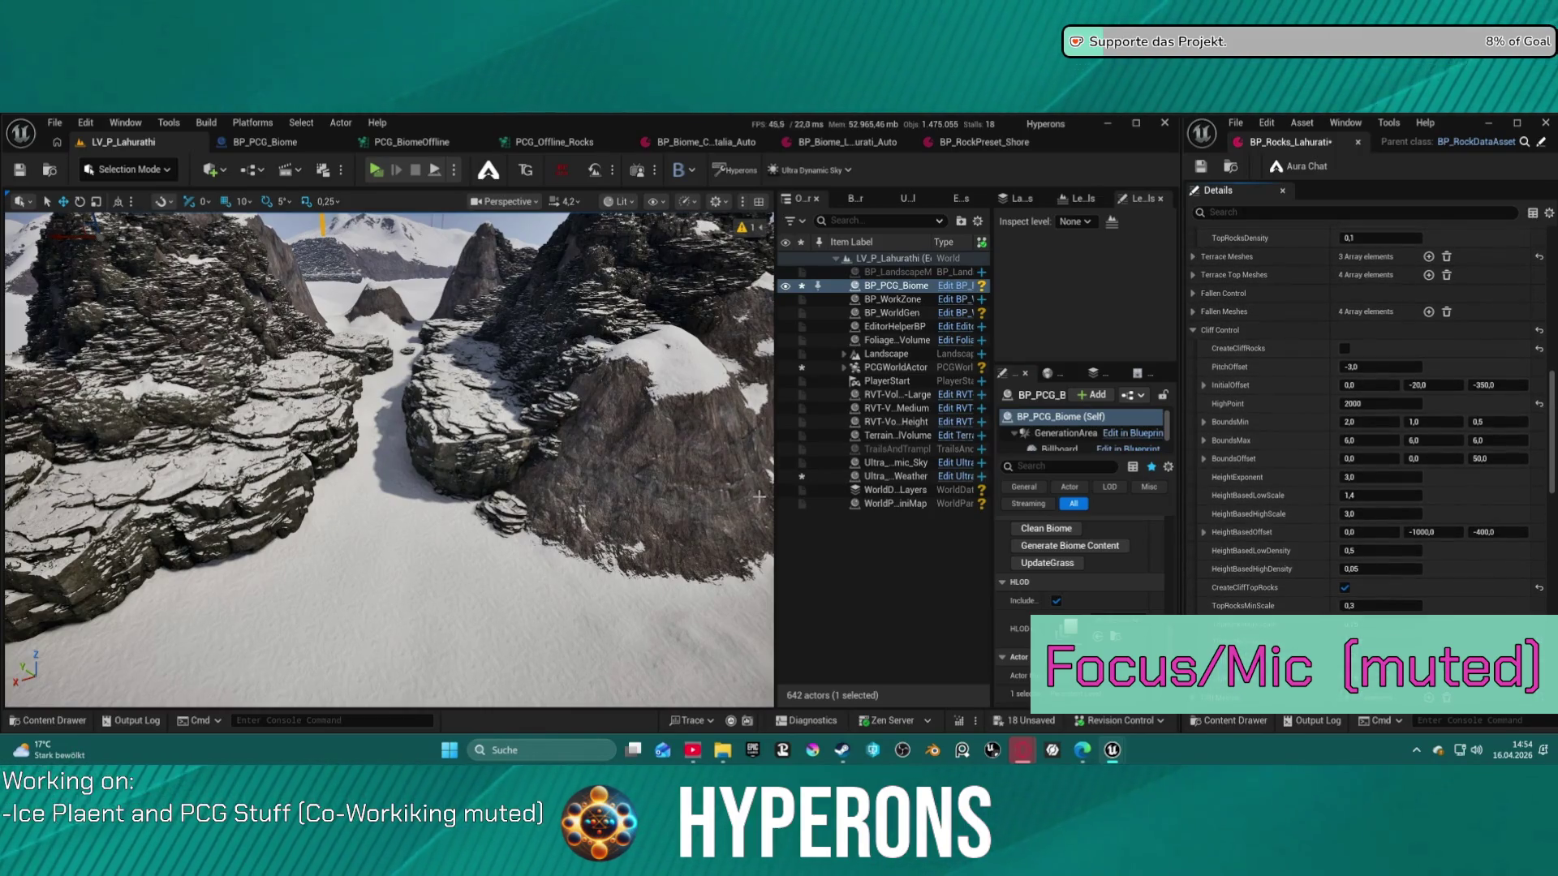
scroll(575, 468, up, 3)
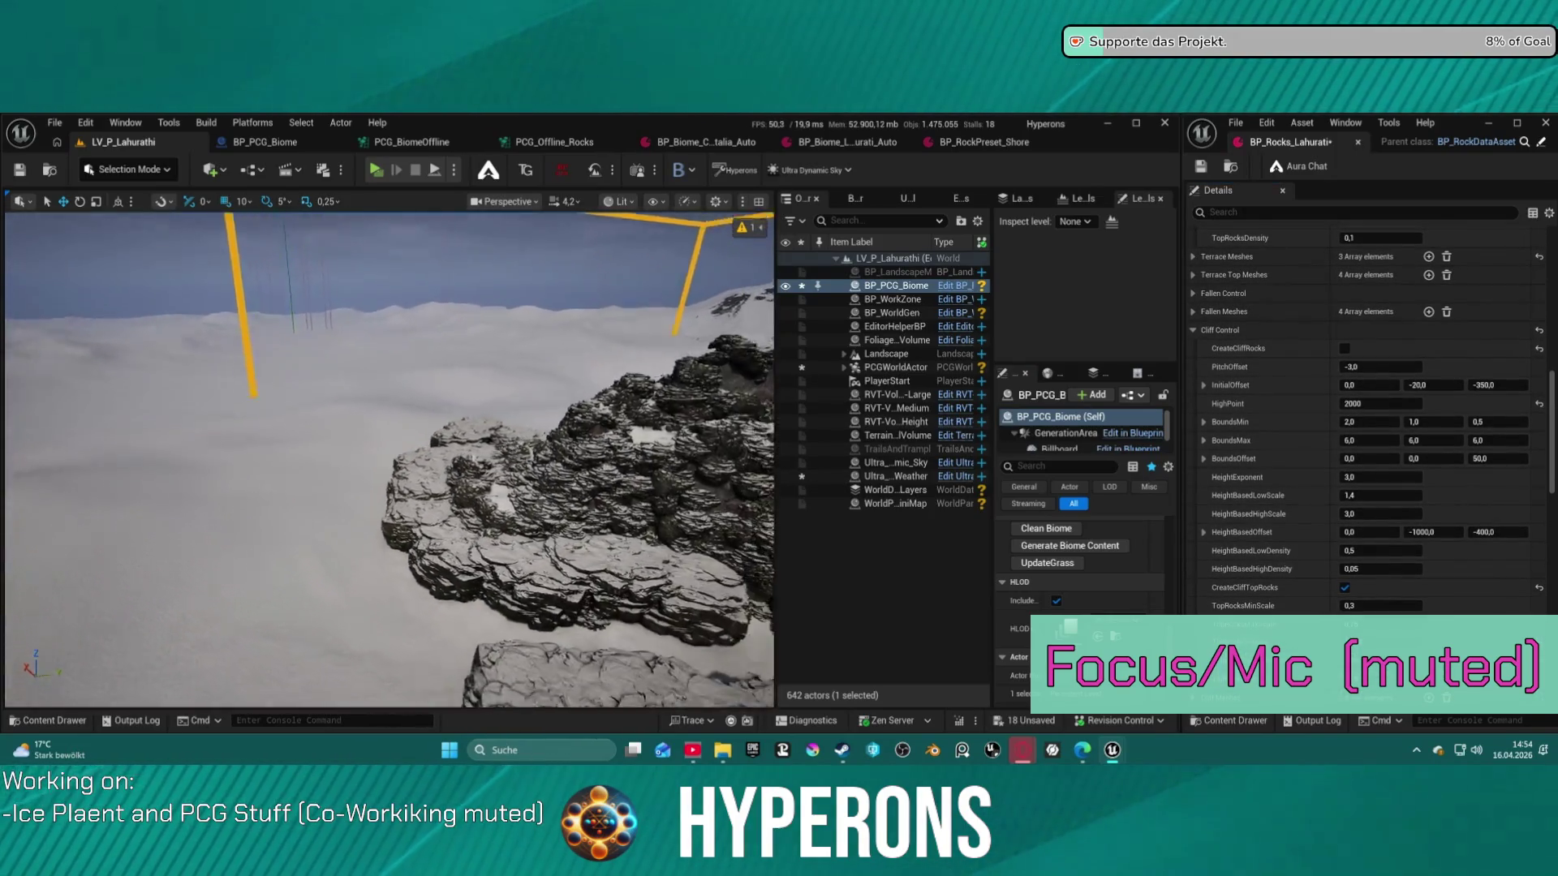
scroll(389, 460, up, 3)
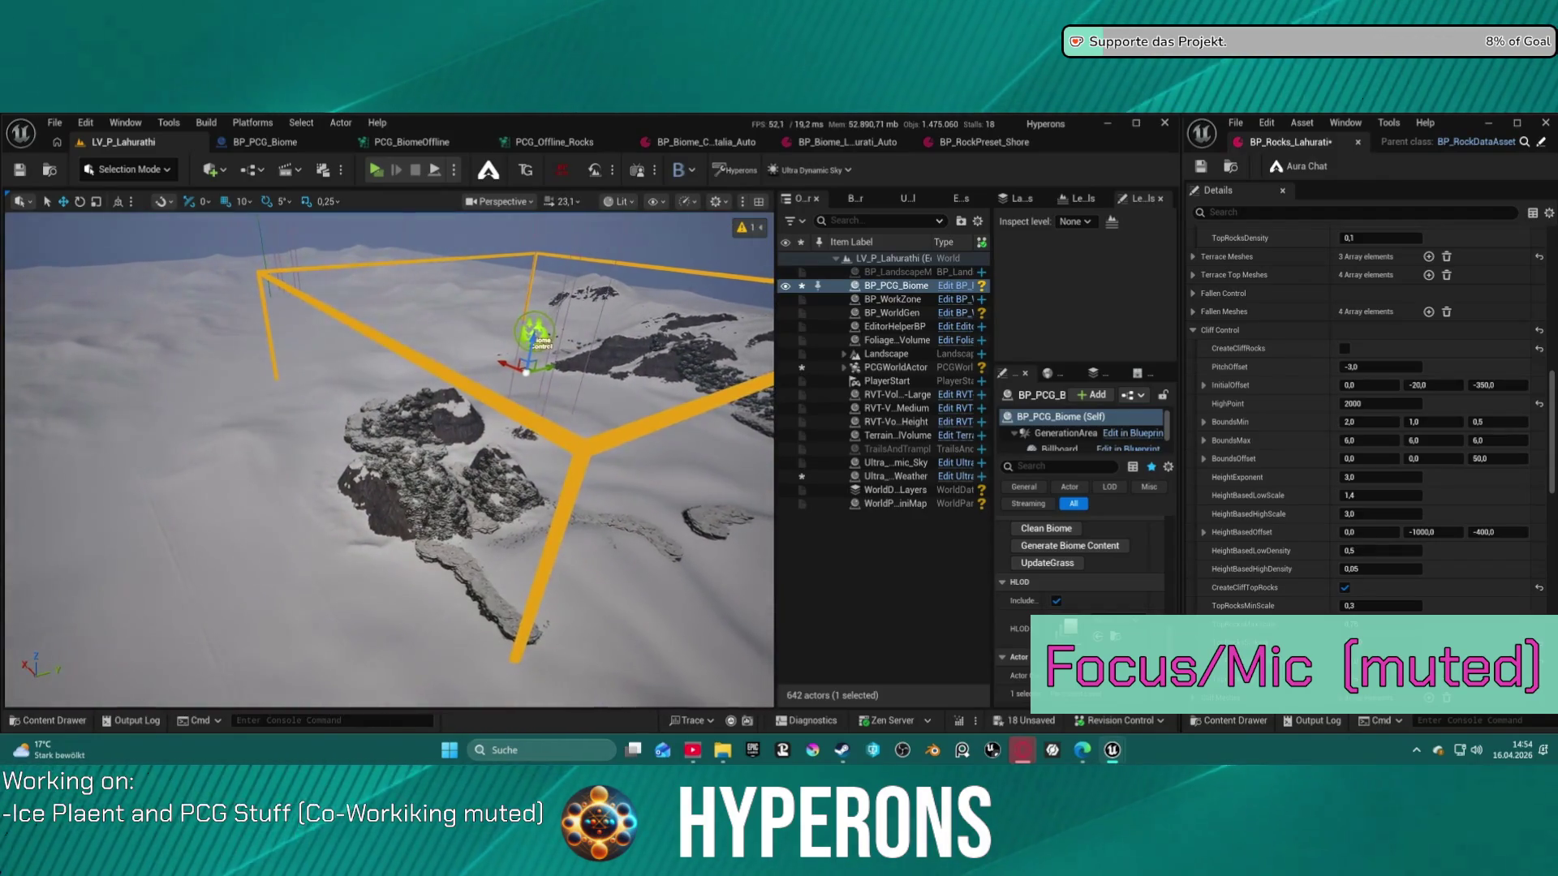
mouse_move(568, 455)
mouse_down()
mouse_move(743, 392)
mouse_move(632, 392)
mouse_up()
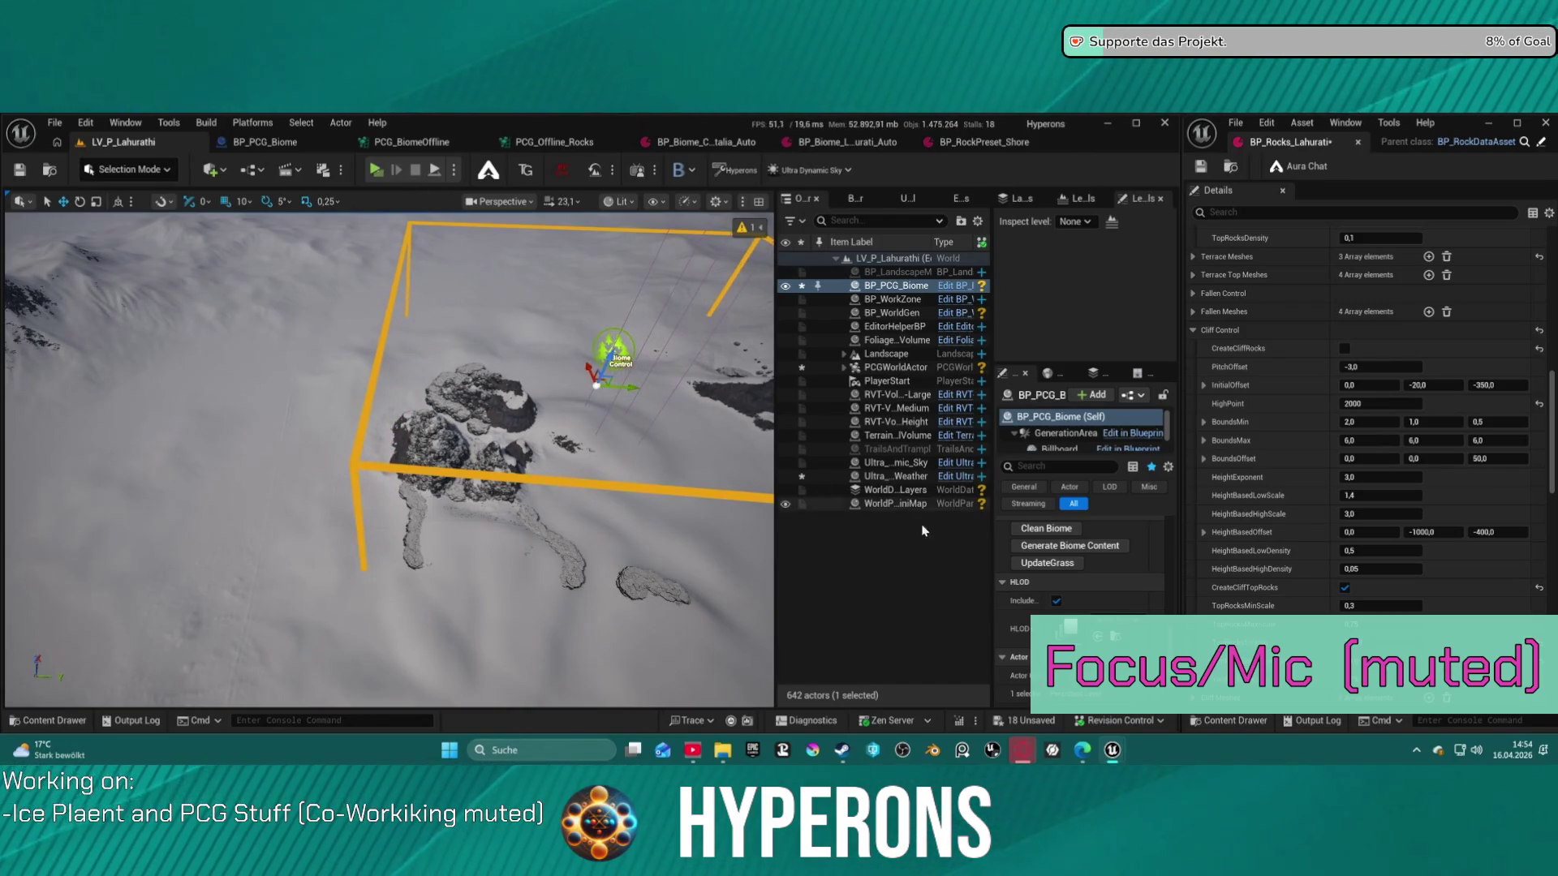
click(1059, 547)
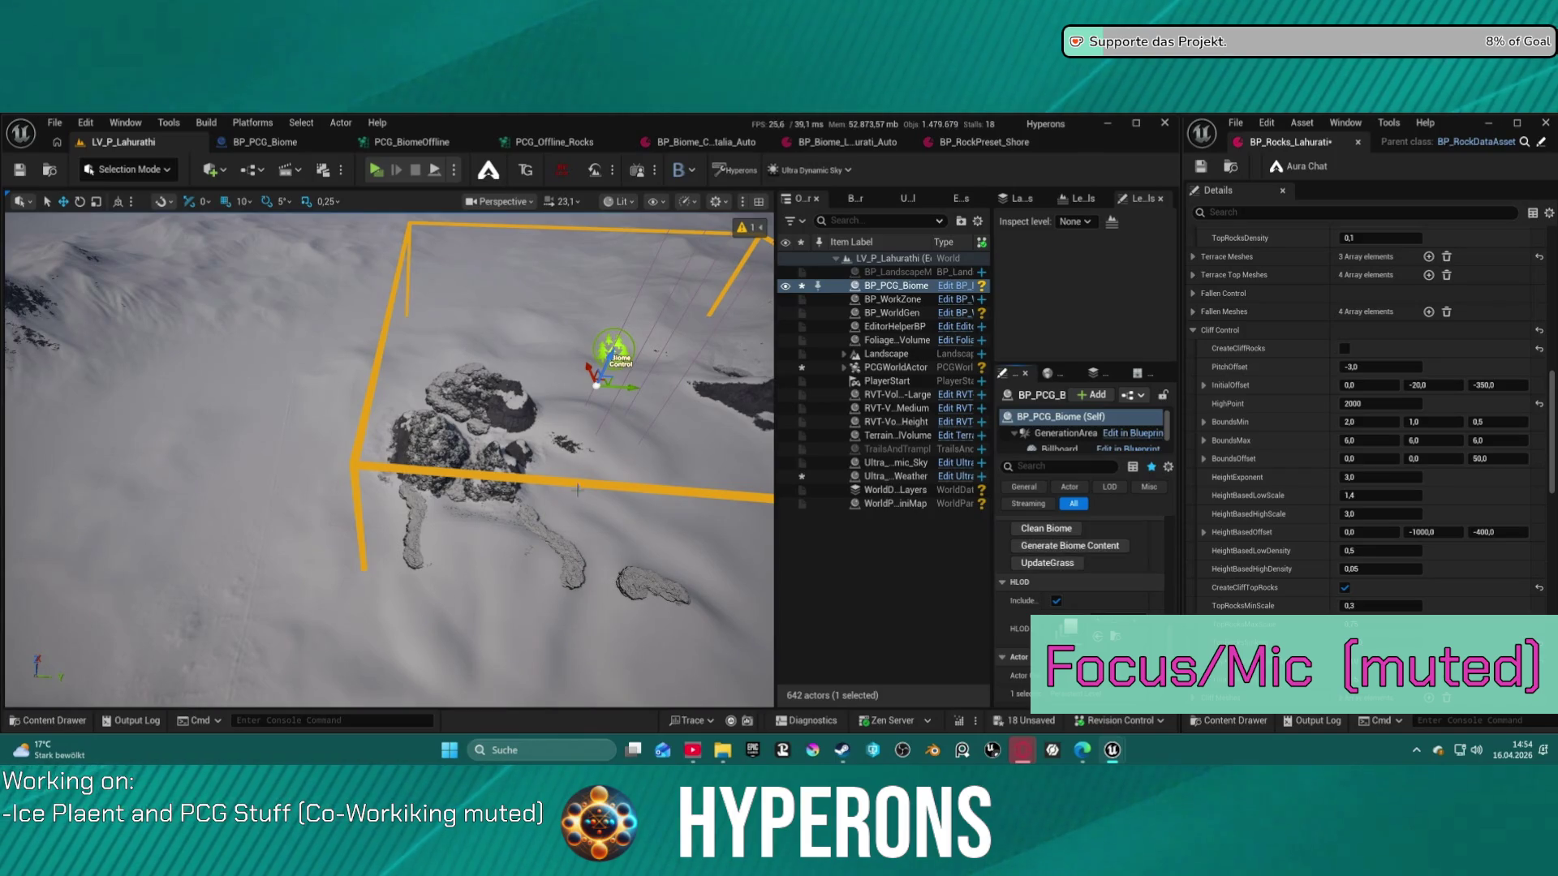
Fly in close to the rocks and drag the Biome Control actor onto the rock cluster
drag(390, 454, 324, 365)
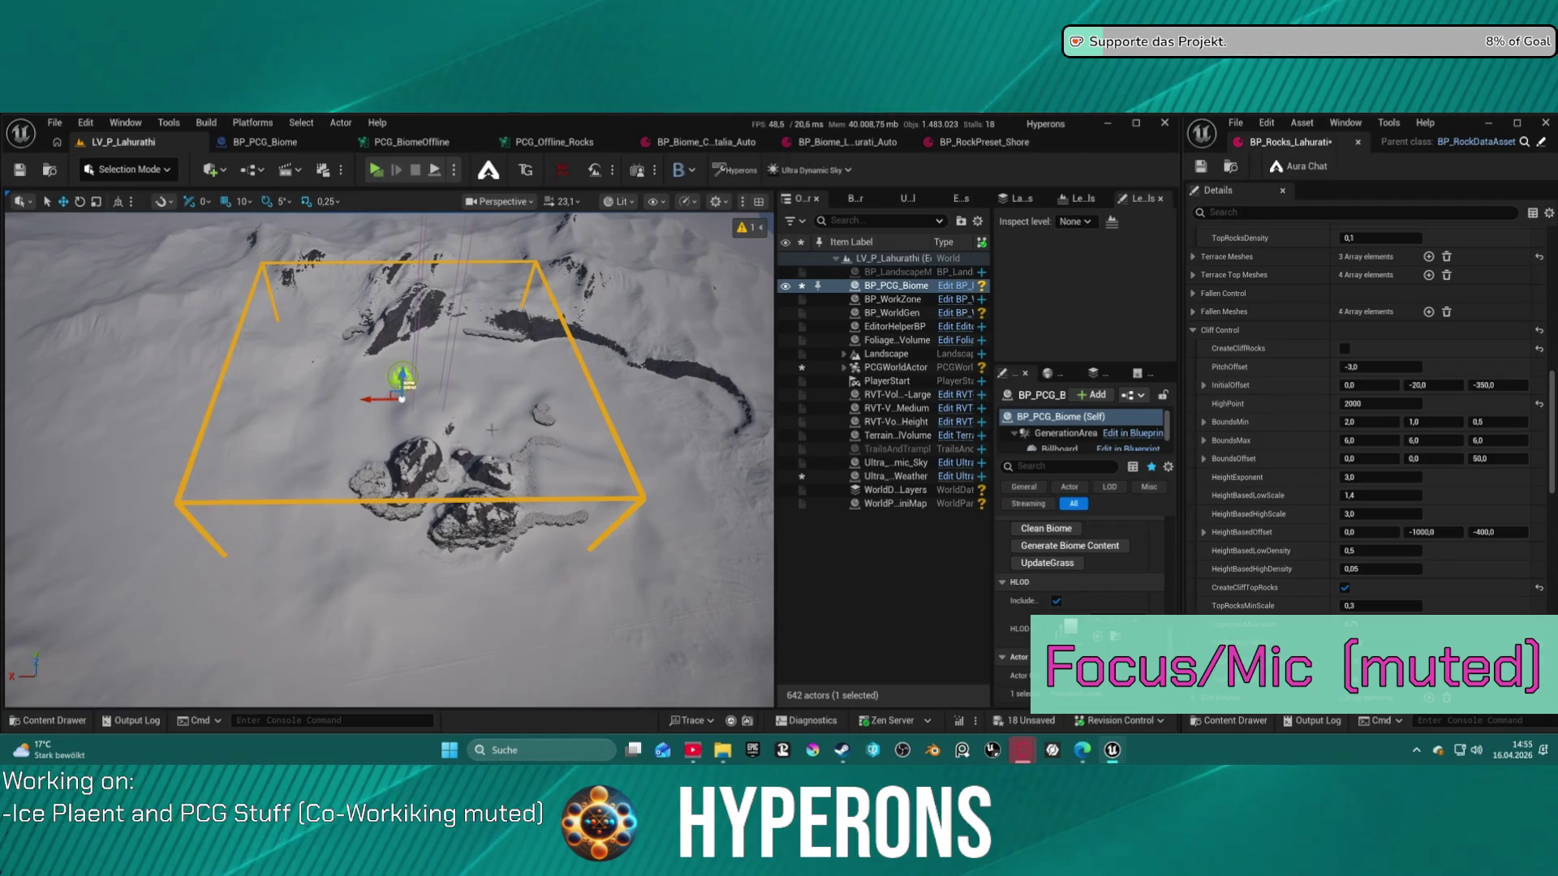
drag(371, 420, 371, 420)
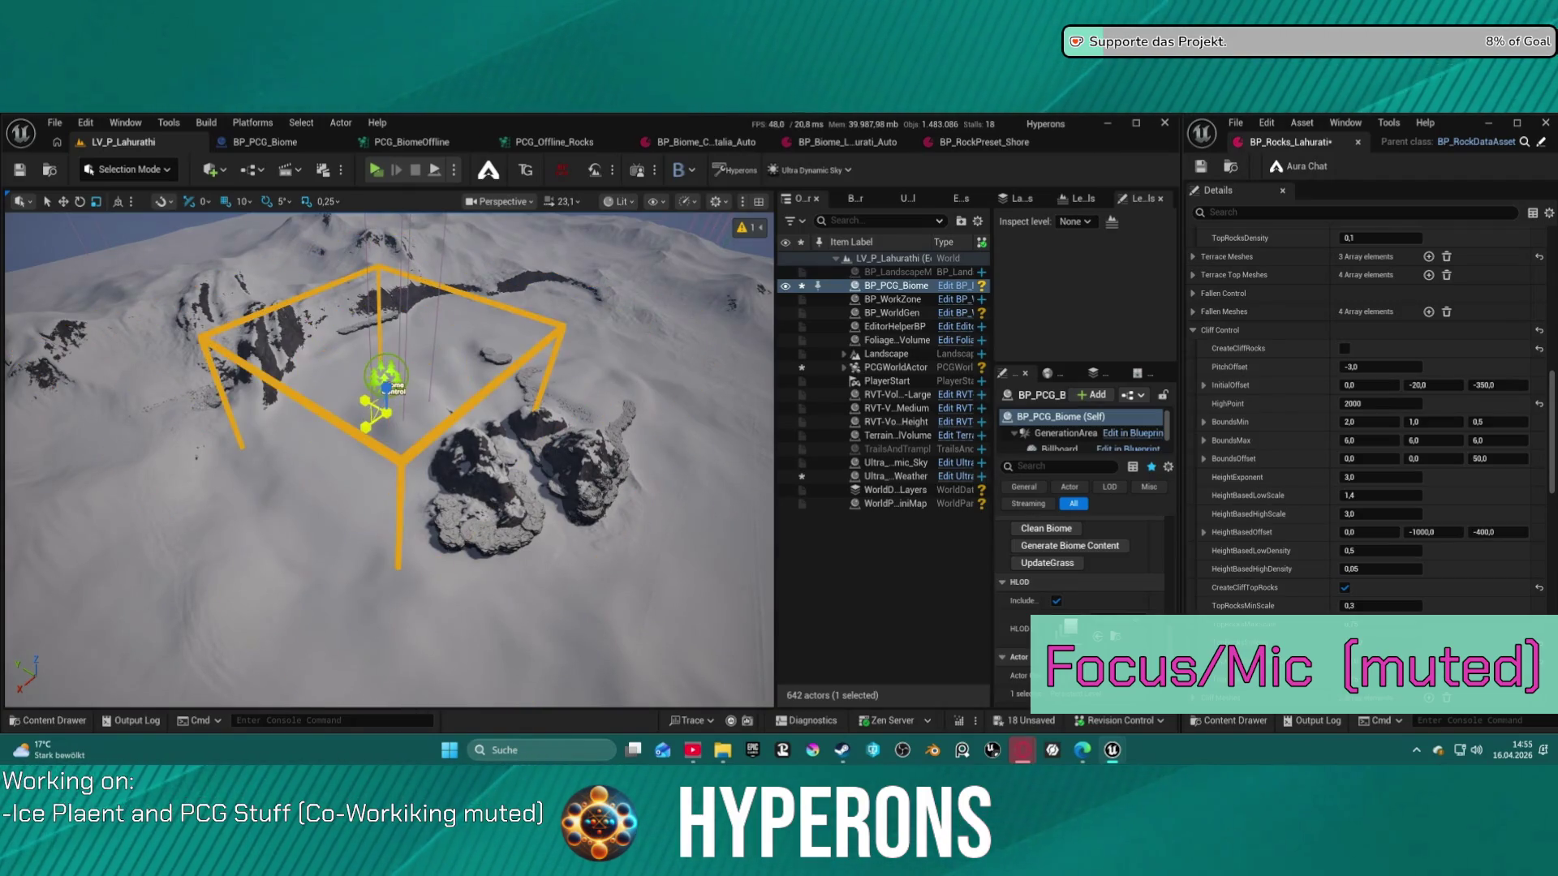
mouse_move(386, 413)
mouse_down()
mouse_move(546, 442)
mouse_move(525, 444)
mouse_up()
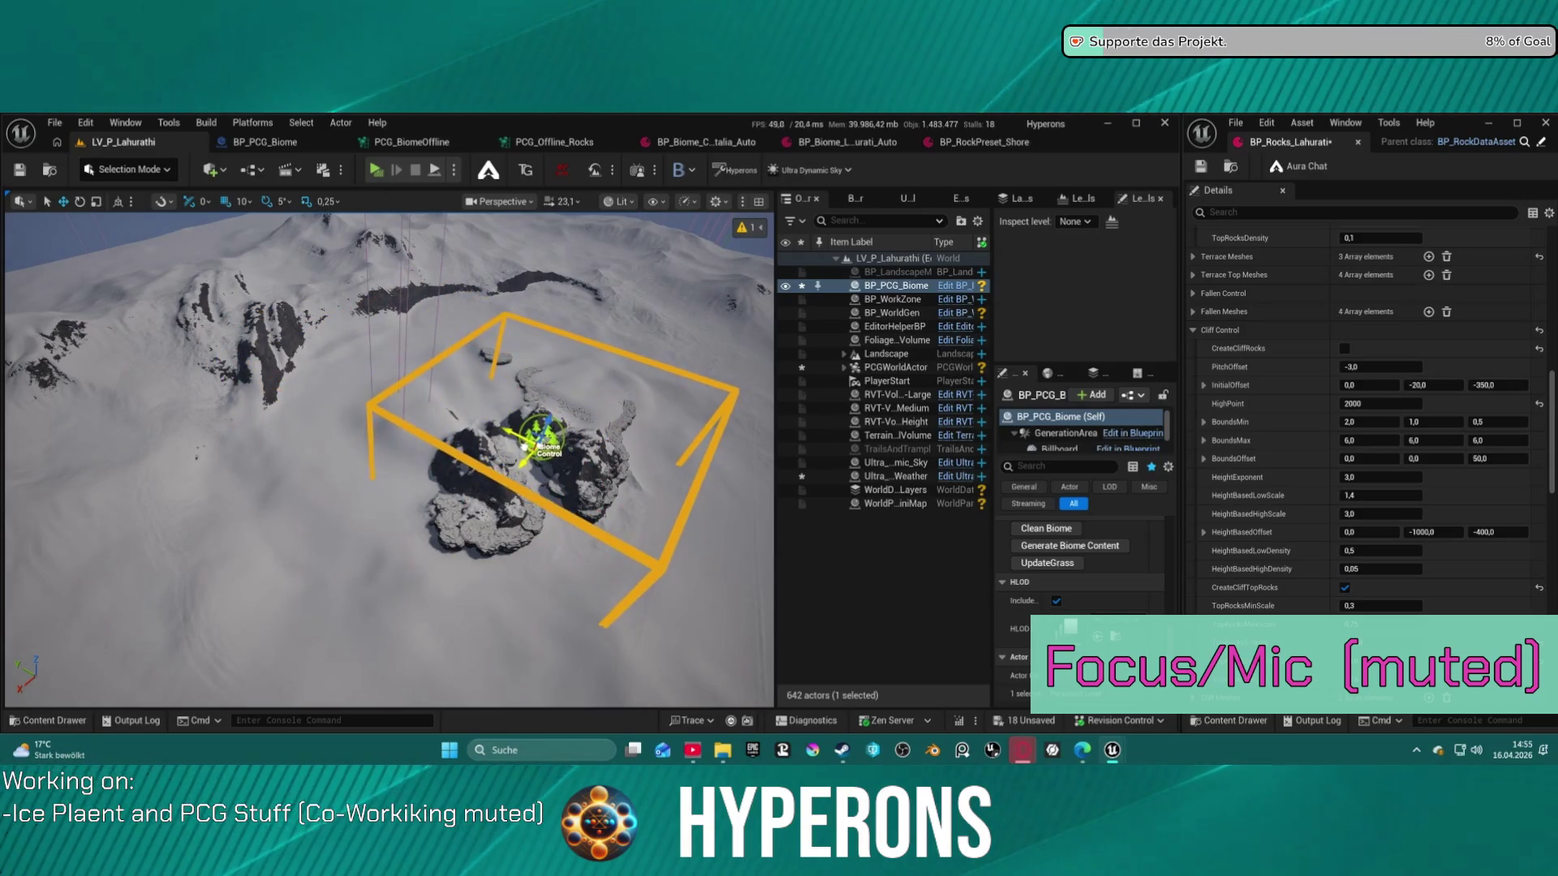
scroll(526, 444, down, 5)
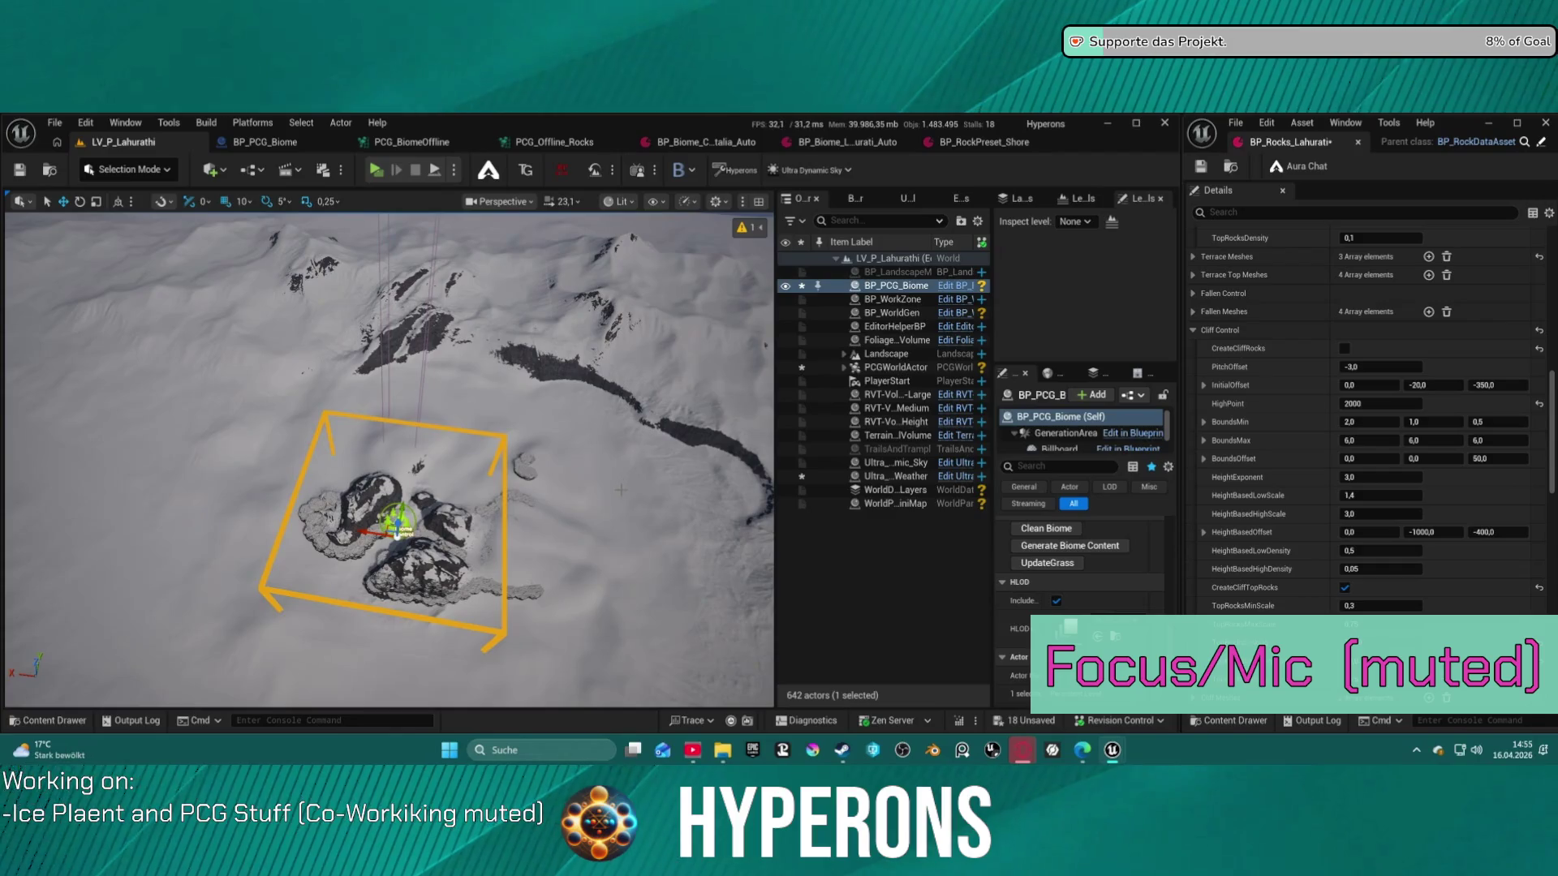
Clean and regenerate the biome content, then orbit close to the Biome Control actor
click(1045, 529)
click(1026, 548)
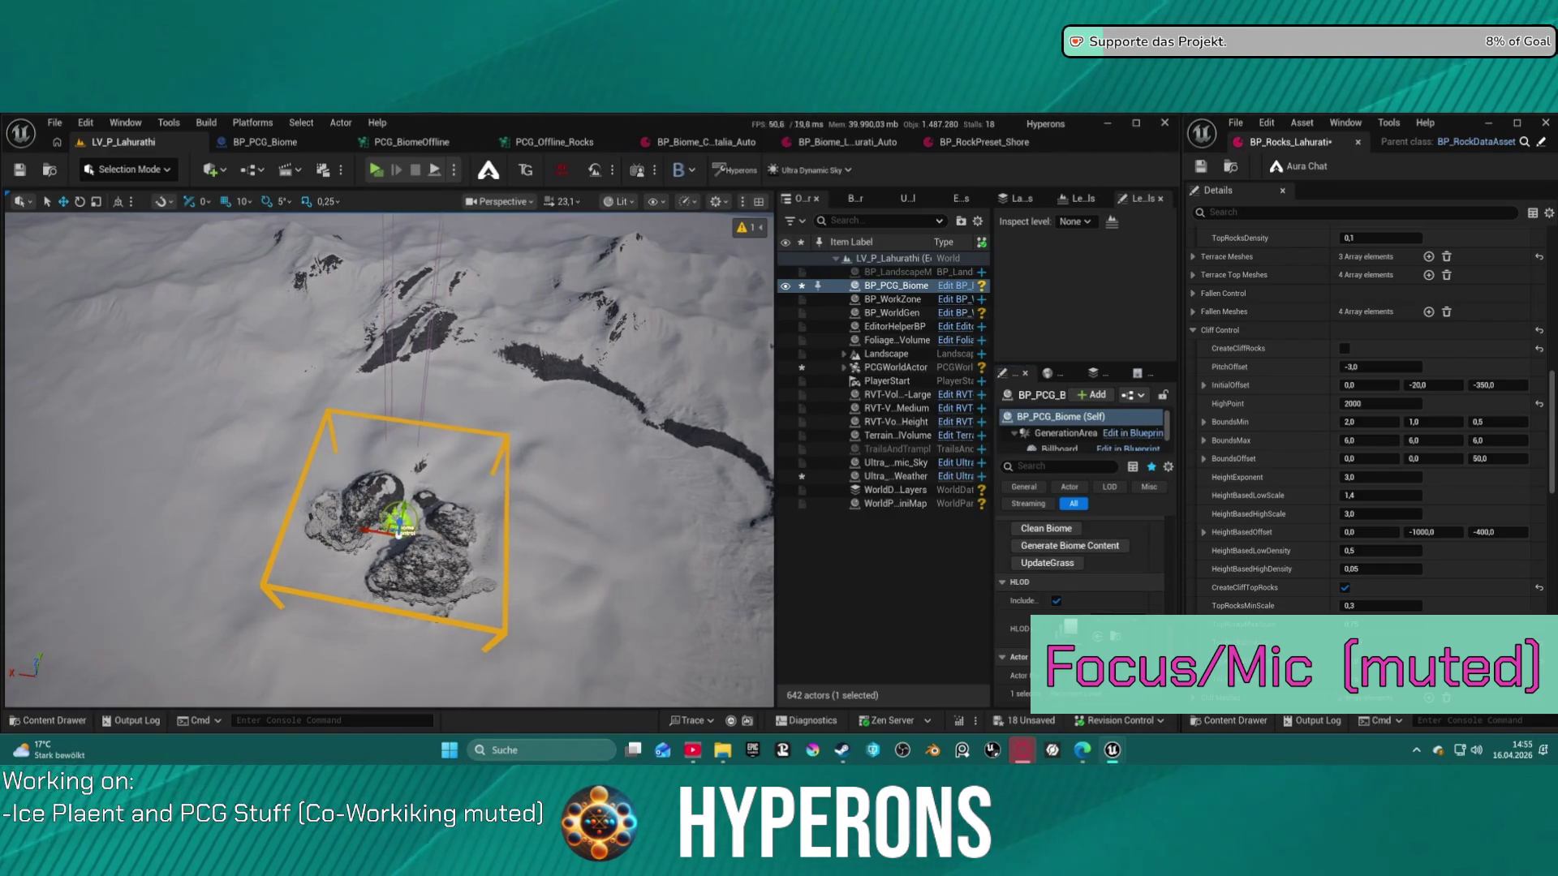
scroll(386, 459, up, 10)
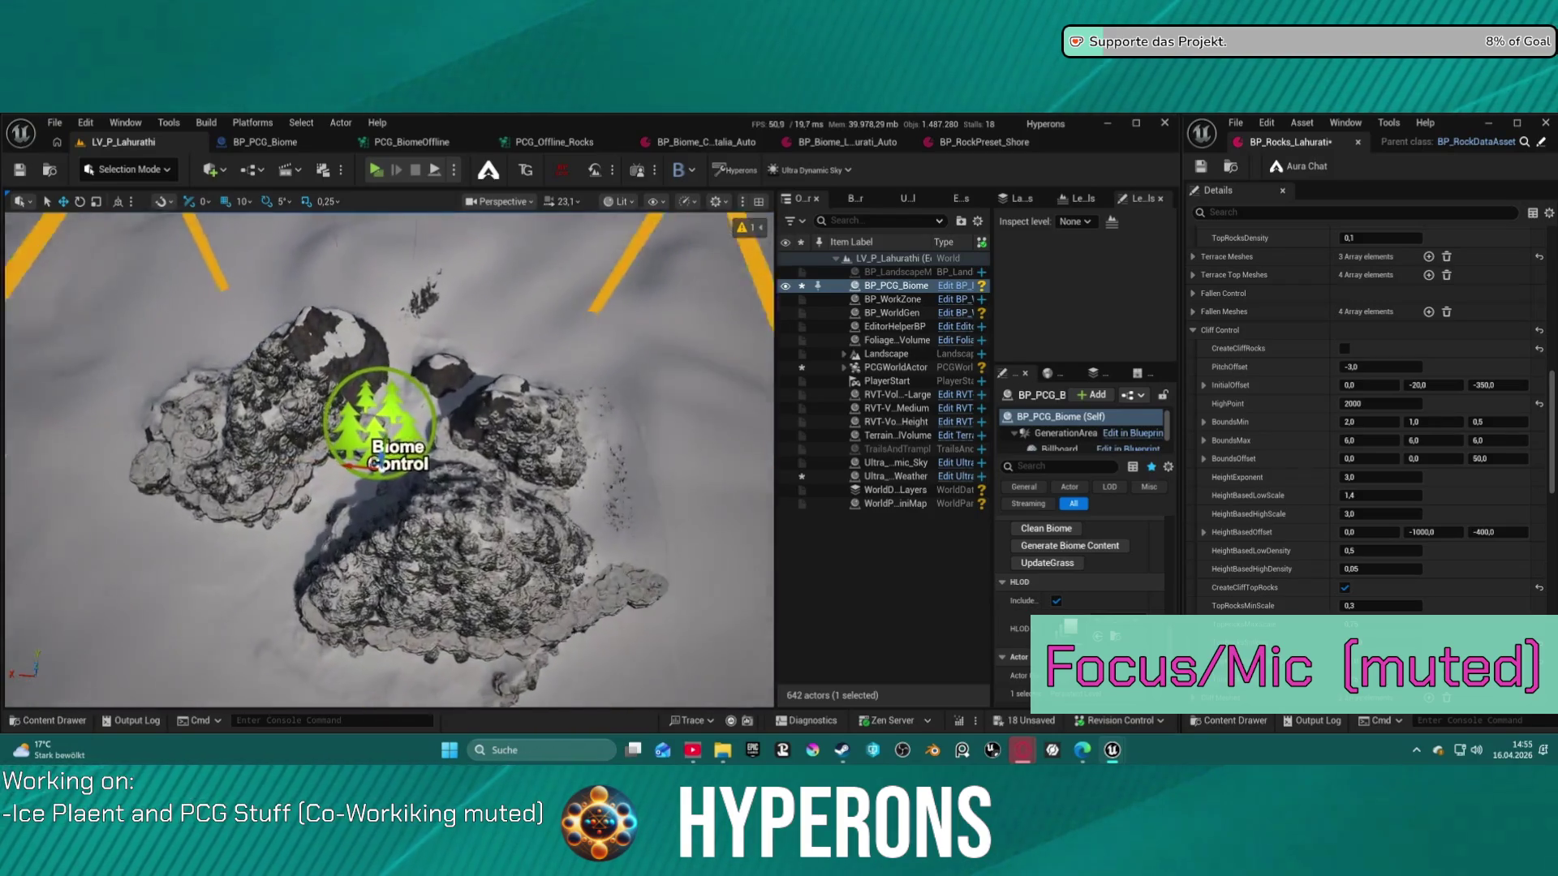
scroll(390, 458, down, 10)
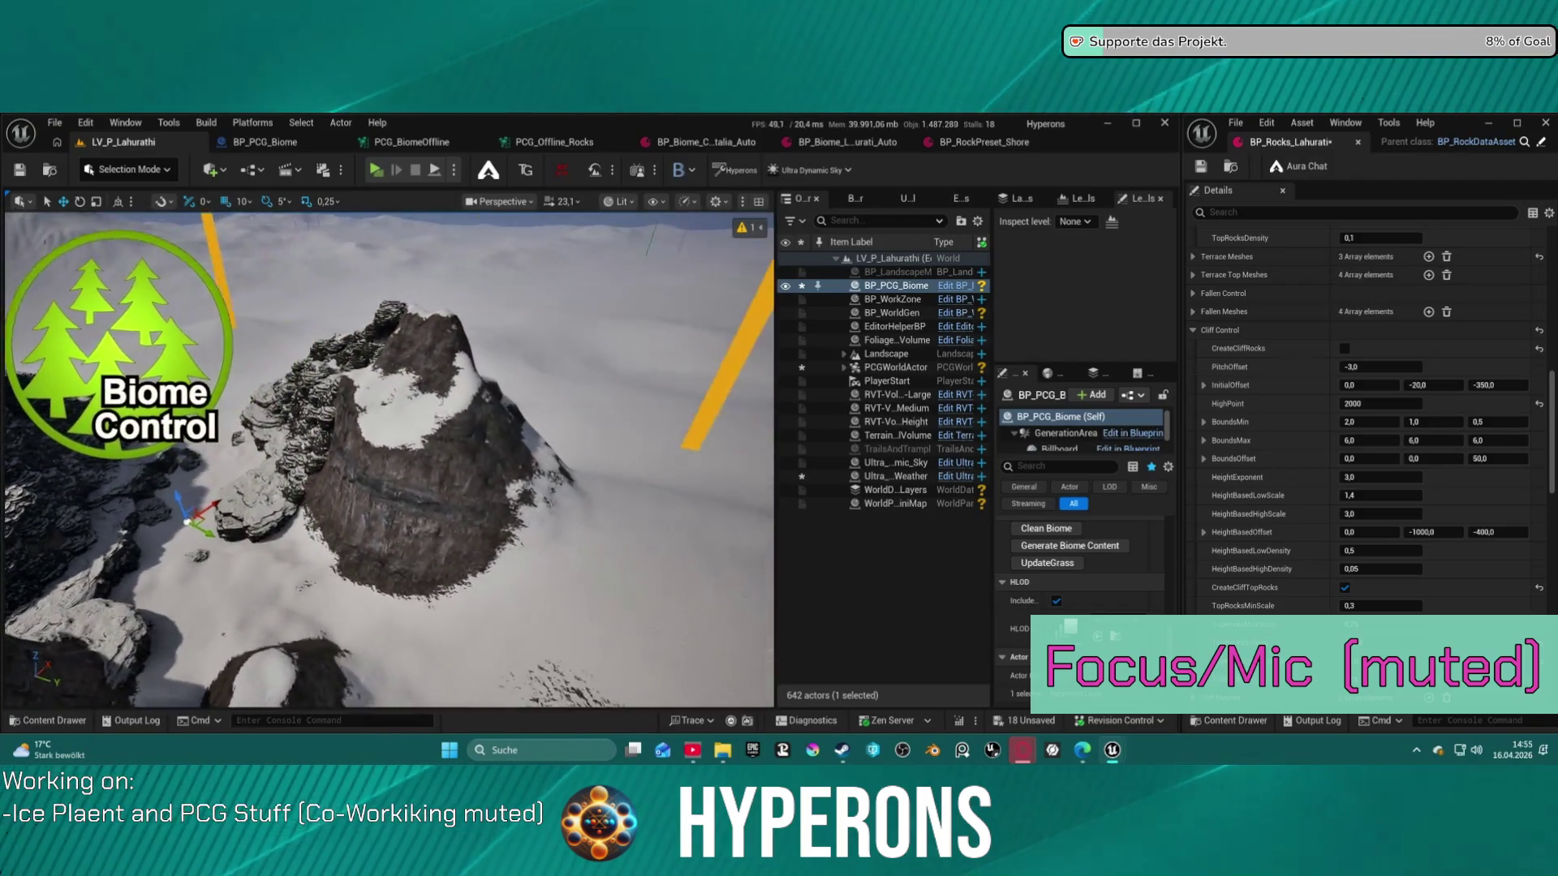
drag(386, 458, 300, 438)
scroll(386, 458, down, 5)
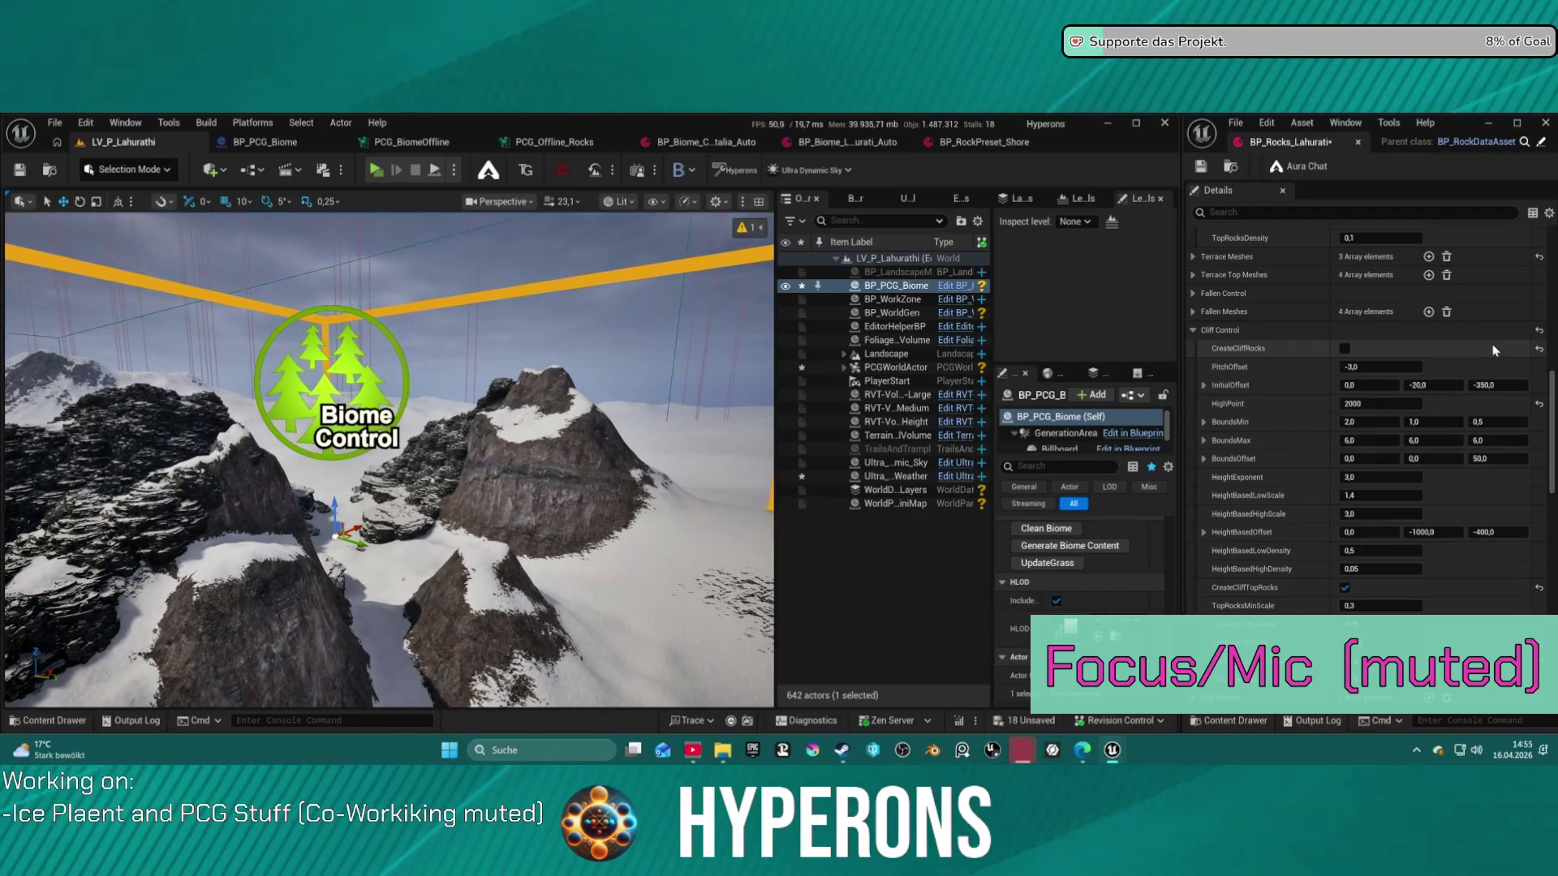
Enable CreateCliffRocks and clean and regenerate the biome twice with cliff rocks
click(1345, 349)
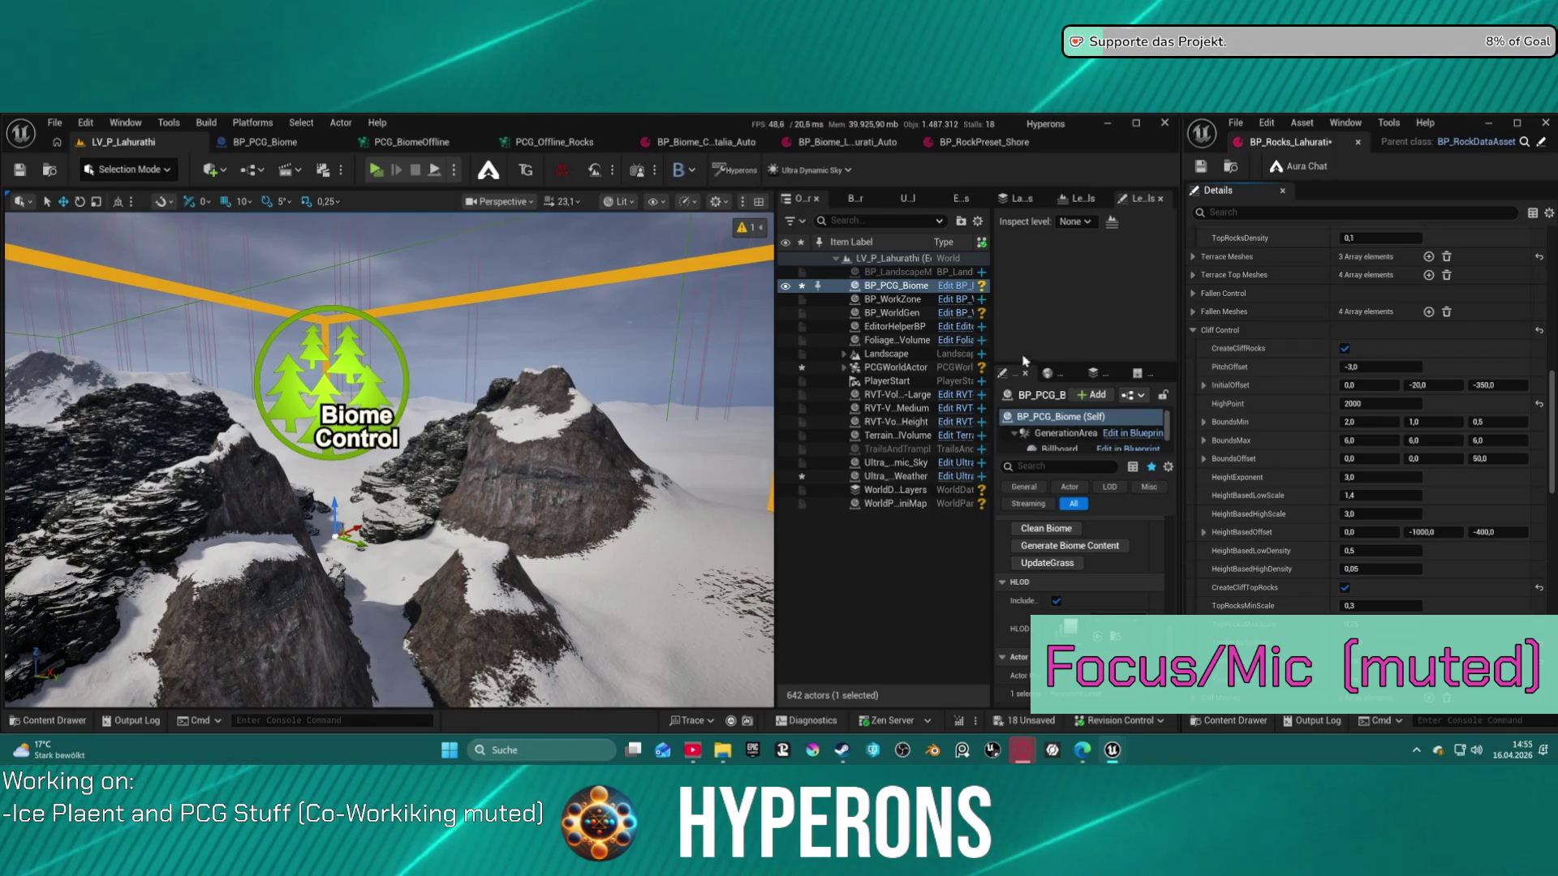
click(1054, 532)
click(1064, 547)
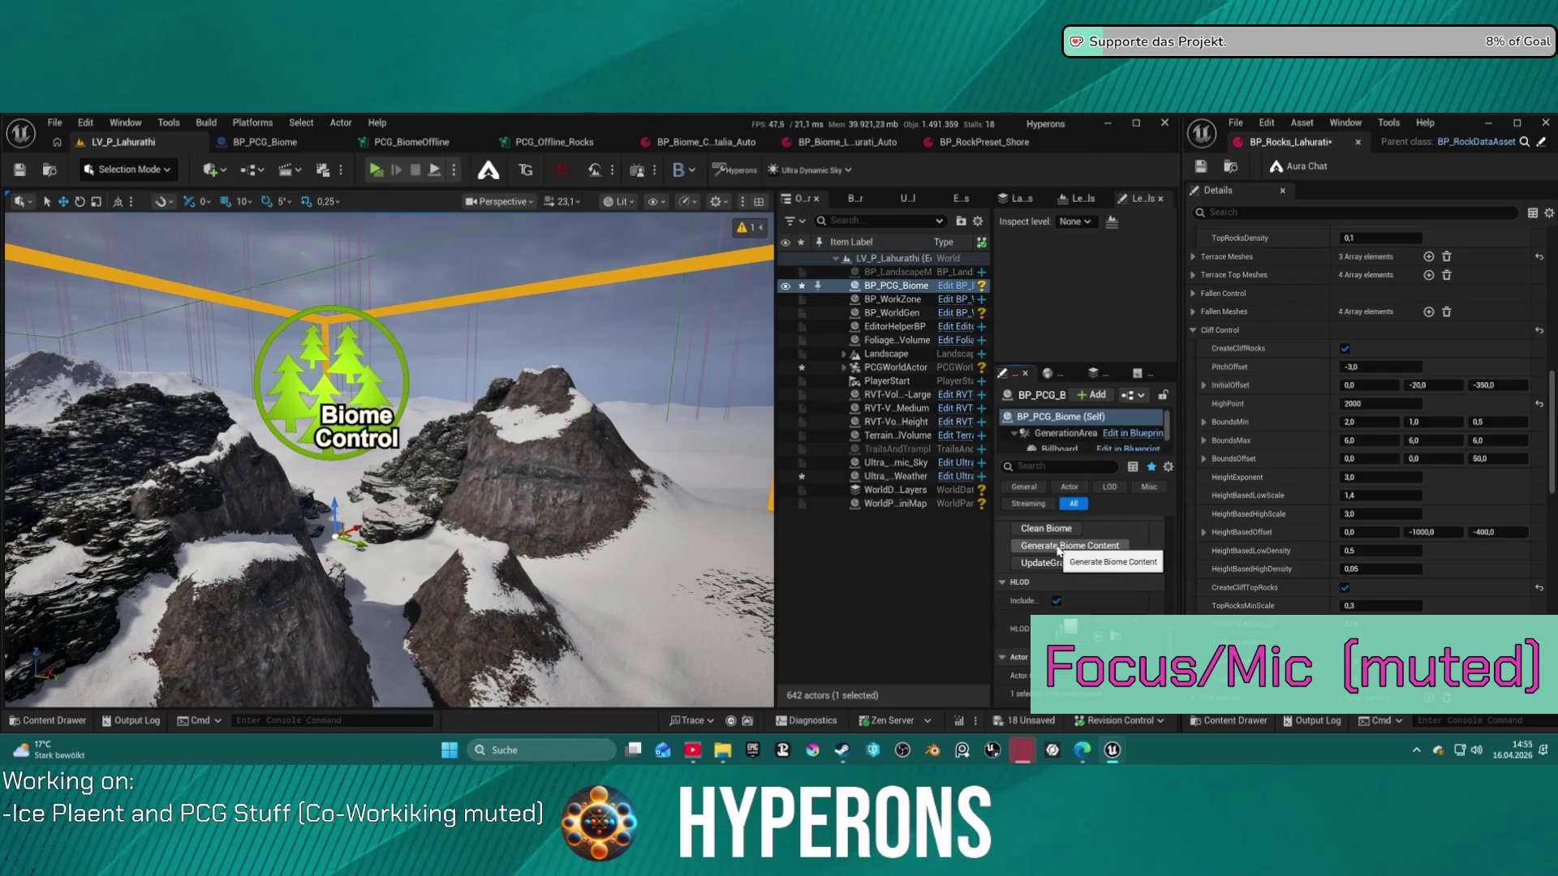
click(1055, 532)
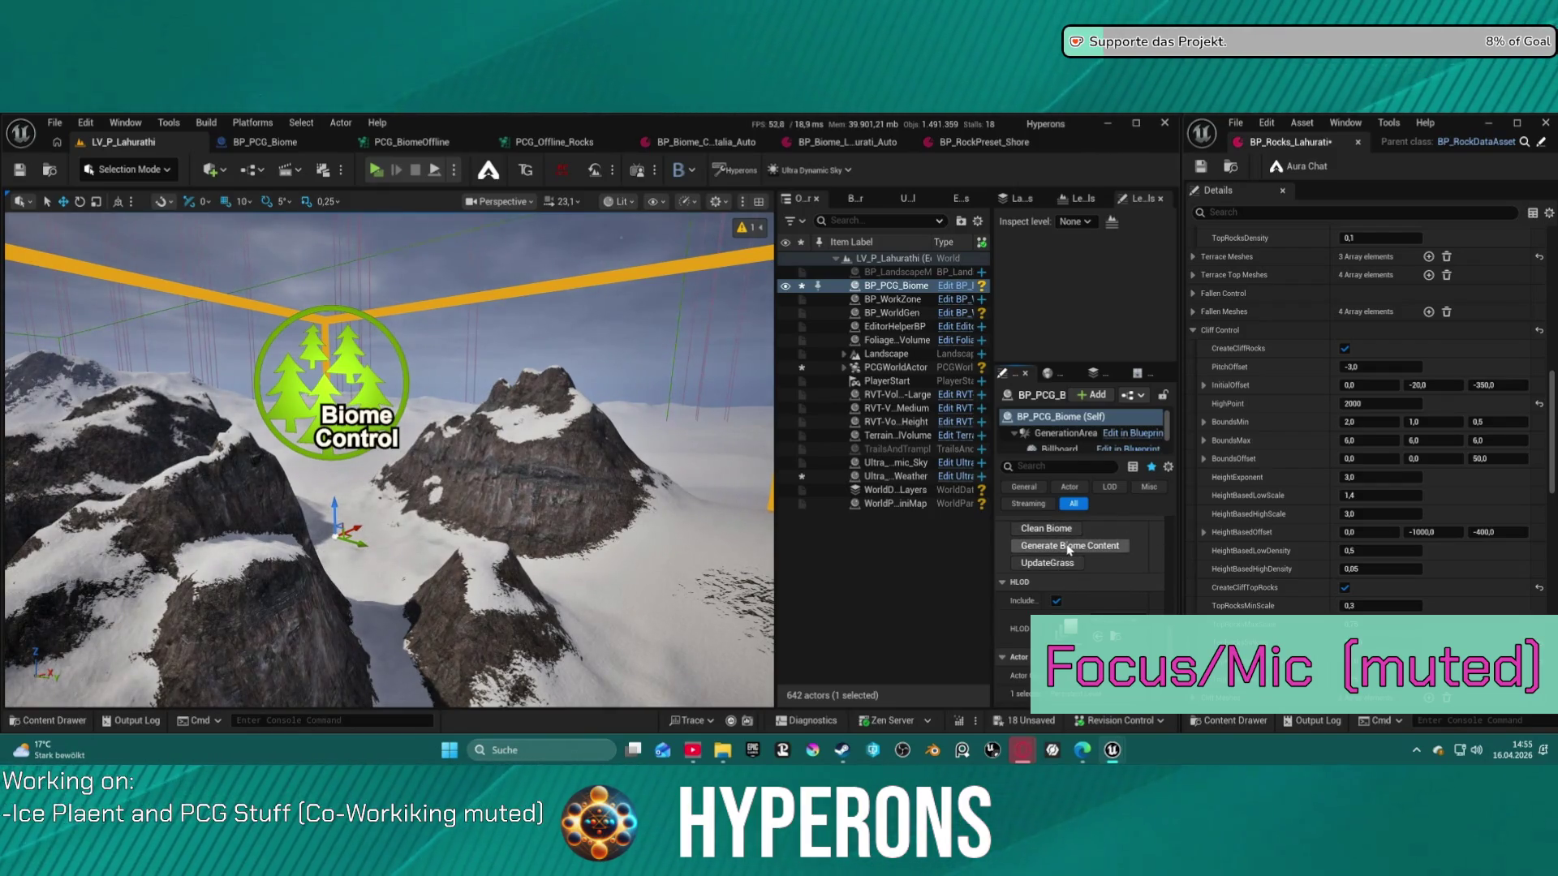
click(1069, 546)
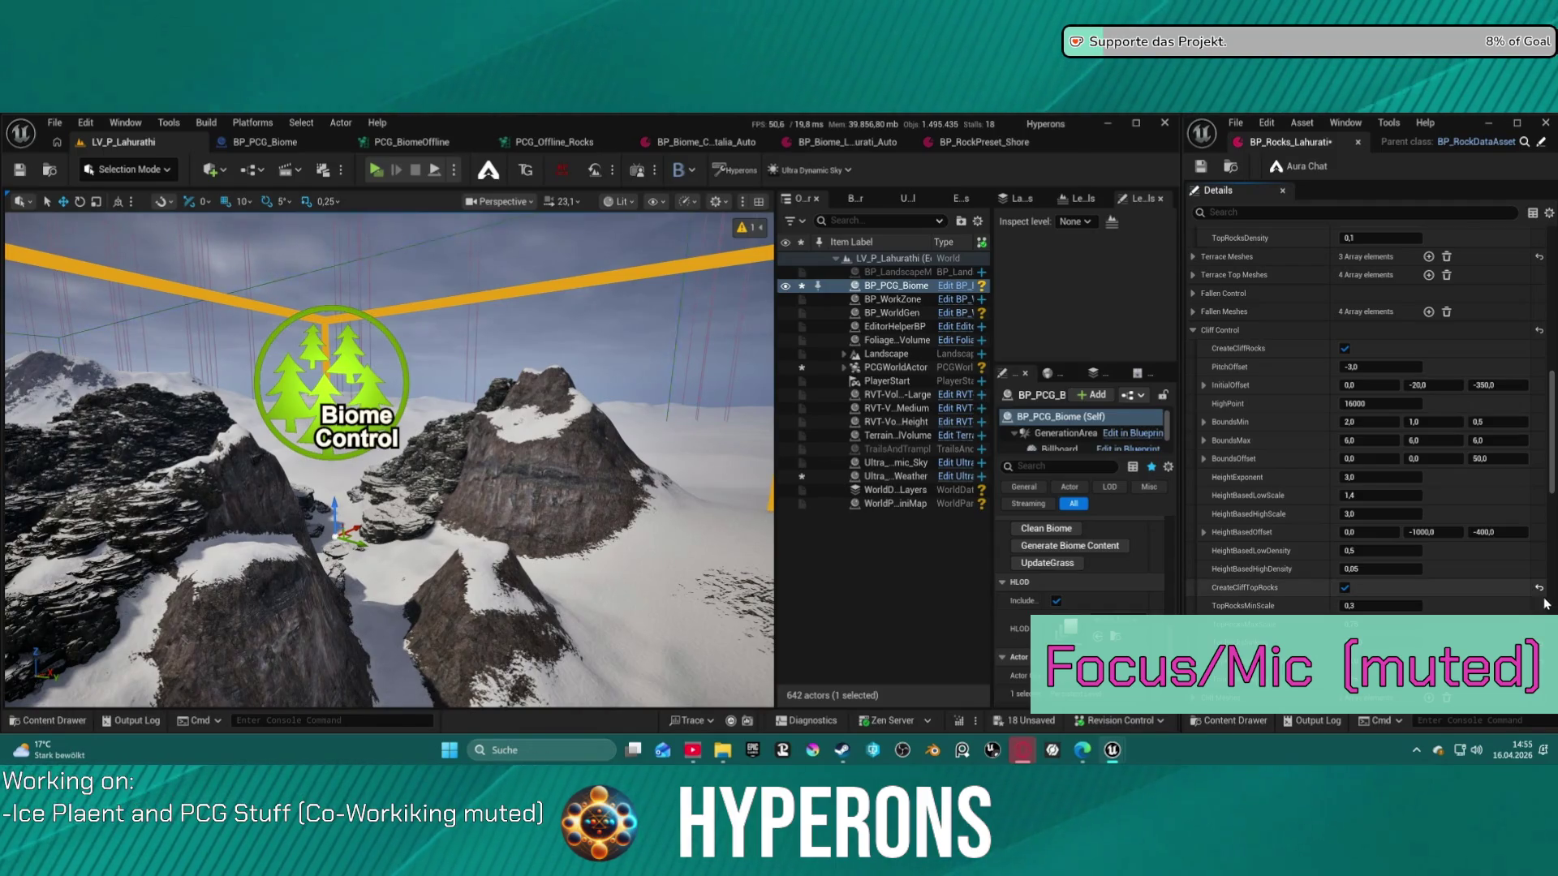
Reset Terrace Meshes and terrace Density, DistanceBetween, ElevationEnd and ElevationStart to defaults
scroll(1468, 539, down, 10)
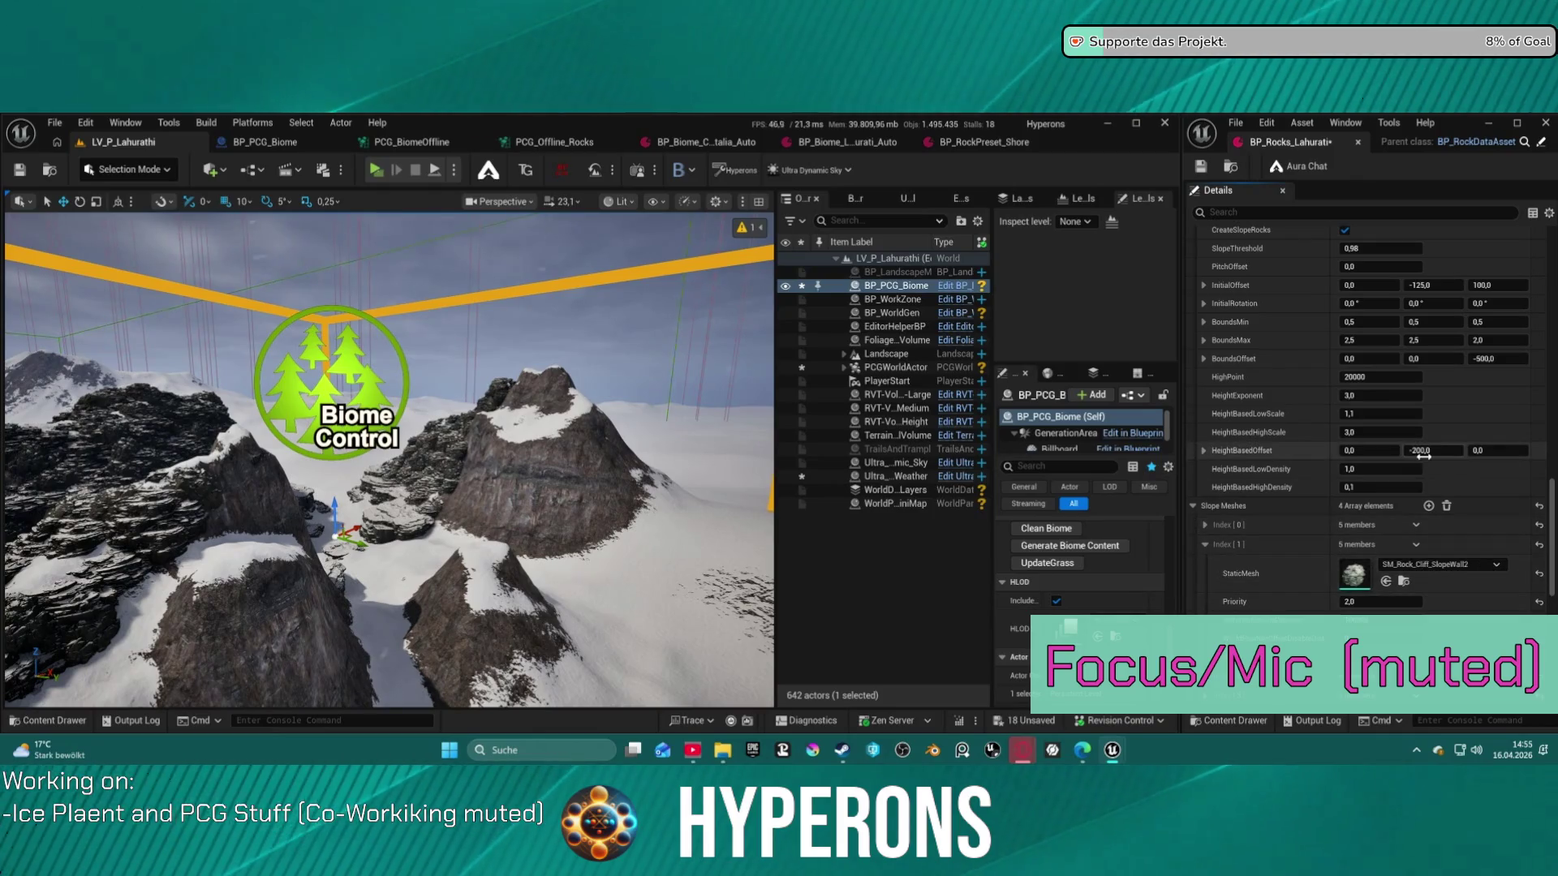
scroll(1510, 448, up, 10)
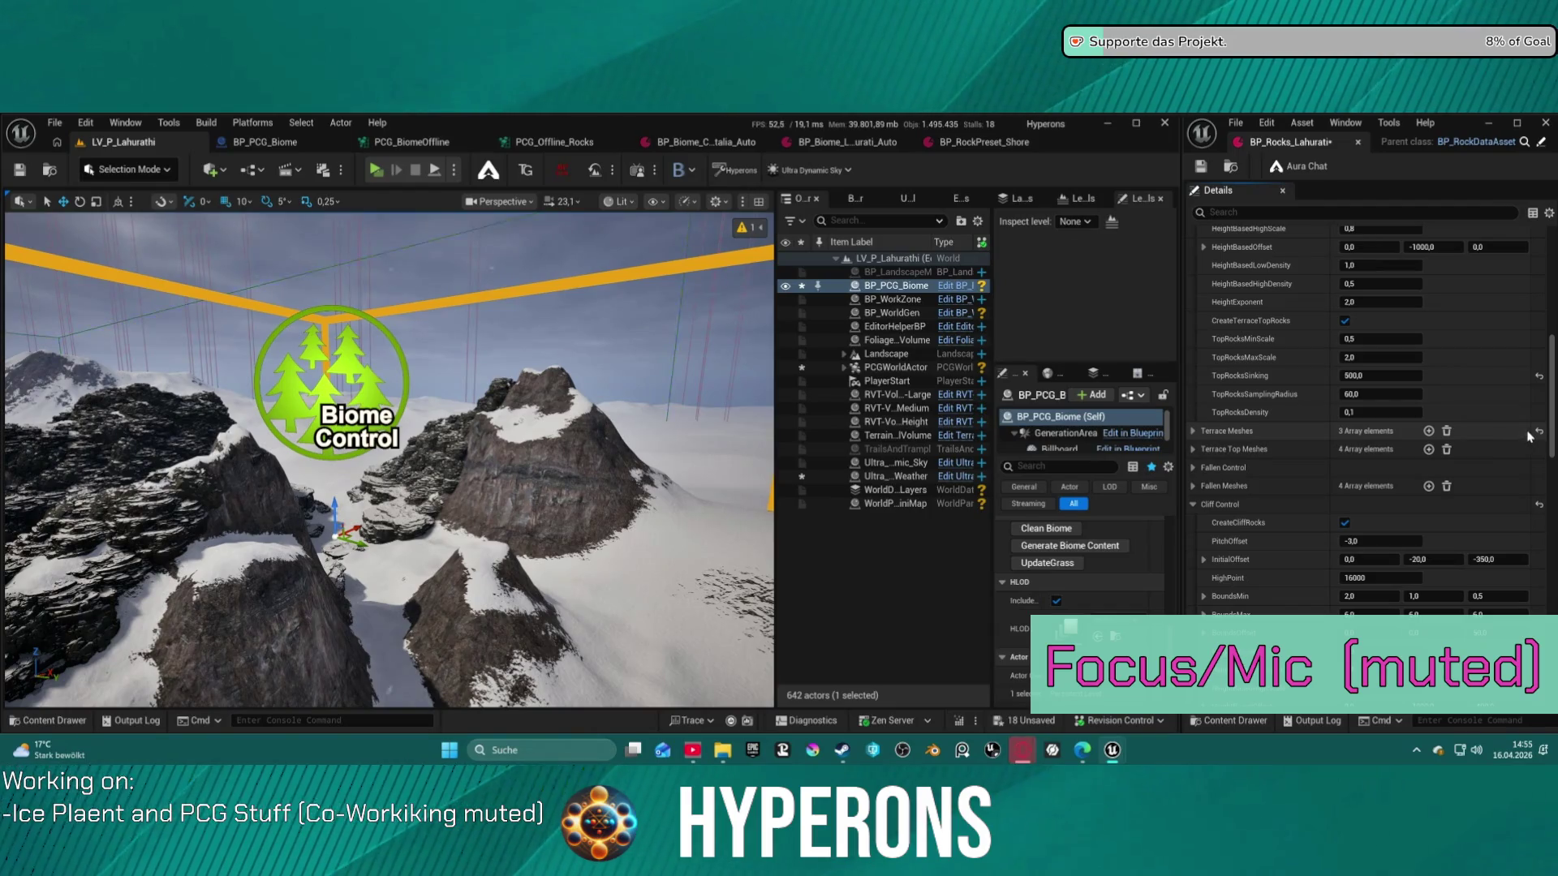
click(1540, 432)
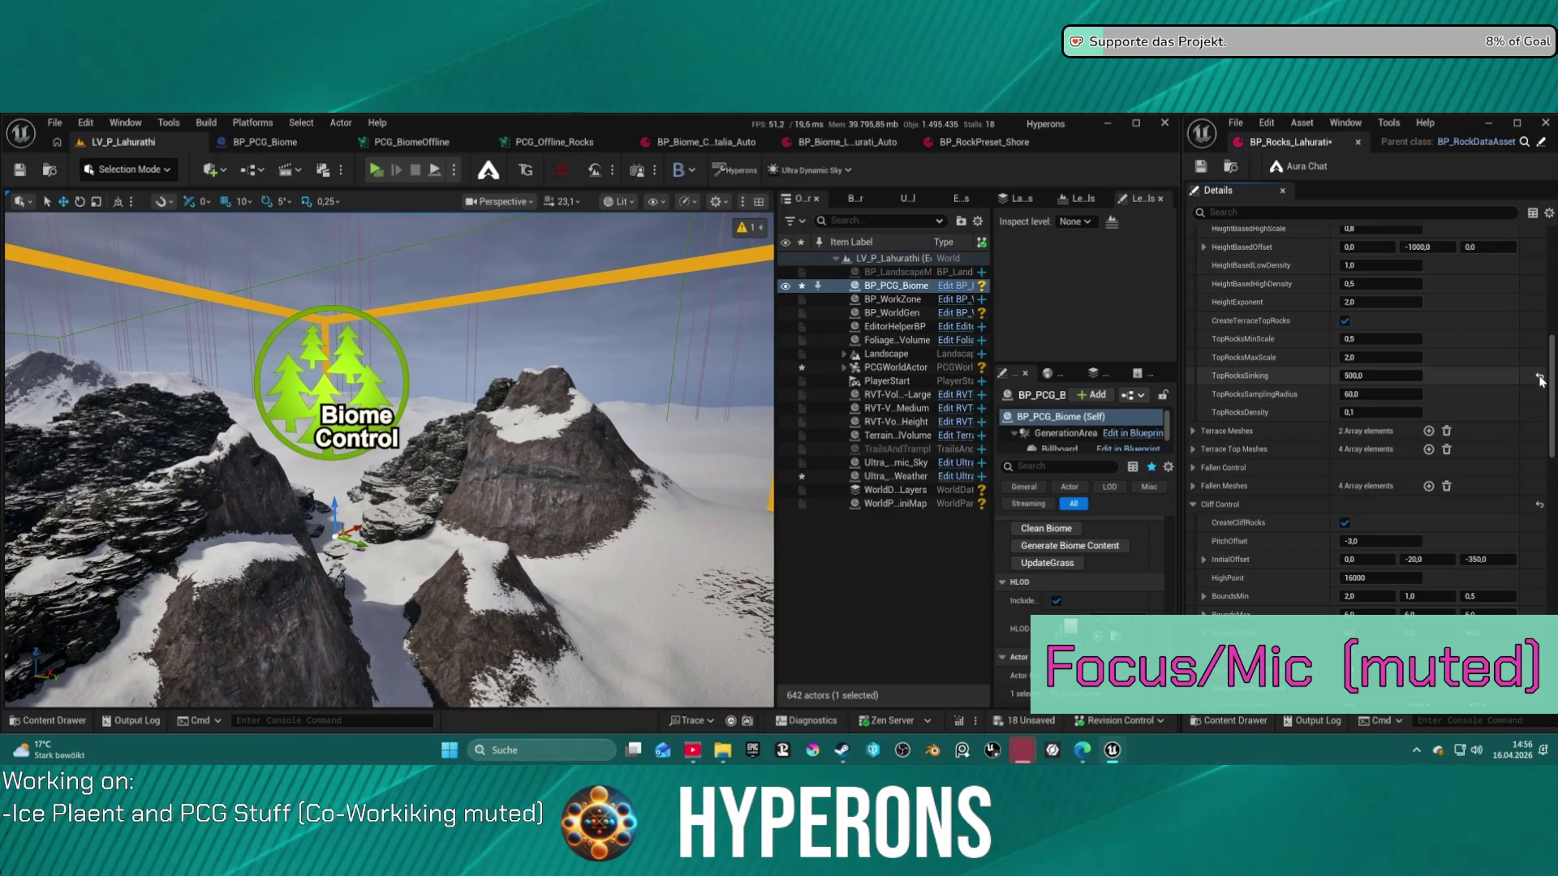
scroll(1540, 438, up, 5)
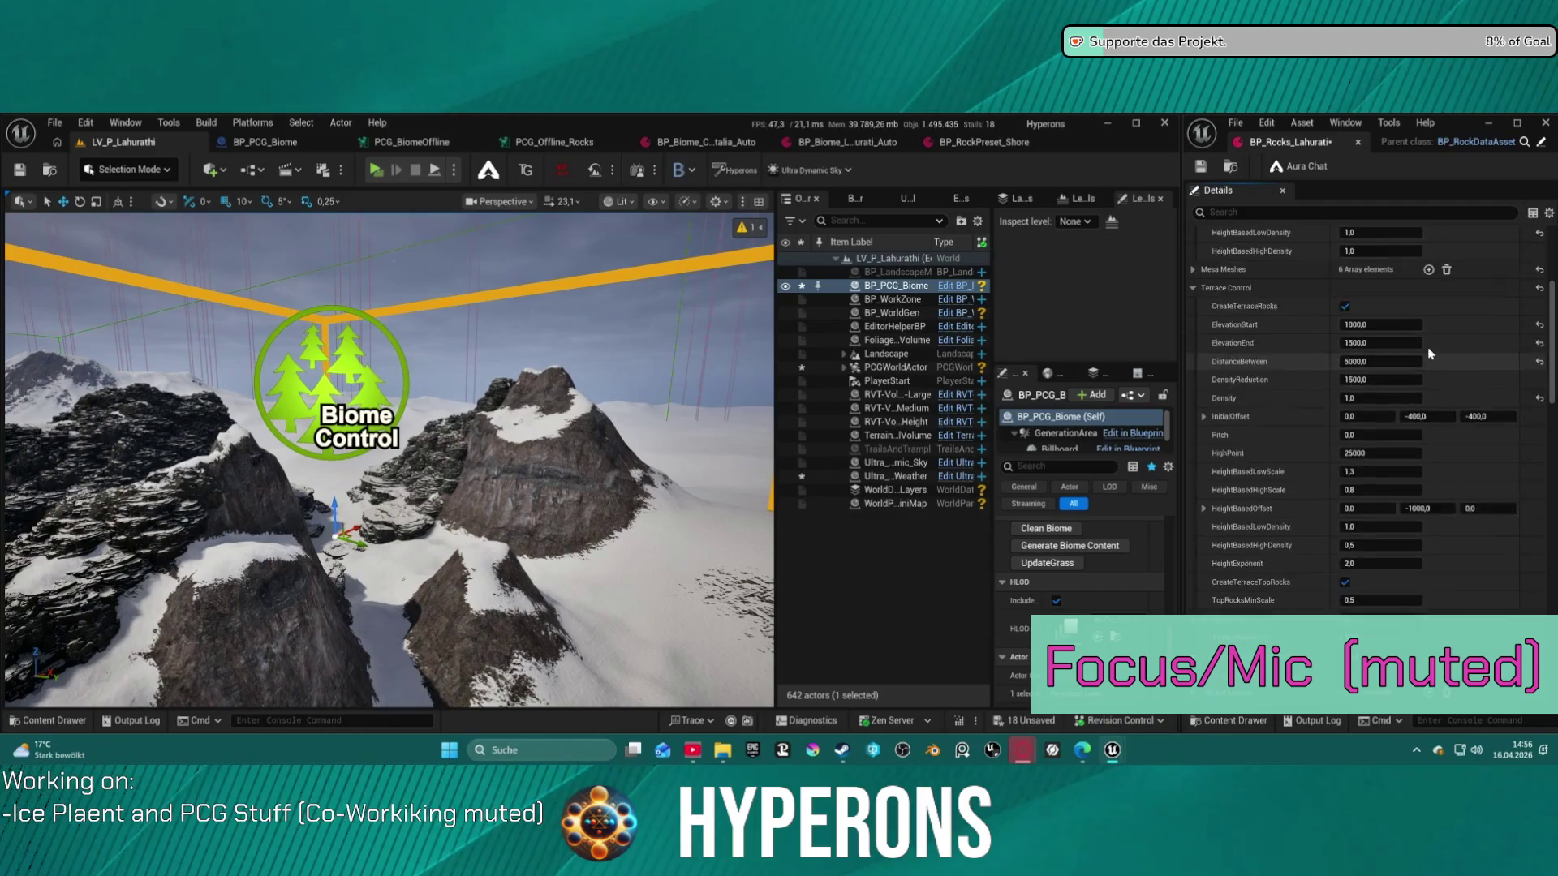
click(1540, 442)
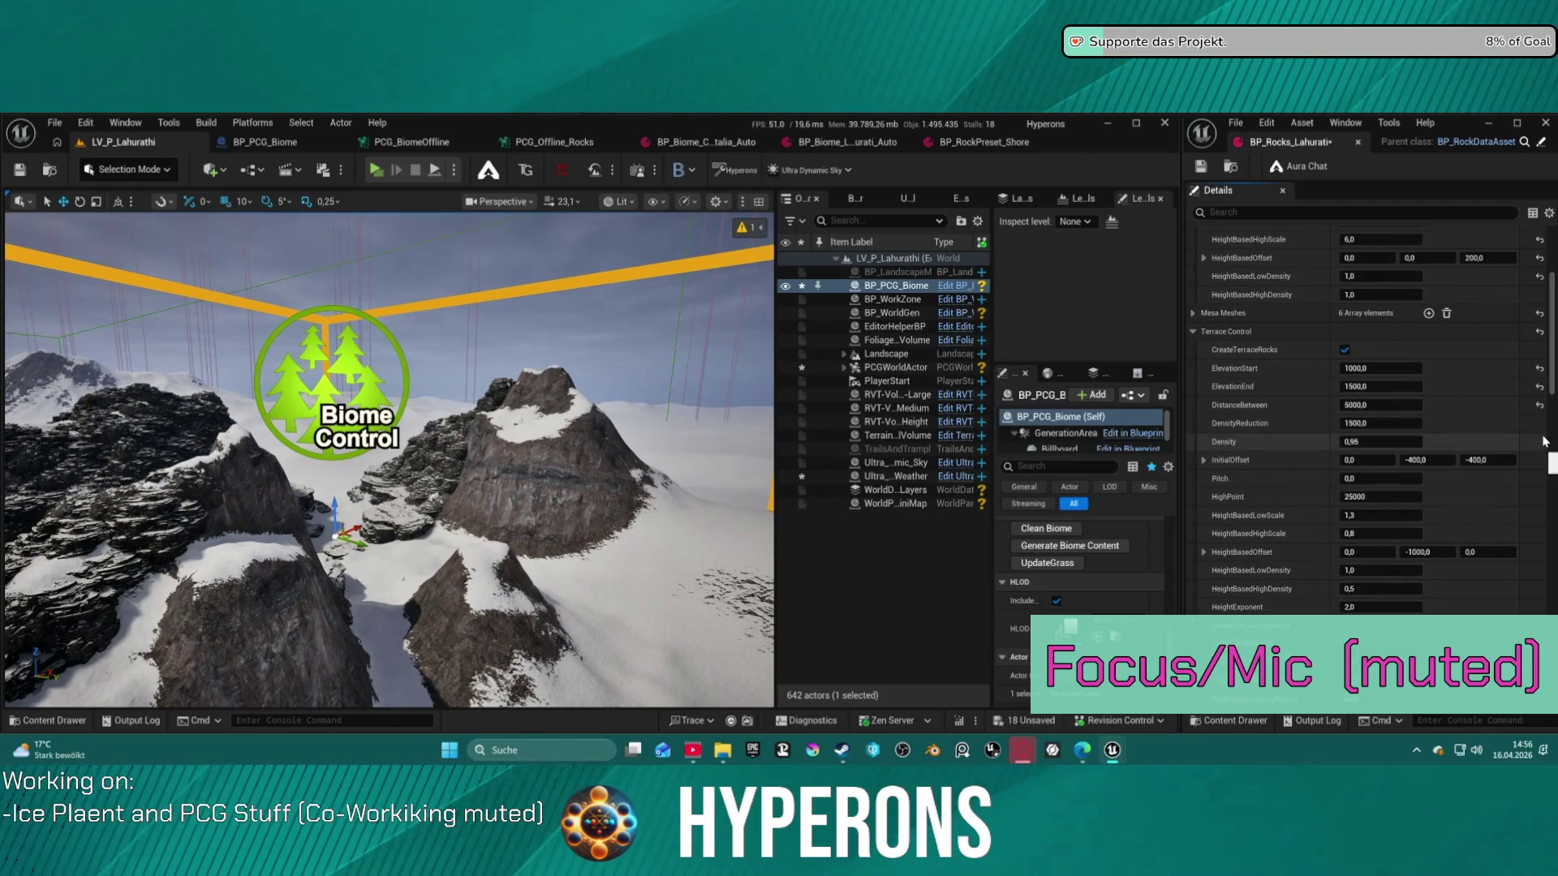
click(1539, 404)
click(1539, 386)
click(1539, 367)
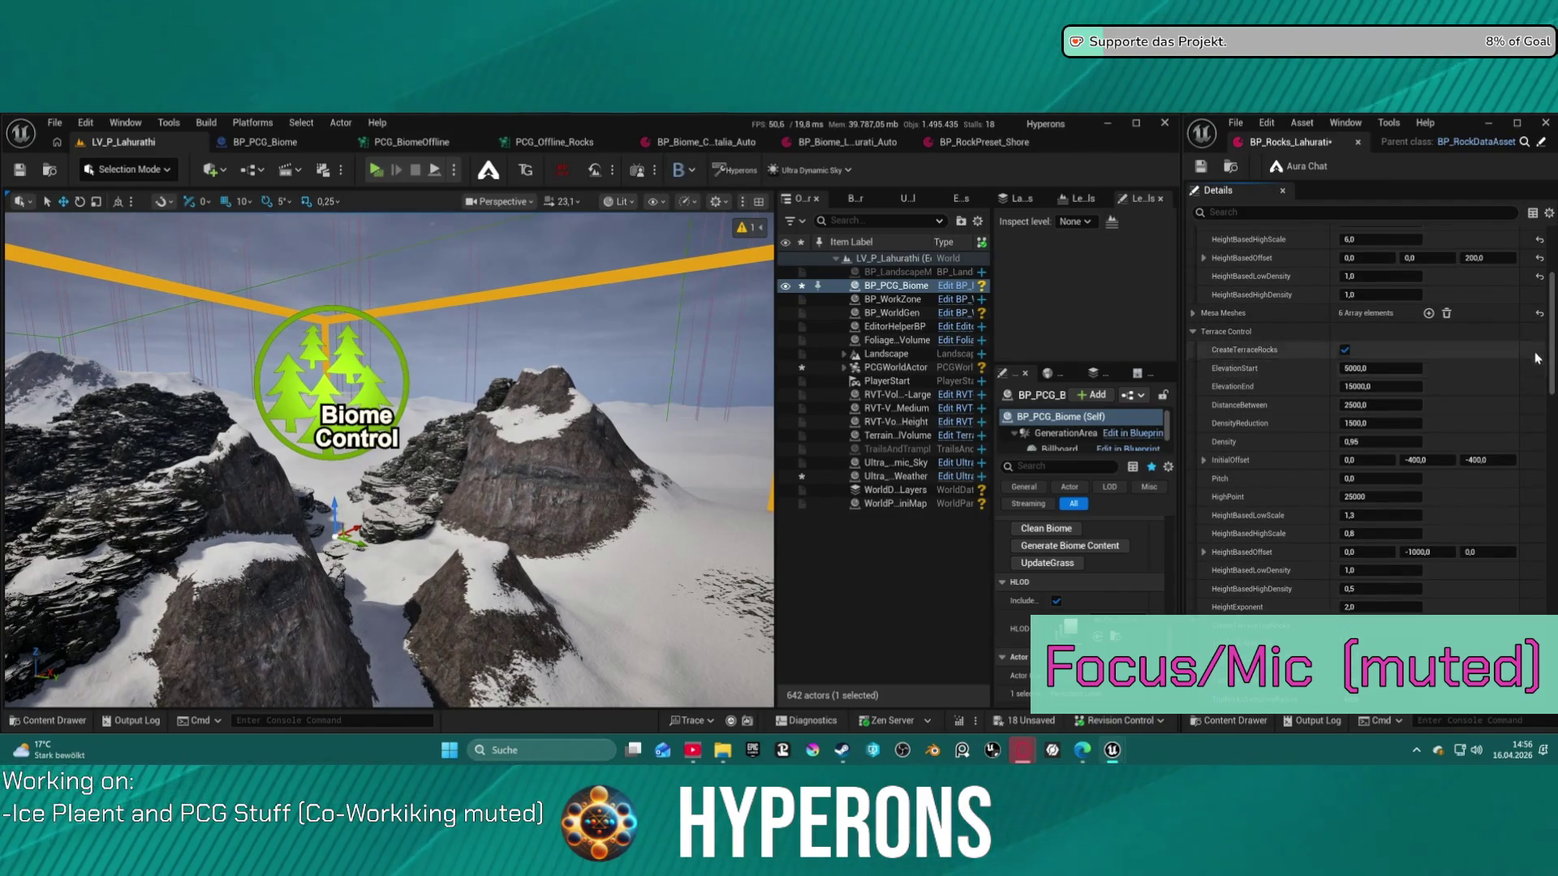
Reset the Mesa height-based values, Sinking, HighPoint and StartPoint to defaults (2500, 20000, 6500)
scroll(1499, 318, up, 1)
scroll(1526, 365, up, 1)
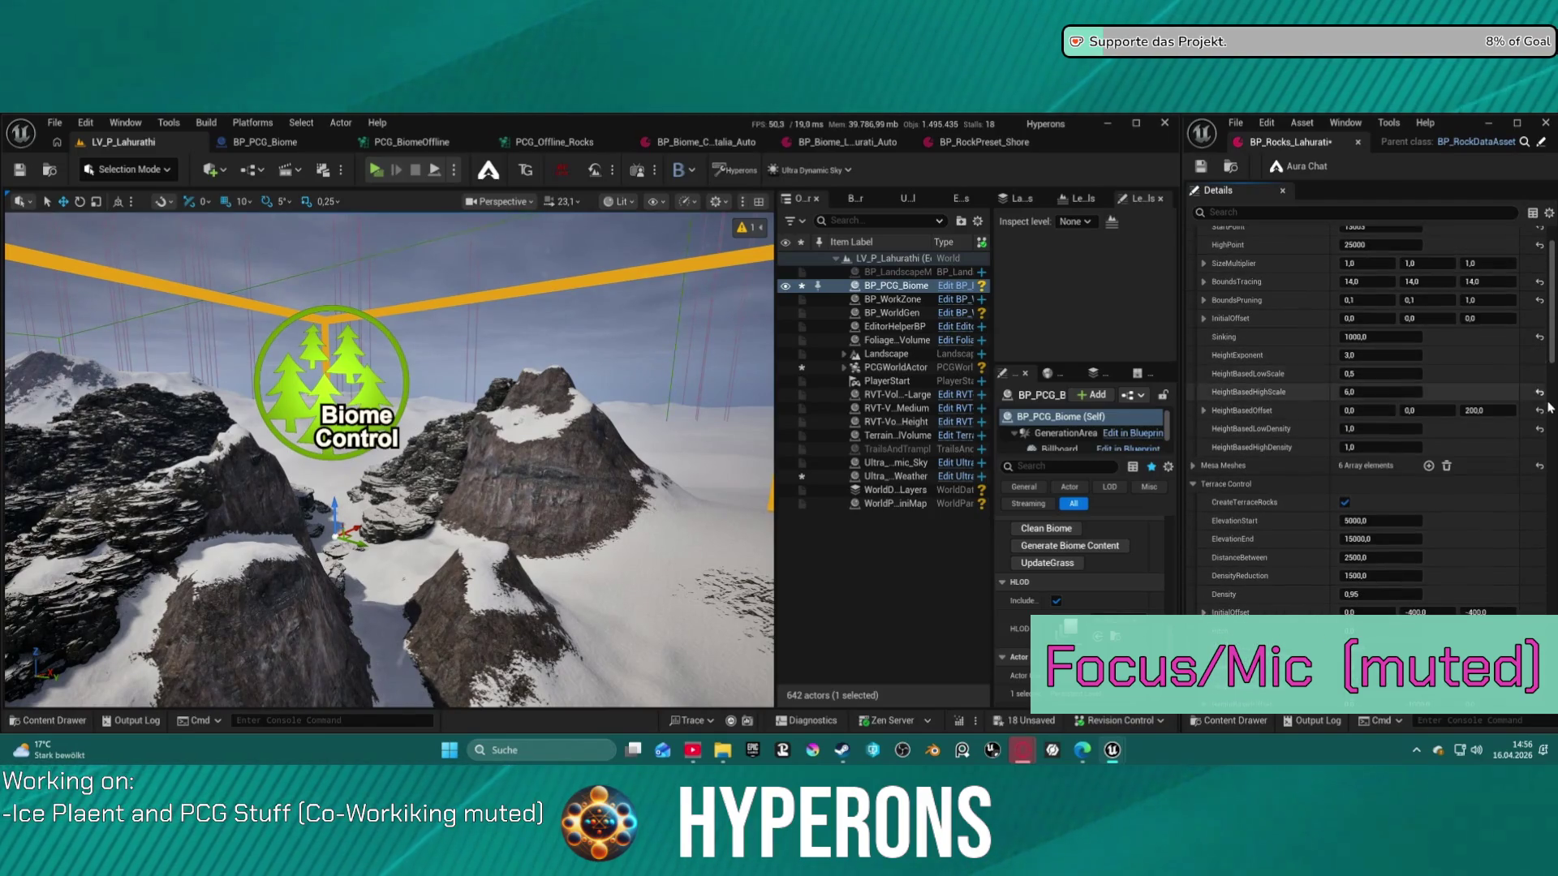
click(1540, 429)
click(1540, 410)
click(1540, 392)
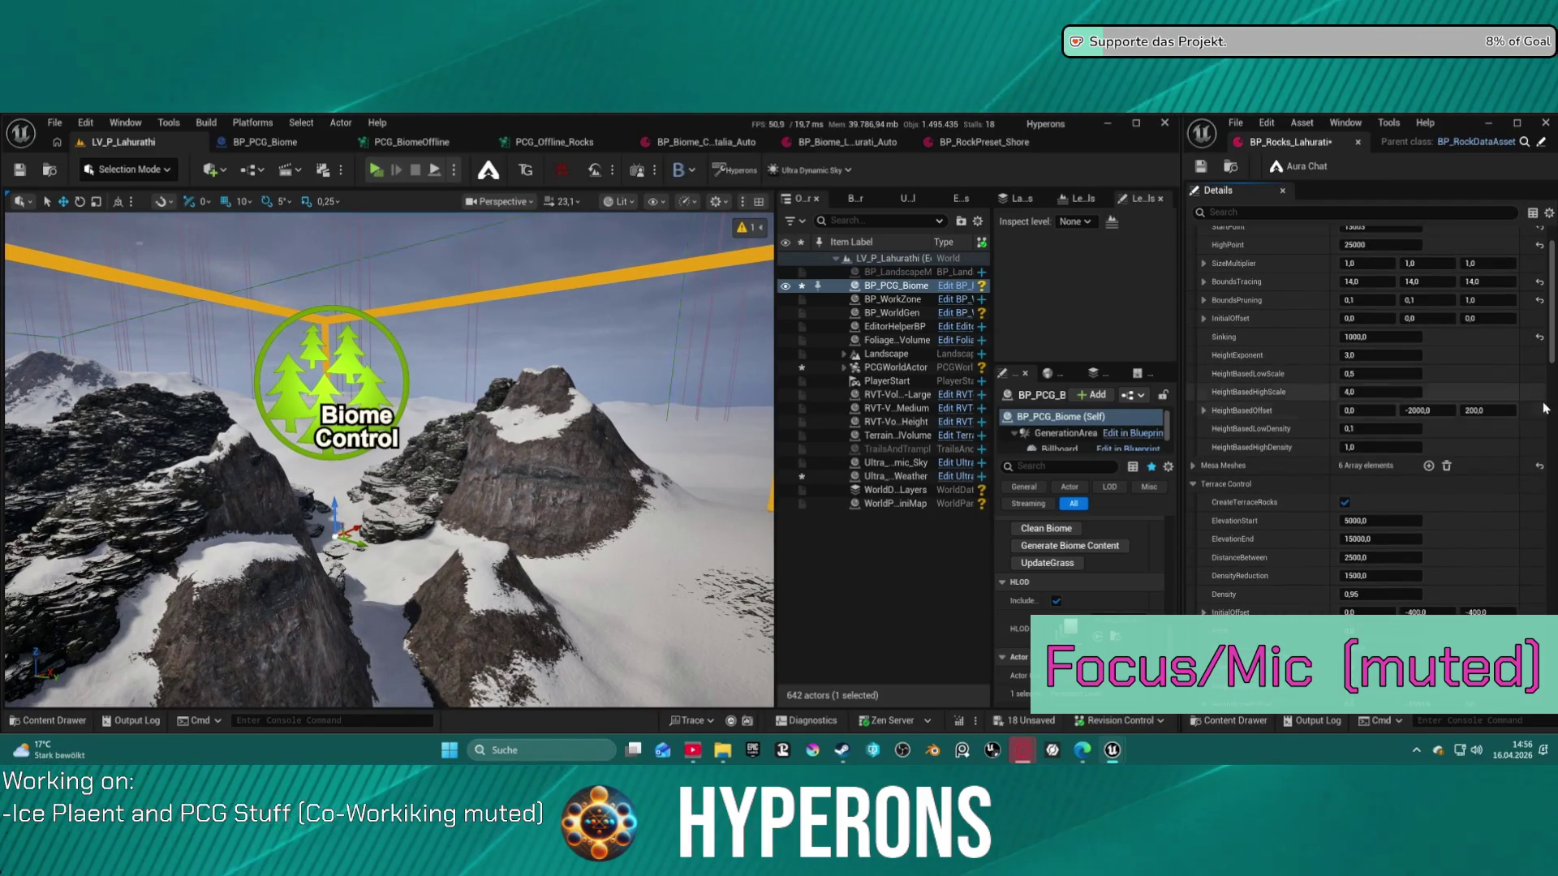
scroll(1546, 408, up, 2)
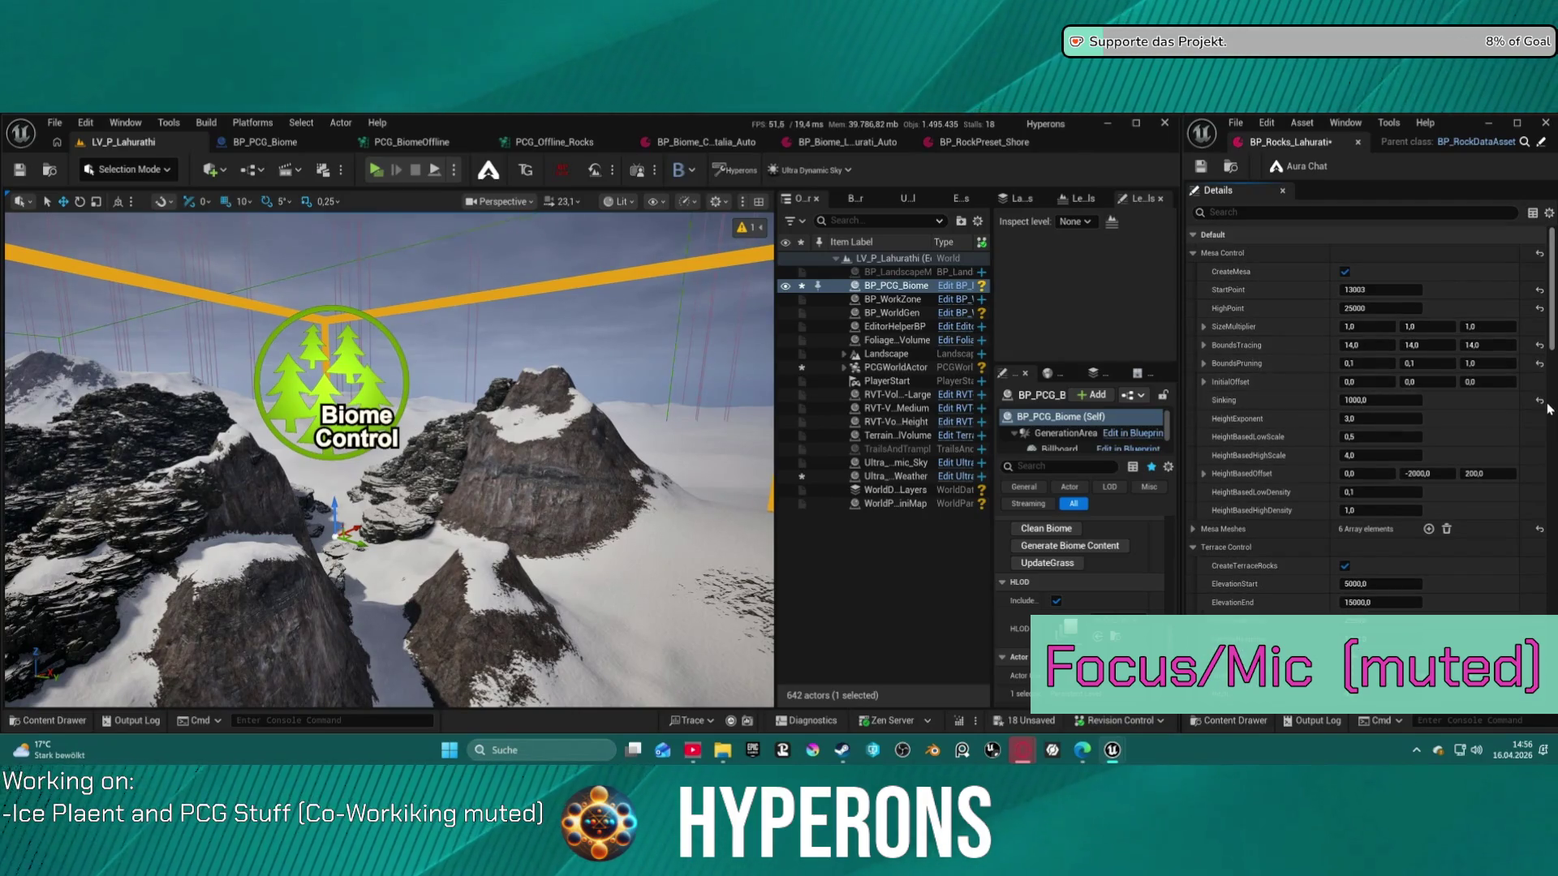
click(1541, 401)
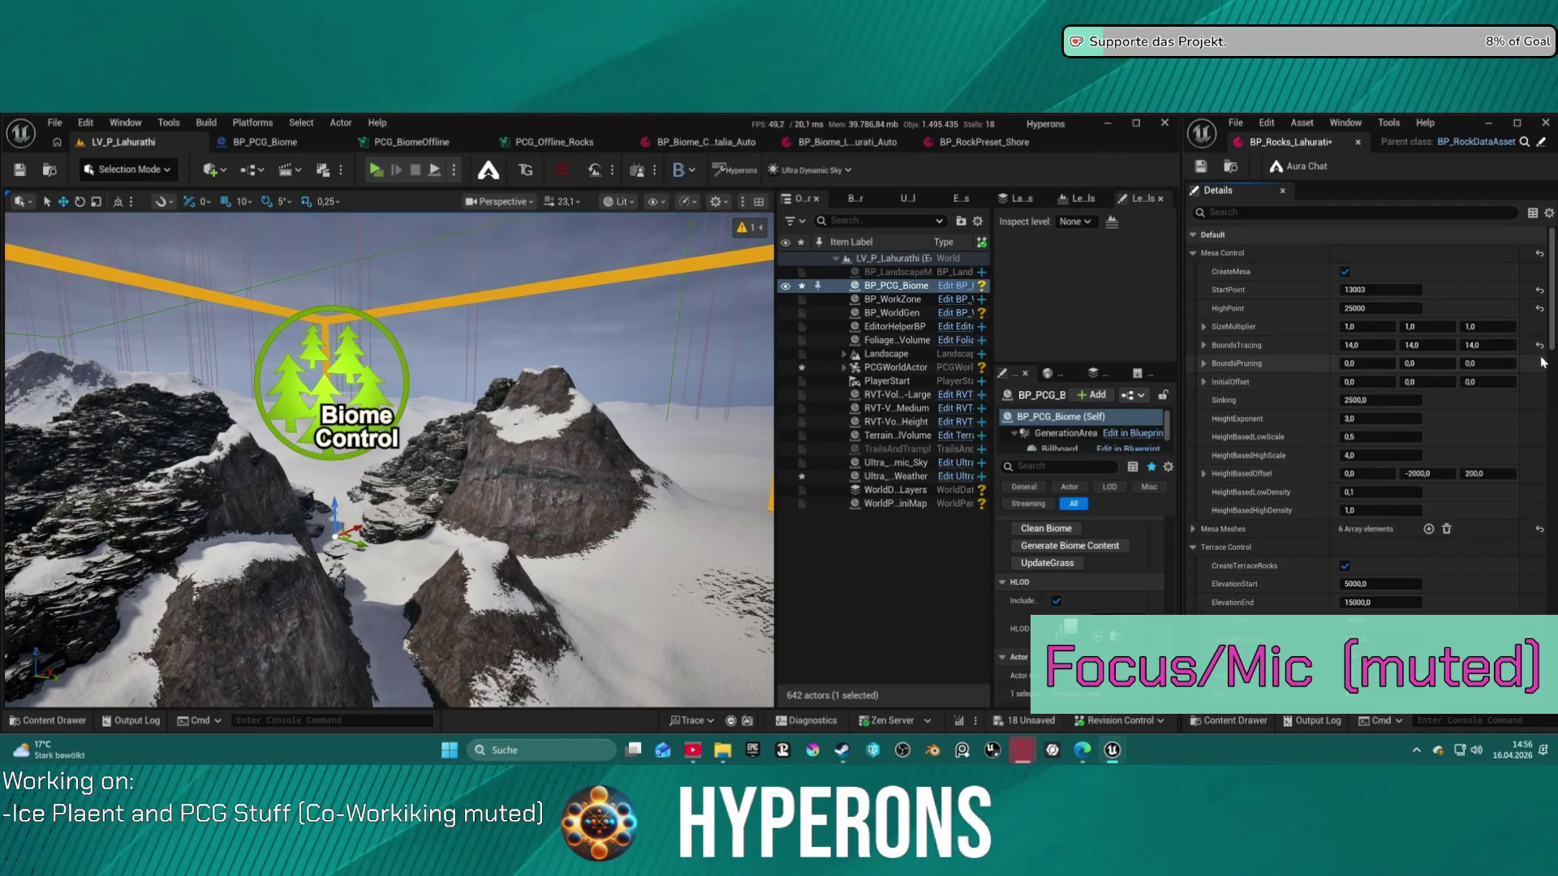
click(1539, 309)
click(1539, 290)
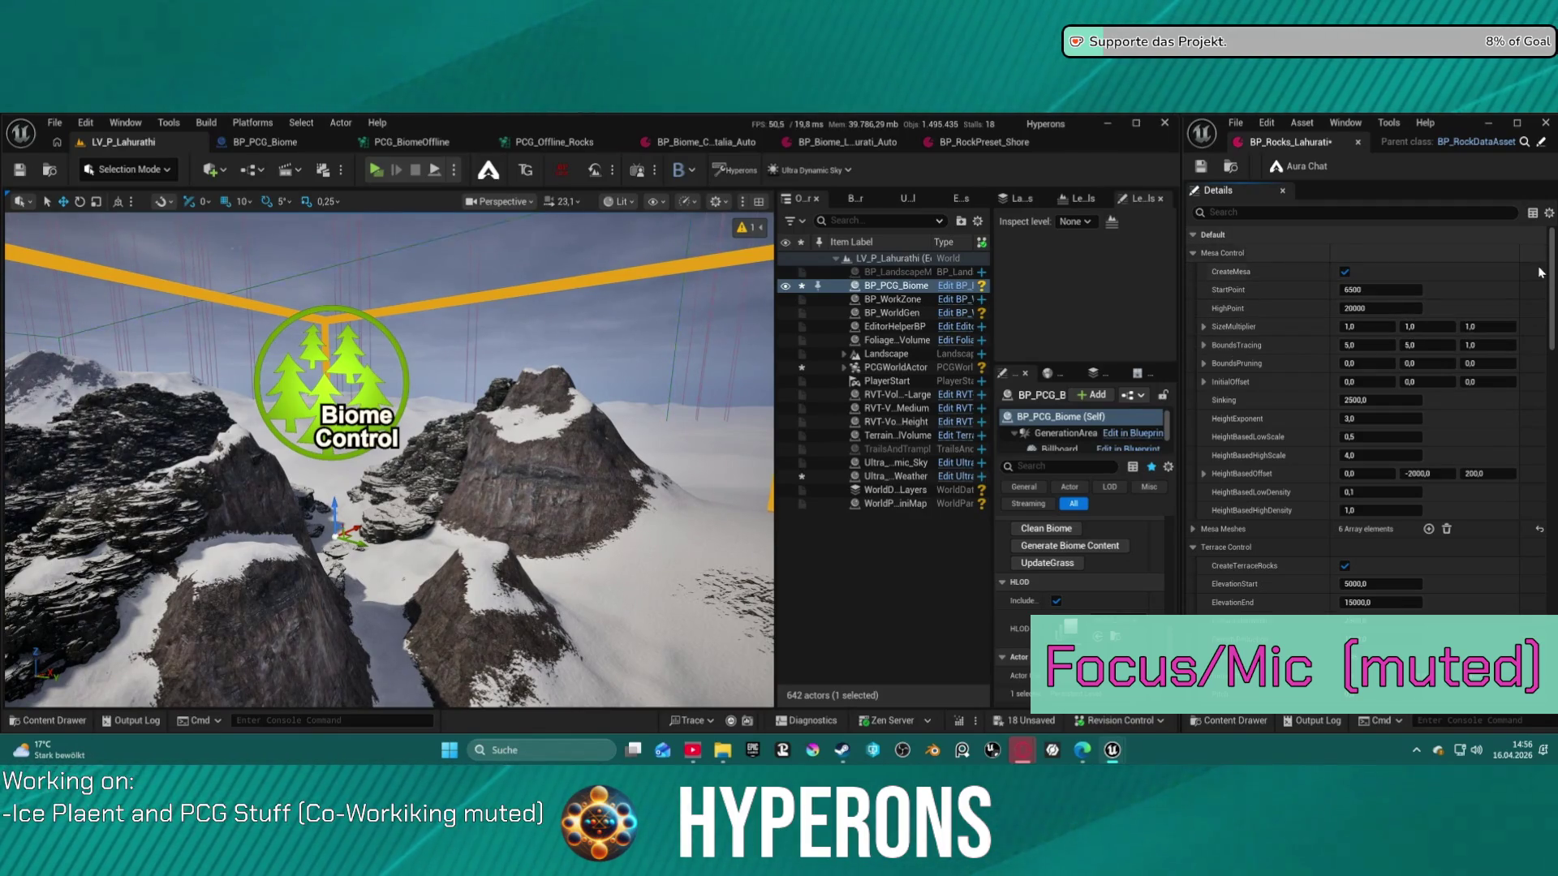